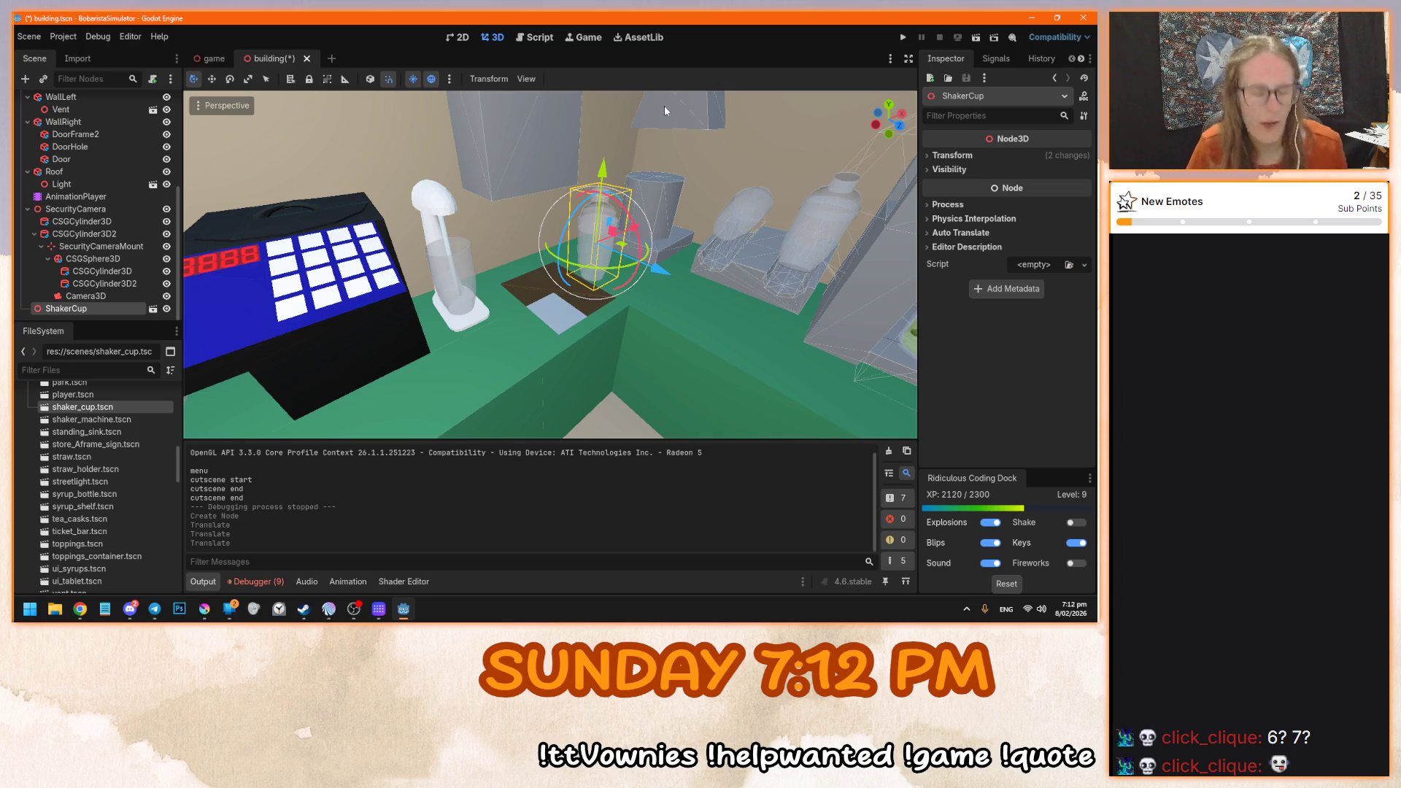
- Delete the ShakerCup node from the Scene dock and confirm its removal
{"action": "scroll", "coordinate": [511, 245], "scroll_direction": "up", "scroll_amount": 5}
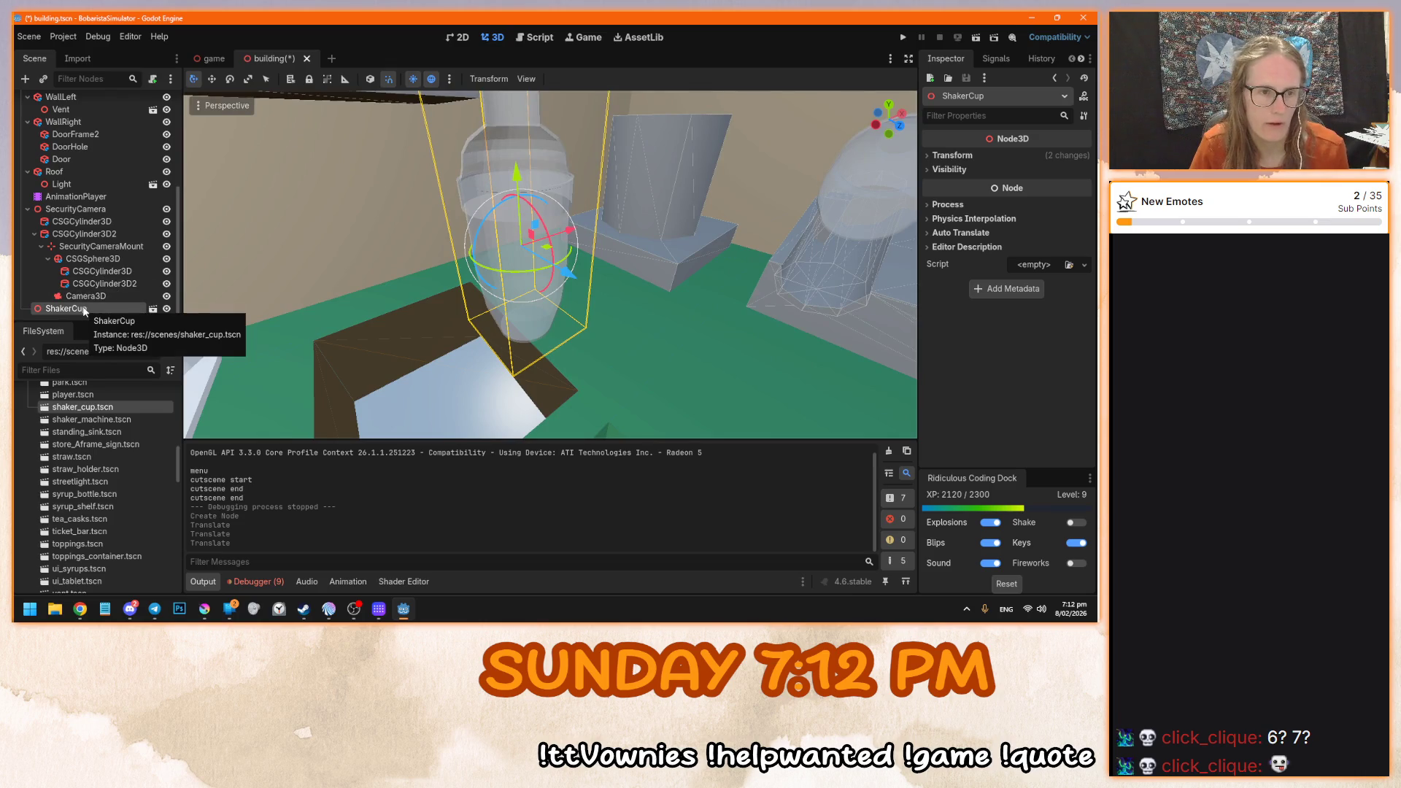
{"action": "scroll", "coordinate": [103, 176], "scroll_direction": "up", "scroll_amount": 5}
{"action": "scroll", "coordinate": [104, 176], "scroll_direction": "down", "scroll_amount": 5}
{"action": "scroll", "coordinate": [78, 256], "scroll_direction": "up", "scroll_amount": 5}
{"action": "scroll", "coordinate": [77, 255], "scroll_direction": "down", "scroll_amount": 5}
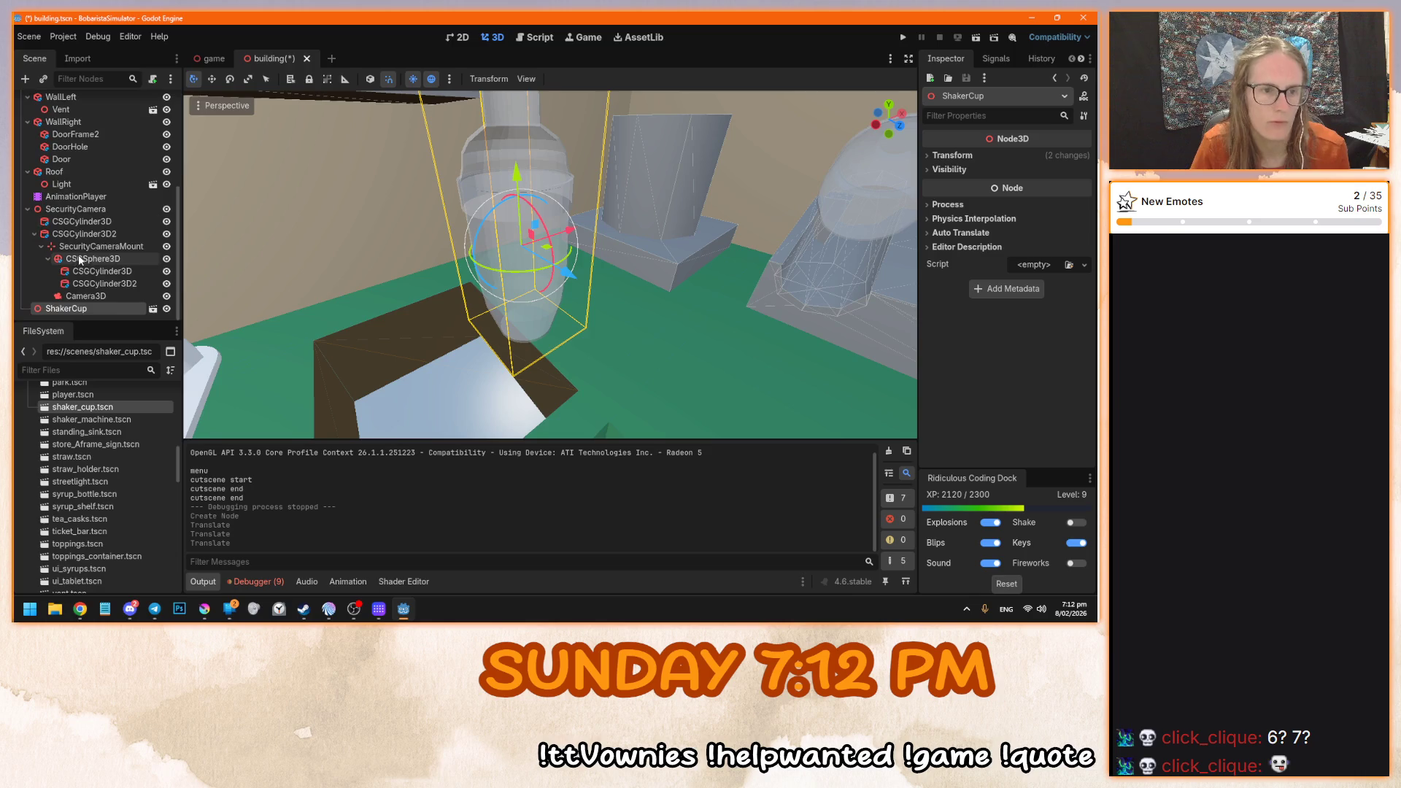
{"action": "key", "text": "Delete"}
{"action": "left_click", "coordinate": [533, 329]}
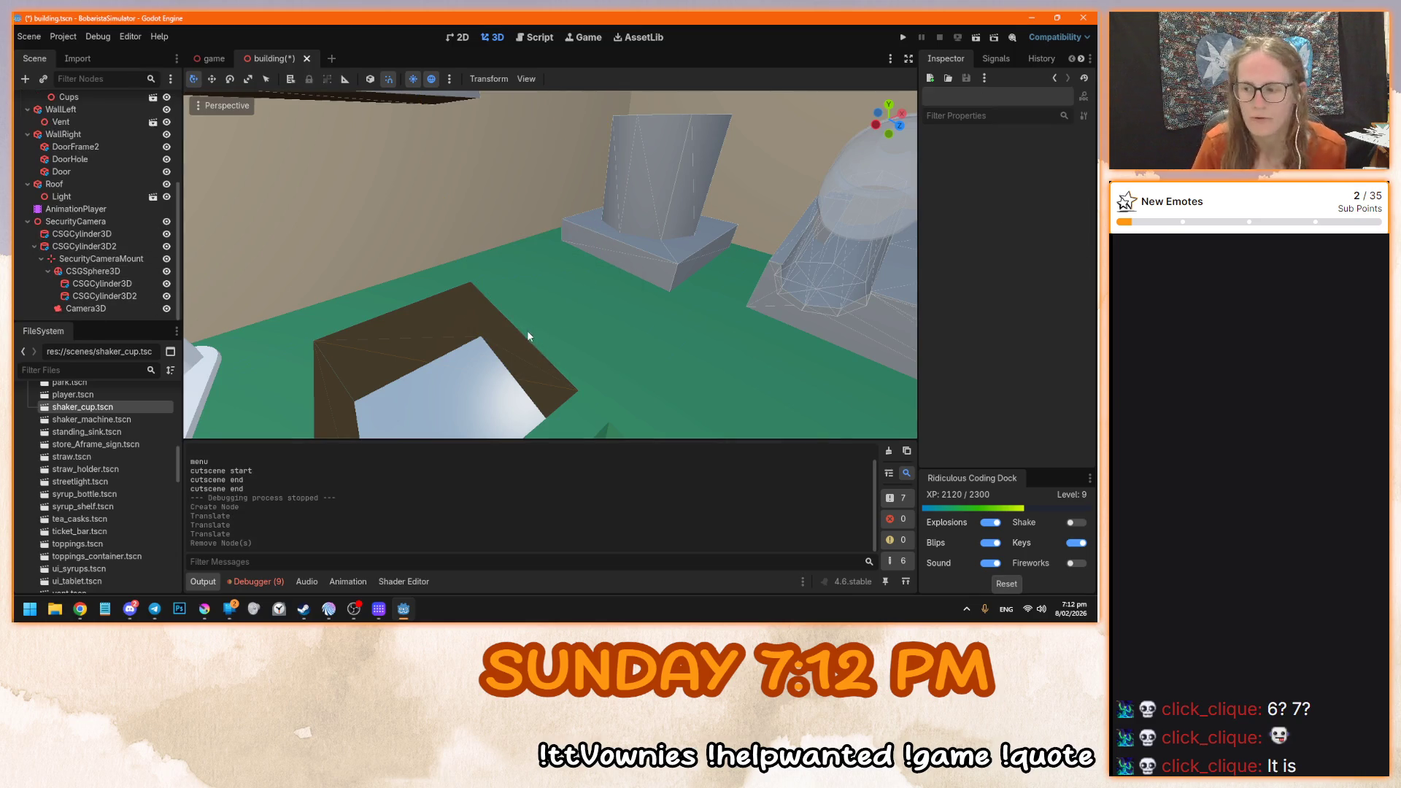
- Toggle BenchBack's visibility off and back on, then expand it to list its children
{"action": "scroll", "coordinate": [557, 313], "scroll_direction": "up", "scroll_amount": 1}
{"action": "scroll", "coordinate": [139, 240], "scroll_direction": "up", "scroll_amount": 3}
{"action": "scroll", "coordinate": [127, 234], "scroll_direction": "up", "scroll_amount": 2}
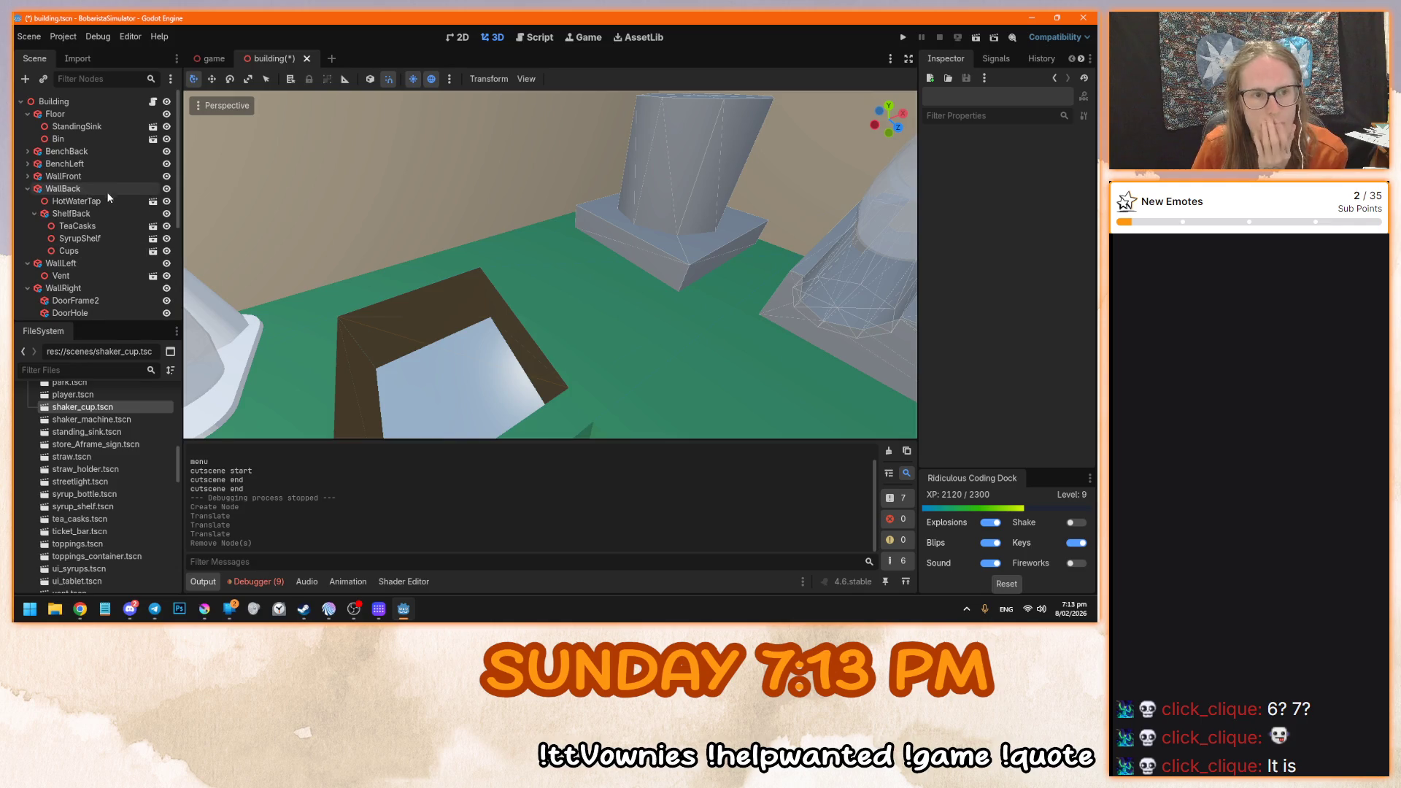
{"action": "left_click", "coordinate": [166, 152]}
{"action": "left_click", "coordinate": [166, 152]}
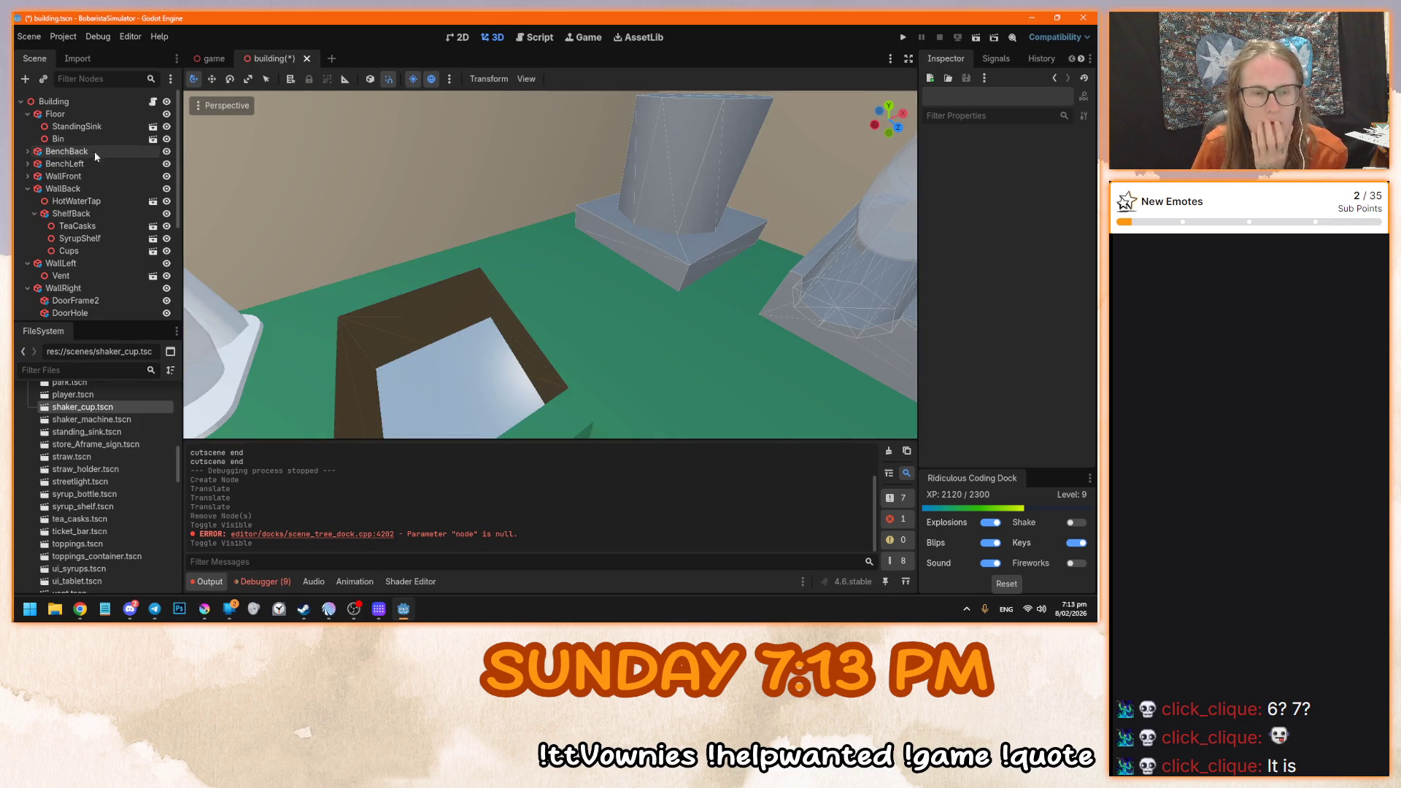
{"action": "left_click", "coordinate": [28, 150]}
- Add a new Node3D child under BenchBack
{"action": "left_click", "coordinate": [66, 151]}
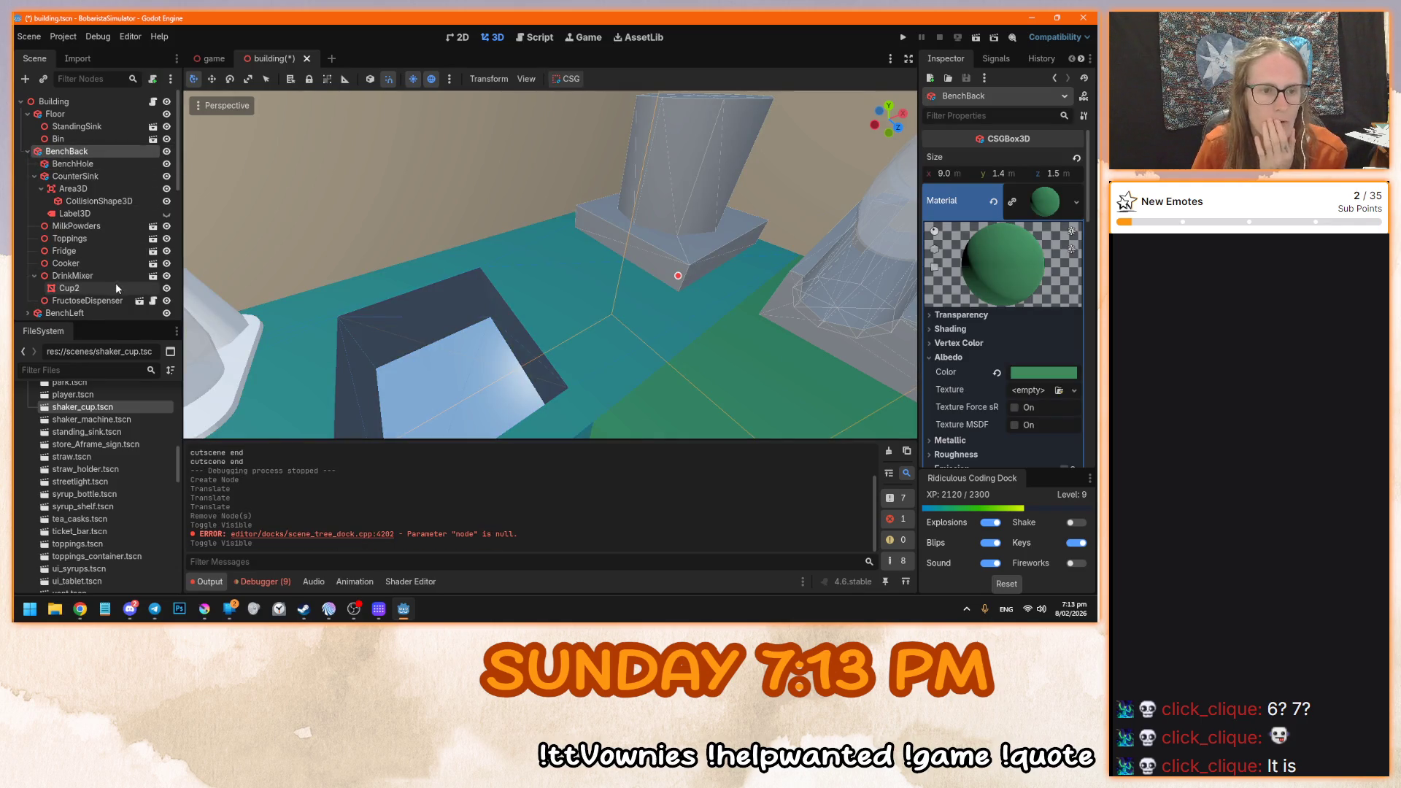
{"action": "key", "text": "ctrl+a"}
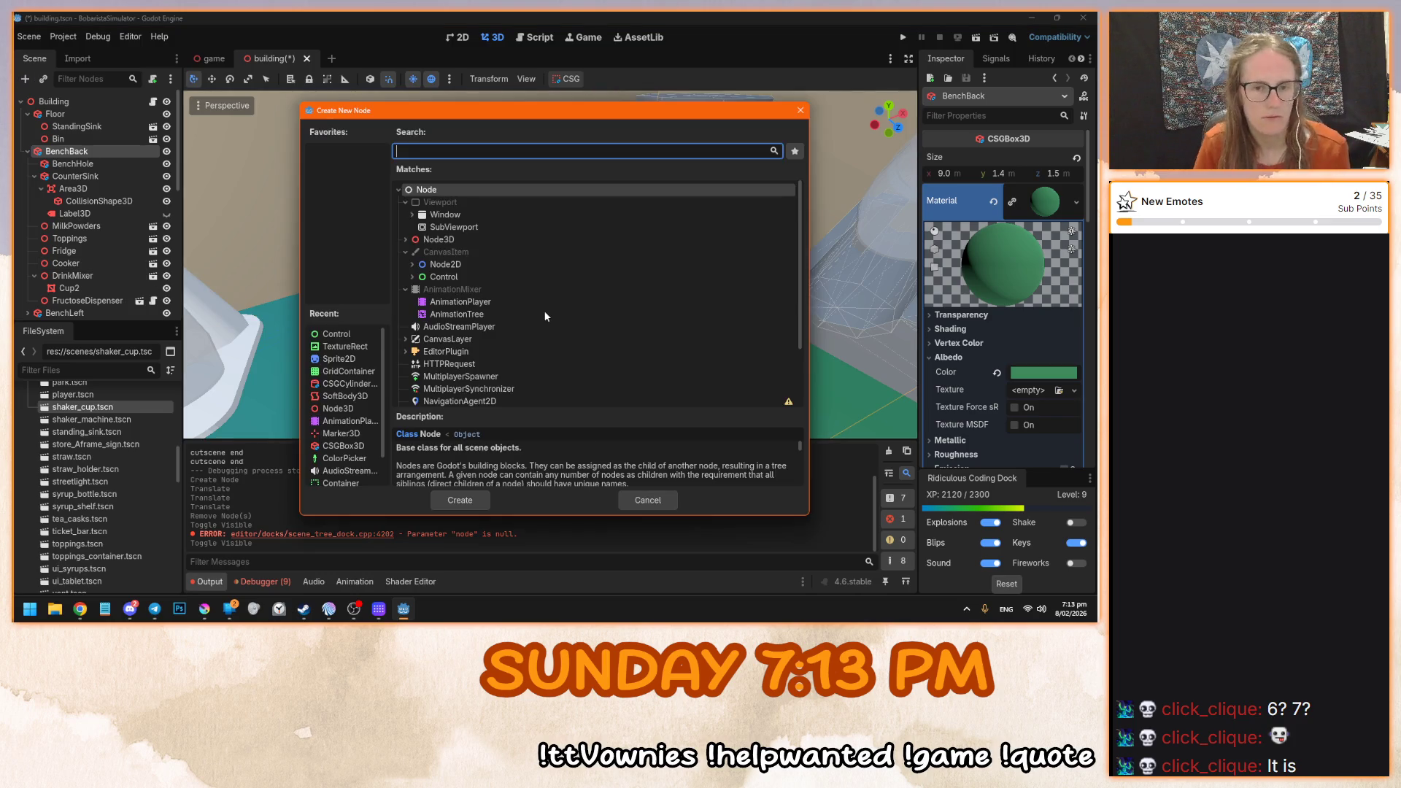
{"action": "double_click", "coordinate": [434, 240]}
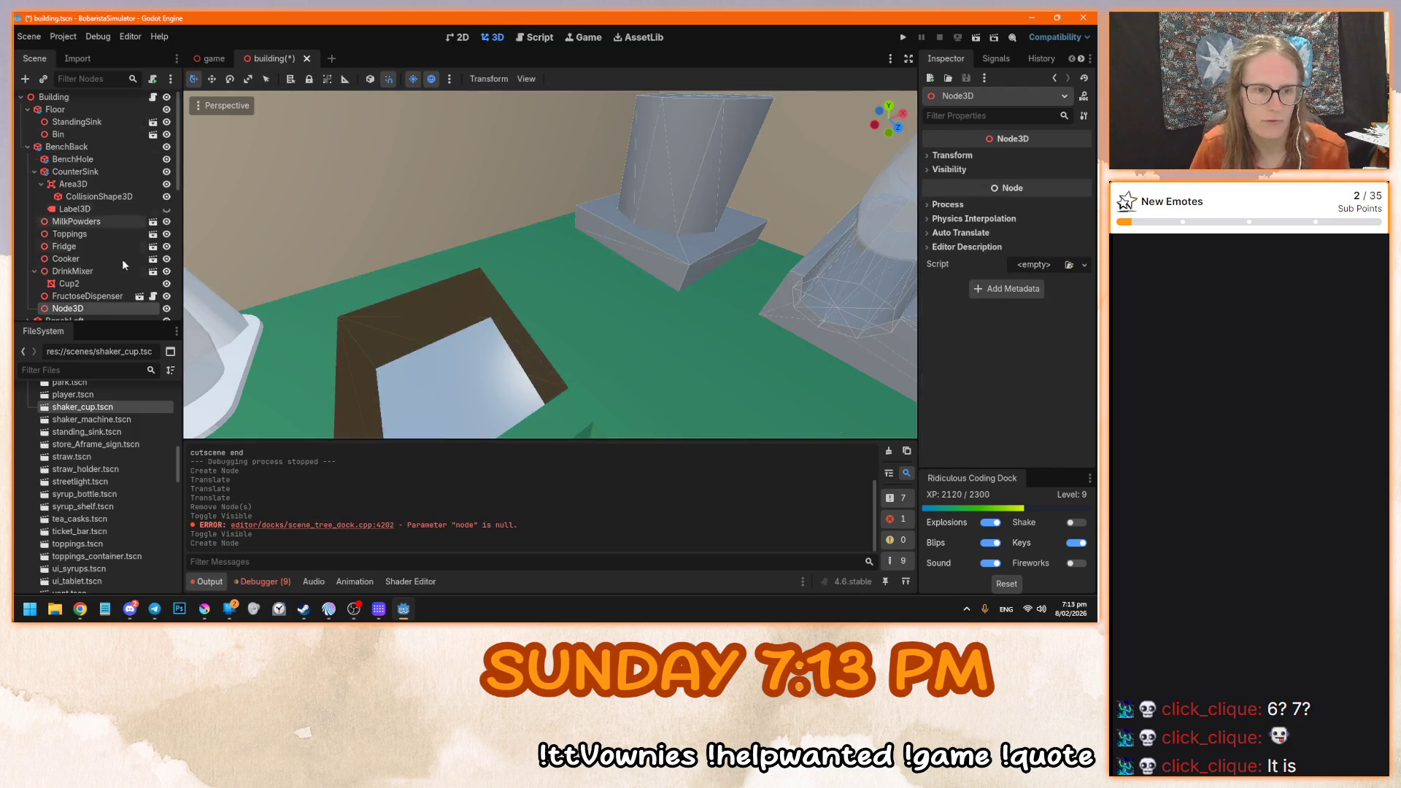
{"action": "scroll", "coordinate": [121, 260], "scroll_direction": "down", "scroll_amount": 3}
- Rename the new Node3D to ShakerCups and instance shaker_cup.tscn inside it
{"action": "double_click", "coordinate": [80, 198]}
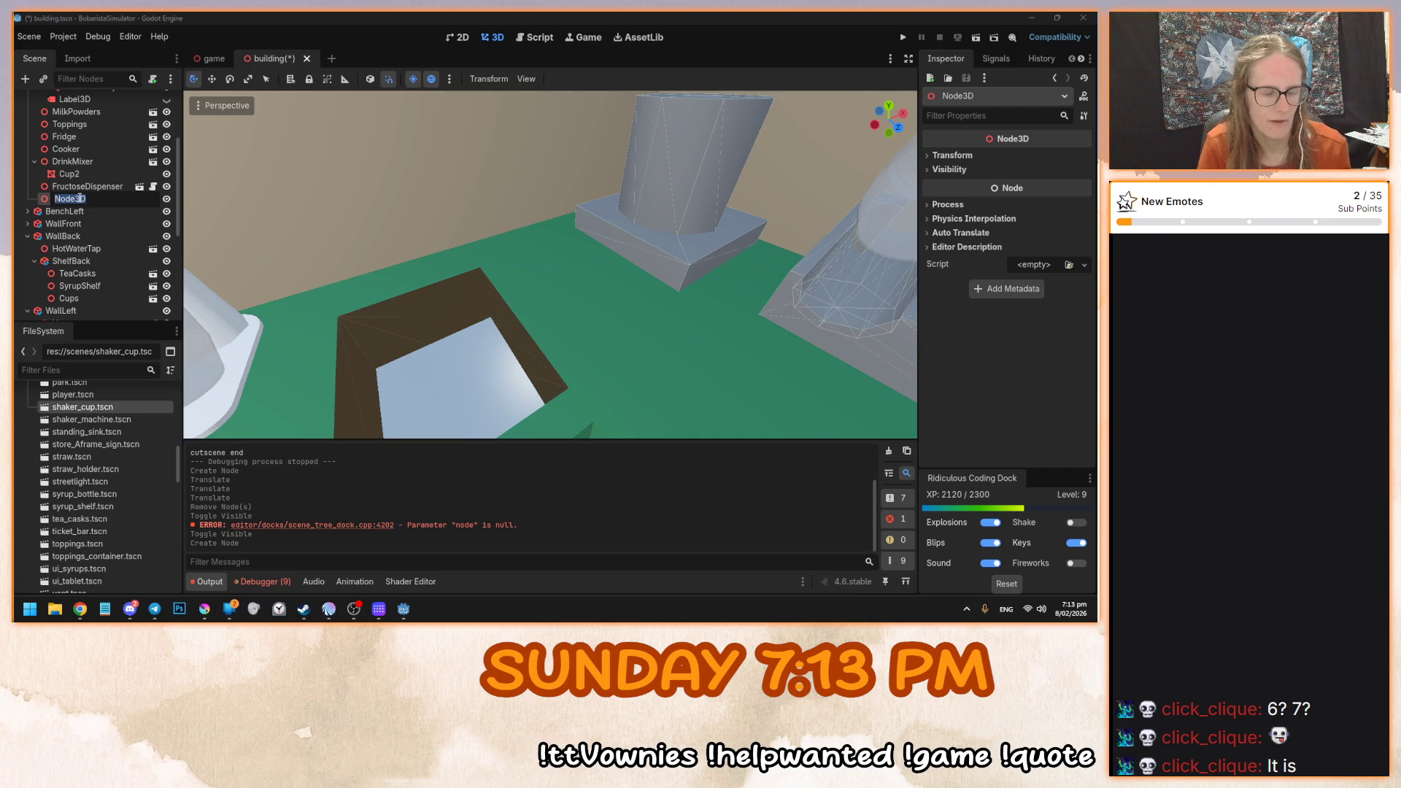
{"action": "type", "text": "ShakCUp"}
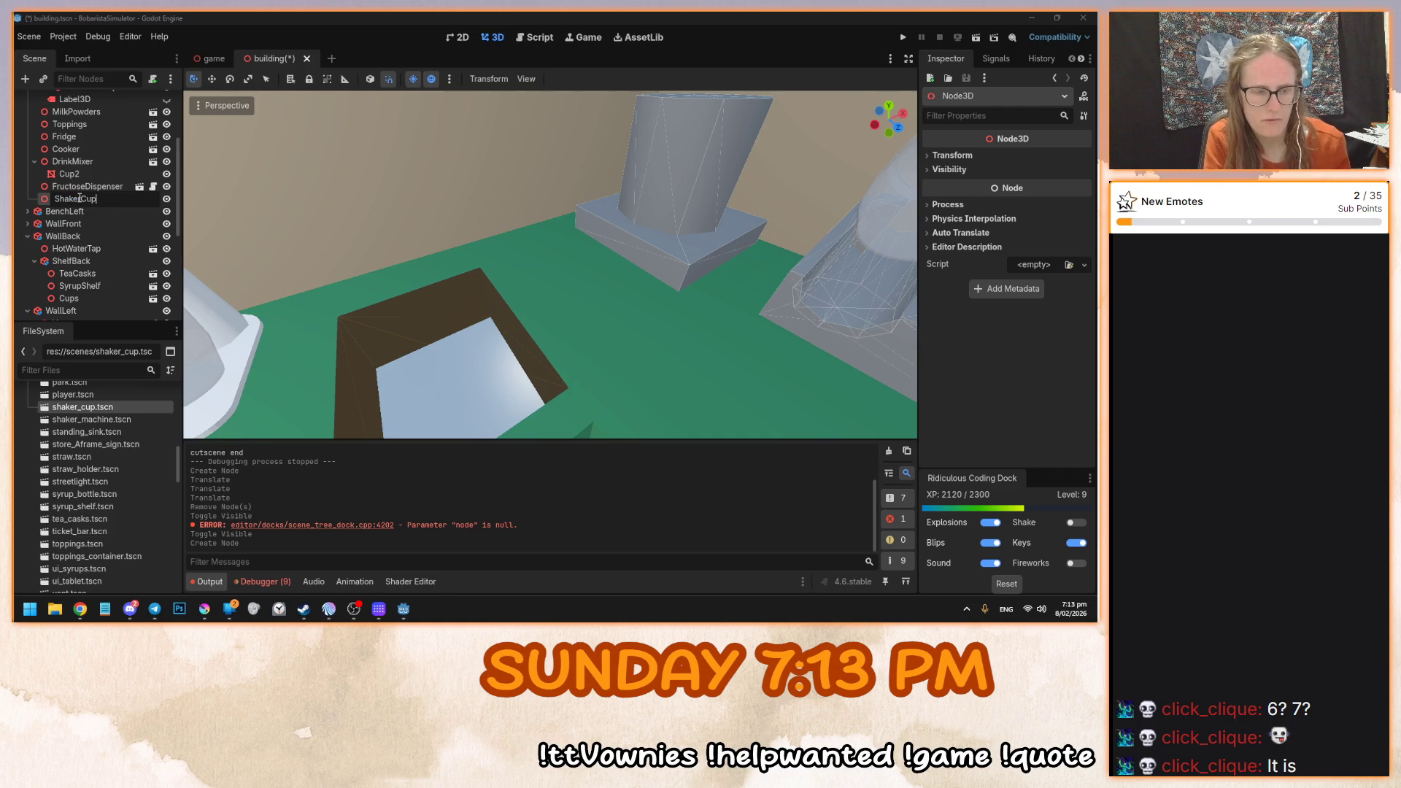
{"action": "type", "text": "s"}
{"action": "key", "text": "Return"}
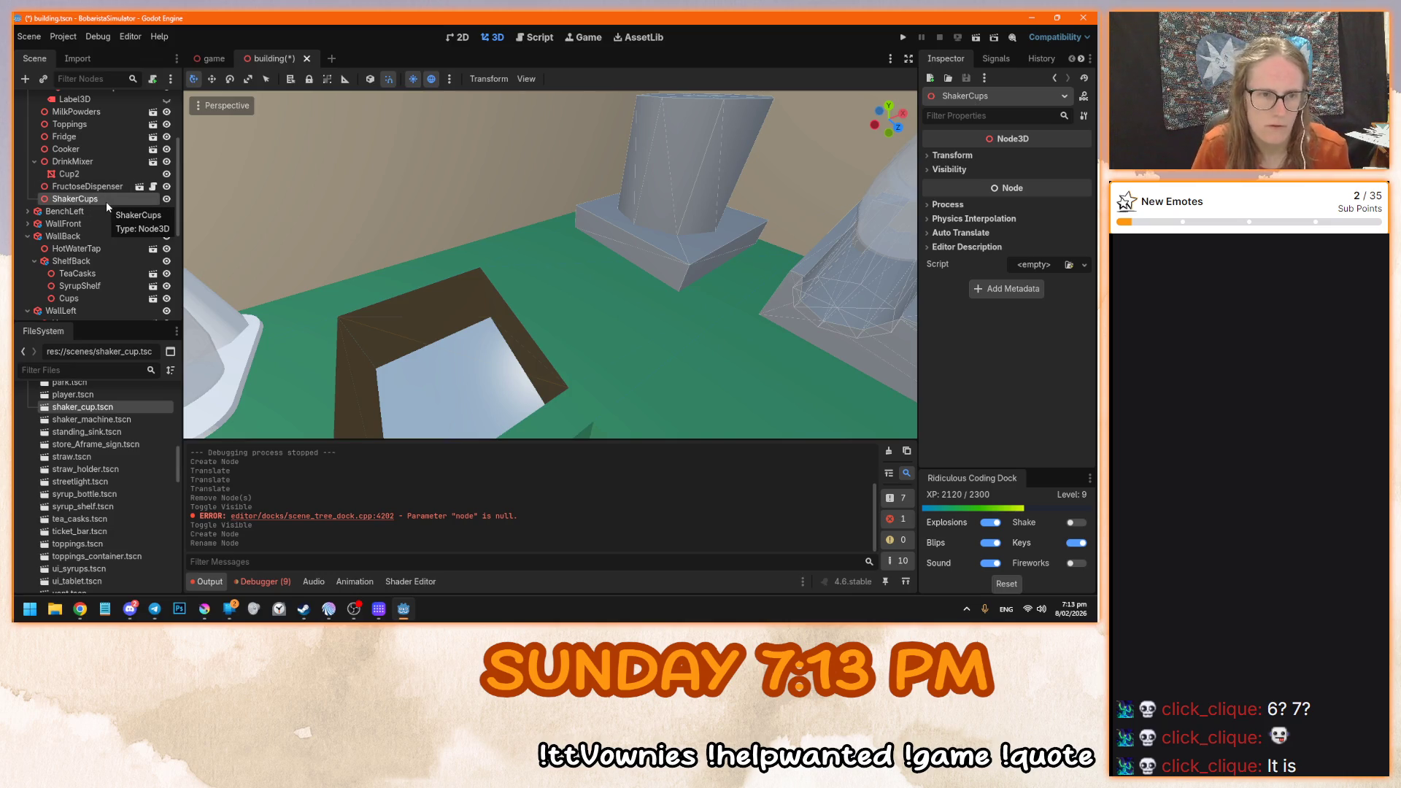
{"action": "mouse_move", "coordinate": [87, 408]}
{"action": "left_mouse_down"}
{"action": "mouse_move", "coordinate": [96, 216]}
{"action": "mouse_move", "coordinate": [80, 192]}
{"action": "left_mouse_up"}
{"action": "scroll", "coordinate": [481, 308], "scroll_direction": "down", "scroll_amount": 3}
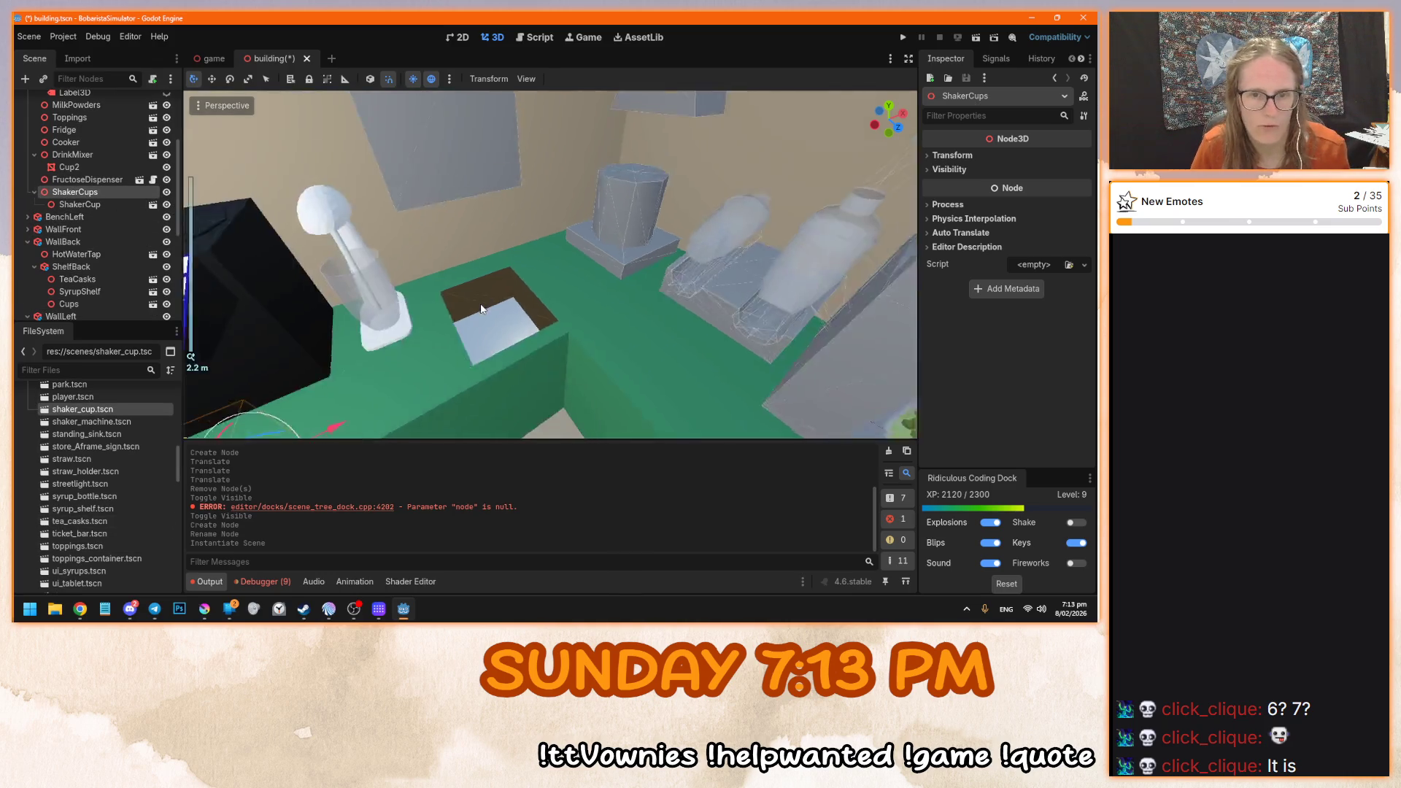
- Drag the ShakerCups group across the counter onto the shaker cup's spot on the green bench
{"action": "scroll", "coordinate": [481, 308], "scroll_direction": "down", "scroll_amount": 4}
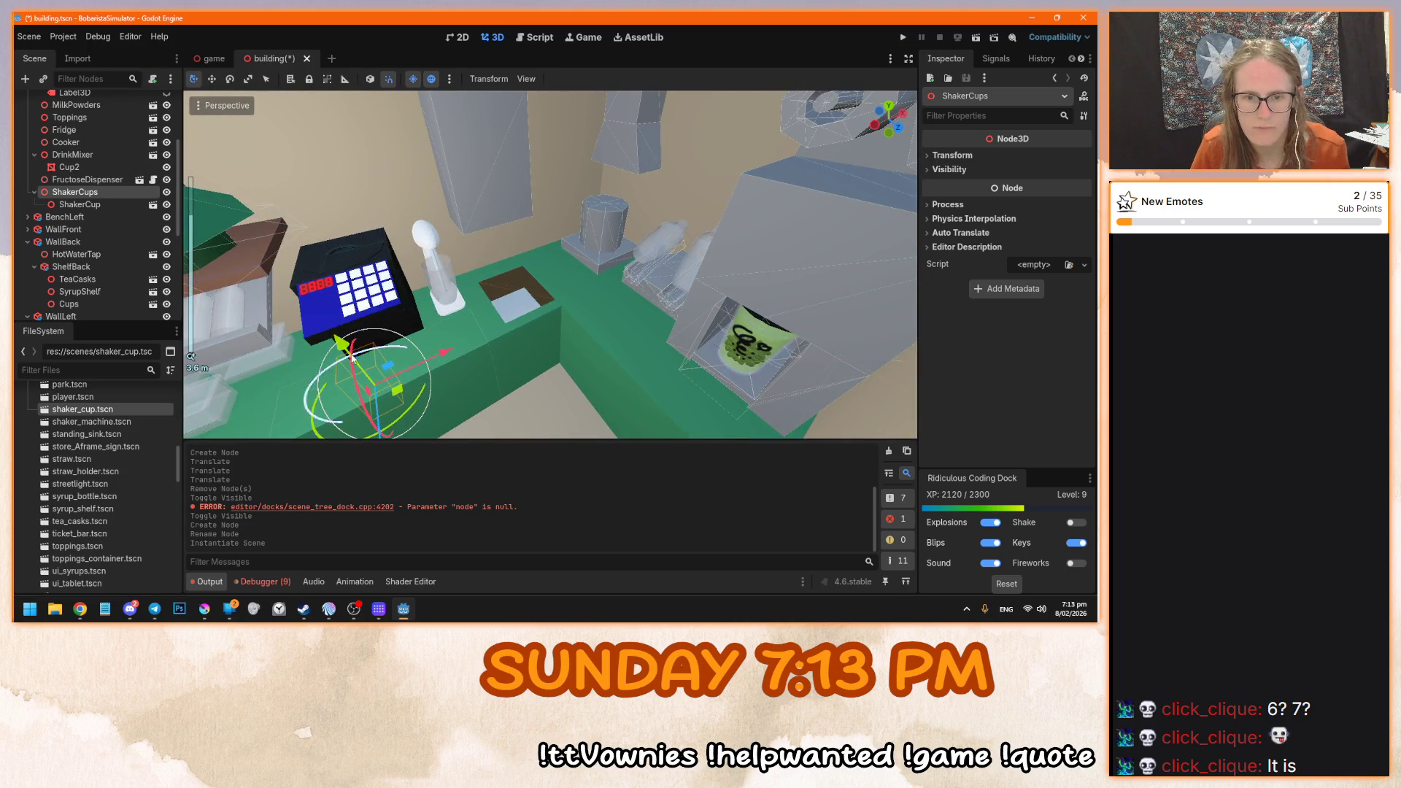
{"action": "left_click_drag", "start_coordinate": [351, 357], "coordinate": [313, 314]}
{"action": "mouse_move", "coordinate": [401, 316]}
{"action": "left_mouse_down"}
{"action": "mouse_move", "coordinate": [570, 277]}
{"action": "mouse_move", "coordinate": [620, 241]}
{"action": "left_mouse_up"}
{"action": "scroll", "coordinate": [583, 288], "scroll_direction": "up", "scroll_amount": 5}
{"action": "mouse_move", "coordinate": [587, 317]}
{"action": "left_mouse_down"}
{"action": "mouse_move", "coordinate": [652, 326]}
{"action": "mouse_move", "coordinate": [522, 339]}
{"action": "mouse_move", "coordinate": [461, 269]}
{"action": "mouse_move", "coordinate": [493, 254]}
{"action": "mouse_move", "coordinate": [394, 306]}
{"action": "left_mouse_up"}
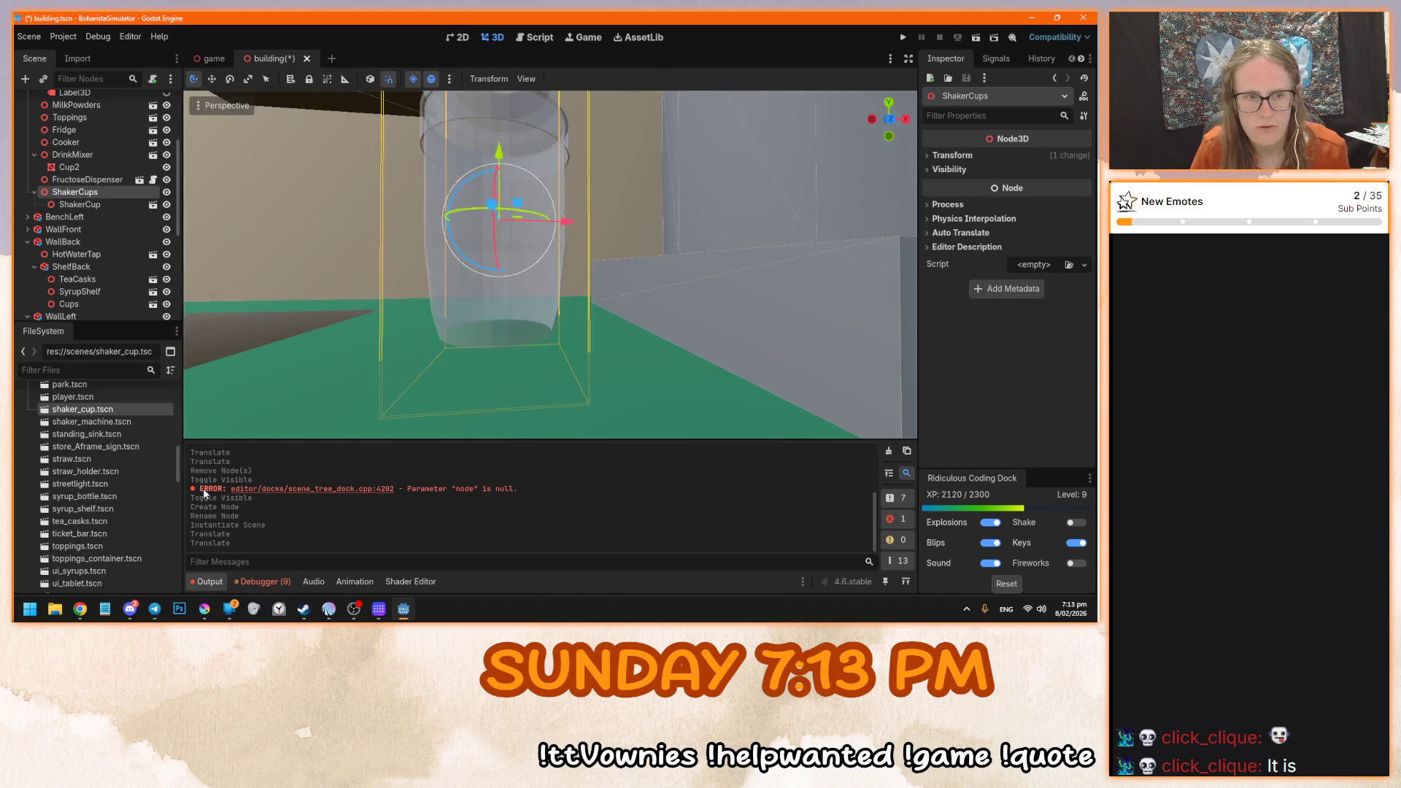
{"action": "right_click", "coordinate": [101, 191]}
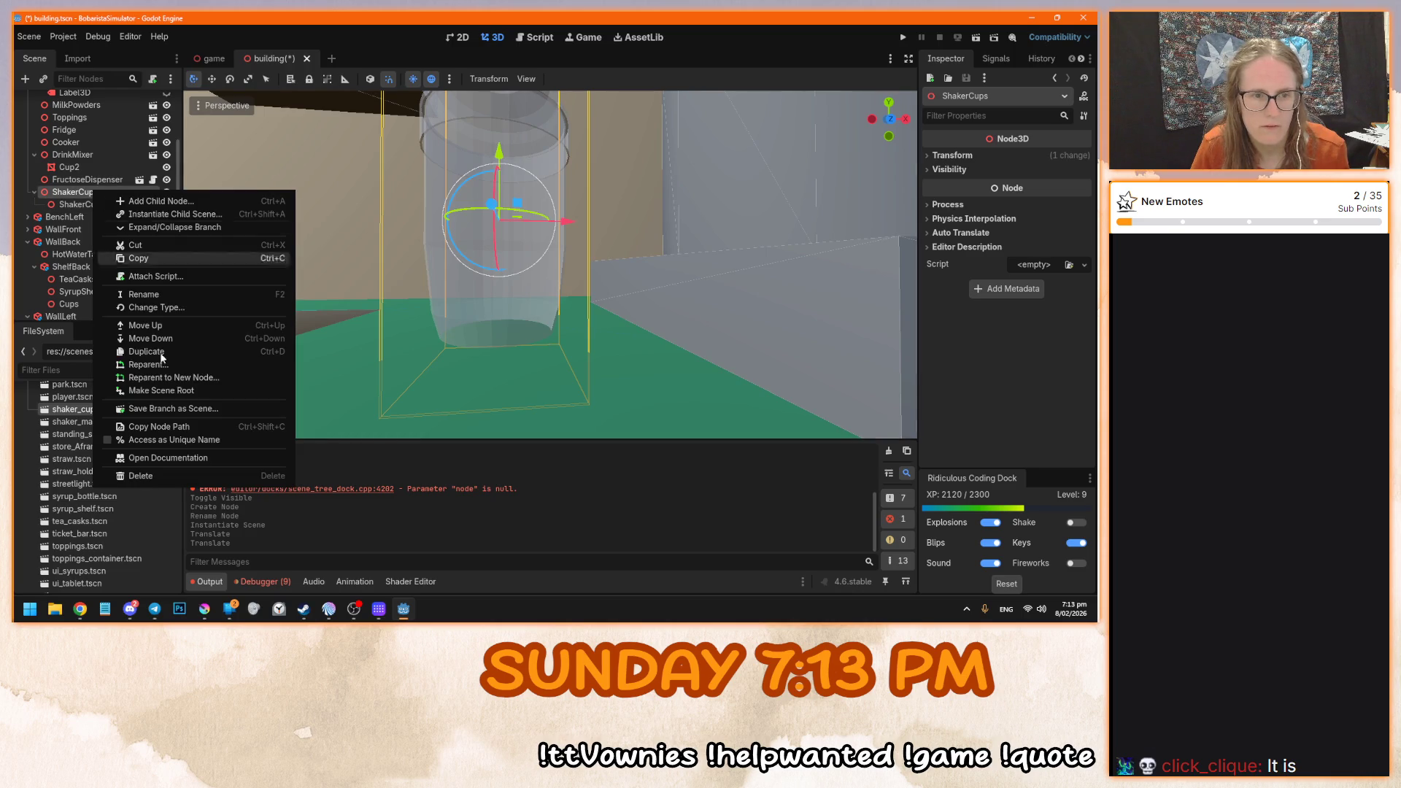
- Cancel the first branch save and rename ShakerCups to ShakerCupsStack
{"action": "left_click", "coordinate": [188, 409]}
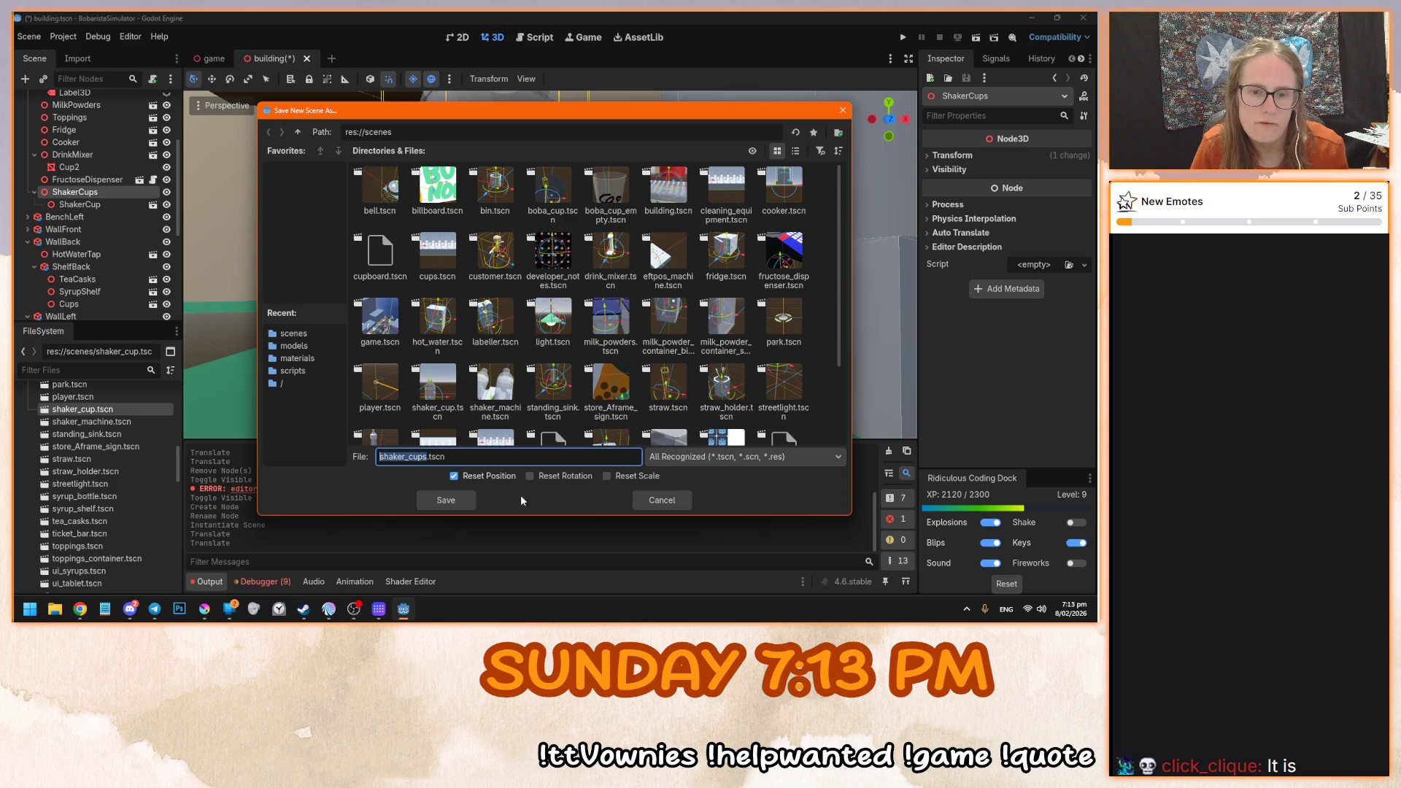
{"action": "left_click", "coordinate": [646, 500]}
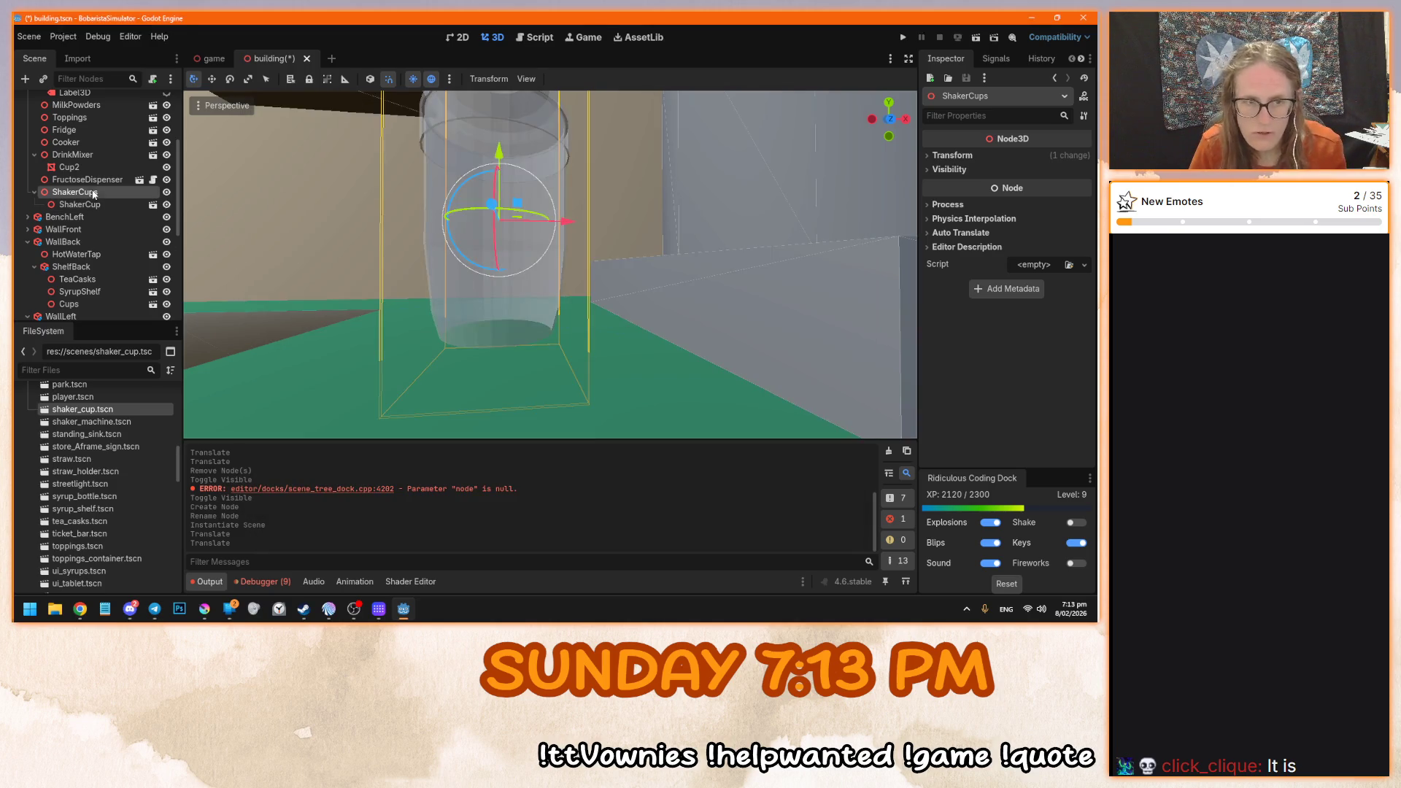
{"action": "type", "text": "Stack"}
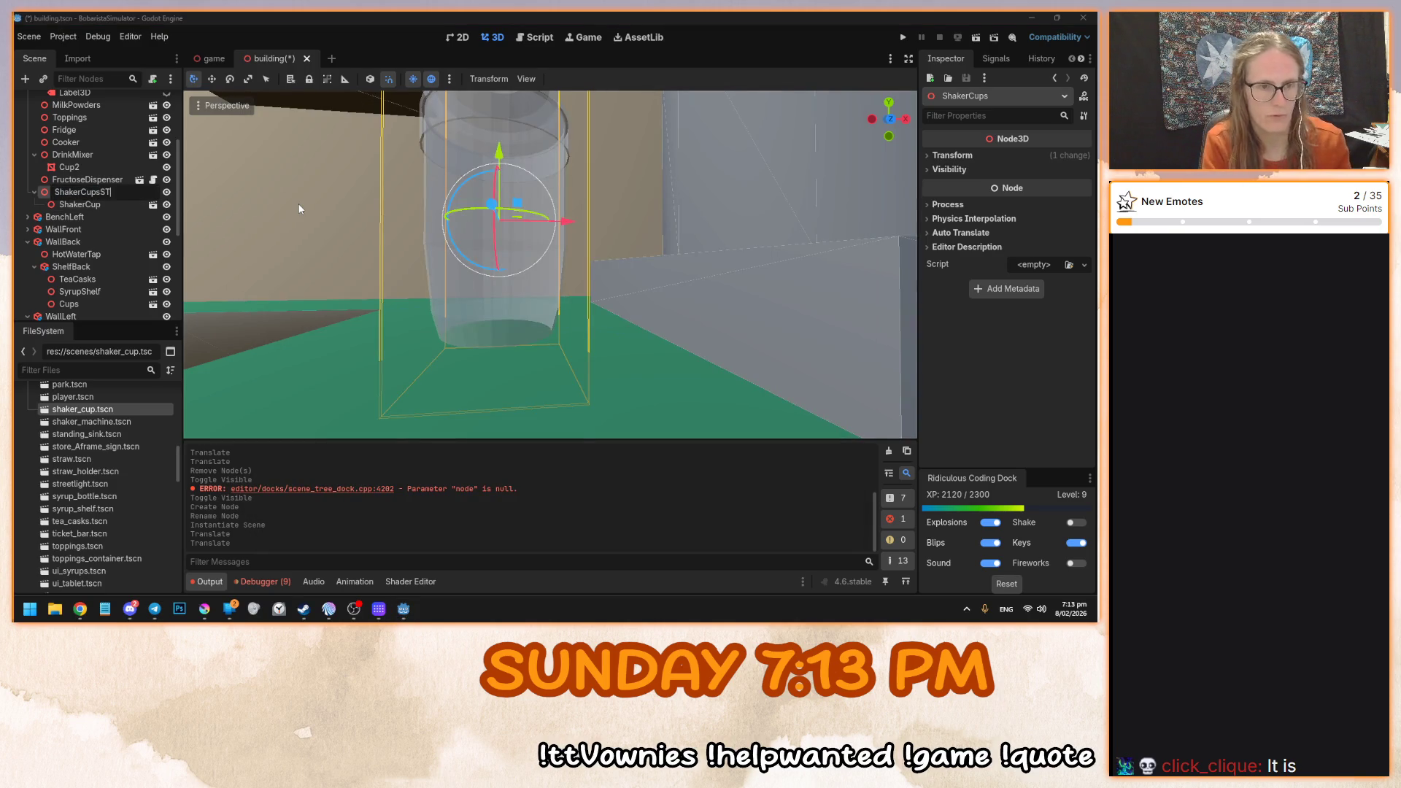
{"action": "key", "text": "Return"}
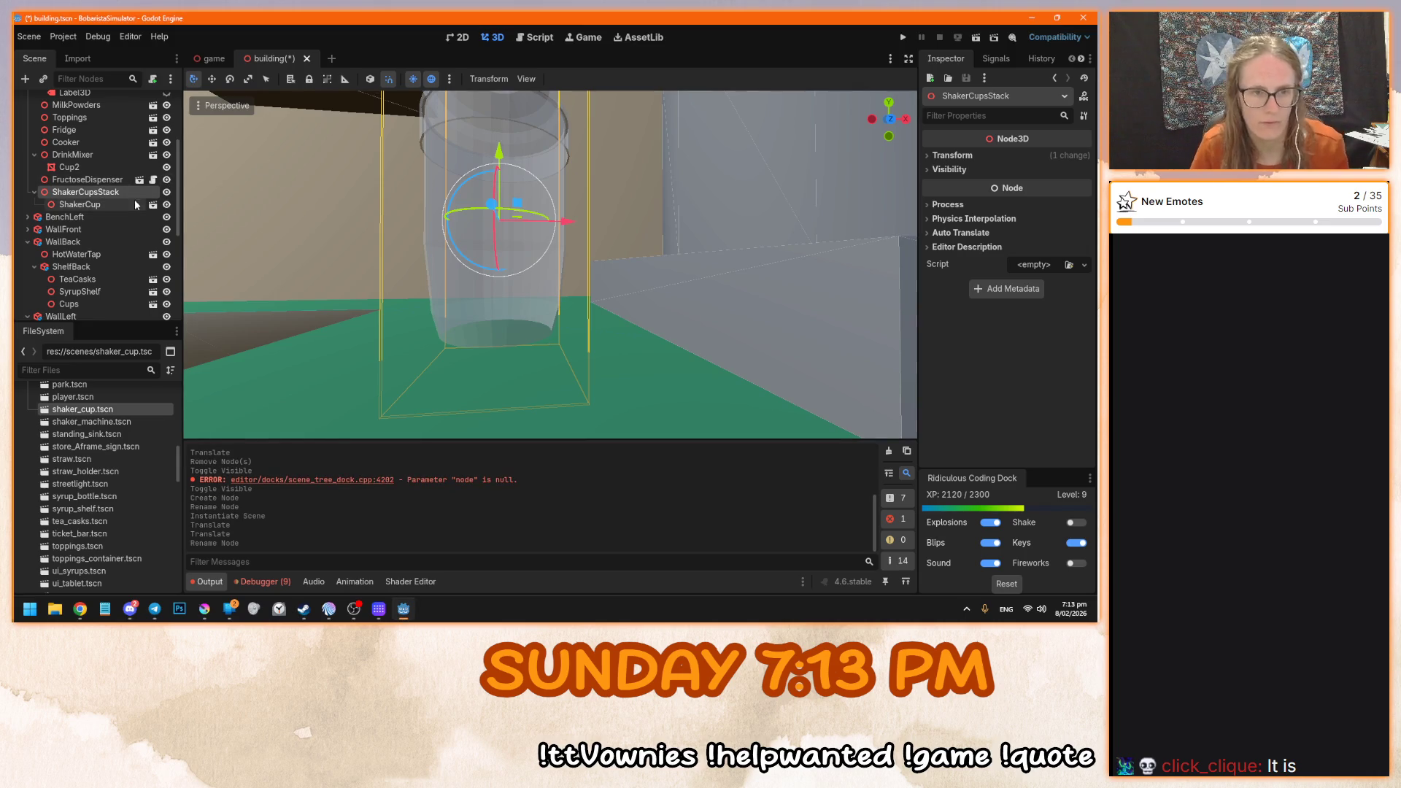
- Save the ShakerCupsStack branch as shaker_cups_stack.tscn
{"action": "right_click", "coordinate": [135, 194]}
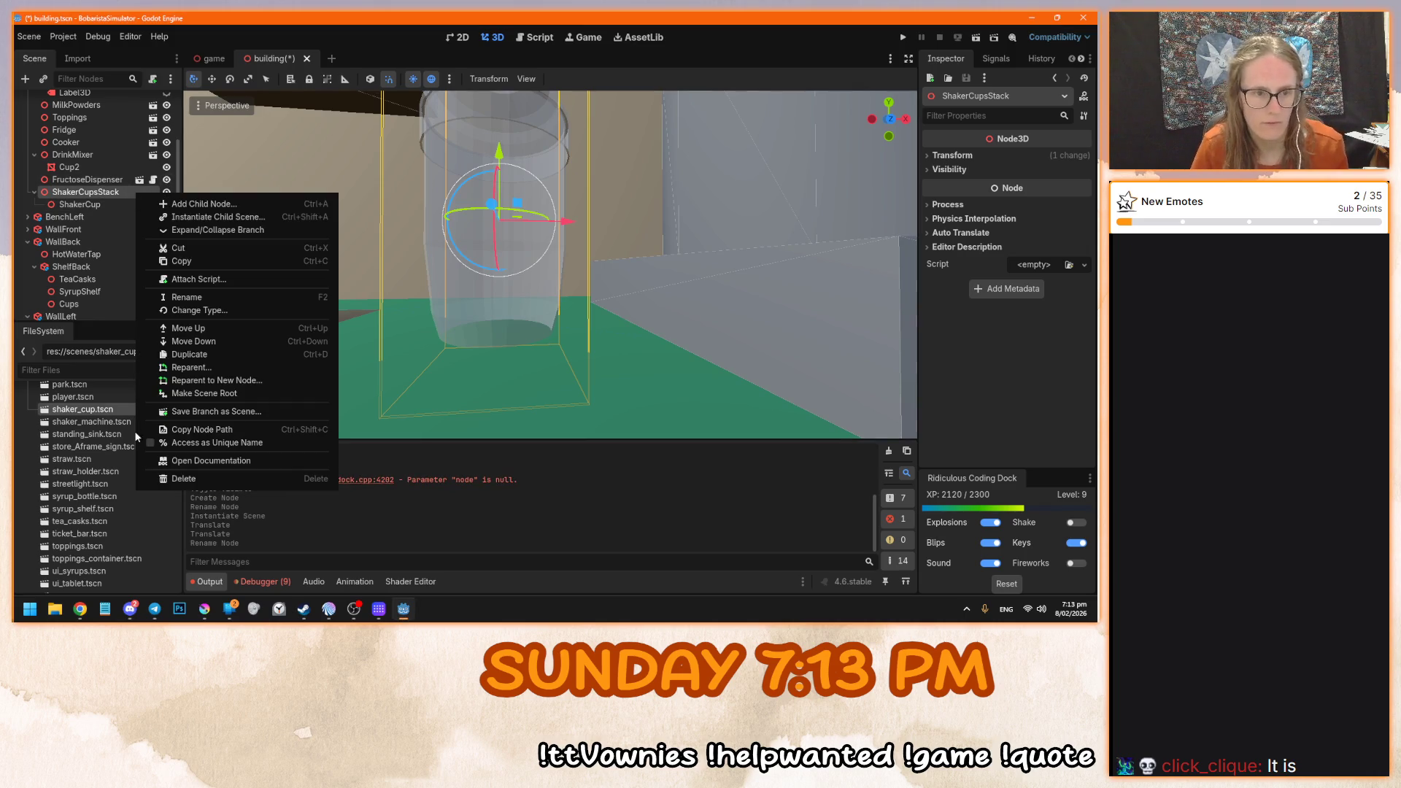
{"action": "left_click", "coordinate": [252, 410]}
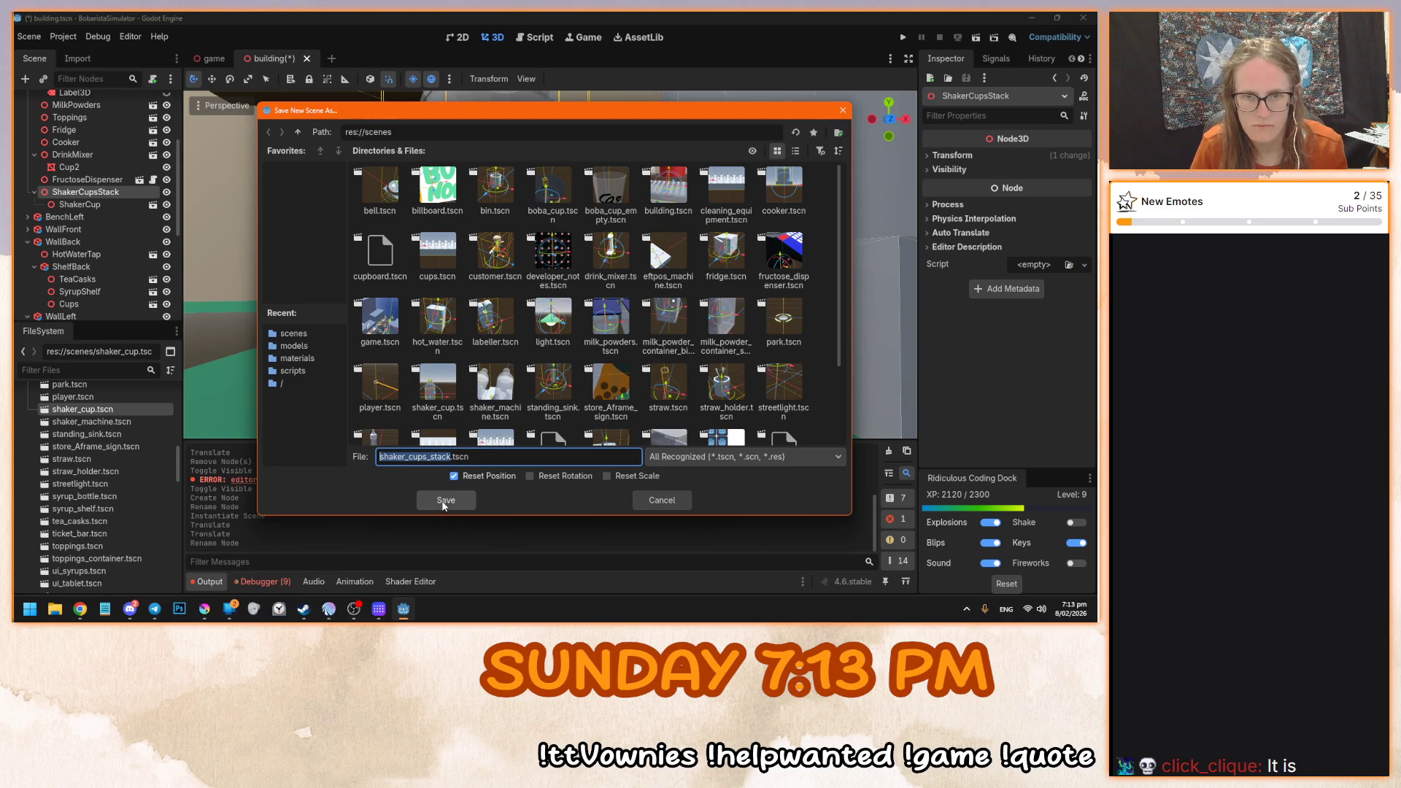
{"action": "left_click", "coordinate": [445, 500]}
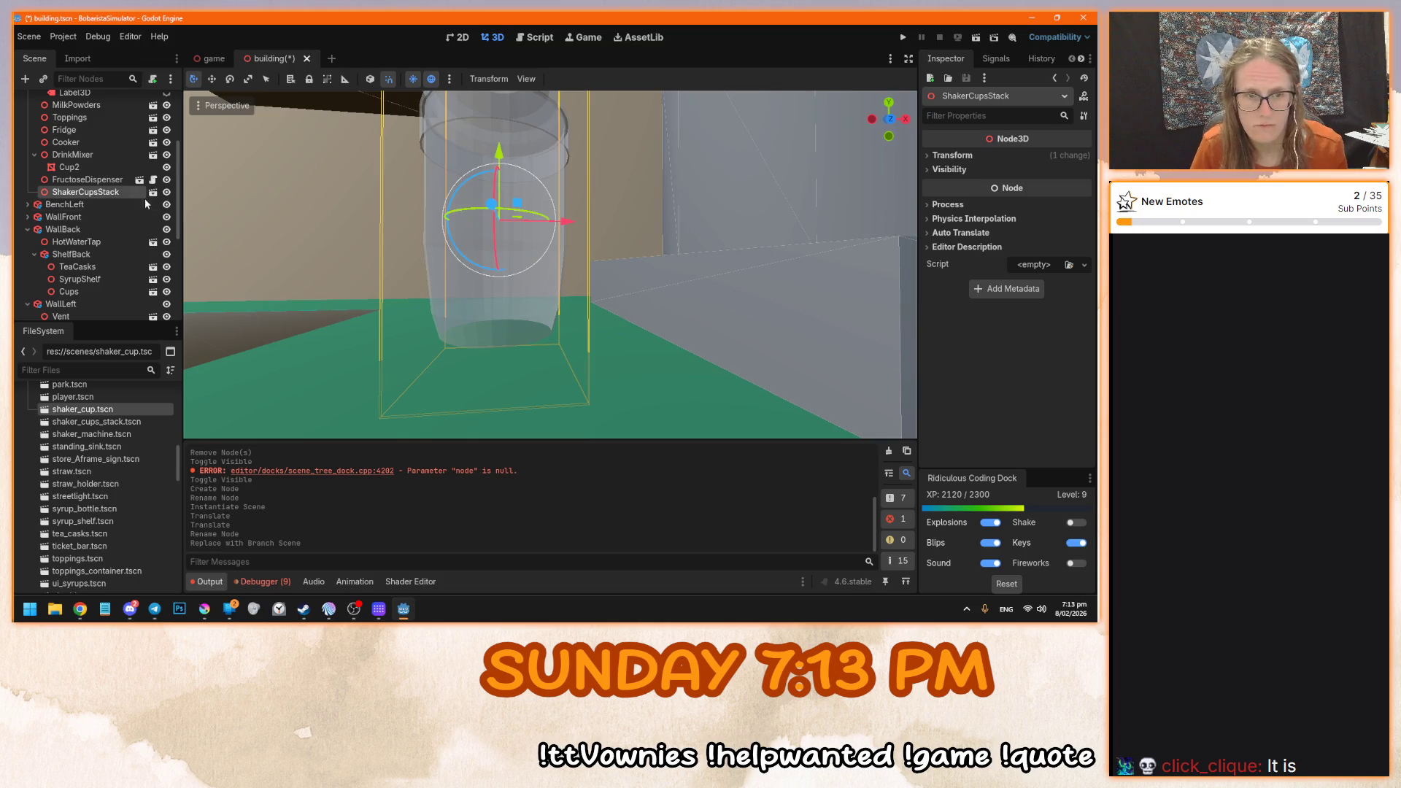
- Open shaker_cups_stack.tscn for editing and select its ShakerCup
{"action": "left_click", "coordinate": [152, 192]}
{"action": "scroll", "coordinate": [439, 281], "scroll_direction": "up", "scroll_amount": 5}
{"action": "left_click", "coordinate": [519, 309]}
- In front view, raise the ShakerCup 1.4 units upward
{"action": "key", "text": "KP_1"}
{"action": "scroll", "coordinate": [598, 362], "scroll_direction": "down", "scroll_amount": 2}
{"action": "left_click_drag", "start_coordinate": [598, 362], "coordinate": [609, 265]}
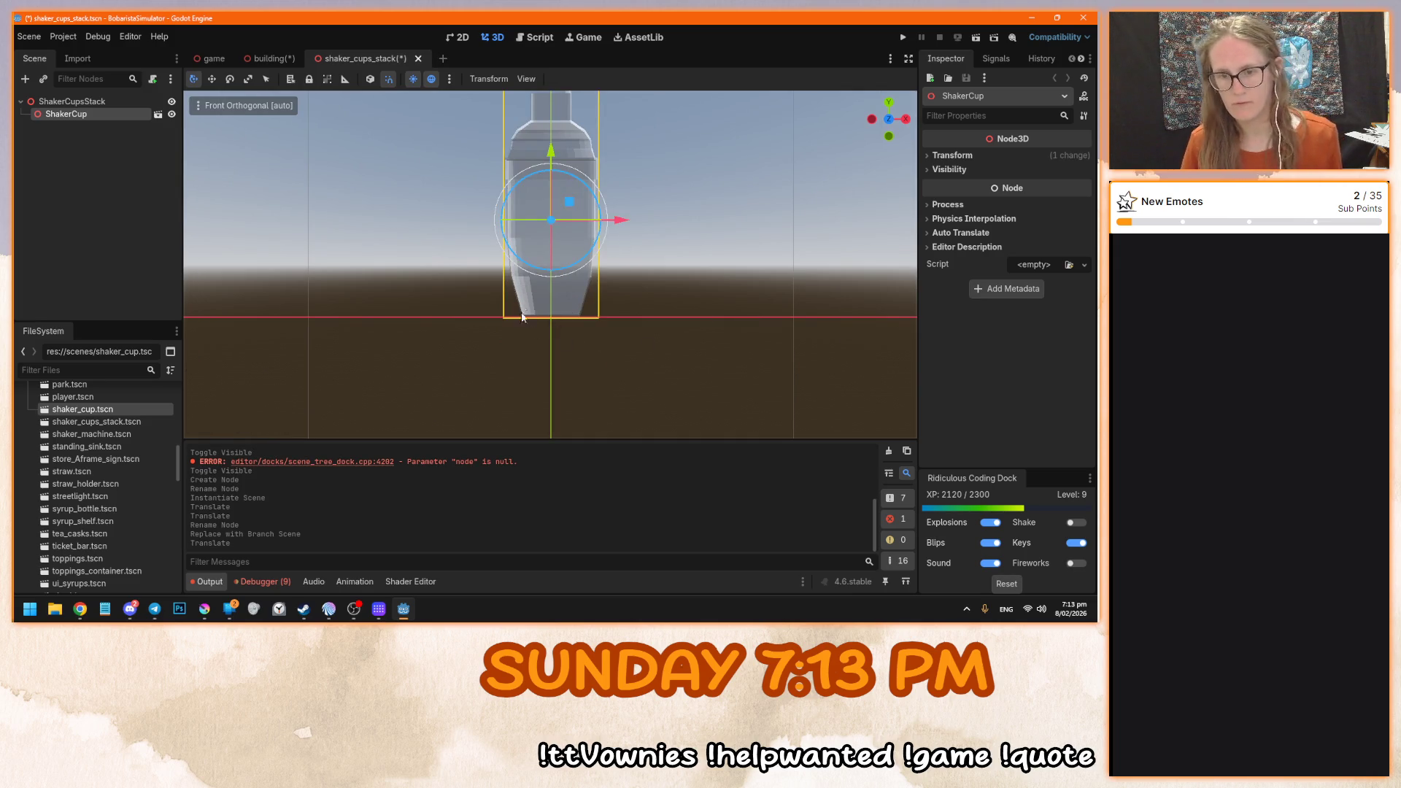
- Save and close shaker_cups_stack, returning to the building scene viewed from above
{"action": "left_click", "coordinate": [106, 98]}
{"action": "key", "text": "ctrl+s"}
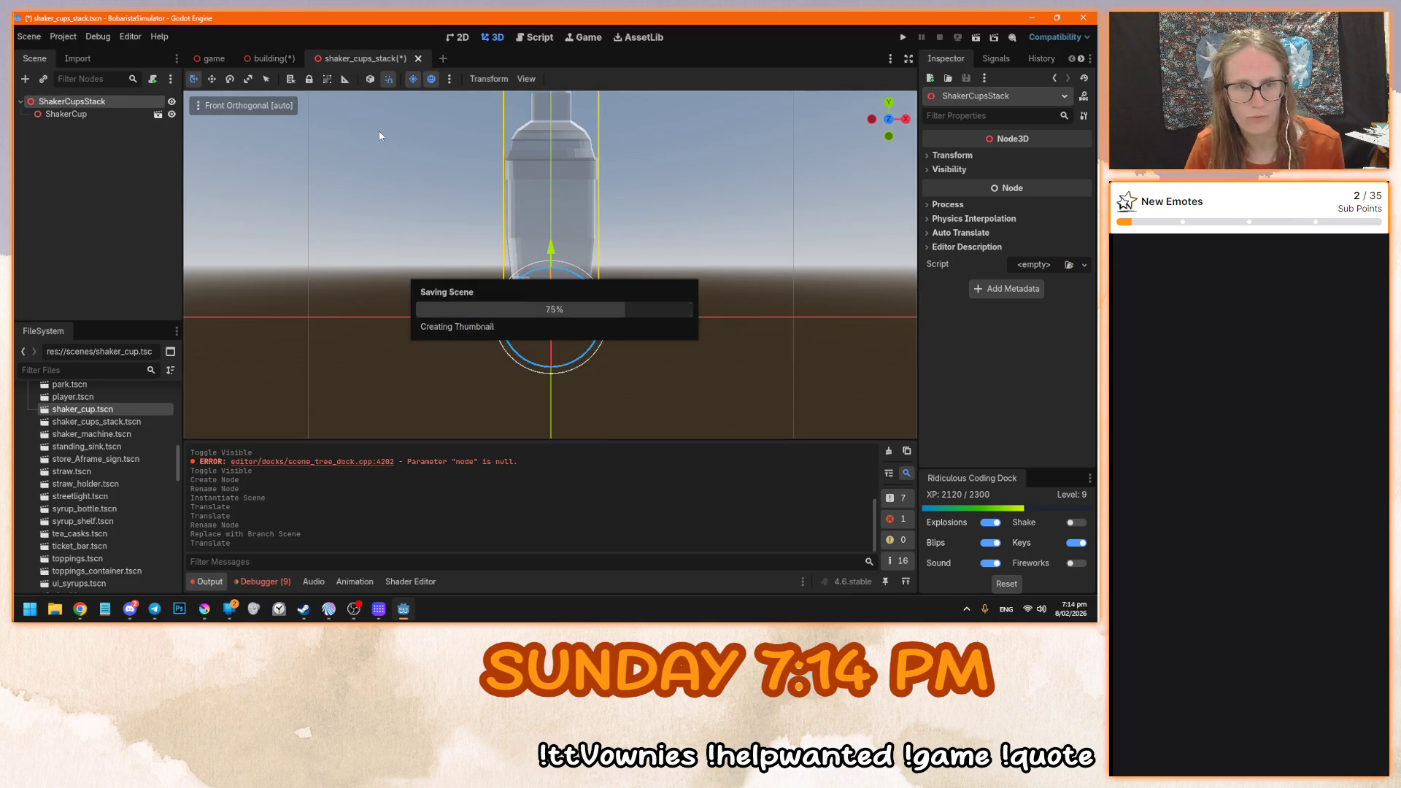
{"action": "left_click", "coordinate": [406, 59]}
{"action": "mouse_move", "coordinate": [451, 185]}
{"action": "left_mouse_down"}
{"action": "mouse_move", "coordinate": [493, 248]}
{"action": "mouse_move", "coordinate": [481, 272]}
{"action": "mouse_move", "coordinate": [532, 163]}
{"action": "mouse_move", "coordinate": [521, 238]}
{"action": "mouse_move", "coordinate": [493, 237]}
{"action": "mouse_move", "coordinate": [626, 384]}
{"action": "mouse_move", "coordinate": [581, 372]}
{"action": "mouse_move", "coordinate": [592, 302]}
{"action": "mouse_move", "coordinate": [480, 357]}
{"action": "mouse_move", "coordinate": [510, 292]}
{"action": "mouse_move", "coordinate": [509, 250]}
{"action": "mouse_move", "coordinate": [588, 360]}
{"action": "mouse_move", "coordinate": [538, 365]}
{"action": "mouse_move", "coordinate": [553, 359]}
{"action": "mouse_move", "coordinate": [544, 329]}
{"action": "left_mouse_up"}
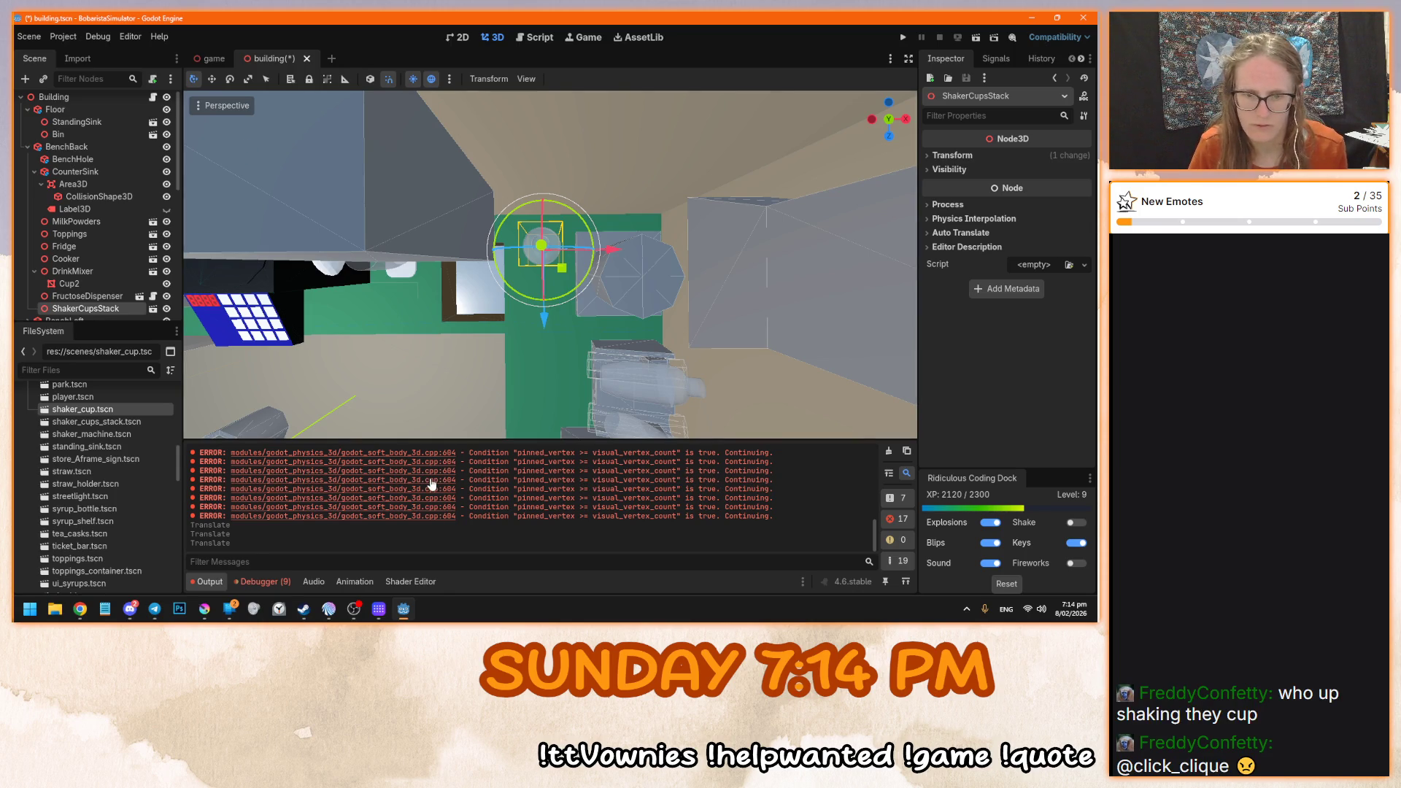
{"action": "mouse_move", "coordinate": [526, 408]}
{"action": "left_mouse_down"}
{"action": "mouse_move", "coordinate": [597, 352]}
{"action": "mouse_move", "coordinate": [637, 212]}
{"action": "mouse_move", "coordinate": [554, 316]}
{"action": "left_mouse_up"}
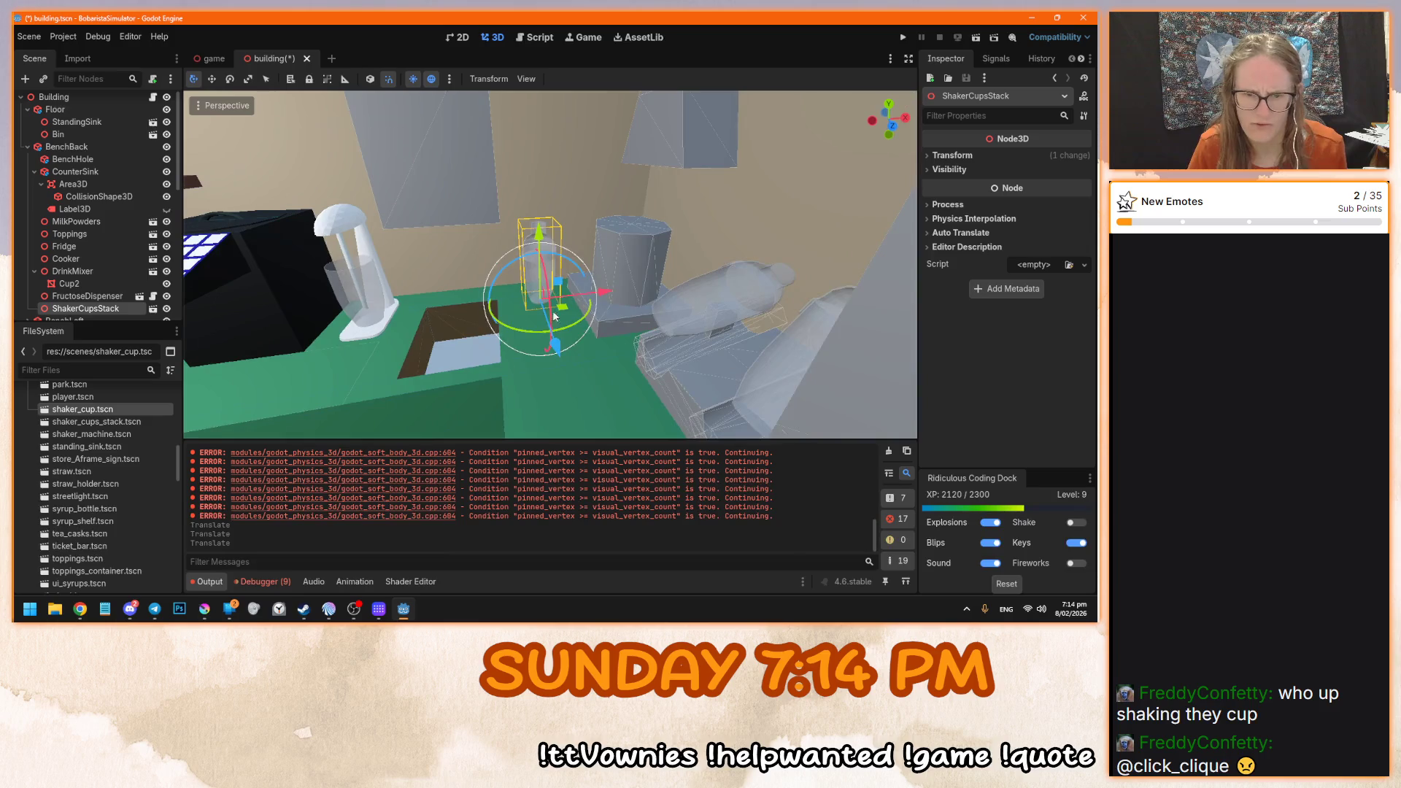
{"action": "scroll", "coordinate": [659, 376], "scroll_direction": "up", "scroll_amount": 5}
{"action": "mouse_move", "coordinate": [659, 375]}
{"action": "left_mouse_down"}
{"action": "mouse_move", "coordinate": [584, 370]}
{"action": "mouse_move", "coordinate": [843, 370]}
{"action": "mouse_move", "coordinate": [460, 307]}
{"action": "mouse_move", "coordinate": [632, 318]}
{"action": "mouse_move", "coordinate": [612, 350]}
{"action": "mouse_move", "coordinate": [621, 296]}
{"action": "mouse_move", "coordinate": [632, 330]}
{"action": "mouse_move", "coordinate": [671, 292]}
{"action": "mouse_move", "coordinate": [625, 303]}
{"action": "mouse_move", "coordinate": [664, 263]}
{"action": "mouse_move", "coordinate": [625, 303]}
{"action": "mouse_move", "coordinate": [634, 287]}
{"action": "mouse_move", "coordinate": [641, 297]}
{"action": "left_mouse_up"}
{"action": "scroll", "coordinate": [640, 297], "scroll_direction": "up", "scroll_amount": 3}
{"action": "scroll", "coordinate": [639, 293], "scroll_direction": "down", "scroll_amount": 5}
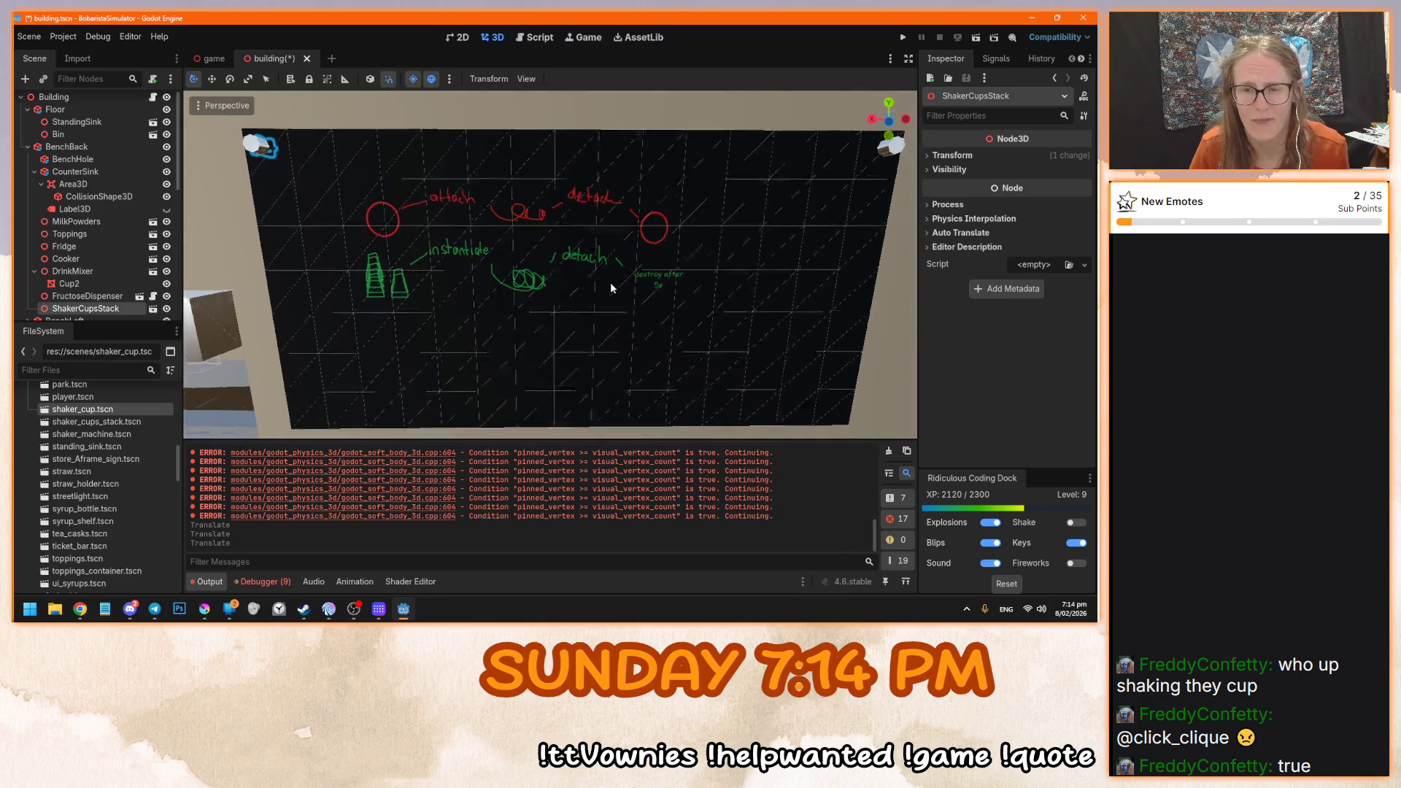
{"action": "left_click_drag", "start_coordinate": [596, 272], "coordinate": [588, 274]}
{"action": "scroll", "coordinate": [588, 277], "scroll_direction": "up", "scroll_amount": 3}
{"action": "scroll", "coordinate": [587, 277], "scroll_direction": "down", "scroll_amount": 3}
{"action": "scroll", "coordinate": [588, 279], "scroll_direction": "up", "scroll_amount": 3}
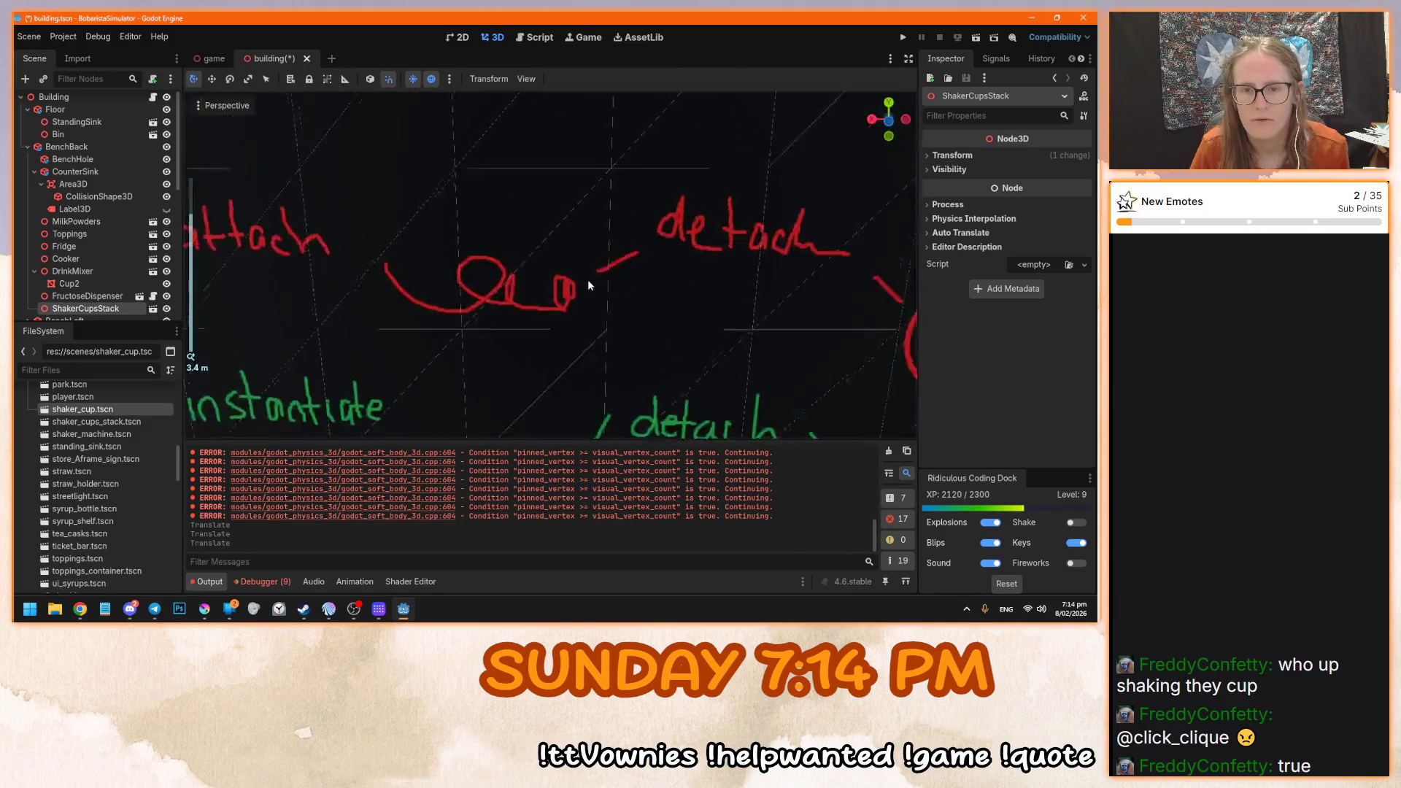
{"action": "scroll", "coordinate": [588, 279], "scroll_direction": "down", "scroll_amount": 5}
{"action": "scroll", "coordinate": [586, 281], "scroll_direction": "up", "scroll_amount": 1}
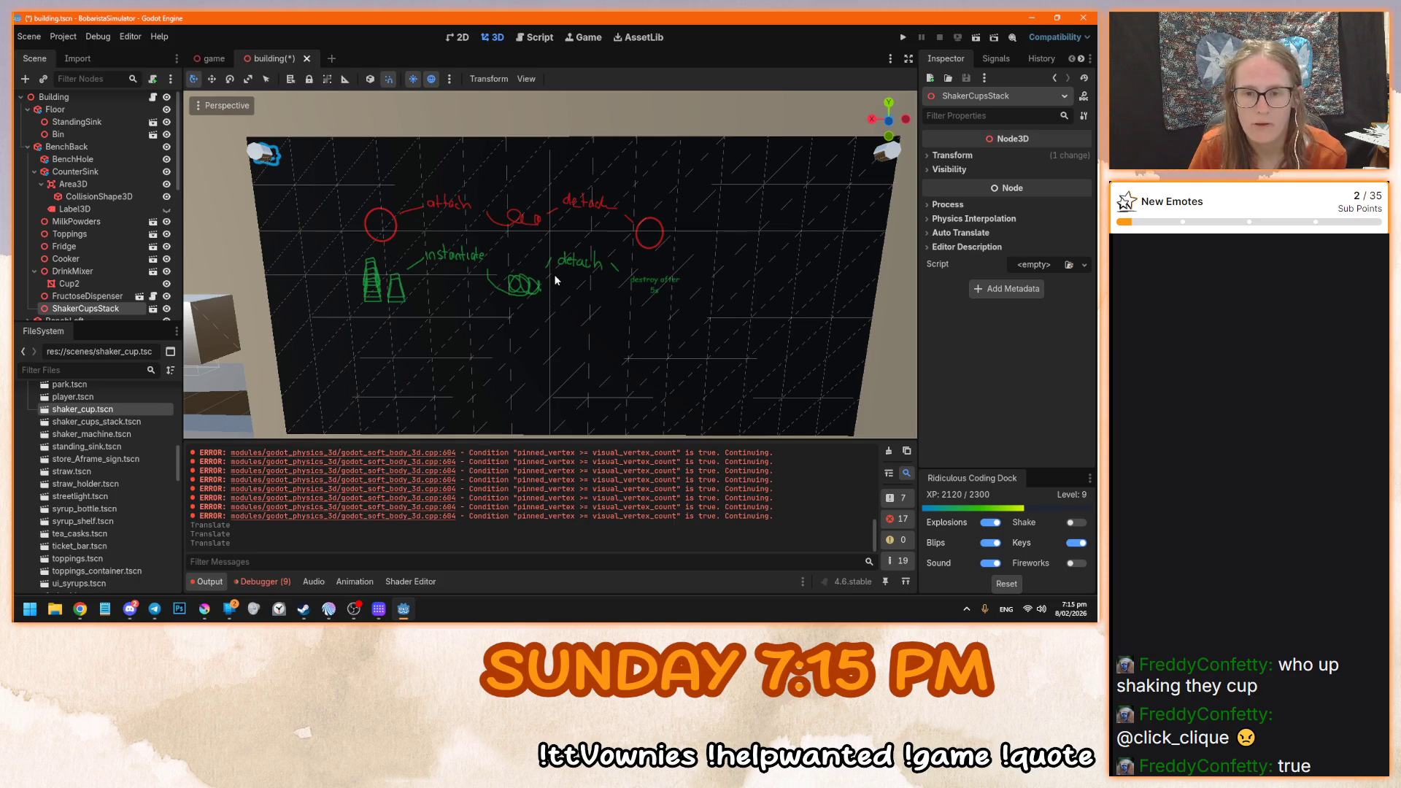
{"action": "mouse_move", "coordinate": [511, 261]}
{"action": "left_mouse_down"}
{"action": "mouse_move", "coordinate": [697, 266]}
{"action": "mouse_move", "coordinate": [452, 258]}
{"action": "mouse_move", "coordinate": [519, 251]}
{"action": "mouse_move", "coordinate": [780, 317]}
{"action": "mouse_move", "coordinate": [472, 252]}
{"action": "mouse_move", "coordinate": [748, 281]}
{"action": "mouse_move", "coordinate": [553, 267]}
{"action": "mouse_move", "coordinate": [502, 324]}
{"action": "mouse_move", "coordinate": [582, 273]}
{"action": "mouse_move", "coordinate": [607, 186]}
{"action": "mouse_move", "coordinate": [637, 232]}
{"action": "mouse_move", "coordinate": [542, 287]}
{"action": "mouse_move", "coordinate": [593, 172]}
{"action": "mouse_move", "coordinate": [518, 359]}
{"action": "mouse_move", "coordinate": [598, 196]}
{"action": "mouse_move", "coordinate": [644, 194]}
{"action": "mouse_move", "coordinate": [549, 360]}
{"action": "mouse_move", "coordinate": [613, 194]}
{"action": "mouse_move", "coordinate": [496, 322]}
{"action": "mouse_move", "coordinate": [496, 343]}
{"action": "mouse_move", "coordinate": [563, 219]}
{"action": "mouse_move", "coordinate": [575, 284]}
{"action": "mouse_move", "coordinate": [579, 250]}
{"action": "left_mouse_up"}
{"action": "scroll", "coordinate": [520, 251], "scroll_direction": "up", "scroll_amount": 3}
{"action": "scroll", "coordinate": [553, 267], "scroll_direction": "up", "scroll_amount": 5}
{"action": "scroll", "coordinate": [553, 267], "scroll_direction": "down", "scroll_amount": 5}
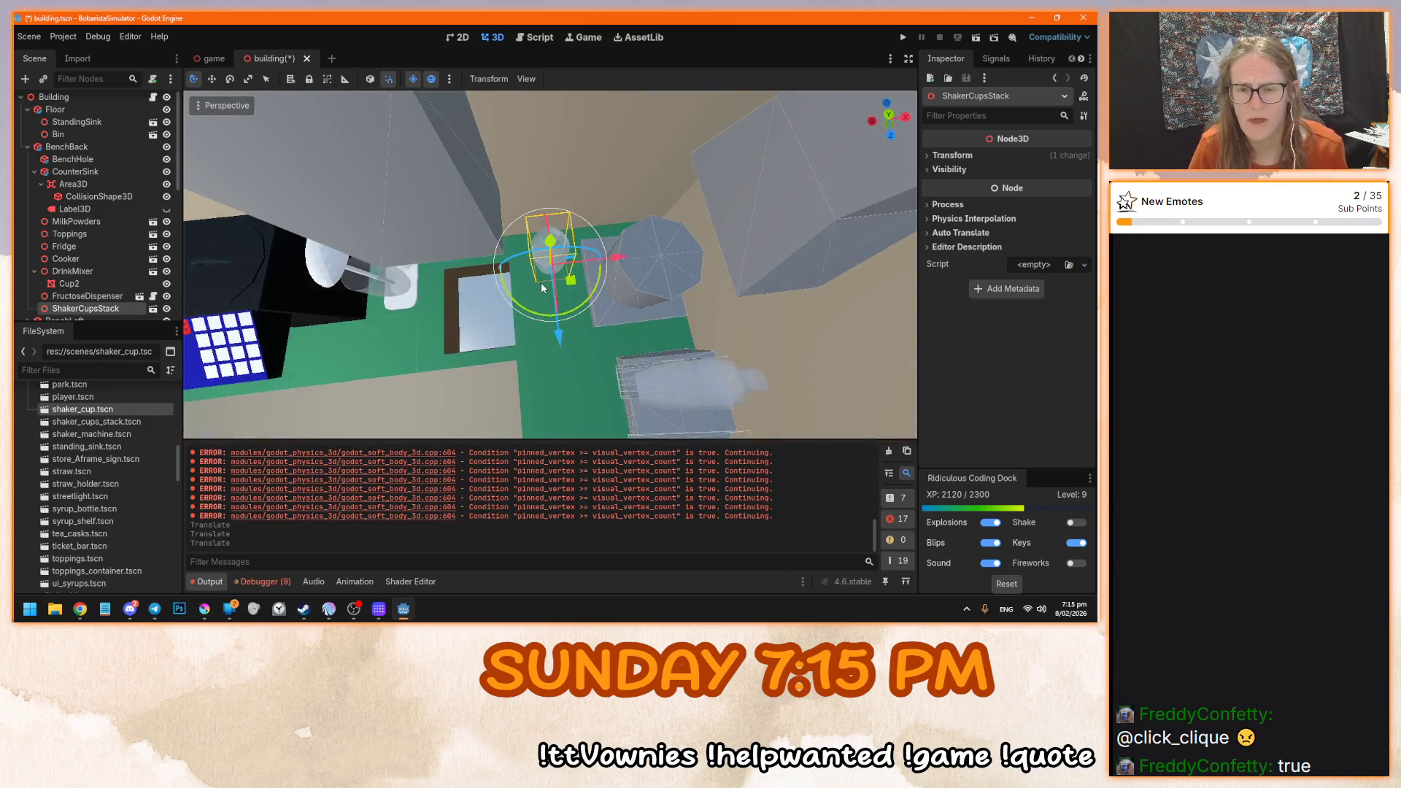
{"action": "scroll", "coordinate": [541, 287], "scroll_direction": "up", "scroll_amount": 2}
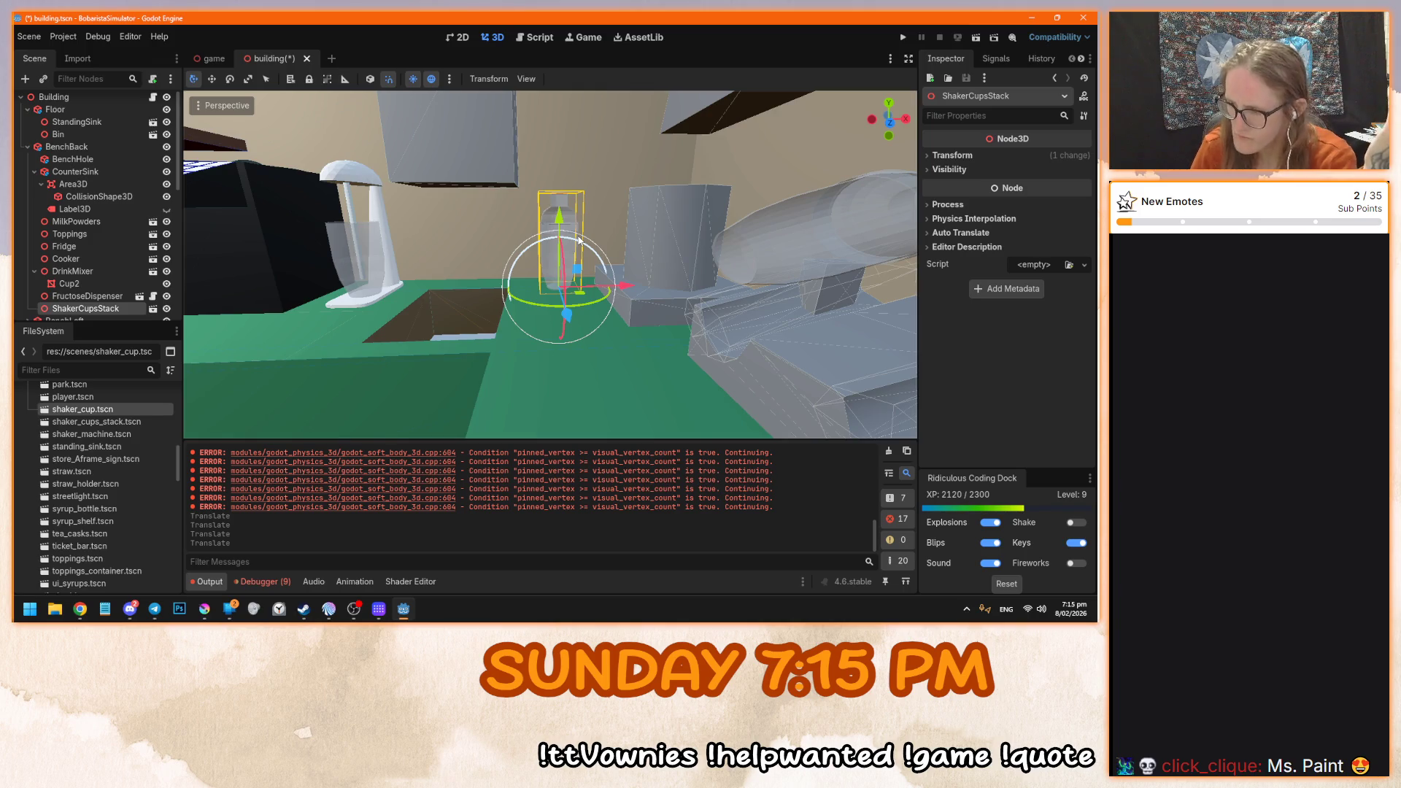
- Orbit and zoom around the shaker cup stack on the counter from higher and lower angles
{"action": "left_click_drag", "start_coordinate": [531, 250], "coordinate": [617, 273]}
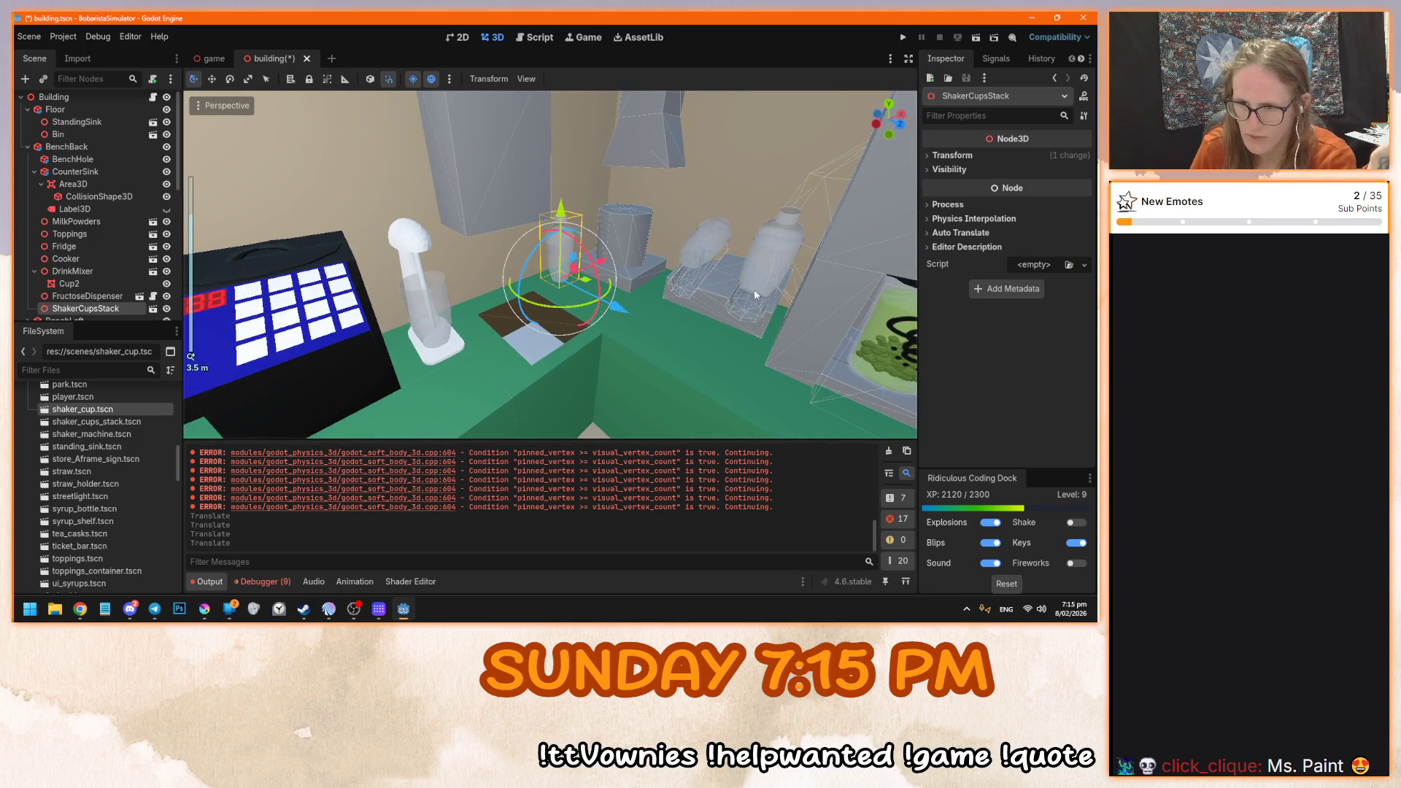
{"action": "scroll", "coordinate": [758, 262], "scroll_direction": "up", "scroll_amount": 2}
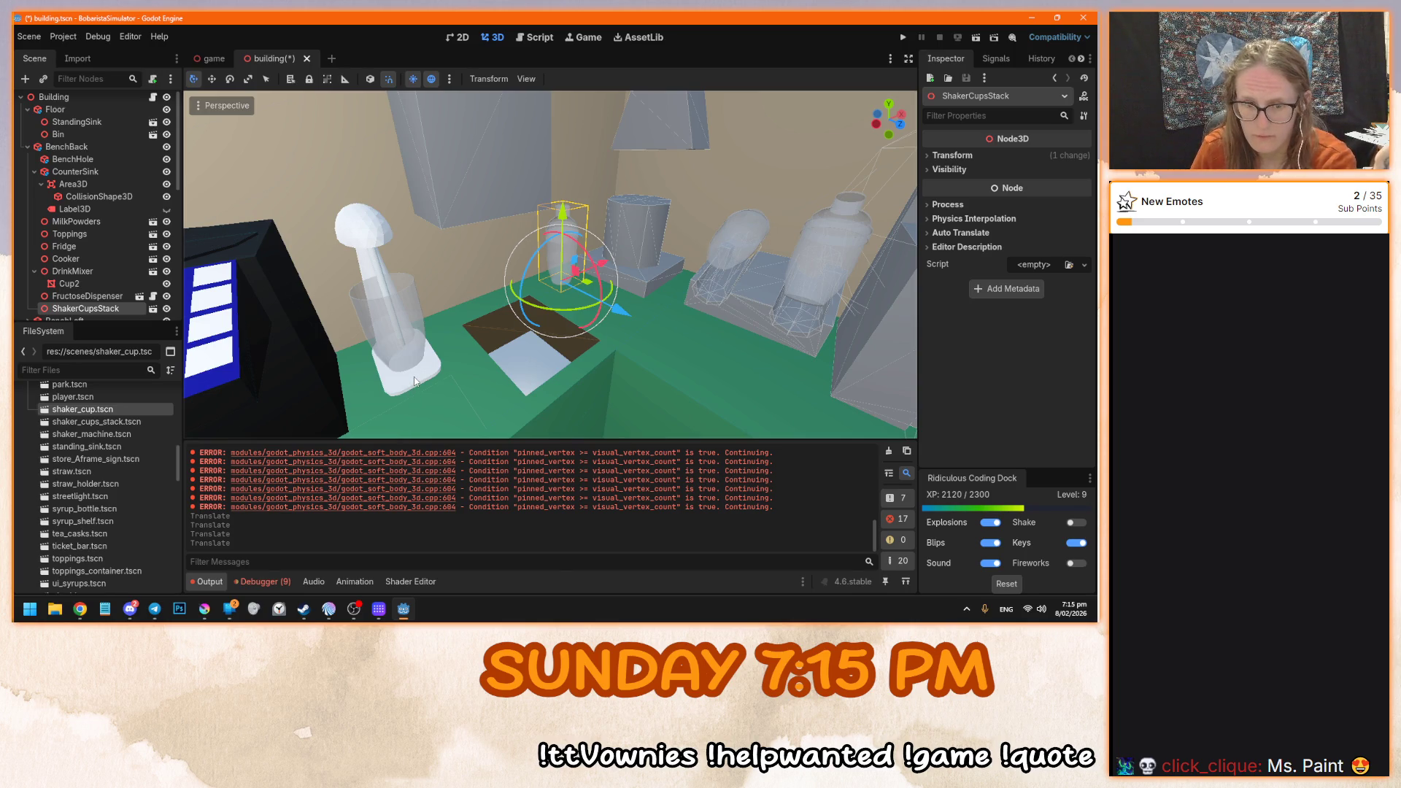
{"action": "mouse_move", "coordinate": [413, 380]}
{"action": "left_mouse_down"}
{"action": "mouse_move", "coordinate": [481, 341]}
{"action": "mouse_move", "coordinate": [364, 390]}
{"action": "mouse_move", "coordinate": [390, 402]}
{"action": "left_mouse_up"}
{"action": "scroll", "coordinate": [390, 401], "scroll_direction": "up", "scroll_amount": 3}
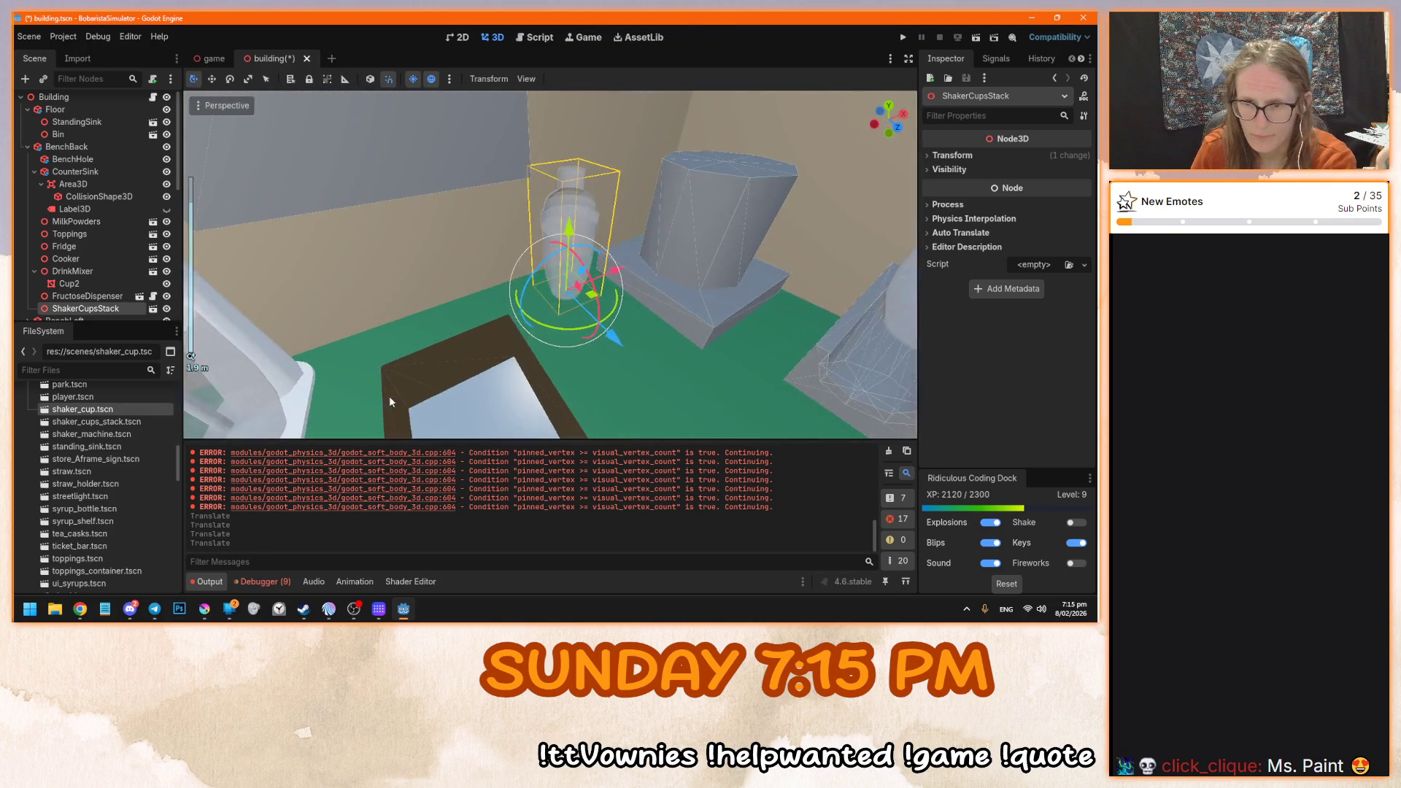
{"action": "scroll", "coordinate": [729, 313], "scroll_direction": "up", "scroll_amount": 4}
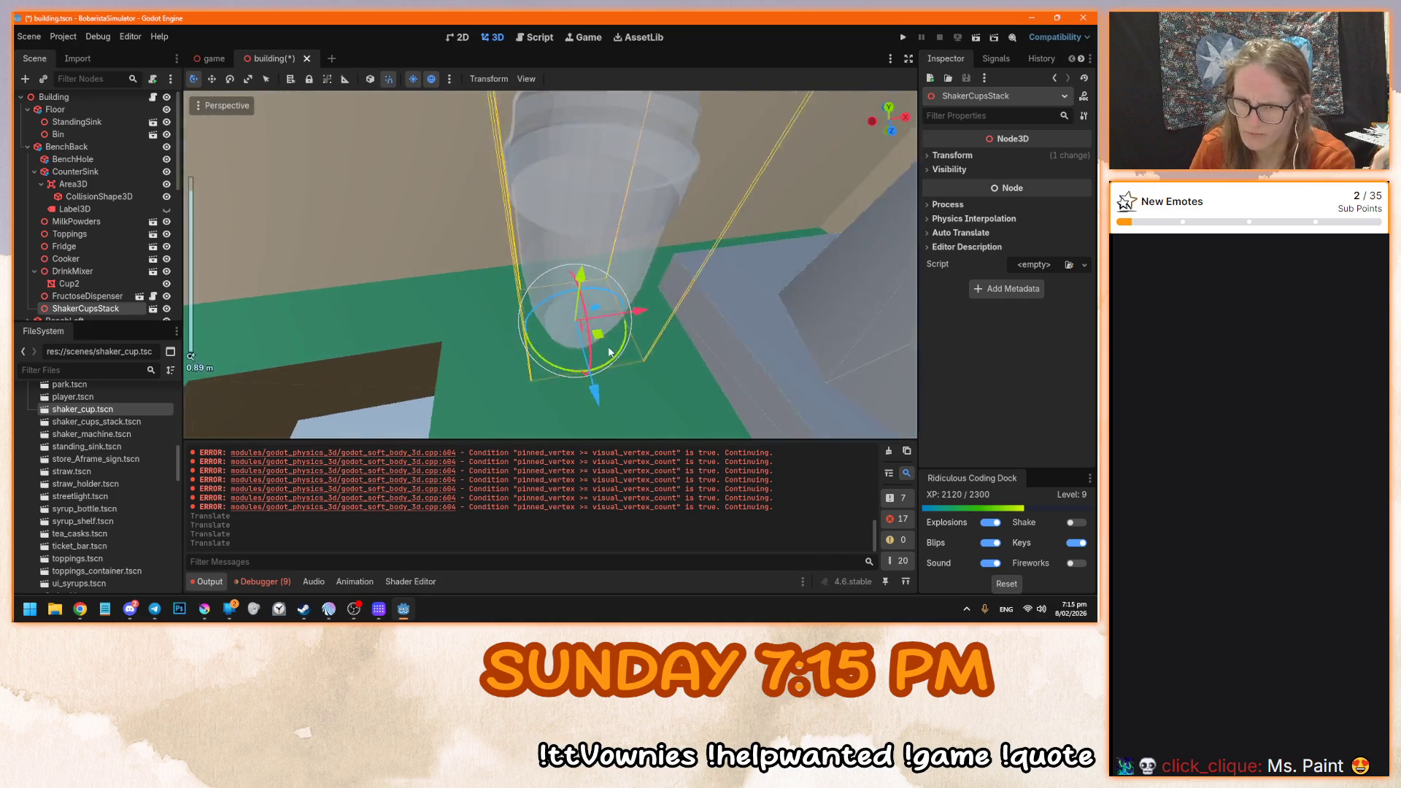
{"action": "scroll", "coordinate": [606, 346], "scroll_direction": "down", "scroll_amount": 4}
{"action": "mouse_move", "coordinate": [607, 346]}
{"action": "left_mouse_down"}
{"action": "mouse_move", "coordinate": [574, 351]}
{"action": "mouse_move", "coordinate": [658, 269]}
{"action": "mouse_move", "coordinate": [639, 303]}
{"action": "left_mouse_up"}
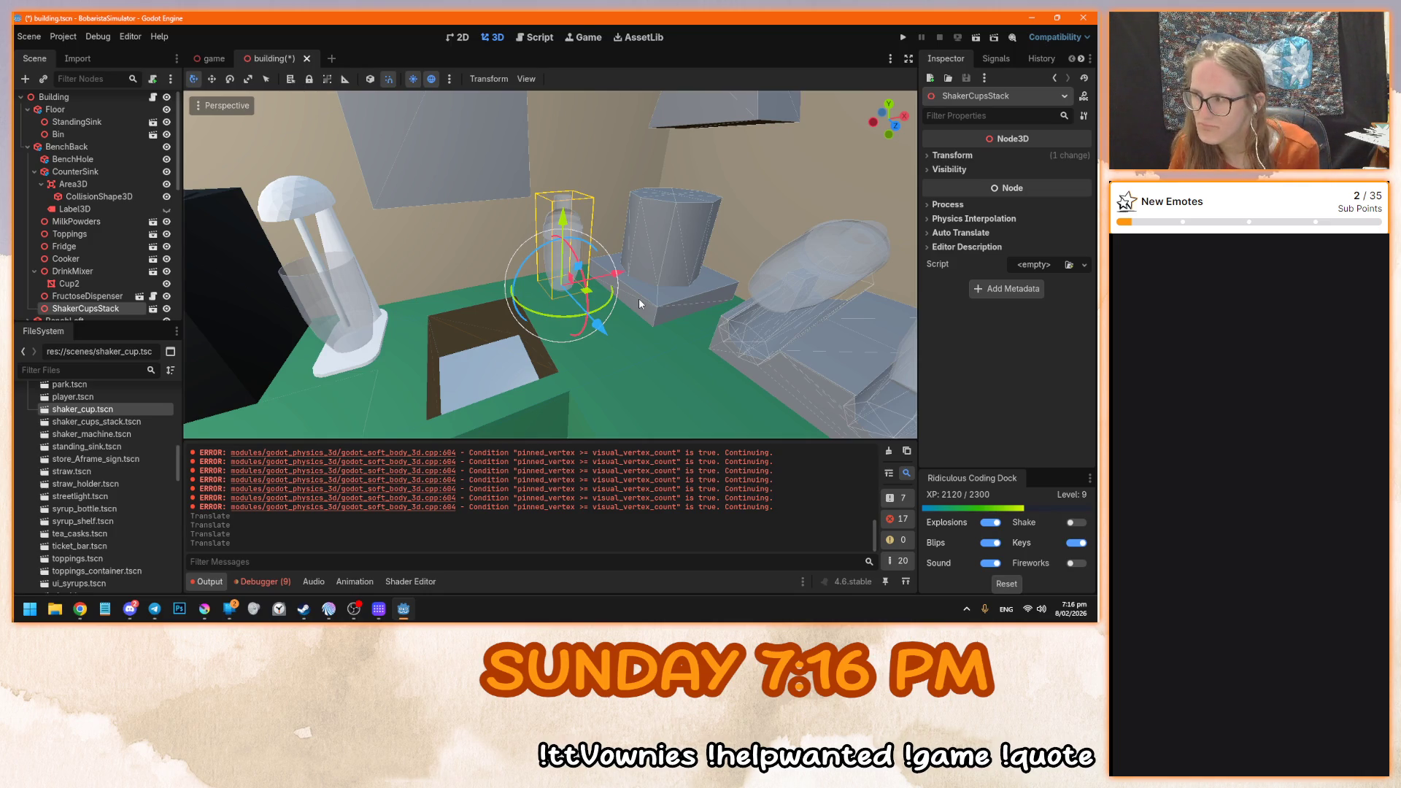
{"action": "key", "text": "KP_2"}
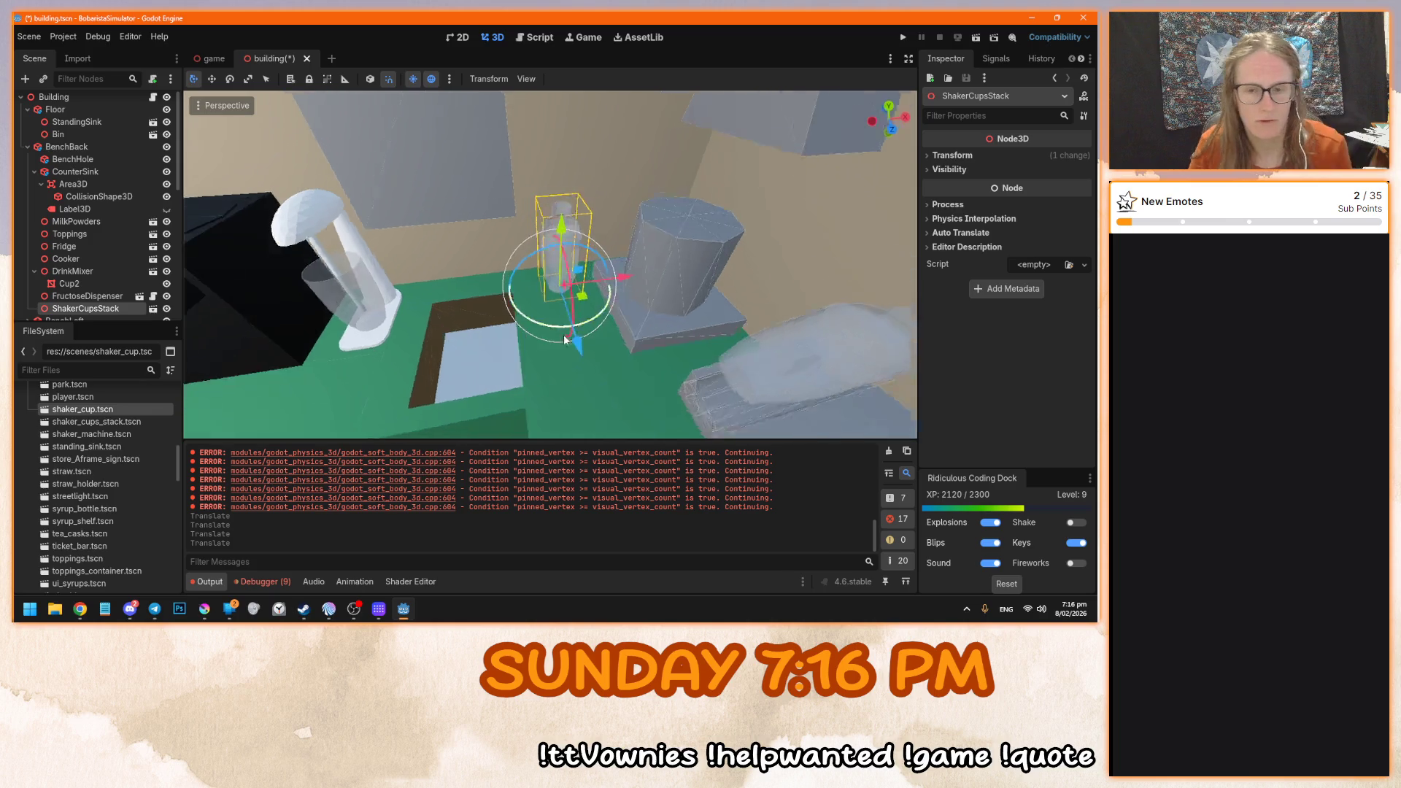
{"action": "scroll", "coordinate": [565, 339], "scroll_direction": "up", "scroll_amount": 5}
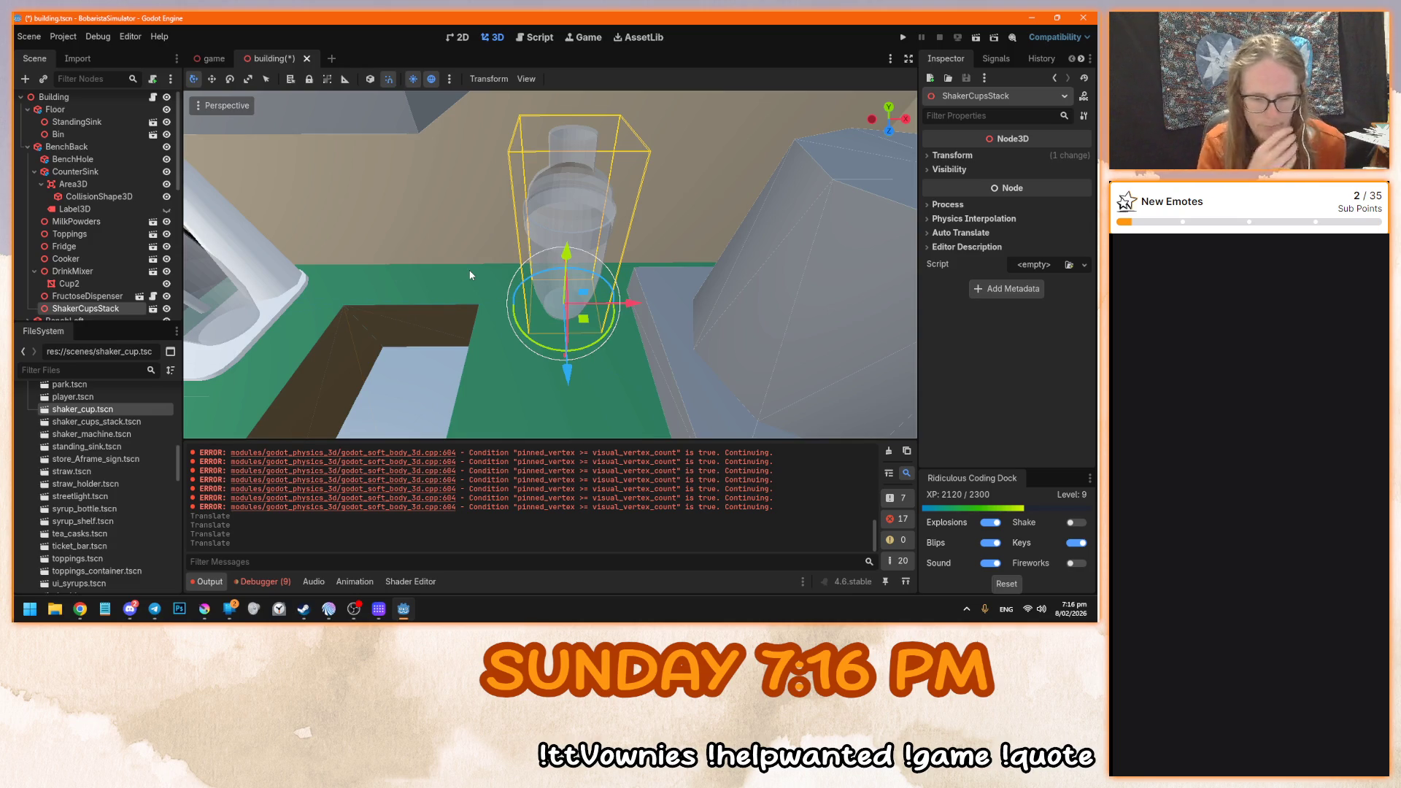
{"action": "scroll", "coordinate": [543, 219], "scroll_direction": "up", "scroll_amount": 3}
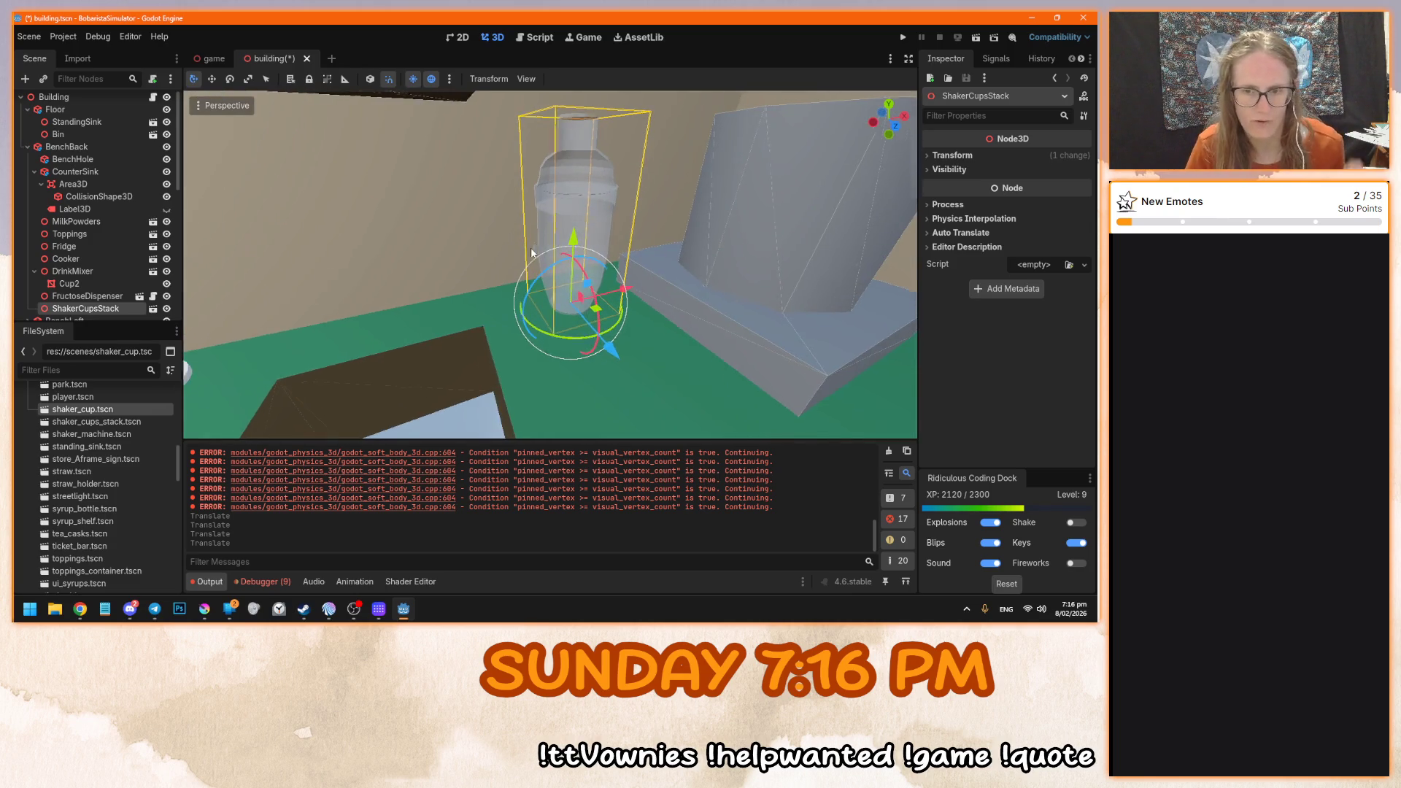
{"action": "scroll", "coordinate": [488, 279], "scroll_direction": "down", "scroll_amount": 3}
{"action": "mouse_move", "coordinate": [530, 281]}
{"action": "left_mouse_down"}
{"action": "mouse_move", "coordinate": [522, 220]}
{"action": "mouse_move", "coordinate": [540, 207]}
{"action": "mouse_move", "coordinate": [503, 241]}
{"action": "left_mouse_up"}
- Inspect the shaker cup from other sides, then open ShakerCupsStack in its own scene tab
{"action": "scroll", "coordinate": [73, 309], "scroll_direction": "down", "scroll_amount": 4}
{"action": "scroll", "coordinate": [526, 298], "scroll_direction": "up", "scroll_amount": 5}
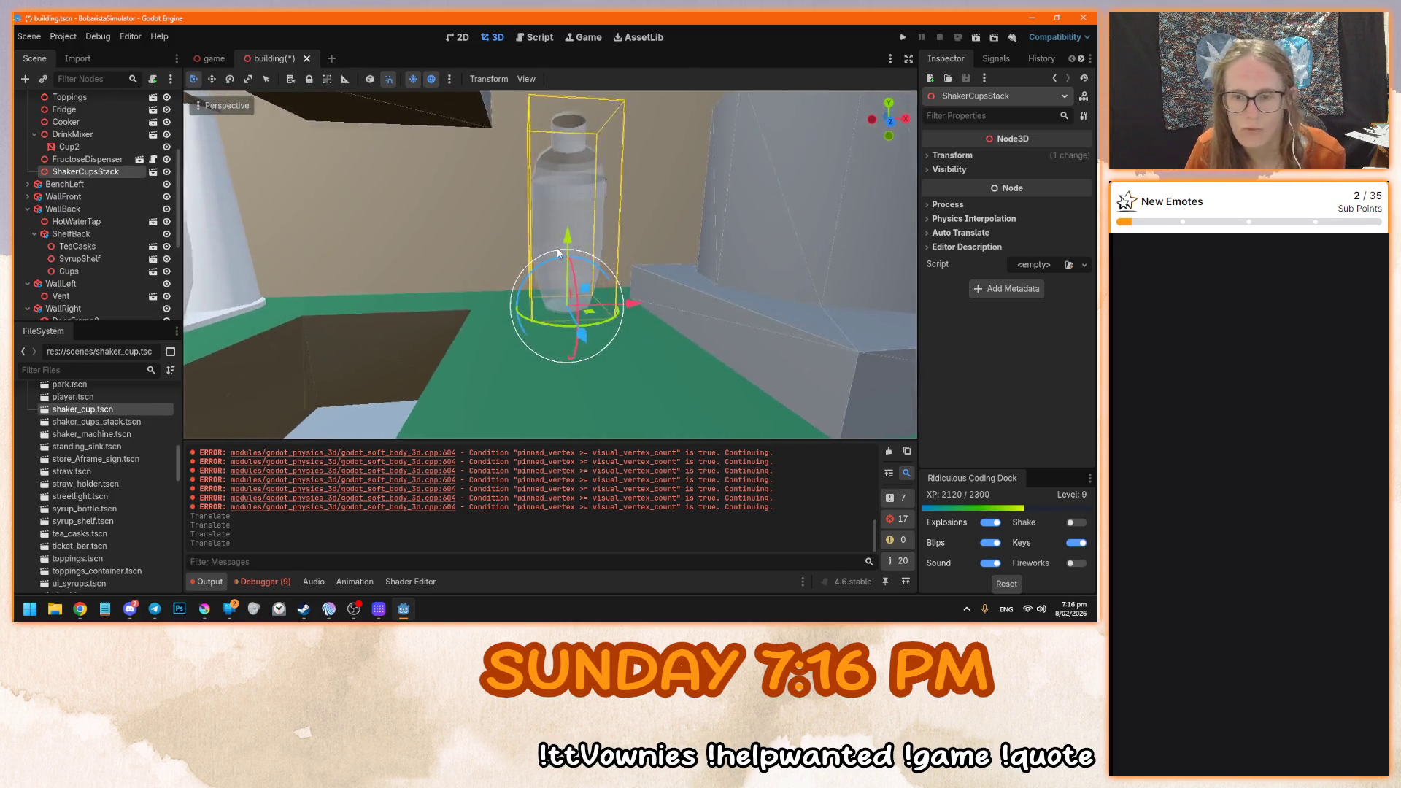
{"action": "scroll", "coordinate": [531, 299], "scroll_direction": "down", "scroll_amount": 5}
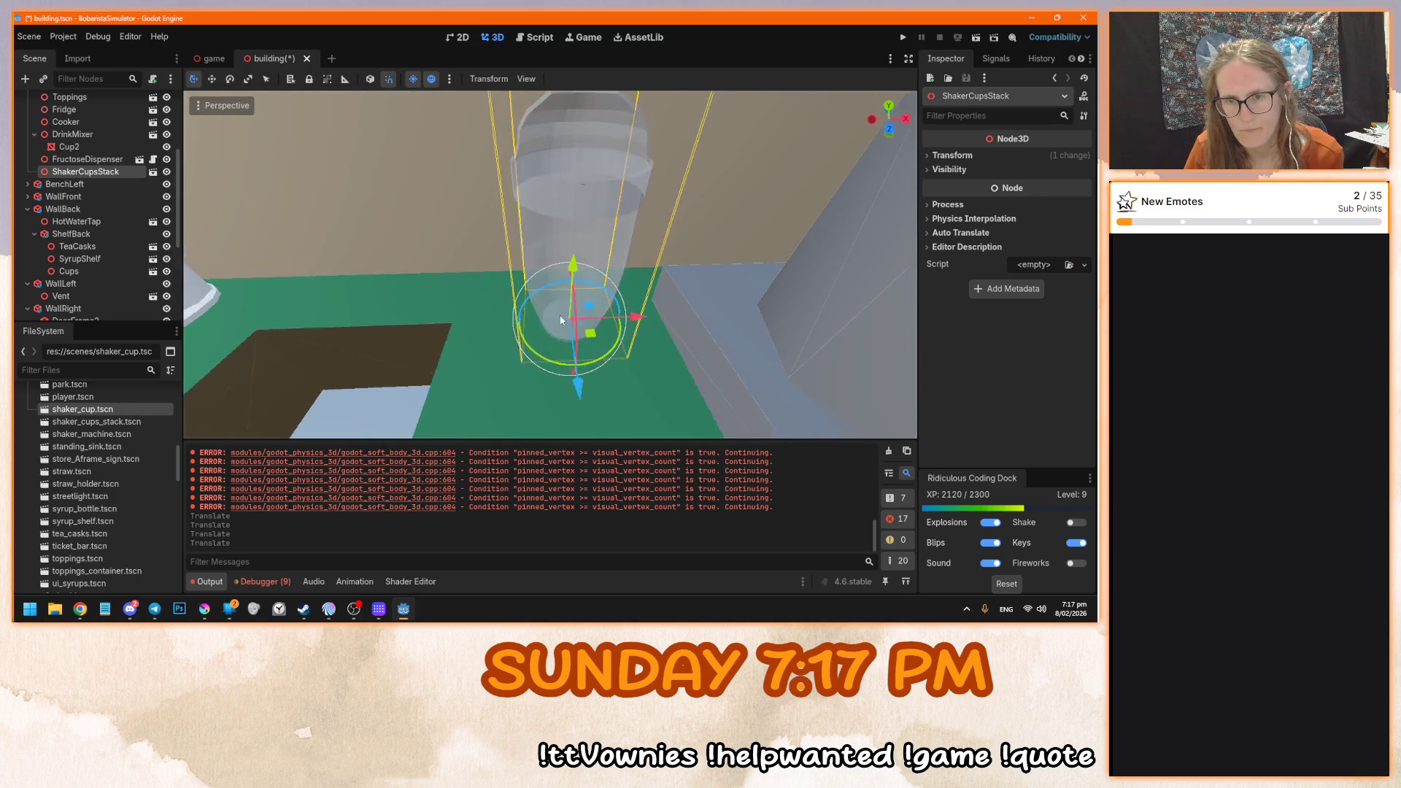
{"action": "mouse_move", "coordinate": [554, 319]}
{"action": "left_mouse_down"}
{"action": "mouse_move", "coordinate": [597, 282]}
{"action": "mouse_move", "coordinate": [658, 313]}
{"action": "mouse_move", "coordinate": [600, 327]}
{"action": "left_mouse_up"}
{"action": "scroll", "coordinate": [599, 333], "scroll_direction": "down", "scroll_amount": 3}
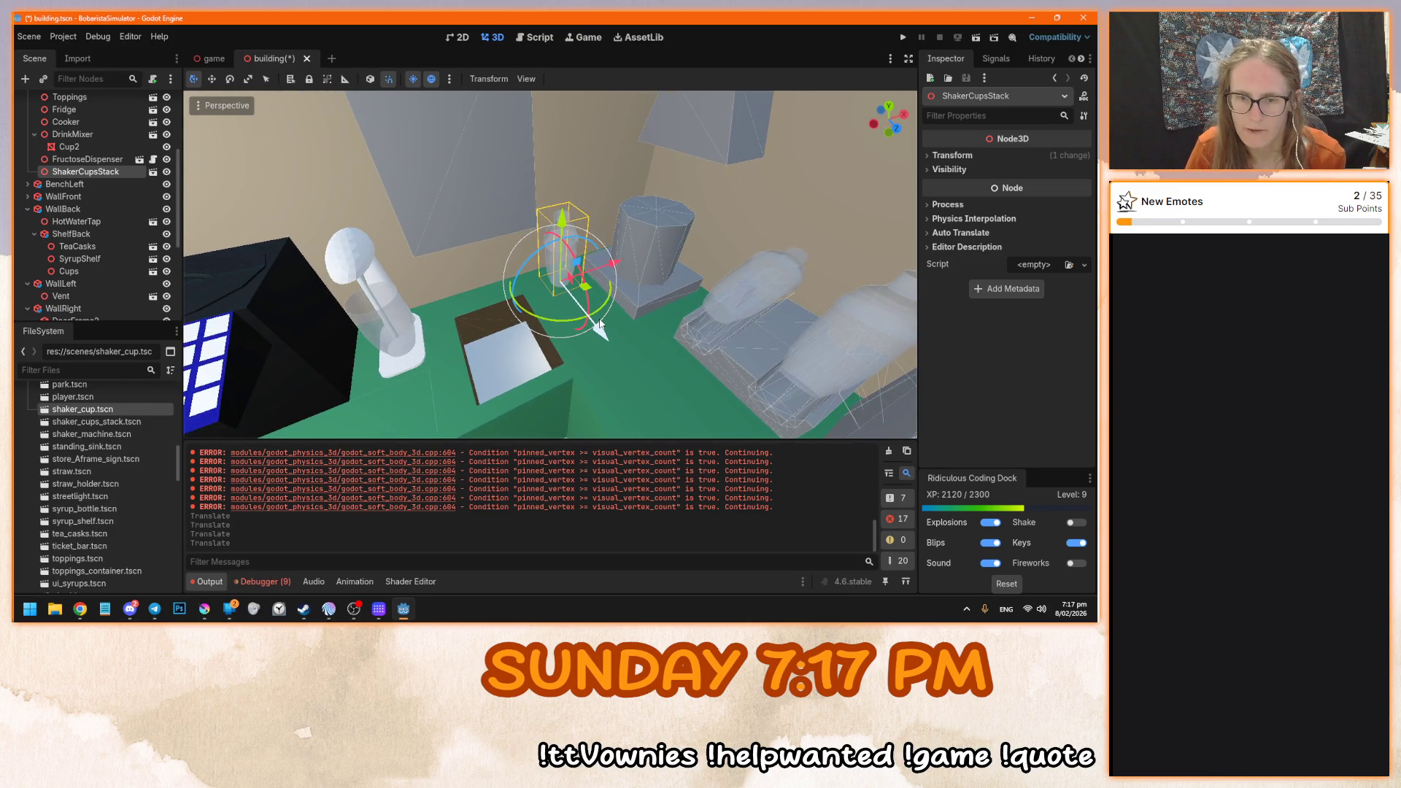
{"action": "scroll", "coordinate": [600, 326], "scroll_direction": "up", "scroll_amount": 3}
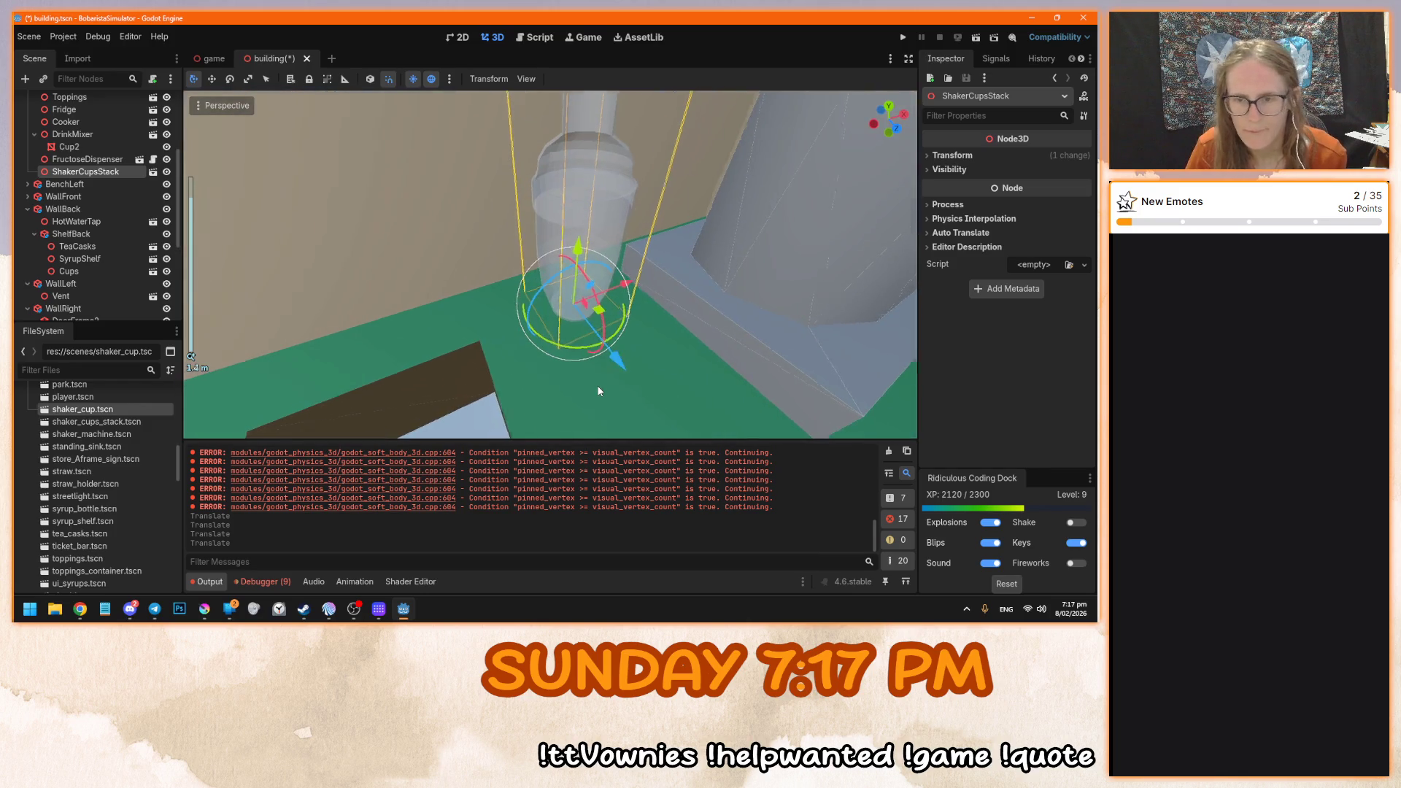
{"action": "scroll", "coordinate": [598, 391], "scroll_direction": "down", "scroll_amount": 5}
{"action": "scroll", "coordinate": [598, 383], "scroll_direction": "up", "scroll_amount": 4}
{"action": "mouse_move", "coordinate": [598, 383]}
{"action": "left_mouse_down"}
{"action": "mouse_move", "coordinate": [464, 418]}
{"action": "mouse_move", "coordinate": [530, 391]}
{"action": "left_mouse_up"}
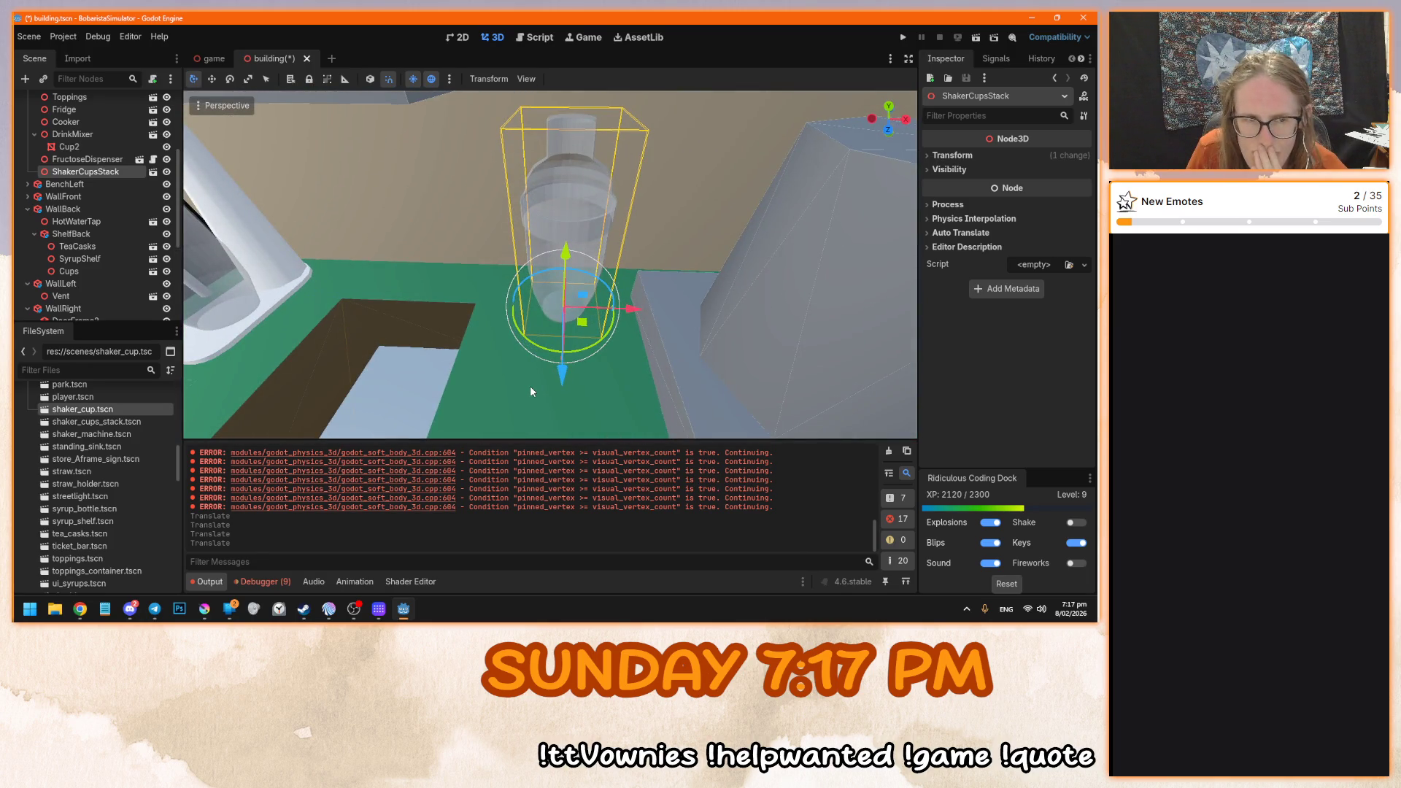
{"action": "left_click", "coordinate": [152, 171]}
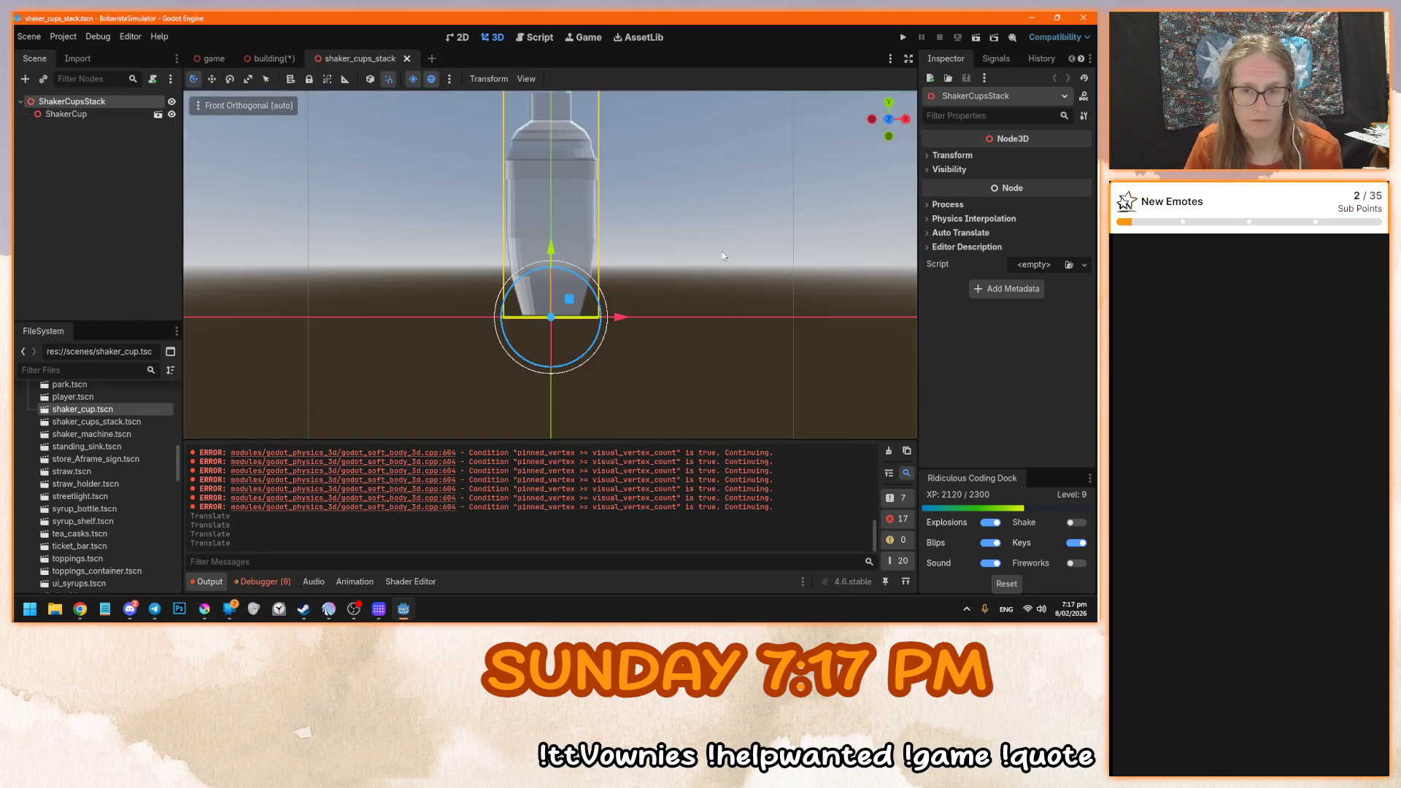
- In top view, duplicate ShakerCup and slide ShakerCup2 left beside the original
{"action": "key", "text": "KP_7"}
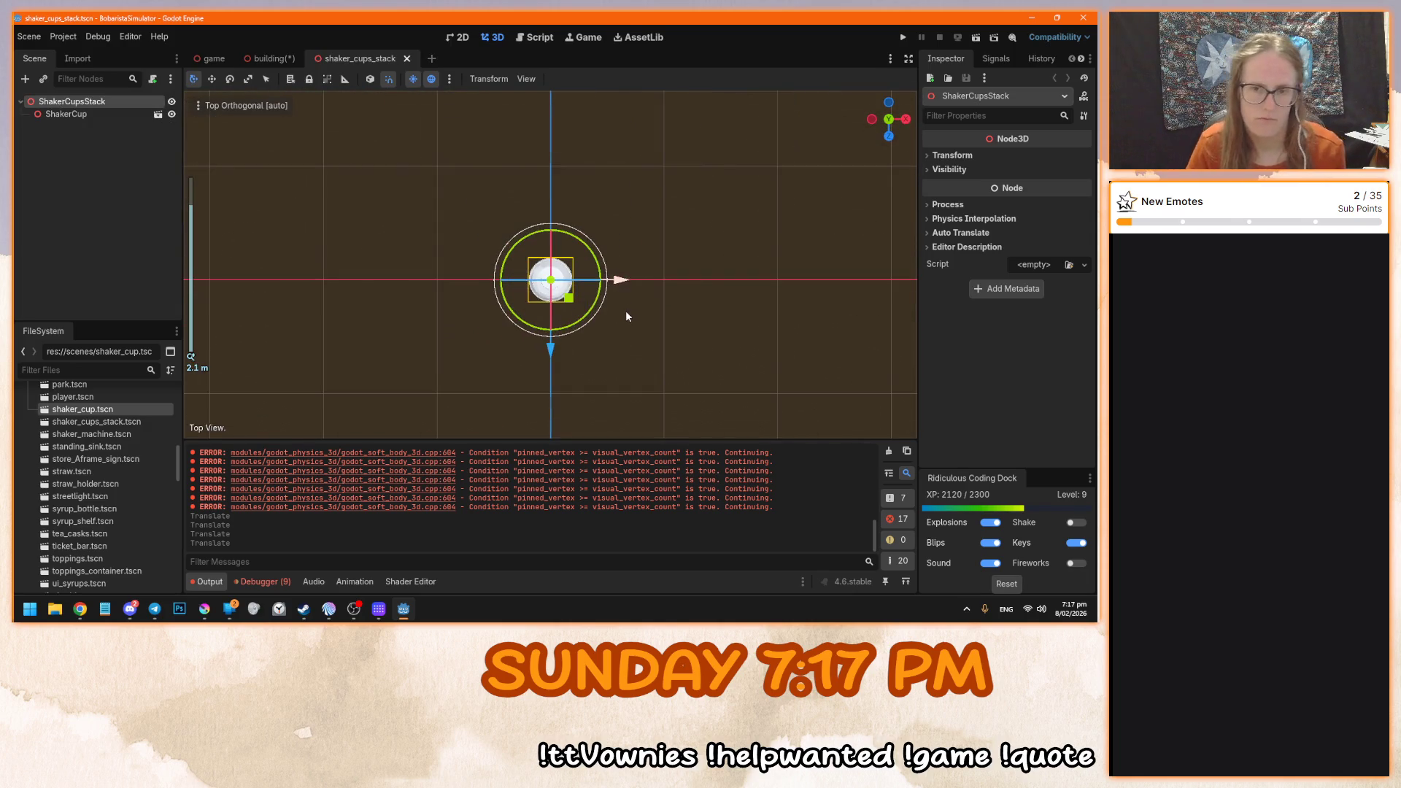
{"action": "key", "text": "ctrl+d"}
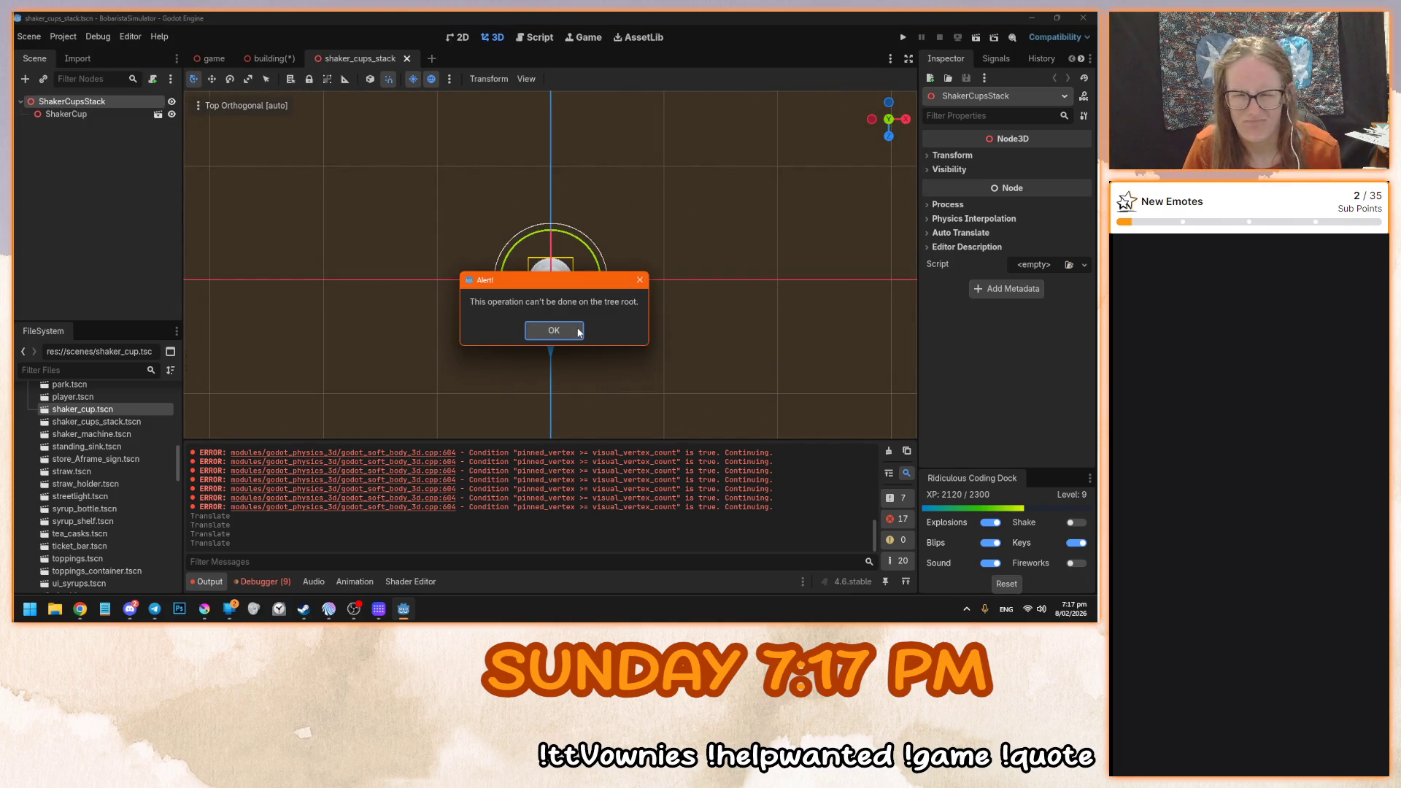
{"action": "left_click", "coordinate": [577, 332]}
{"action": "left_click", "coordinate": [111, 113]}
{"action": "scroll", "coordinate": [614, 321], "scroll_direction": "up", "scroll_amount": 3}
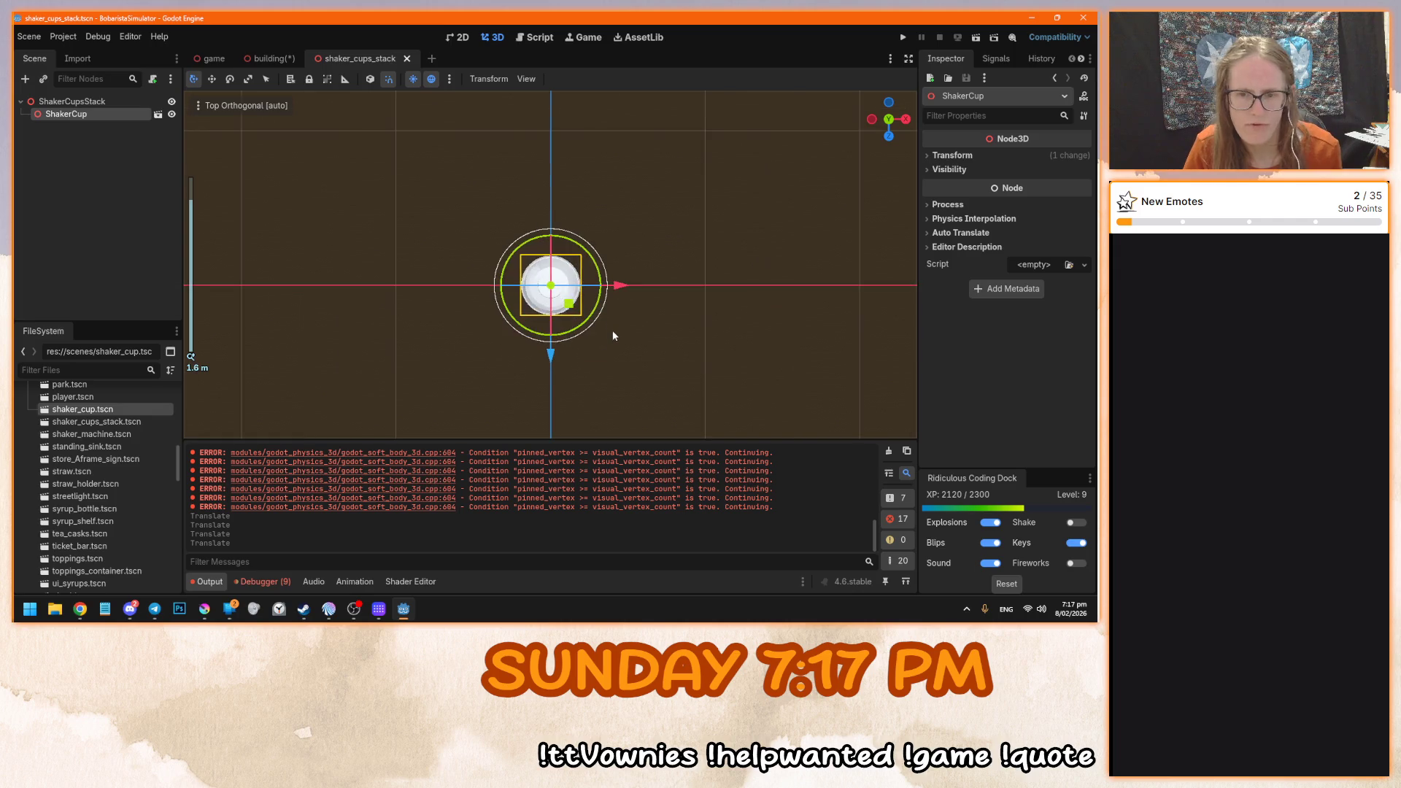
{"action": "key", "text": "ctrl+d"}
{"action": "mouse_move", "coordinate": [613, 286]}
{"action": "left_mouse_down"}
{"action": "mouse_move", "coordinate": [530, 292]}
{"action": "mouse_move", "coordinate": [549, 293]}
{"action": "left_mouse_up"}
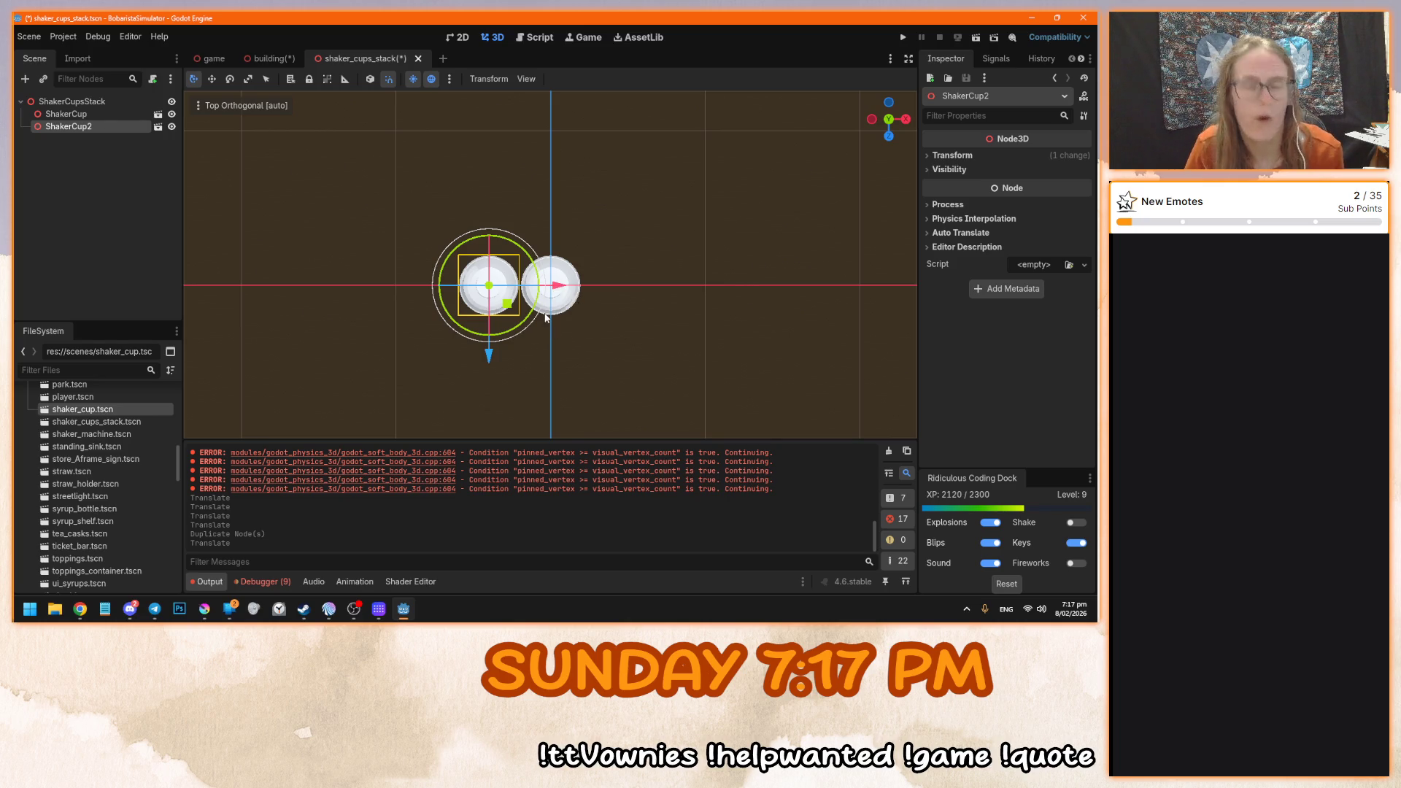
- Select both shaker cups in front view and check their context-menu actions
{"action": "left_click", "coordinate": [552, 289], "text": "shift"}
{"action": "left_click_drag", "start_coordinate": [552, 289], "coordinate": [561, 245]}
{"action": "key", "text": "KP_1"}
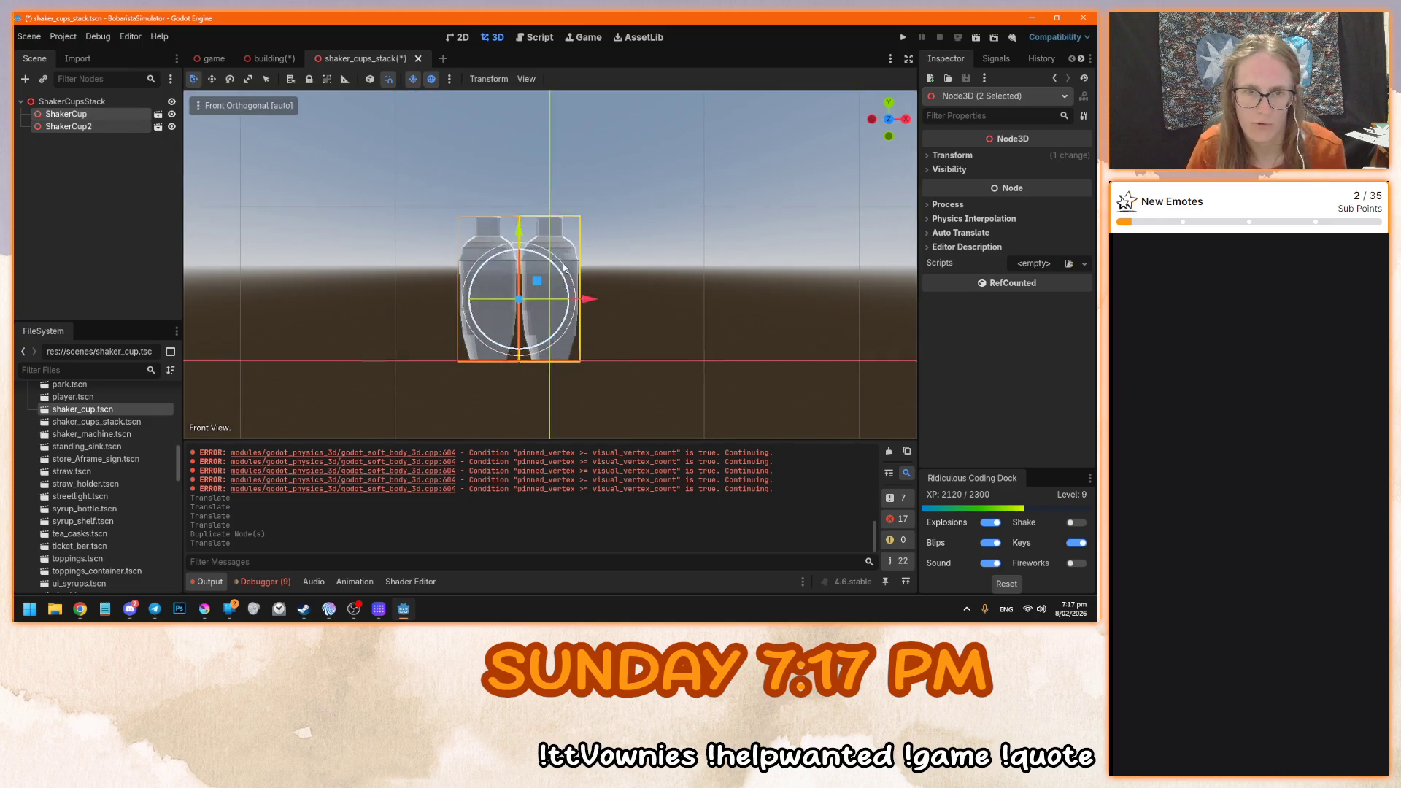
{"action": "left_click", "coordinate": [110, 114]}
{"action": "right_click", "coordinate": [111, 115]}
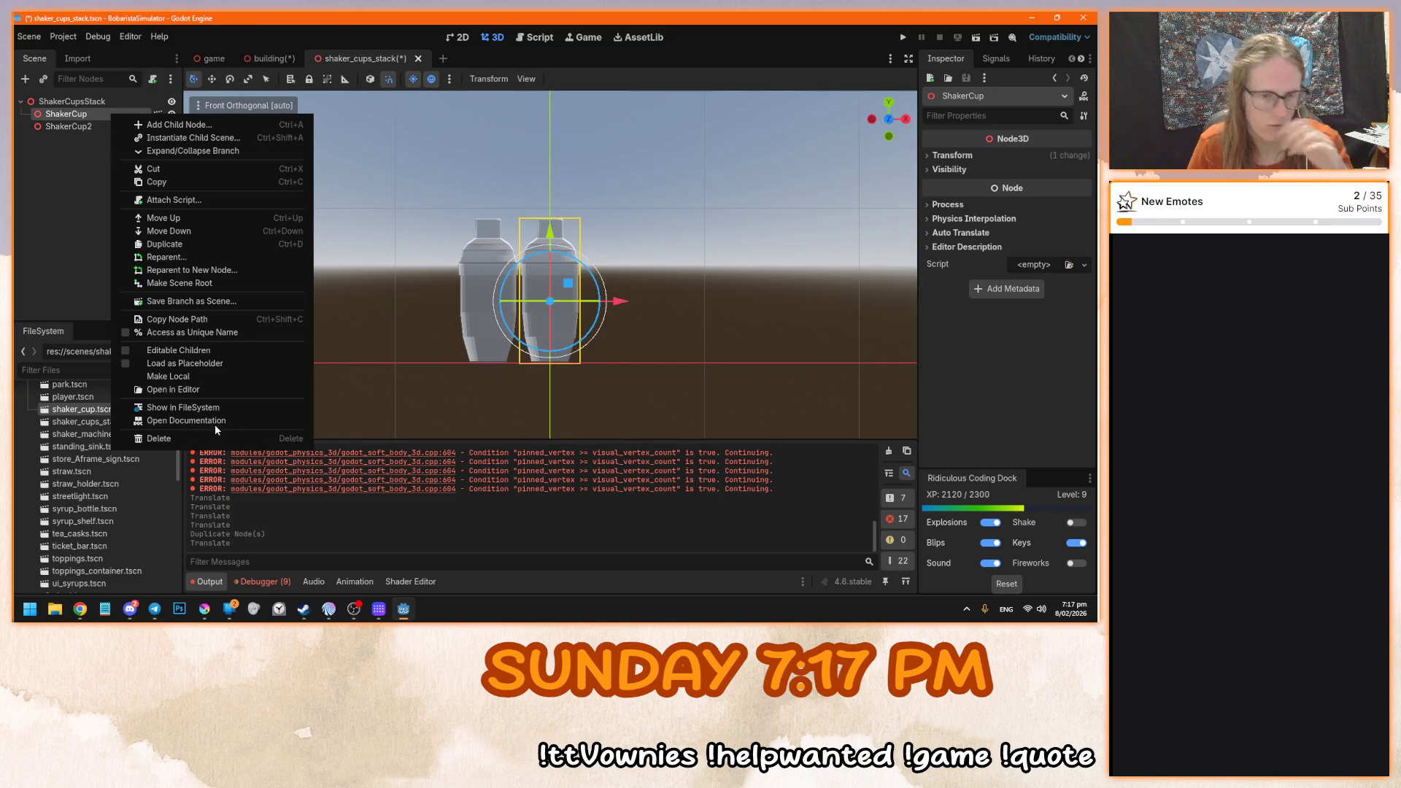
{"action": "right_click", "coordinate": [84, 126]}
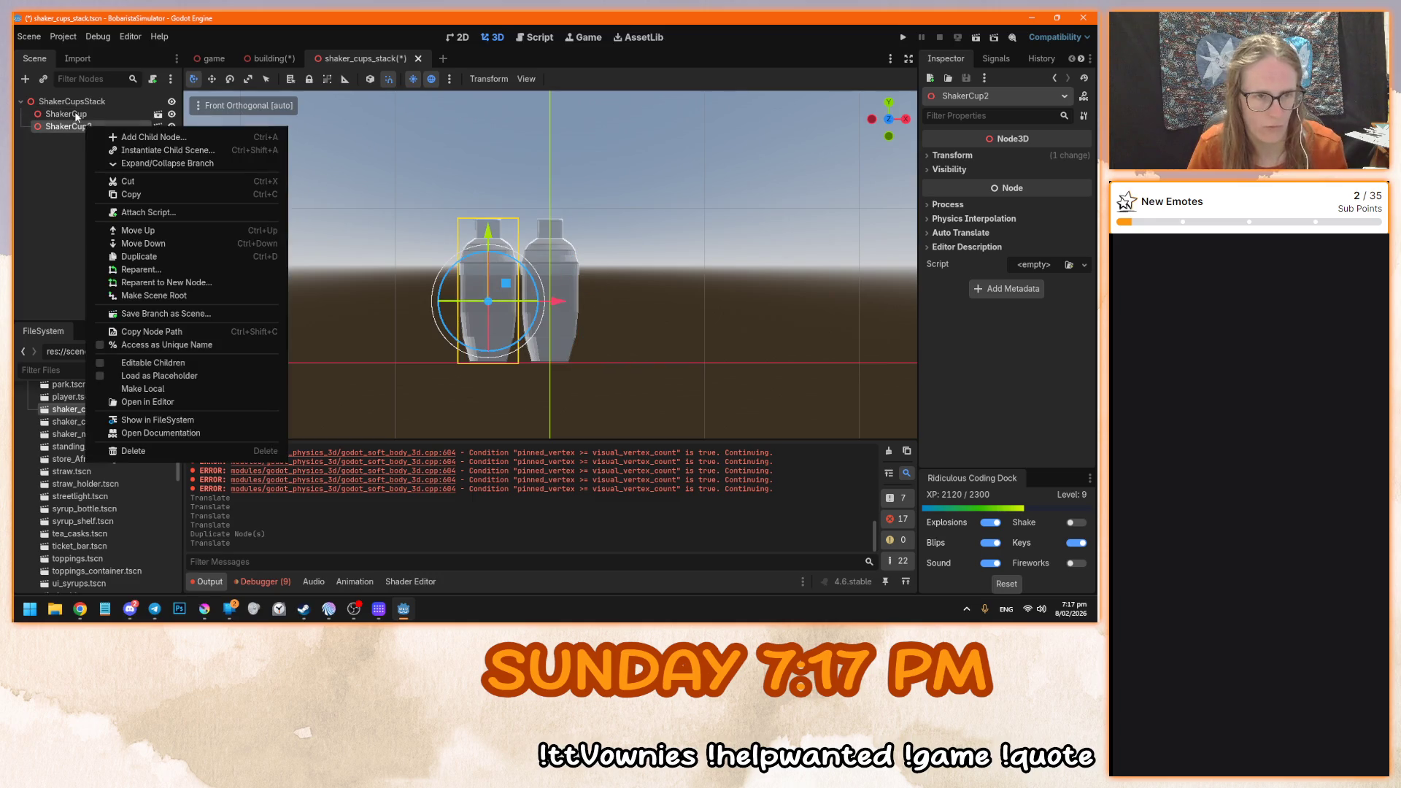
{"action": "left_click", "coordinate": [93, 114], "text": "ctrl"}
{"action": "right_click", "coordinate": [96, 129]}
{"action": "key", "text": "Escape"}
{"action": "right_click", "coordinate": [73, 128]}
- Make both cups local to expose their Cup and Lid, then undo it
{"action": "left_click", "coordinate": [133, 388]}
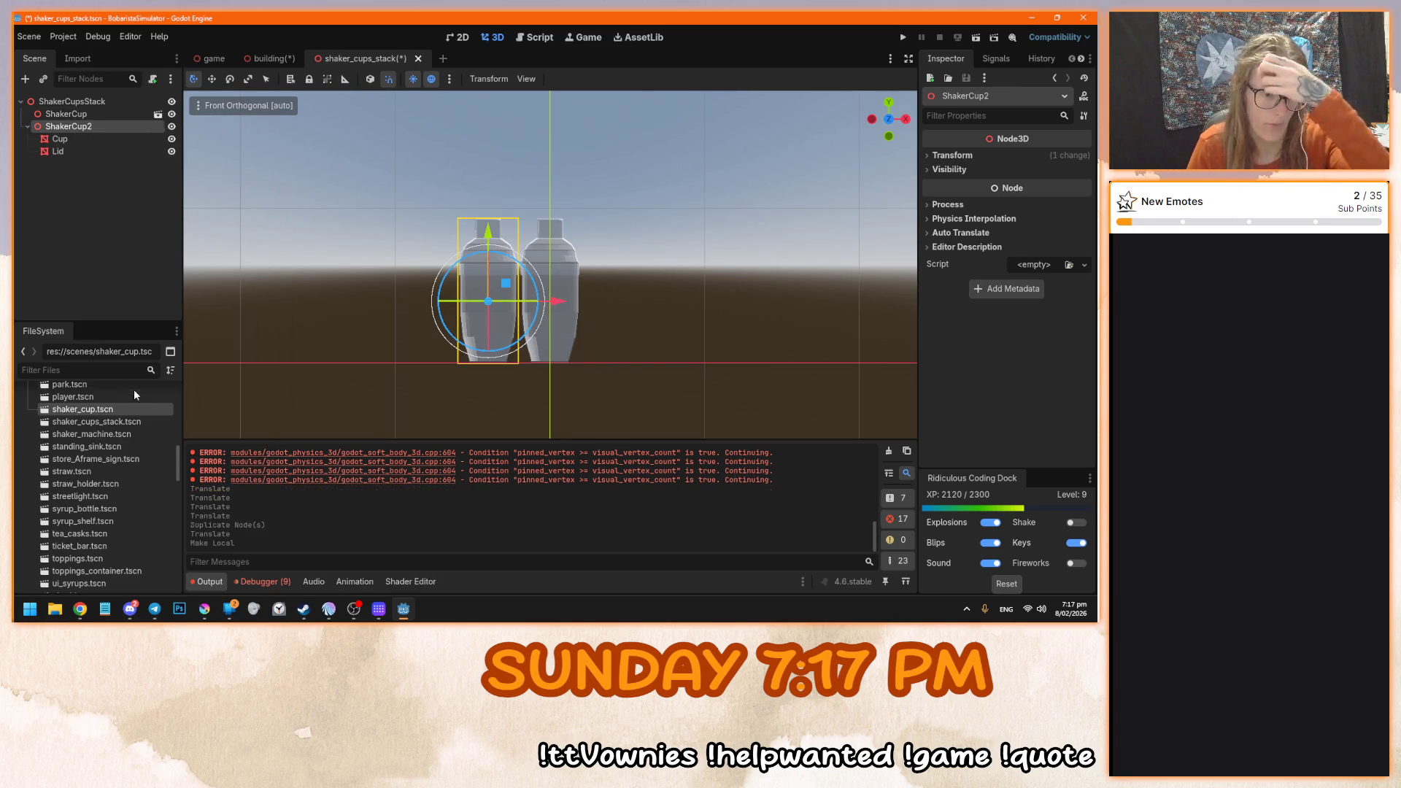
{"action": "right_click", "coordinate": [98, 115]}
{"action": "left_click", "coordinate": [172, 379]}
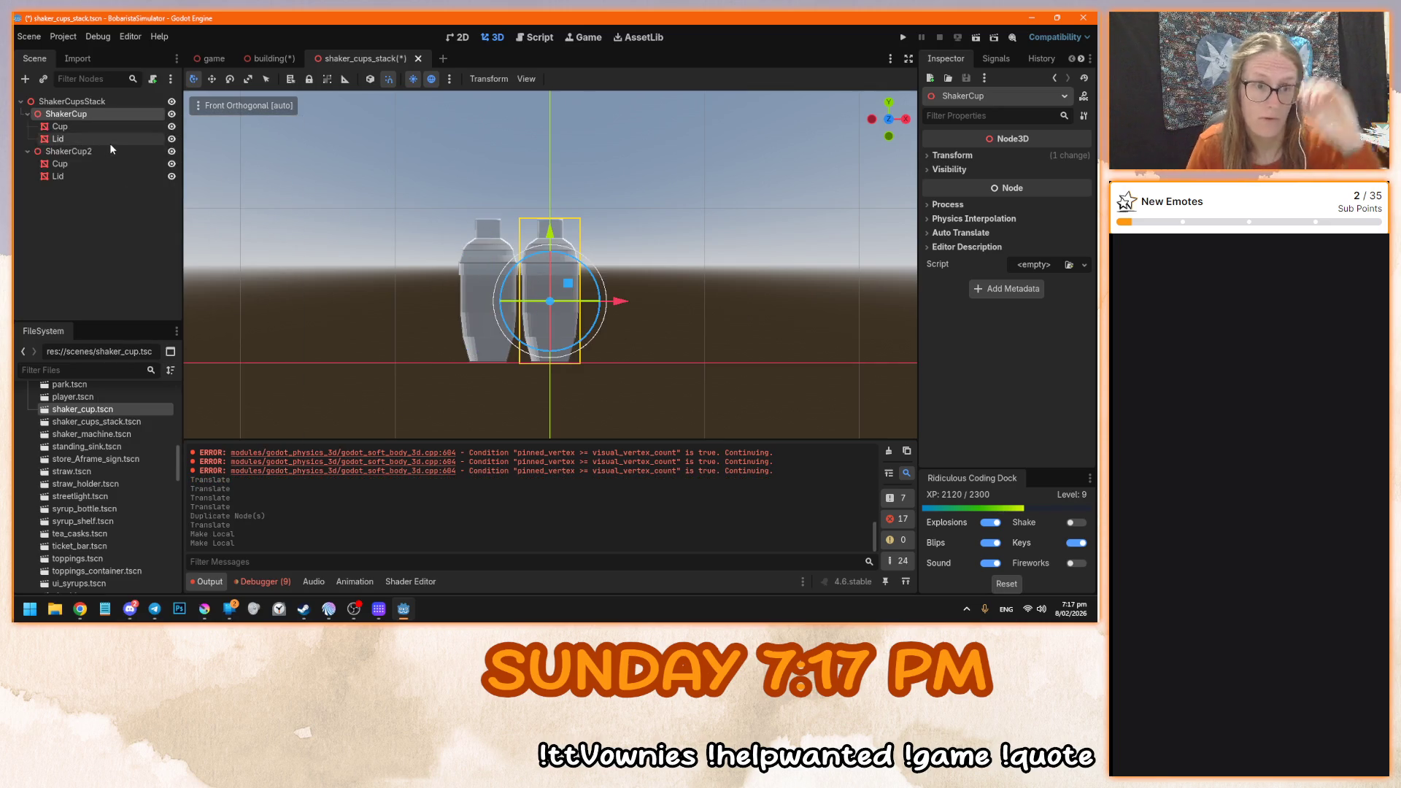
{"action": "left_click", "coordinate": [107, 140]}
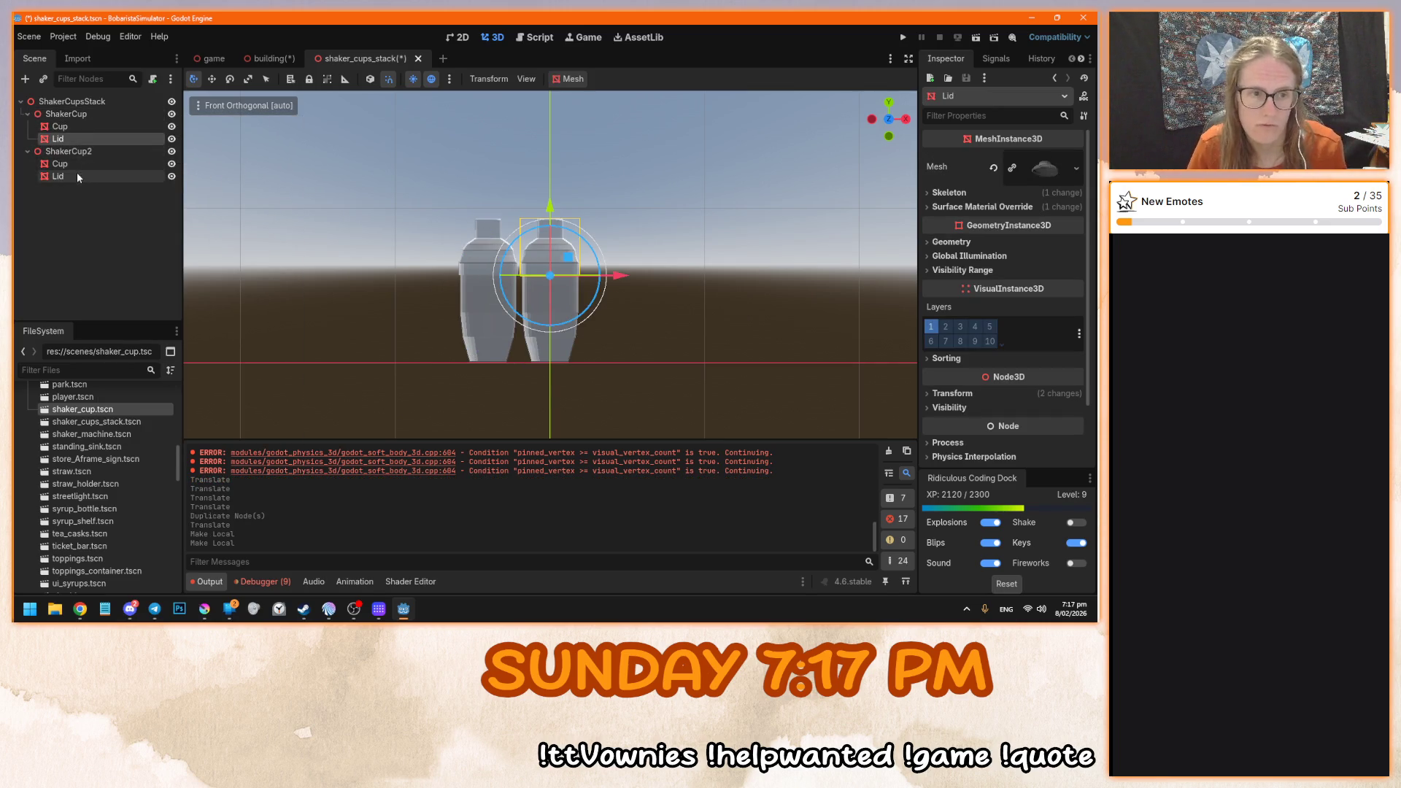
{"action": "left_click", "coordinate": [82, 114]}
{"action": "mouse_move", "coordinate": [503, 274]}
{"action": "left_mouse_down"}
{"action": "mouse_move", "coordinate": [501, 286]}
{"action": "mouse_move", "coordinate": [505, 269]}
{"action": "left_mouse_up"}
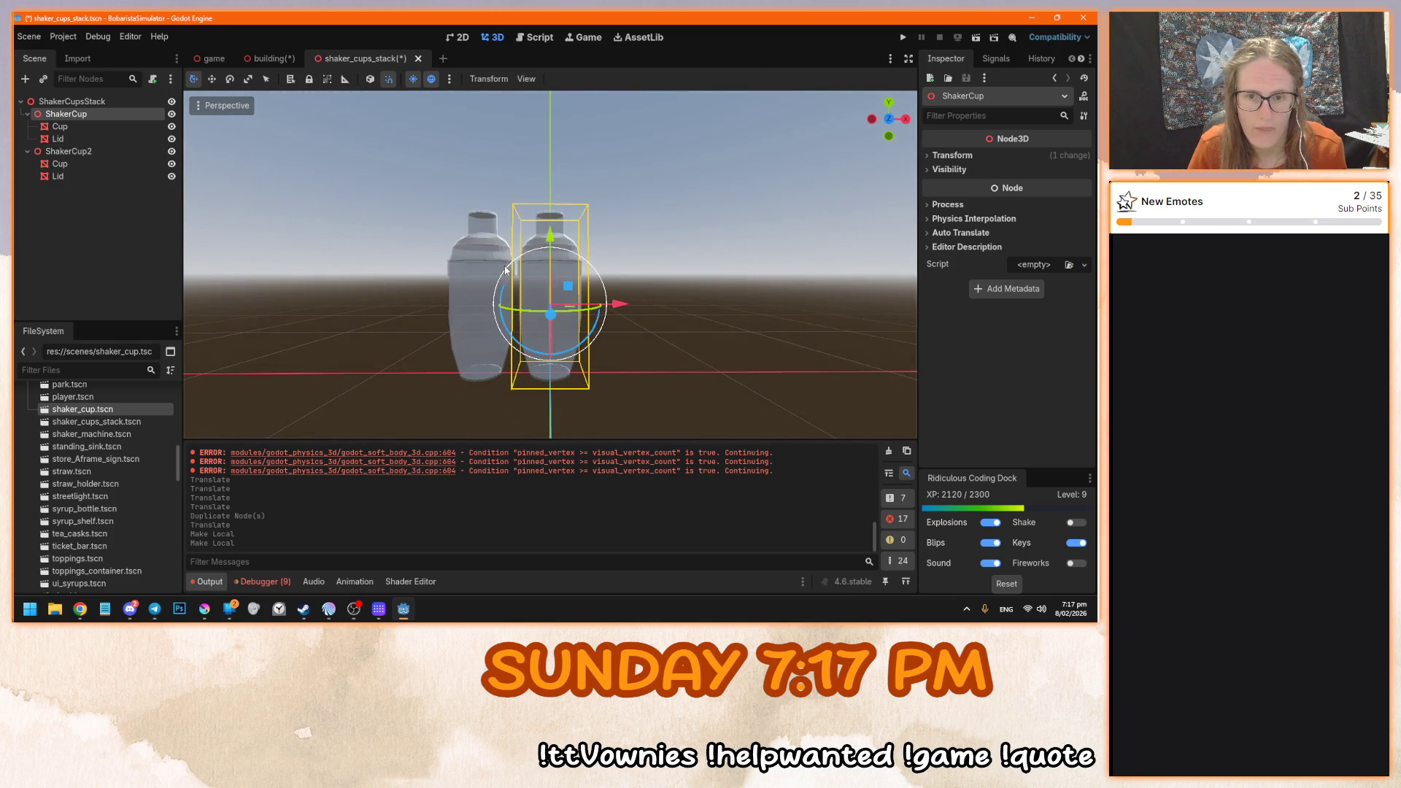
{"action": "key", "text": "ctrl+z"}
{"action": "key", "text": "ctrl+z"}
- Select both cups in front view, duplicate them, and lift the copies above the originals
{"action": "left_click", "coordinate": [89, 125]}
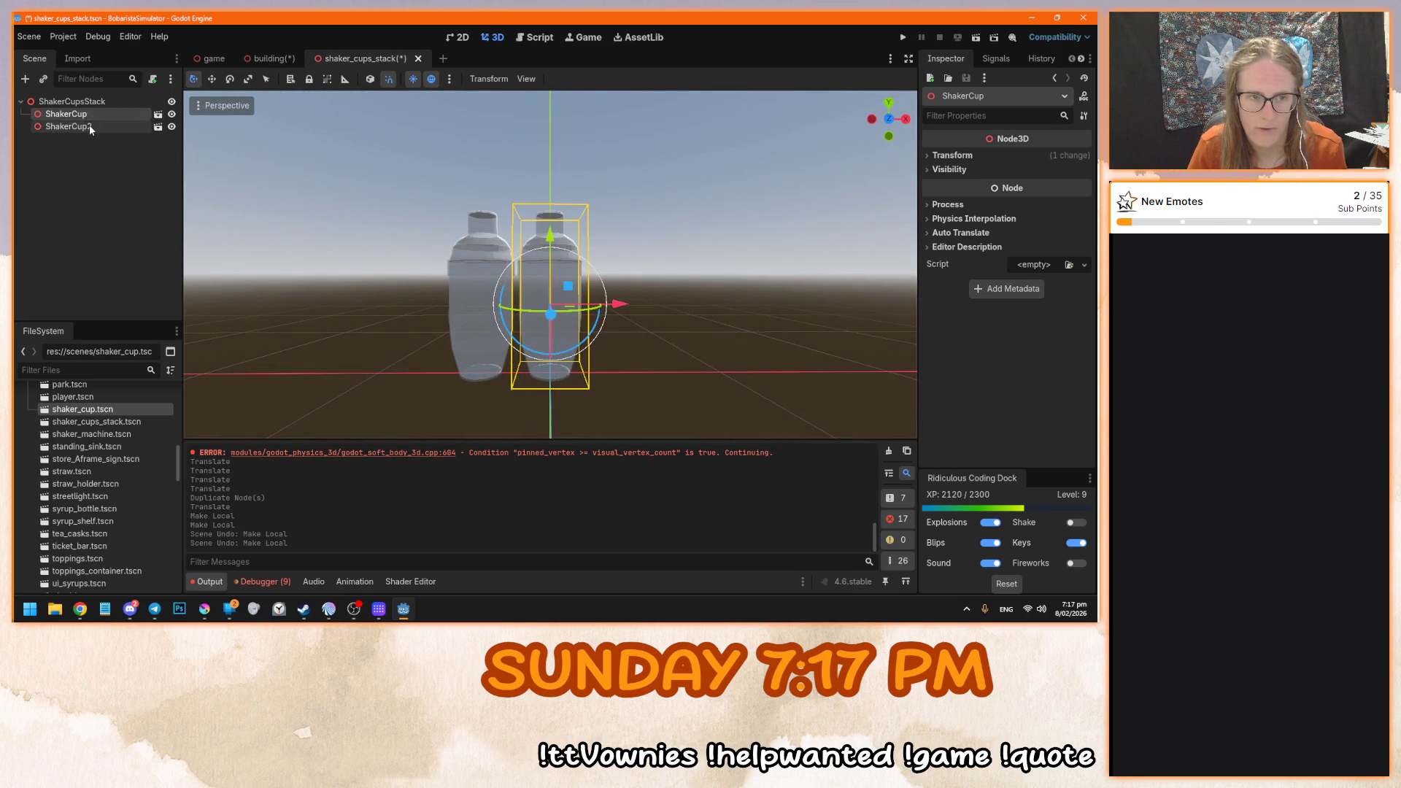
{"action": "key", "text": "KP_1"}
{"action": "left_click_drag", "start_coordinate": [694, 292], "coordinate": [445, 212]}
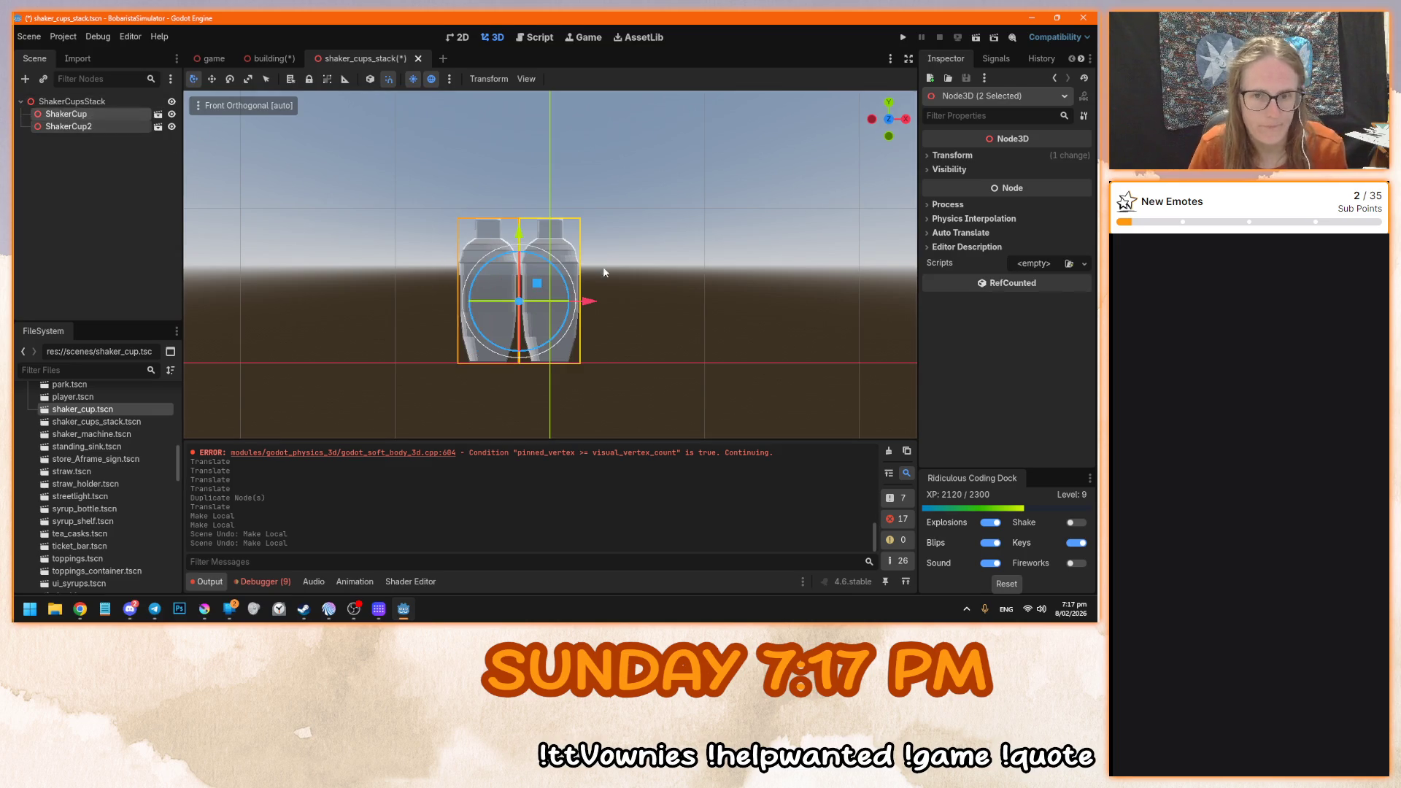
{"action": "key", "text": "ctrl+d"}
{"action": "scroll", "coordinate": [656, 304], "scroll_direction": "up", "scroll_amount": 3}
{"action": "mouse_move", "coordinate": [499, 252]}
{"action": "left_mouse_down"}
{"action": "mouse_move", "coordinate": [507, 146]}
{"action": "mouse_move", "coordinate": [518, 227]}
{"action": "left_mouse_up"}
- Make ShakerCup and ShakerCup2 local to expose their Cup and Lid nodes
{"action": "scroll", "coordinate": [524, 397], "scroll_direction": "up", "scroll_amount": 1}
{"action": "scroll", "coordinate": [532, 332], "scroll_direction": "down", "scroll_amount": 1}
{"action": "scroll", "coordinate": [531, 332], "scroll_direction": "down", "scroll_amount": 1}
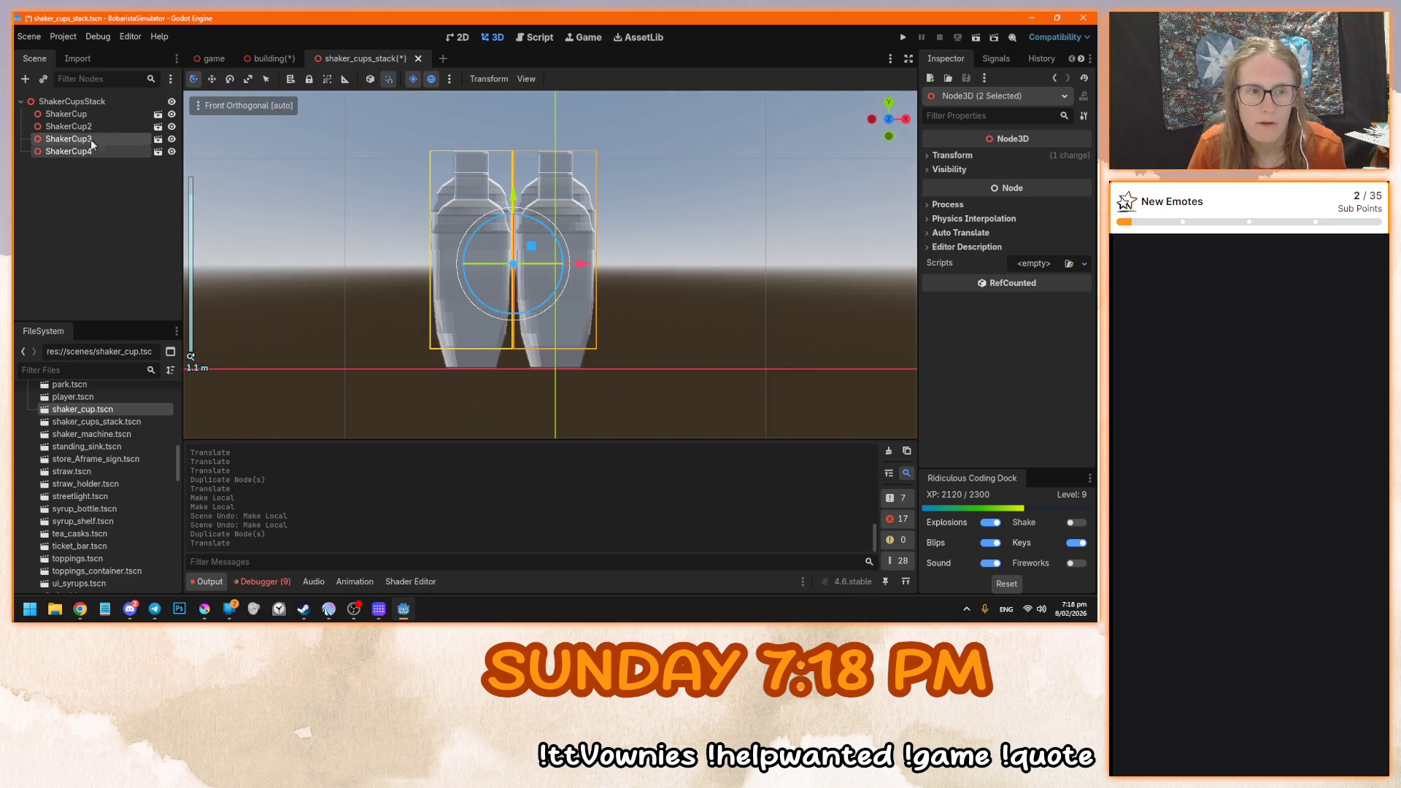
{"action": "left_click", "coordinate": [106, 127]}
{"action": "left_click", "coordinate": [107, 114], "text": "ctrl"}
{"action": "right_click", "coordinate": [107, 112]}
{"action": "double_click", "coordinate": [74, 113]}
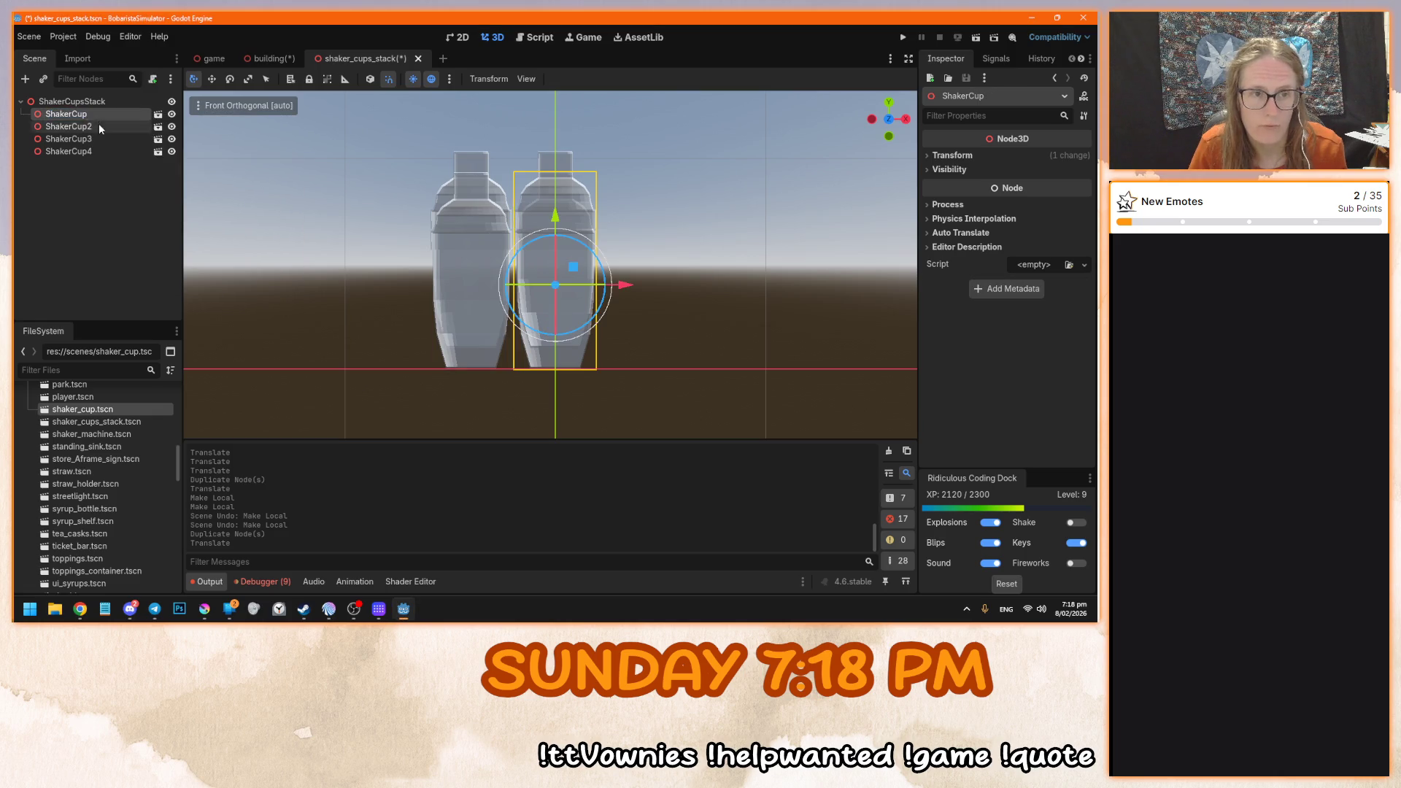
{"action": "right_click", "coordinate": [98, 111]}
{"action": "left_click", "coordinate": [154, 335]}
{"action": "right_click", "coordinate": [94, 149]}
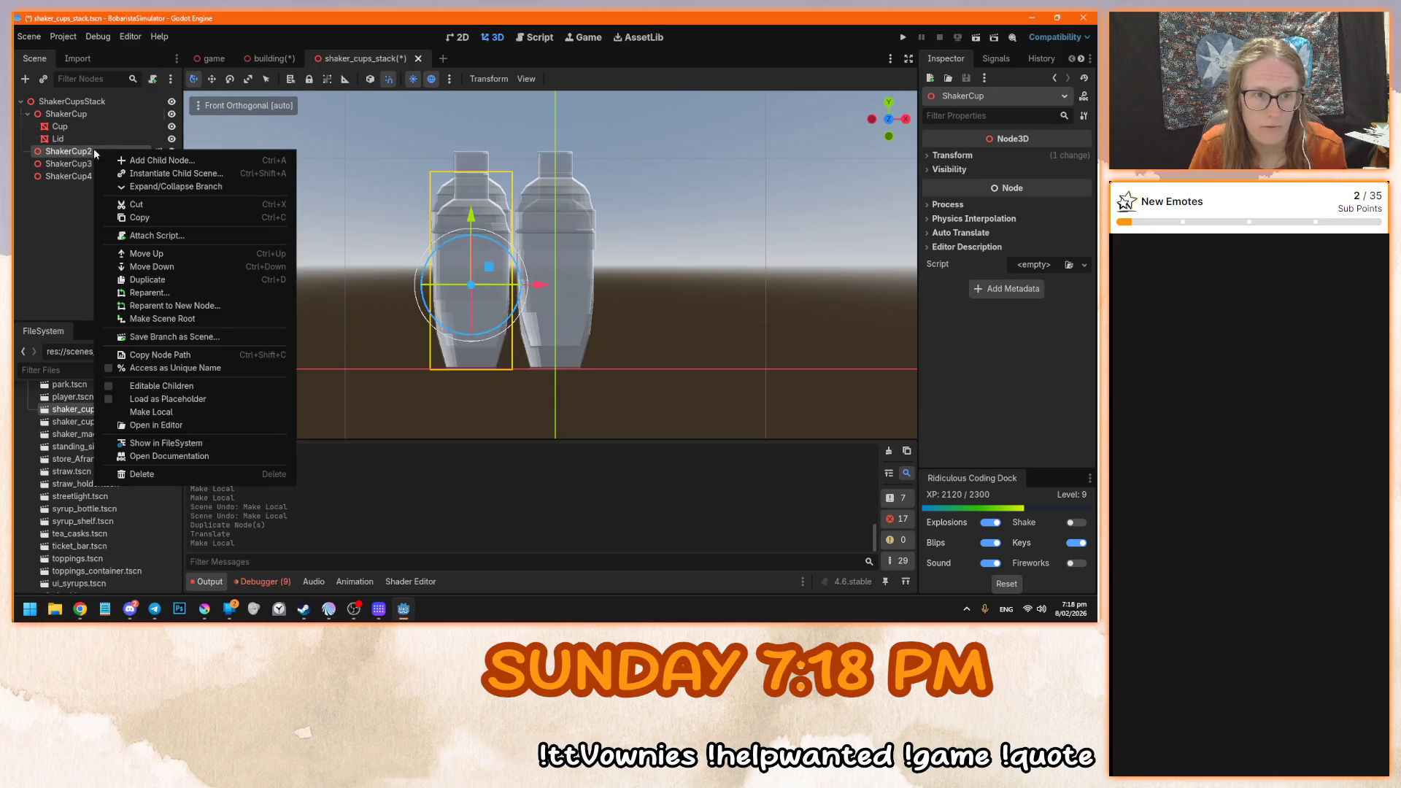
{"action": "left_click", "coordinate": [149, 402]}
- Select both Lid nodes and drag them off the cups and down to their base
{"action": "left_click", "coordinate": [78, 137]}
{"action": "left_click", "coordinate": [80, 177], "text": "ctrl"}
{"action": "key", "text": "KP_7"}
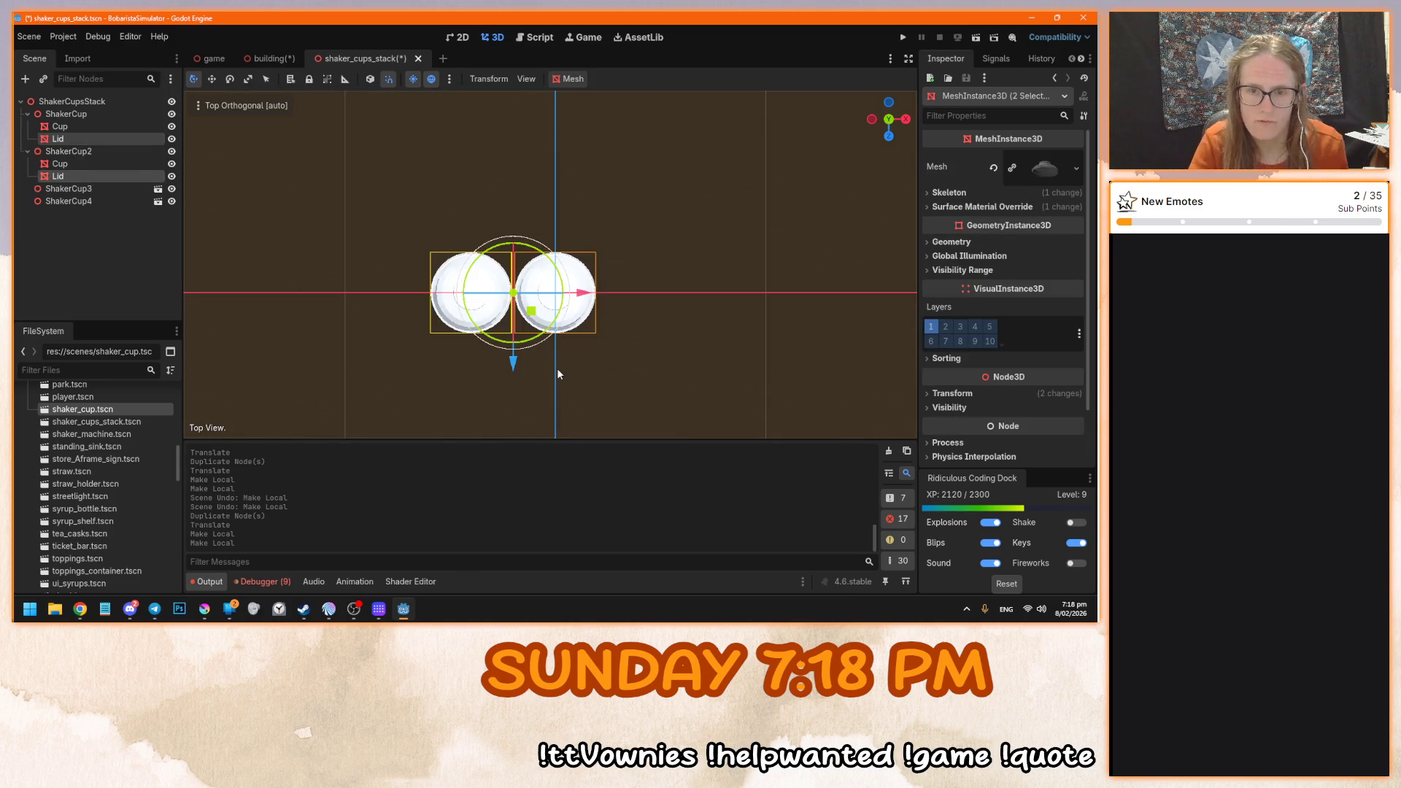
{"action": "left_click_drag", "start_coordinate": [512, 361], "coordinate": [513, 443]}
{"action": "key", "text": "KP_1"}
{"action": "left_click_drag", "start_coordinate": [511, 205], "coordinate": [511, 335]}
{"action": "scroll", "coordinate": [483, 291], "scroll_direction": "up", "scroll_amount": 5}
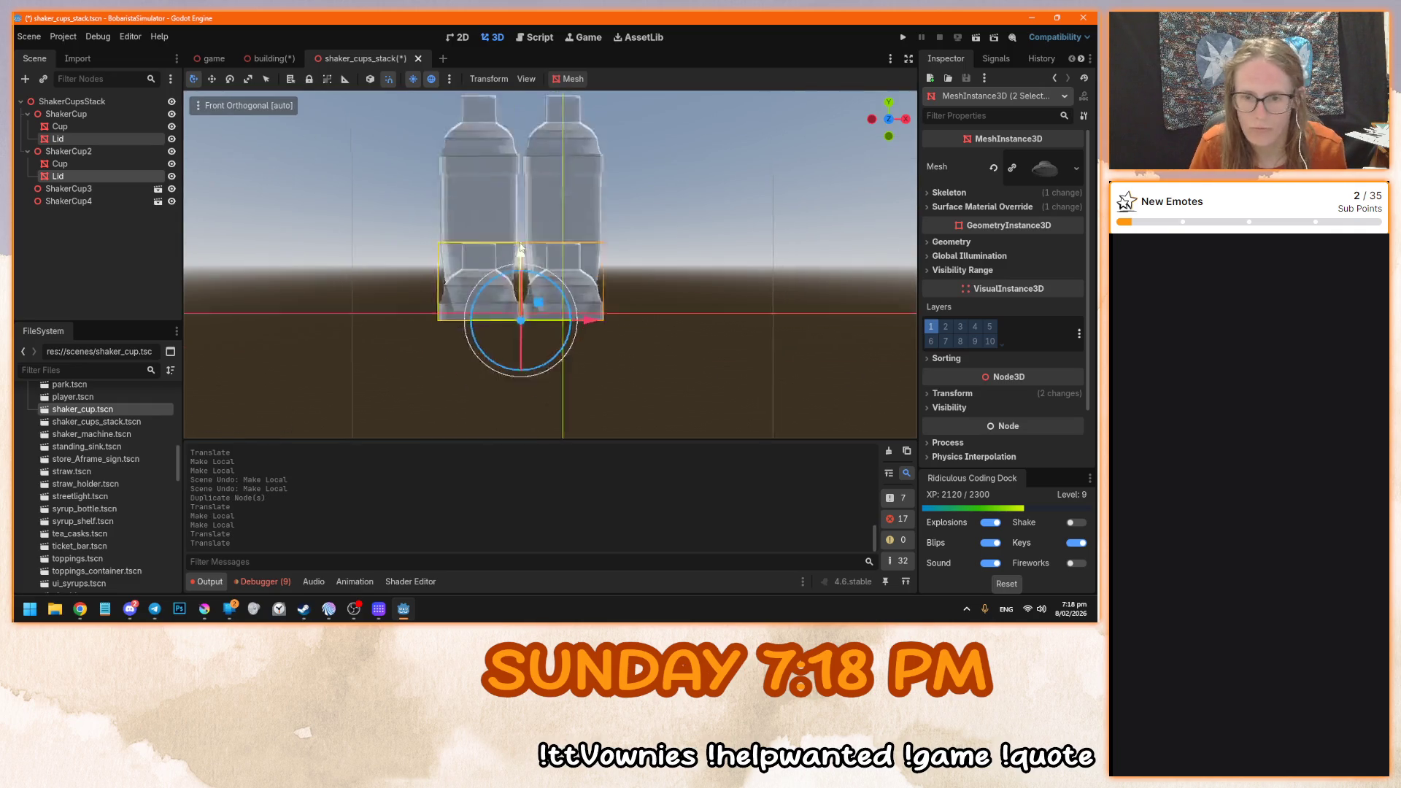
{"action": "left_click_drag", "start_coordinate": [480, 222], "coordinate": [479, 184]}
- Set both lids' Transform Position y to -0.4 in the Inspector
{"action": "left_click", "coordinate": [952, 393]}
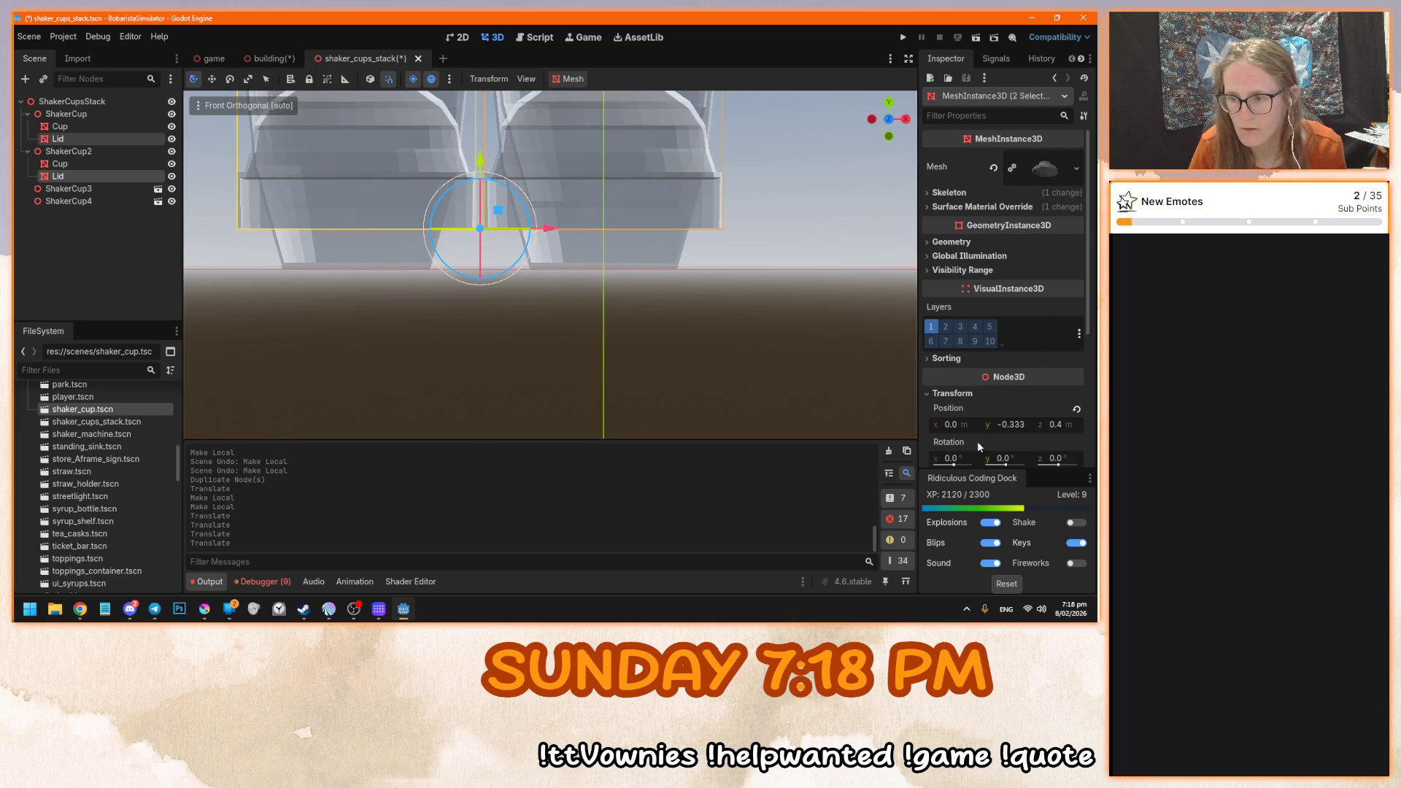
{"action": "left_click_drag", "start_coordinate": [1016, 427], "coordinate": [989, 426]}
{"action": "left_click", "coordinate": [1015, 425]}
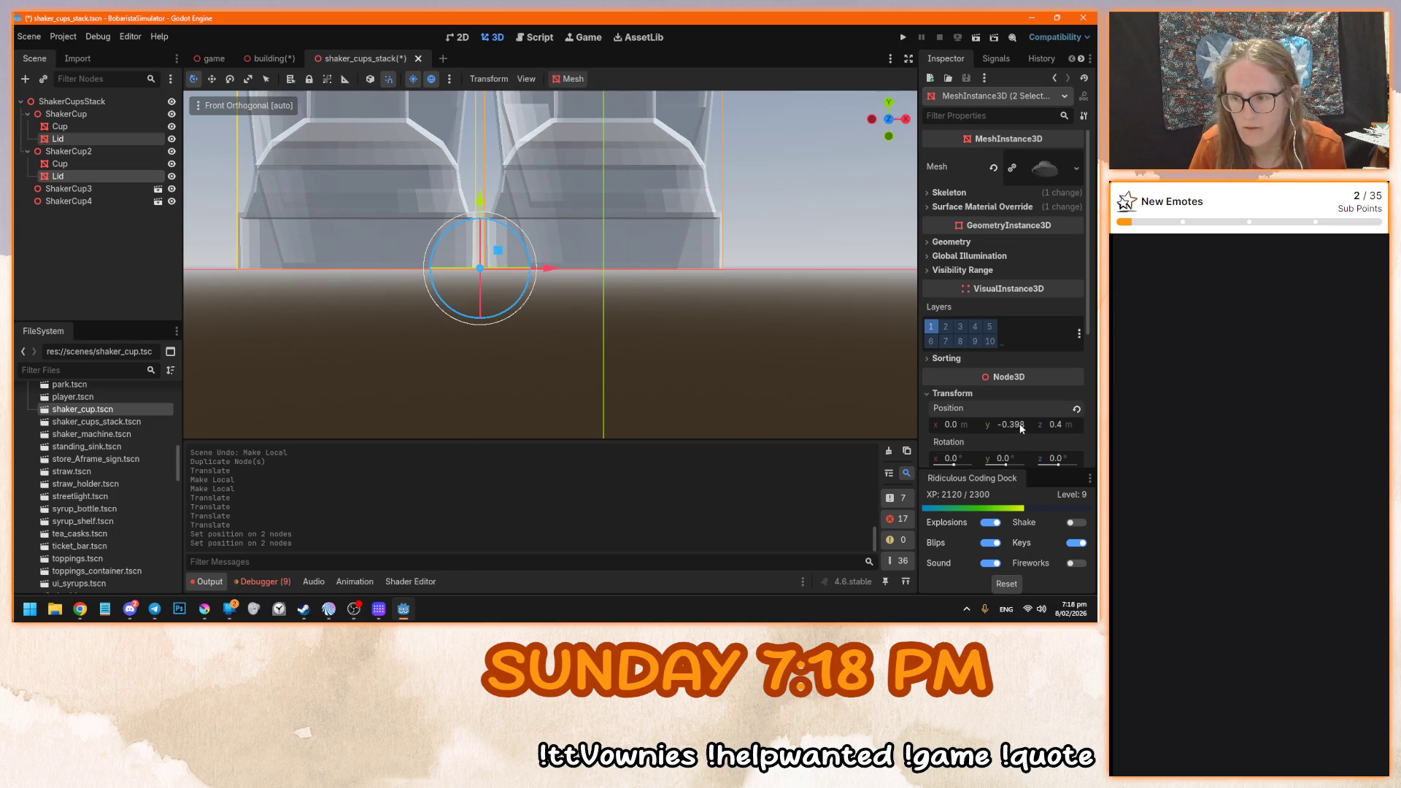
{"action": "double_click", "coordinate": [1029, 425]}
{"action": "type", "text": "-0.4"}
{"action": "key", "text": "Return"}
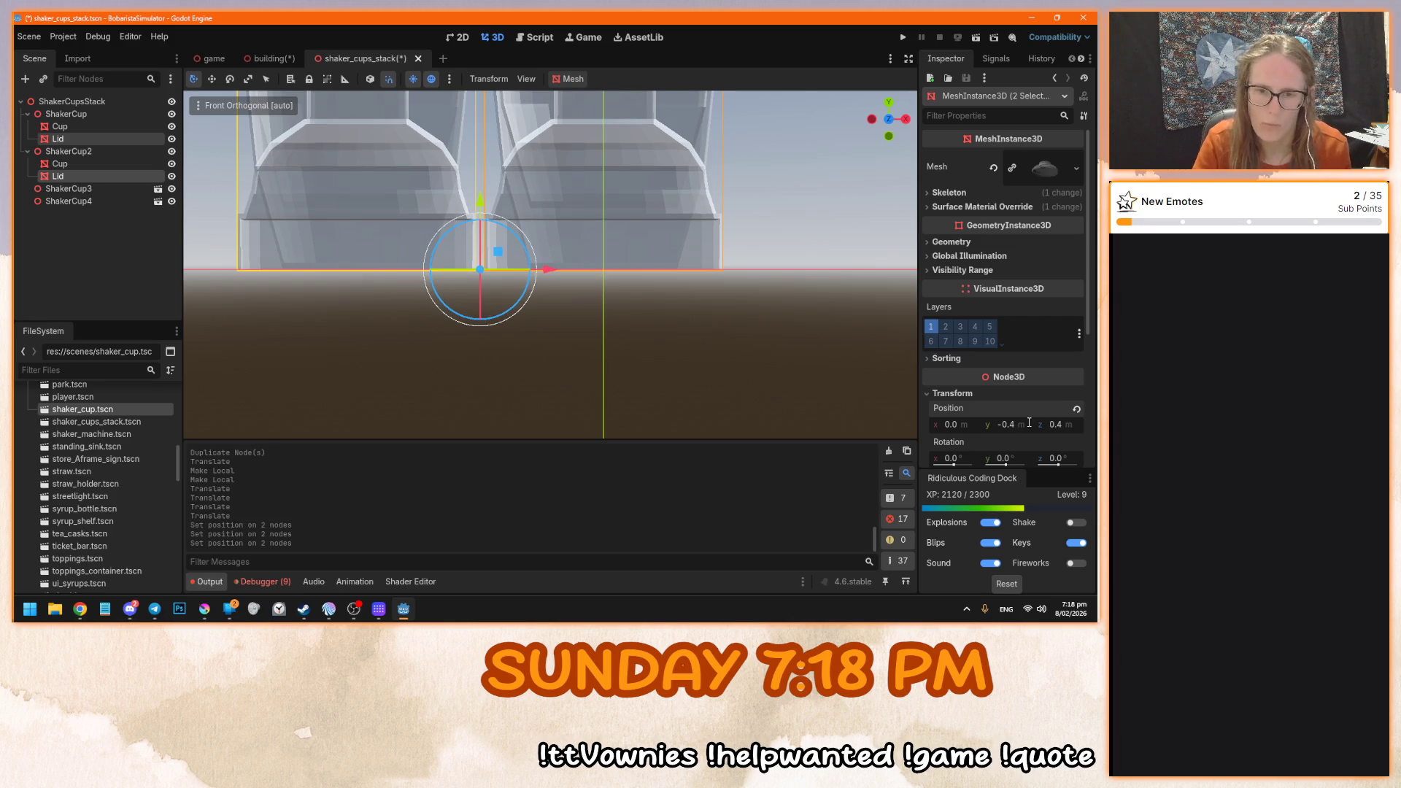
- Review the cups from above and the front, framing them, and select ShakerCup3
{"action": "scroll", "coordinate": [413, 295], "scroll_direction": "up", "scroll_amount": 3}
{"action": "key", "text": "KP_7"}
{"action": "scroll", "coordinate": [423, 281], "scroll_direction": "down", "scroll_amount": 3}
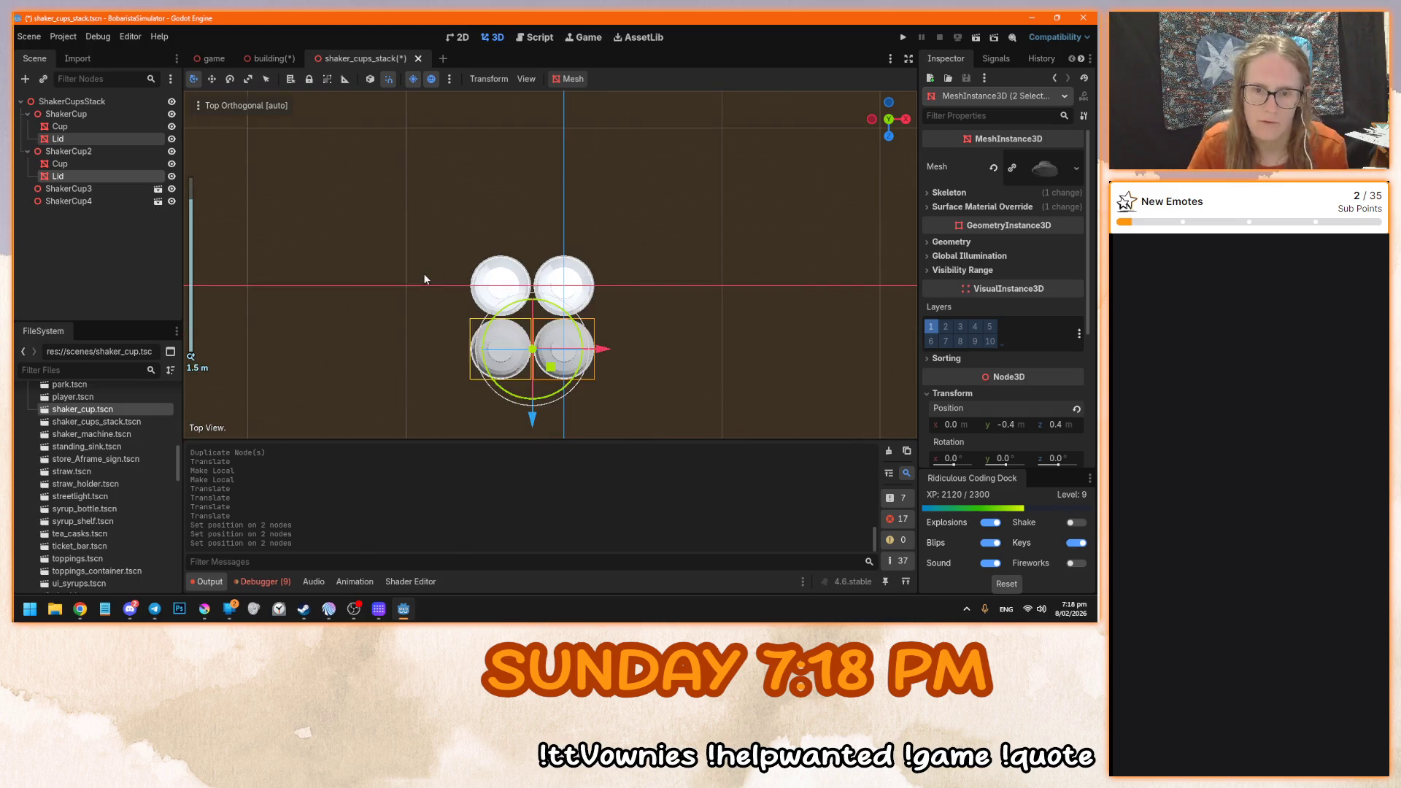
{"action": "scroll", "coordinate": [510, 372], "scroll_direction": "up", "scroll_amount": 3}
{"action": "left_click_drag", "start_coordinate": [466, 329], "coordinate": [536, 306]}
{"action": "scroll", "coordinate": [536, 307], "scroll_direction": "down", "scroll_amount": 3}
{"action": "left_click", "coordinate": [540, 194]}
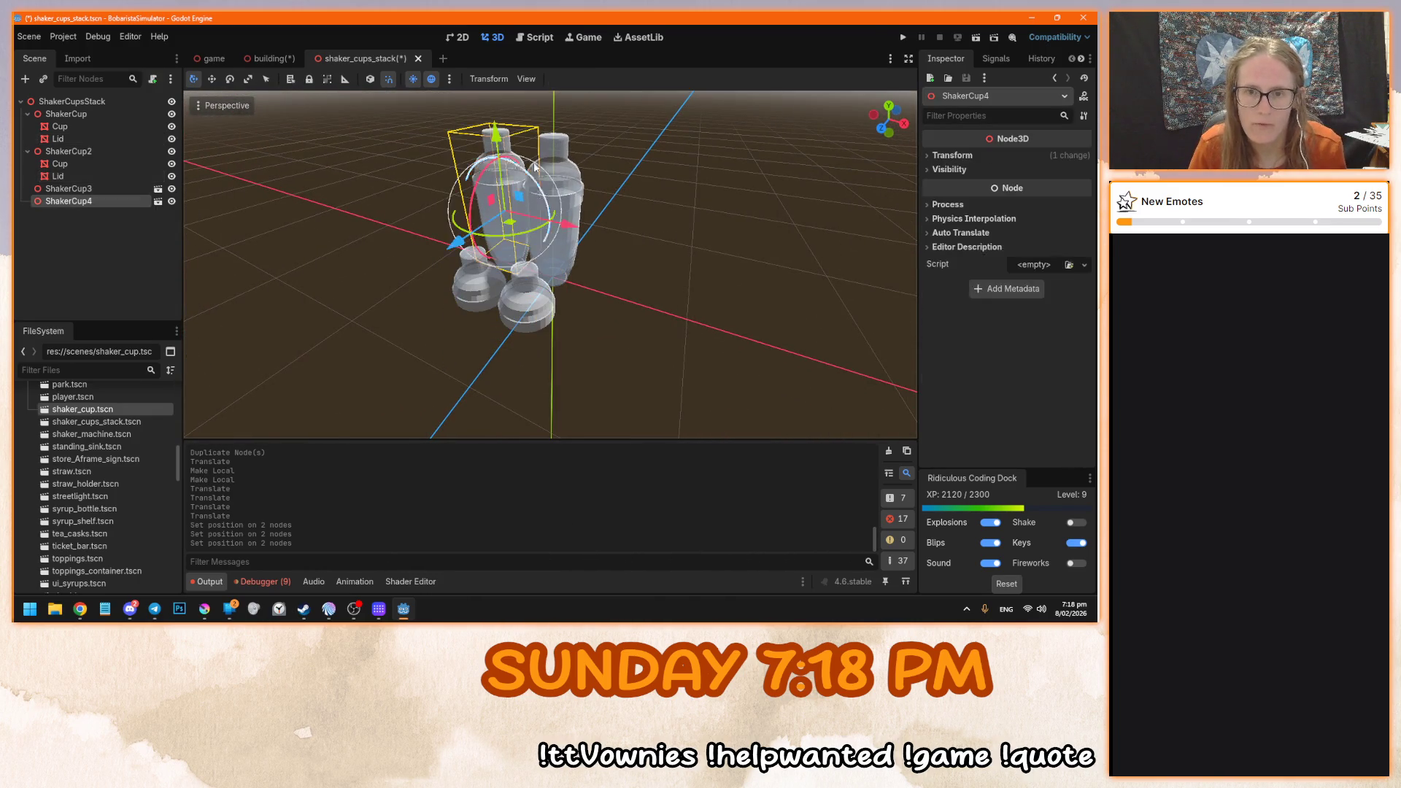
{"action": "key", "text": "KP_1"}
{"action": "key", "text": "f"}
{"action": "left_click", "coordinate": [89, 188]}
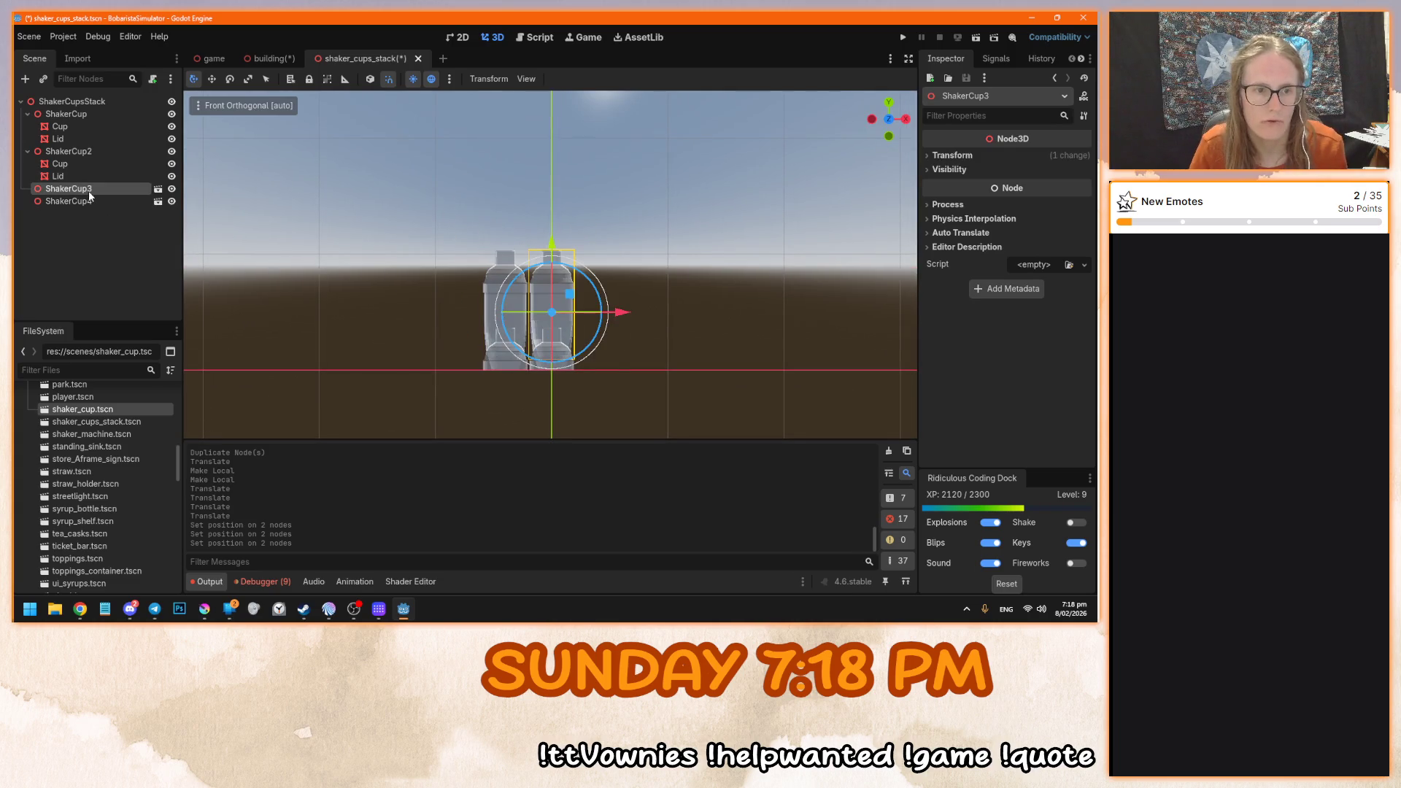
- Make ShakerCup3 and ShakerCup4 local so their parts become editable
{"action": "right_click", "coordinate": [89, 188]}
{"action": "left_click", "coordinate": [151, 453]}
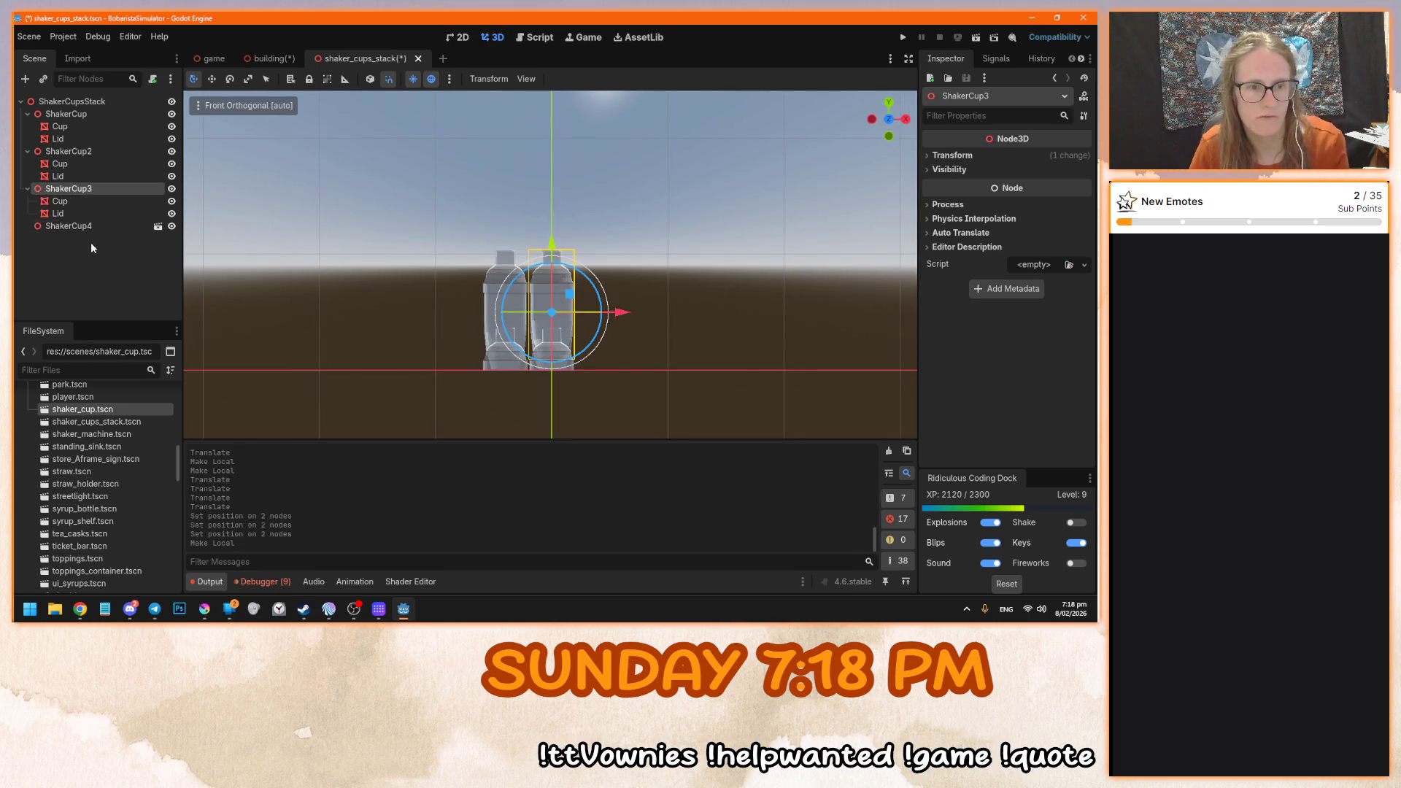
{"action": "left_click", "coordinate": [89, 226]}
{"action": "right_click", "coordinate": [89, 227]}
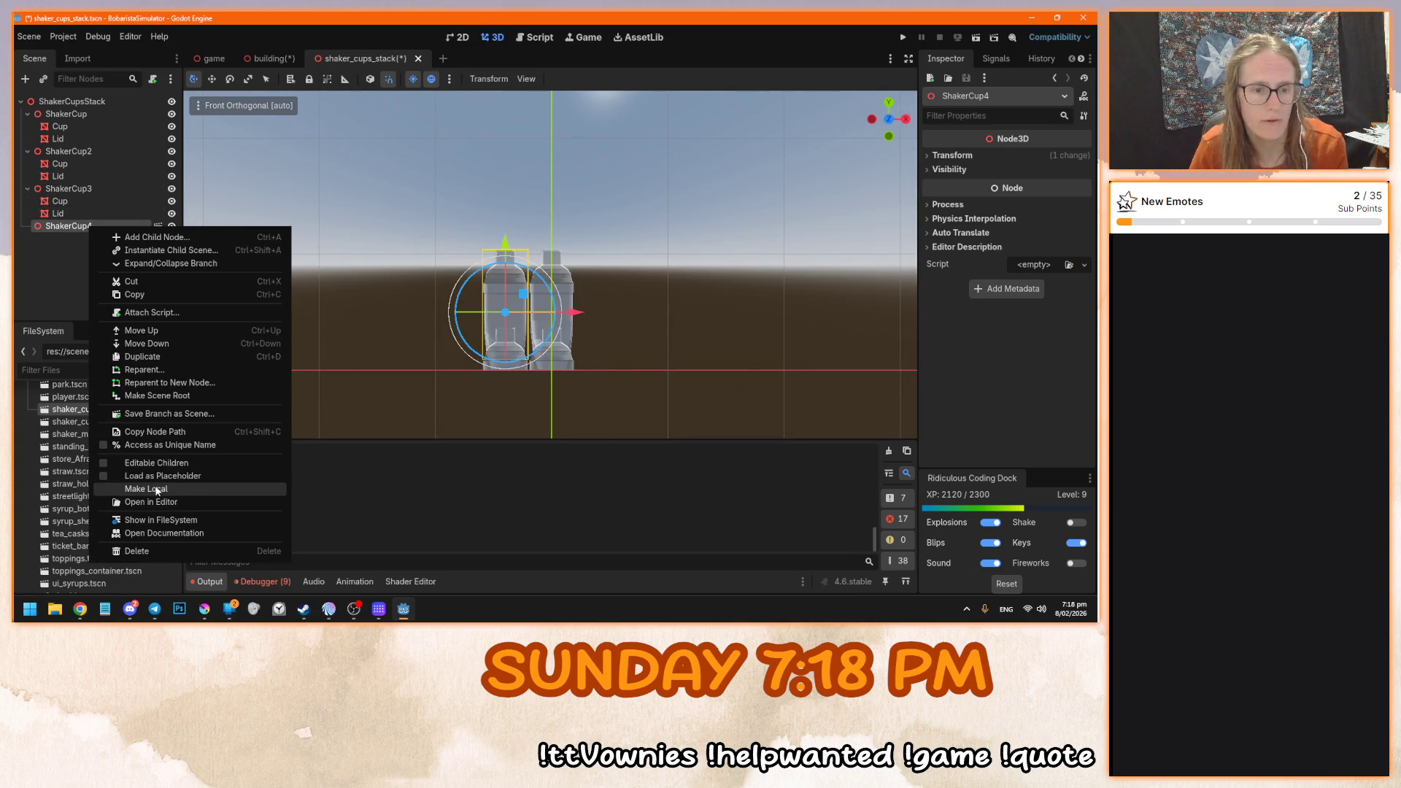
{"action": "left_click", "coordinate": [154, 493]}
- Tip ShakerCup3's Lid about 120 degrees and move it up and right onto its cup
{"action": "left_click", "coordinate": [57, 213]}
{"action": "key", "text": "f"}
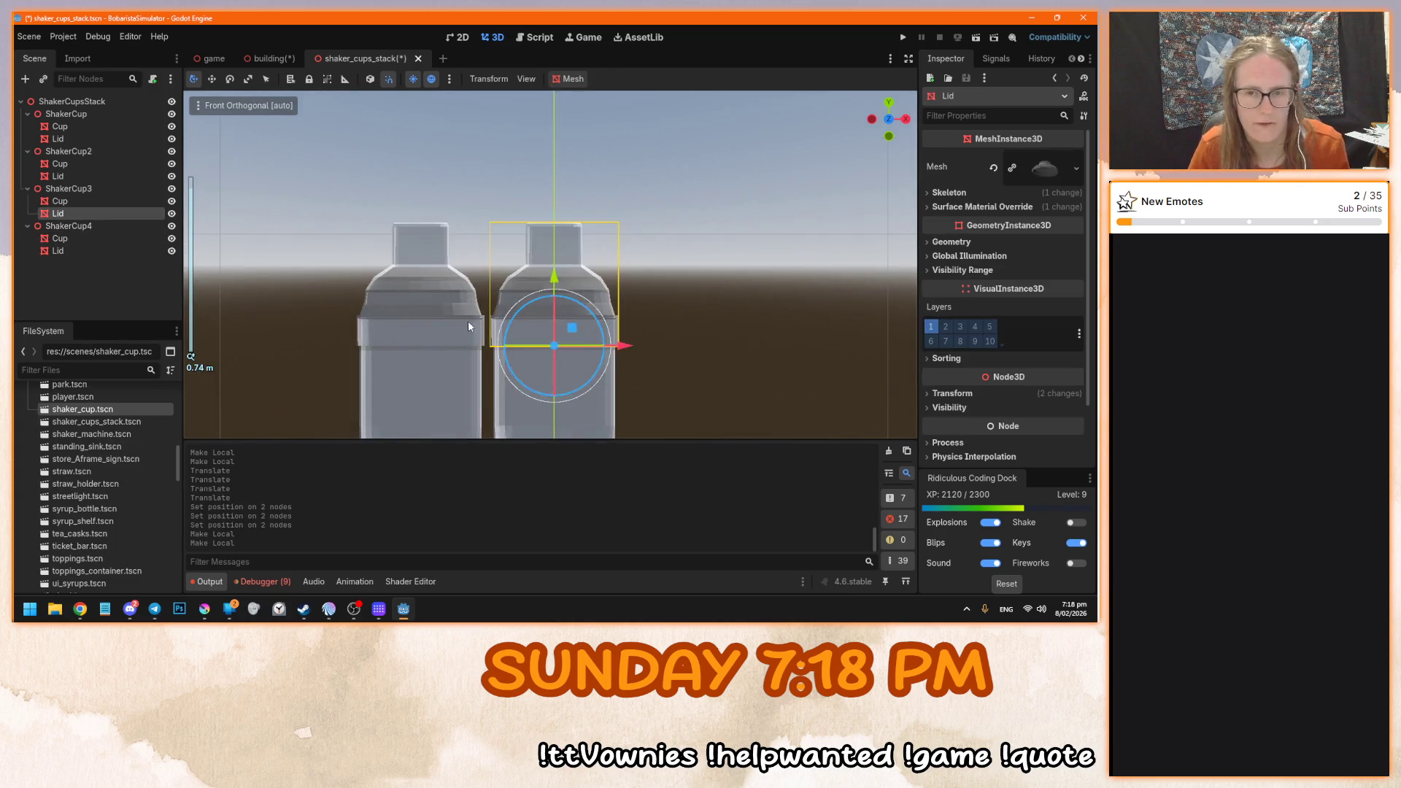
{"action": "mouse_move", "coordinate": [597, 268]}
{"action": "left_mouse_down"}
{"action": "mouse_move", "coordinate": [545, 219]}
{"action": "mouse_move", "coordinate": [474, 262]}
{"action": "mouse_move", "coordinate": [448, 345]}
{"action": "mouse_move", "coordinate": [462, 311]}
{"action": "left_mouse_up"}
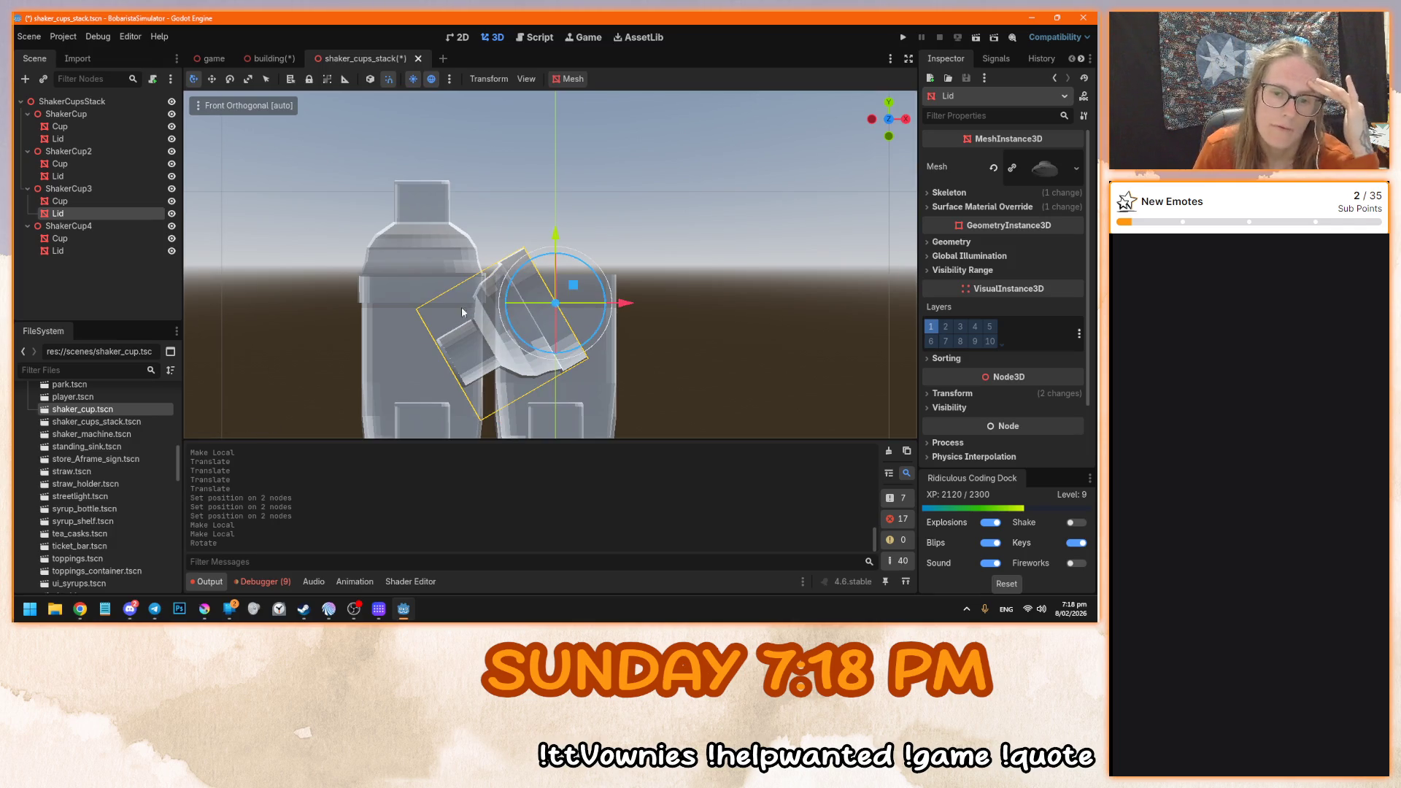
{"action": "left_click_drag", "start_coordinate": [633, 310], "coordinate": [658, 307]}
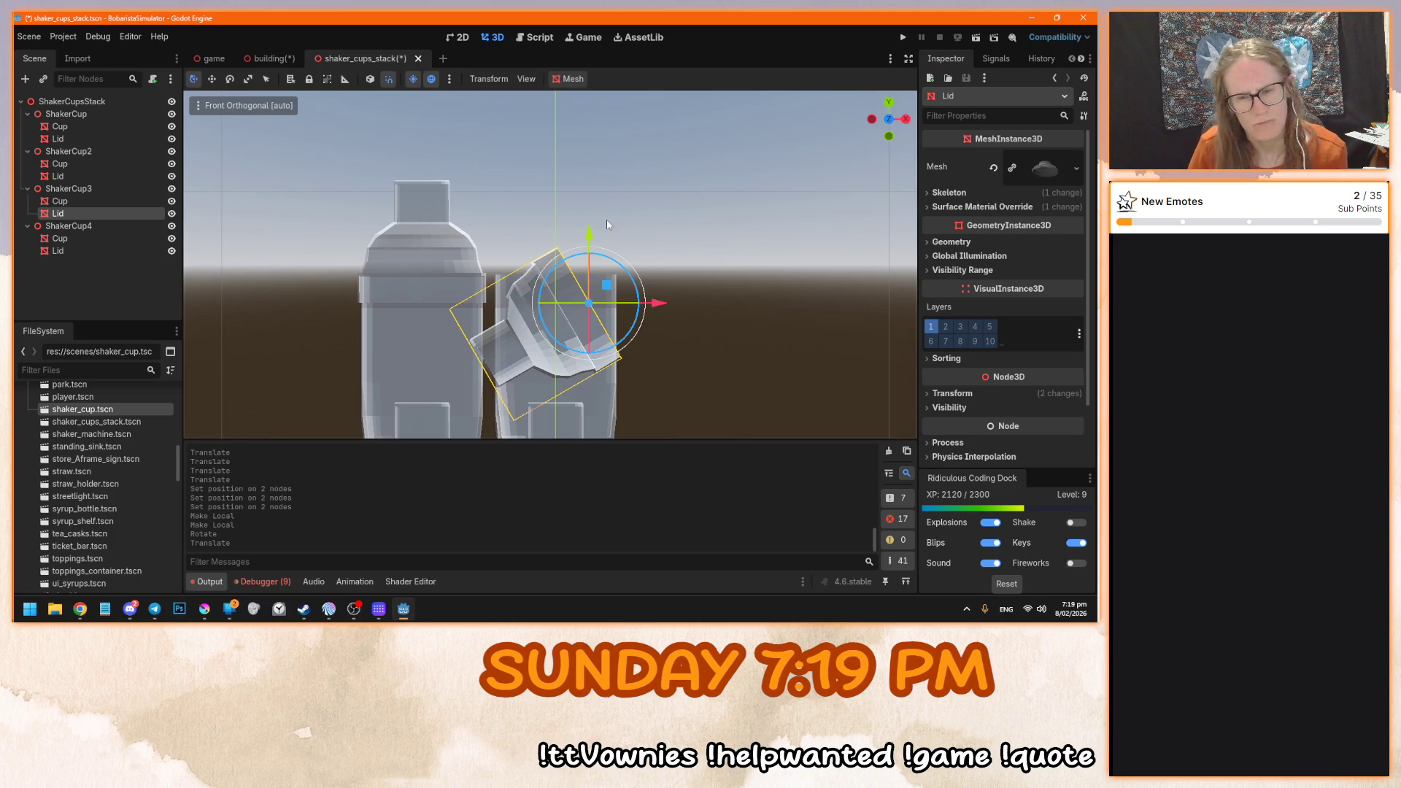
{"action": "mouse_move", "coordinate": [588, 232]}
{"action": "left_mouse_down"}
{"action": "mouse_move", "coordinate": [581, 113]}
{"action": "mouse_move", "coordinate": [578, 130]}
{"action": "mouse_move", "coordinate": [625, 164]}
{"action": "mouse_move", "coordinate": [588, 154]}
{"action": "mouse_move", "coordinate": [588, 168]}
{"action": "mouse_move", "coordinate": [586, 138]}
{"action": "mouse_move", "coordinate": [590, 154]}
{"action": "left_mouse_up"}
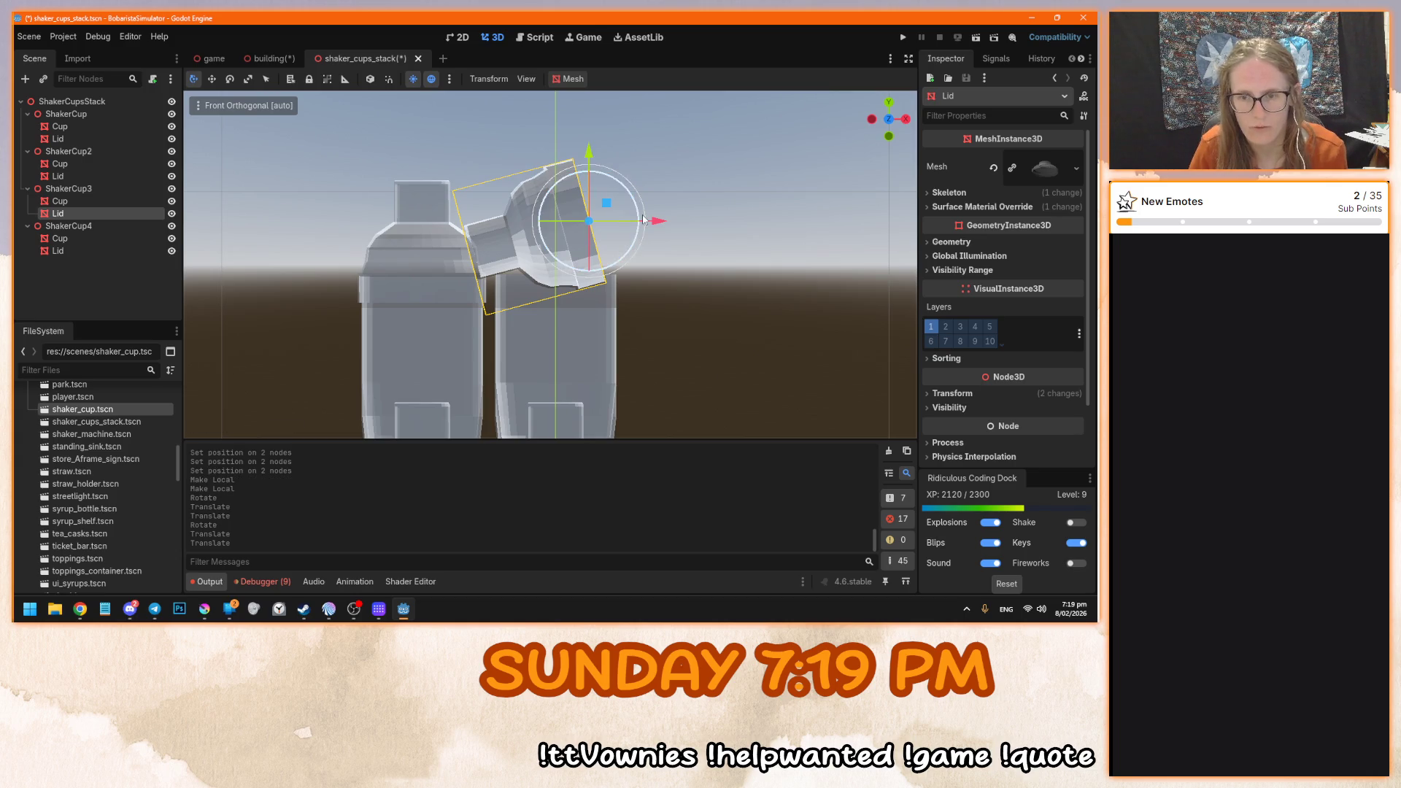
{"action": "left_click_drag", "start_coordinate": [654, 225], "coordinate": [662, 223]}
{"action": "left_click_drag", "start_coordinate": [597, 153], "coordinate": [597, 146]}
{"action": "key", "text": "KP_3"}
{"action": "mouse_move", "coordinate": [569, 203]}
{"action": "left_mouse_down"}
{"action": "mouse_move", "coordinate": [720, 280]}
{"action": "mouse_move", "coordinate": [700, 284]}
{"action": "left_mouse_up"}
- Tip ShakerCup4's Lid about 125 degrees, turn it 45 degrees sideways, and raise it onto its cup
{"action": "left_click", "coordinate": [467, 241]}
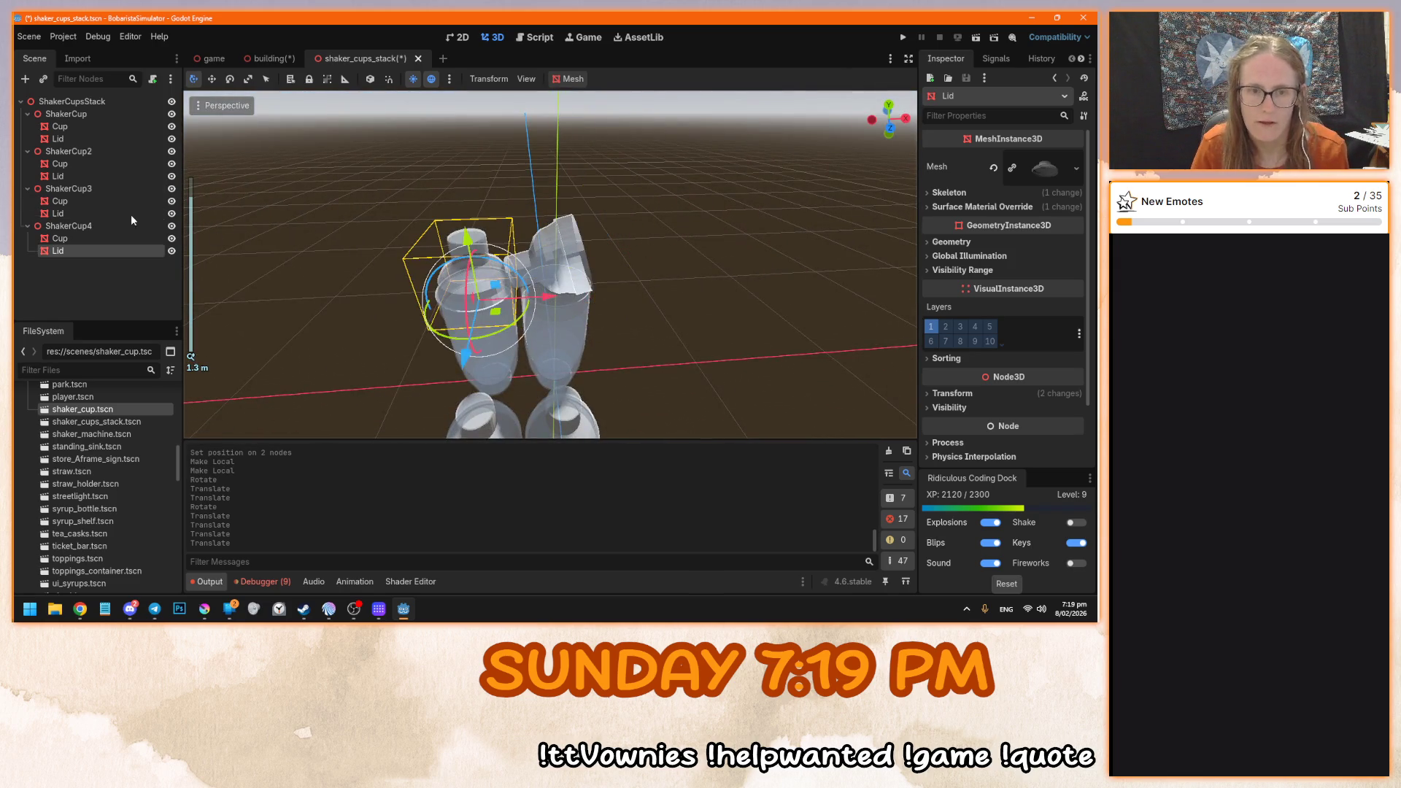
{"action": "key", "text": "KP_1"}
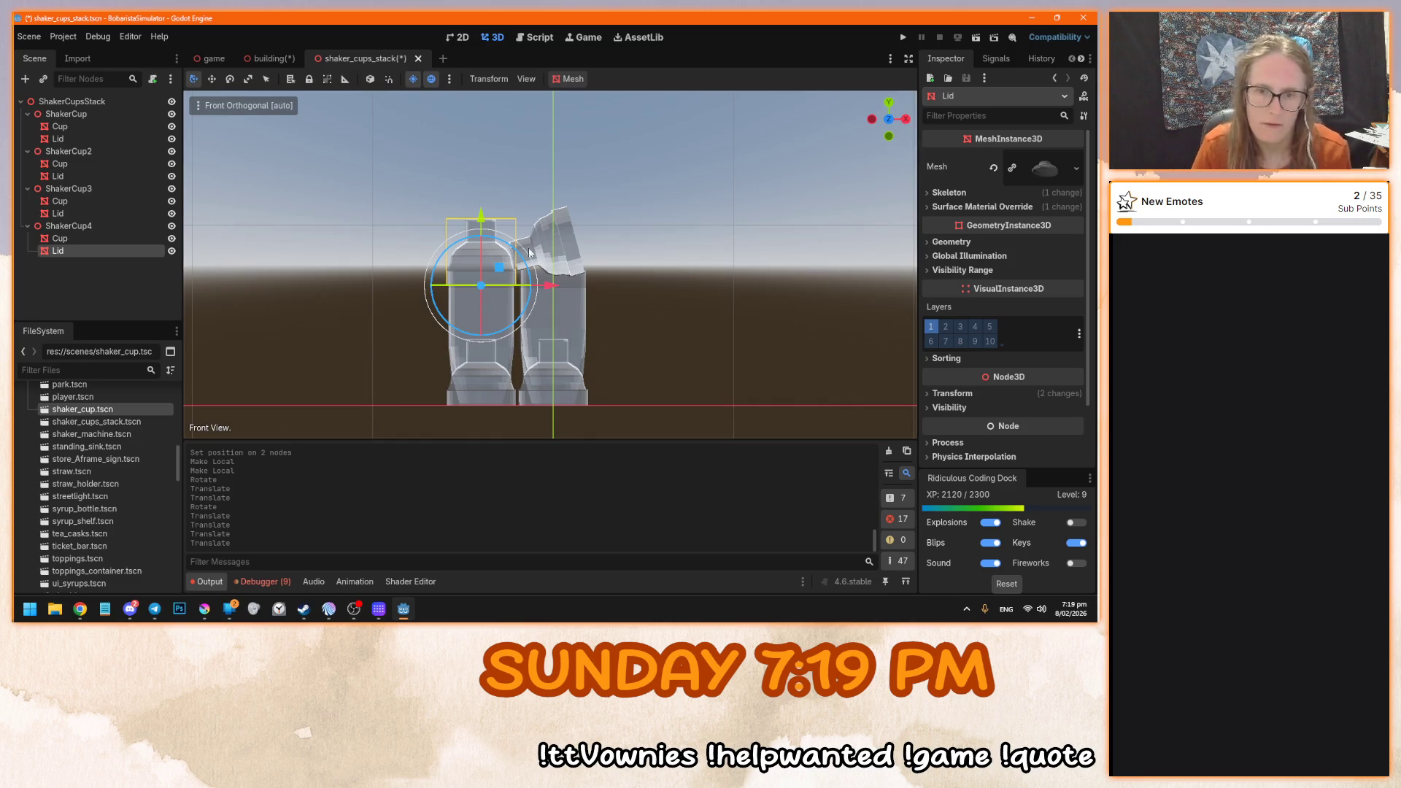
{"action": "mouse_move", "coordinate": [508, 251]}
{"action": "left_mouse_down"}
{"action": "mouse_move", "coordinate": [412, 218]}
{"action": "mouse_move", "coordinate": [356, 343]}
{"action": "mouse_move", "coordinate": [366, 284]}
{"action": "left_mouse_up"}
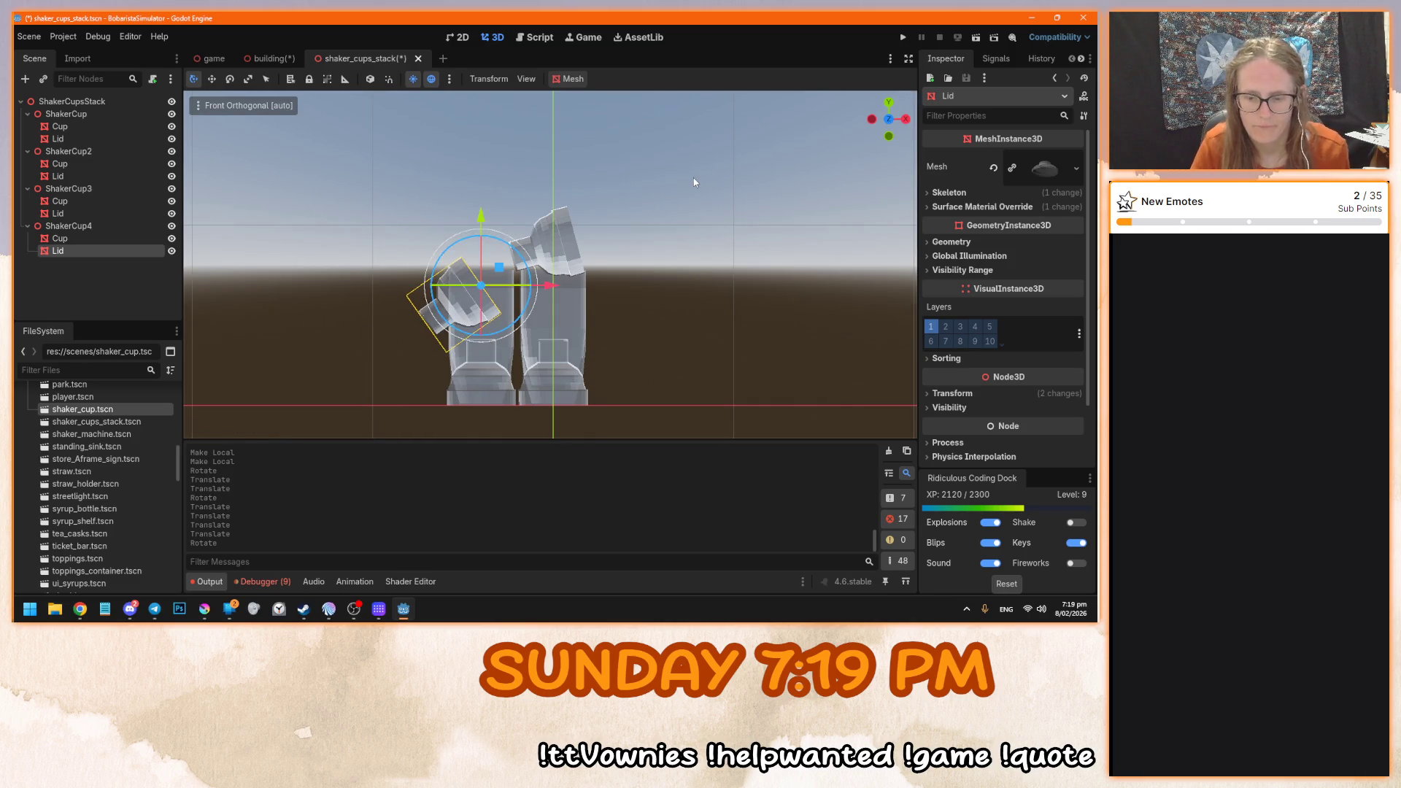
{"action": "key", "text": "KP_7"}
{"action": "left_click_drag", "start_coordinate": [496, 332], "coordinate": [470, 353]}
{"action": "key", "text": "KP_1"}
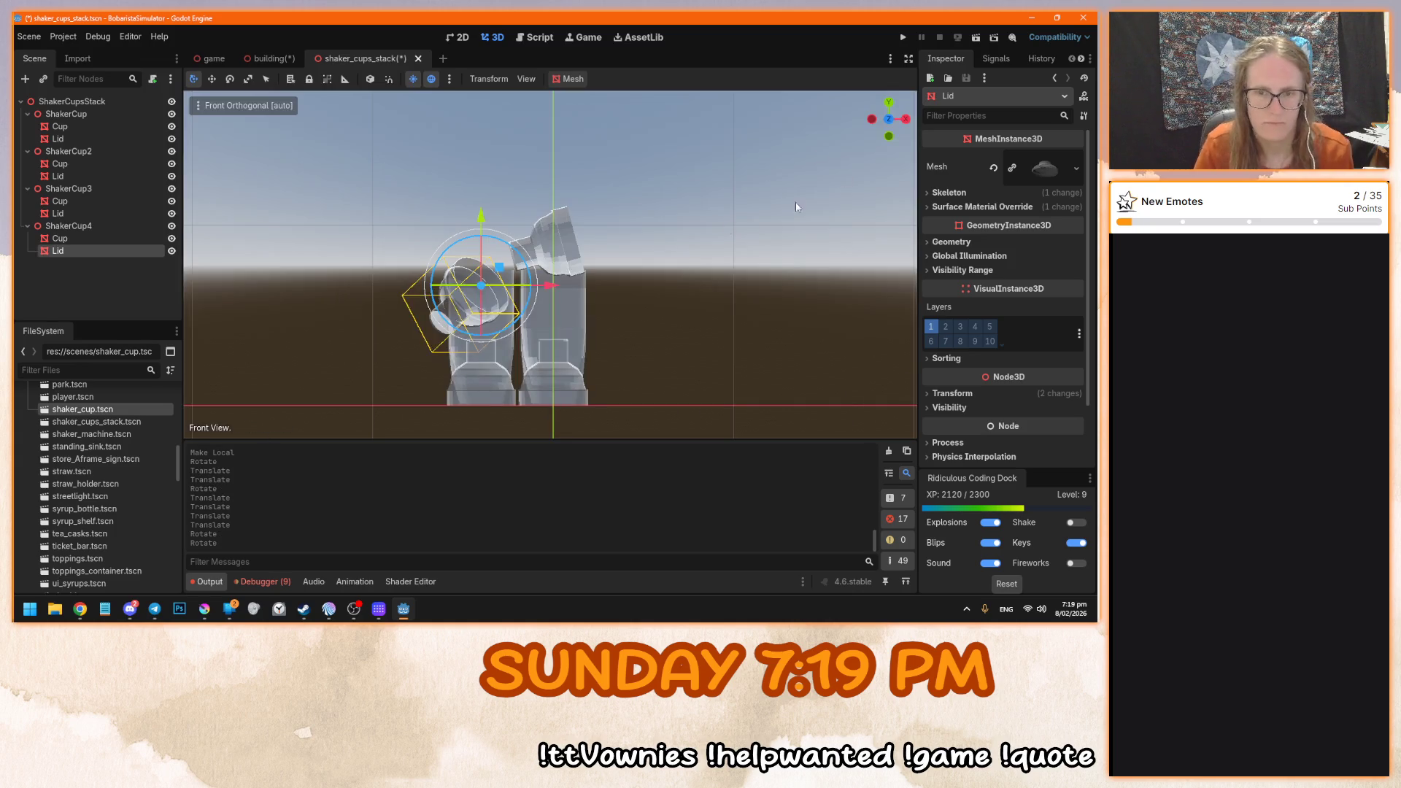
{"action": "scroll", "coordinate": [596, 234], "scroll_direction": "up", "scroll_amount": 3}
{"action": "left_click_drag", "start_coordinate": [500, 234], "coordinate": [506, 135]}
{"action": "left_click_drag", "start_coordinate": [563, 210], "coordinate": [579, 210]}
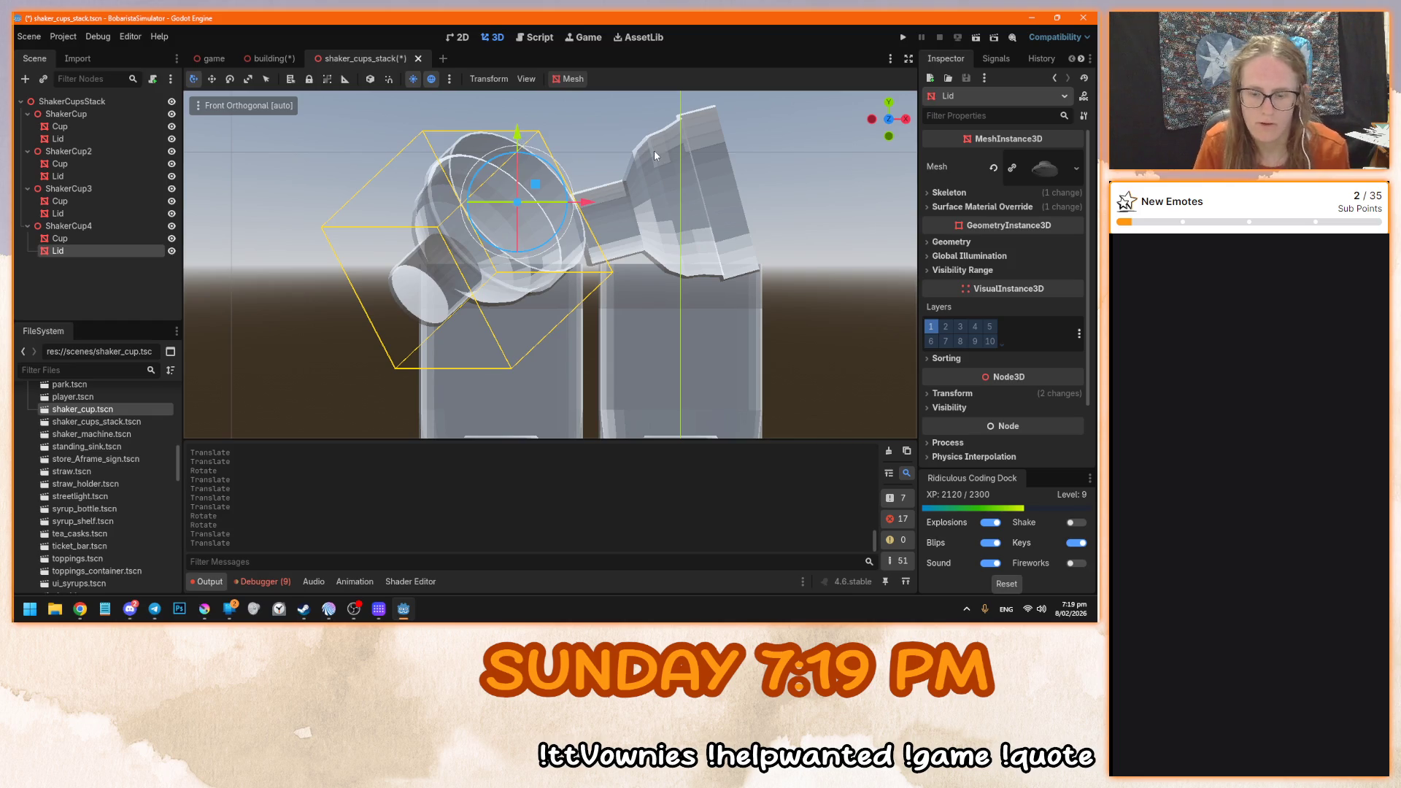
{"action": "left_click", "coordinate": [825, 213]}
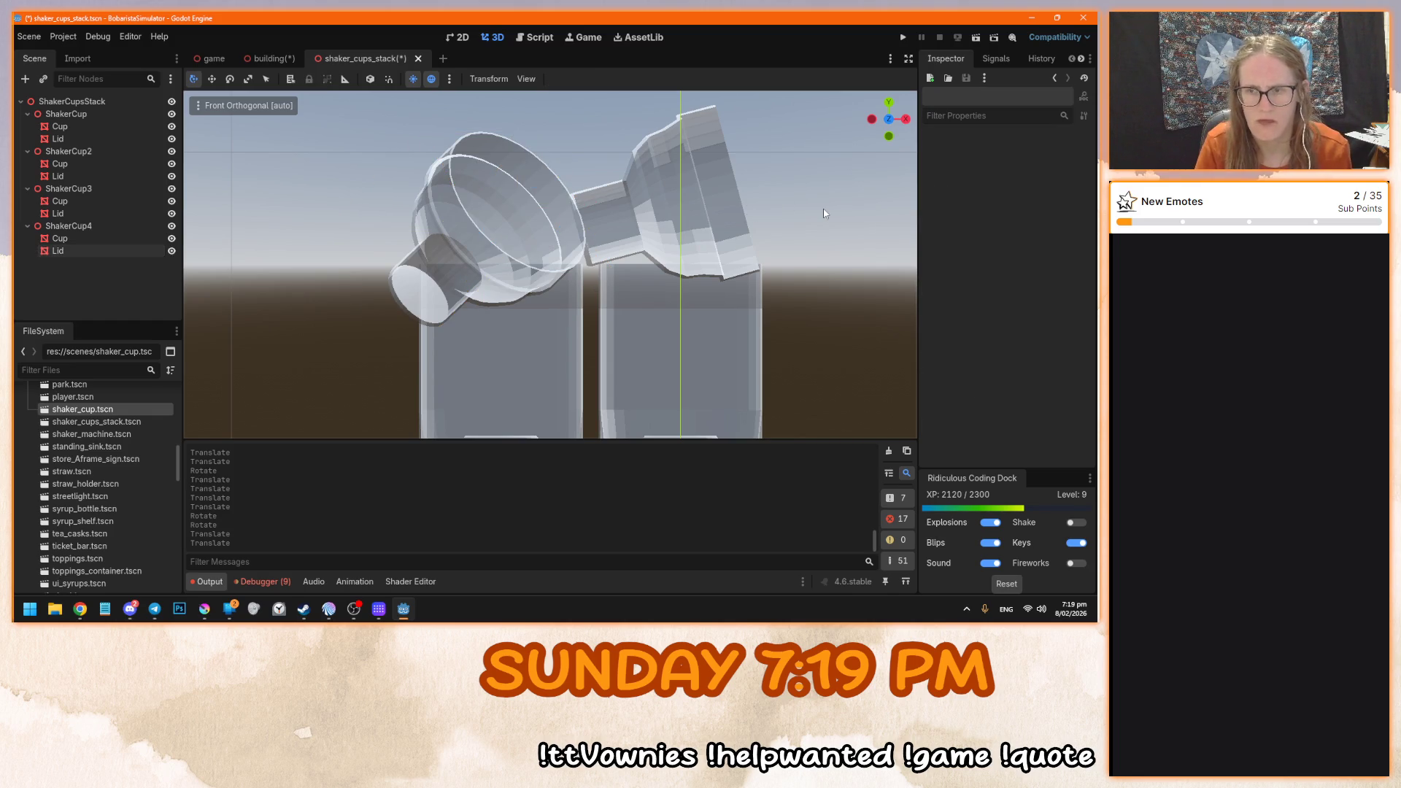
{"action": "key", "text": "KP_3"}
- Compare front and side views, then look up numpad 1's bindings in Editor Settings > Shortcuts
{"action": "key", "text": "KP_1"}
{"action": "key", "text": "KP_3"}
{"action": "key", "text": "KP_1"}
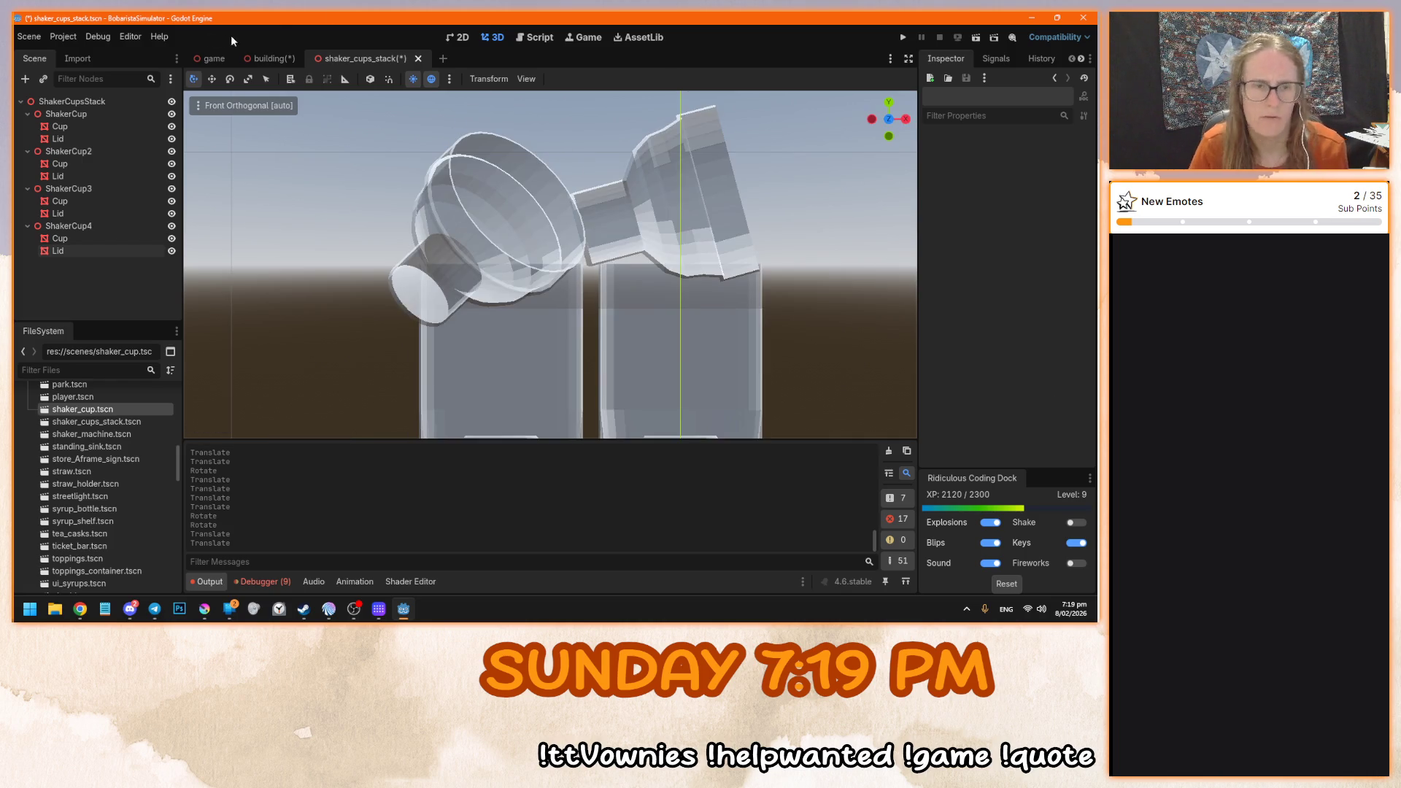
{"action": "left_click", "coordinate": [63, 36]}
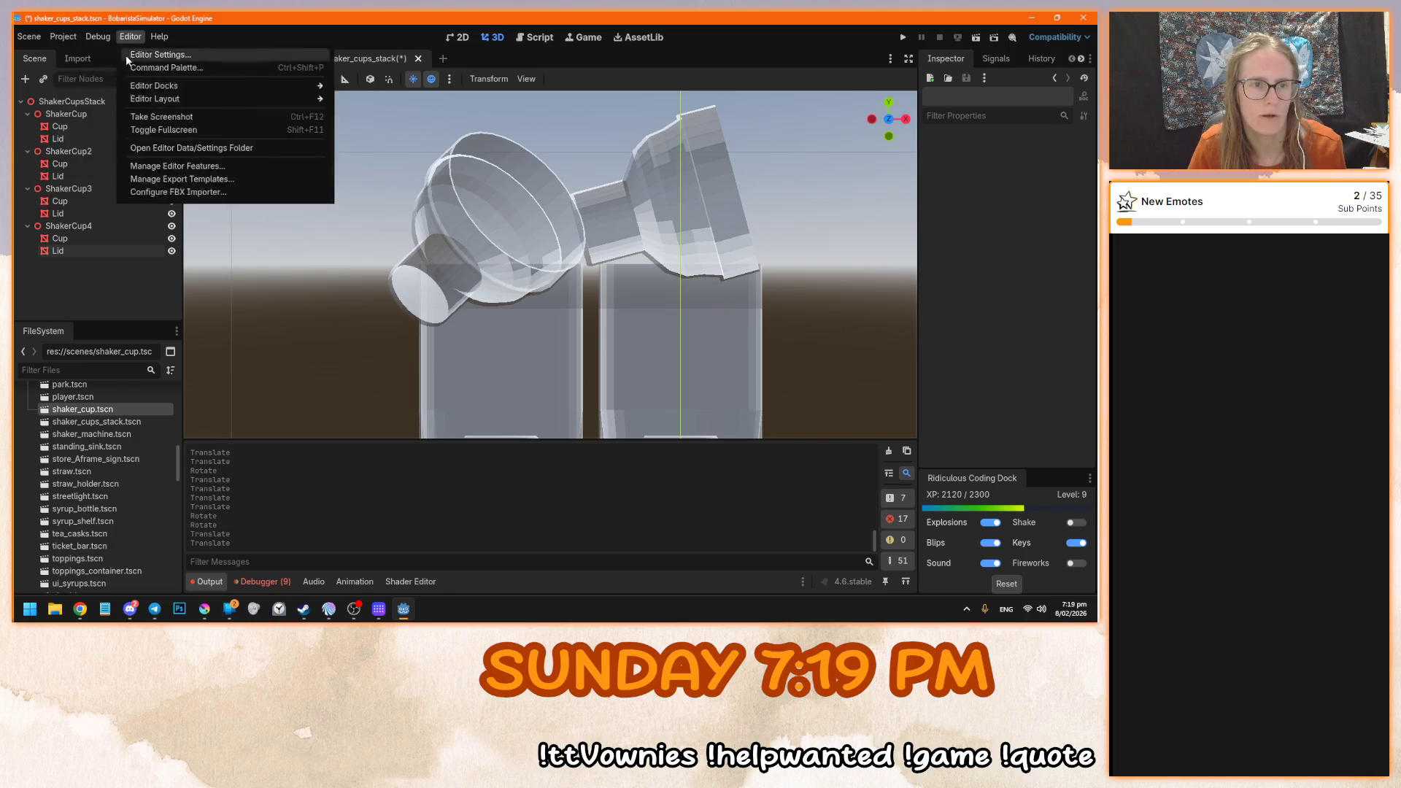
{"action": "left_click", "coordinate": [153, 55]}
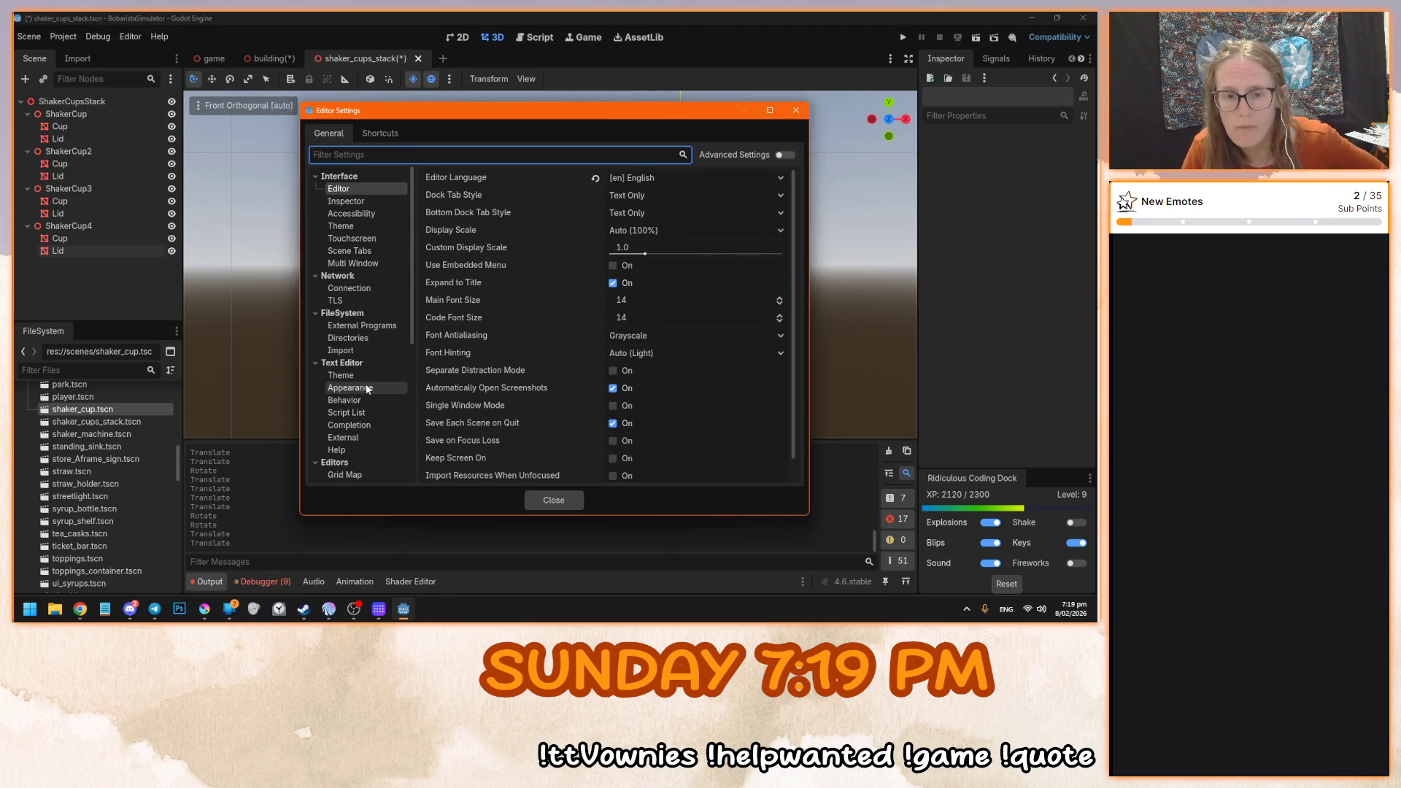
{"action": "left_click", "coordinate": [369, 136]}
{"action": "left_click", "coordinate": [364, 154]}
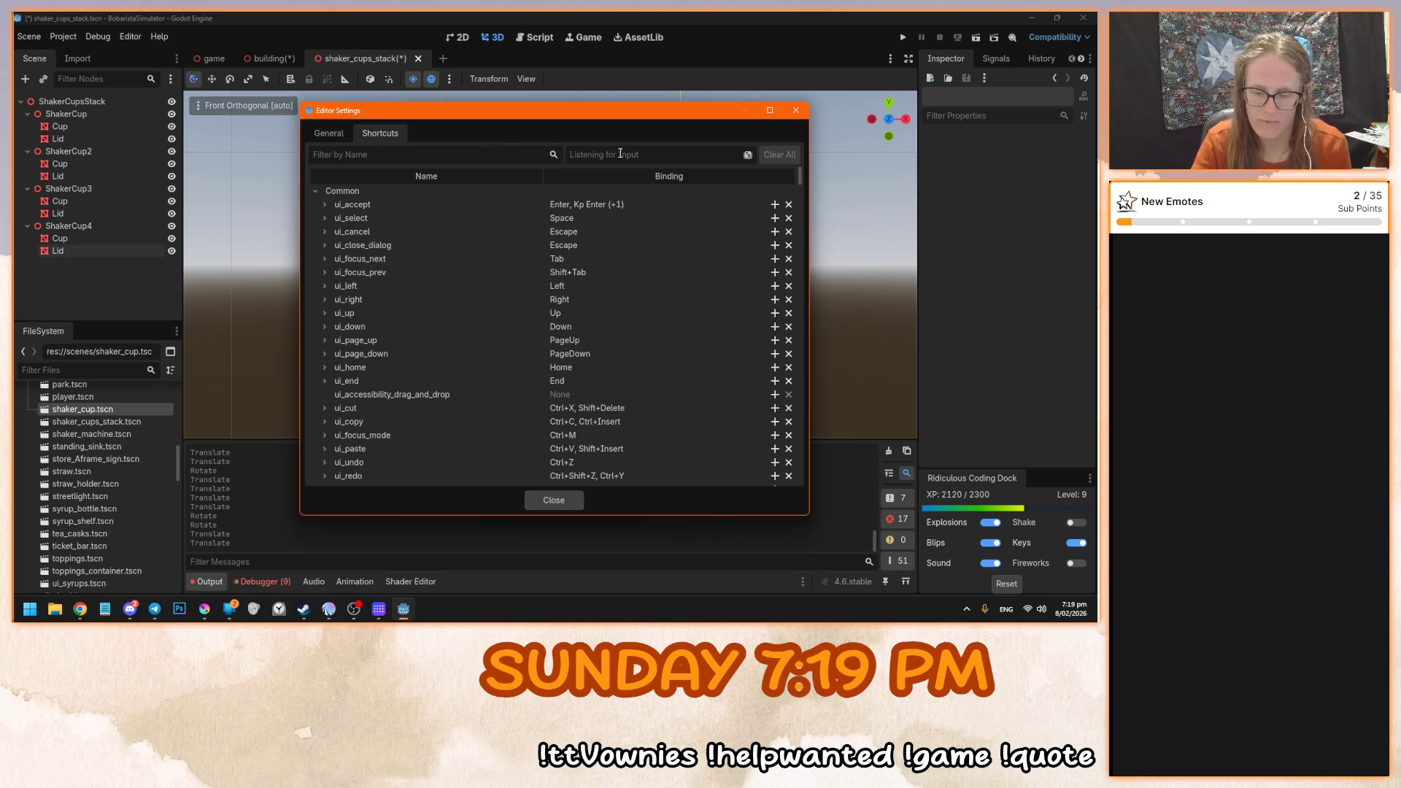
{"action": "key", "text": "KP_1"}
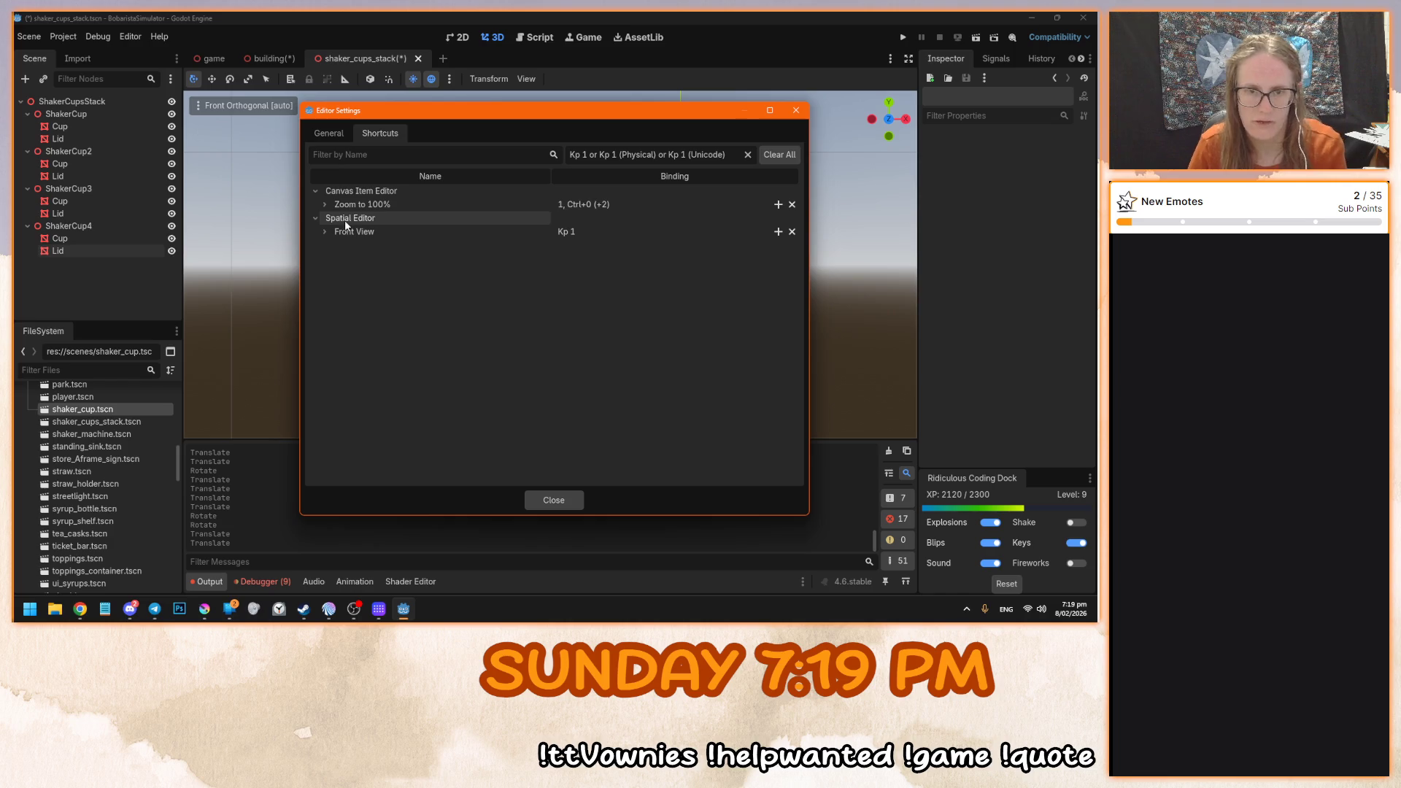
{"action": "left_click", "coordinate": [768, 156]}
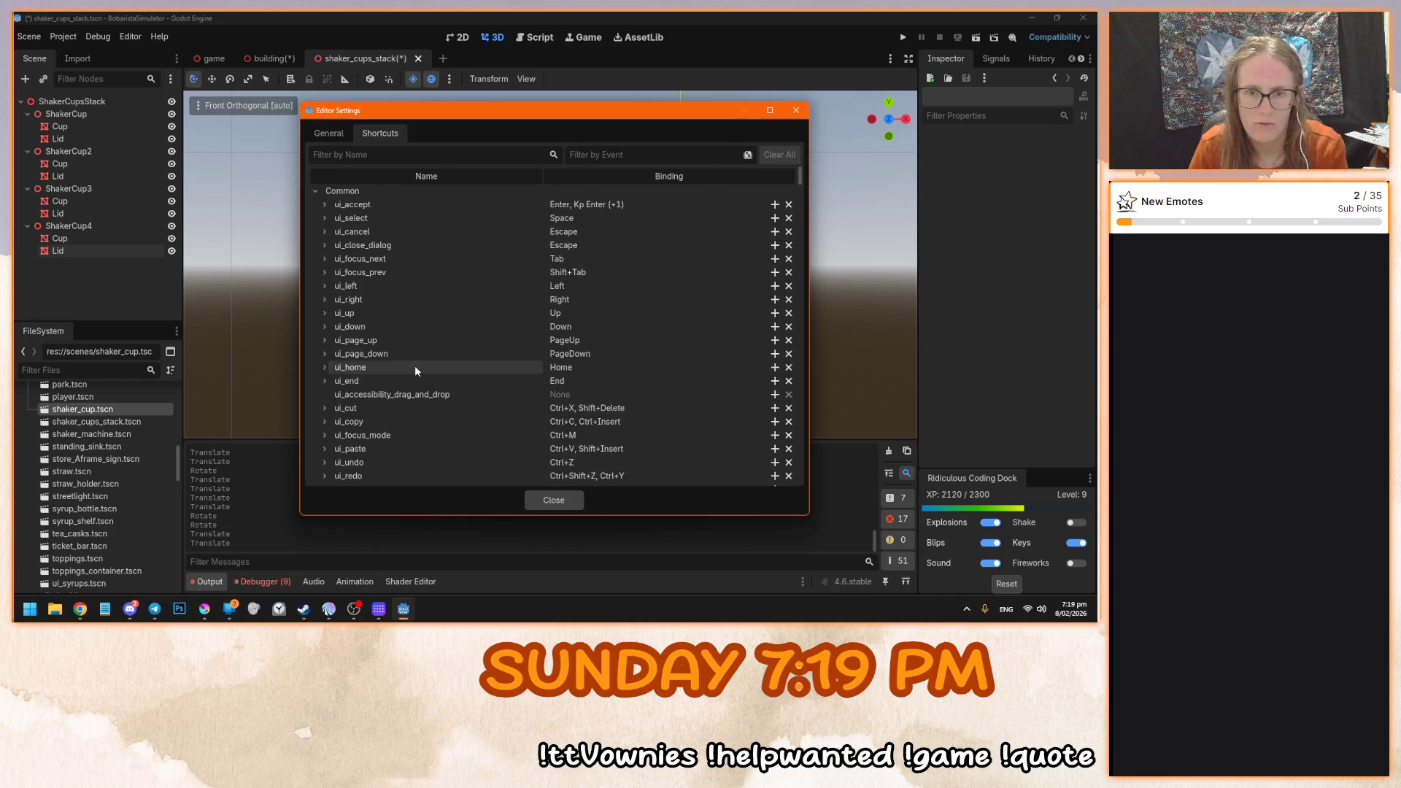
- Collapse the Common and Animation shortcut categories and search the shortcuts for 'front view'
{"action": "left_click", "coordinate": [315, 191]}
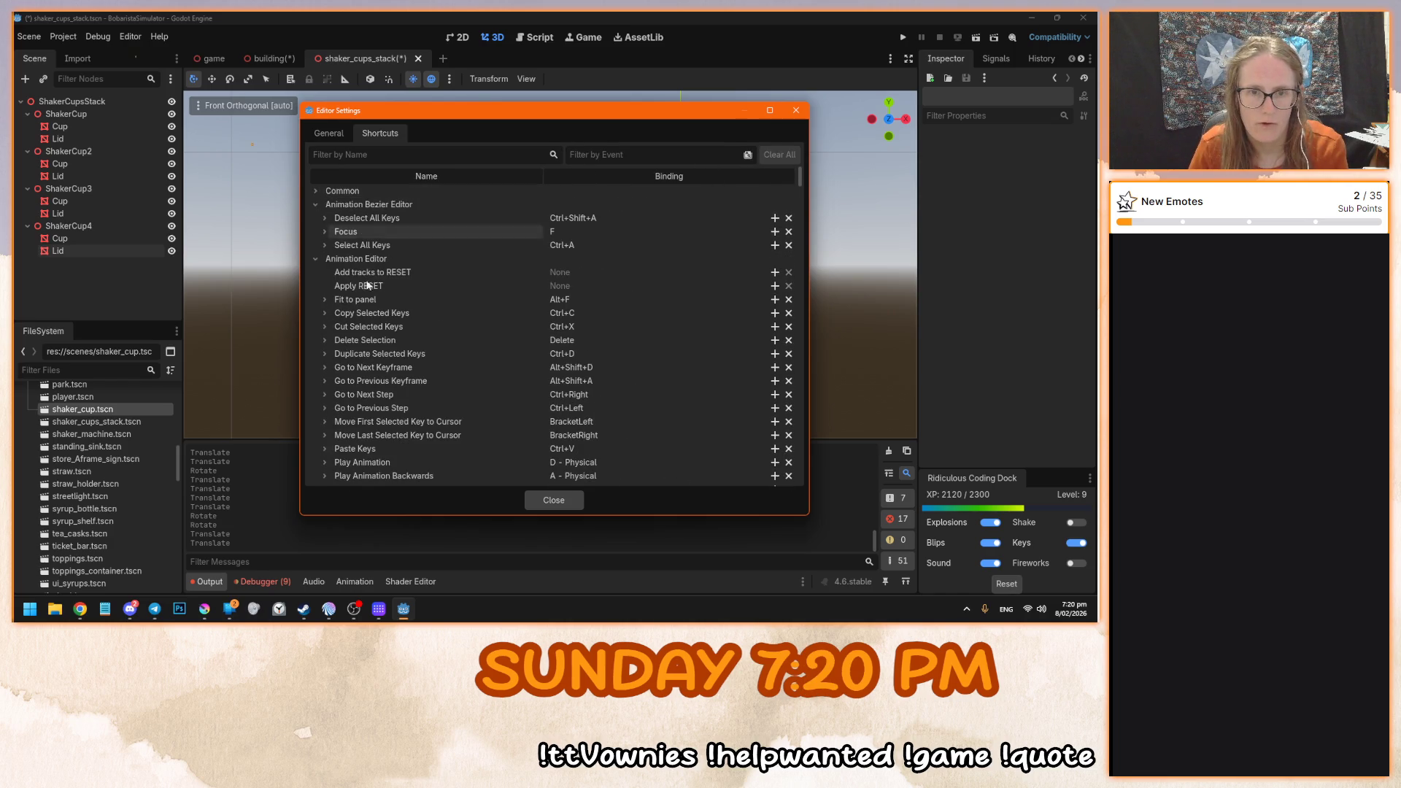
{"action": "left_click", "coordinate": [314, 205]}
{"action": "left_click", "coordinate": [315, 218]}
{"action": "left_click", "coordinate": [315, 231]}
{"action": "left_click", "coordinate": [316, 245]}
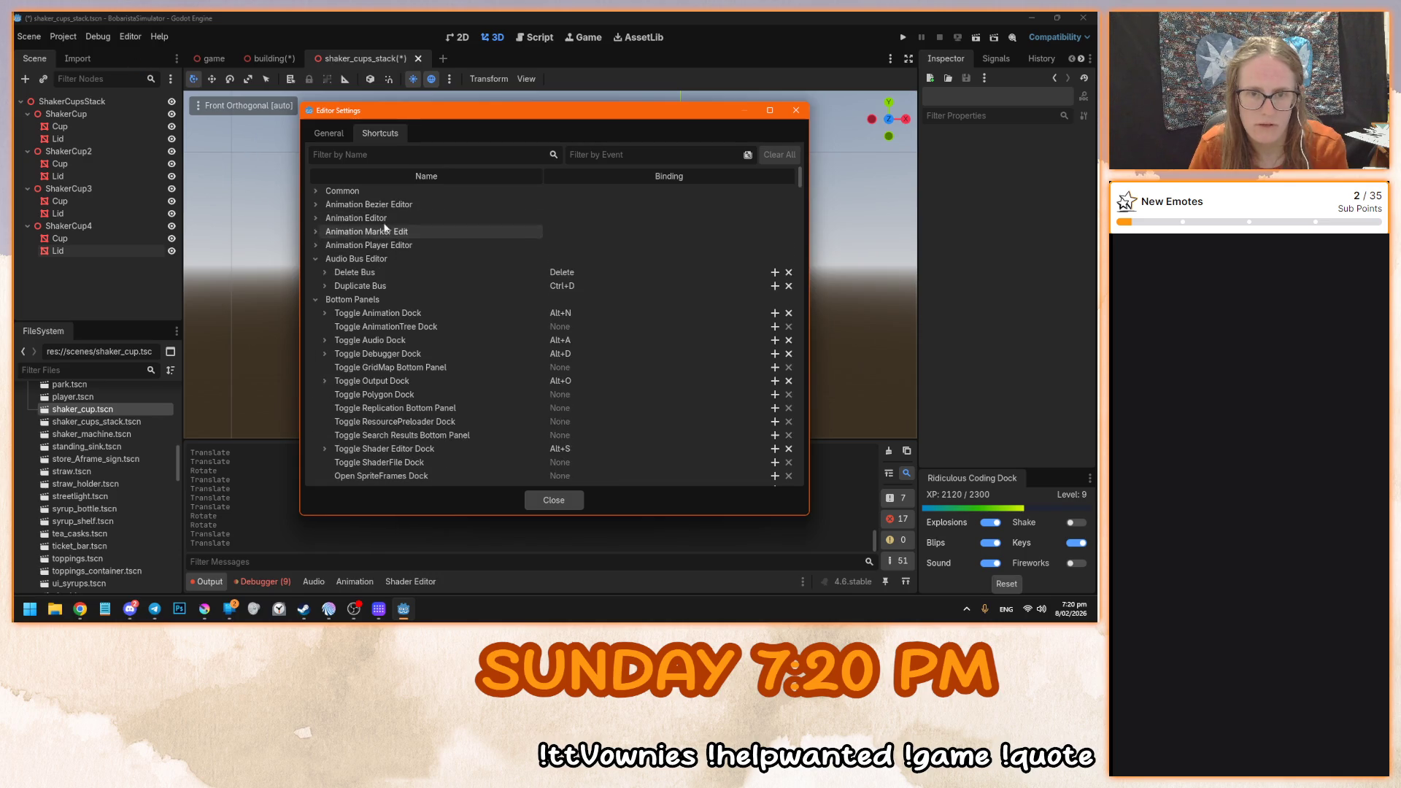
{"action": "left_click", "coordinate": [464, 154]}
{"action": "type", "text": "front view"}
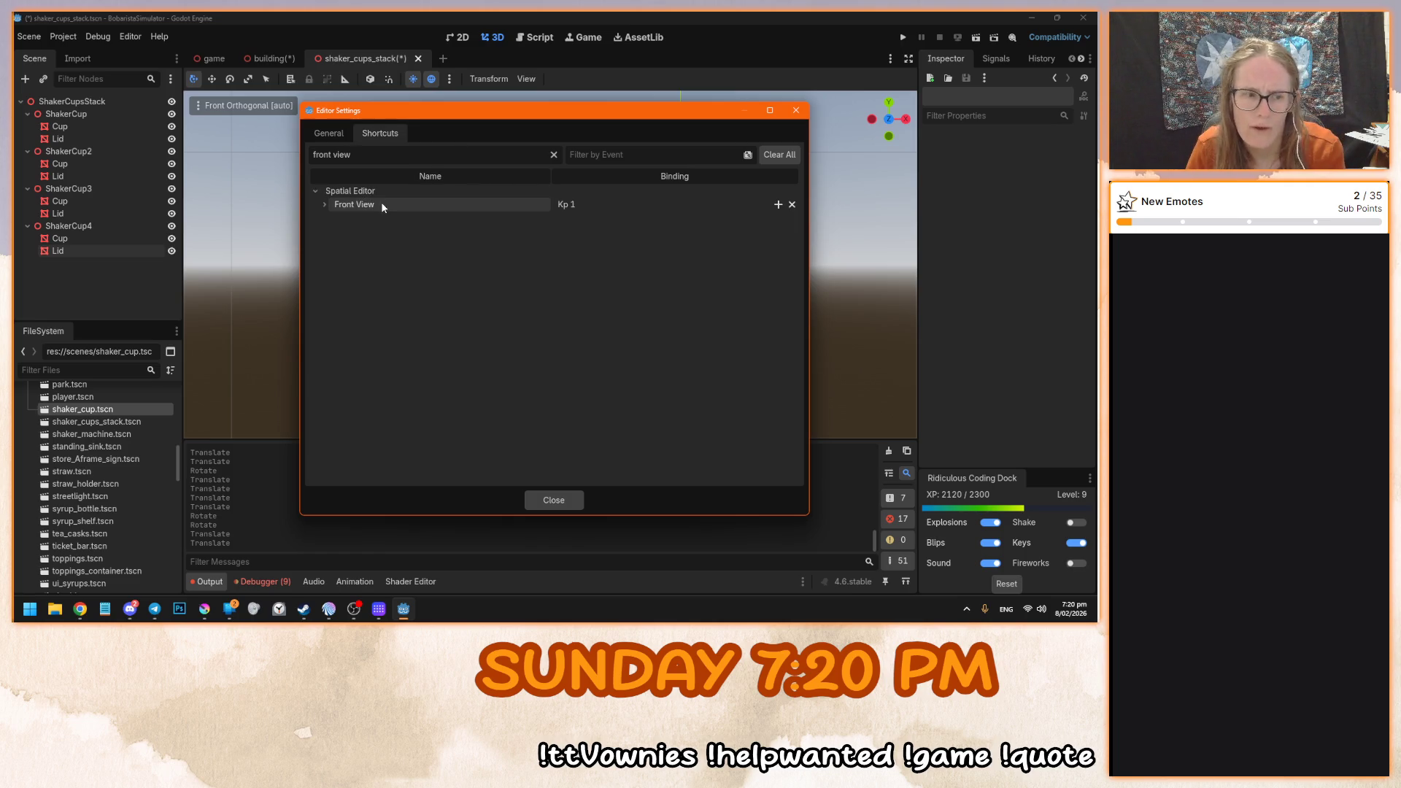
{"action": "left_click", "coordinate": [781, 155]}
- Collapse the Version Control, Tiles Editor, Sprite Frames and Shader Editor shortcut groups
{"action": "left_click_drag", "start_coordinate": [801, 177], "coordinate": [809, 475]}
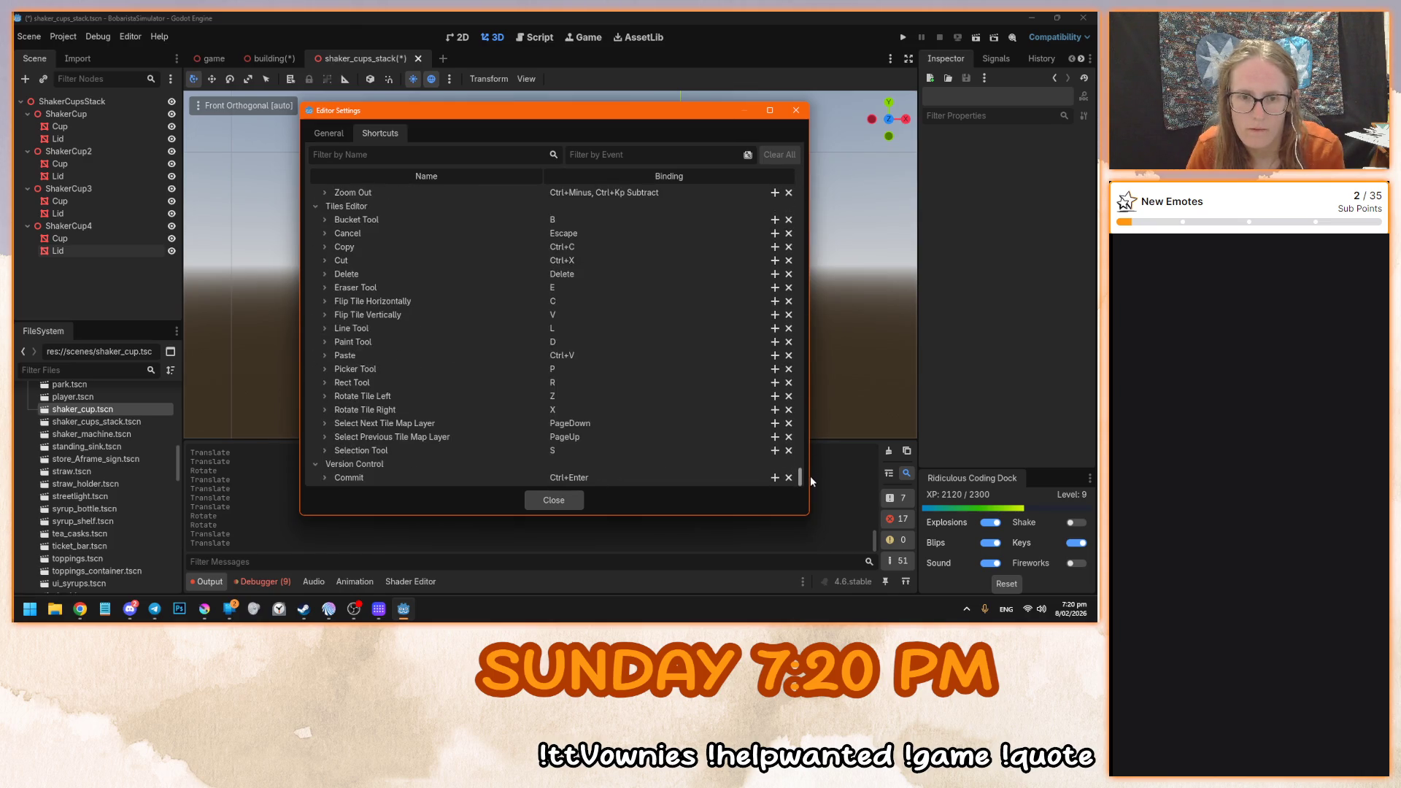
{"action": "left_click", "coordinate": [314, 465]}
{"action": "left_click", "coordinate": [314, 223]}
{"action": "scroll", "coordinate": [329, 285], "scroll_direction": "up", "scroll_amount": 4}
{"action": "left_click", "coordinate": [315, 339]}
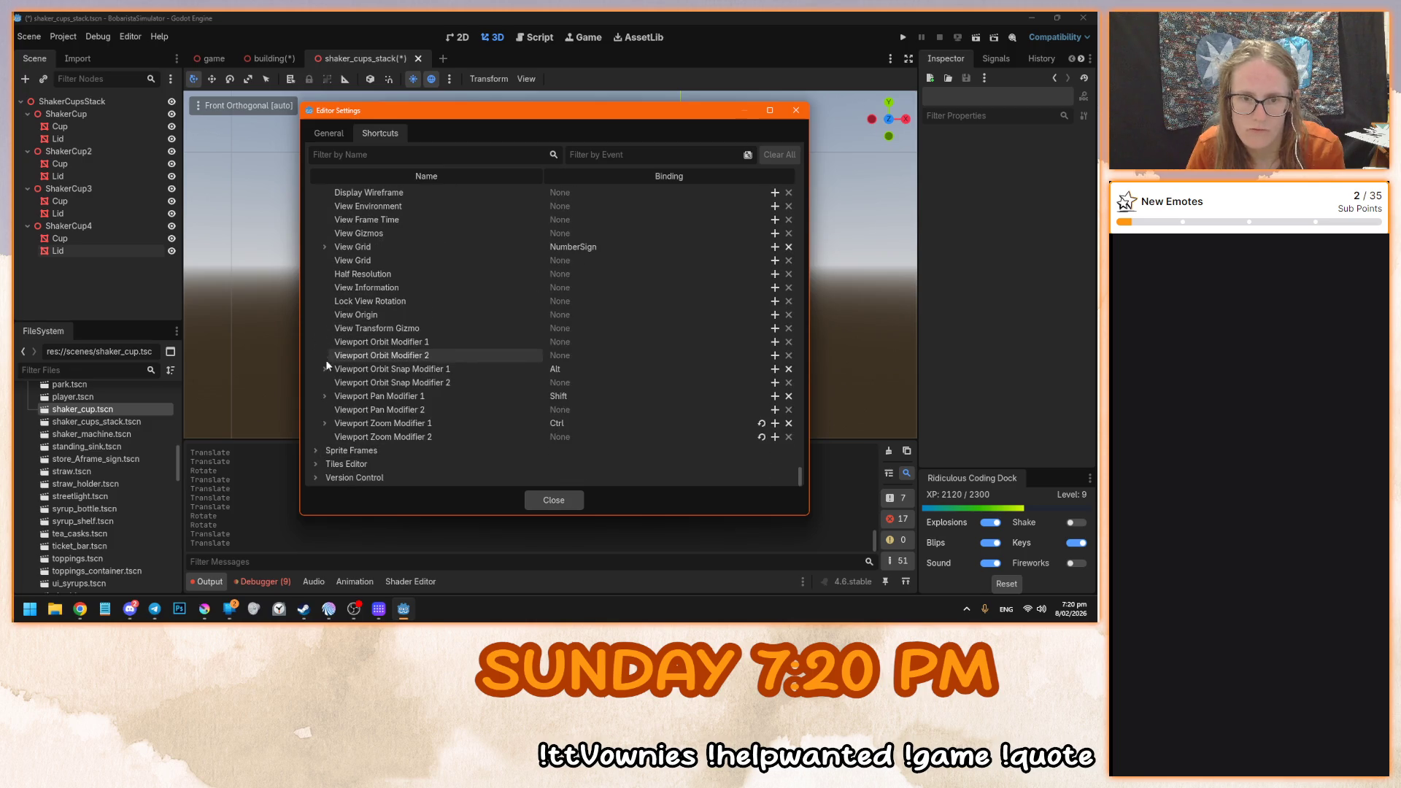
{"action": "scroll", "coordinate": [381, 394], "scroll_direction": "up", "scroll_amount": 5}
{"action": "scroll", "coordinate": [381, 394], "scroll_direction": "up", "scroll_amount": 10}
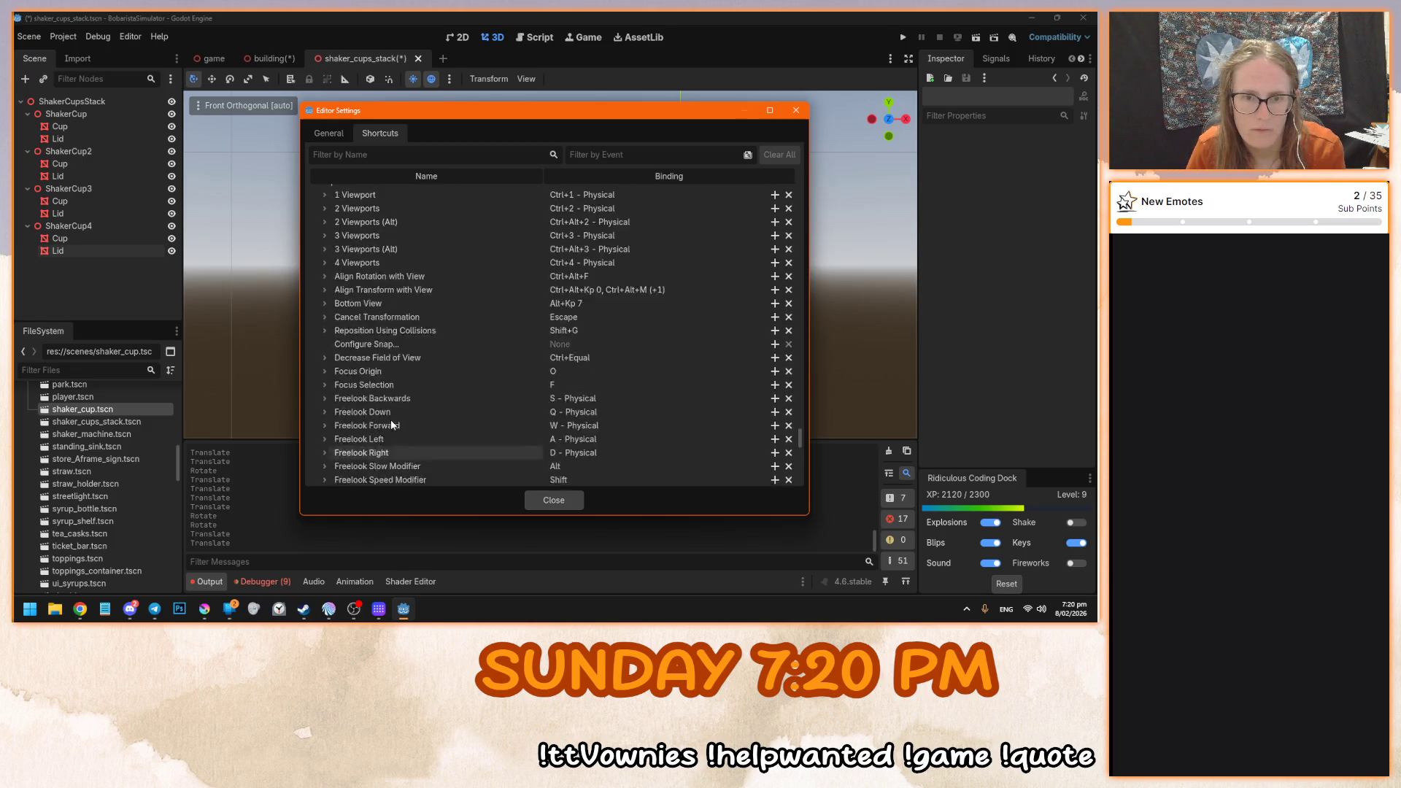
{"action": "scroll", "coordinate": [385, 419], "scroll_direction": "down", "scroll_amount": 5}
{"action": "scroll", "coordinate": [385, 419], "scroll_direction": "up", "scroll_amount": 7}
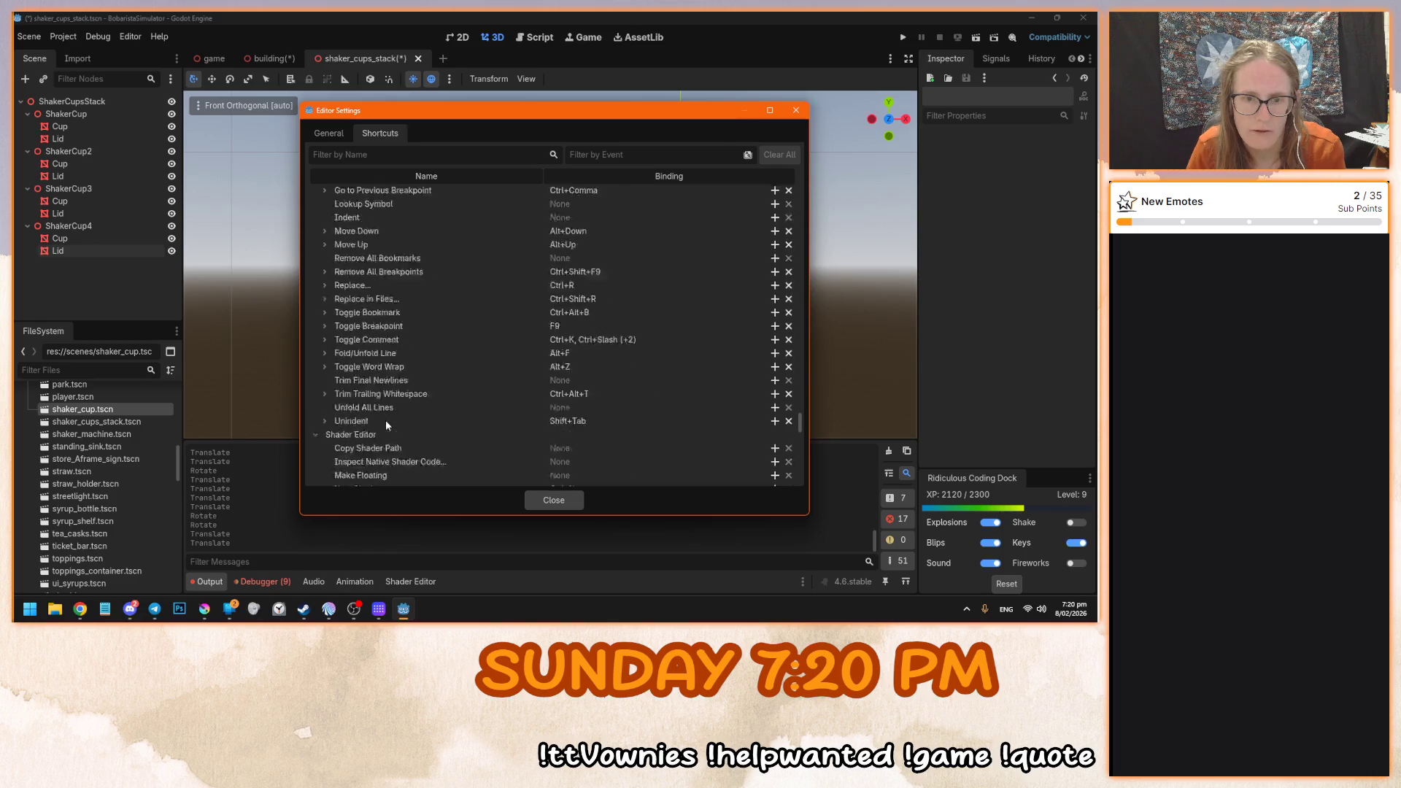
{"action": "scroll", "coordinate": [365, 416], "scroll_direction": "down", "scroll_amount": 4}
{"action": "left_click", "coordinate": [317, 359]}
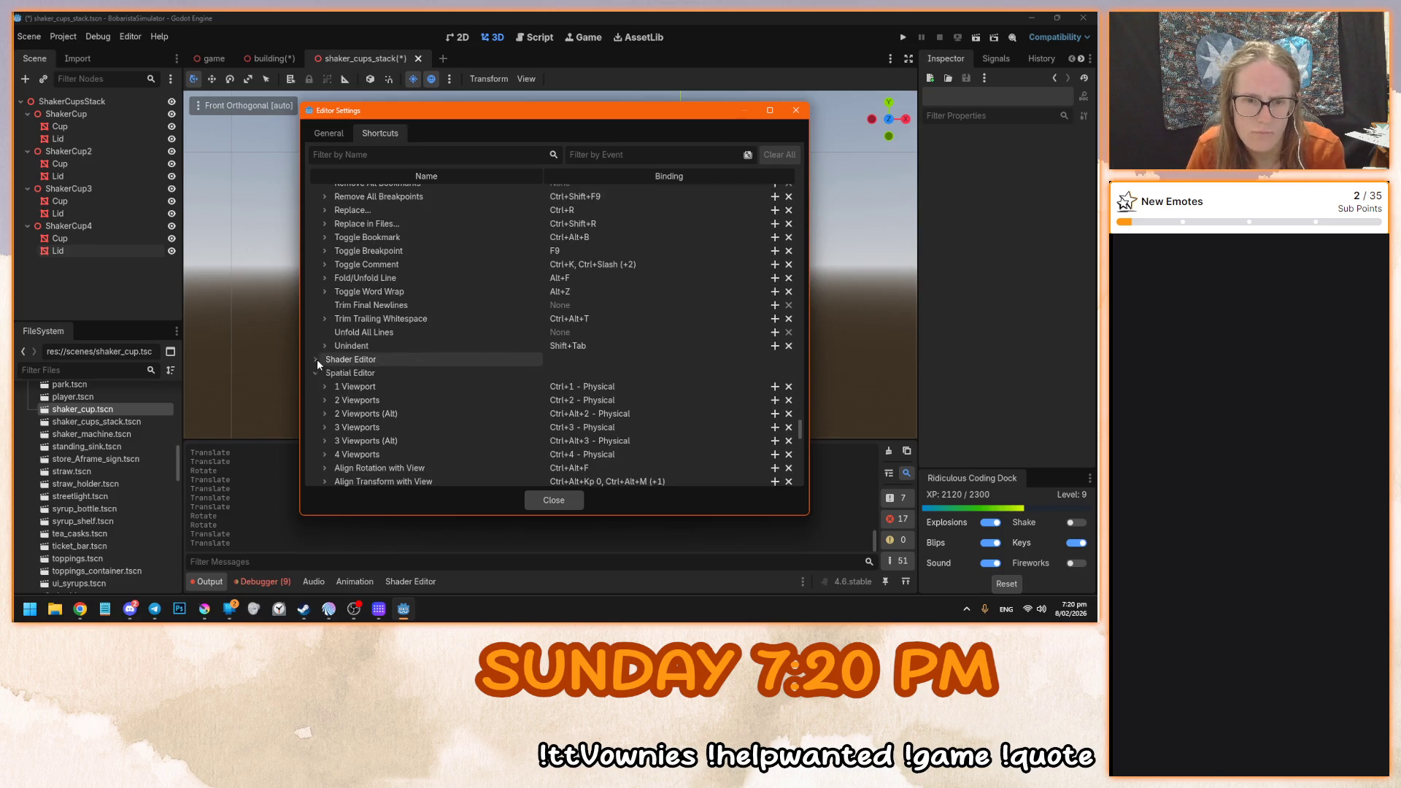
- Scroll through the remaining shortcuts and close Editor Settings
{"action": "scroll", "coordinate": [364, 378], "scroll_direction": "down", "scroll_amount": 5}
{"action": "scroll", "coordinate": [367, 377], "scroll_direction": "down", "scroll_amount": 10}
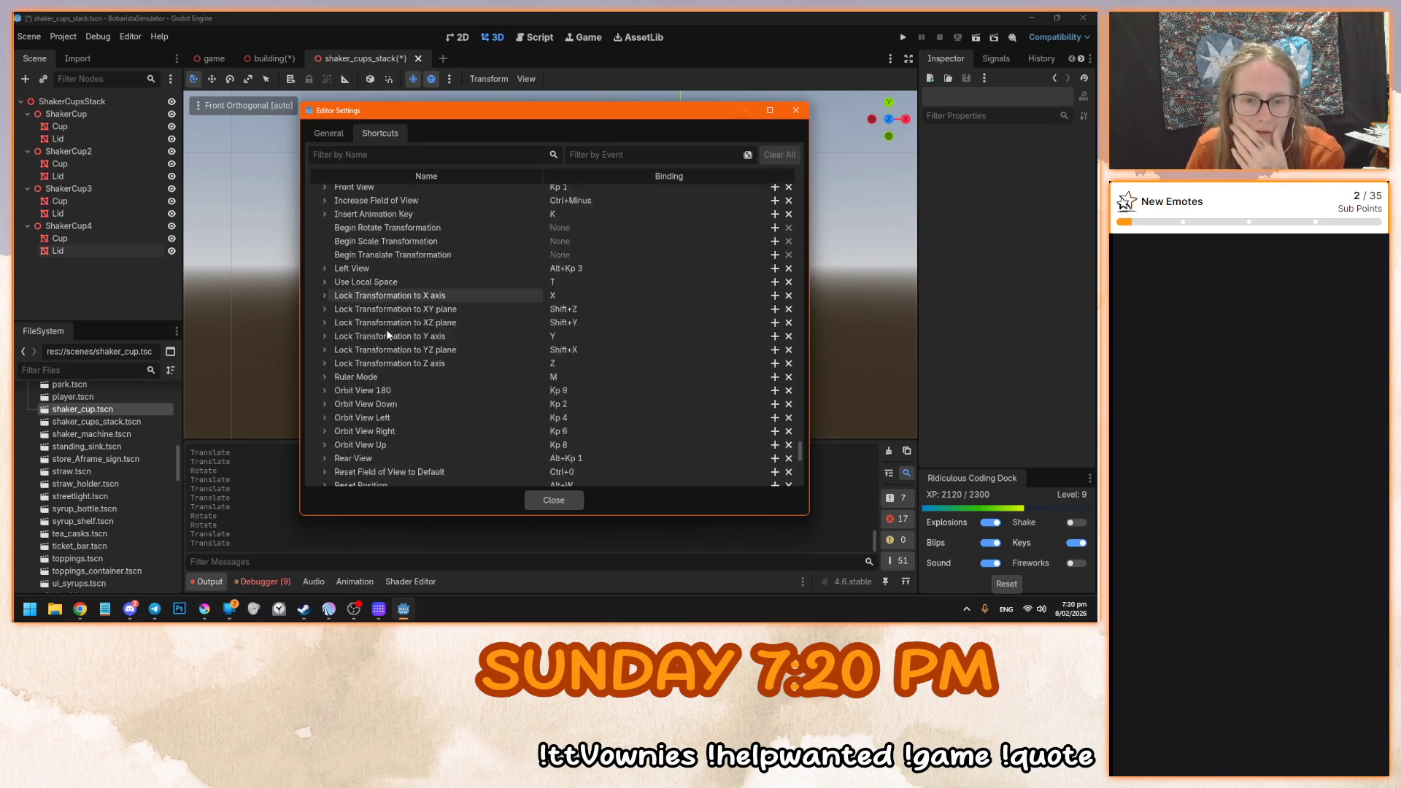
{"action": "scroll", "coordinate": [379, 329], "scroll_direction": "down", "scroll_amount": 1}
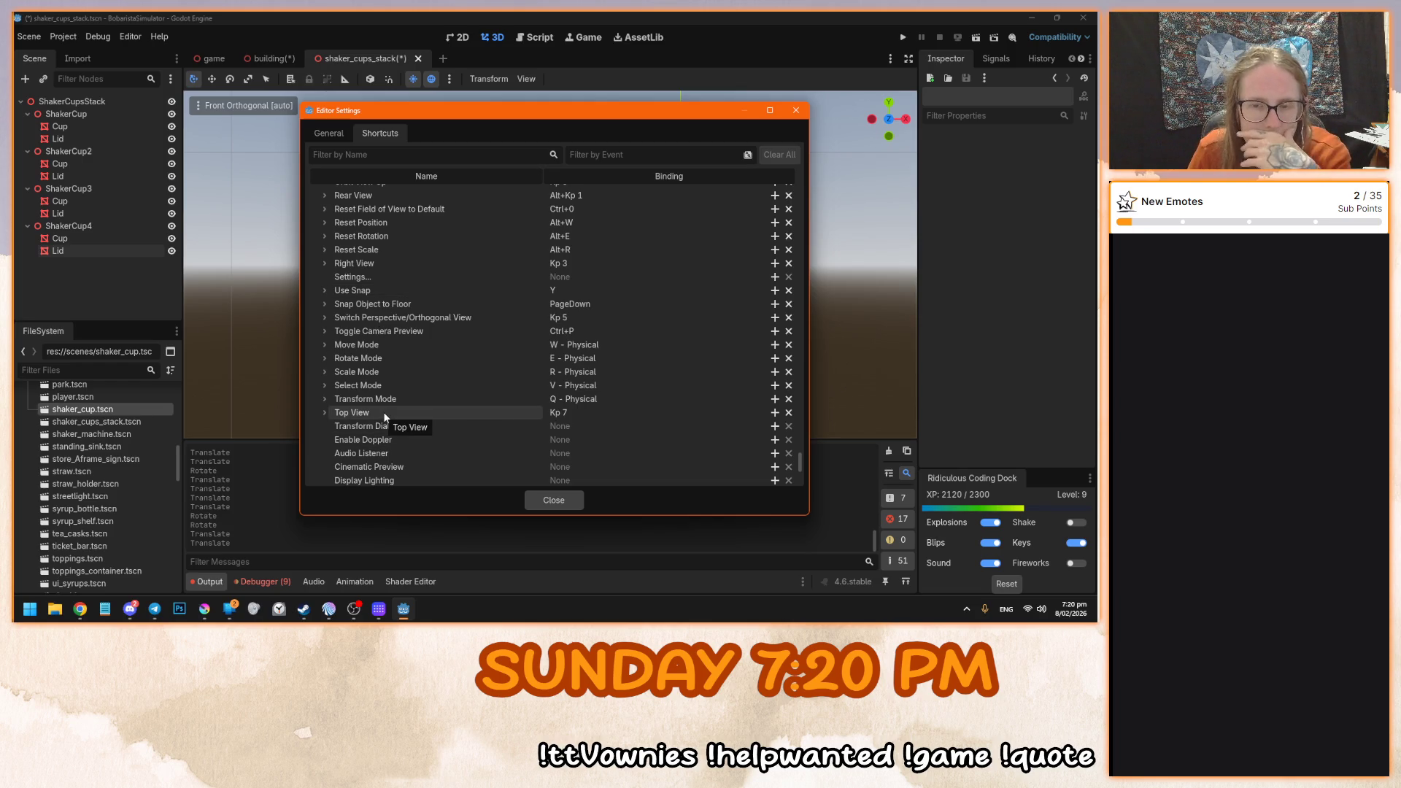
{"action": "scroll", "coordinate": [410, 261], "scroll_direction": "up", "scroll_amount": 4}
{"action": "scroll", "coordinate": [410, 261], "scroll_direction": "up", "scroll_amount": 2}
{"action": "scroll", "coordinate": [410, 261], "scroll_direction": "down", "scroll_amount": 2}
{"action": "scroll", "coordinate": [391, 413], "scroll_direction": "up", "scroll_amount": 5}
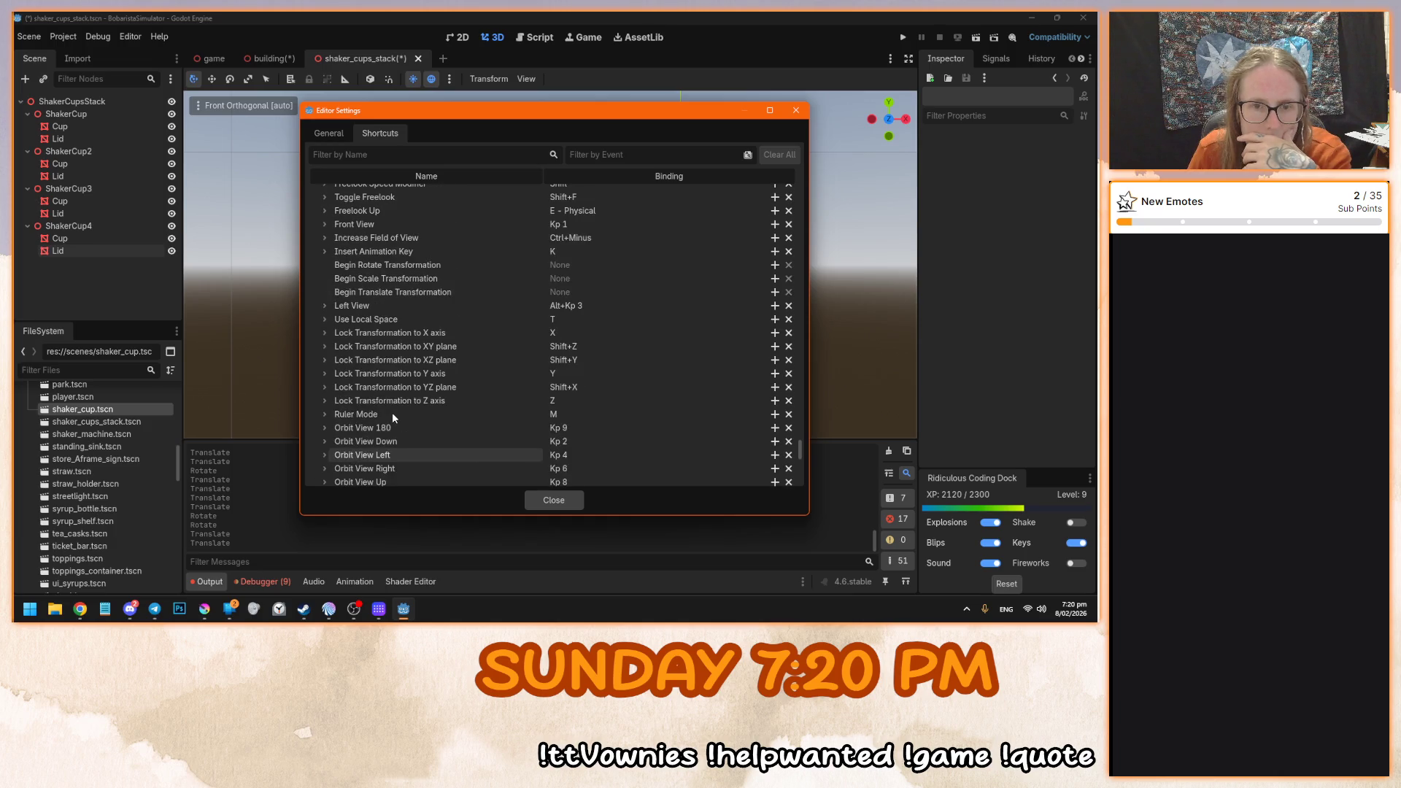
{"action": "left_click", "coordinate": [572, 501]}
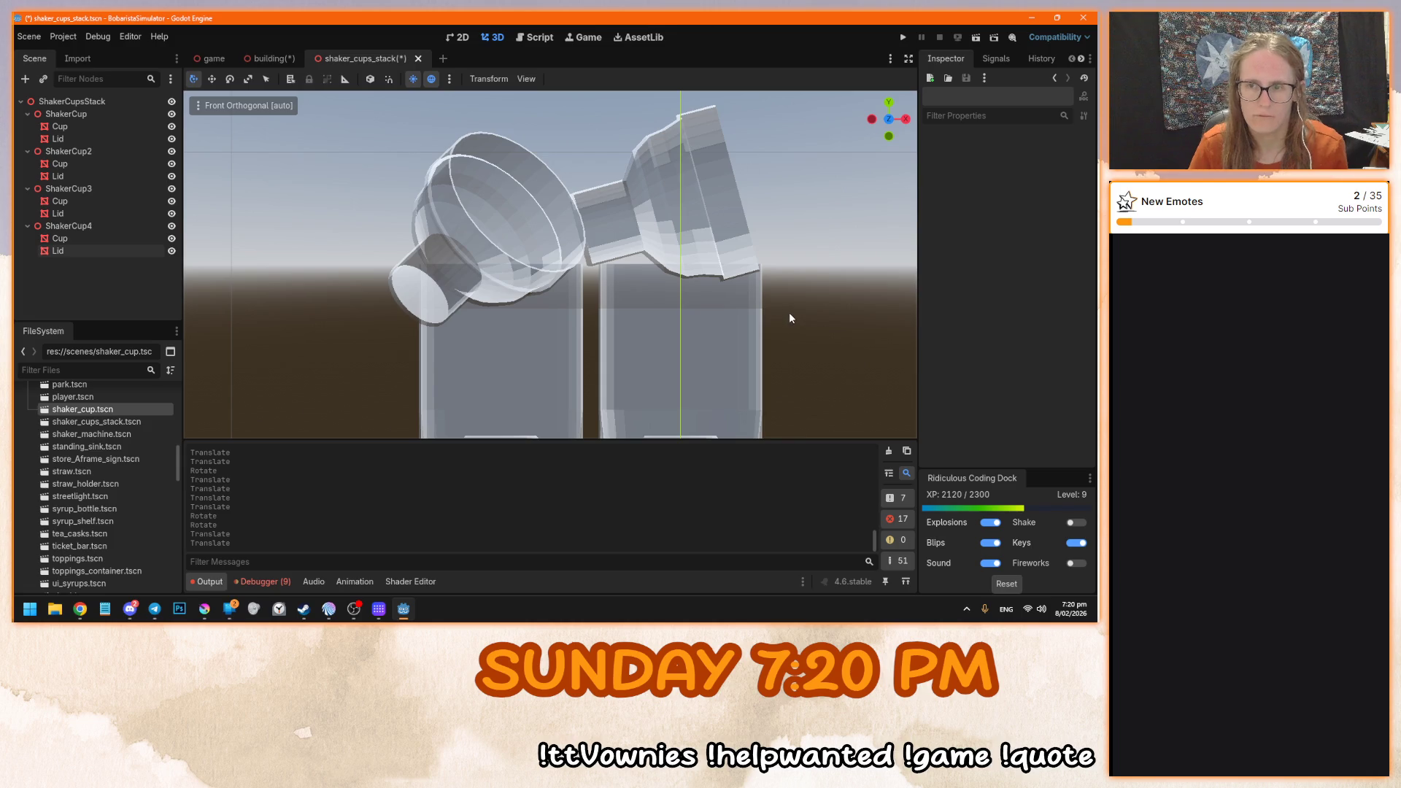
- Inspect the shaker cups from the left, right and front views
{"action": "key", "text": "ctrl+KP_3"}
{"action": "key", "text": "KP_3"}
{"action": "key", "text": "ctrl+KP_3"}
{"action": "key", "text": "KP_1"}
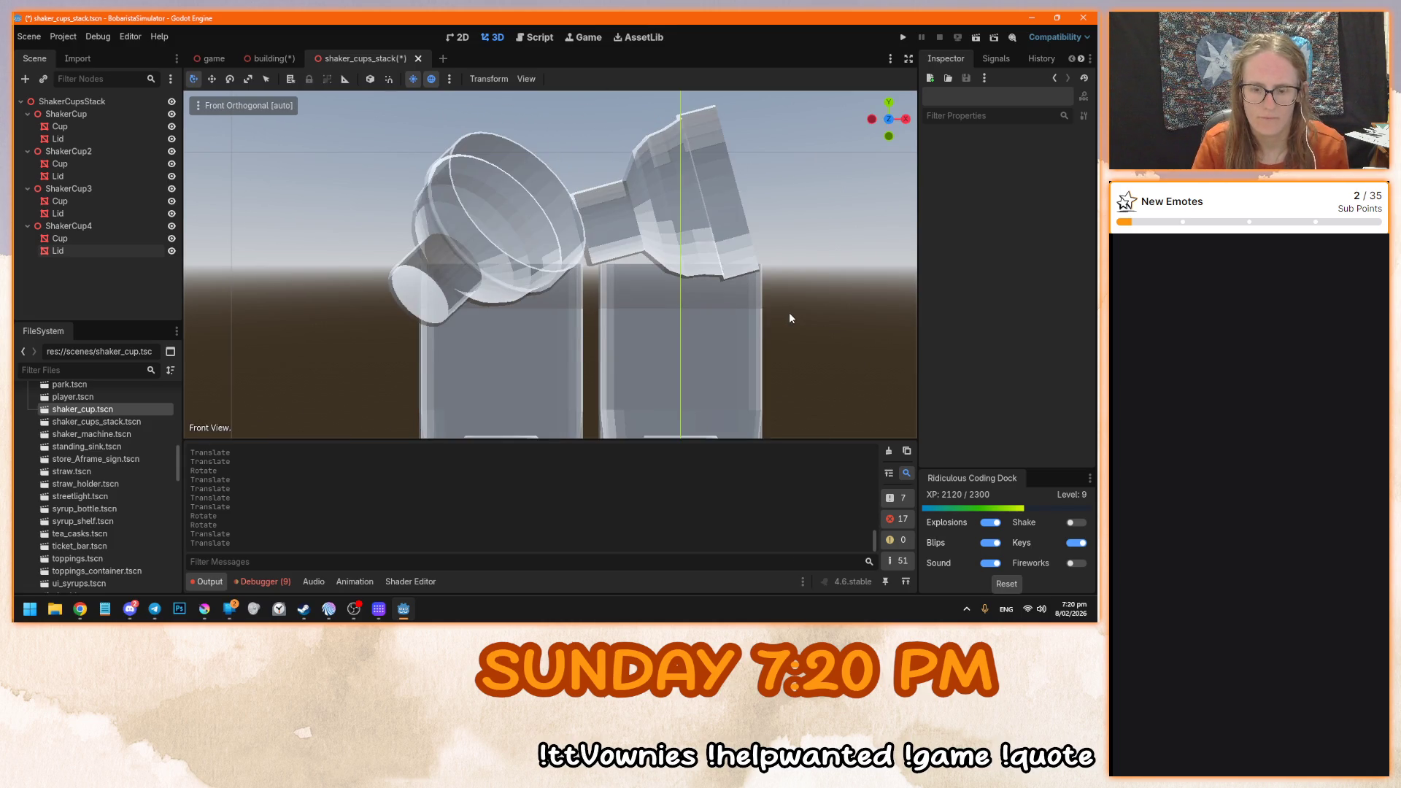
{"action": "key", "text": "KP_3"}
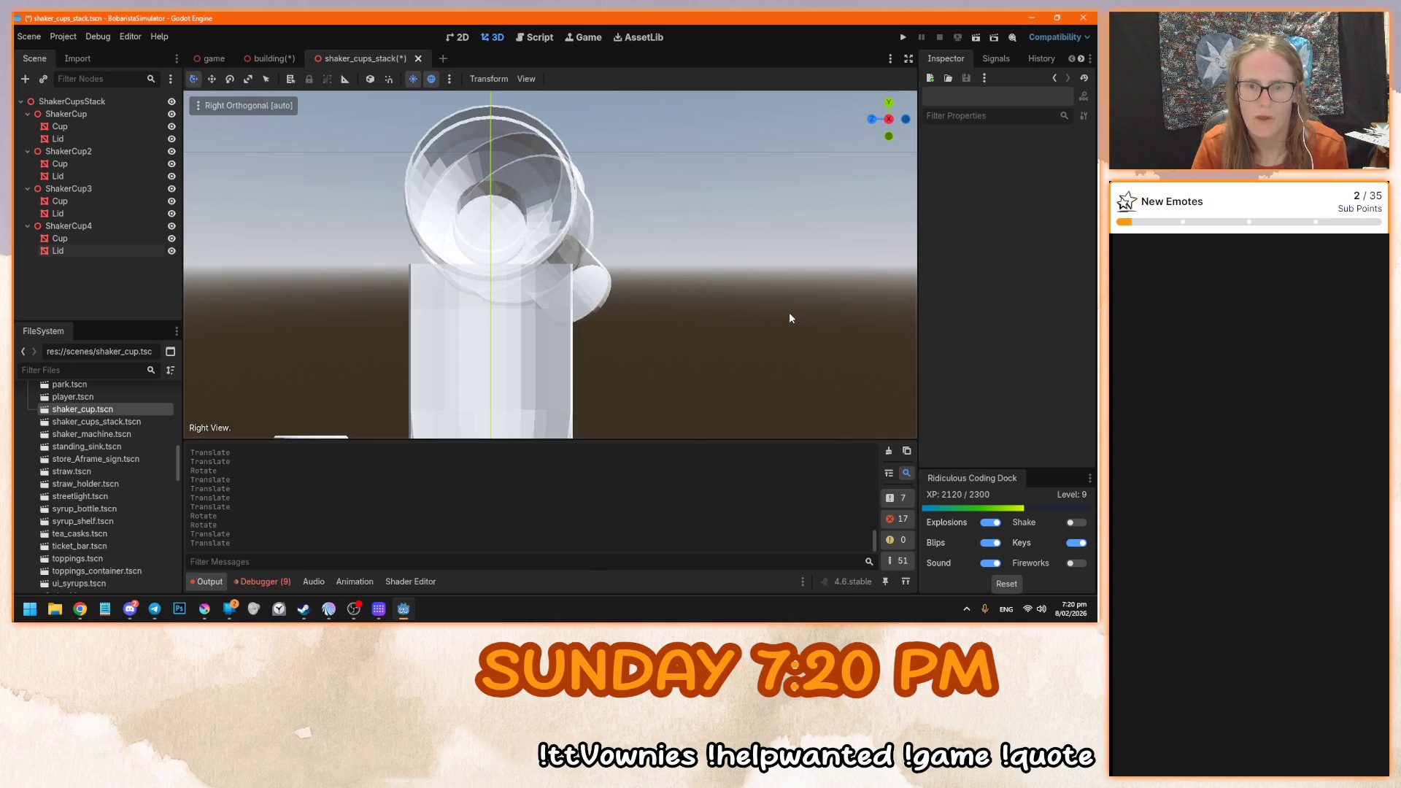
{"action": "key", "text": "KP_1"}
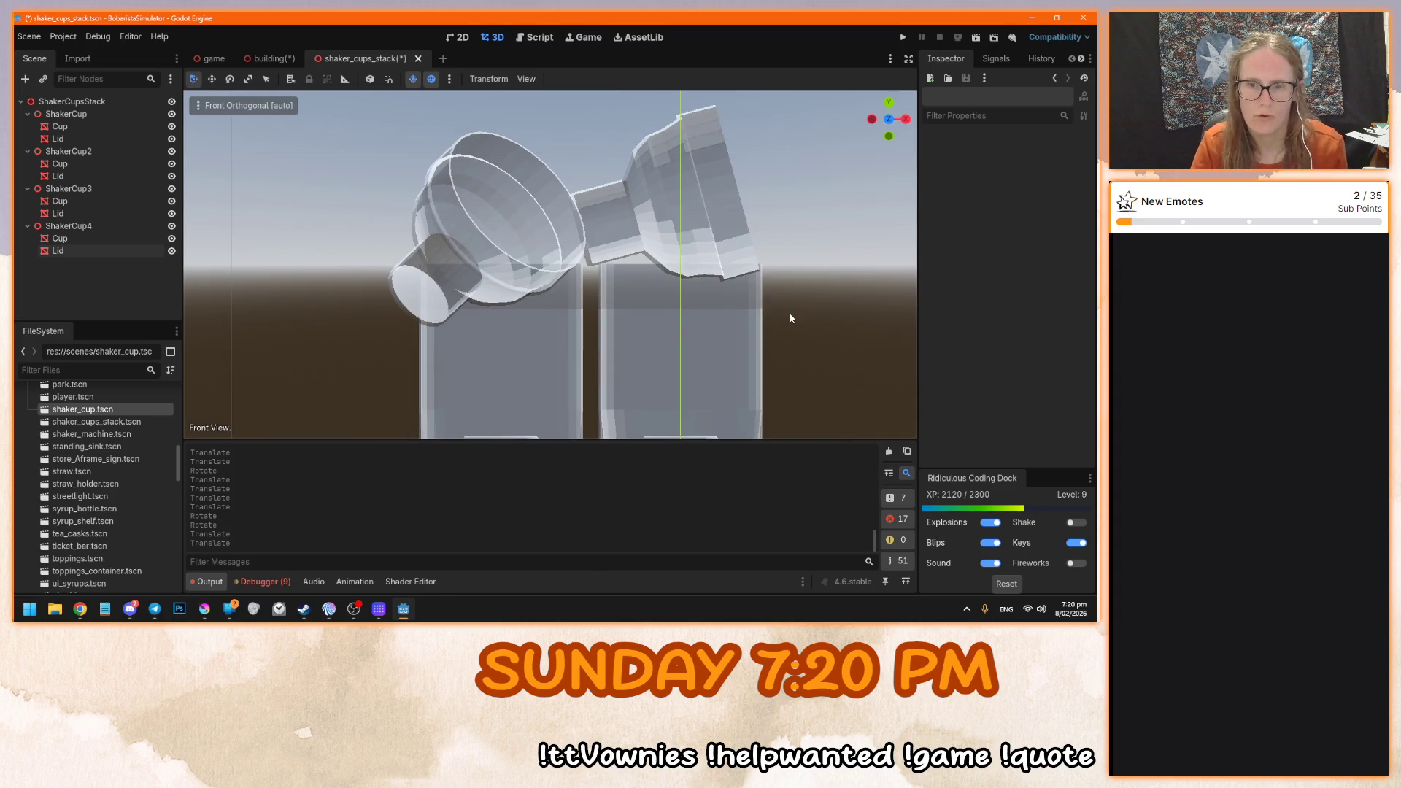
{"action": "mouse_move", "coordinate": [789, 318]}
{"action": "left_mouse_down"}
{"action": "mouse_move", "coordinate": [572, 308]}
{"action": "mouse_move", "coordinate": [736, 272]}
{"action": "left_mouse_up"}
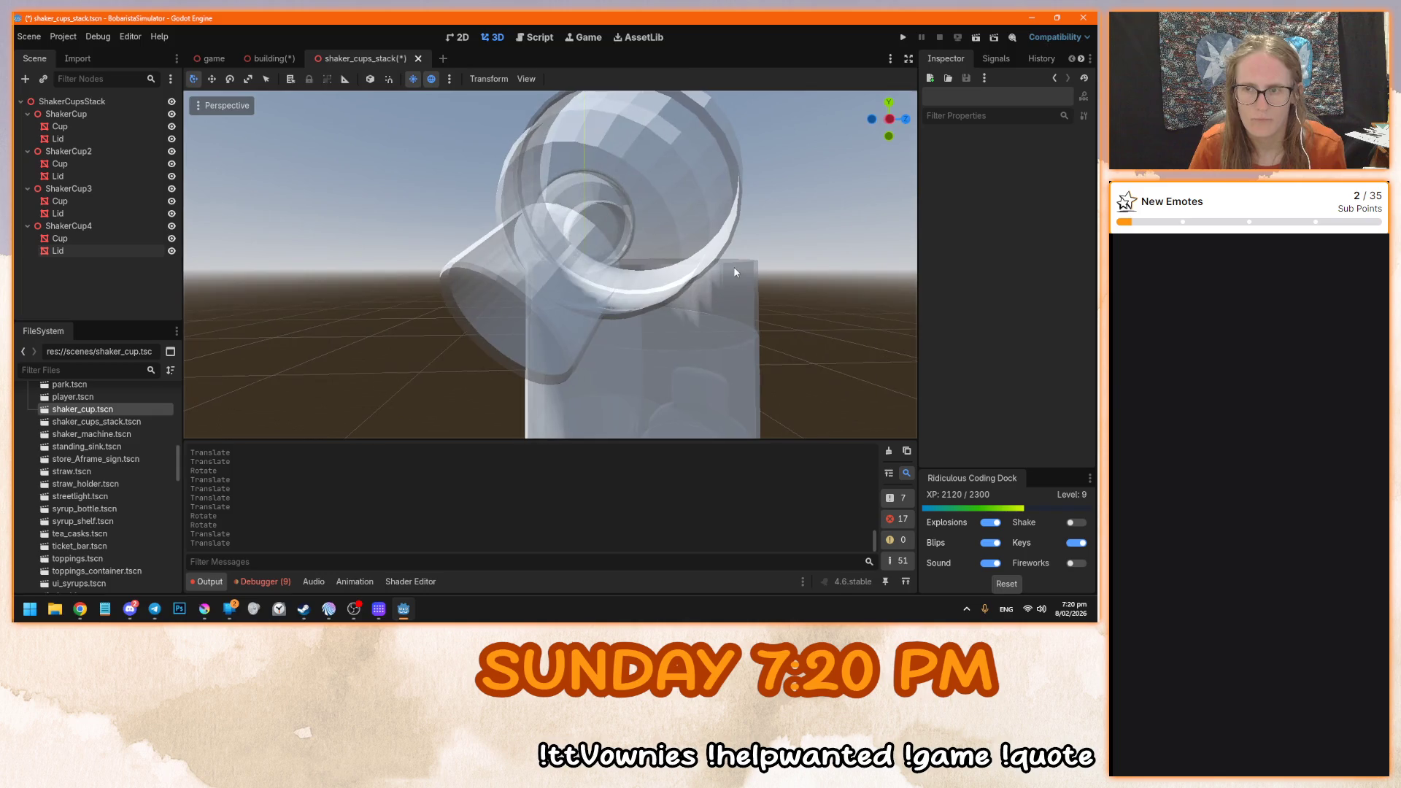
{"action": "key", "text": "ctrl+KP_3"}
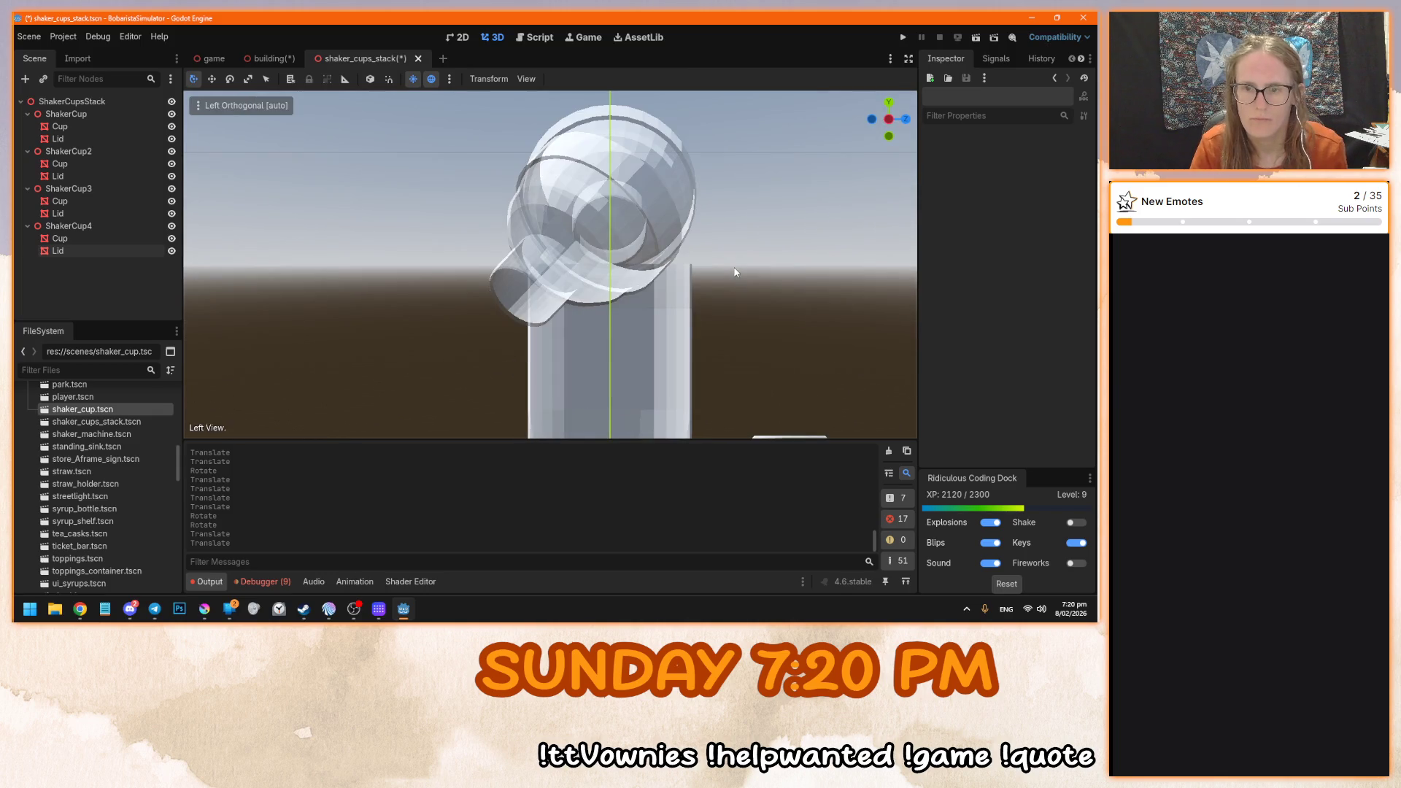
- Shift ShakerCup4's Lid along its depth, tilt it about 11 degrees, and nudge it sideways and up
{"action": "left_click", "coordinate": [657, 178]}
{"action": "key", "text": "f"}
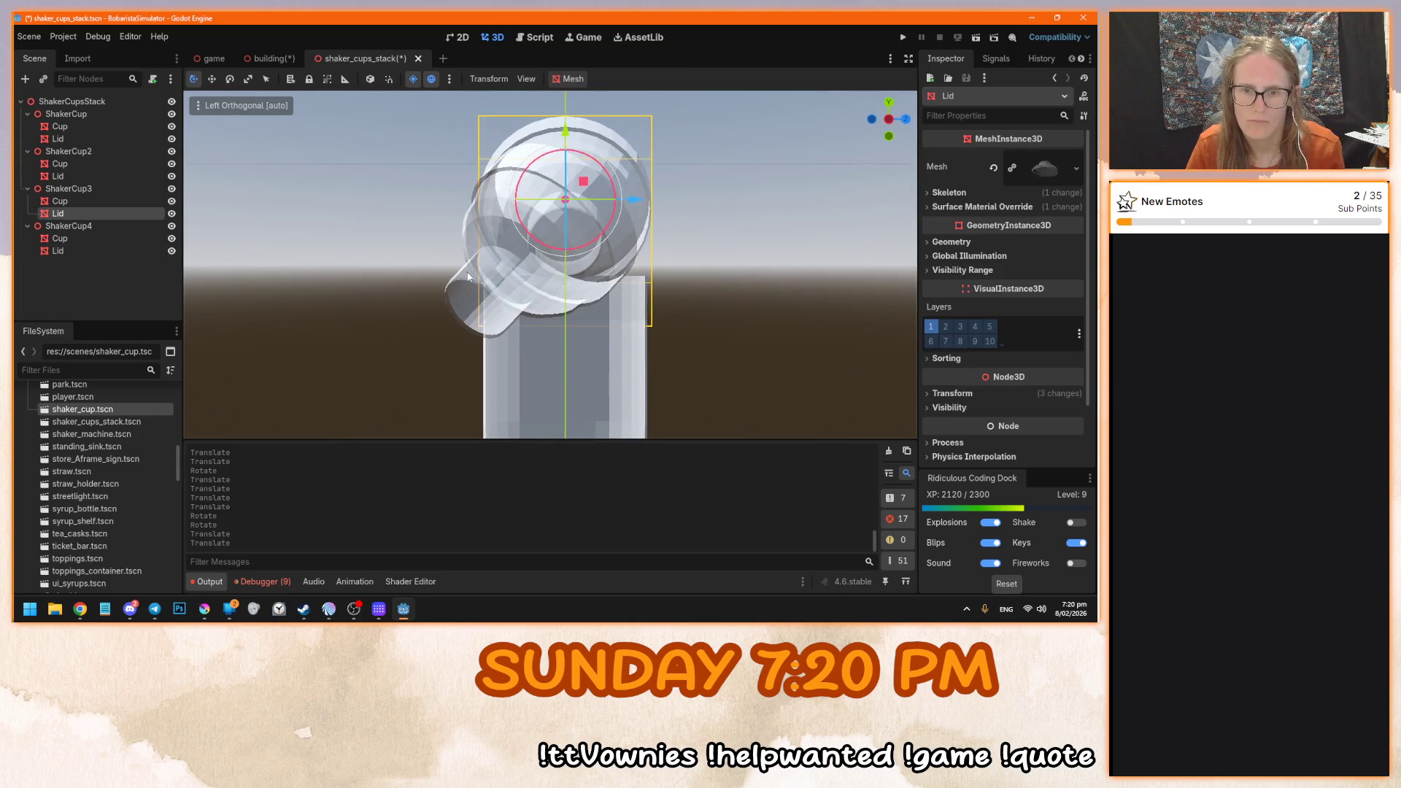
{"action": "left_click_drag", "start_coordinate": [508, 261], "coordinate": [521, 397]}
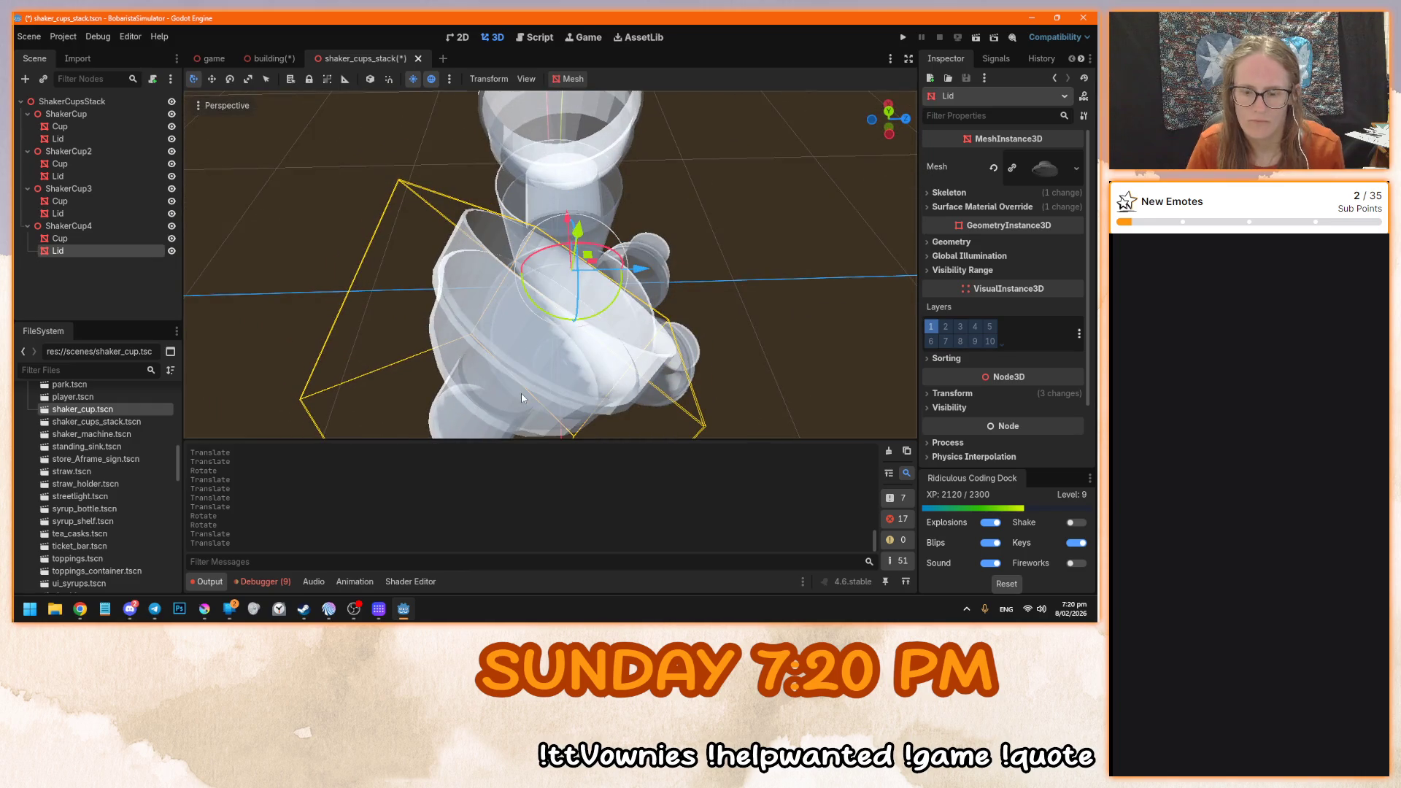
{"action": "key", "text": "ctrl+KP_3"}
{"action": "mouse_move", "coordinate": [638, 215]}
{"action": "left_mouse_down"}
{"action": "mouse_move", "coordinate": [651, 220]}
{"action": "mouse_move", "coordinate": [584, 264]}
{"action": "mouse_move", "coordinate": [587, 275]}
{"action": "left_mouse_up"}
{"action": "key", "text": "KP_1"}
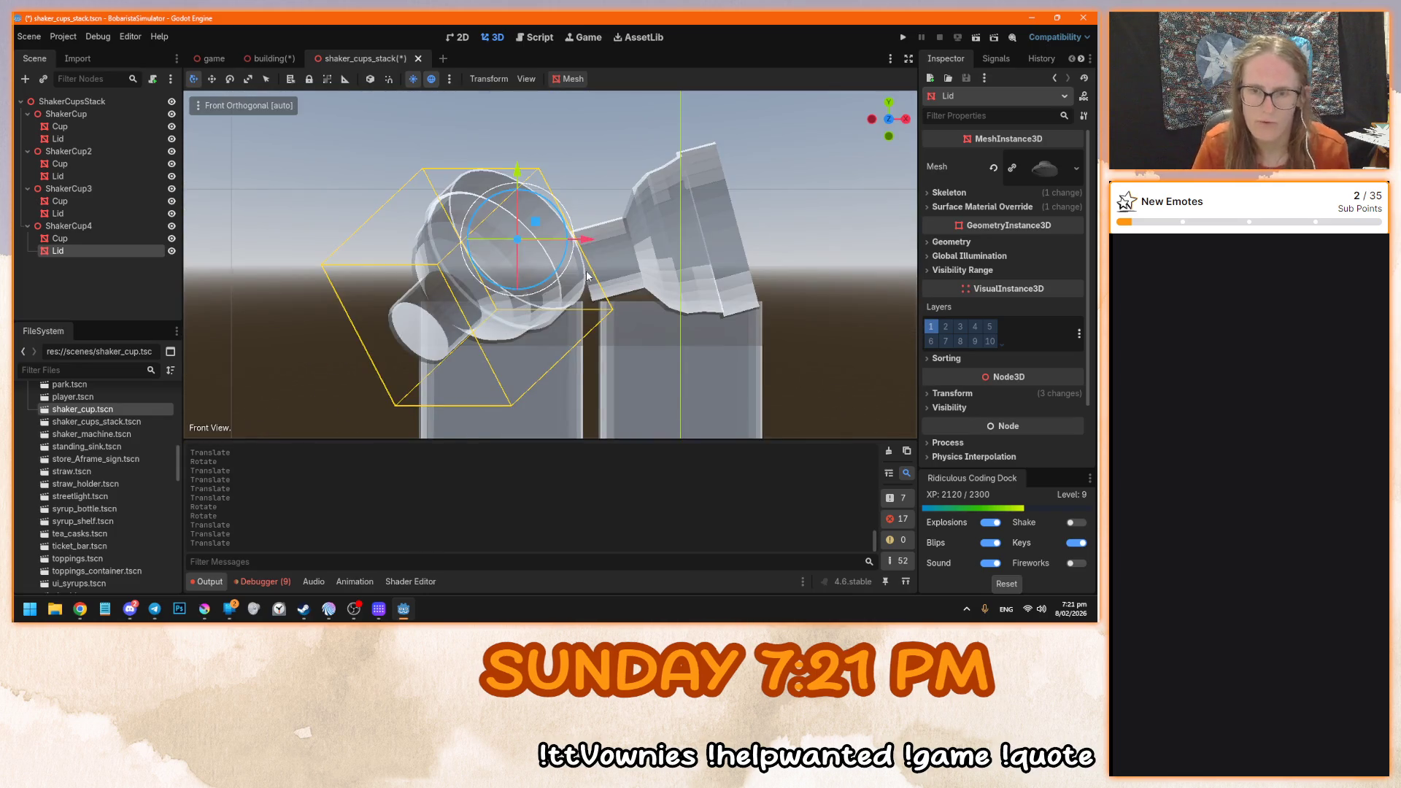
{"action": "left_click_drag", "start_coordinate": [530, 174], "coordinate": [496, 124]}
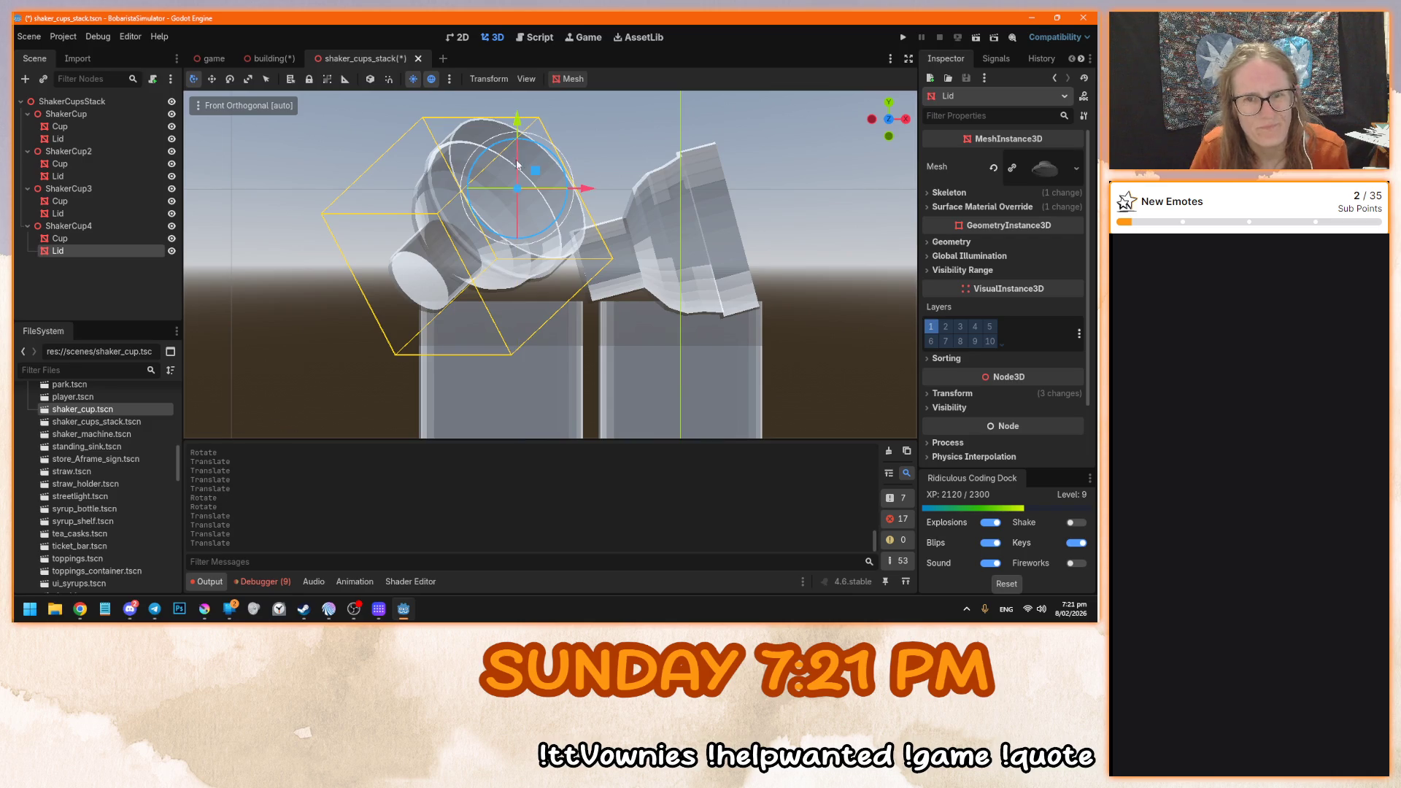
{"action": "key", "text": "ctrl+z"}
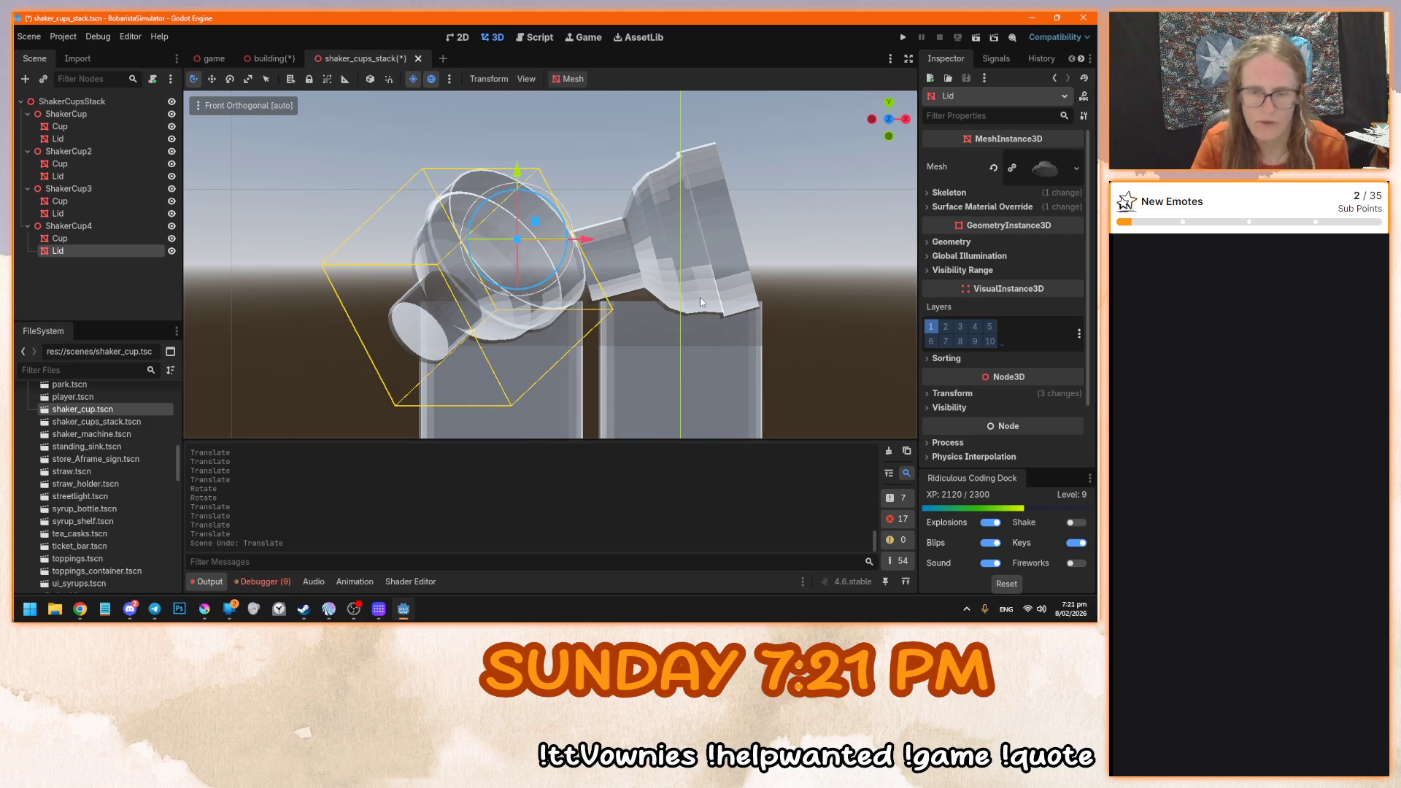
{"action": "mouse_move", "coordinate": [555, 194]}
{"action": "left_mouse_down"}
{"action": "mouse_move", "coordinate": [584, 244]}
{"action": "mouse_move", "coordinate": [602, 246]}
{"action": "left_mouse_up"}
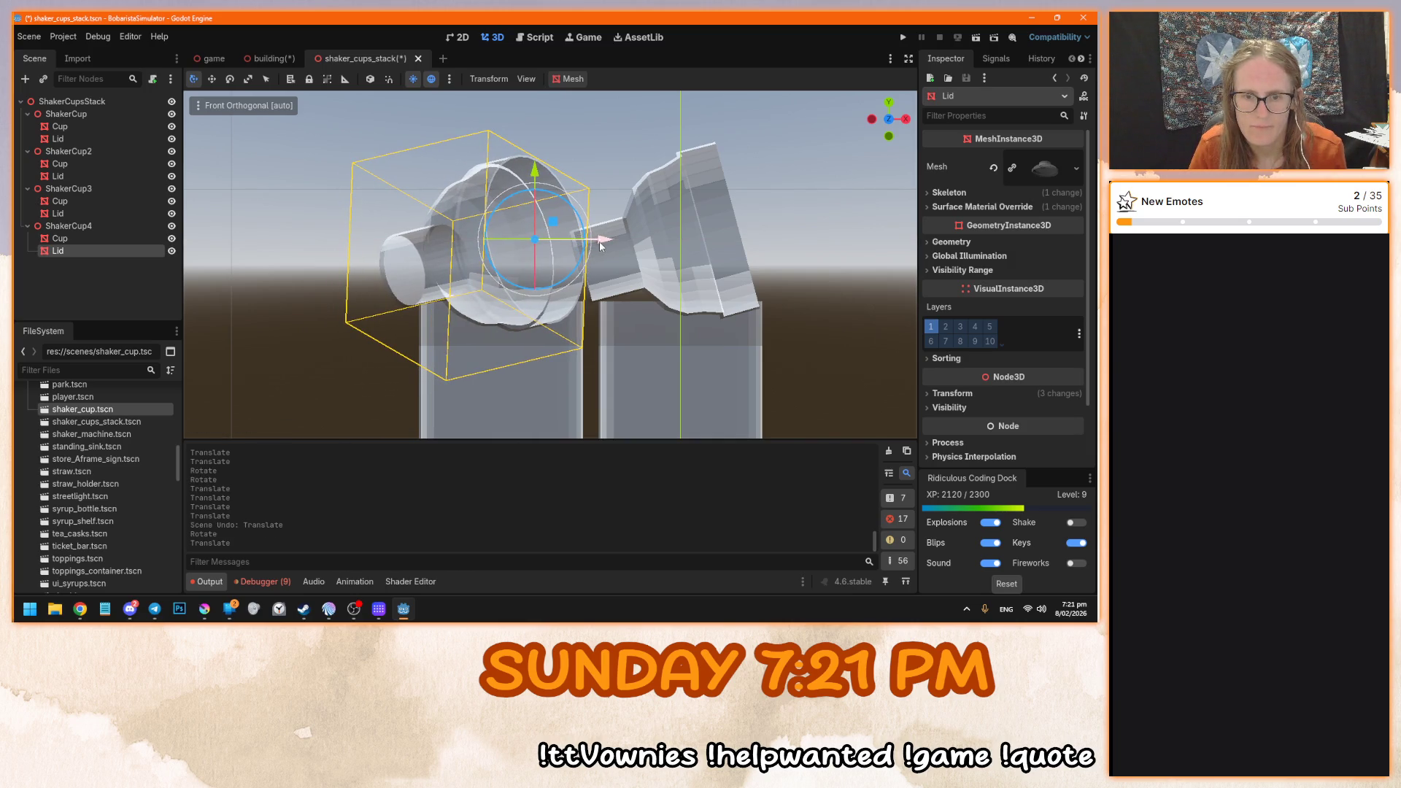
{"action": "left_click_drag", "start_coordinate": [536, 173], "coordinate": [539, 170]}
- Spin the lid around its vertical axis from the top view, undo the extra move, and save shaker_cups_stack
{"action": "key", "text": "alt+KP_3"}
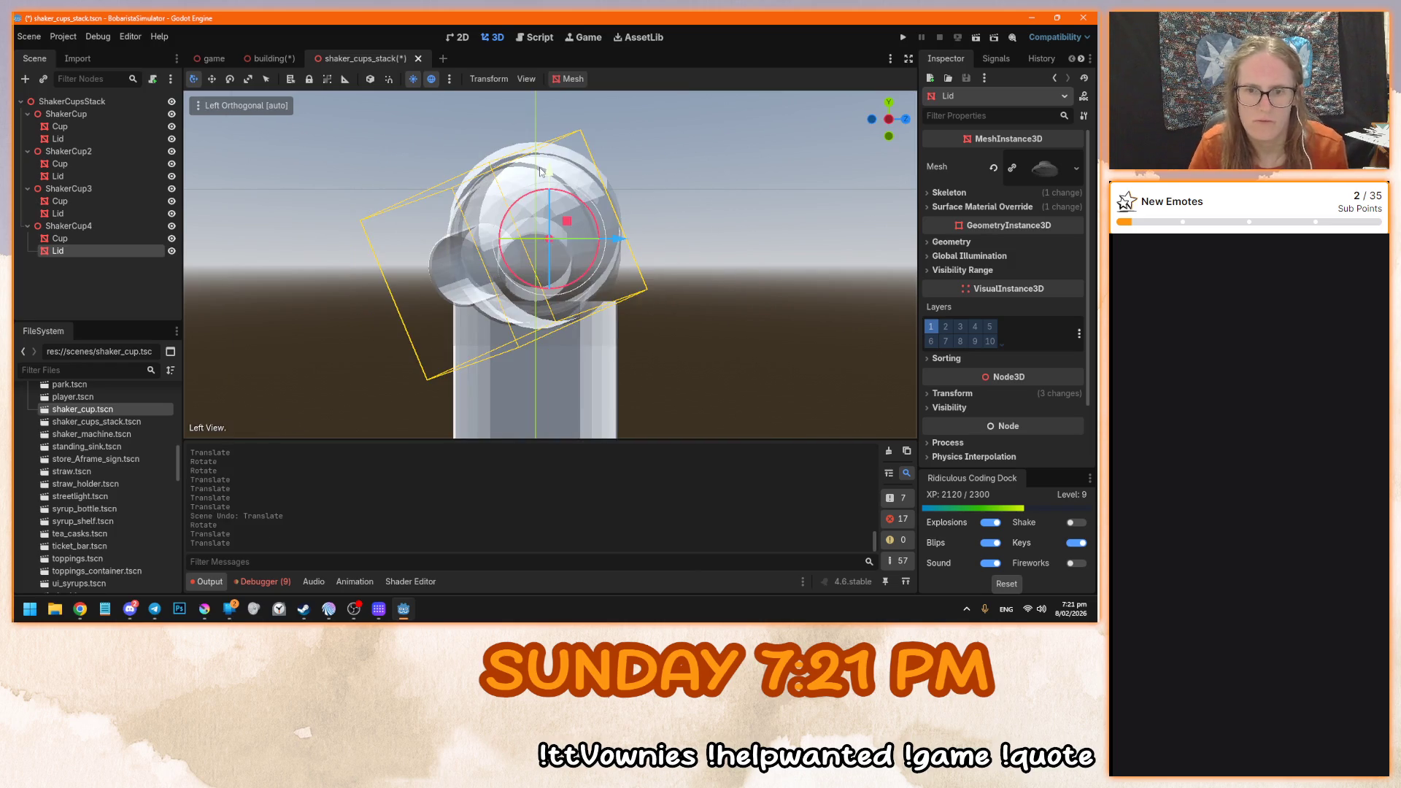
{"action": "mouse_move", "coordinate": [686, 243]}
{"action": "left_mouse_down"}
{"action": "mouse_move", "coordinate": [693, 278]}
{"action": "mouse_move", "coordinate": [771, 261]}
{"action": "mouse_move", "coordinate": [604, 248]}
{"action": "mouse_move", "coordinate": [598, 235]}
{"action": "mouse_move", "coordinate": [599, 305]}
{"action": "mouse_move", "coordinate": [584, 209]}
{"action": "mouse_move", "coordinate": [728, 278]}
{"action": "mouse_move", "coordinate": [693, 302]}
{"action": "mouse_move", "coordinate": [707, 248]}
{"action": "mouse_move", "coordinate": [567, 271]}
{"action": "mouse_move", "coordinate": [554, 245]}
{"action": "mouse_move", "coordinate": [548, 262]}
{"action": "left_mouse_up"}
{"action": "scroll", "coordinate": [566, 271], "scroll_direction": "down", "scroll_amount": 2}
{"action": "left_click", "coordinate": [547, 270]}
{"action": "key", "text": "KP_7"}
{"action": "scroll", "coordinate": [574, 241], "scroll_direction": "up", "scroll_amount": 8}
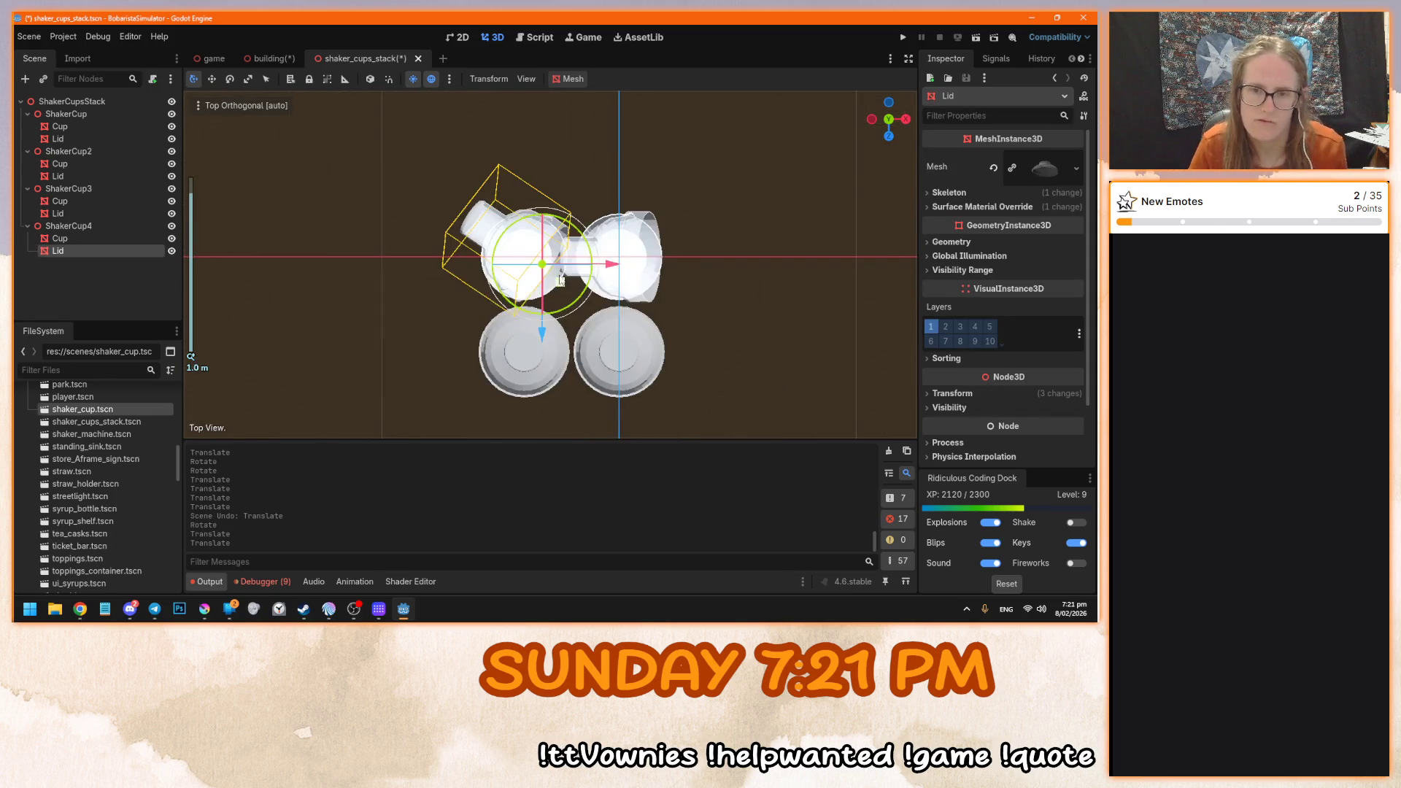
{"action": "mouse_move", "coordinate": [574, 242]}
{"action": "left_mouse_down"}
{"action": "mouse_move", "coordinate": [567, 308]}
{"action": "mouse_move", "coordinate": [546, 326]}
{"action": "mouse_move", "coordinate": [566, 328]}
{"action": "left_mouse_up"}
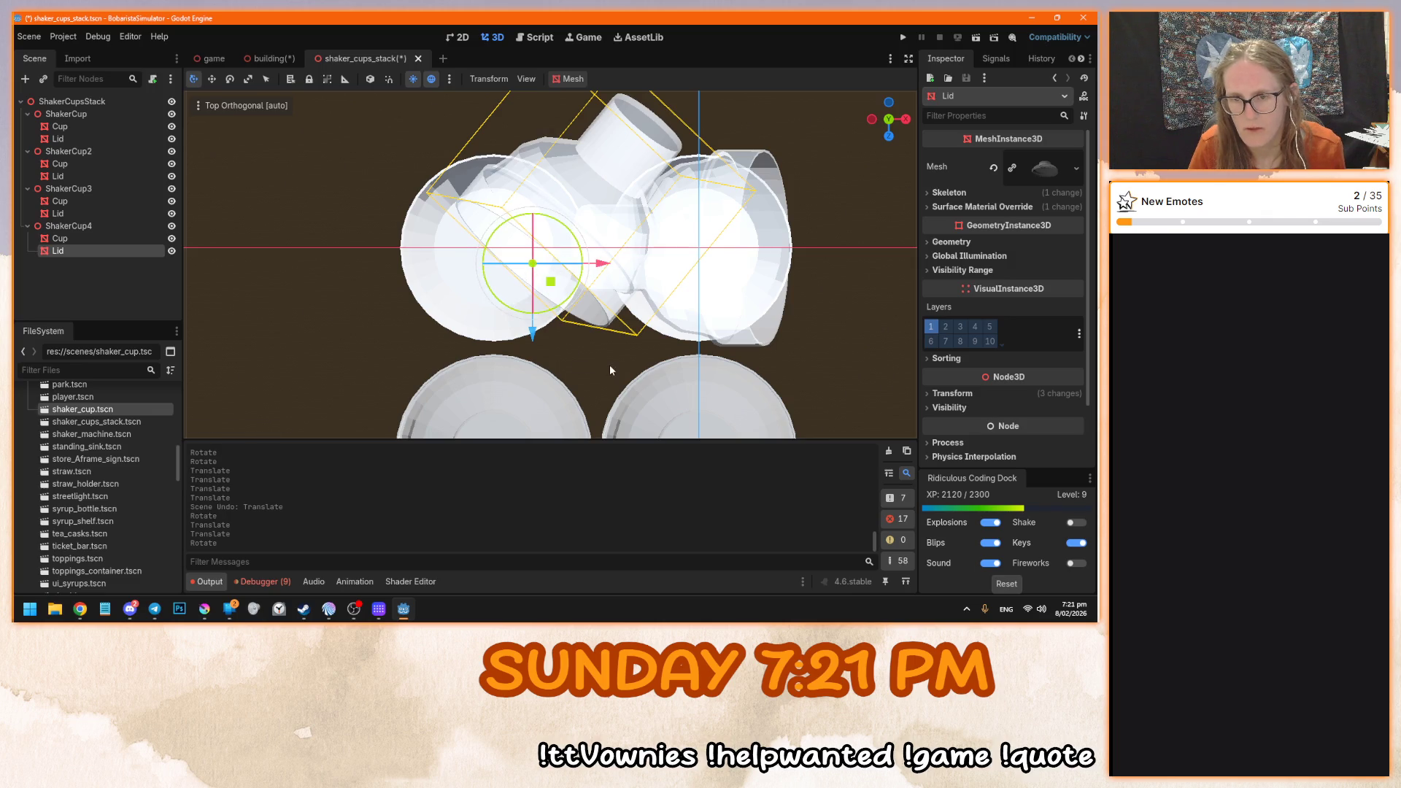
{"action": "left_click_drag", "start_coordinate": [553, 290], "coordinate": [490, 292]}
{"action": "key", "text": "ctrl+z"}
{"action": "key", "text": "ctrl+z"}
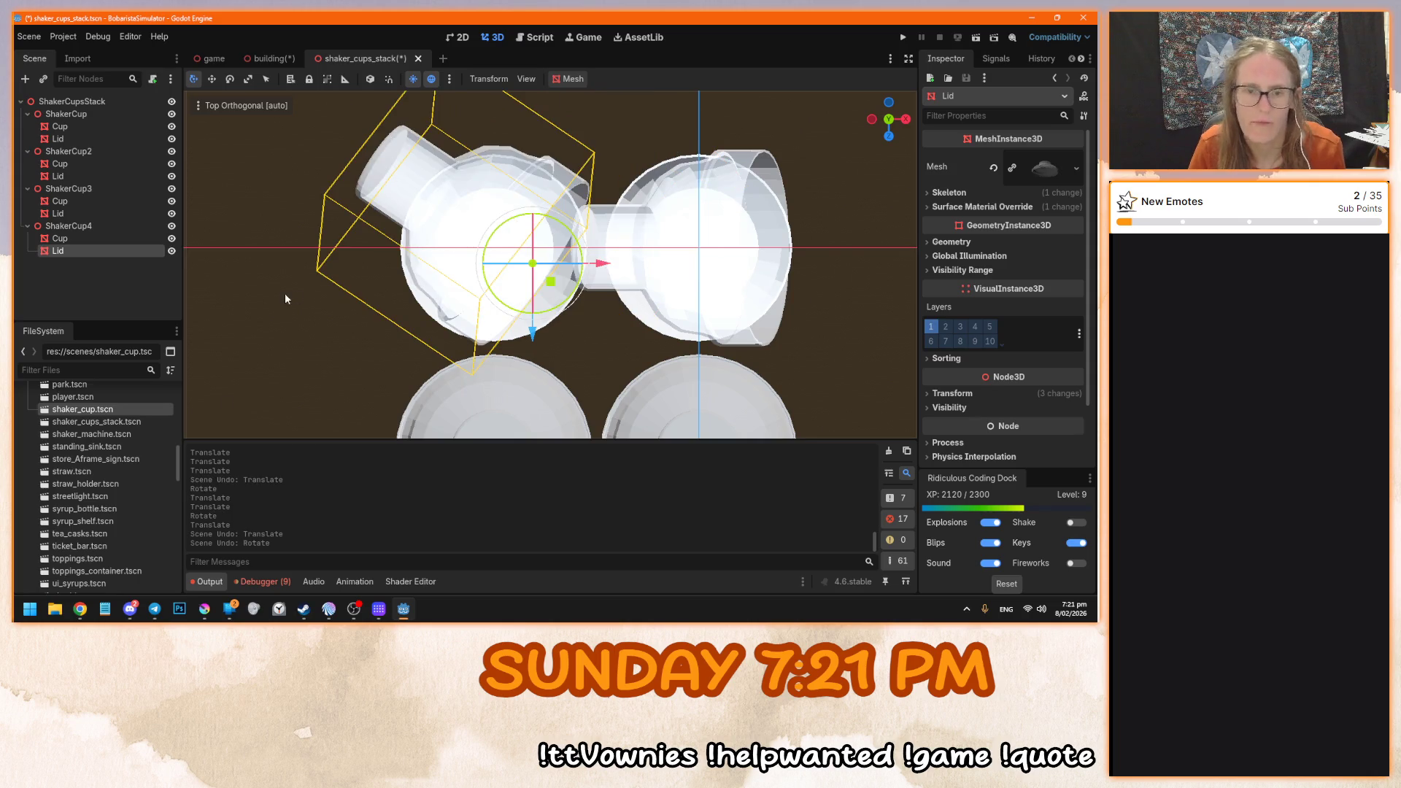
{"action": "scroll", "coordinate": [284, 292], "scroll_direction": "down", "scroll_amount": 5}
{"action": "key", "text": "ctrl+s"}
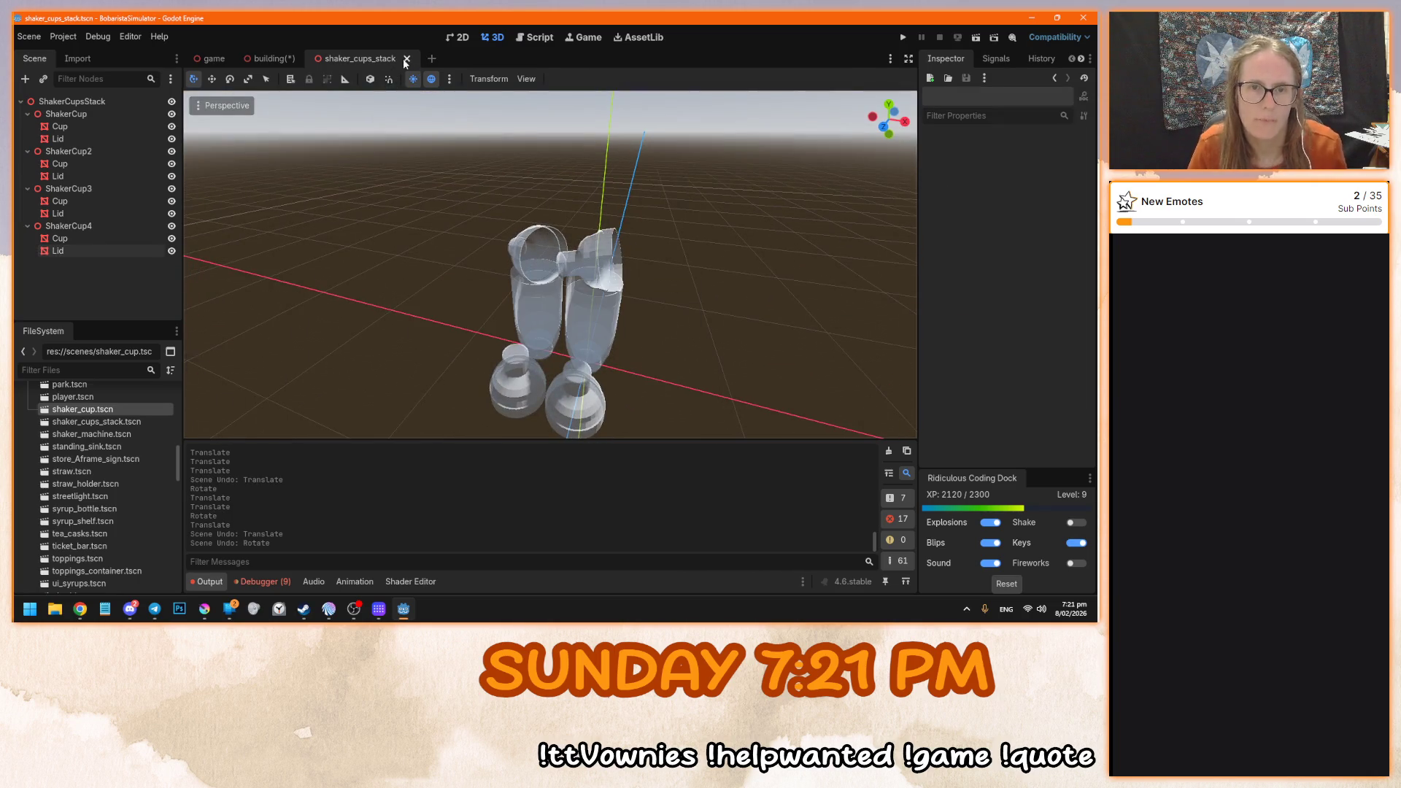
- Close the shaker_cups_stack scene and hide the building's Roof to reveal the interior
{"action": "left_click", "coordinate": [406, 58]}
{"action": "scroll", "coordinate": [598, 321], "scroll_direction": "down", "scroll_amount": 3}
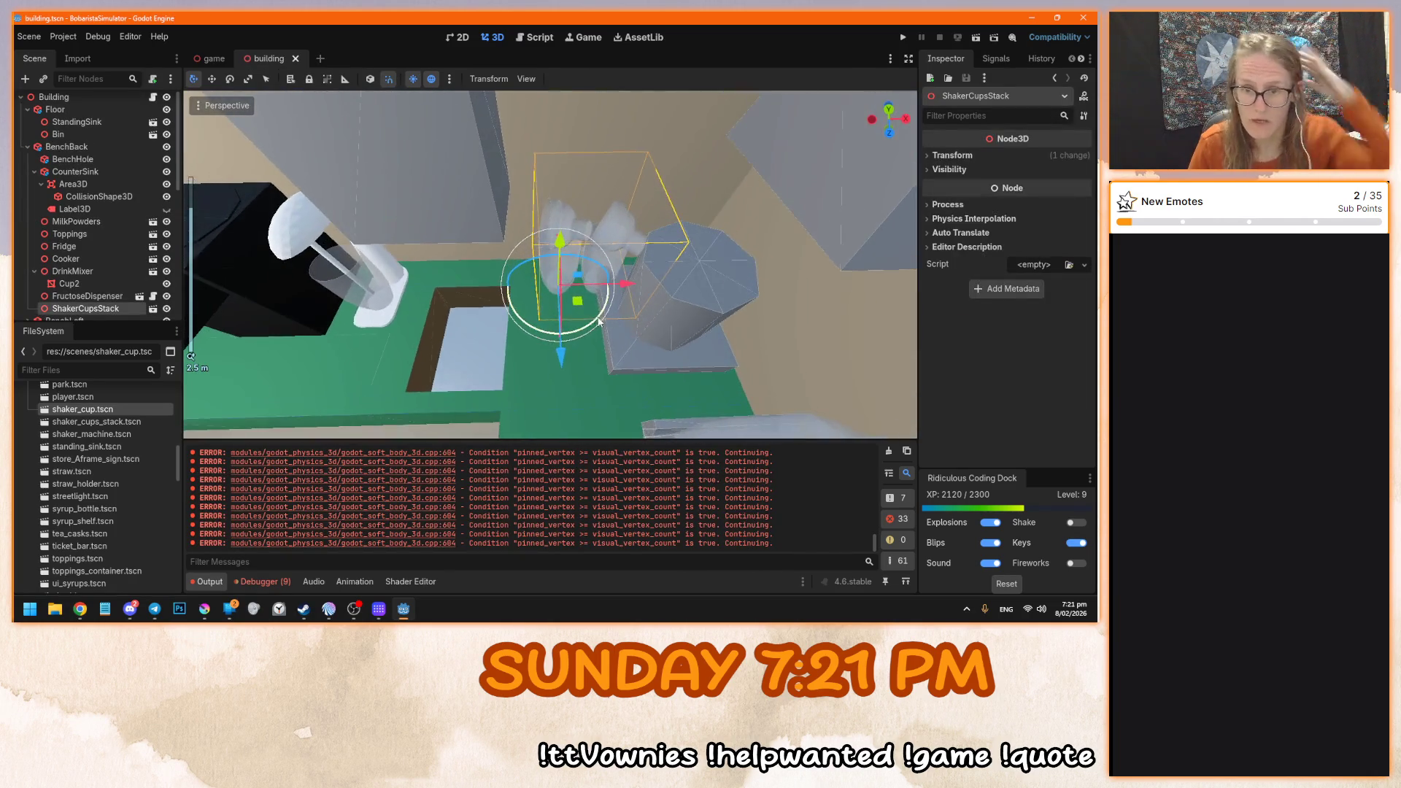
{"action": "mouse_move", "coordinate": [592, 330]}
{"action": "left_mouse_down"}
{"action": "mouse_move", "coordinate": [554, 343]}
{"action": "mouse_move", "coordinate": [503, 277]}
{"action": "mouse_move", "coordinate": [511, 213]}
{"action": "mouse_move", "coordinate": [625, 342]}
{"action": "left_mouse_up"}
{"action": "scroll", "coordinate": [579, 326], "scroll_direction": "up", "scroll_amount": 3}
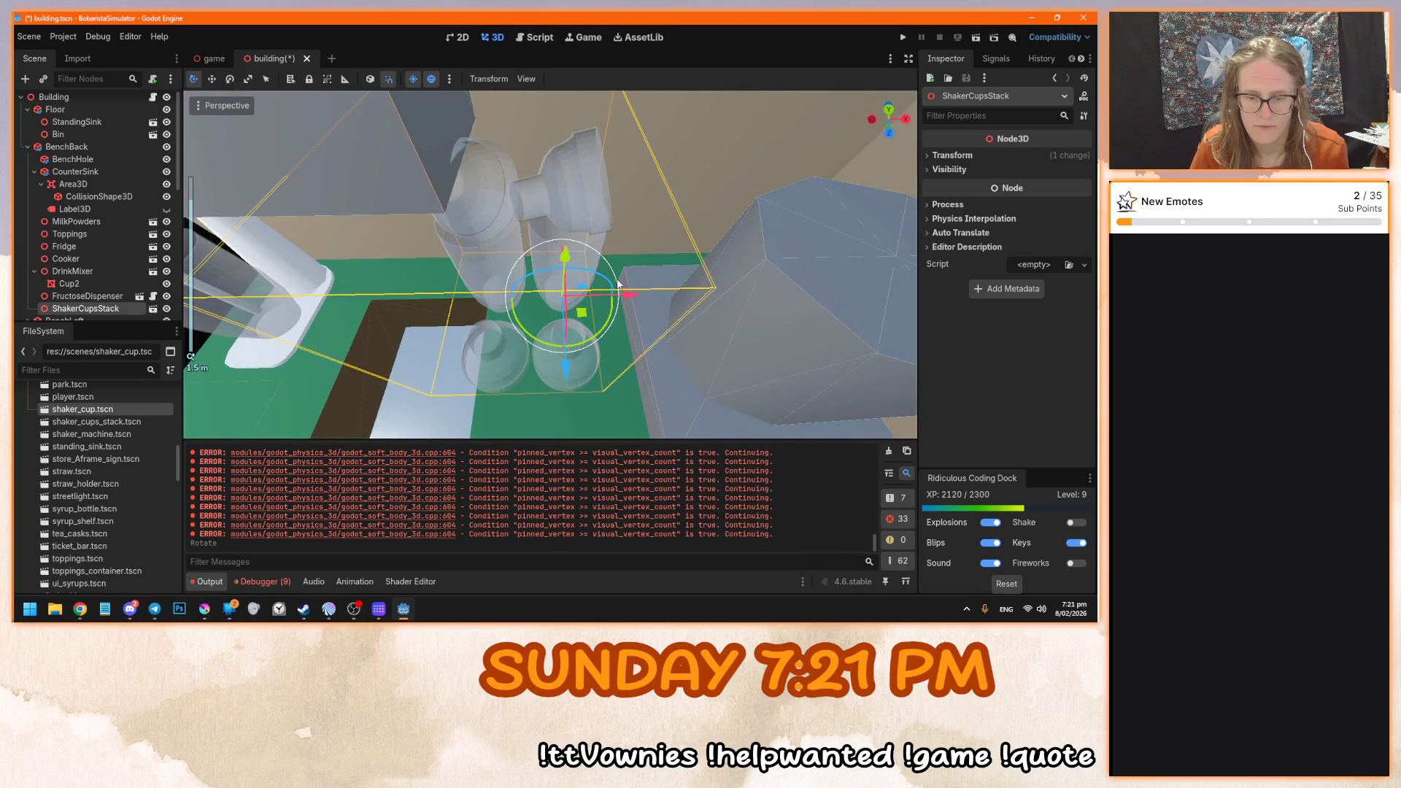
{"action": "key", "text": "KP_7"}
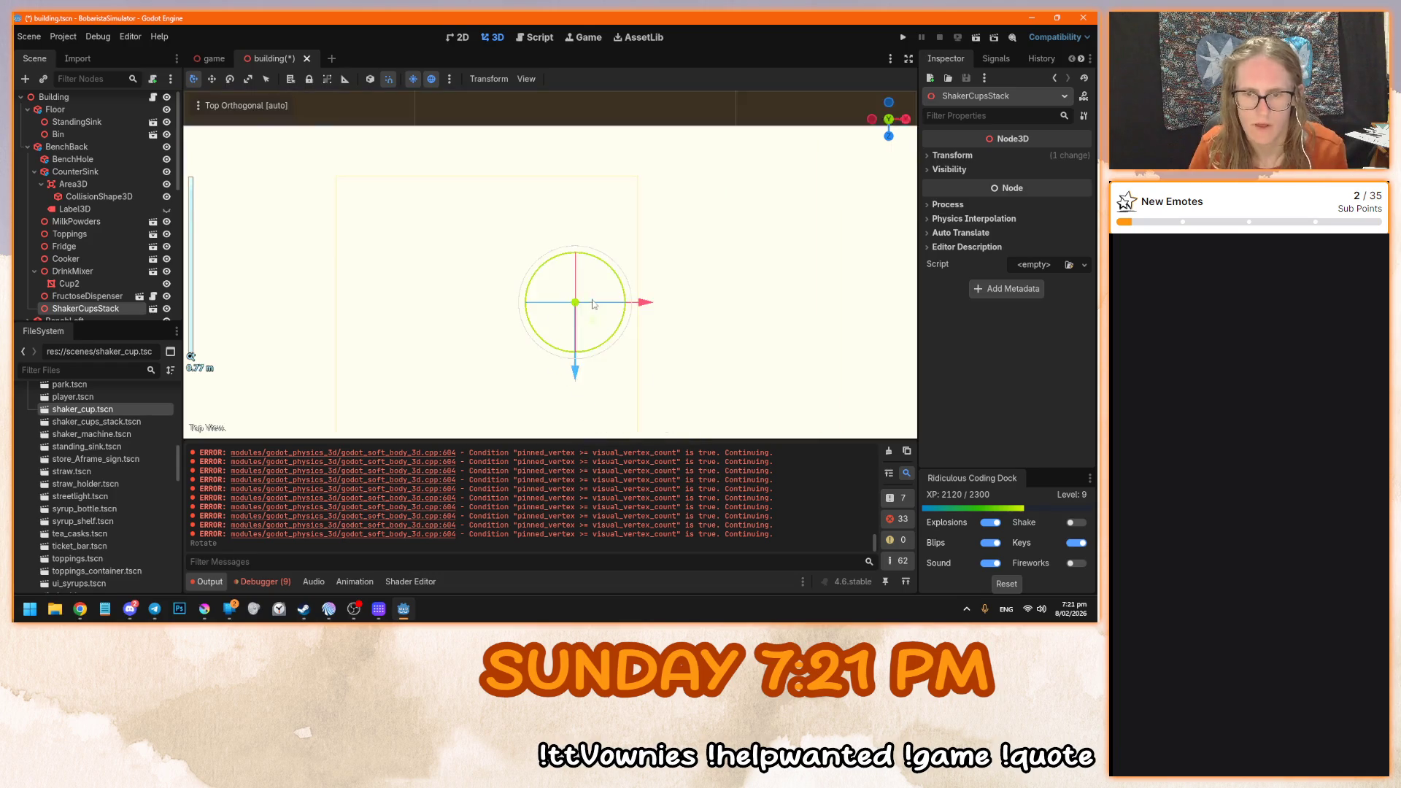
{"action": "scroll", "coordinate": [593, 305], "scroll_direction": "down", "scroll_amount": 6}
{"action": "left_click", "coordinate": [335, 248]}
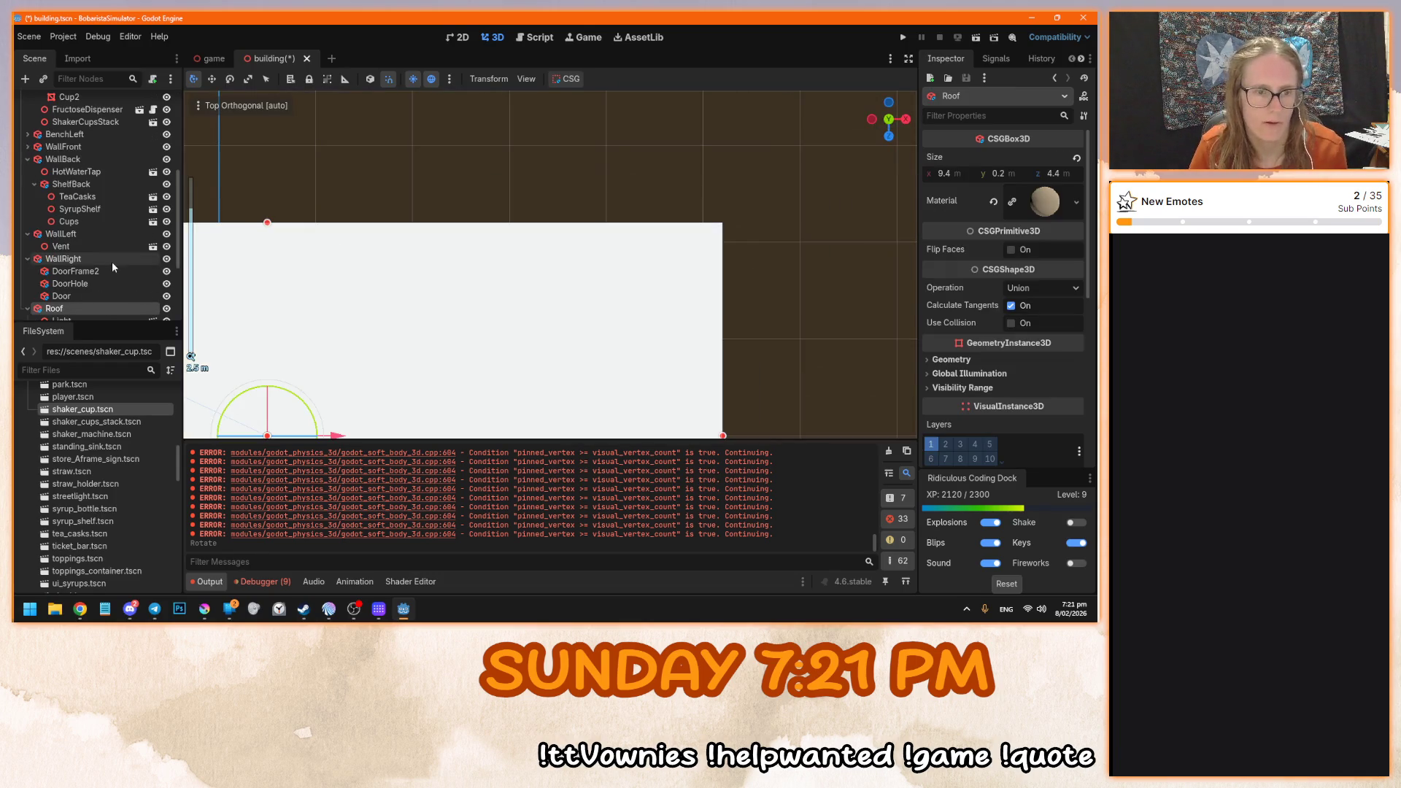
{"action": "left_click", "coordinate": [166, 309]}
- Nudge ShakerCupsStack slightly along X and Z on the counter, then save and run the game
{"action": "left_click", "coordinate": [570, 294]}
{"action": "scroll", "coordinate": [567, 290], "scroll_direction": "up", "scroll_amount": 4}
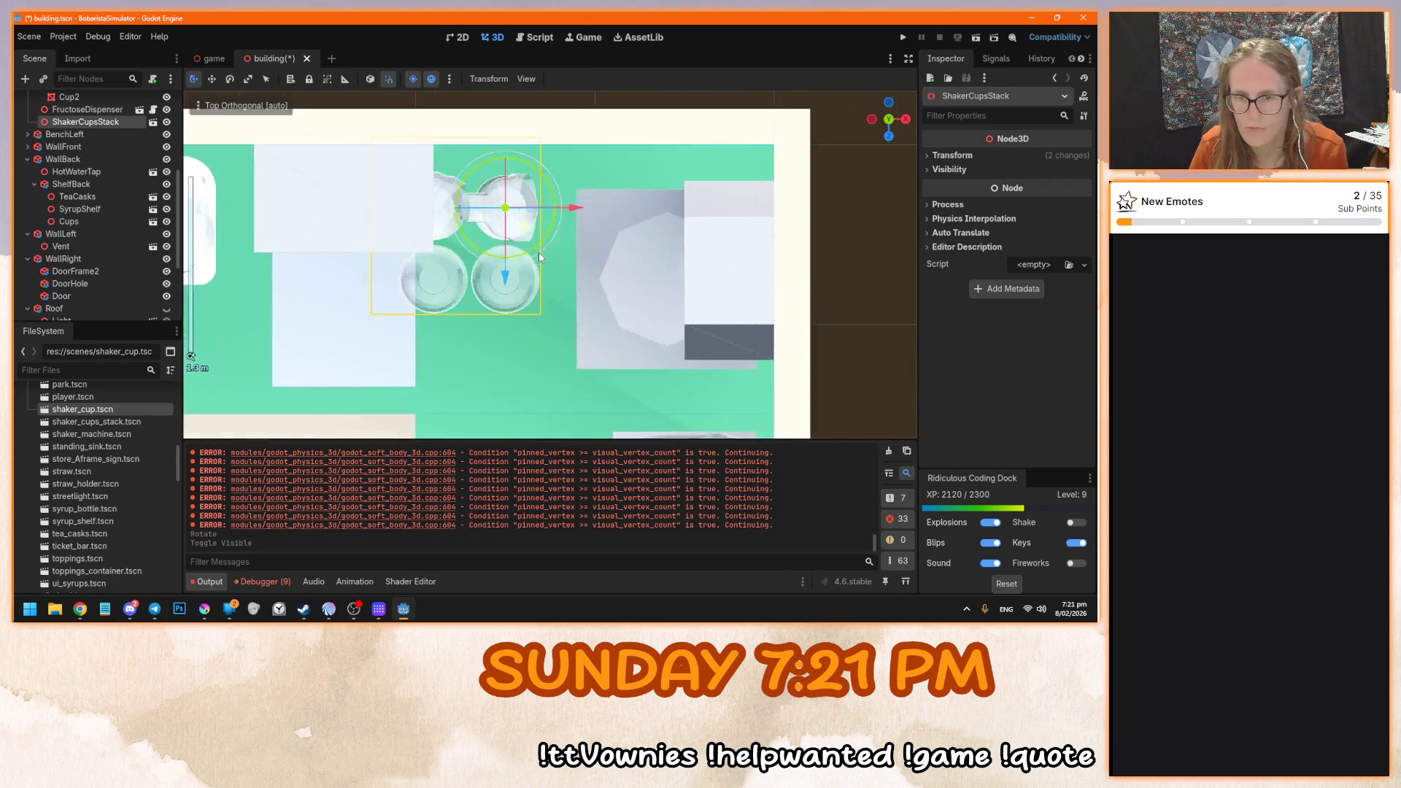
{"action": "mouse_move", "coordinate": [529, 228]}
{"action": "left_mouse_down"}
{"action": "mouse_move", "coordinate": [559, 244]}
{"action": "mouse_move", "coordinate": [552, 218]}
{"action": "mouse_move", "coordinate": [518, 244]}
{"action": "mouse_move", "coordinate": [584, 244]}
{"action": "left_mouse_up"}
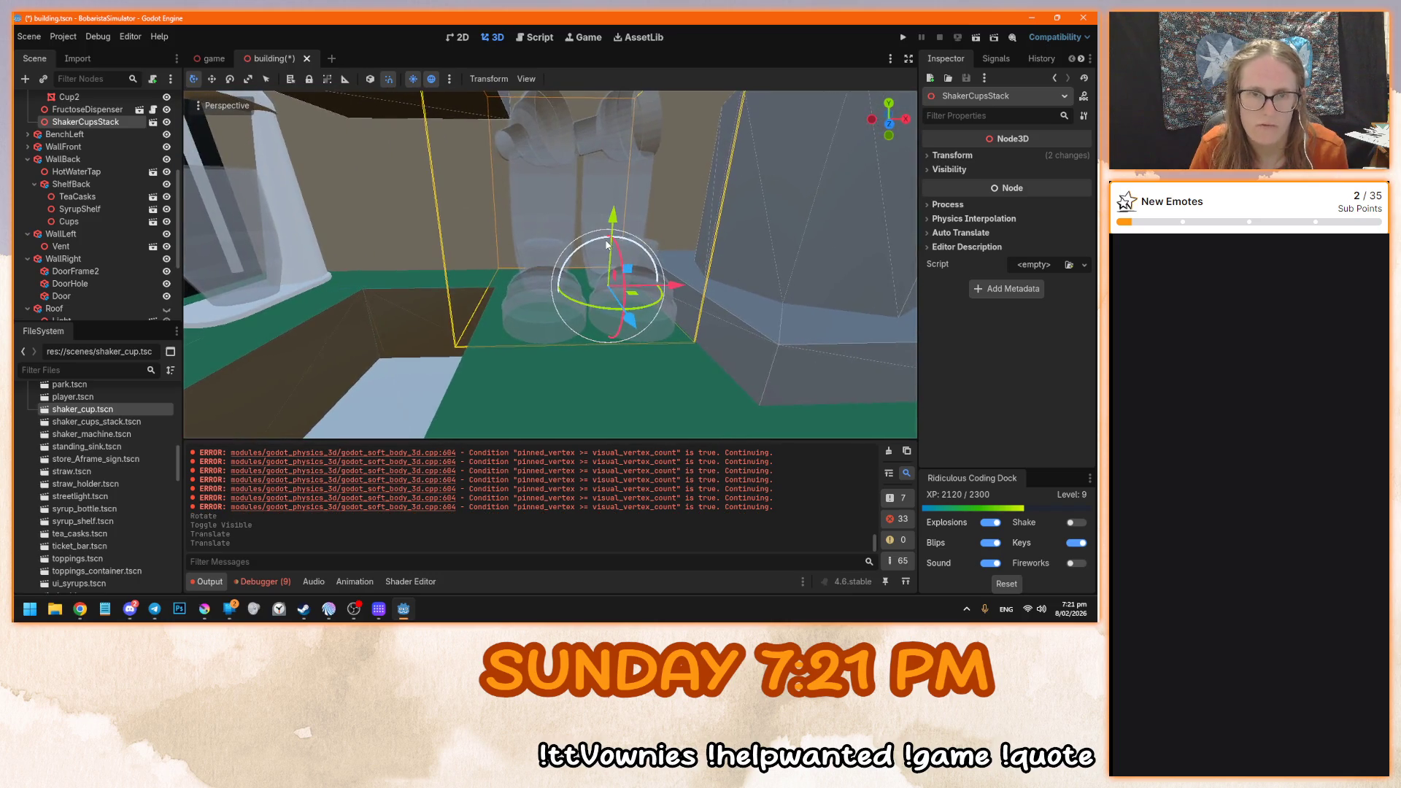
{"action": "scroll", "coordinate": [575, 273], "scroll_direction": "down", "scroll_amount": 3}
{"action": "scroll", "coordinate": [583, 281], "scroll_direction": "up", "scroll_amount": 2}
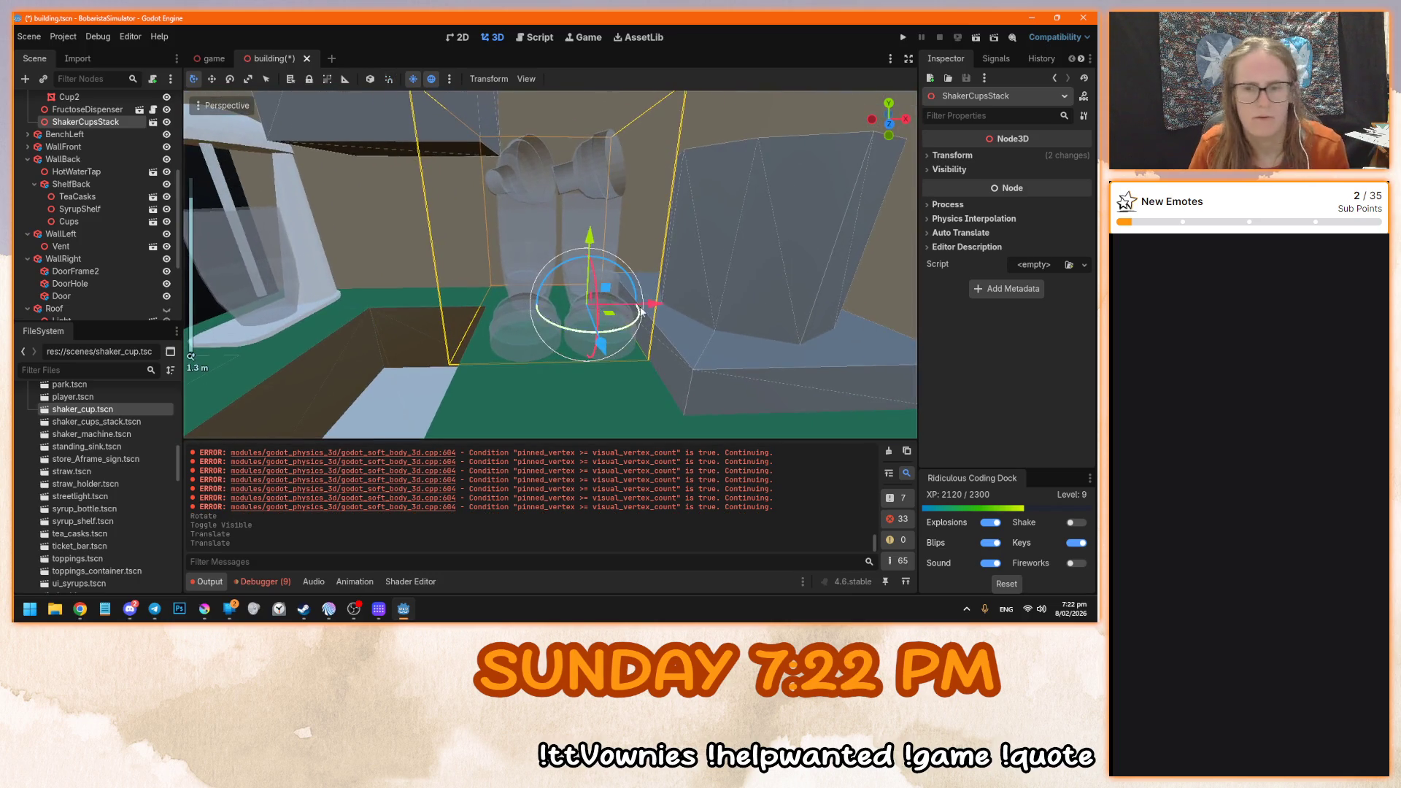
{"action": "mouse_move", "coordinate": [650, 302]}
{"action": "left_mouse_down"}
{"action": "mouse_move", "coordinate": [711, 283]}
{"action": "mouse_move", "coordinate": [435, 312]}
{"action": "mouse_move", "coordinate": [636, 260]}
{"action": "left_mouse_up"}
{"action": "left_click_drag", "start_coordinate": [604, 307], "coordinate": [582, 313]}
{"action": "mouse_move", "coordinate": [582, 312]}
{"action": "left_mouse_down"}
{"action": "mouse_move", "coordinate": [502, 295]}
{"action": "mouse_move", "coordinate": [566, 295]}
{"action": "mouse_move", "coordinate": [576, 277]}
{"action": "left_mouse_up"}
{"action": "scroll", "coordinate": [554, 290], "scroll_direction": "up", "scroll_amount": 3}
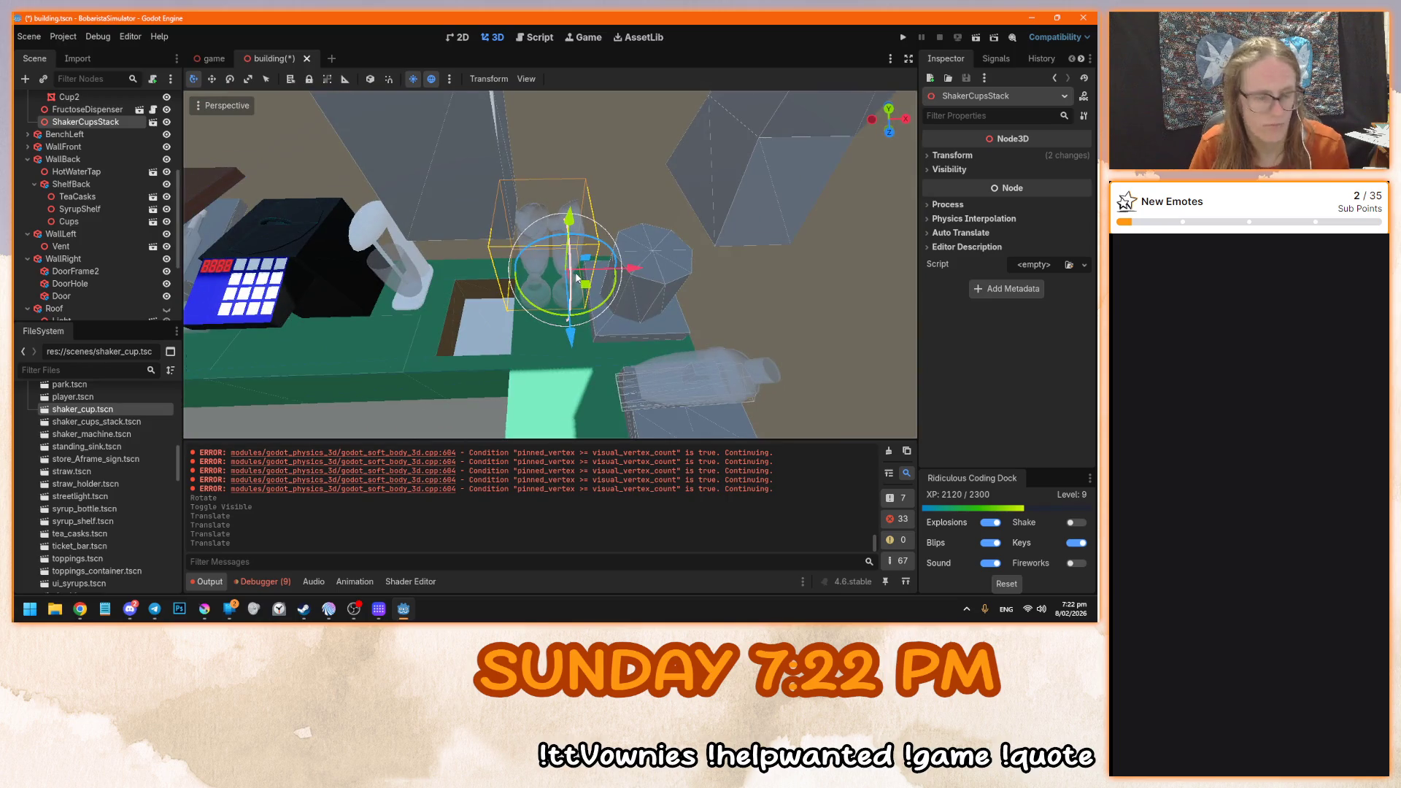
{"action": "scroll", "coordinate": [602, 324], "scroll_direction": "down", "scroll_amount": 5}
{"action": "key", "text": "F5"}
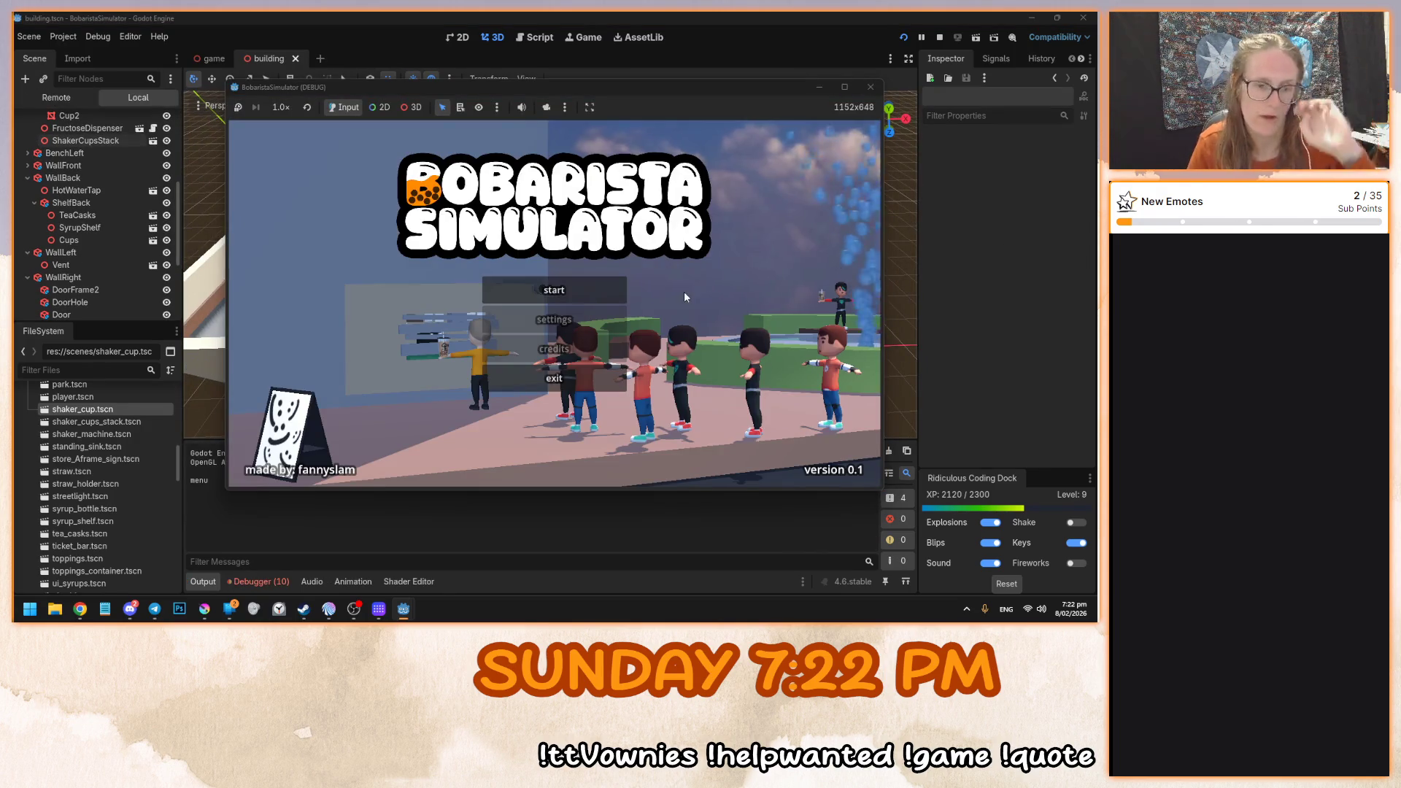
- Start the game from its title menu, check the shaker cups, then stop it with F8
{"action": "left_click", "coordinate": [575, 286]}
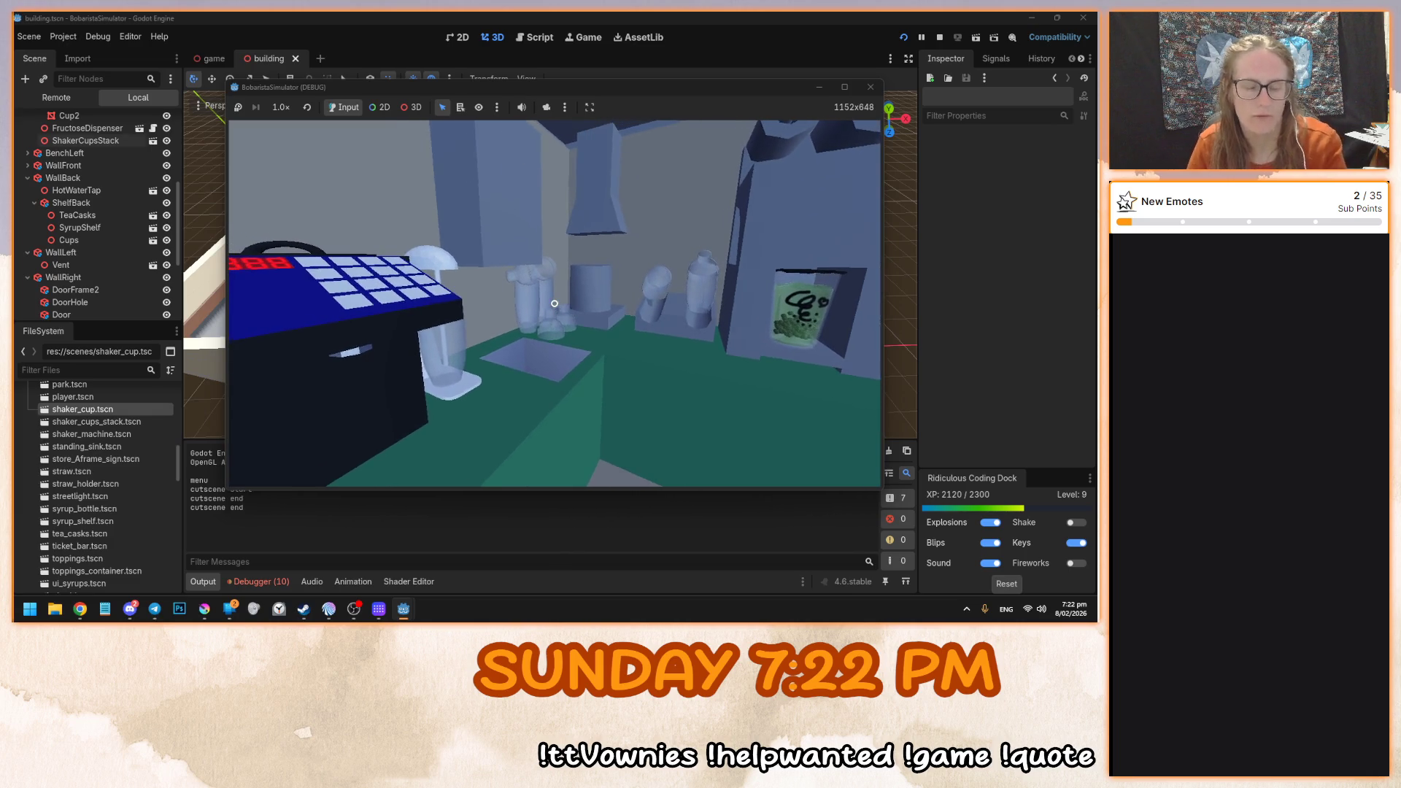
{"action": "key", "text": "F8"}
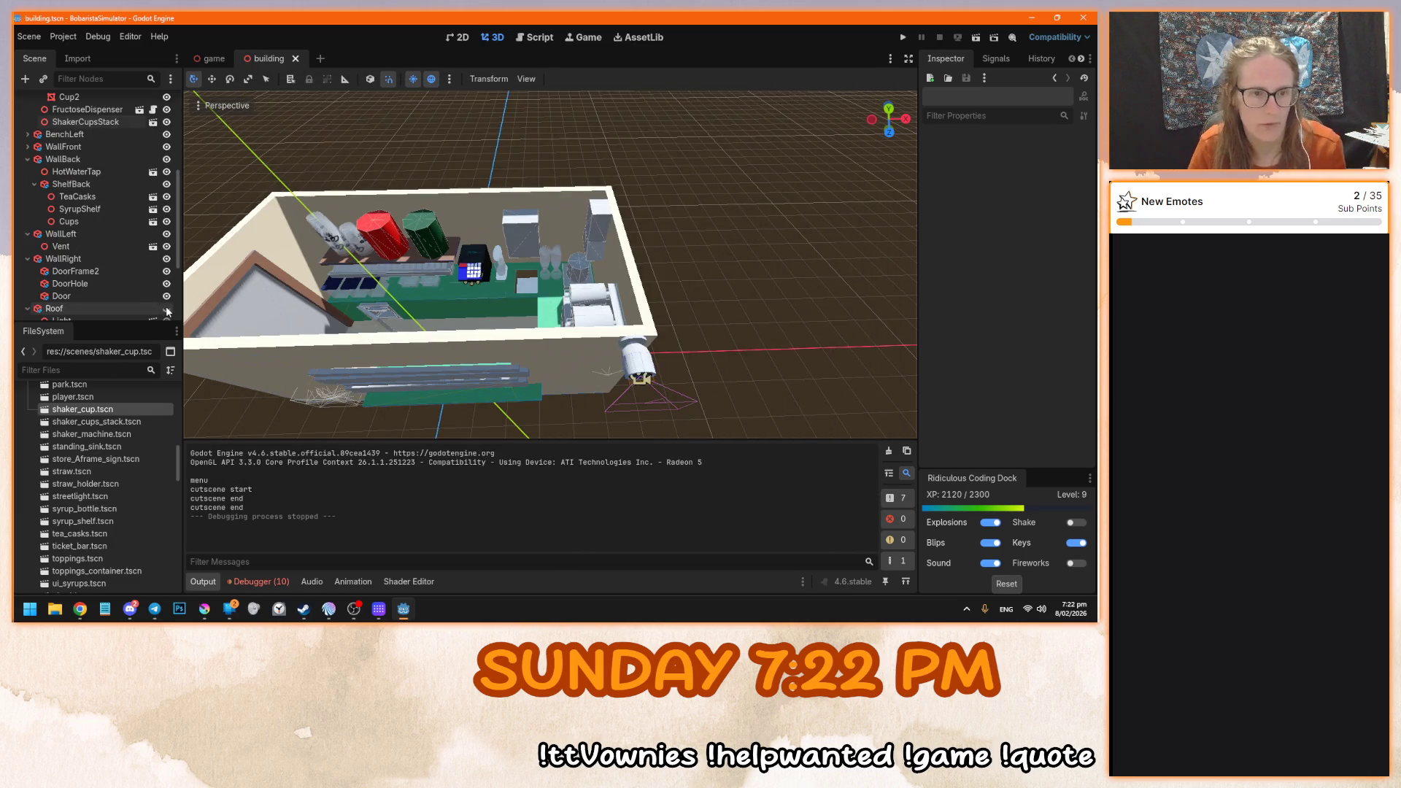
- Unhide the Roof, inspect ShakerCupsStack in its own scene, and relaunch the game from the building scene
{"action": "left_click", "coordinate": [166, 308]}
{"action": "scroll", "coordinate": [144, 219], "scroll_direction": "up", "scroll_amount": 3}
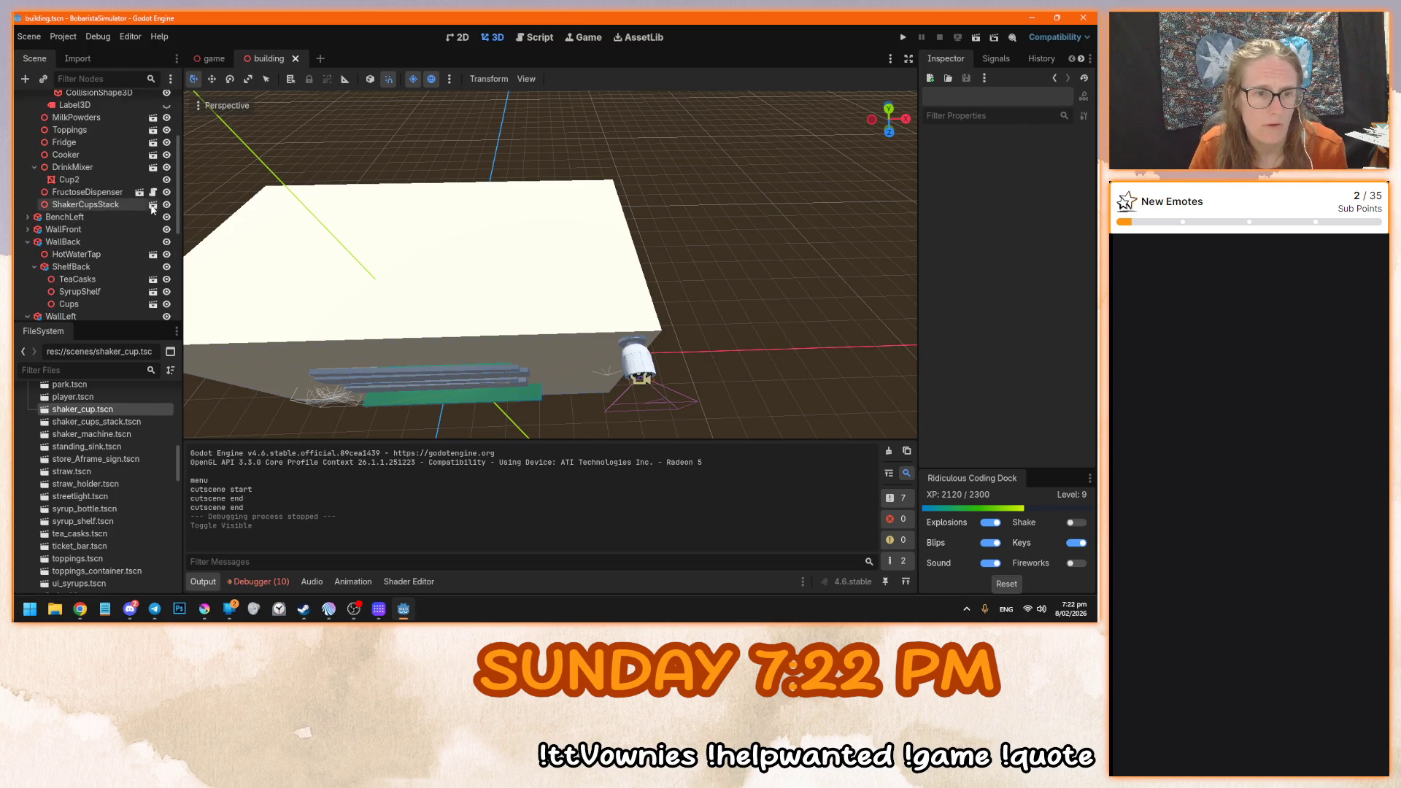
{"action": "left_click", "coordinate": [152, 204]}
{"action": "left_click_drag", "start_coordinate": [499, 267], "coordinate": [463, 314]}
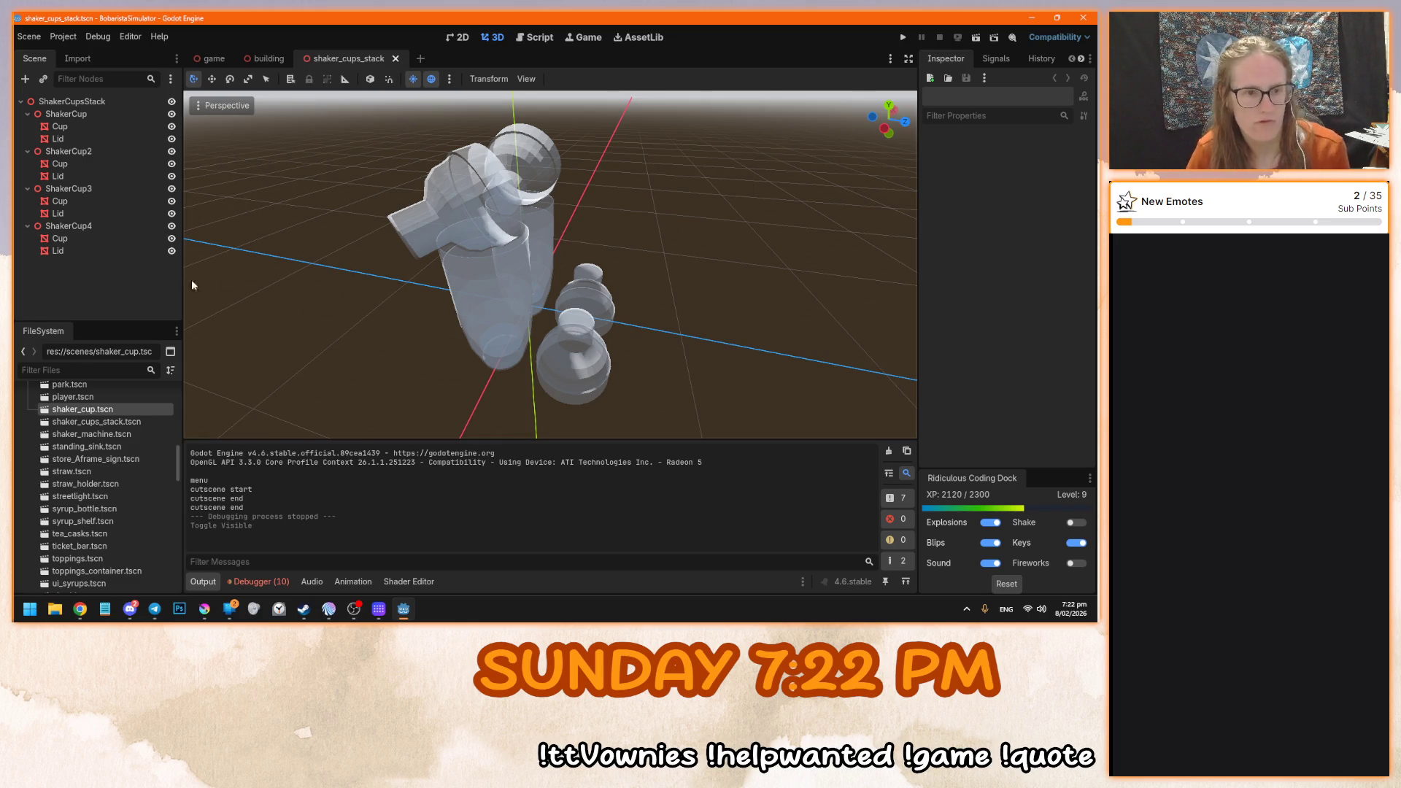
{"action": "left_click", "coordinate": [270, 60]}
{"action": "key", "text": "F5"}
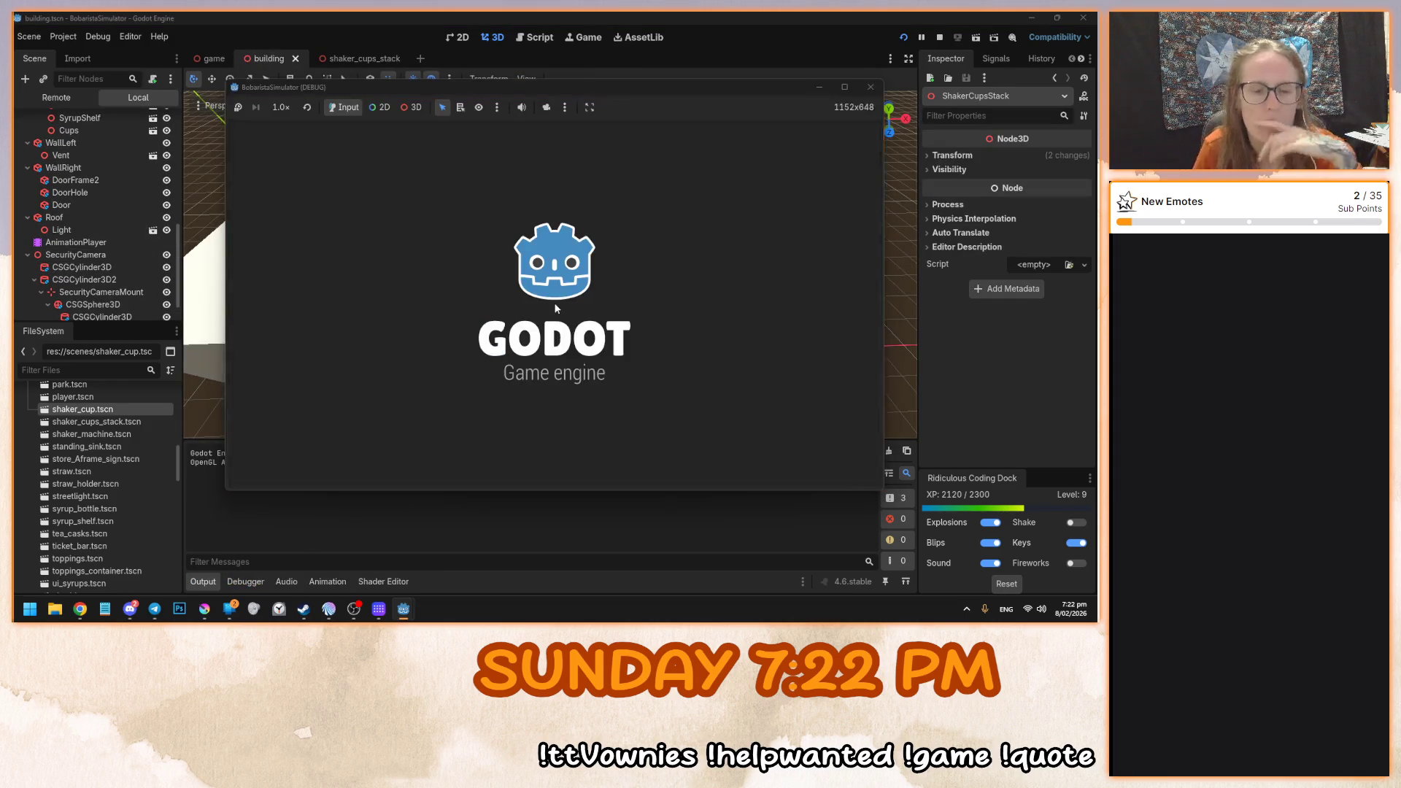
- Start the game, walk to the counter, and snip a screenshot of the shaker cups
{"action": "left_click", "coordinate": [580, 288]}
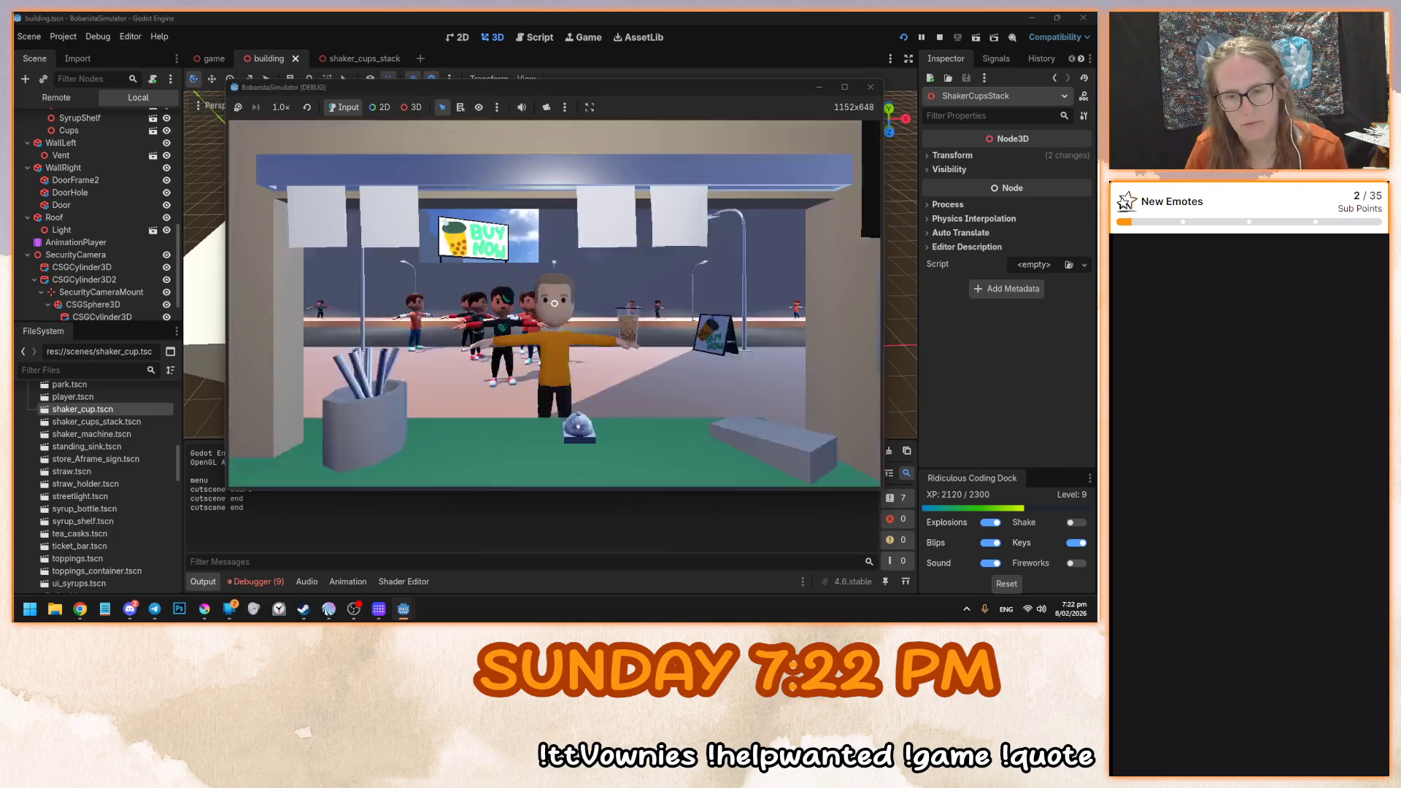
{"action": "key", "text": "w"}
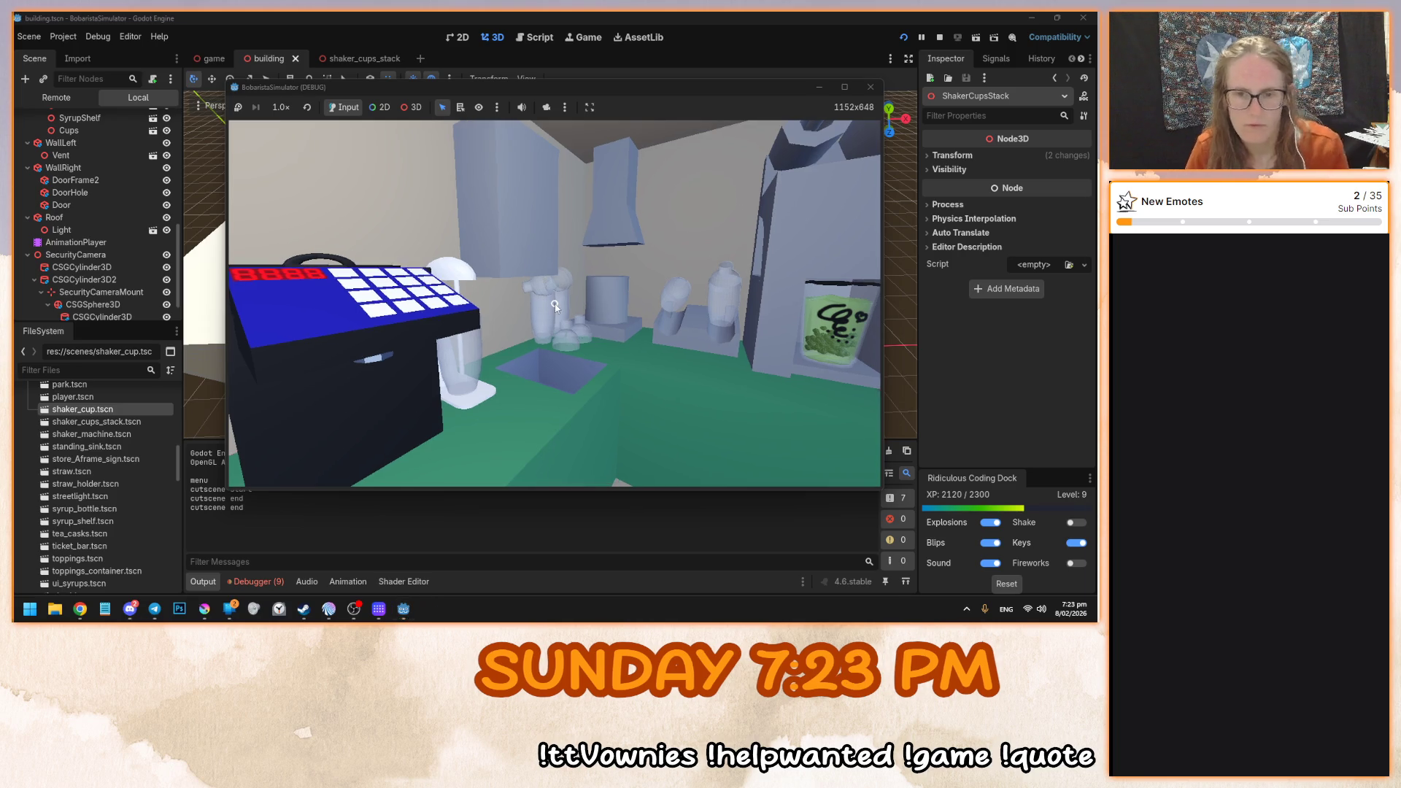
{"action": "key", "text": "super+shift+s"}
{"action": "left_click_drag", "start_coordinate": [496, 371], "coordinate": [633, 237]}
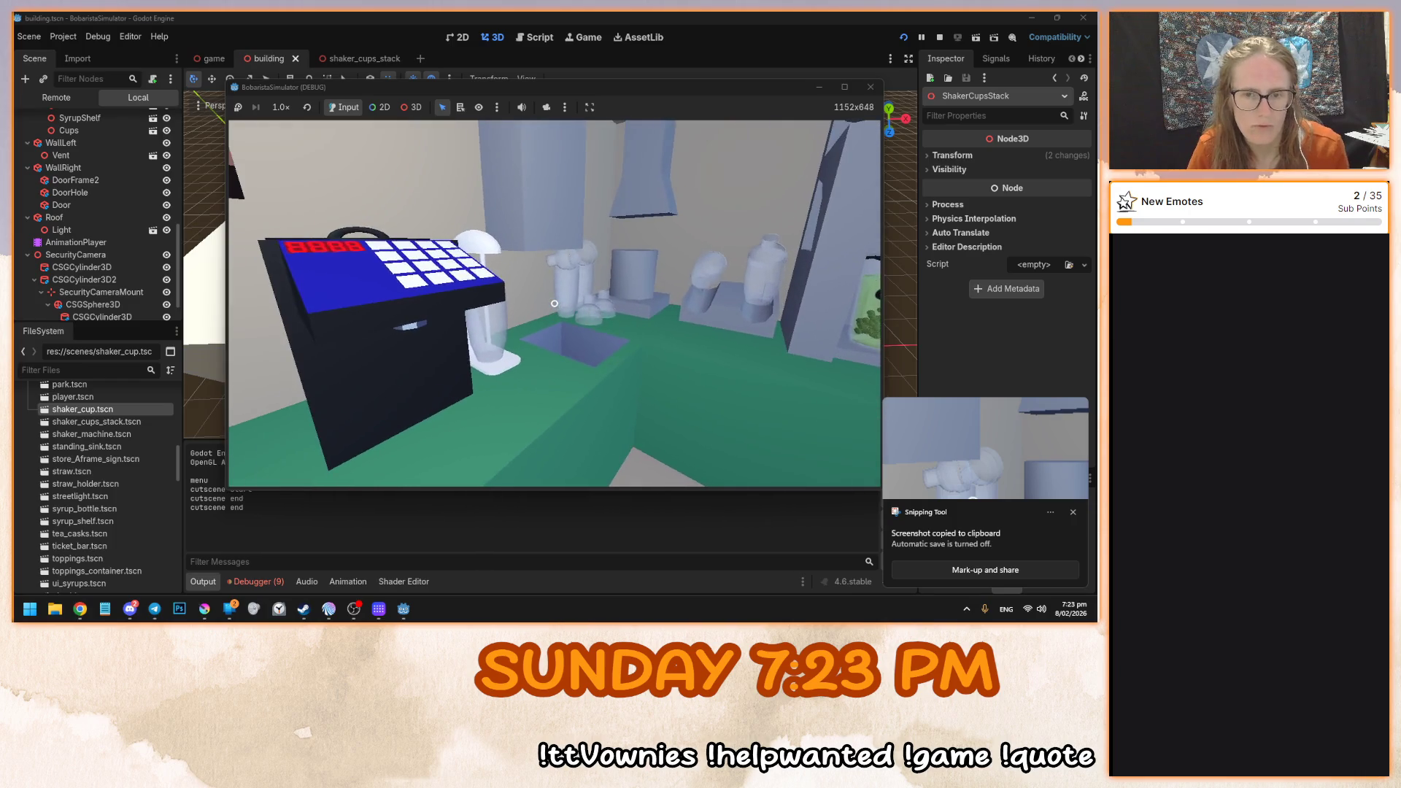
- Stop the game and paste the screenshot into Krita
{"action": "key", "text": "F8"}
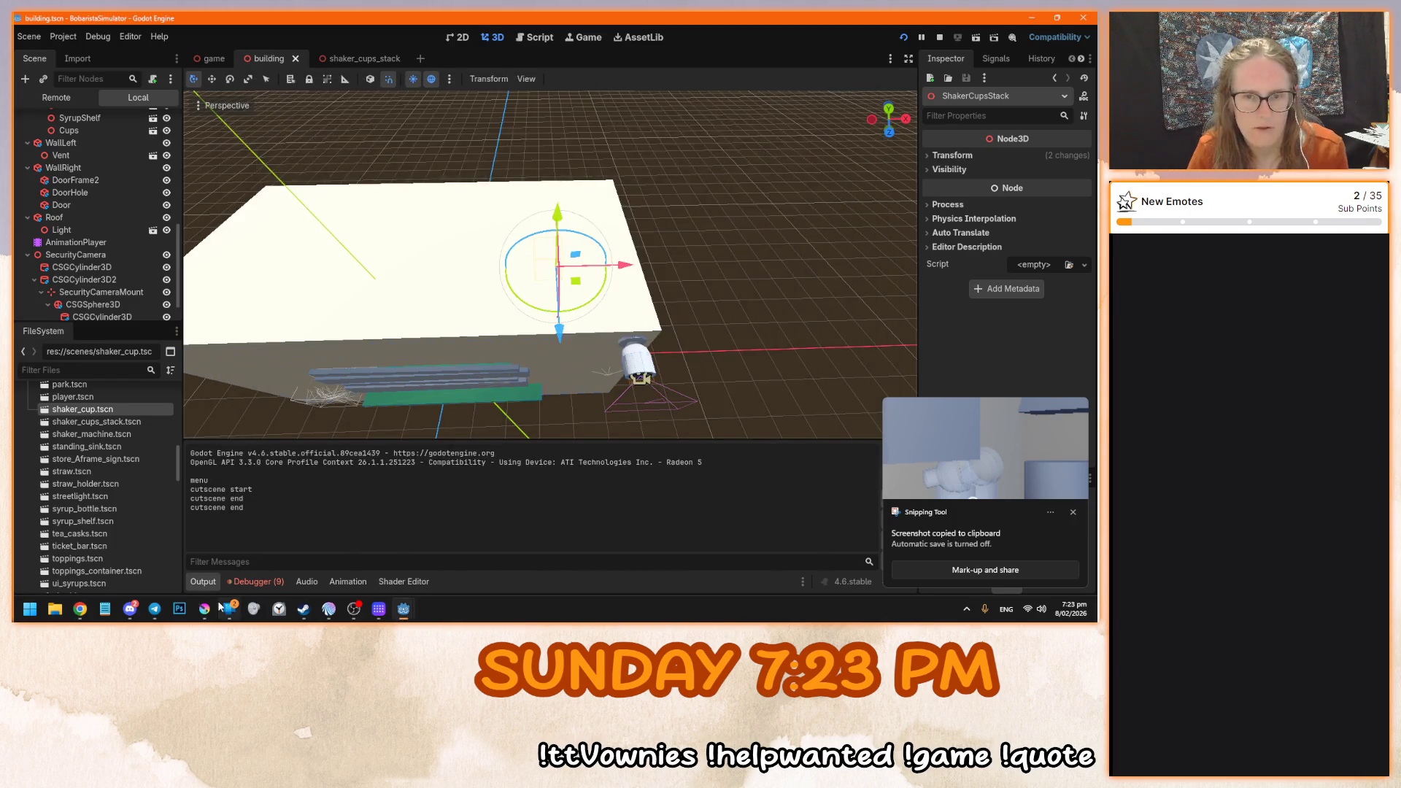
{"action": "left_click", "coordinate": [205, 609]}
{"action": "key", "text": "ctrl+v"}
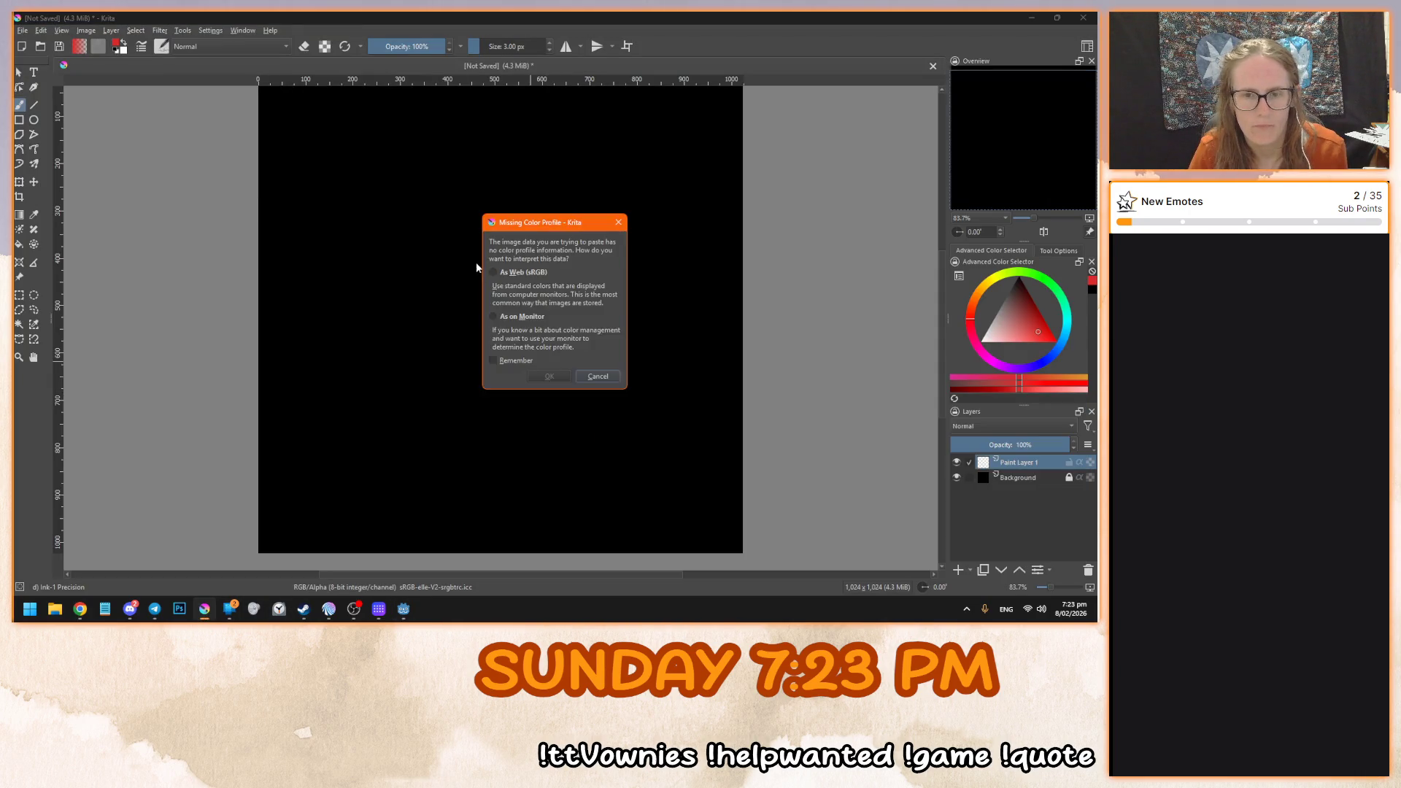
- Accept the paste as Web (sRGB), remembering the profile choice for future pastes
{"action": "left_click_drag", "start_coordinate": [558, 227], "coordinate": [498, 217]}
{"action": "left_click", "coordinate": [444, 353]}
{"action": "left_click", "coordinate": [471, 265]}
{"action": "left_click", "coordinate": [488, 367]}
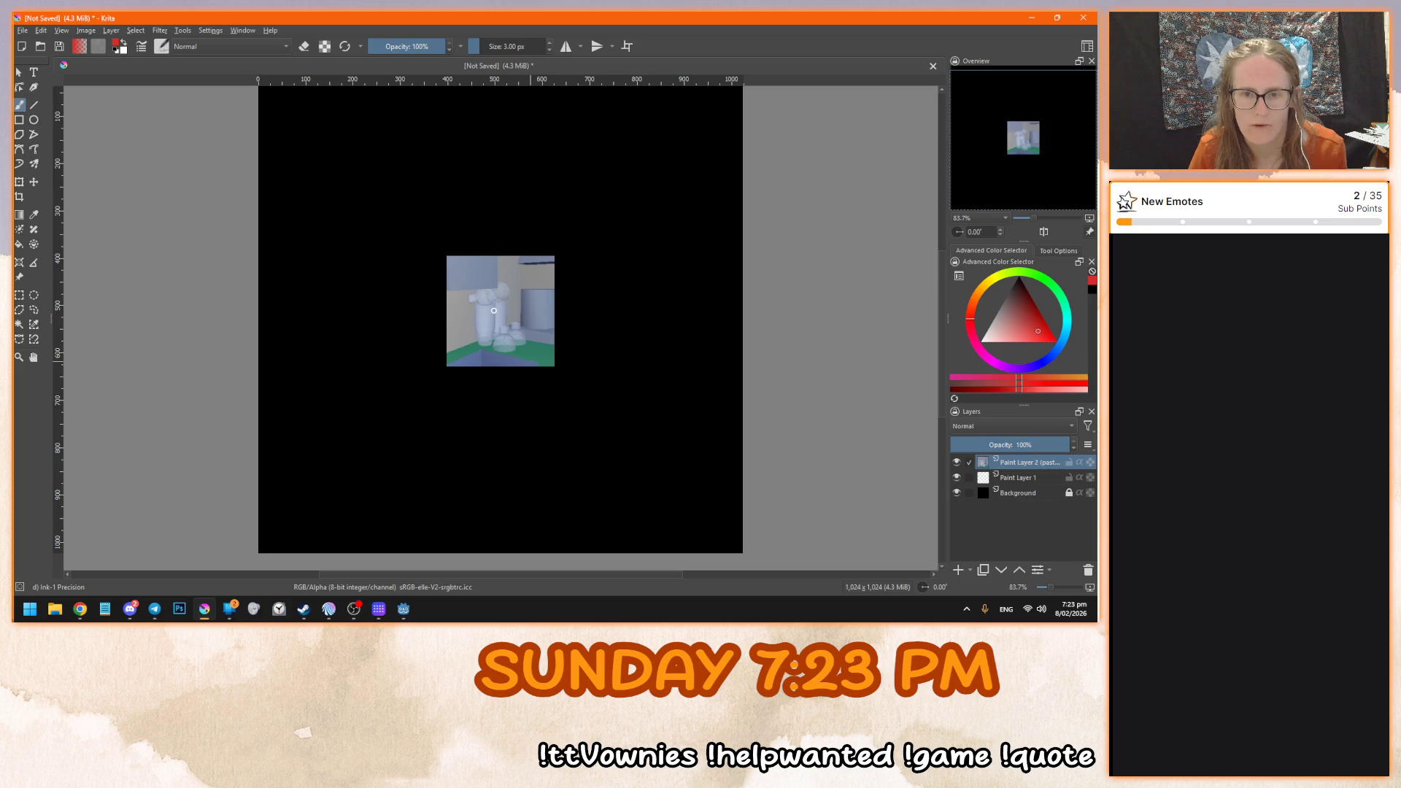
- Move the screenshot layer to the canvas's top-left corner and draw a text box to its right
{"action": "left_click", "coordinate": [19, 71]}
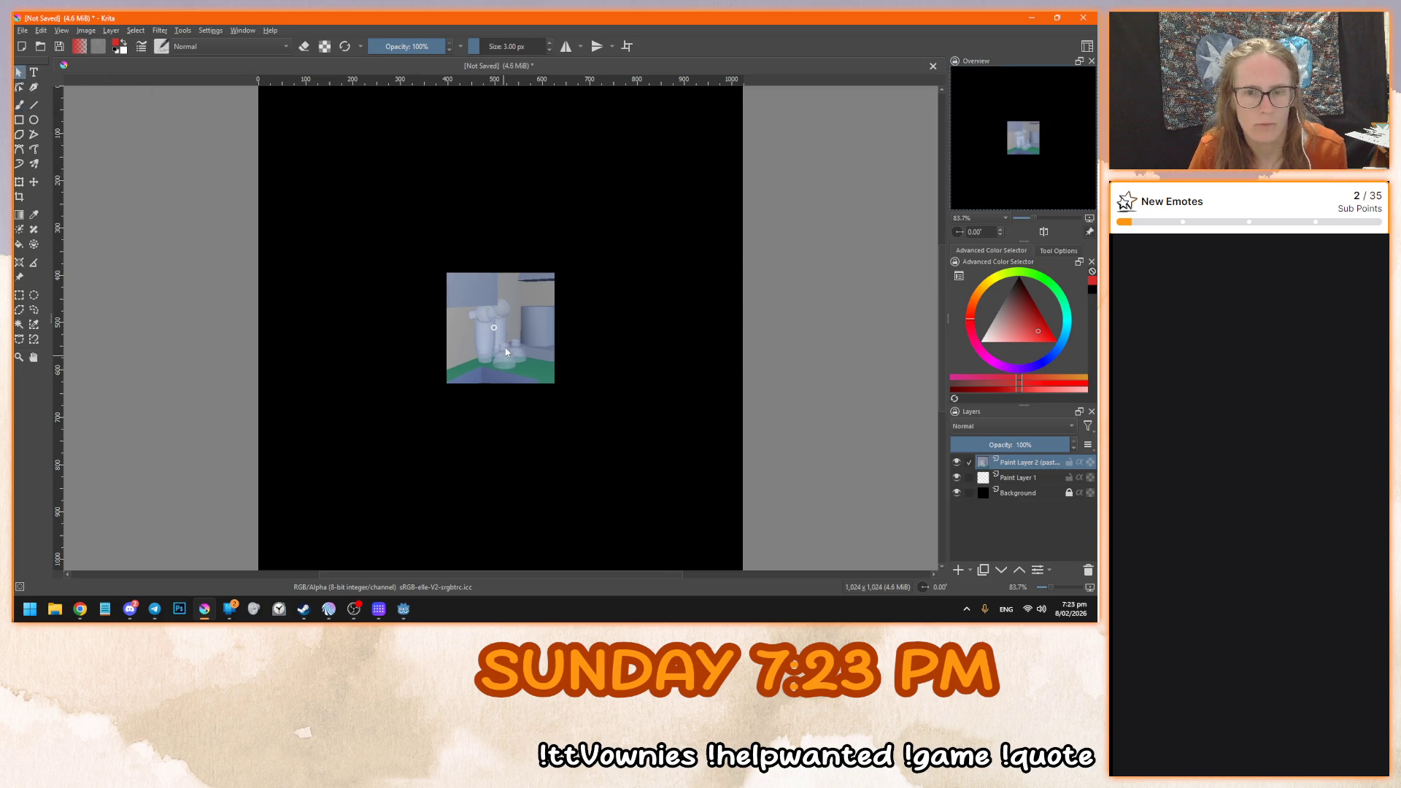
{"action": "scroll", "coordinate": [350, 197], "scroll_direction": "up", "scroll_amount": 2}
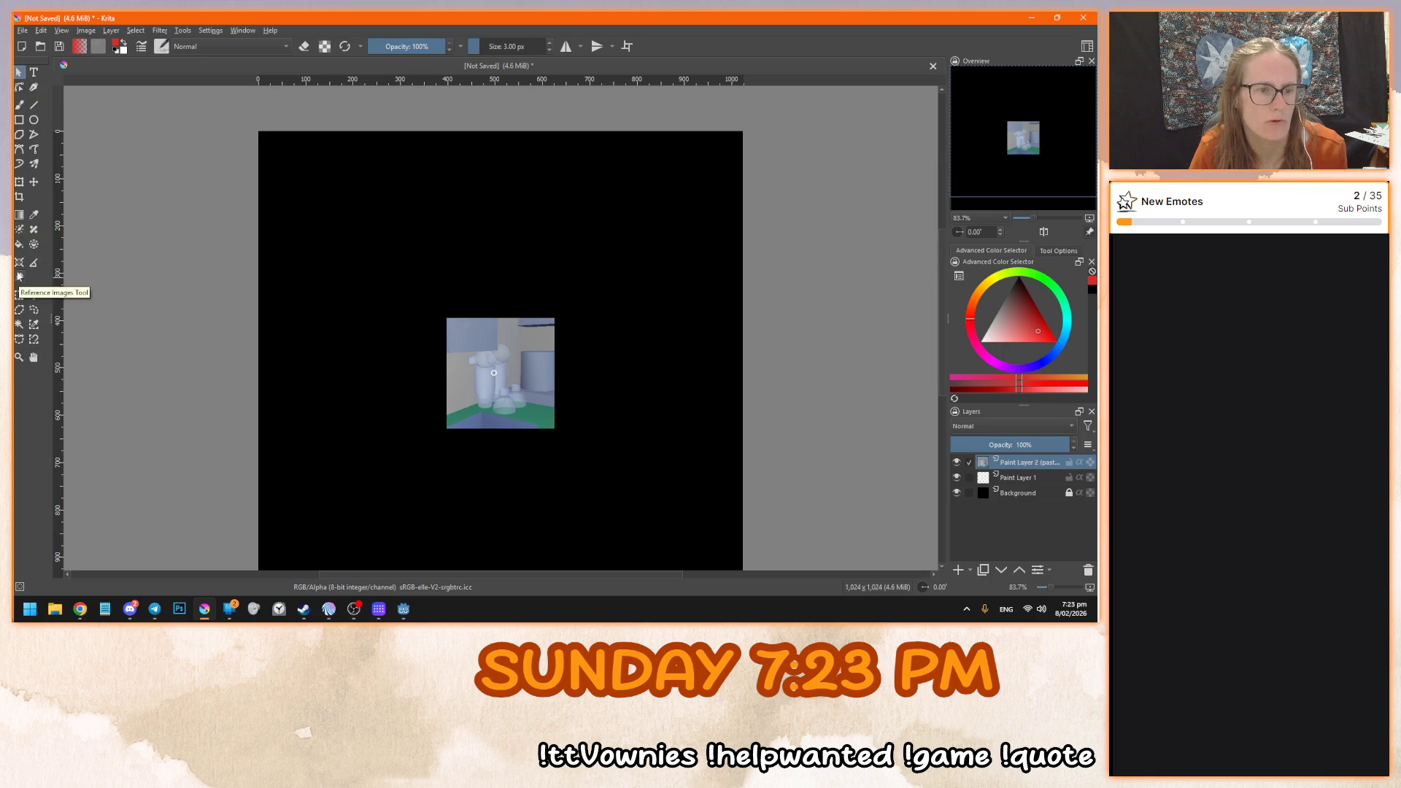
{"action": "left_click", "coordinate": [33, 186]}
{"action": "mouse_move", "coordinate": [510, 381]}
{"action": "left_mouse_down"}
{"action": "mouse_move", "coordinate": [414, 219]}
{"action": "mouse_move", "coordinate": [339, 228]}
{"action": "mouse_move", "coordinate": [345, 214]}
{"action": "mouse_move", "coordinate": [388, 238]}
{"action": "left_mouse_up"}
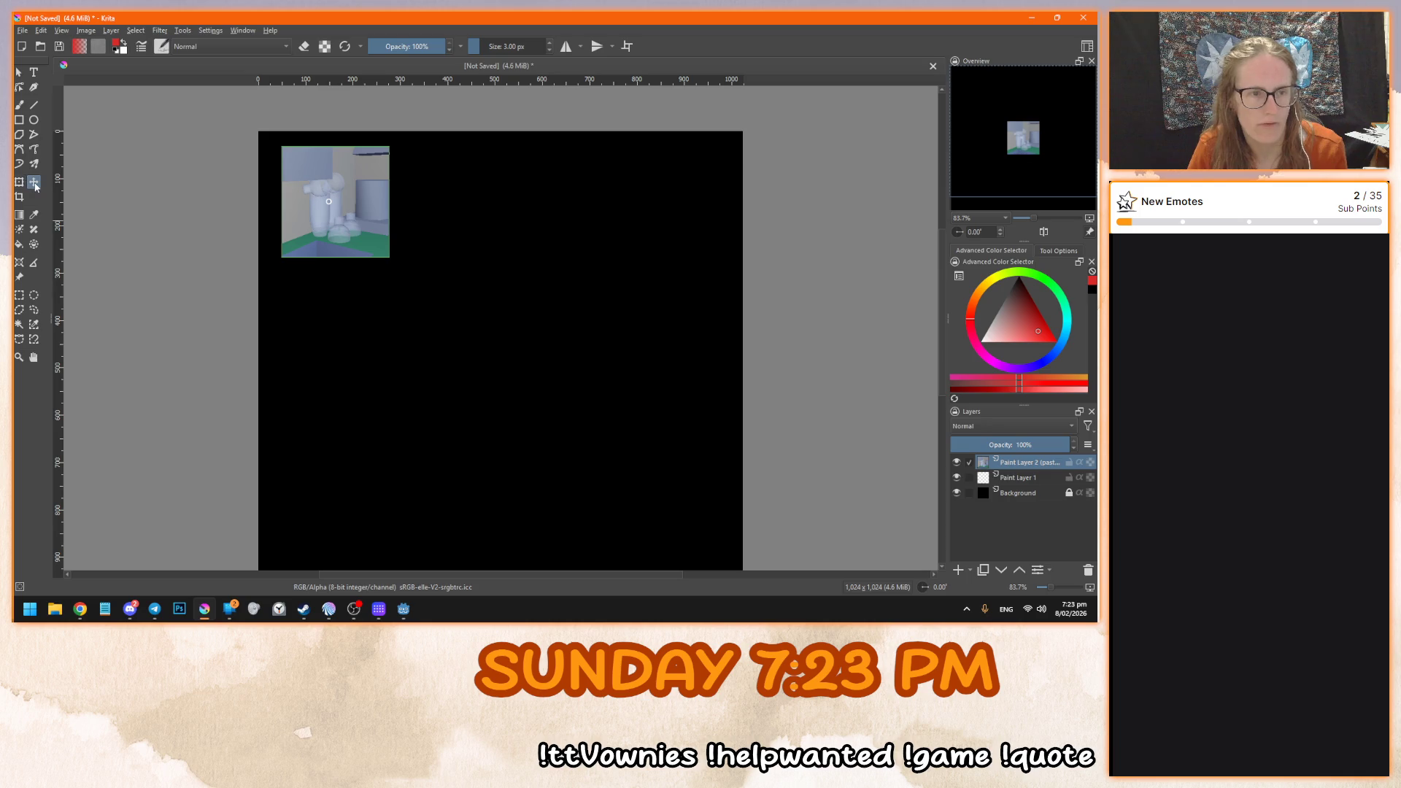
{"action": "left_click", "coordinate": [34, 73]}
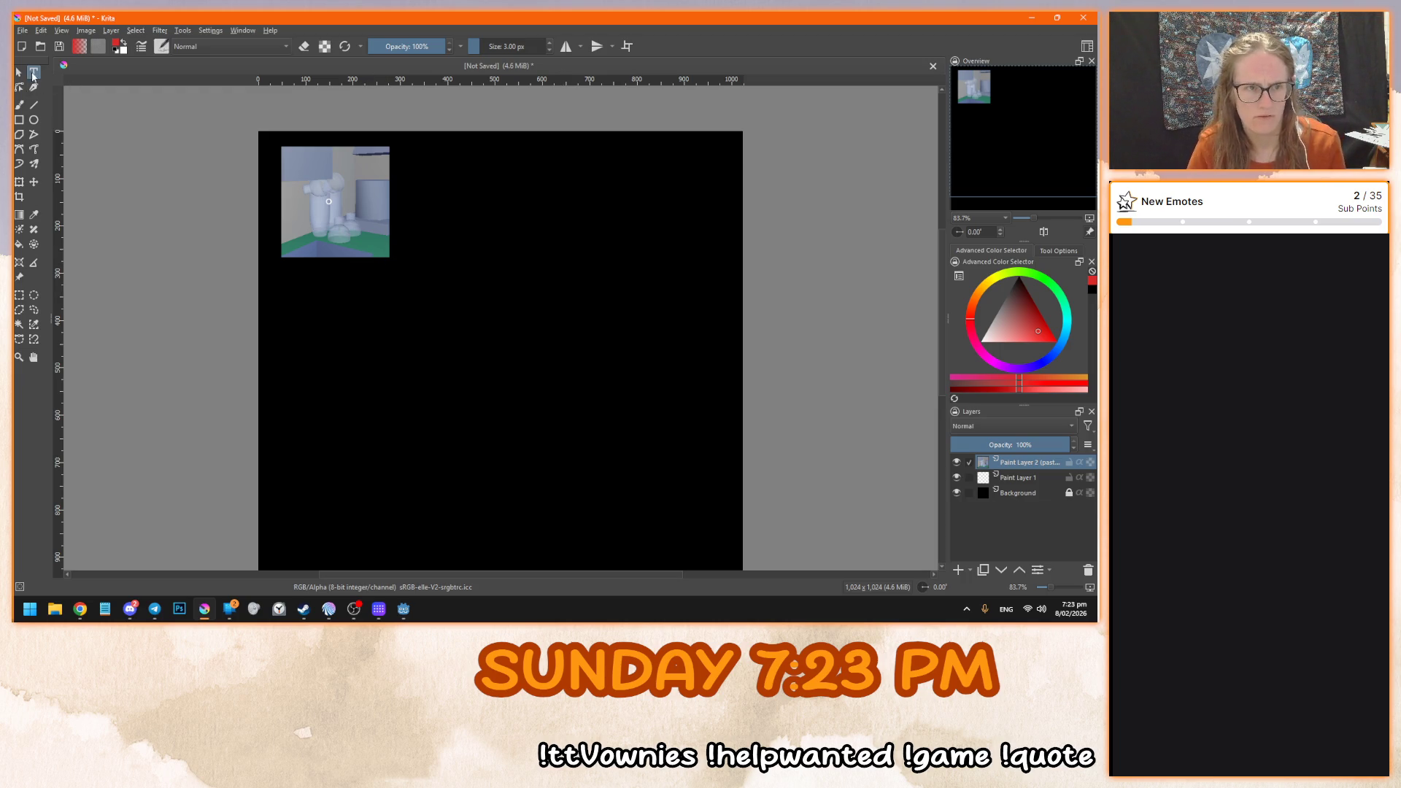
{"action": "left_click_drag", "start_coordinate": [405, 194], "coordinate": [686, 307]}
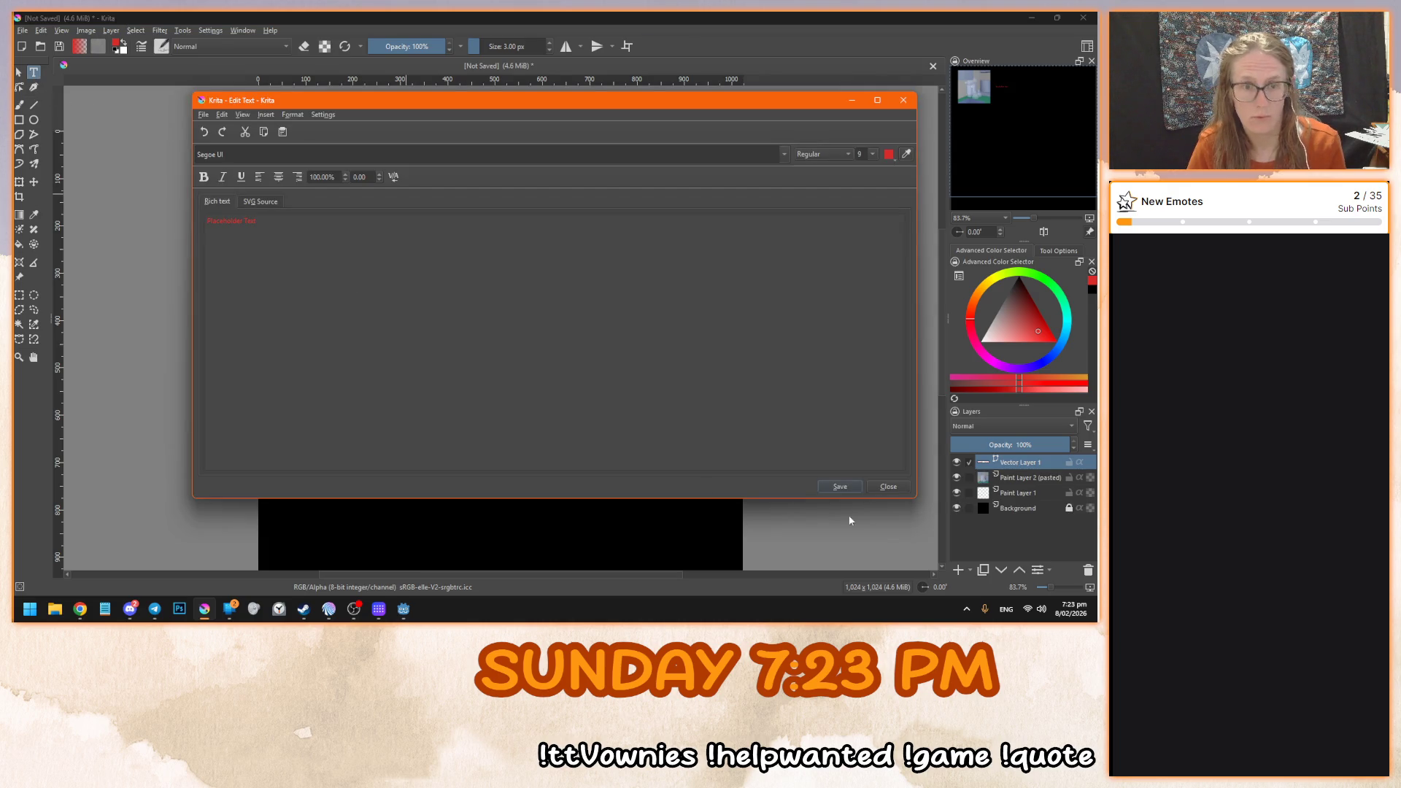
- Delete the placeholder text layer and draw a new text box beside the screenshot
{"action": "left_click", "coordinate": [886, 486]}
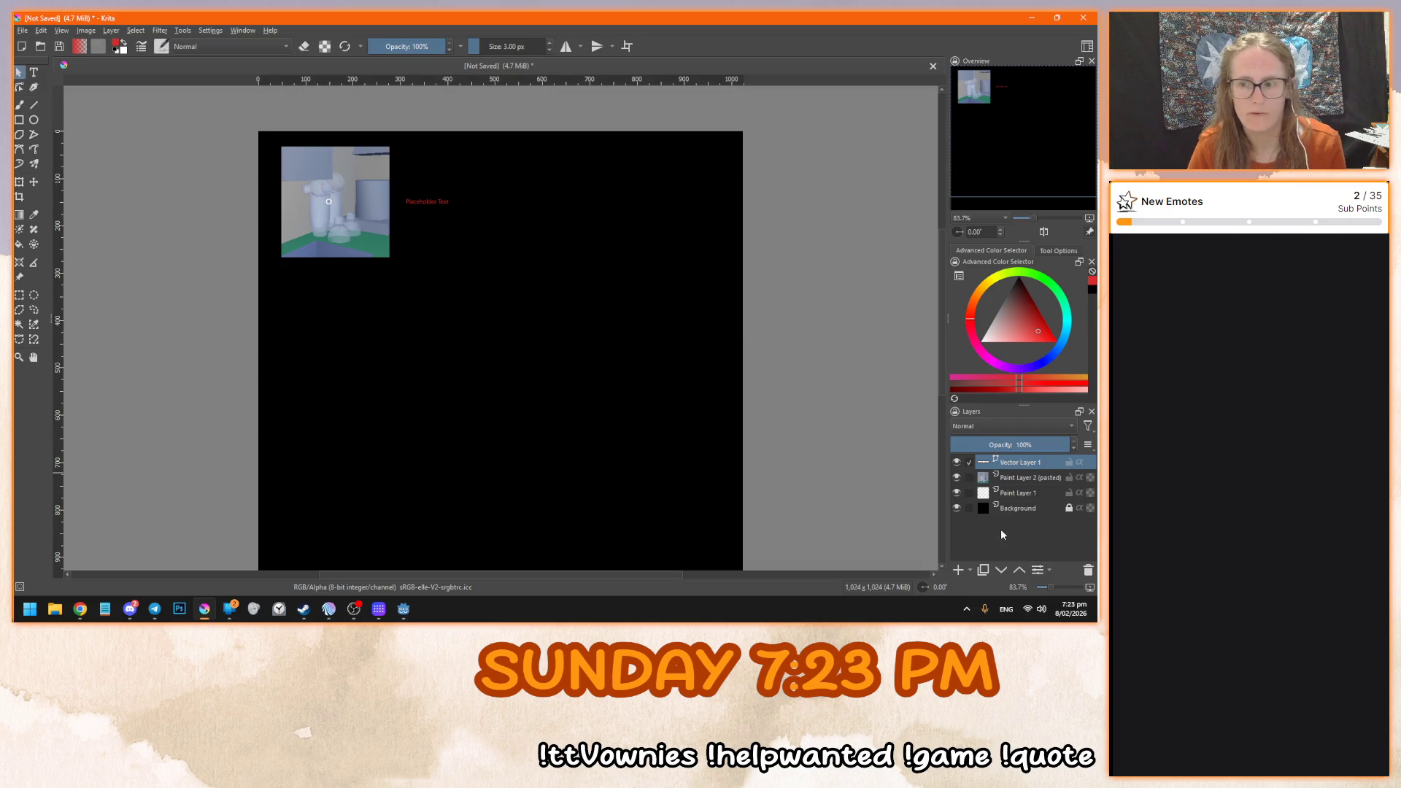
{"action": "left_click", "coordinate": [1088, 570]}
{"action": "left_click", "coordinate": [35, 72]}
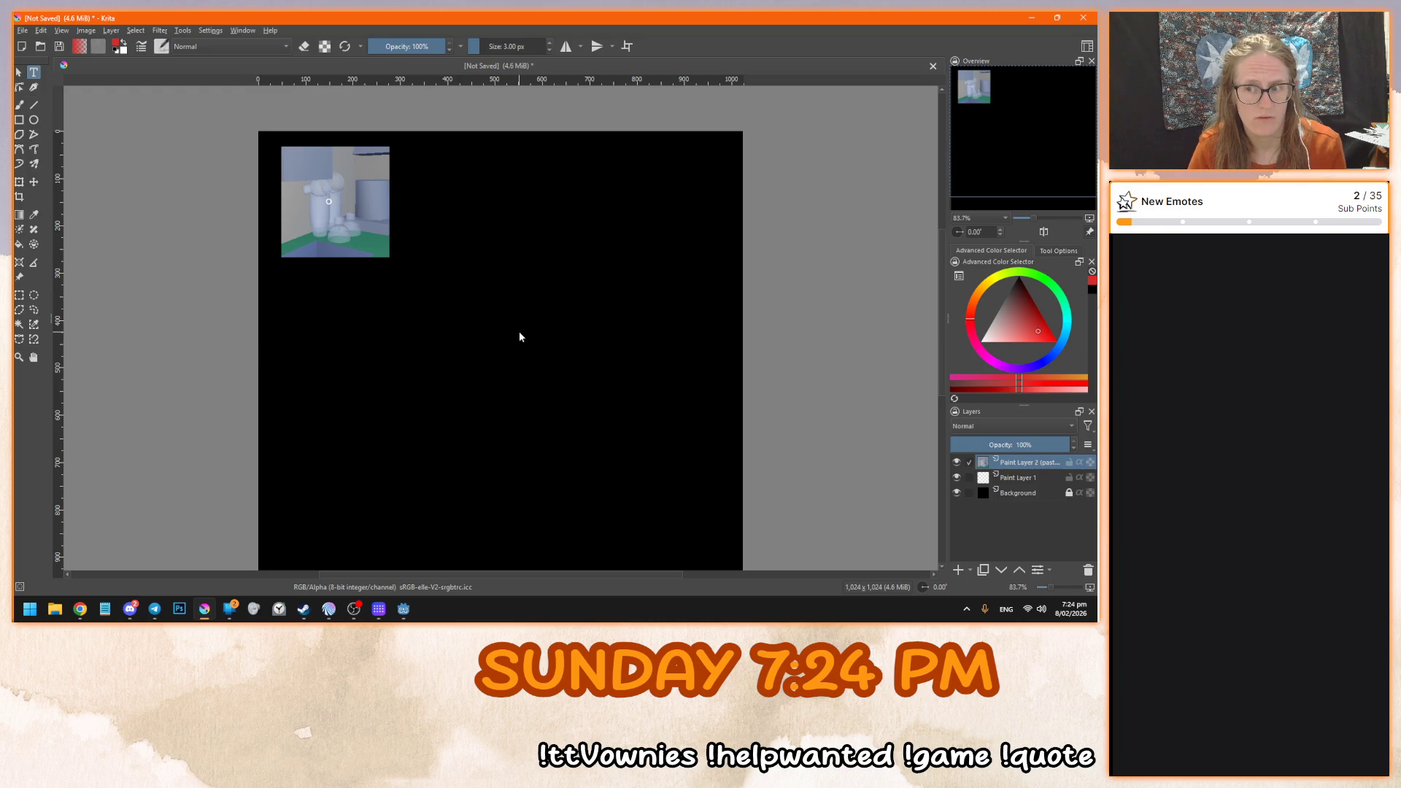
{"action": "scroll", "coordinate": [519, 334], "scroll_direction": "down", "scroll_amount": 1}
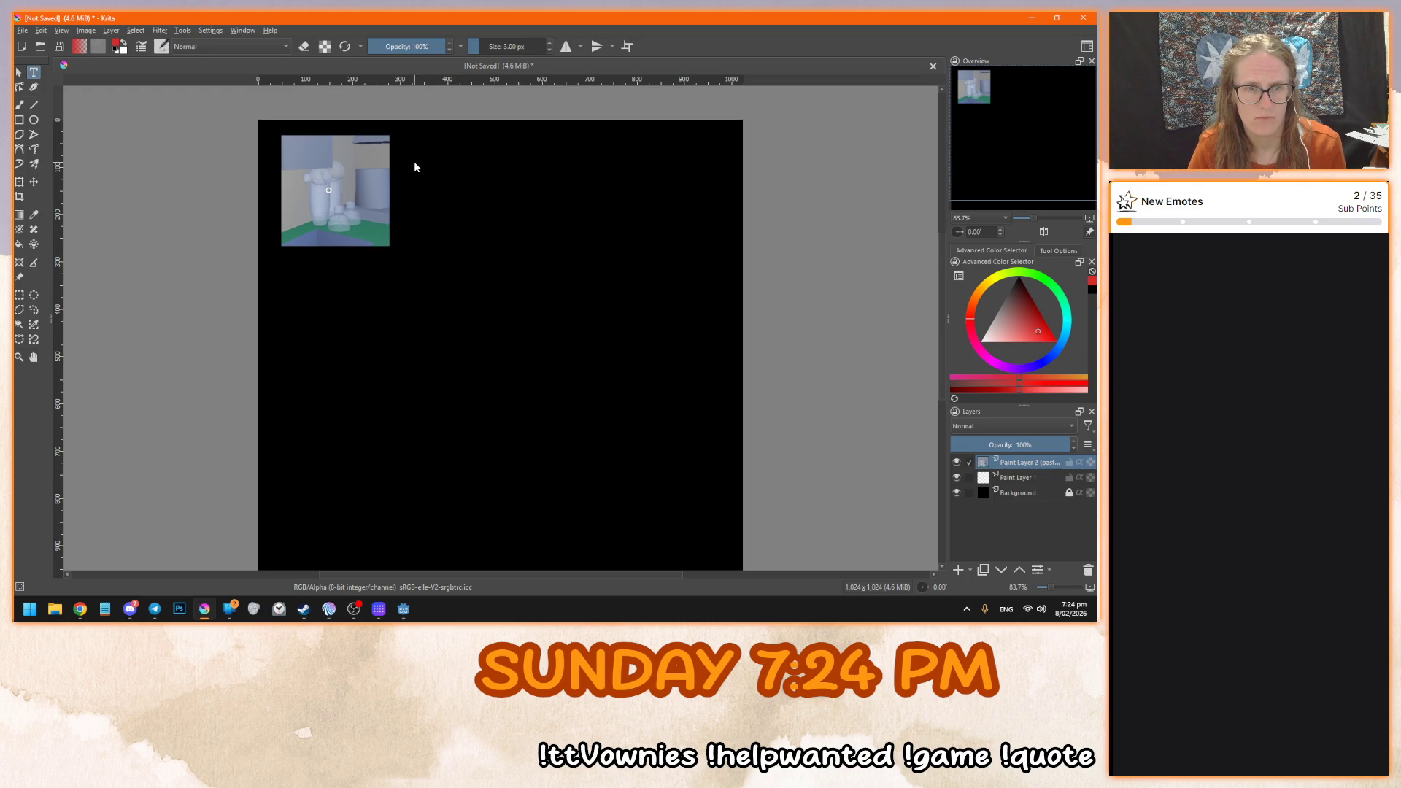
{"action": "left_click_drag", "start_coordinate": [402, 139], "coordinate": [725, 243]}
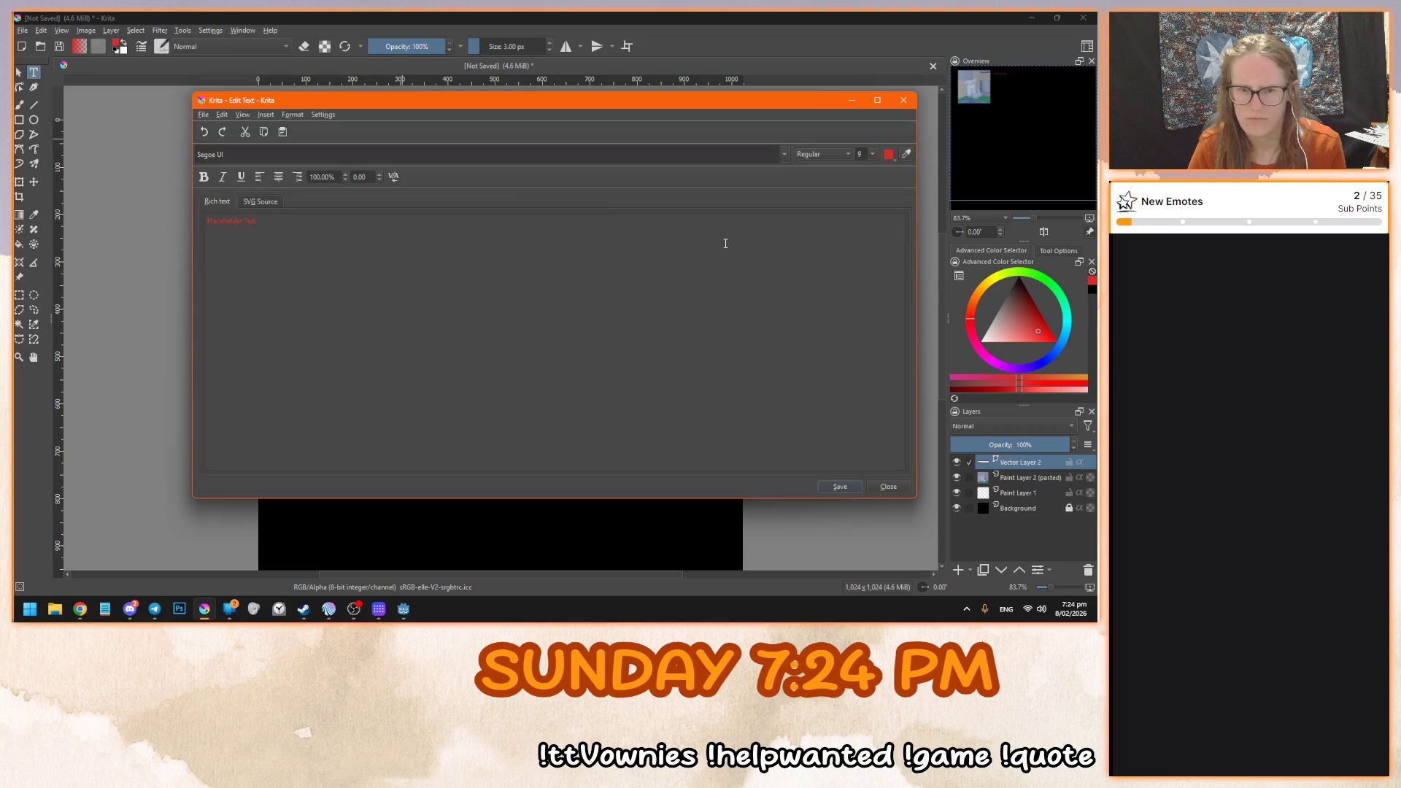
- Replace the placeholder with the shaker-cup caption text and set its font size to 14
{"action": "mouse_move", "coordinate": [306, 104]}
{"action": "left_mouse_down"}
{"action": "mouse_move", "coordinate": [286, 270]}
{"action": "mouse_move", "coordinate": [257, 121]}
{"action": "left_mouse_up"}
{"action": "key", "text": "ctrl+a"}
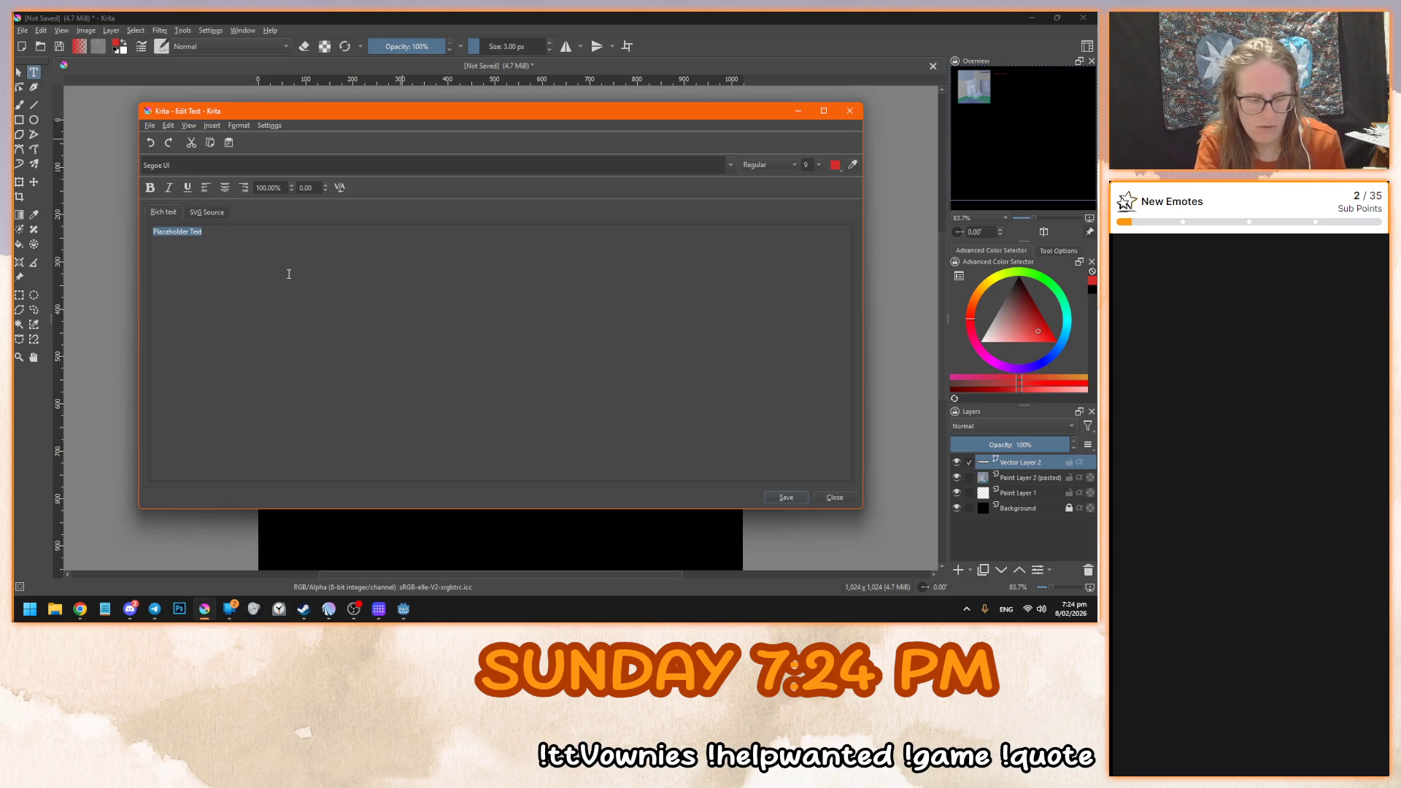
{"action": "key", "text": "BackSpace"}
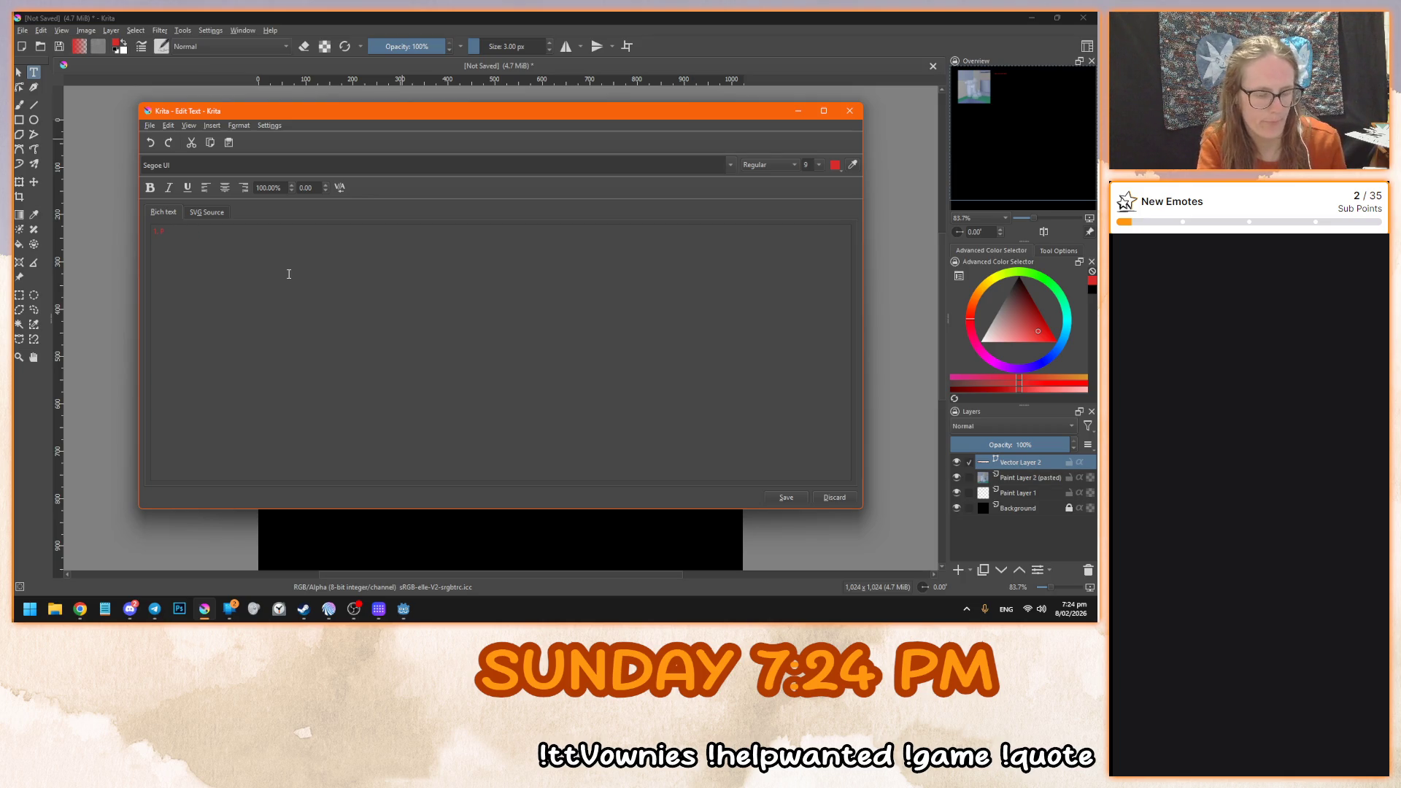
{"action": "type", "text": "shi"}
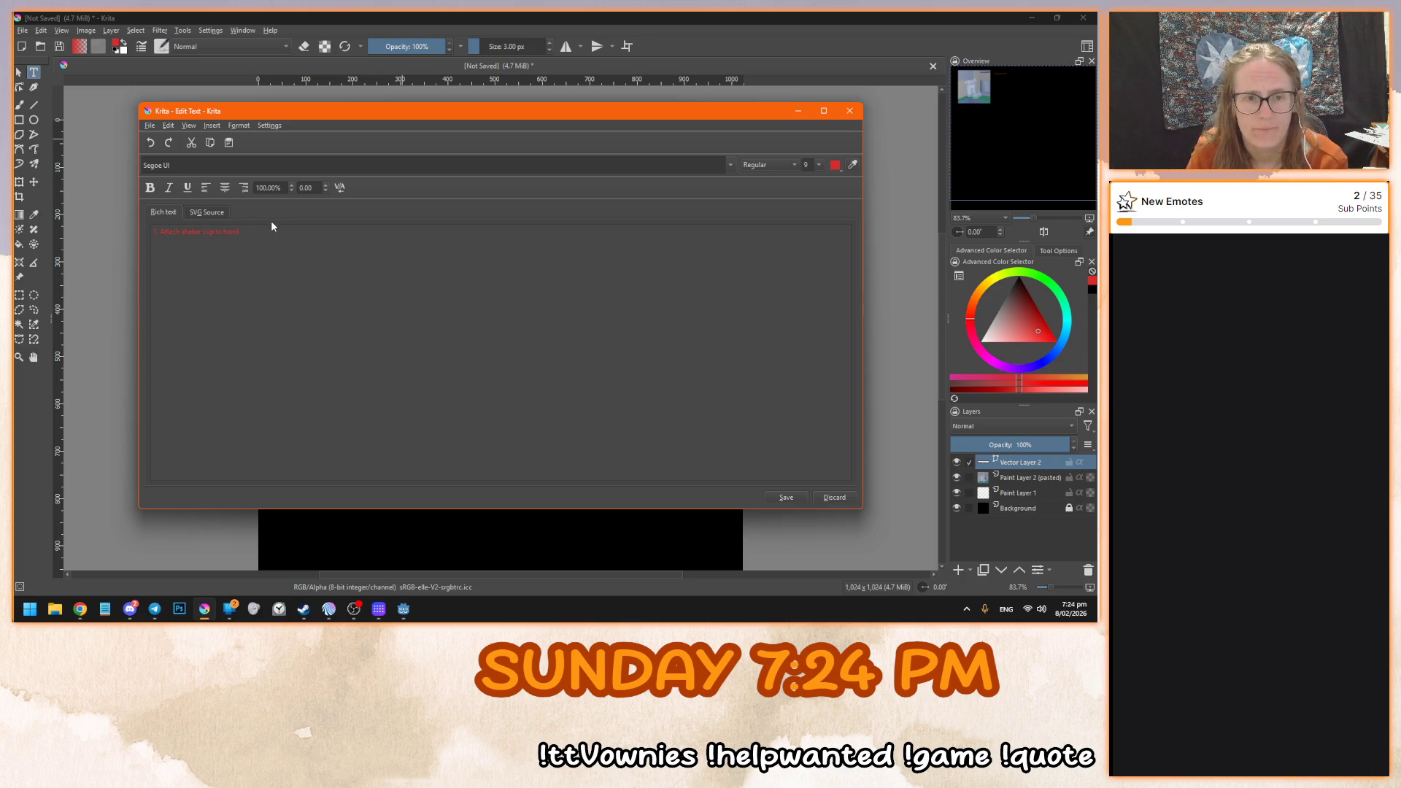
{"action": "left_click_drag", "start_coordinate": [158, 235], "coordinate": [207, 229]}
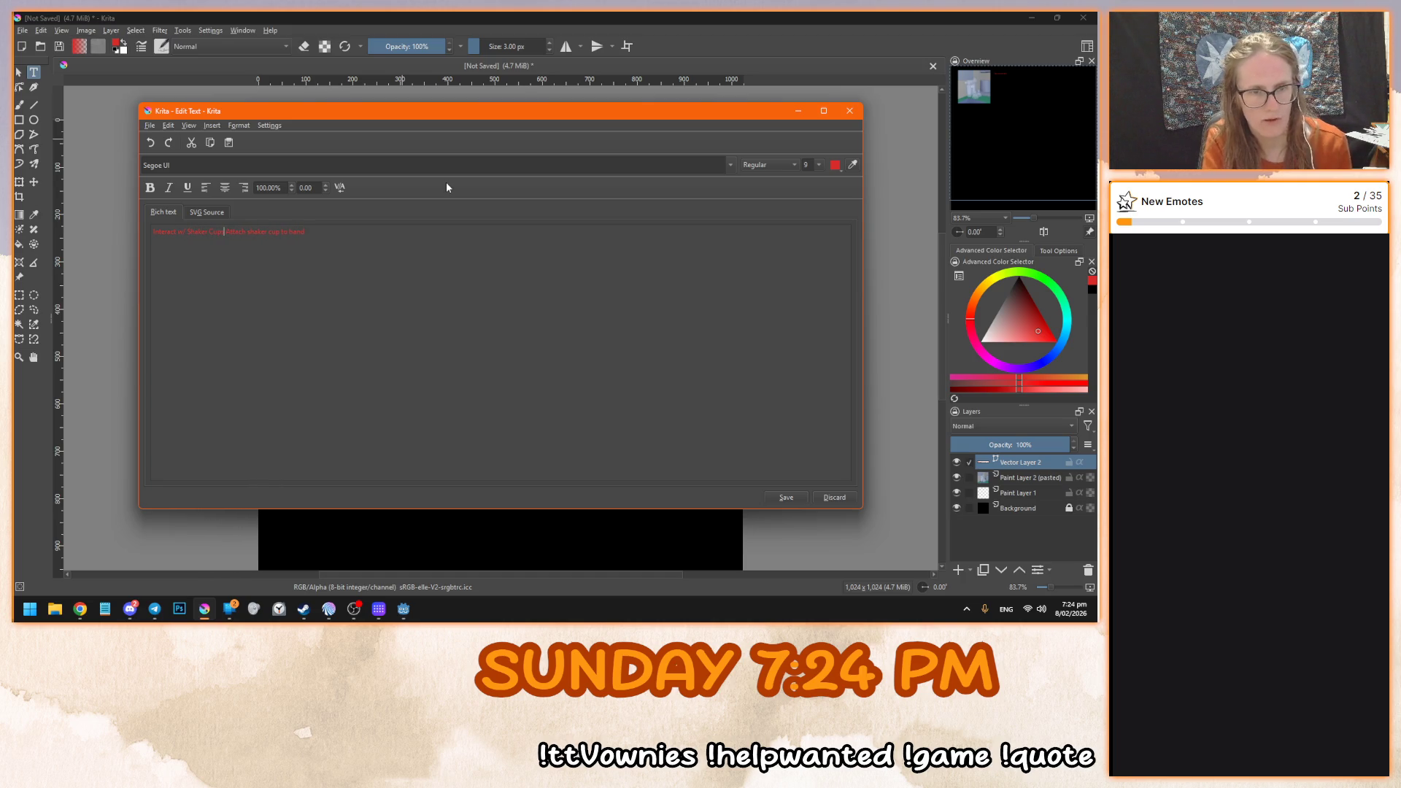
{"action": "mouse_move", "coordinate": [344, 120]}
{"action": "left_mouse_down"}
{"action": "mouse_move", "coordinate": [423, 317]}
{"action": "mouse_move", "coordinate": [413, 212]}
{"action": "mouse_move", "coordinate": [375, 170]}
{"action": "left_mouse_up"}
{"action": "key", "text": "ctrl+a"}
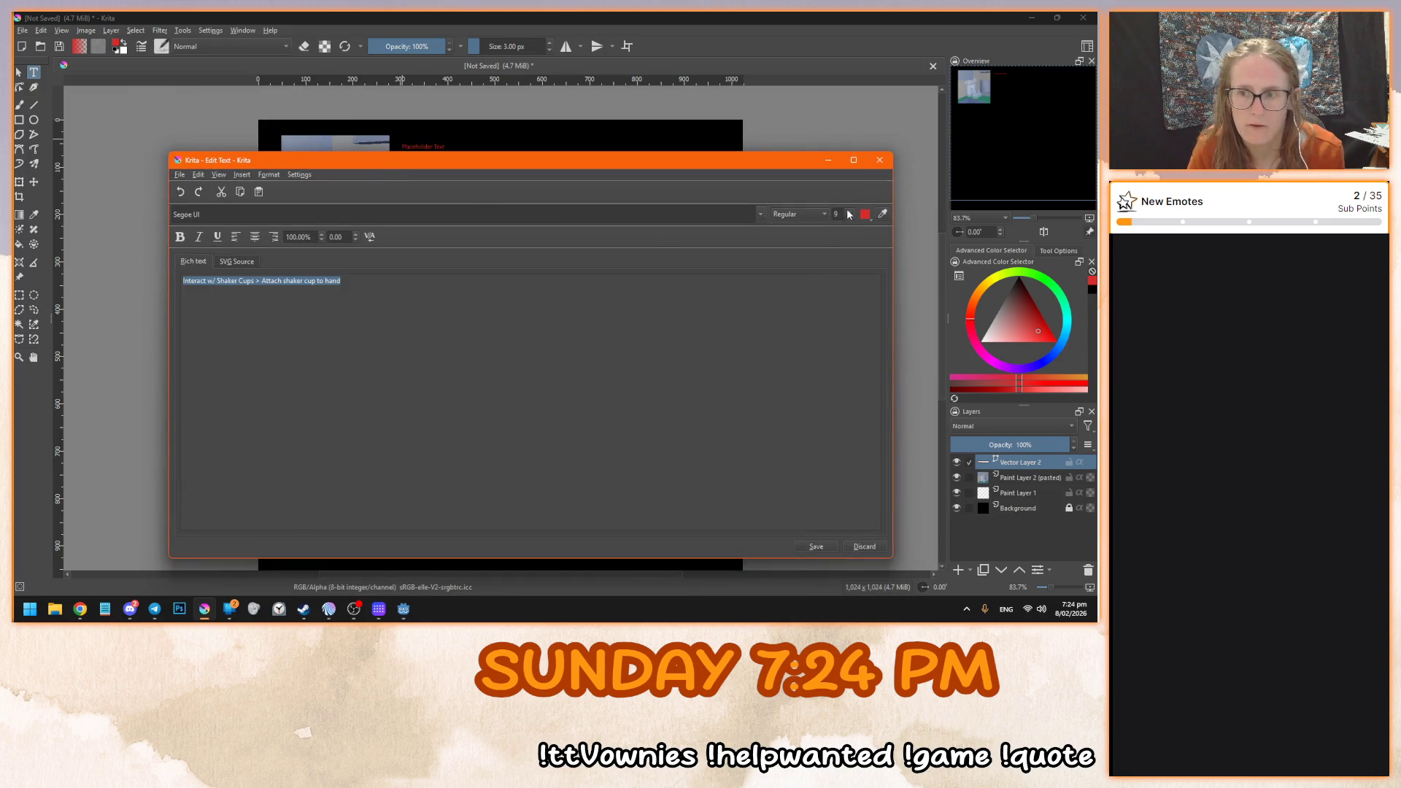
{"action": "left_click", "coordinate": [849, 214]}
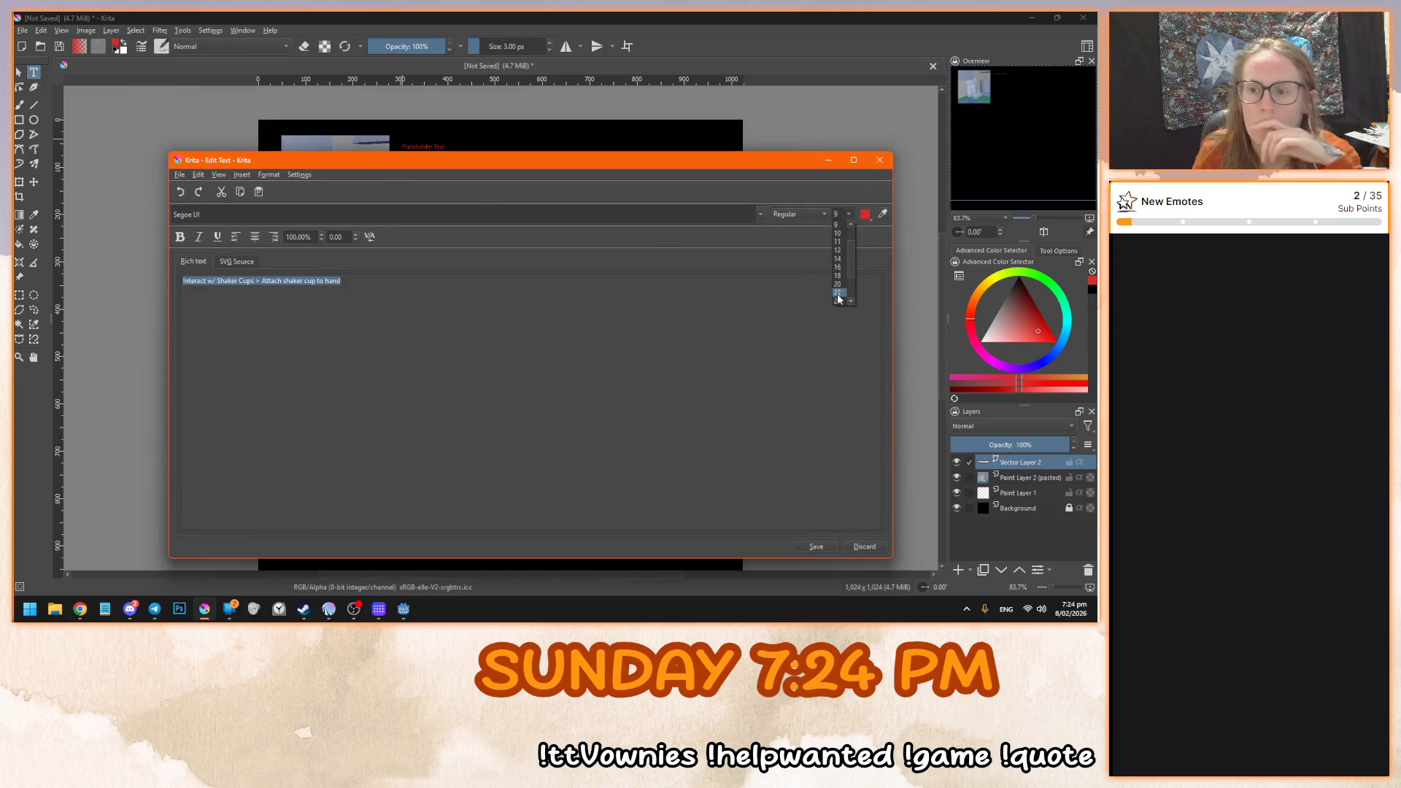
{"action": "left_click", "coordinate": [838, 258]}
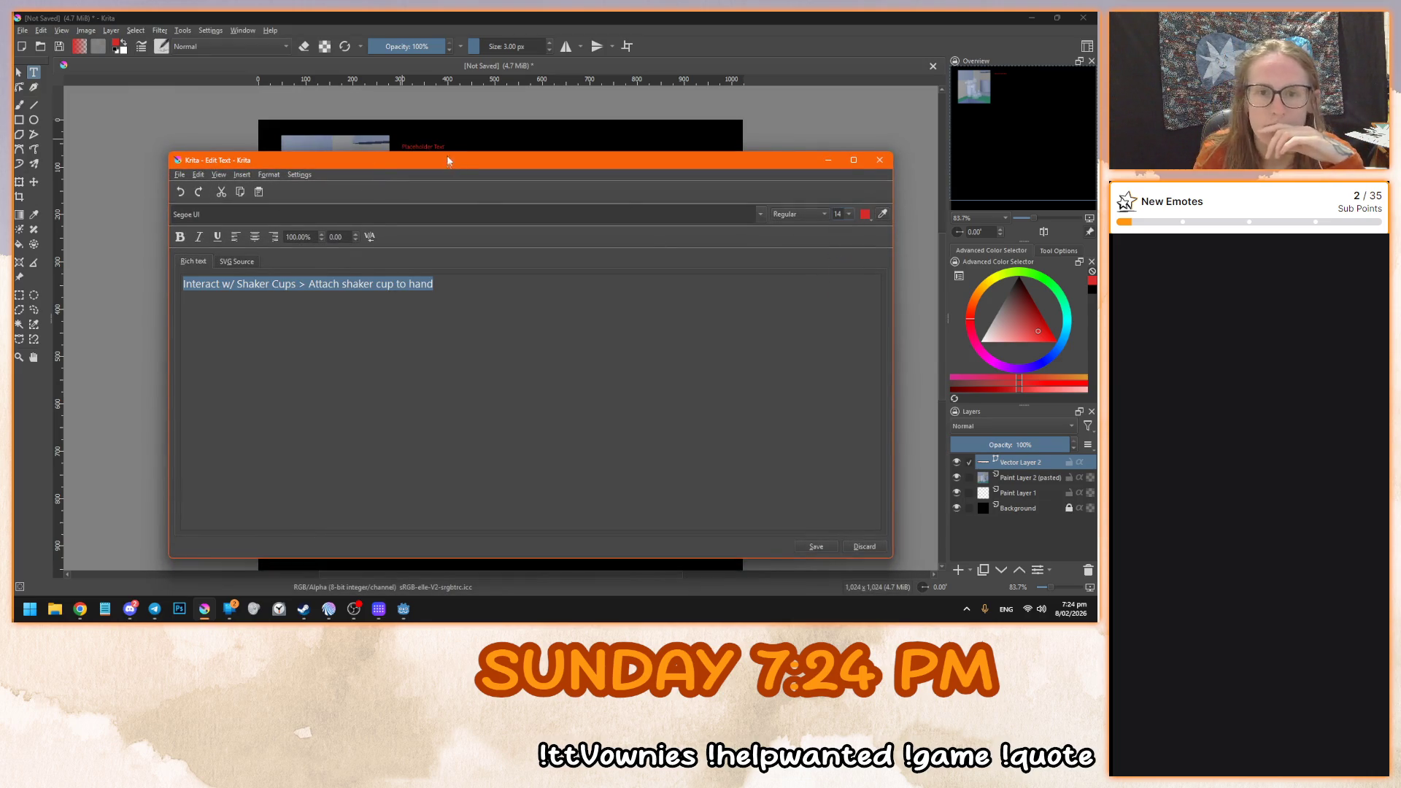
{"action": "left_click_drag", "start_coordinate": [447, 166], "coordinate": [447, 173]}
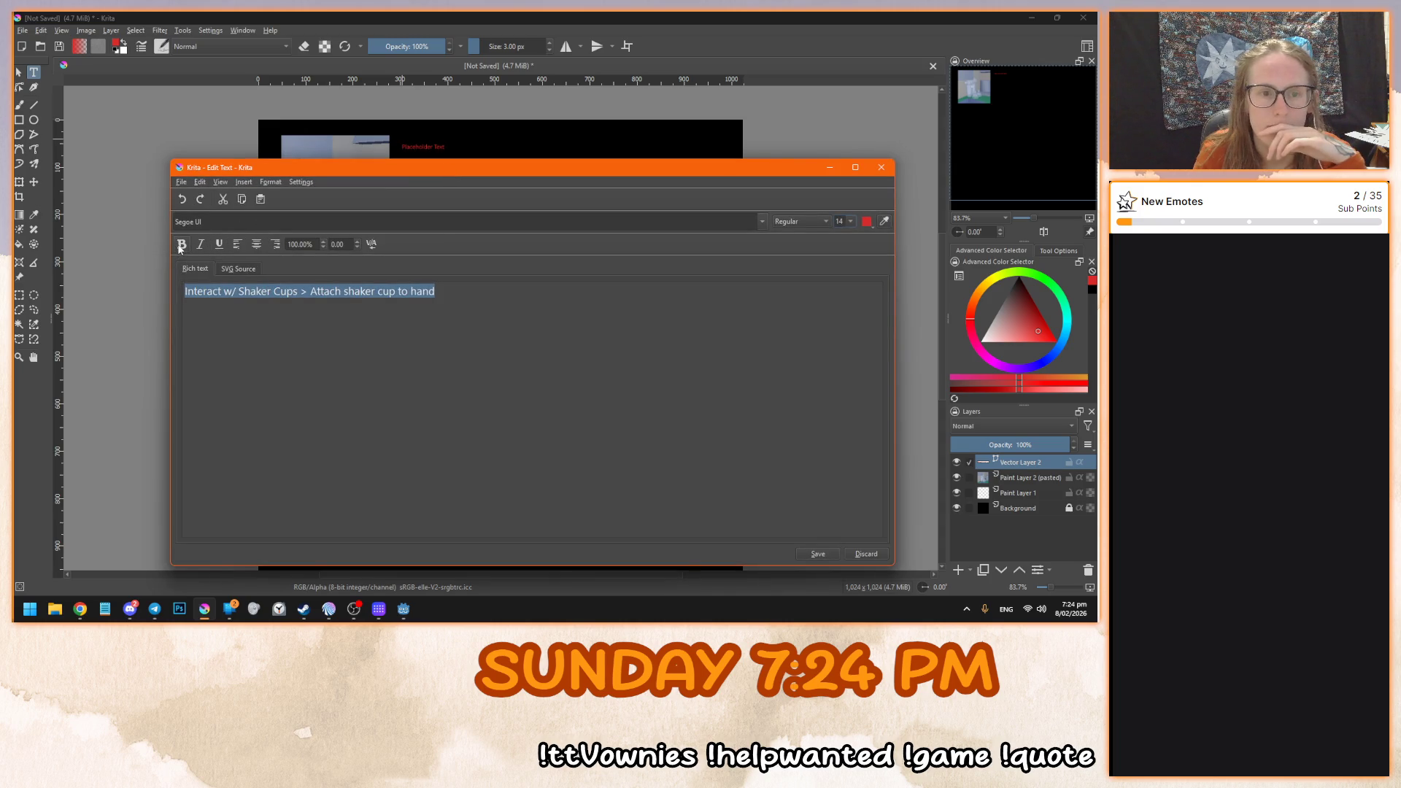
- Save the caption, then nudge it slightly up and left on the canvas
{"action": "left_click", "coordinate": [818, 554]}
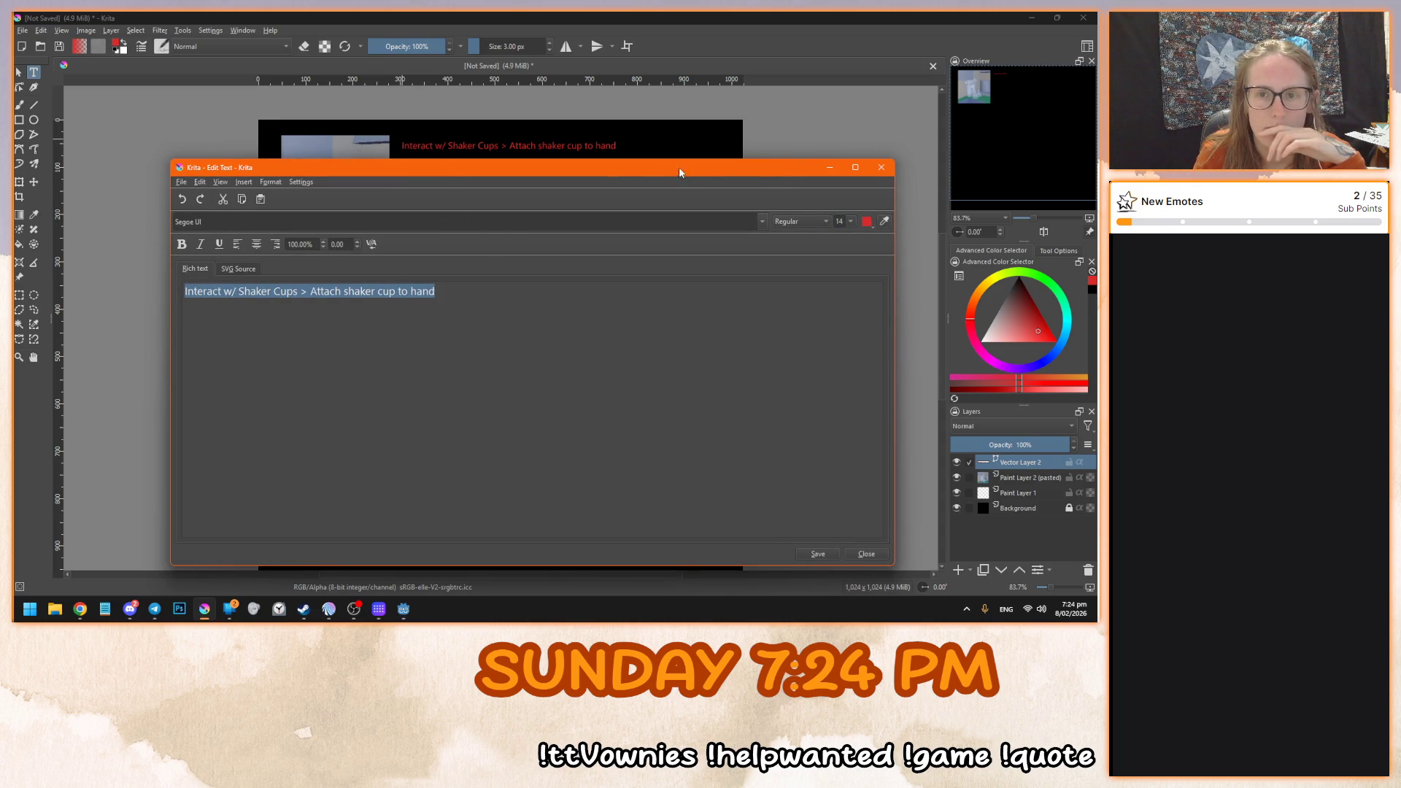
{"action": "left_click_drag", "start_coordinate": [678, 168], "coordinate": [601, 154]}
{"action": "left_click", "coordinate": [782, 540]}
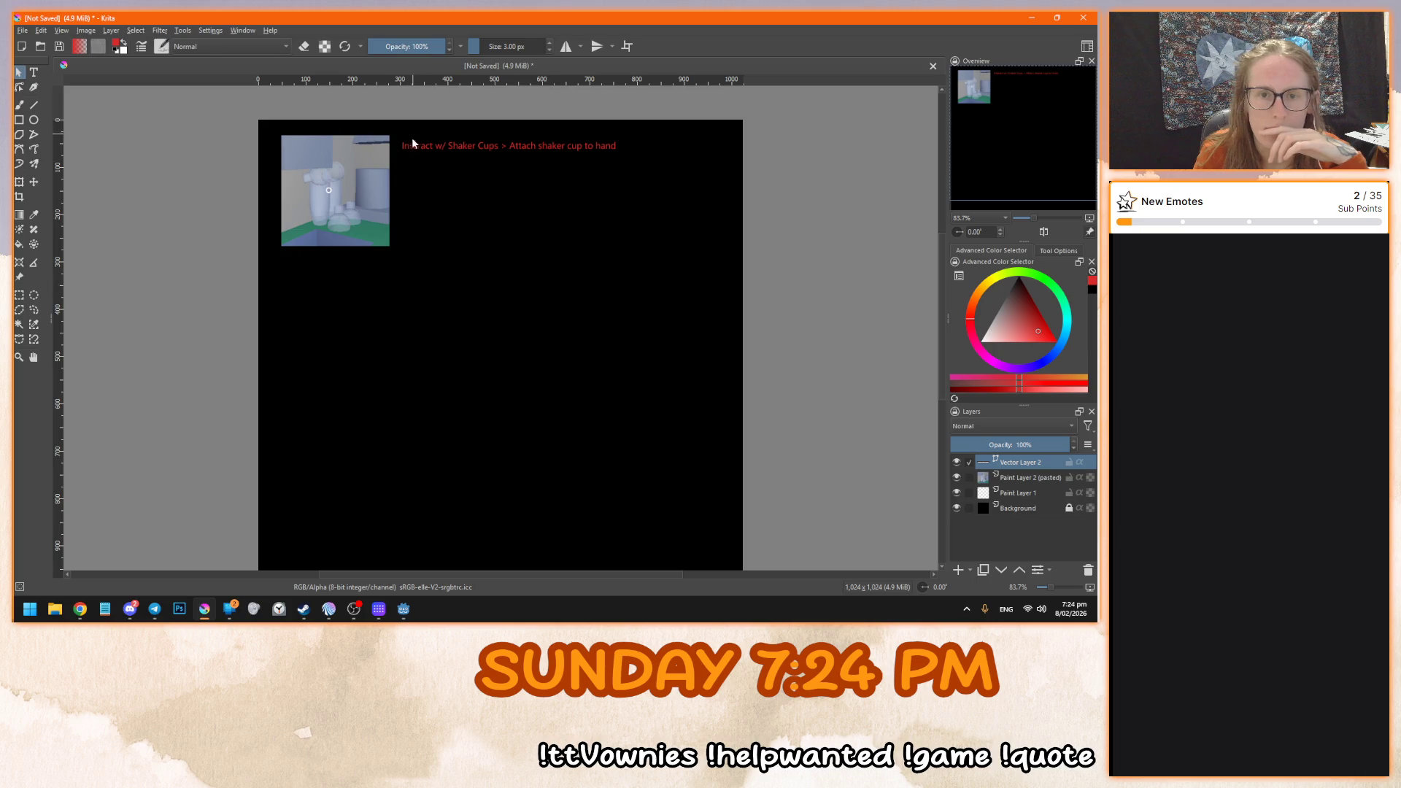
{"action": "left_click", "coordinate": [33, 182]}
{"action": "left_click_drag", "start_coordinate": [547, 154], "coordinate": [542, 148]}
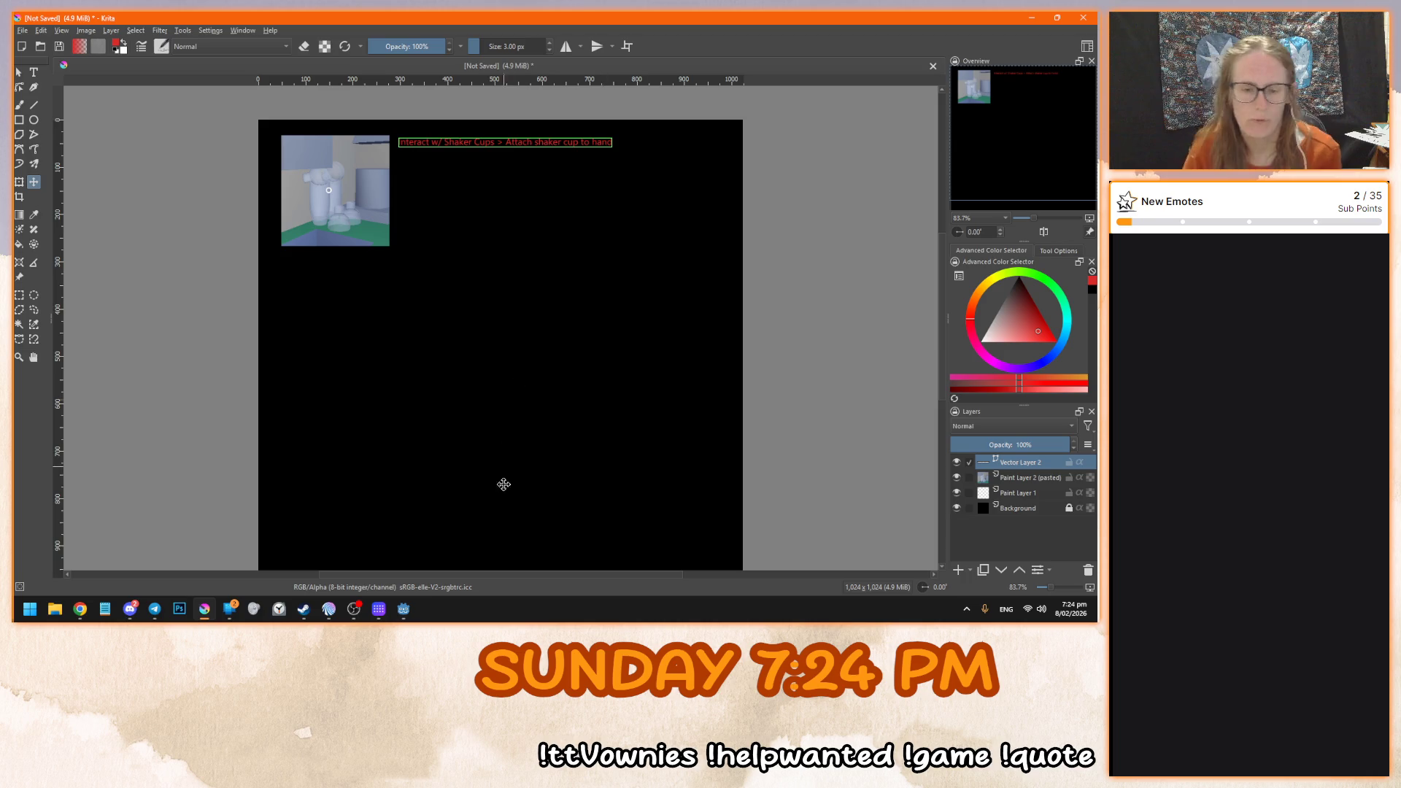
- Bring the running Bobarista Simulator game forward and step back to frame the cup shelf
{"action": "mouse_move", "coordinate": [404, 609]}
{"action": "left_click", "coordinate": [467, 544]}
{"action": "key", "text": "s"}
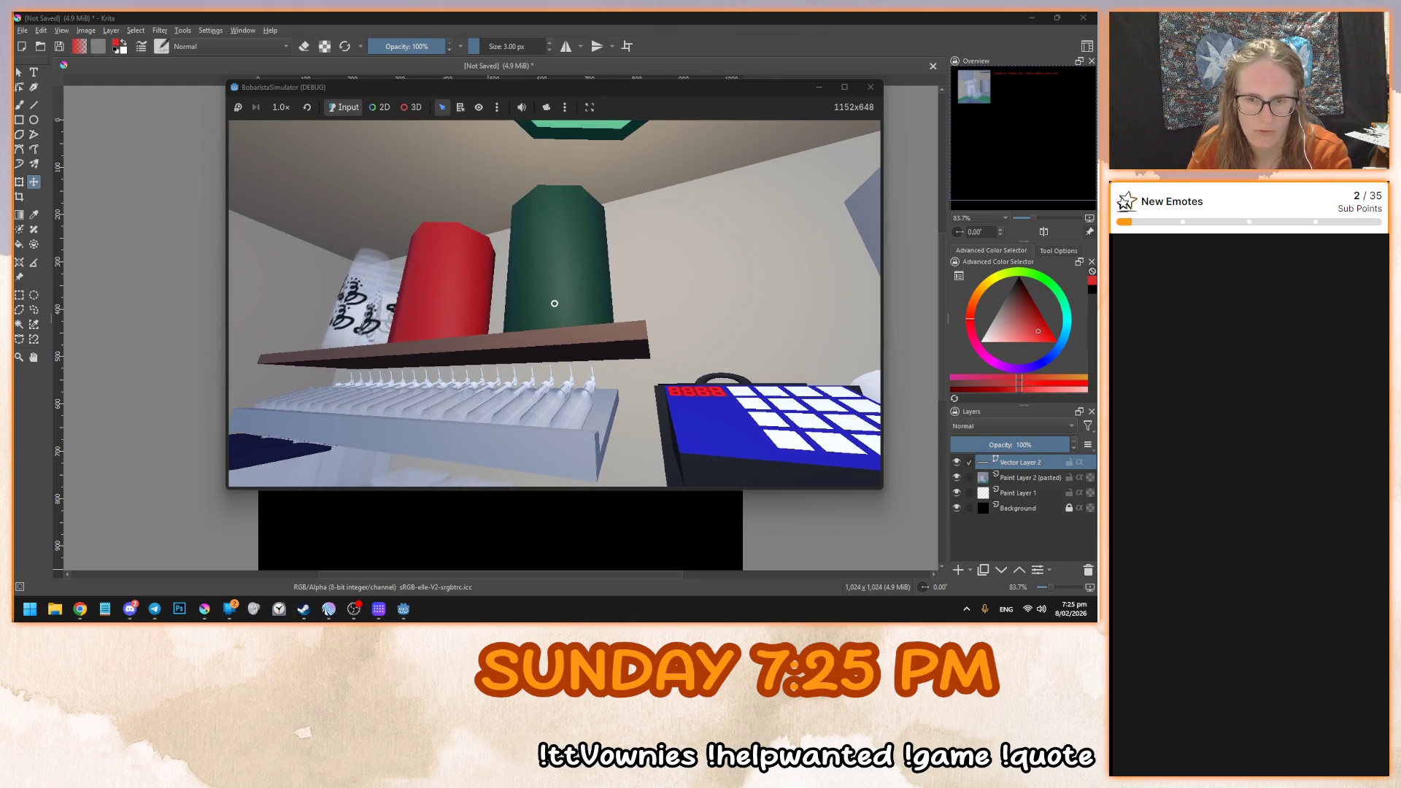
- Capture the red and green cup shelf and paste it below the first screenshot
{"action": "key", "text": "super+shift+s"}
{"action": "mouse_move", "coordinate": [382, 167]}
{"action": "left_mouse_down"}
{"action": "mouse_move", "coordinate": [649, 365]}
{"action": "mouse_move", "coordinate": [669, 403]}
{"action": "left_mouse_up"}
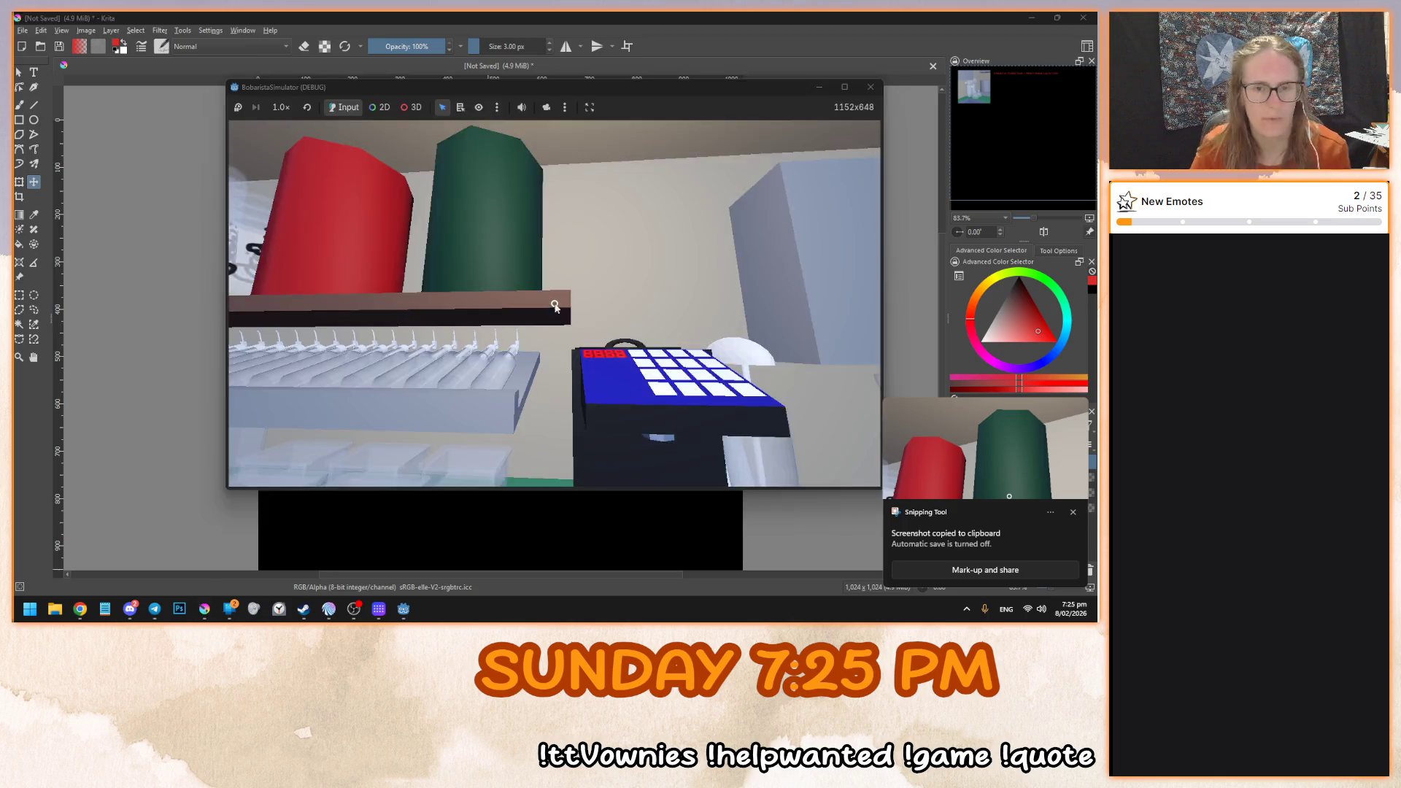
{"action": "key", "text": "alt+Tab"}
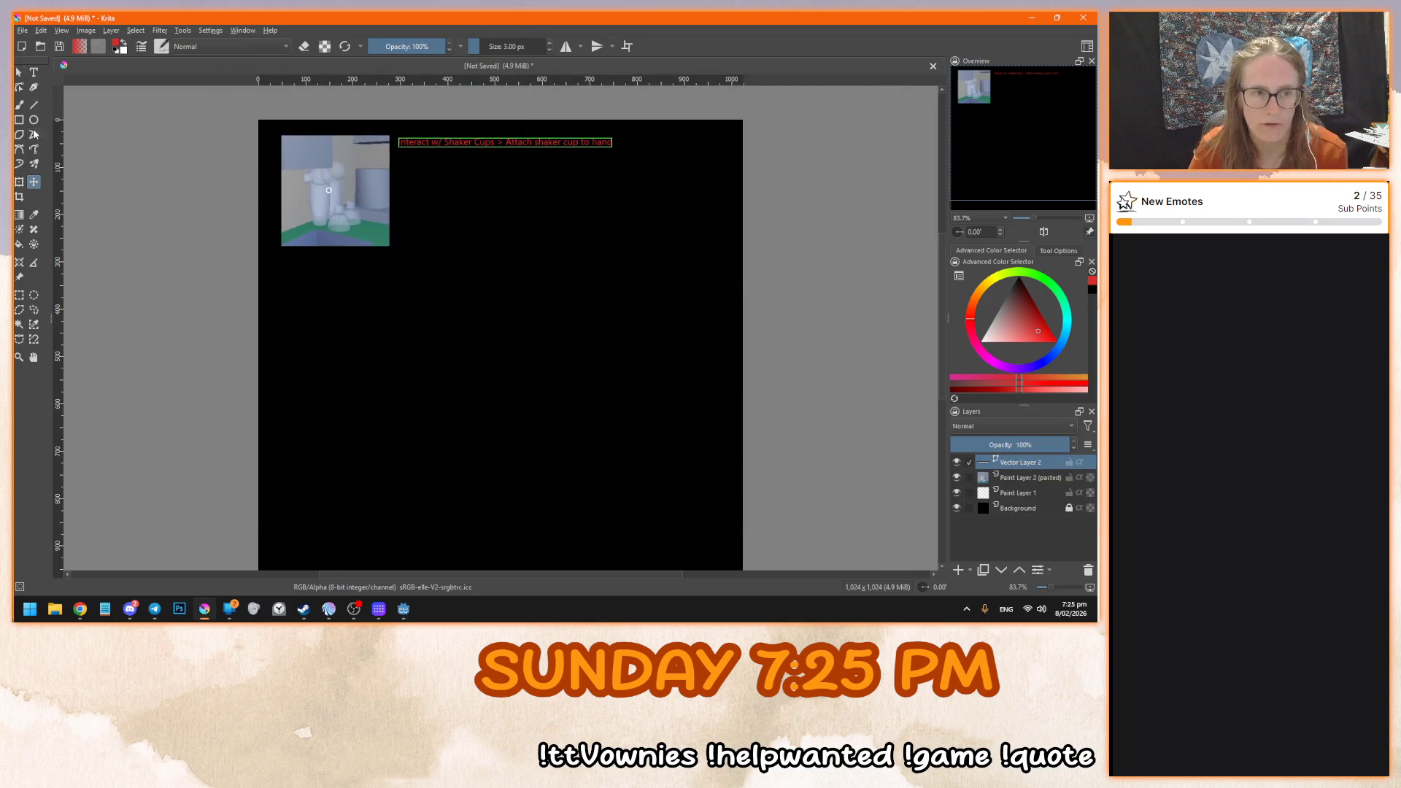
{"action": "key", "text": "ctrl+v"}
{"action": "mouse_move", "coordinate": [458, 329]}
{"action": "left_mouse_down"}
{"action": "mouse_move", "coordinate": [377, 337]}
{"action": "mouse_move", "coordinate": [358, 316]}
{"action": "left_mouse_up"}
- Shrink the cup screenshot to thumbnail size and mark a text area to its right
{"action": "key", "text": "ctrl+t"}
{"action": "left_click_drag", "start_coordinate": [514, 439], "coordinate": [438, 372]}
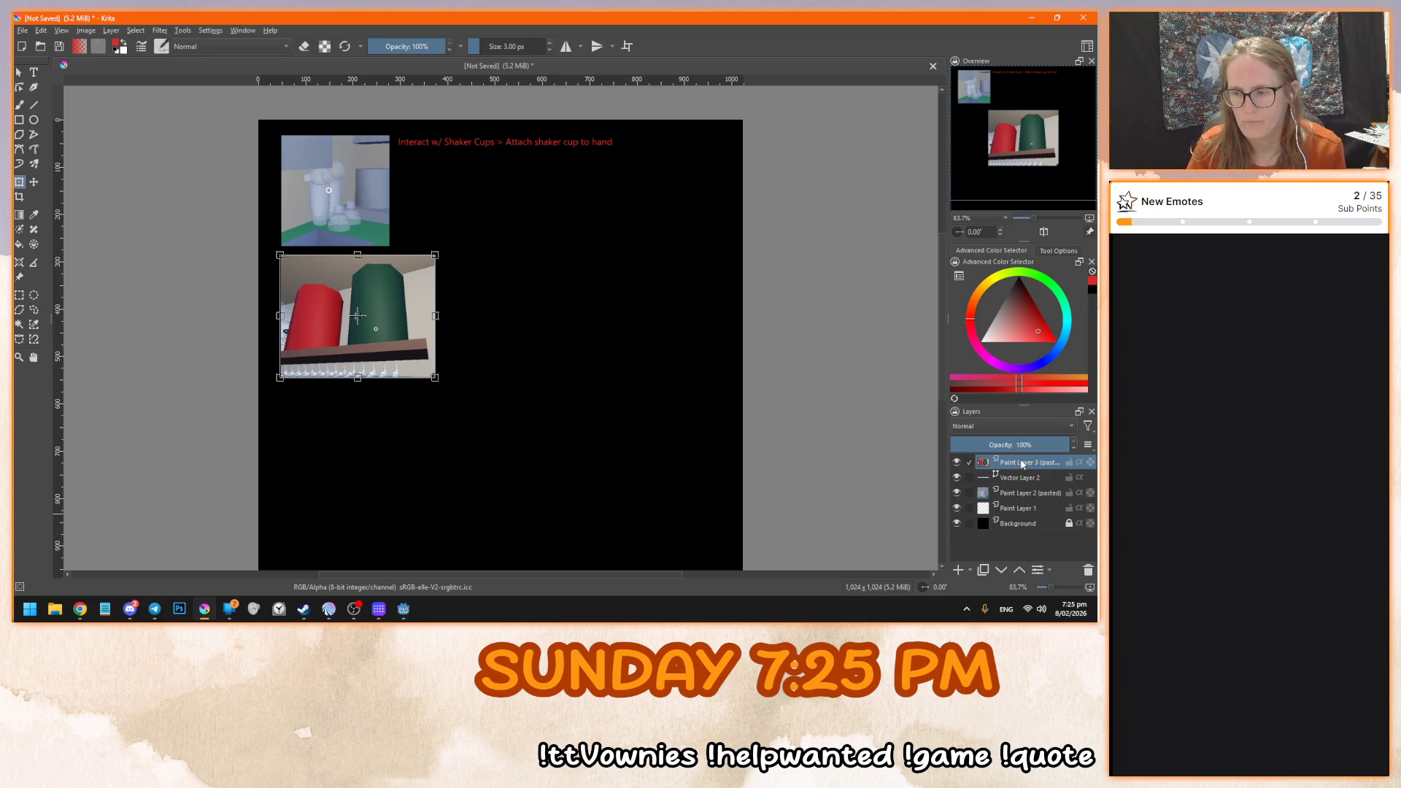
{"action": "key", "text": "t"}
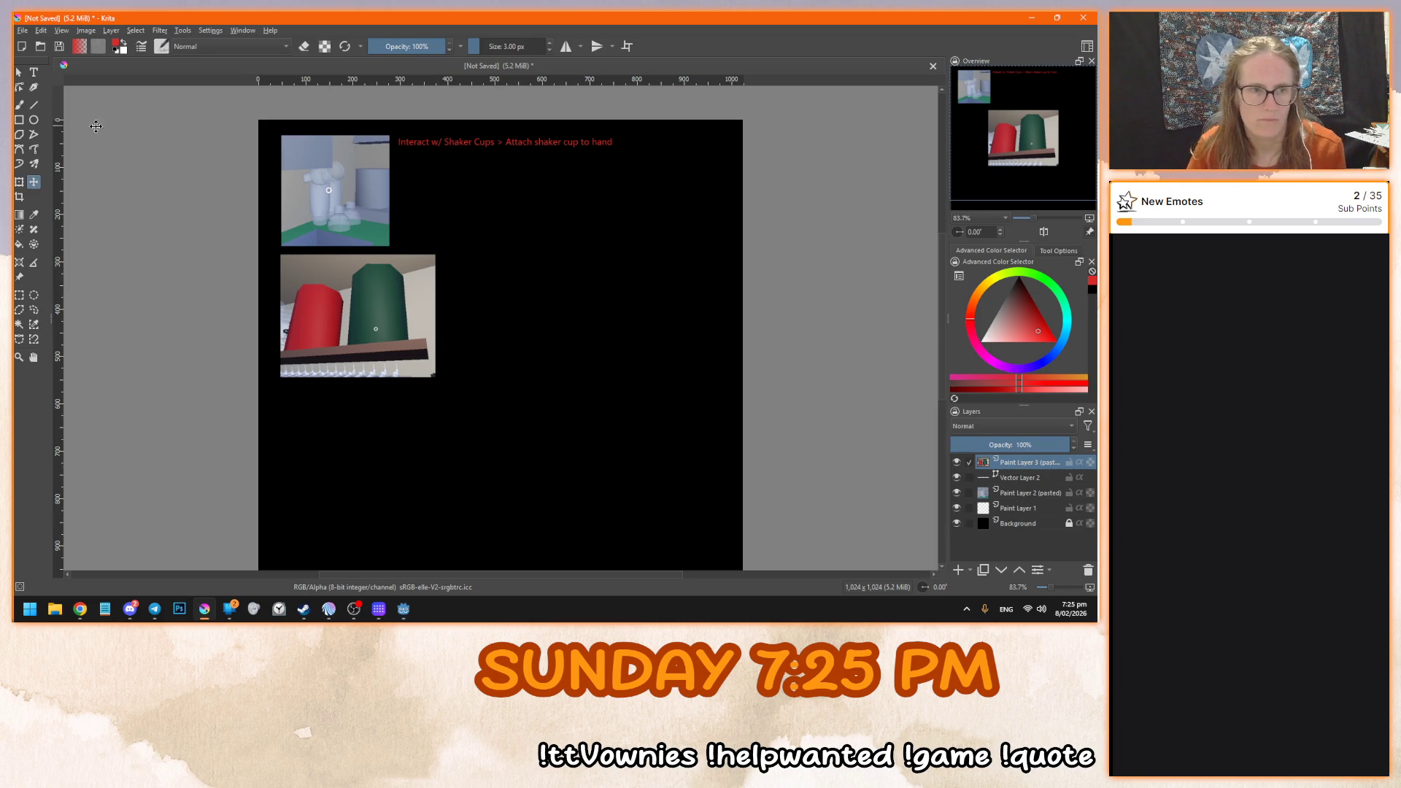
{"action": "key", "text": "t"}
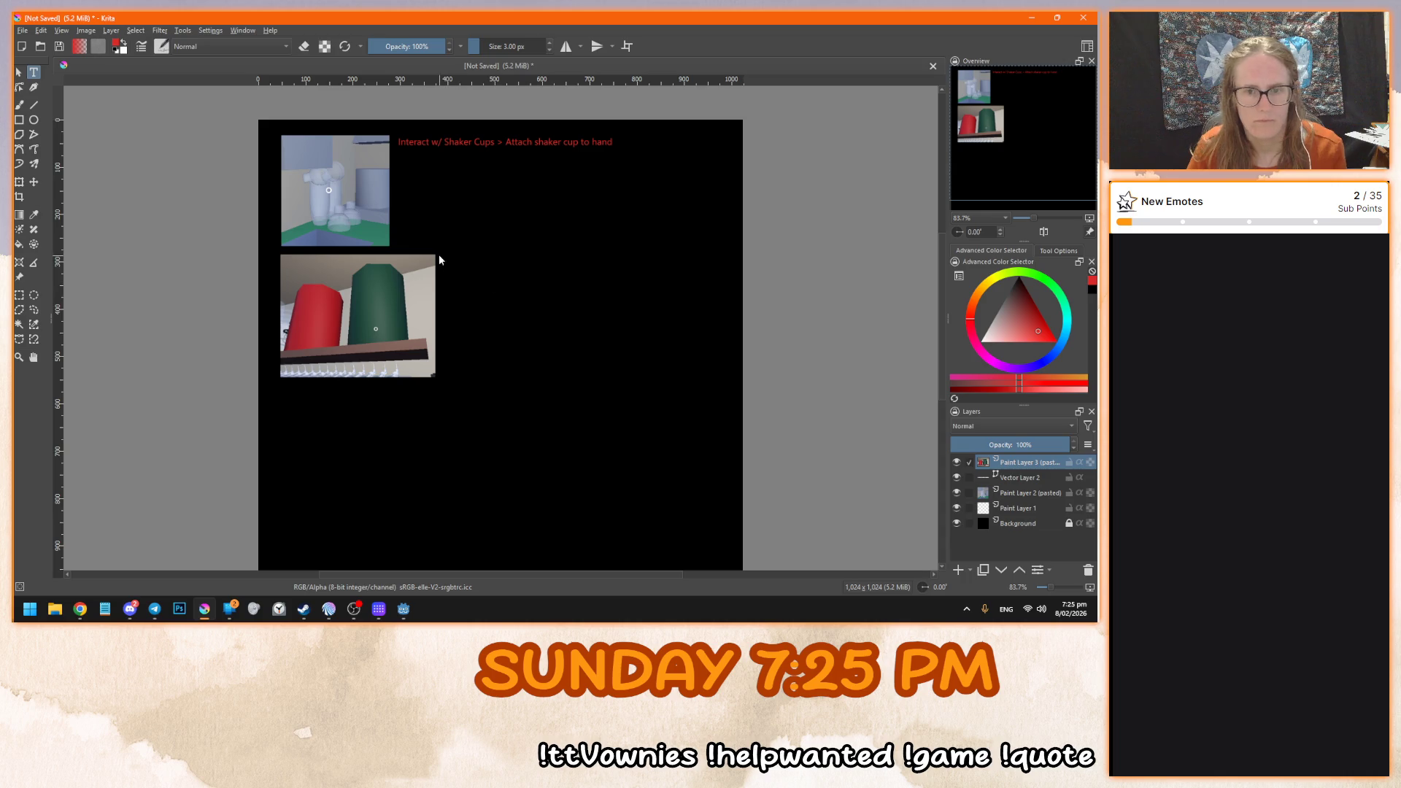
{"action": "mouse_move", "coordinate": [440, 255]}
{"action": "left_mouse_down"}
{"action": "mouse_move", "coordinate": [735, 324]}
{"action": "mouse_move", "coordinate": [744, 377]}
{"action": "left_mouse_up"}
- Look through the text editor settings, then discard the new placeholder text box
{"action": "left_click_drag", "start_coordinate": [100, 281], "coordinate": [531, 277]}
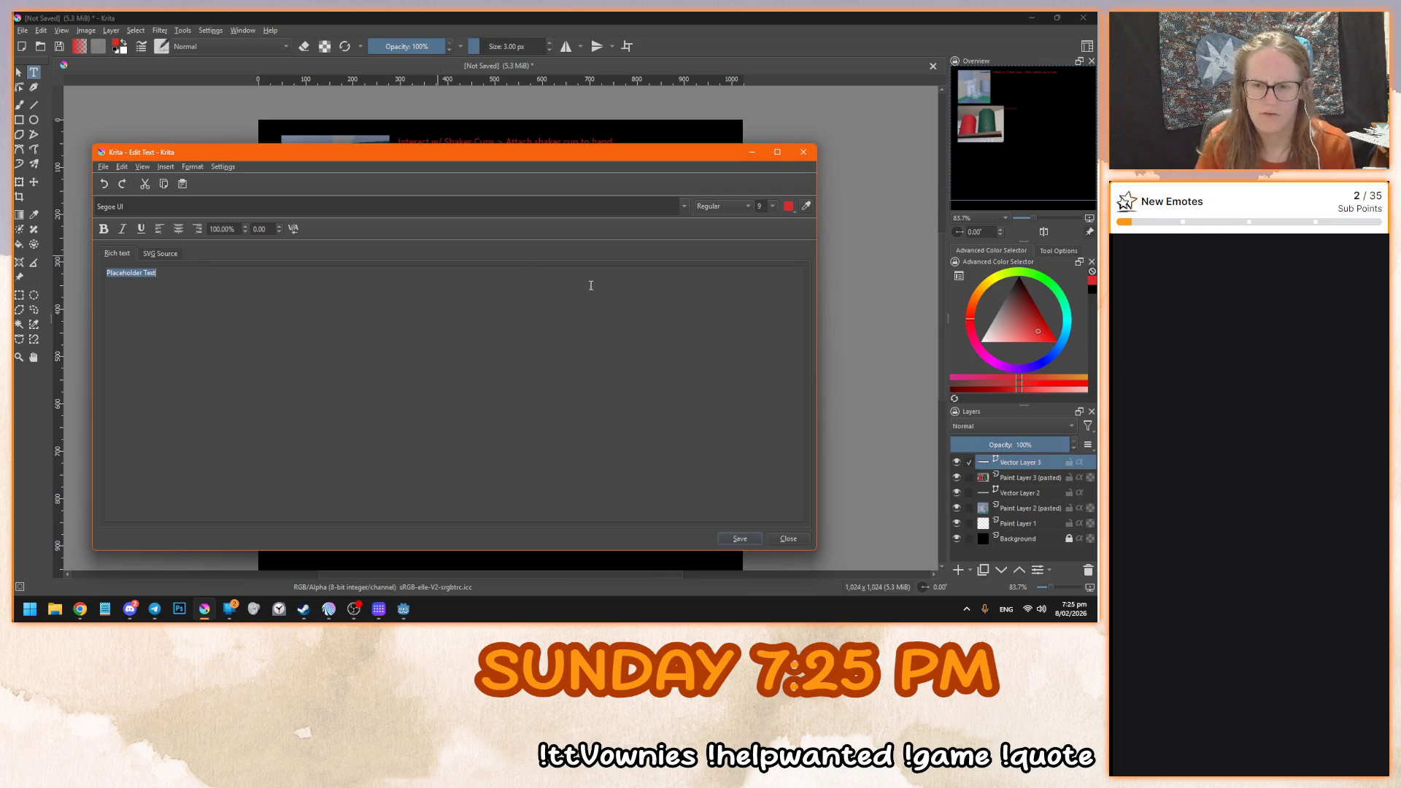
{"action": "left_click", "coordinate": [223, 167]}
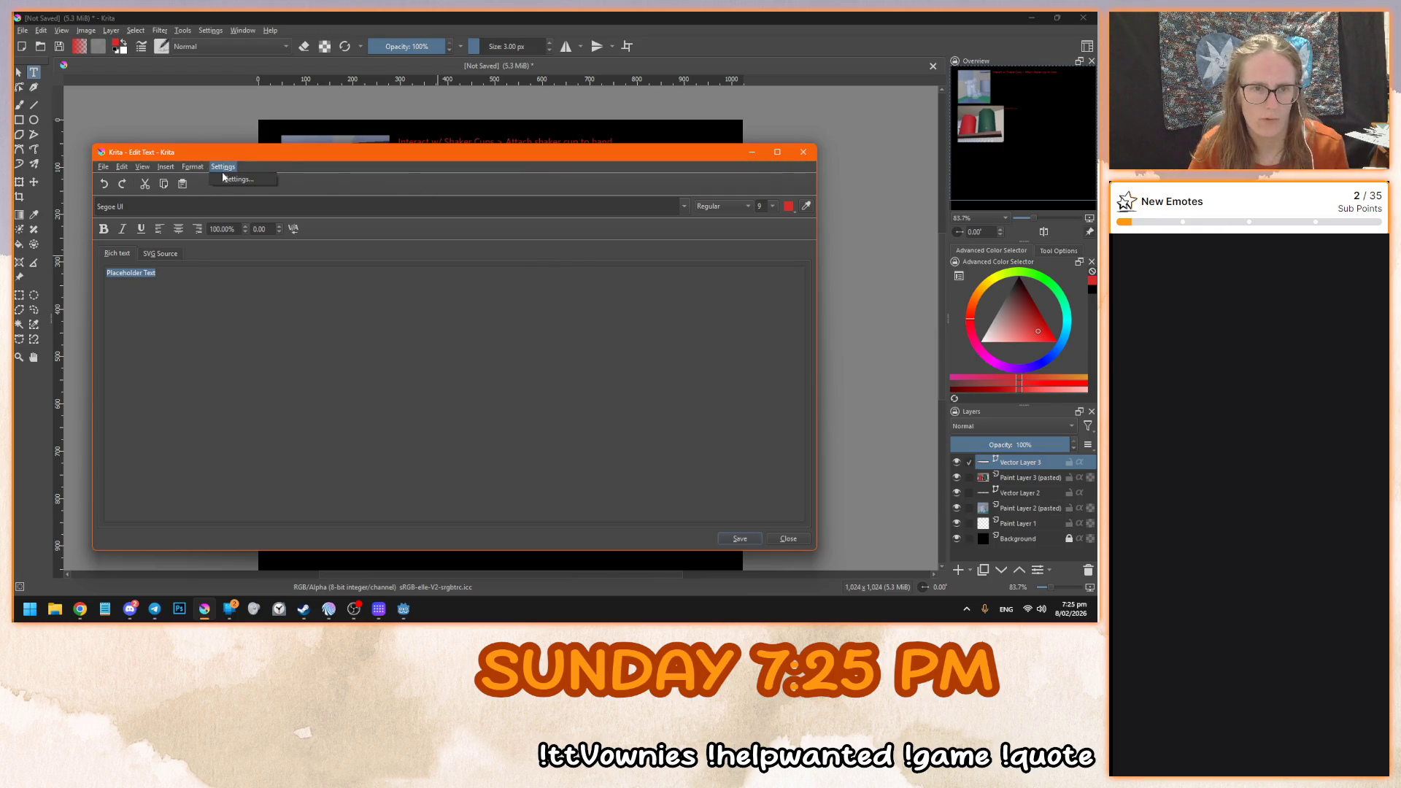
{"action": "left_click", "coordinate": [238, 179]}
{"action": "left_click", "coordinate": [442, 274]}
{"action": "left_click", "coordinate": [400, 272]}
{"action": "left_click", "coordinate": [474, 273]}
{"action": "left_click", "coordinate": [517, 445]}
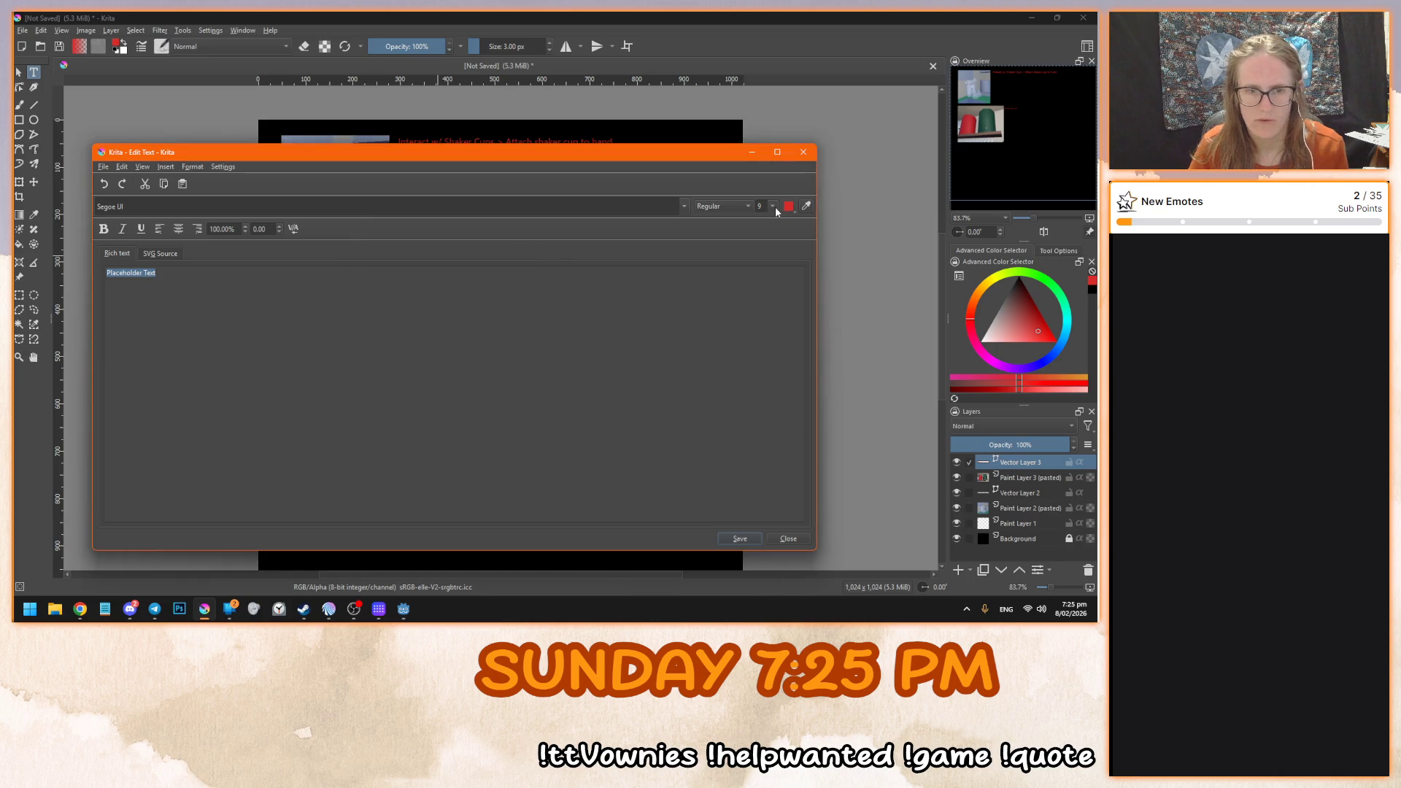
{"action": "left_click", "coordinate": [803, 152]}
{"action": "left_click", "coordinate": [1088, 570]}
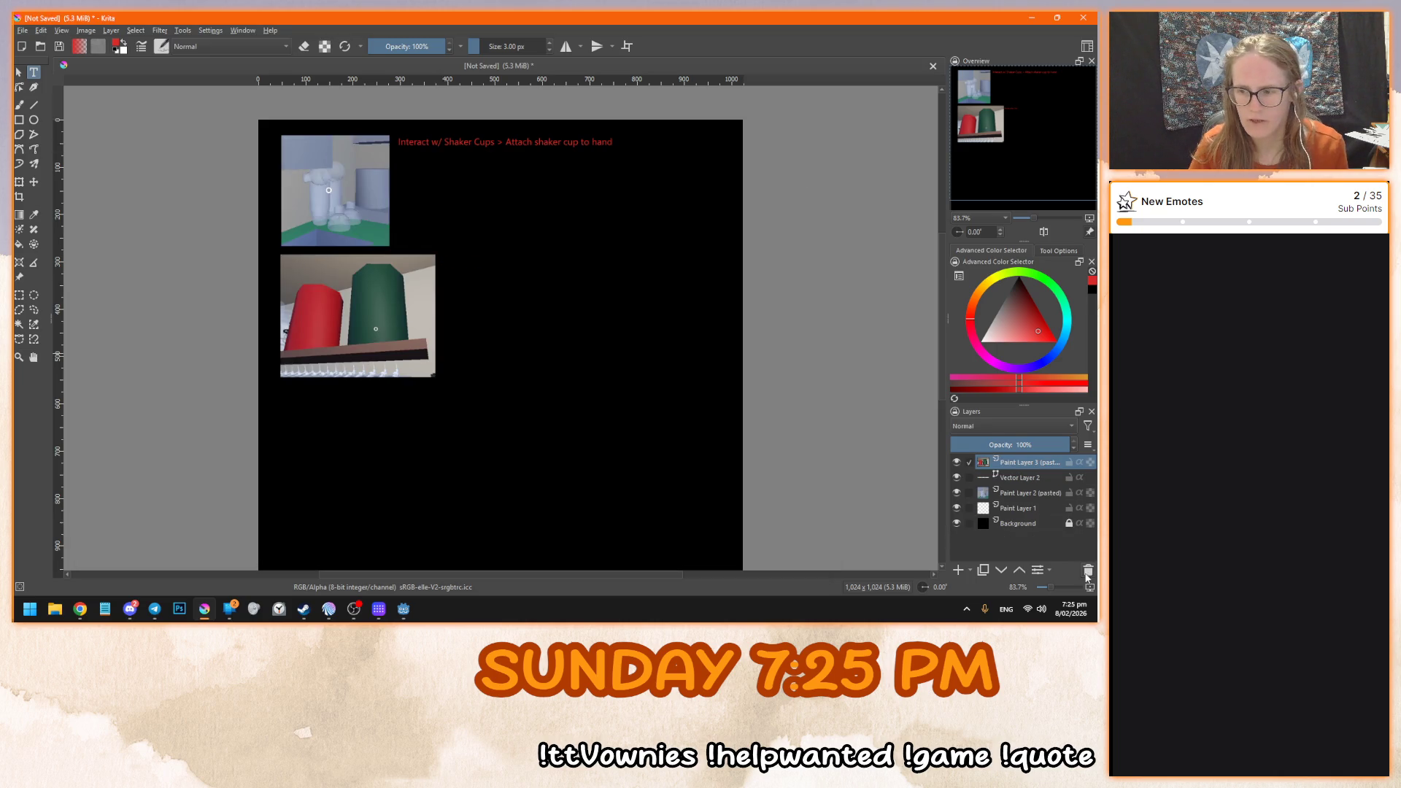
- Duplicate Vector Layer 2 and move the copy to the top of the layer stack
{"action": "left_click", "coordinate": [1041, 479]}
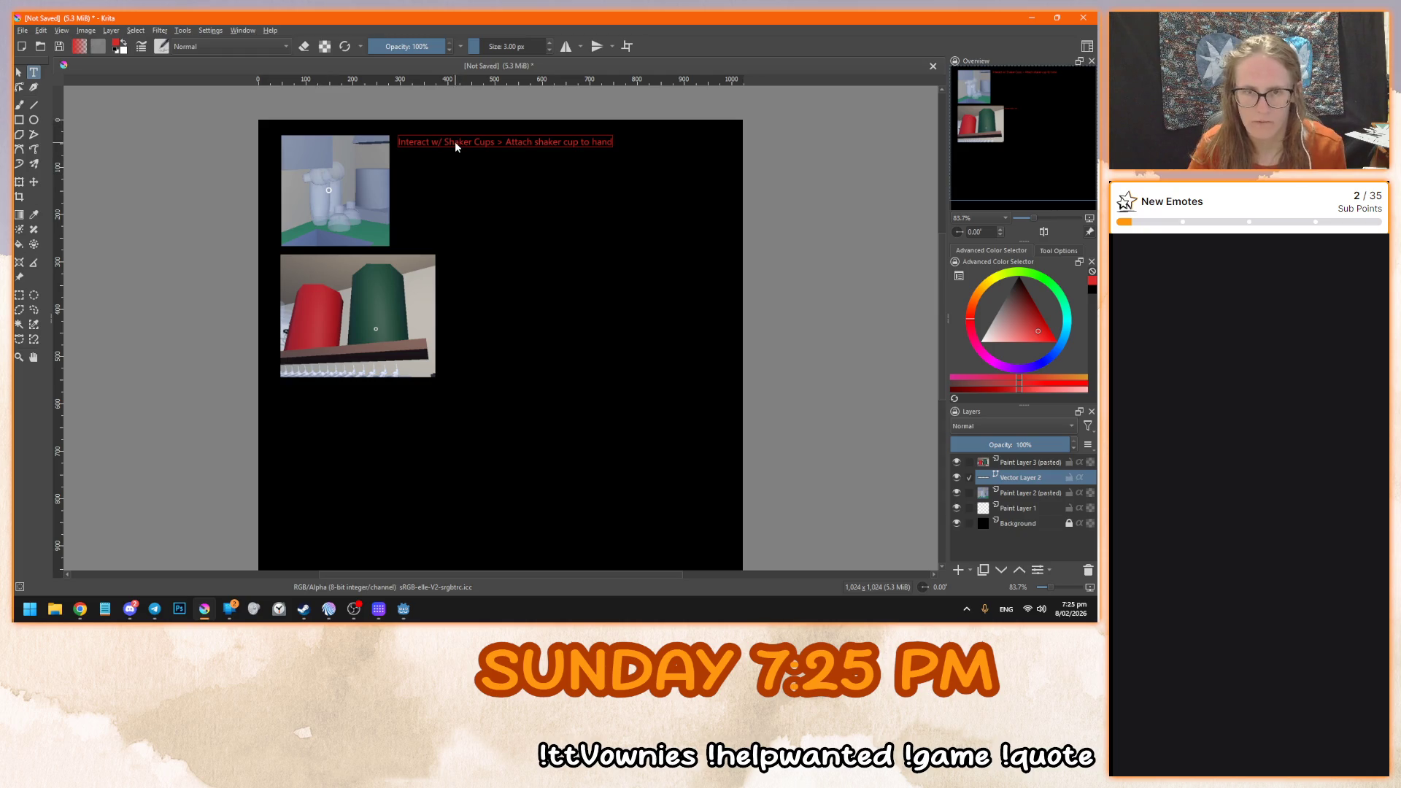
{"action": "right_click", "coordinate": [1023, 478]}
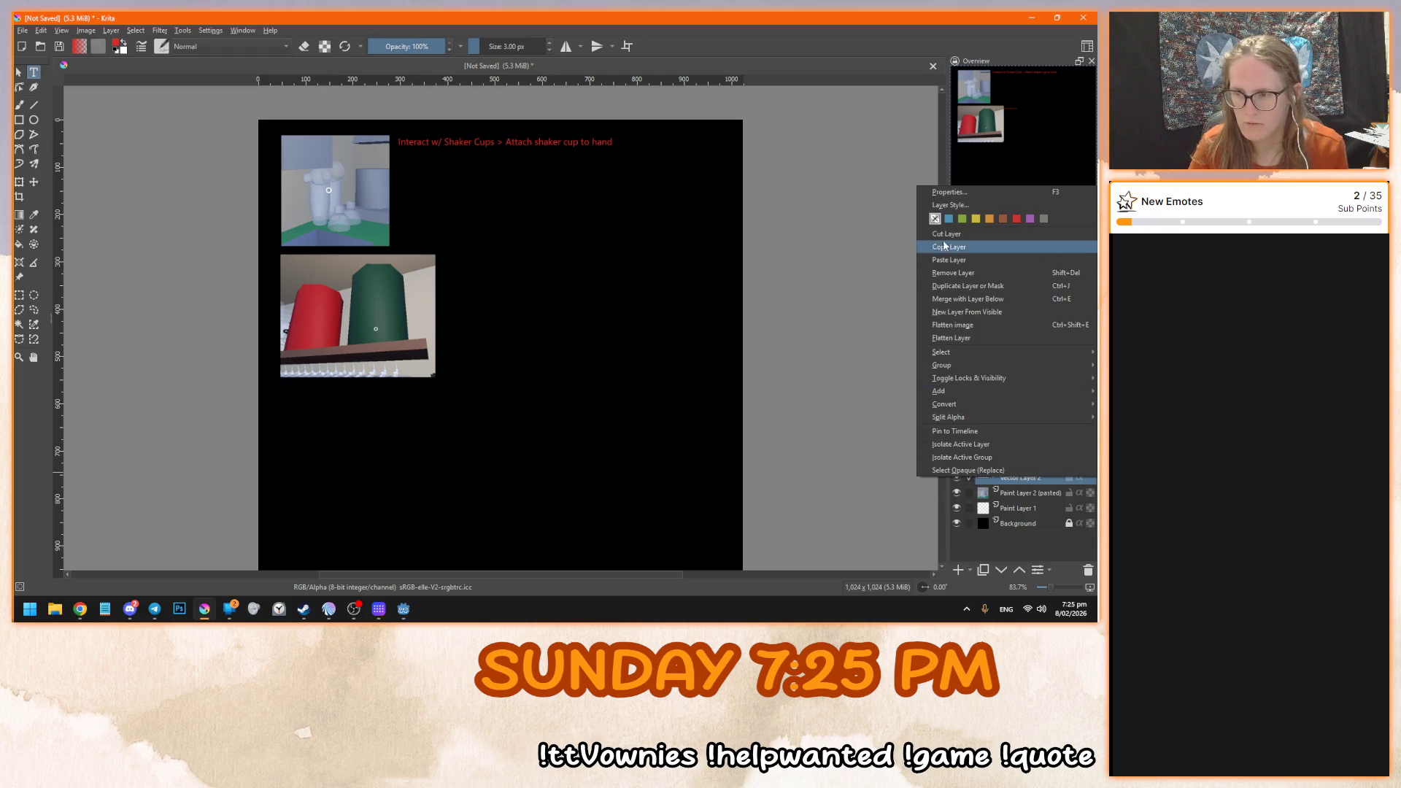
{"action": "left_click", "coordinate": [967, 286]}
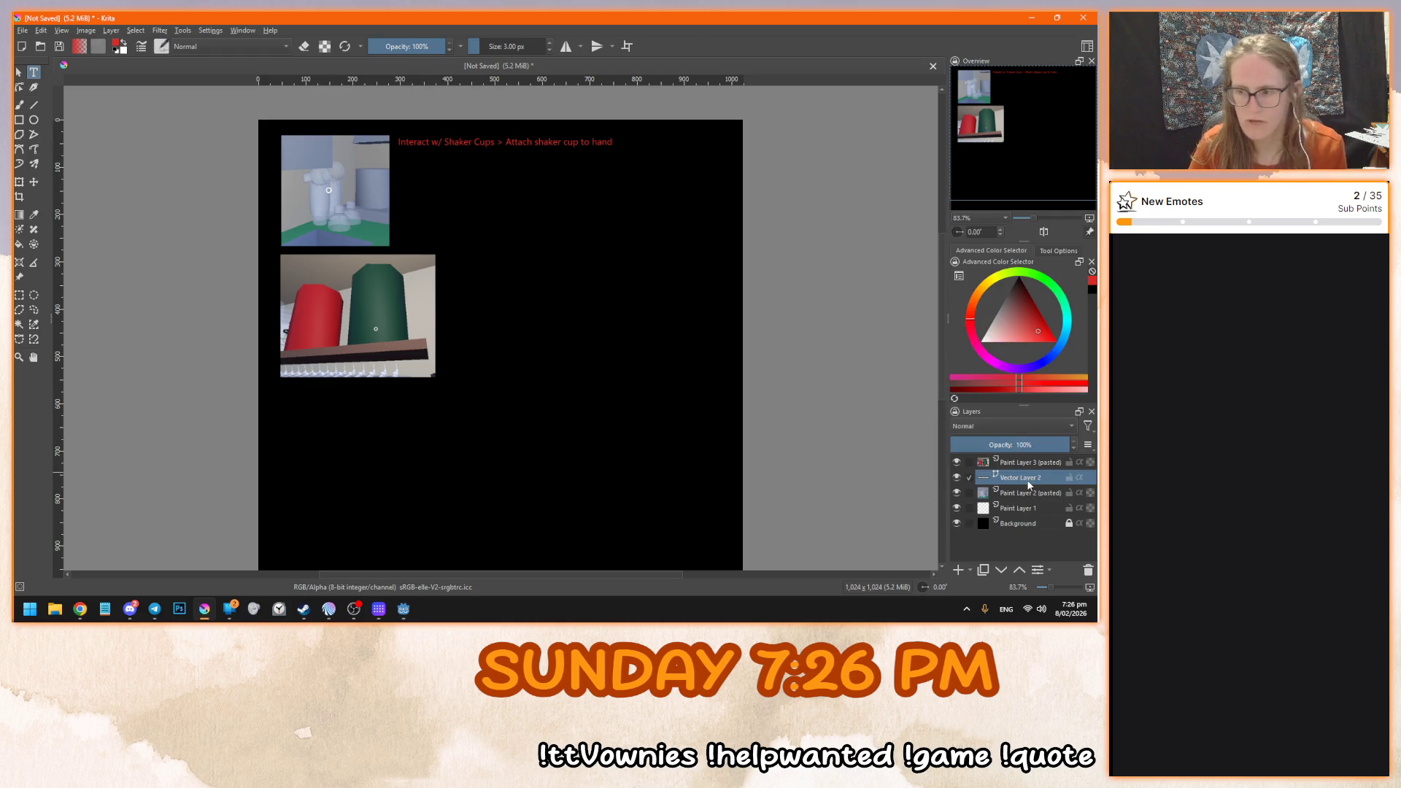
{"action": "left_click_drag", "start_coordinate": [1028, 484], "coordinate": [1030, 458]}
- Undo a stray placeholder text box and return to shape selection
{"action": "left_click_drag", "start_coordinate": [572, 173], "coordinate": [626, 291]}
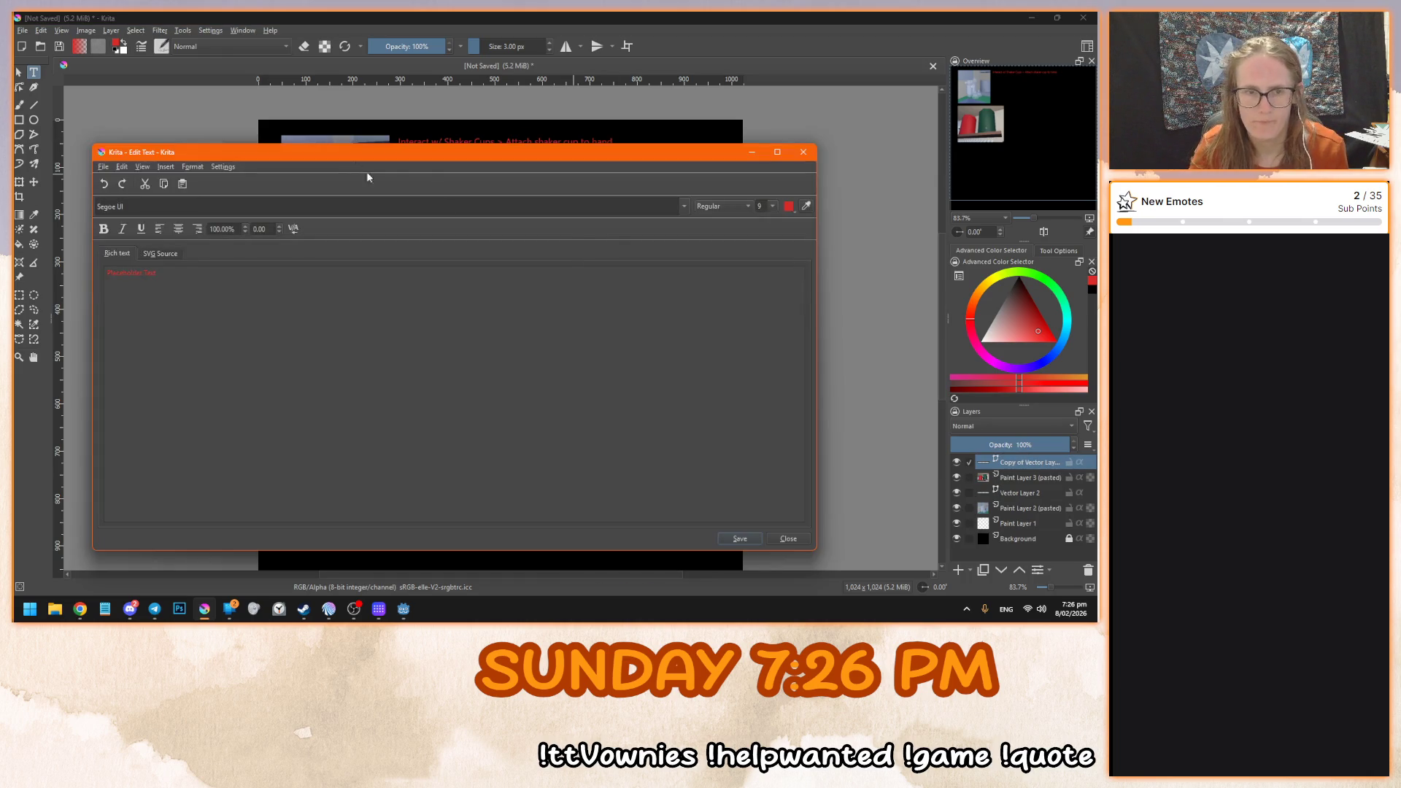
{"action": "left_click", "coordinate": [788, 538]}
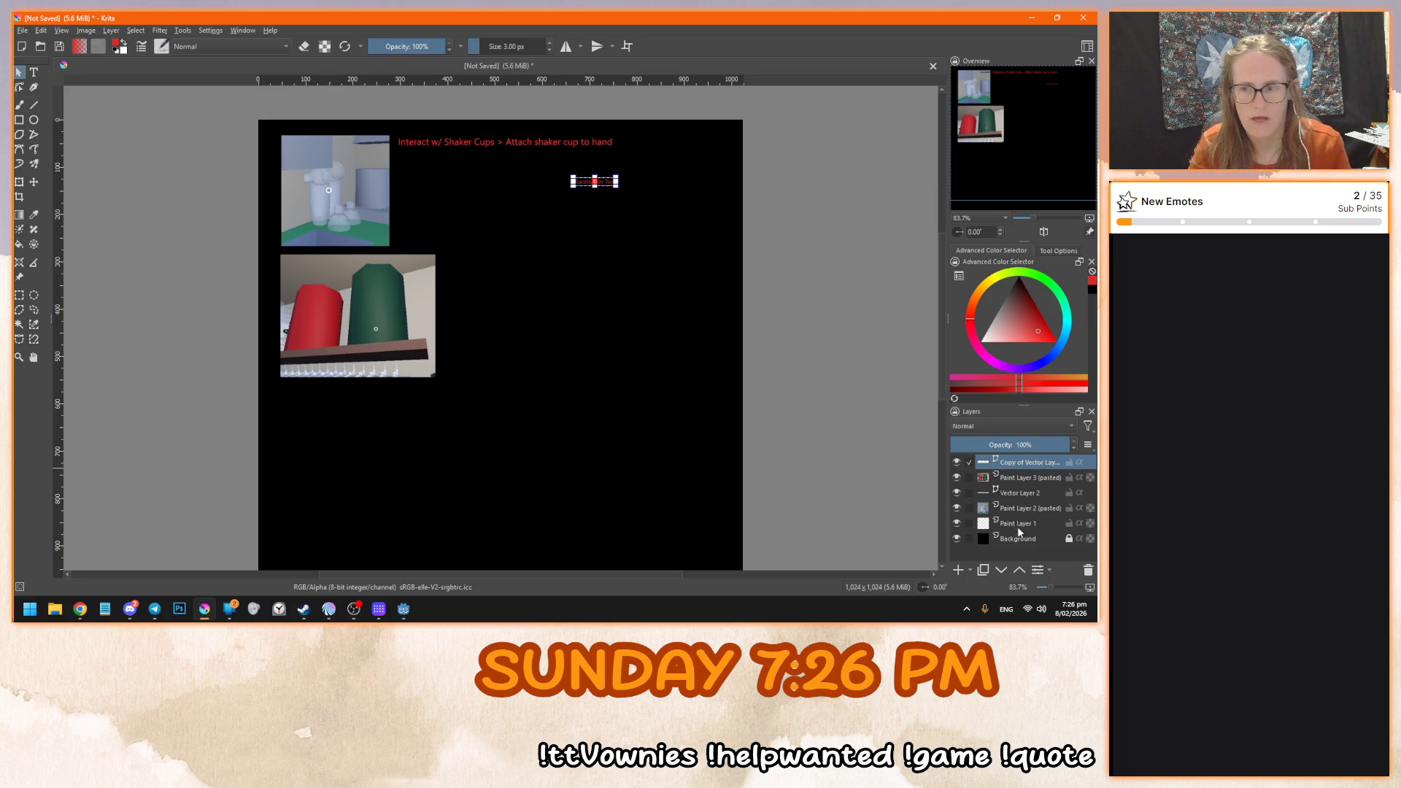
{"action": "left_click", "coordinate": [457, 310]}
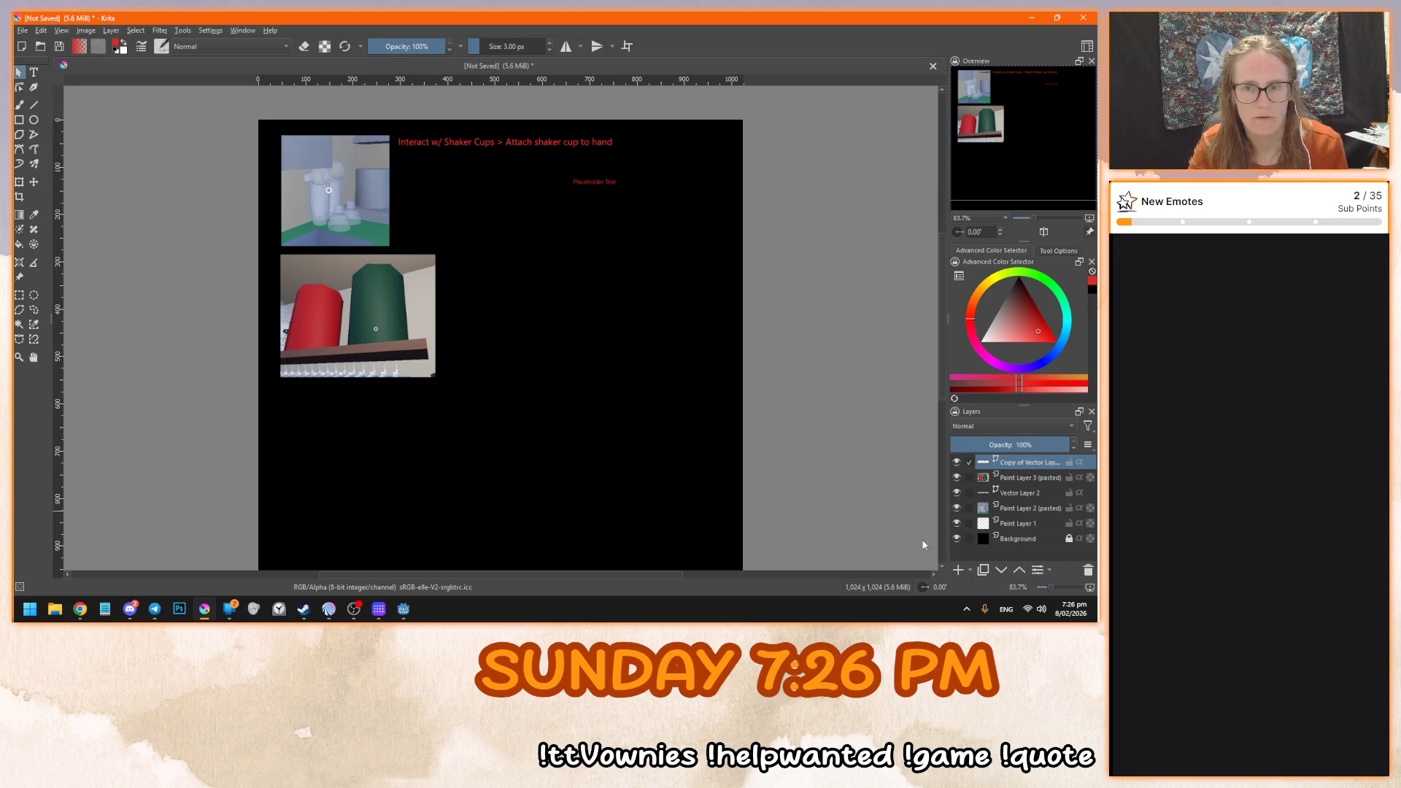
{"action": "key", "text": "ctrl+z"}
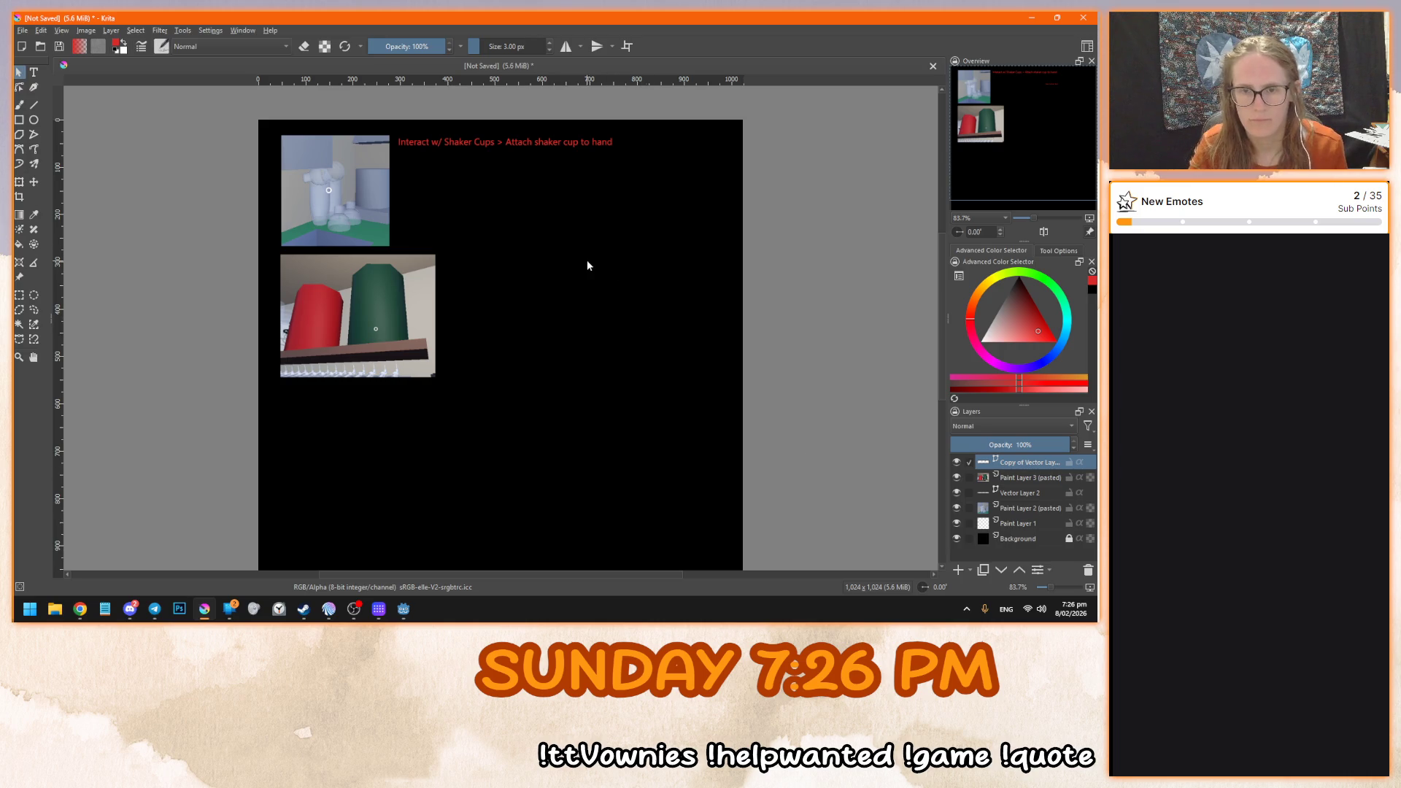
{"action": "key", "text": "t"}
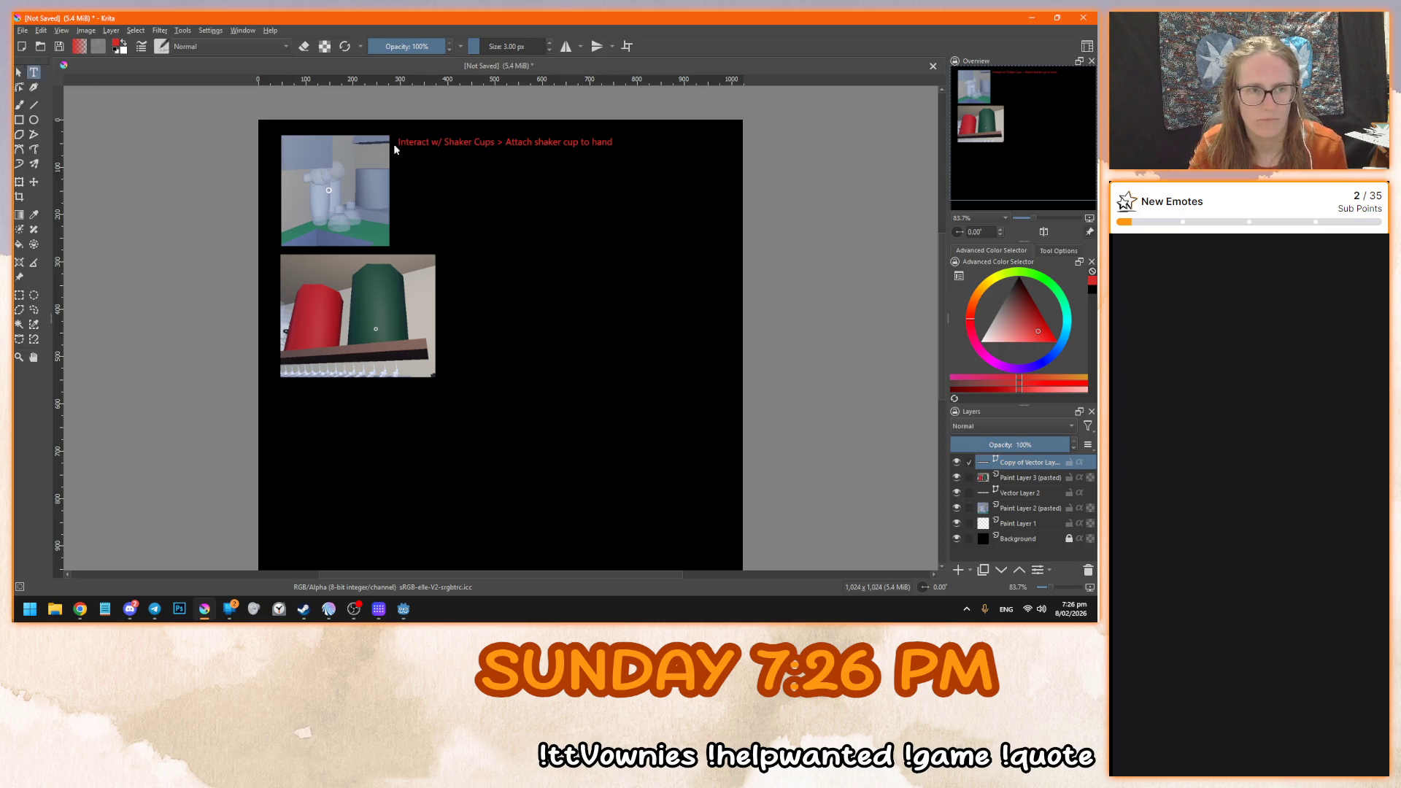
{"action": "key", "text": "Escape"}
- Move the copied caption beside the cup screenshot and rewrite it as 'Interact w/ Tea > Tea Pouring Action (minigame?)'
{"action": "left_click_drag", "start_coordinate": [532, 148], "coordinate": [586, 270]}
{"action": "left_click", "coordinate": [33, 73]}
{"action": "left_click", "coordinate": [506, 265]}
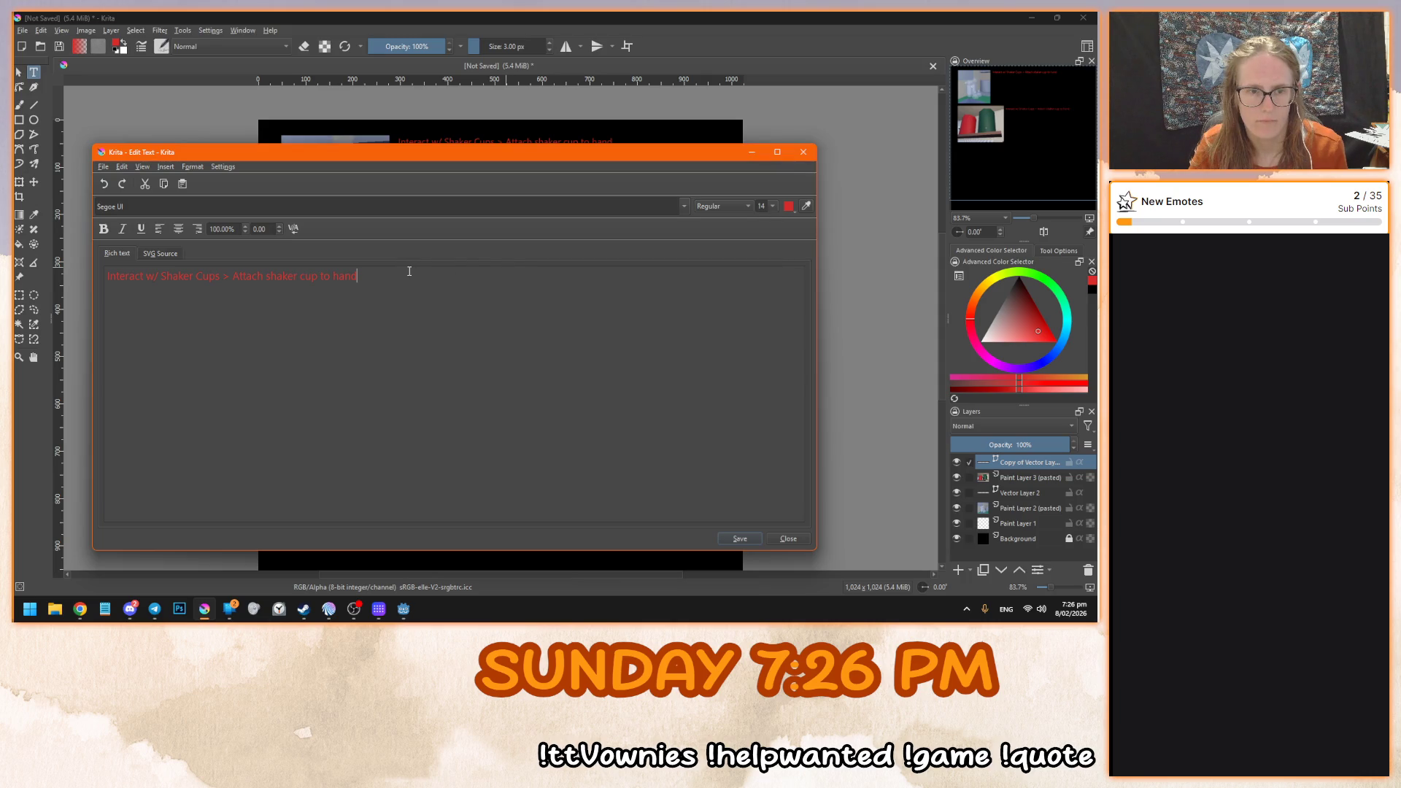
{"action": "left_click_drag", "start_coordinate": [161, 276], "coordinate": [460, 283]}
{"action": "type", "text": "Tea"}
{"action": "key", "text": "BackSpace"}
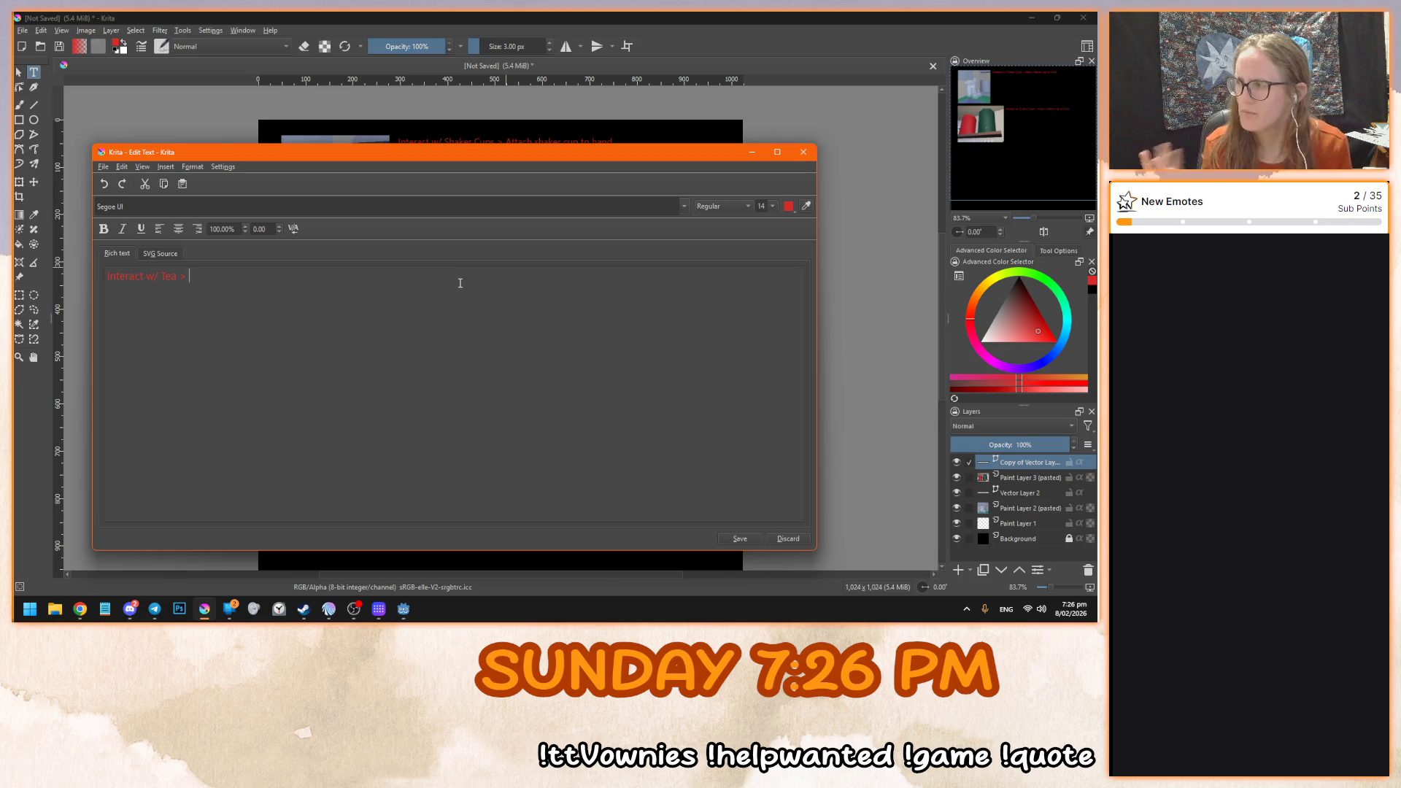
{"action": "type", "text": "ea "}
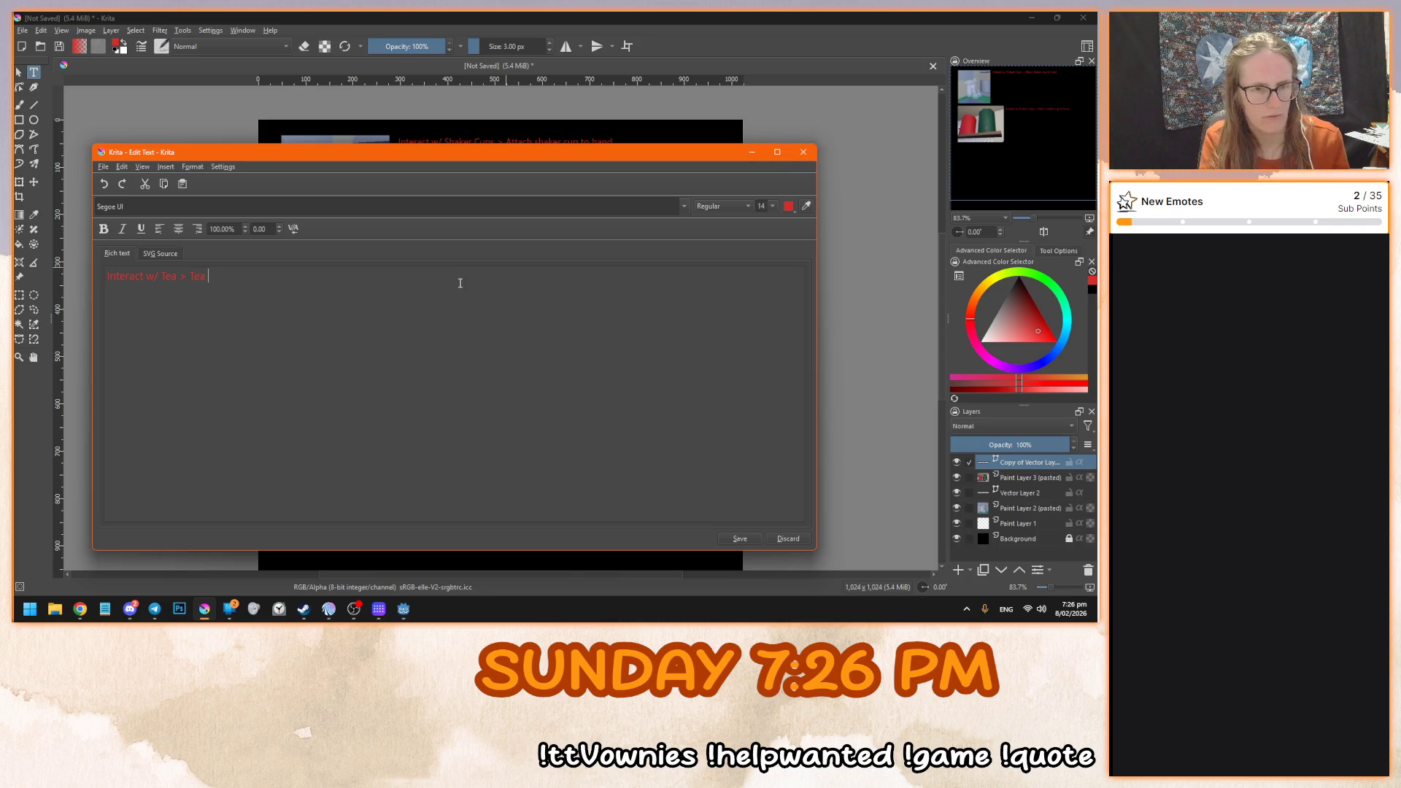
{"action": "type", "text": "Pouring Actio"}
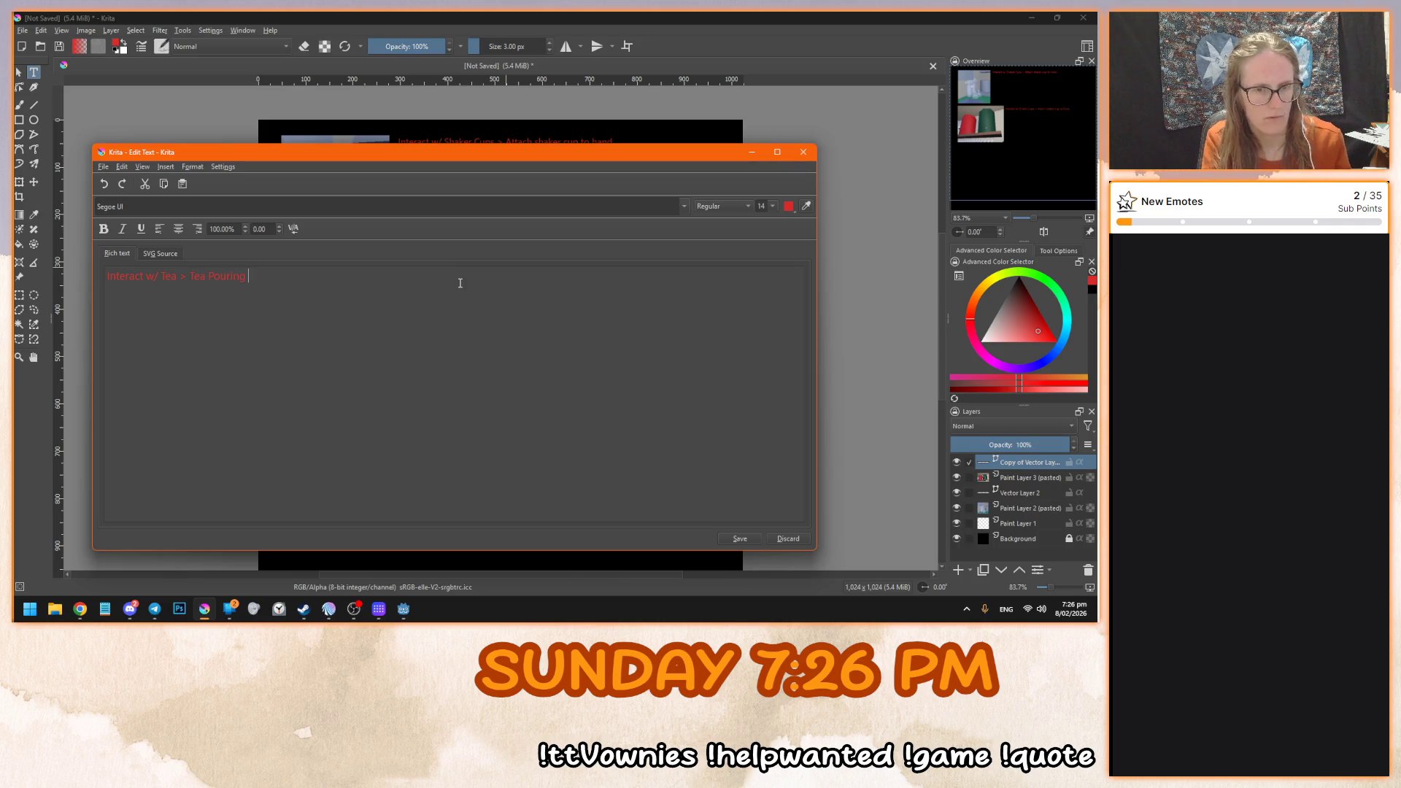
{"action": "type", "text": "n (m"}
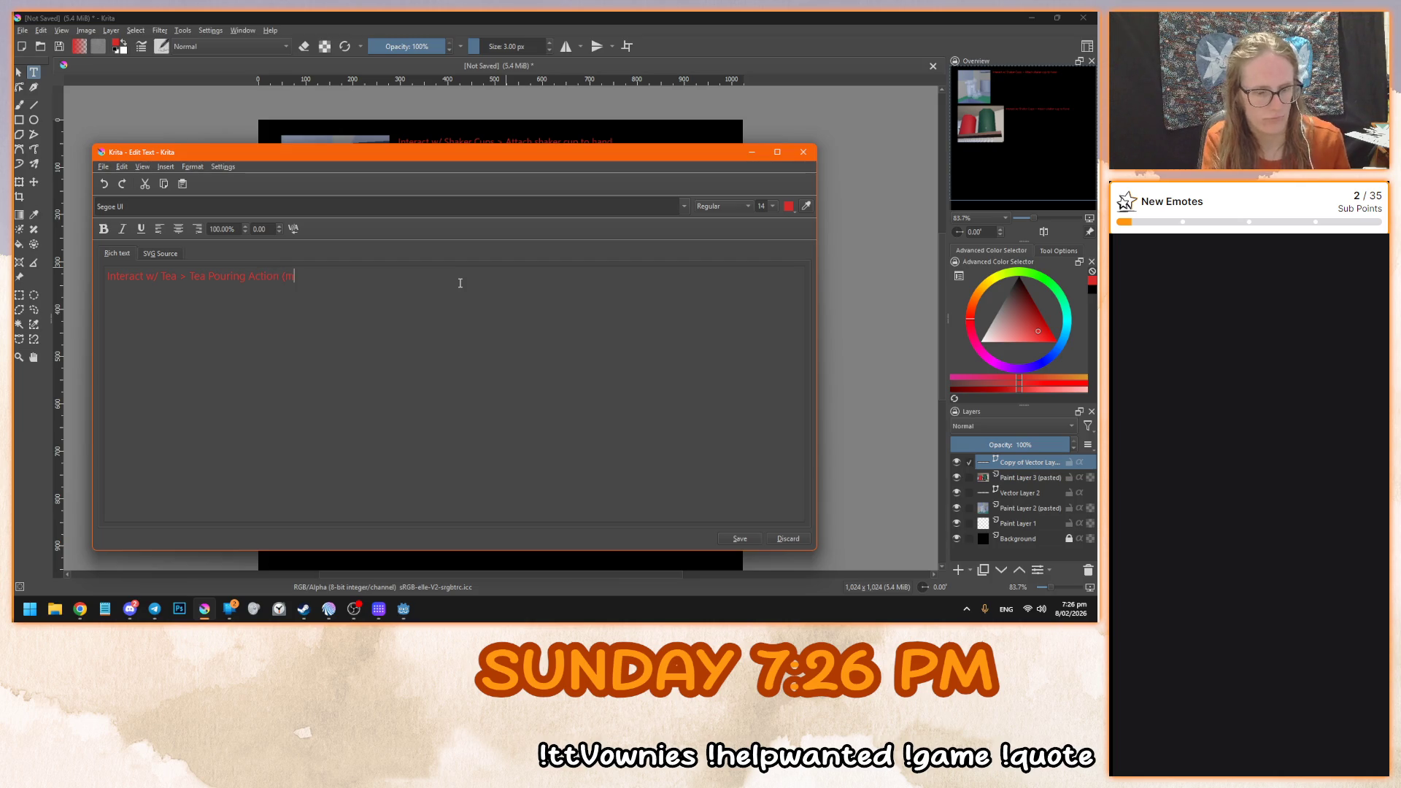
{"action": "type", "text": "inigame?)"}
{"action": "left_click", "coordinate": [739, 538]}
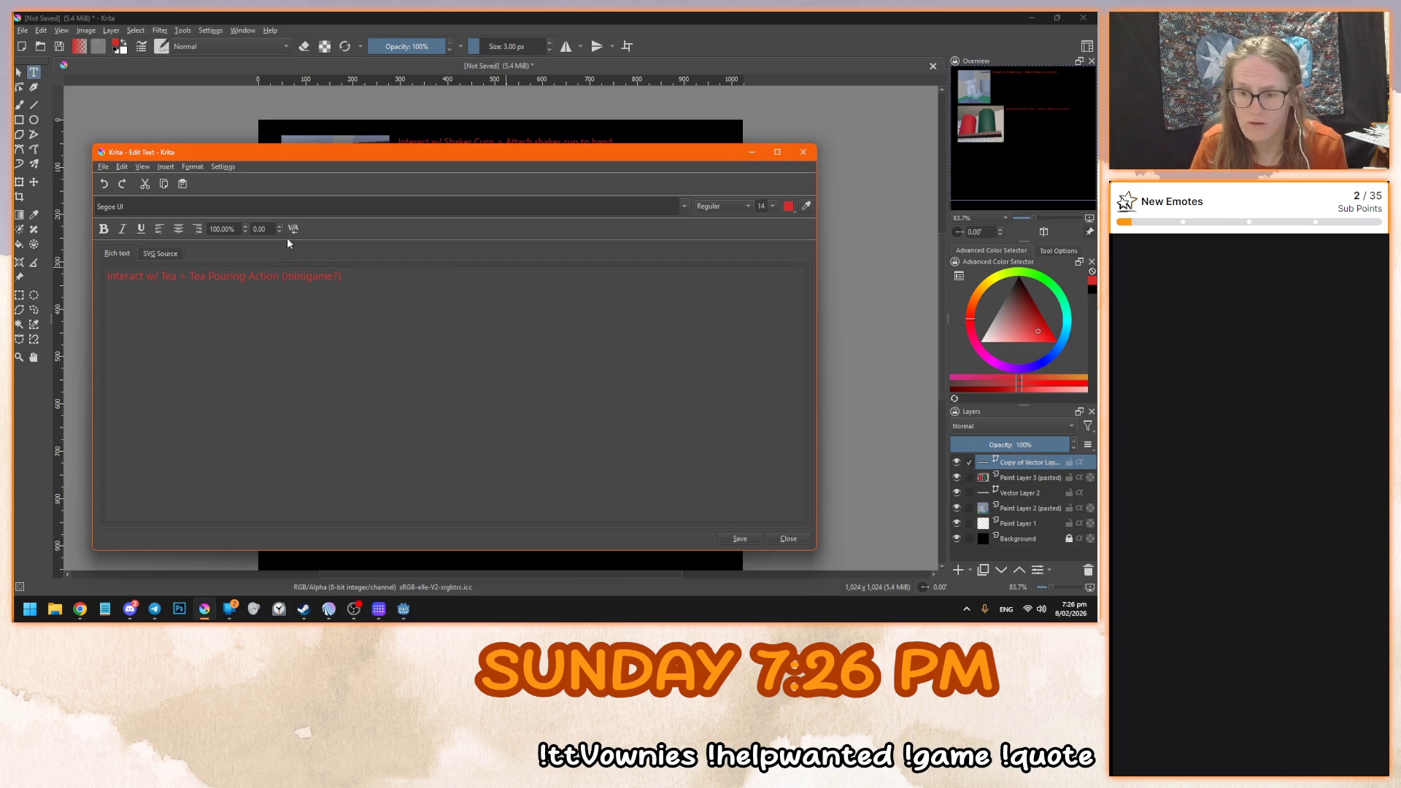
{"action": "left_click", "coordinate": [788, 538]}
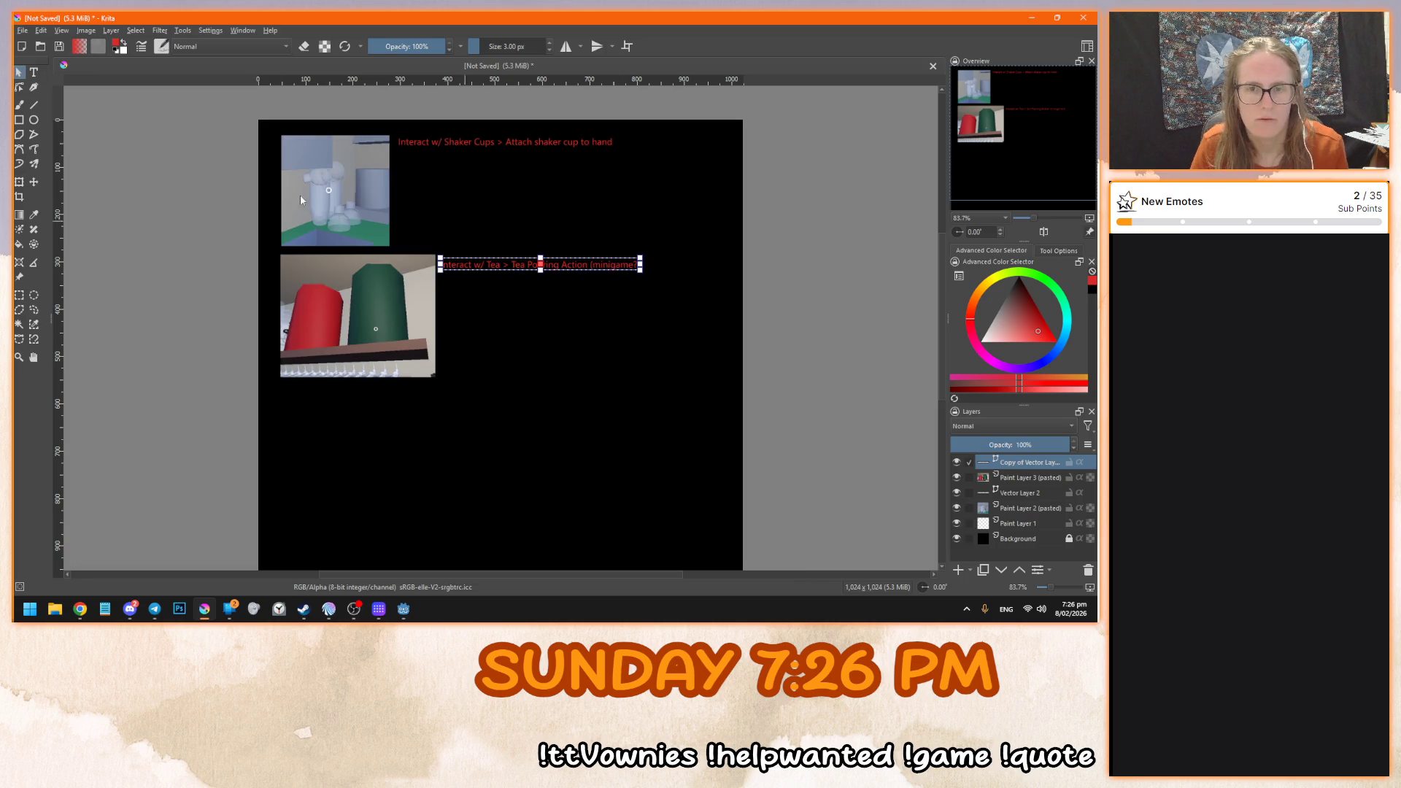
- Deselect the caption and bring the game window back to the front
{"action": "left_click", "coordinate": [508, 305]}
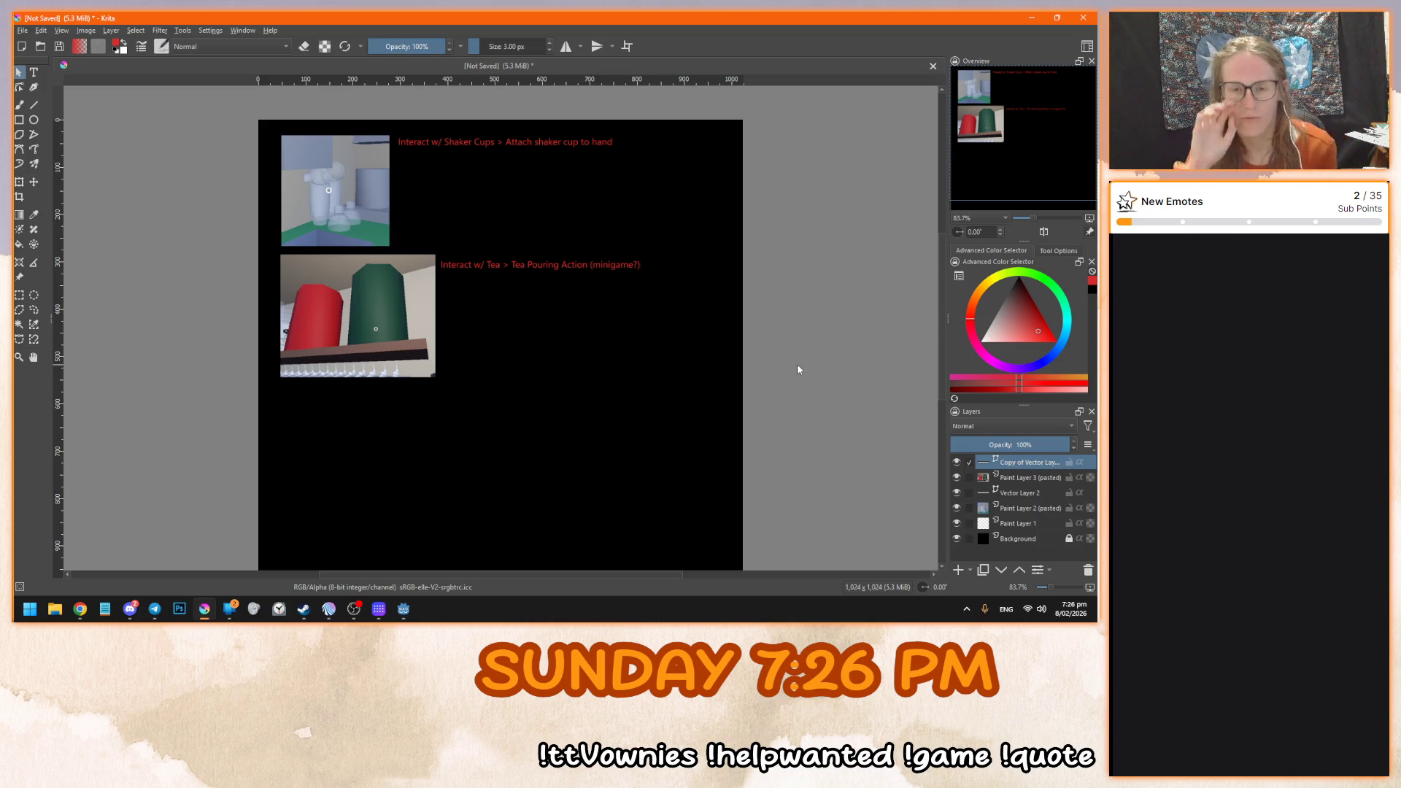
{"action": "mouse_move", "coordinate": [403, 608]}
{"action": "left_click", "coordinate": [464, 544]}
{"action": "mouse_move", "coordinate": [554, 303]}
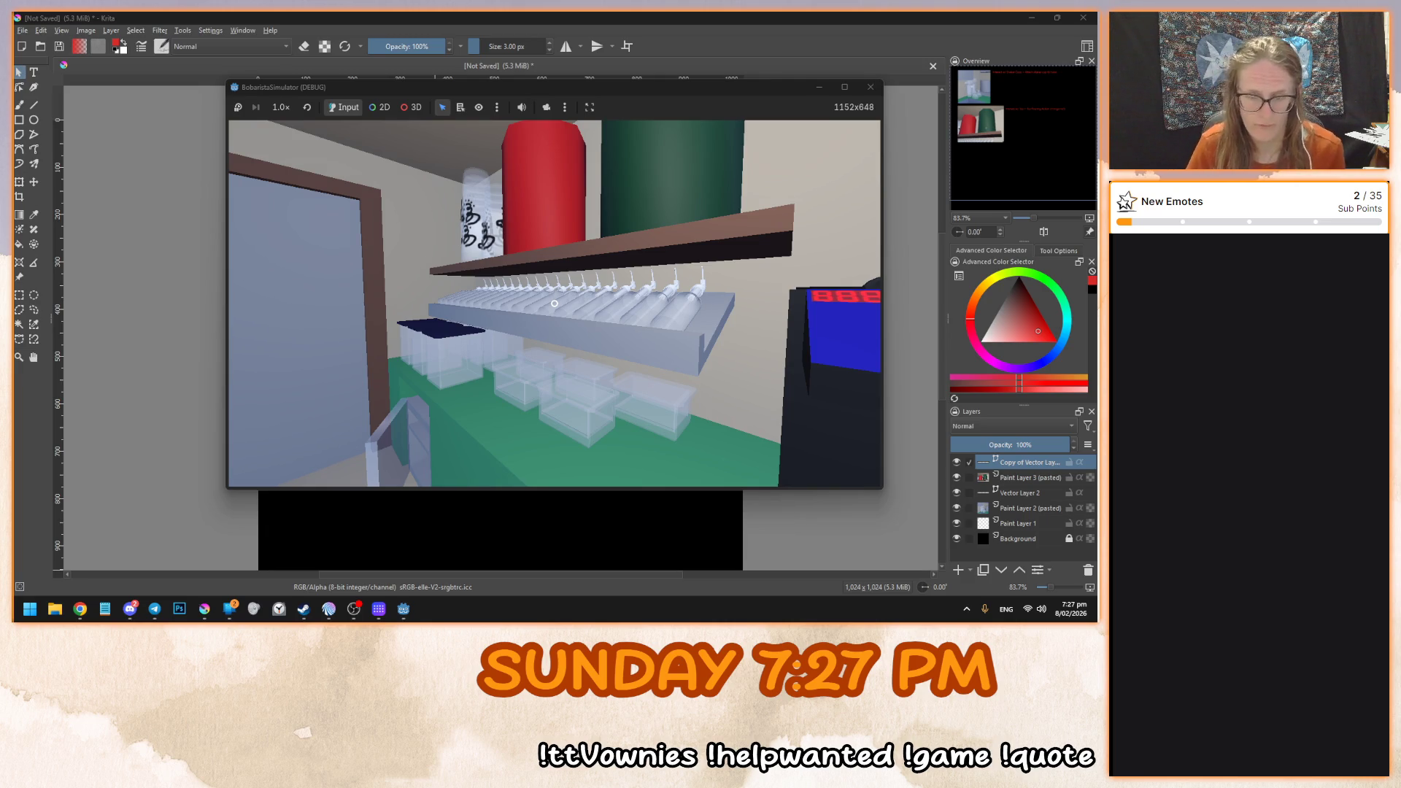
- Capture the bottle shelf from the game, paste it, and shrink it below the tea image
{"action": "key", "text": "shift+super+s"}
{"action": "left_click_drag", "start_coordinate": [387, 264], "coordinate": [693, 358]}
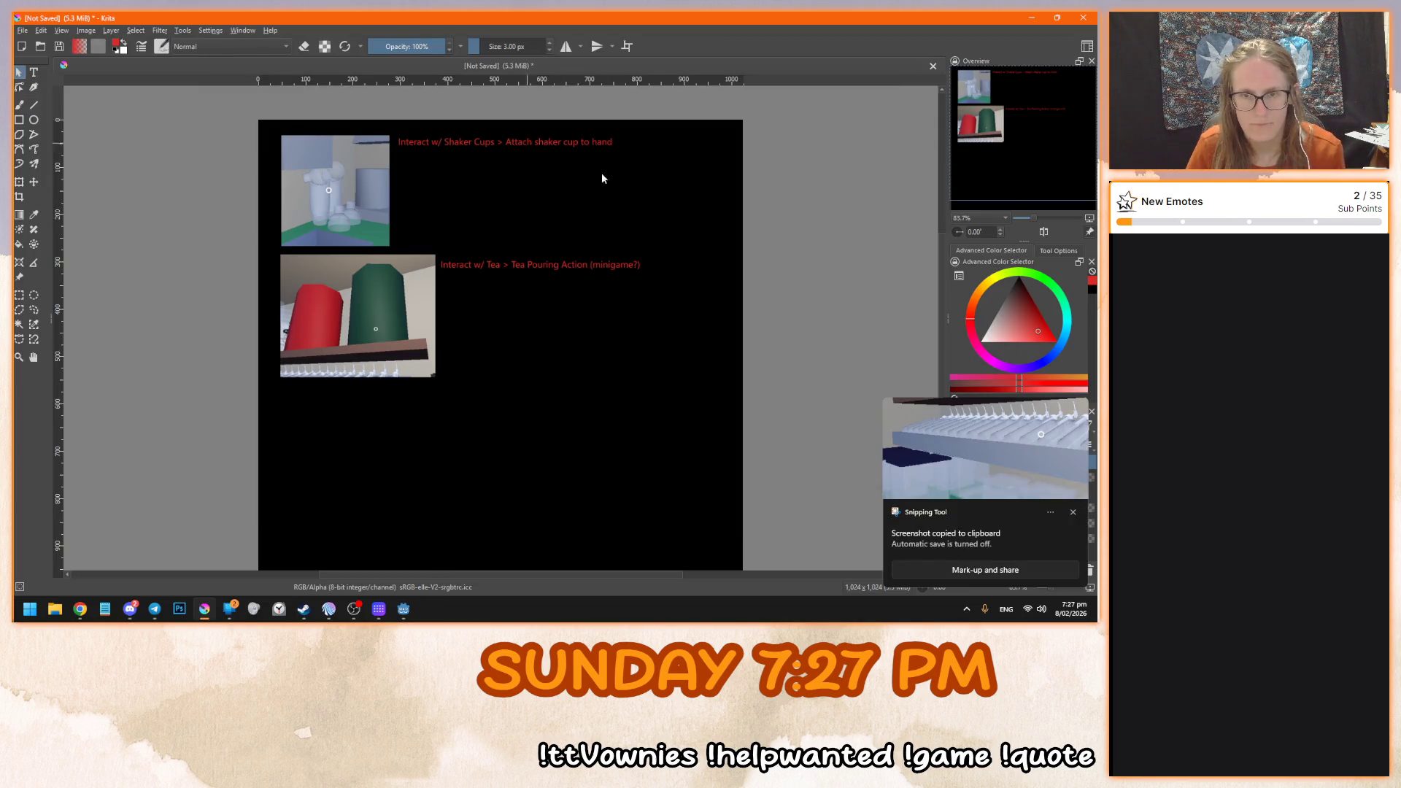
{"action": "key", "text": "ctrl+v"}
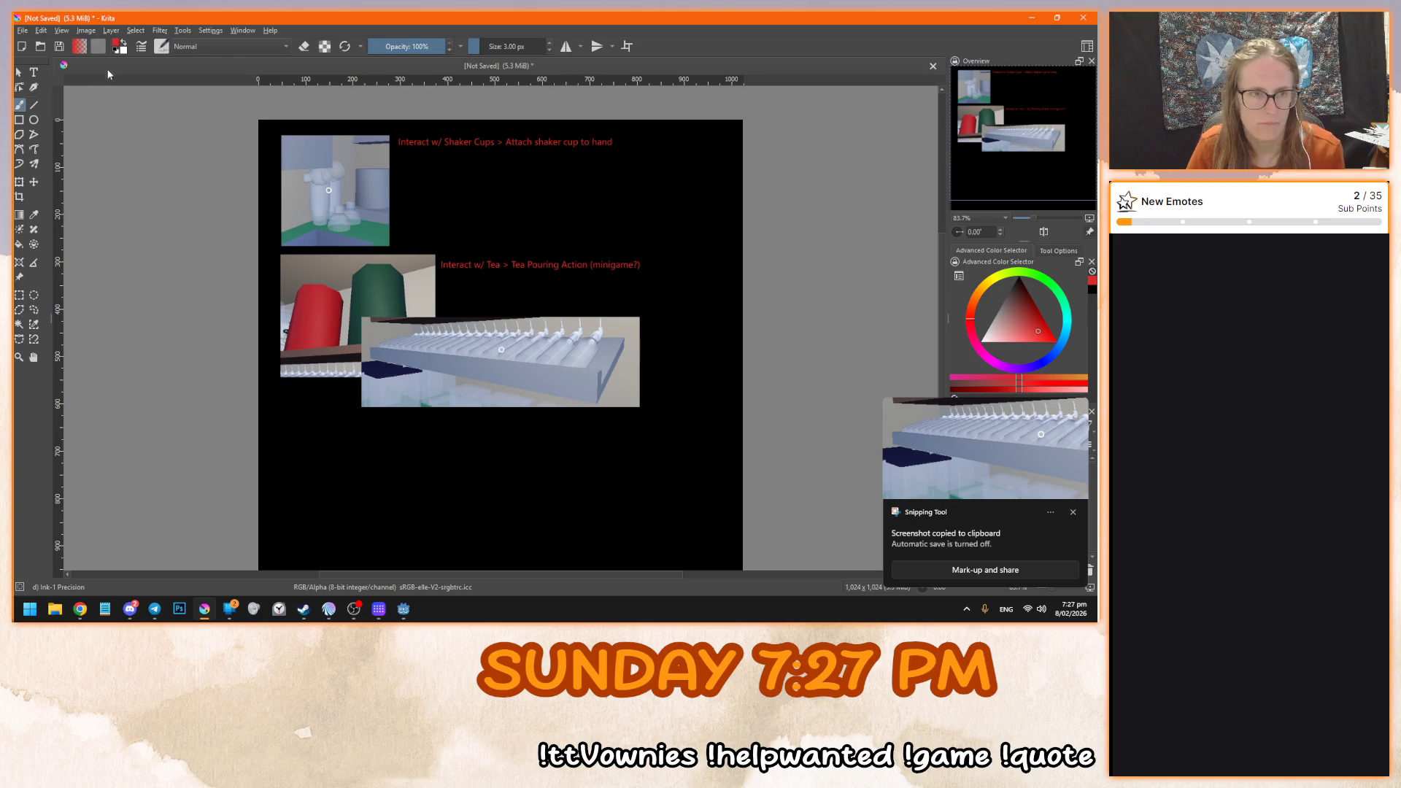
{"action": "key", "text": "ctrl+t"}
{"action": "left_click_drag", "start_coordinate": [502, 350], "coordinate": [418, 416]}
{"action": "left_click_drag", "start_coordinate": [560, 479], "coordinate": [438, 433]}
{"action": "key", "text": "Return"}
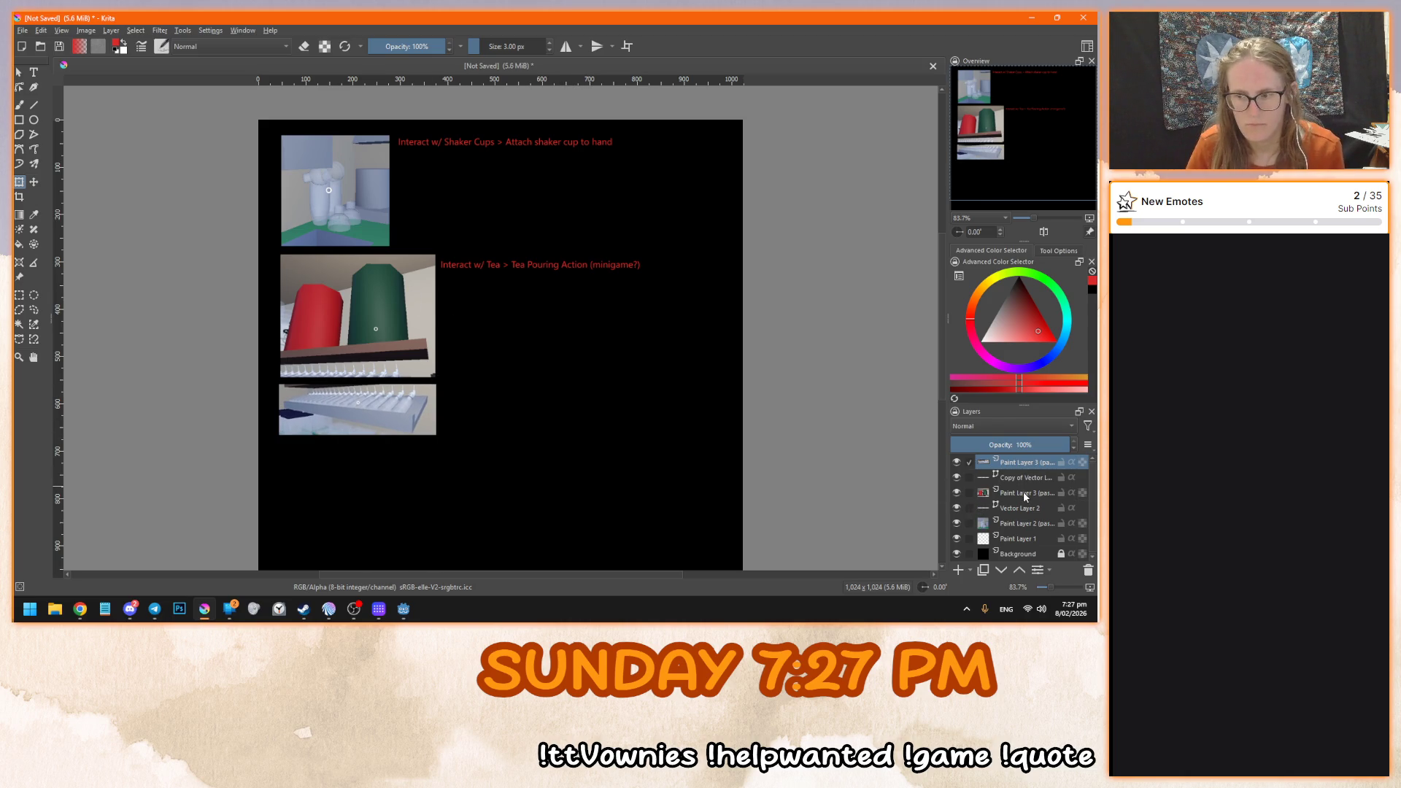
- Select the tea and shelf screenshot layers and scale them down together
{"action": "left_click", "coordinate": [1023, 492], "text": "ctrl"}
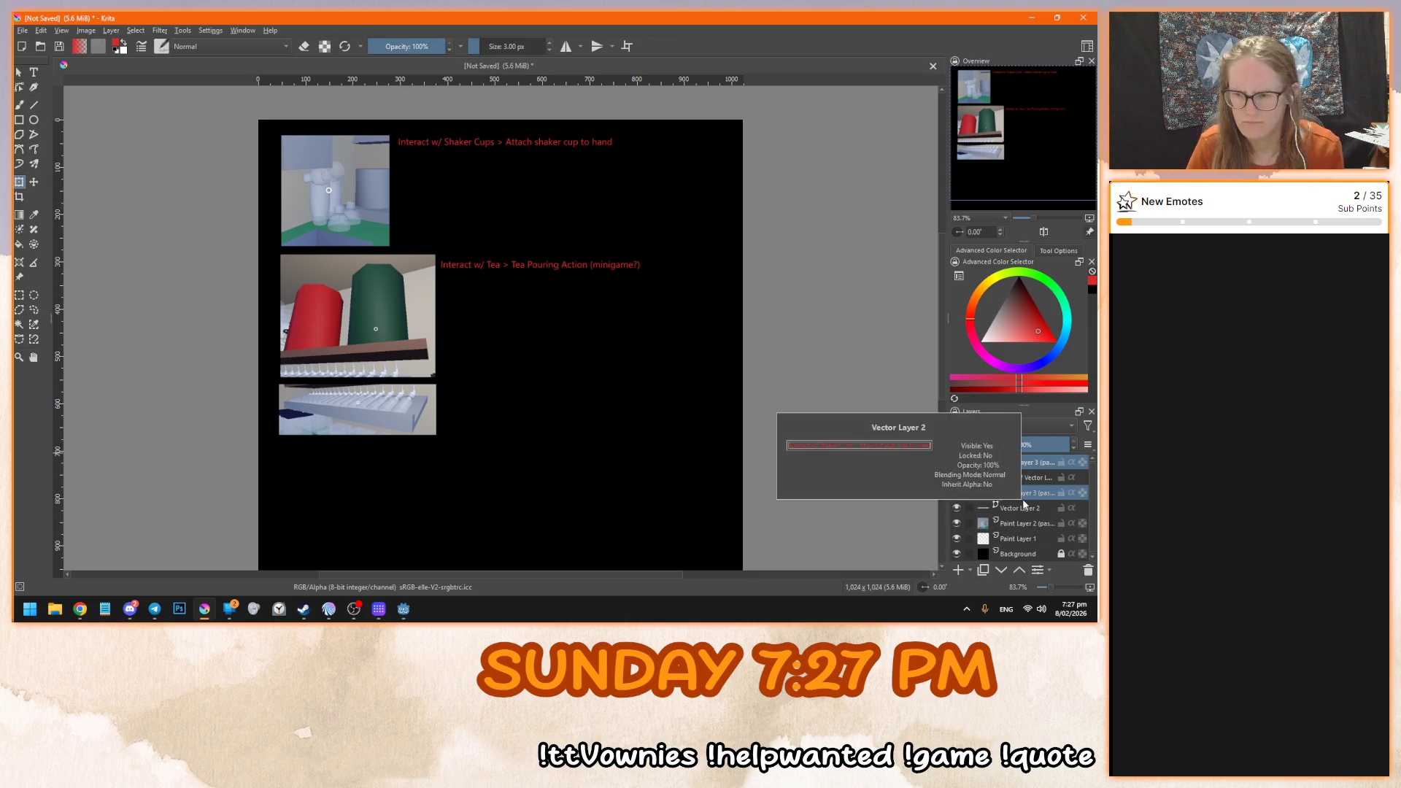
{"action": "left_click", "coordinate": [1025, 476], "text": "ctrl"}
{"action": "left_click", "coordinate": [1026, 476], "text": "ctrl"}
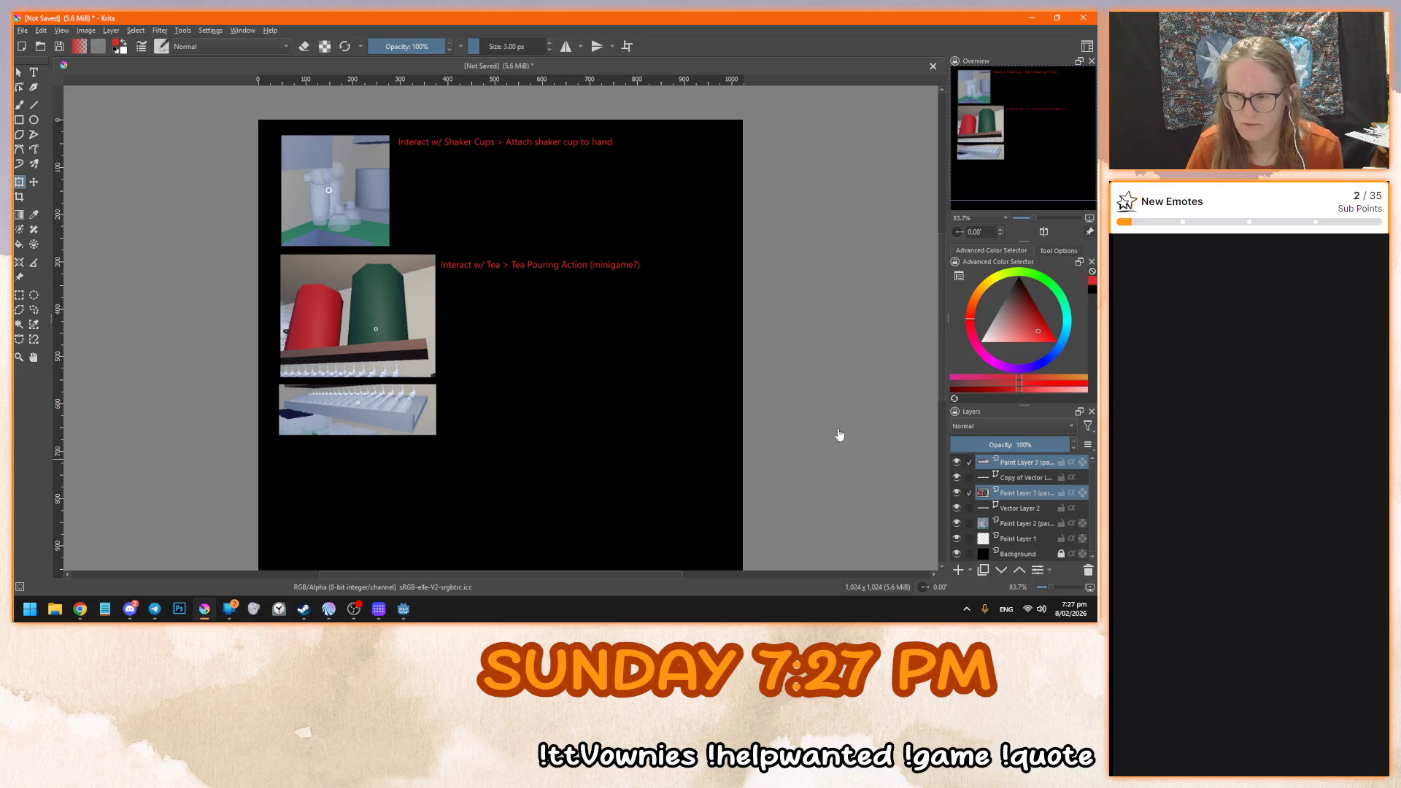
{"action": "left_click", "coordinate": [1034, 494]}
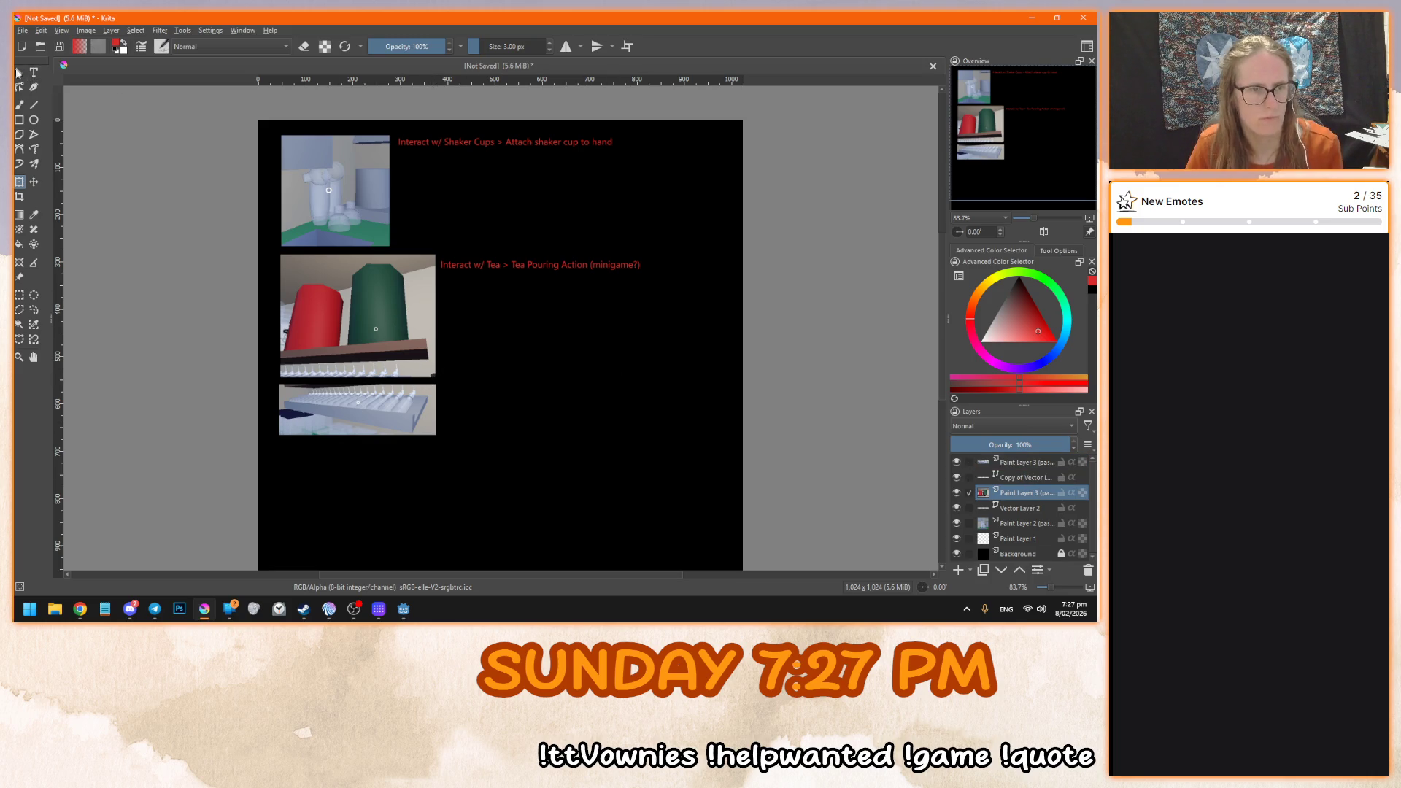
{"action": "left_click", "coordinate": [1025, 463], "text": "ctrl"}
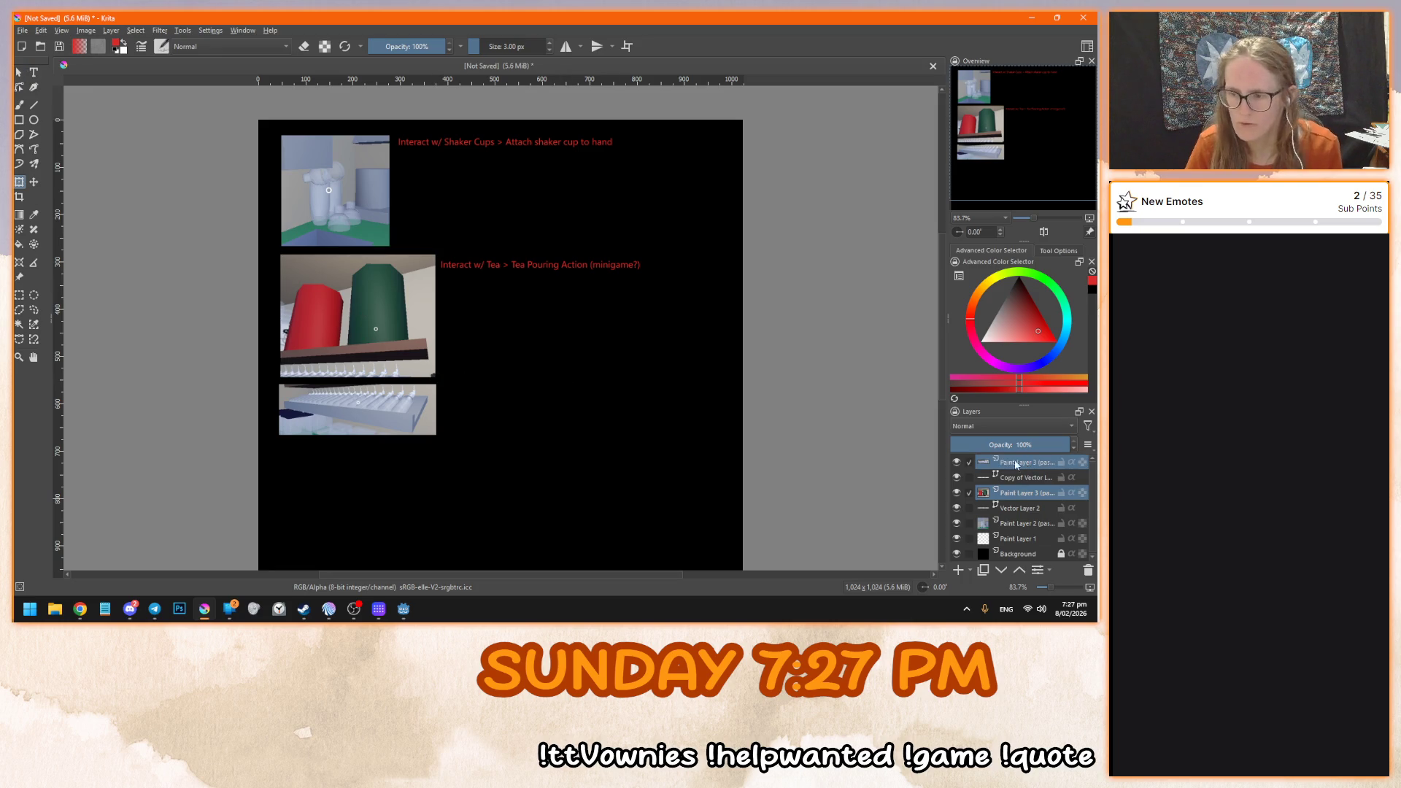
{"action": "left_click", "coordinate": [20, 183]}
{"action": "left_click_drag", "start_coordinate": [437, 436], "coordinate": [382, 390]}
{"action": "key", "text": "Return"}
- Move the tea caption left, closer to its screenshot
{"action": "left_click", "coordinate": [1022, 477]}
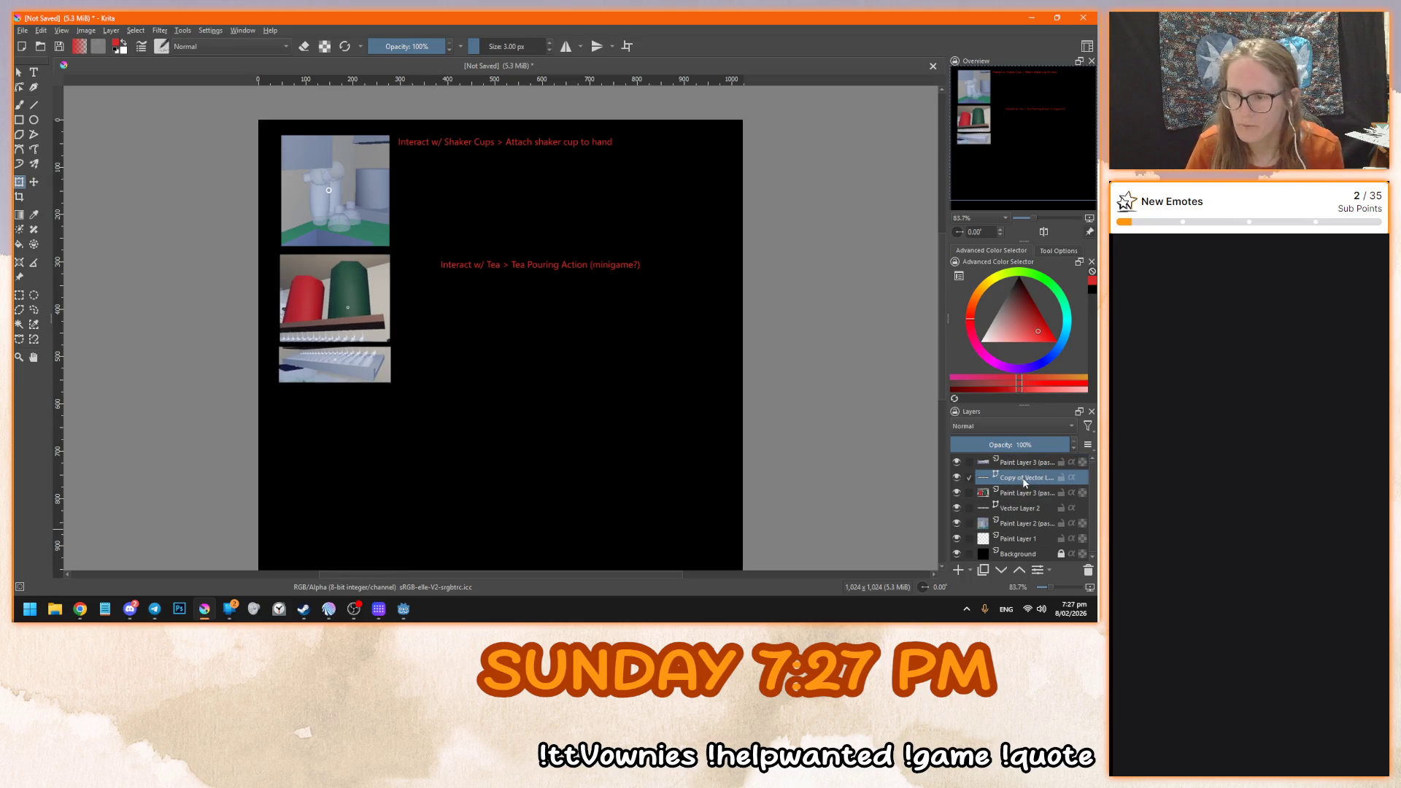
{"action": "left_click", "coordinate": [19, 72]}
{"action": "left_click_drag", "start_coordinate": [465, 269], "coordinate": [419, 270]}
{"action": "scroll", "coordinate": [438, 283], "scroll_direction": "up", "scroll_amount": 2}
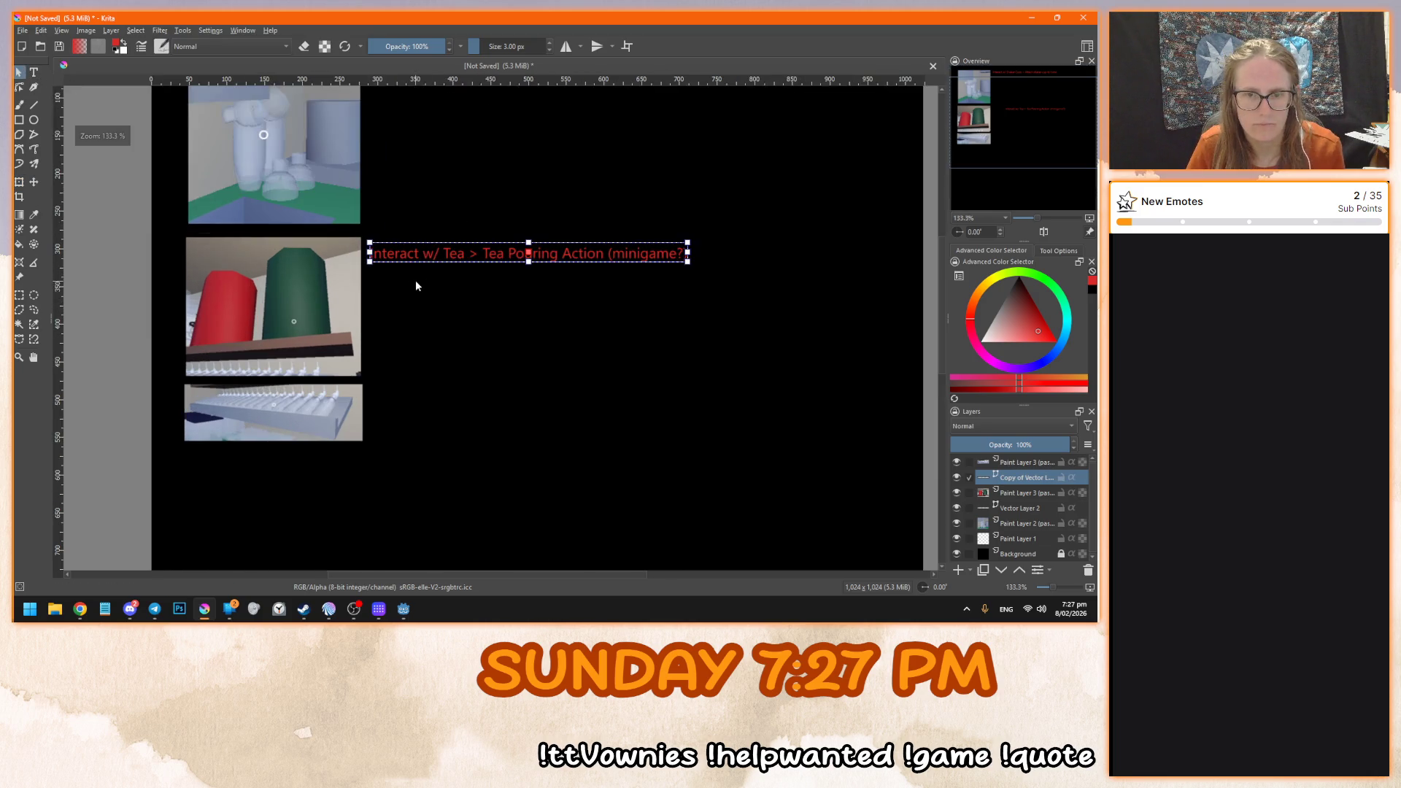
- Duplicate the tea caption layer and place the copy beside the shelf screenshot
{"action": "right_click", "coordinate": [1028, 480]}
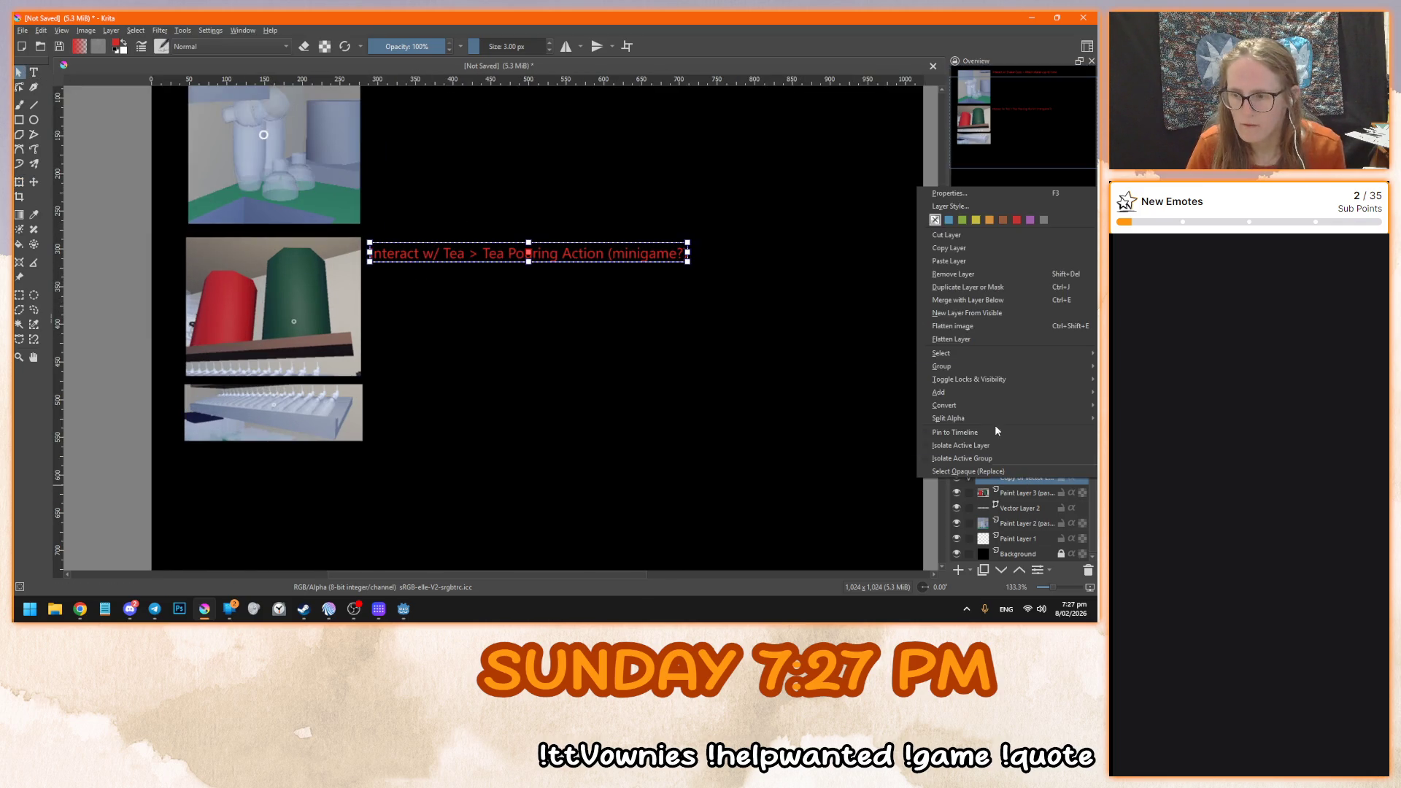
{"action": "left_click", "coordinate": [972, 287]}
{"action": "left_click_drag", "start_coordinate": [1014, 484], "coordinate": [1025, 462]}
{"action": "left_click_drag", "start_coordinate": [580, 329], "coordinate": [584, 418]}
{"action": "left_click_drag", "start_coordinate": [517, 253], "coordinate": [517, 394]}
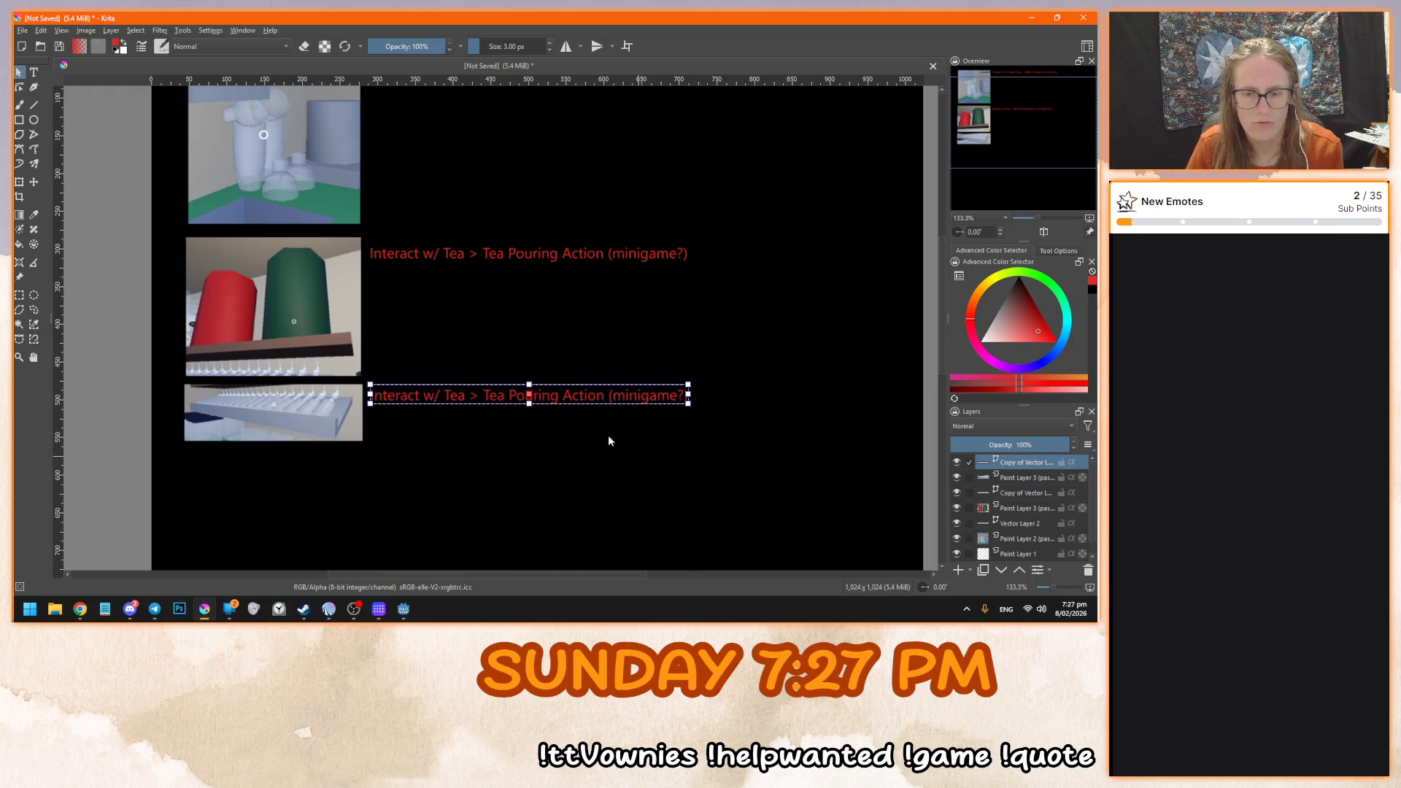
{"action": "left_click", "coordinate": [33, 72]}
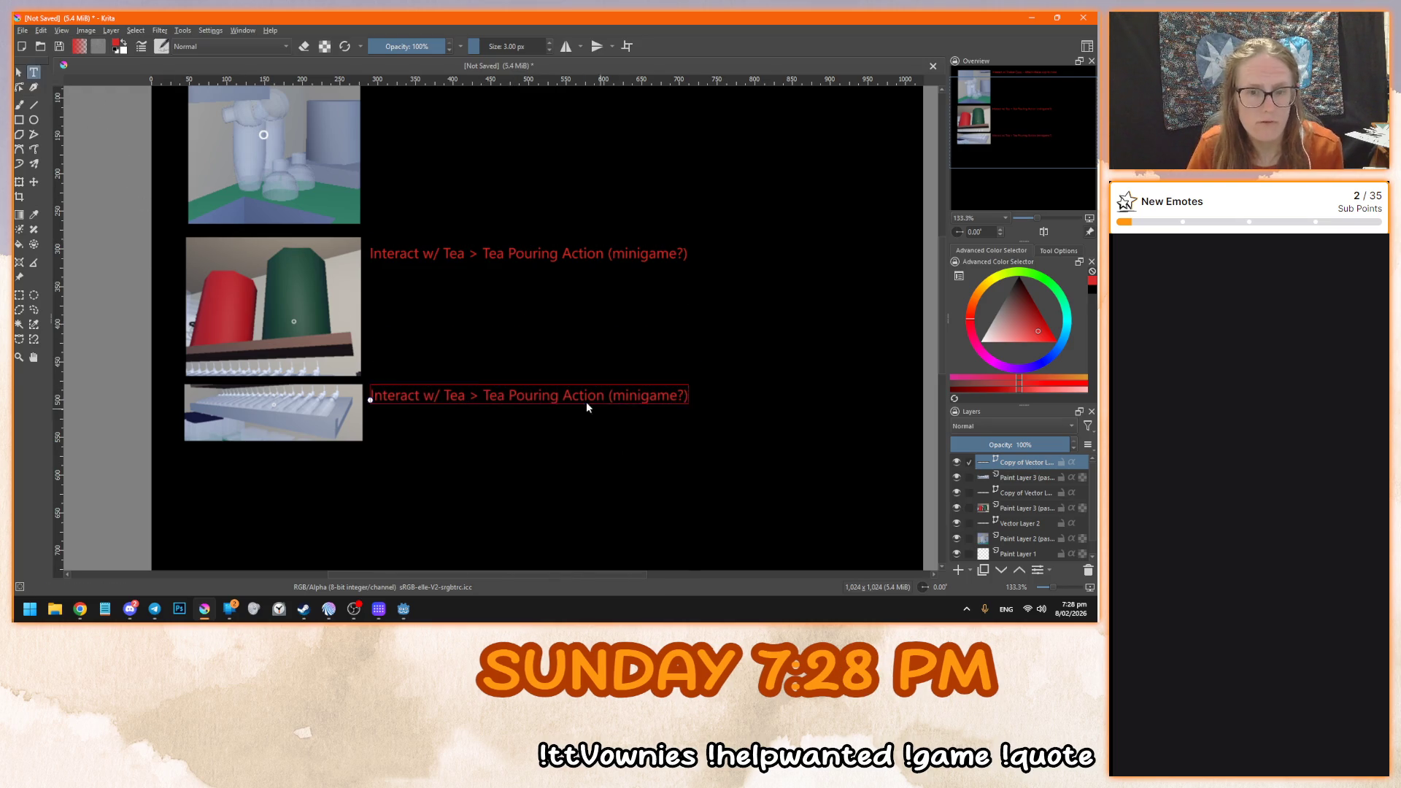
- Rewrite the copied caption as 'Interact w/ Syrup > Syrup Selection & Squirt Action?' and save it
{"action": "double_click", "coordinate": [534, 394]}
{"action": "double_click", "coordinate": [168, 276]}
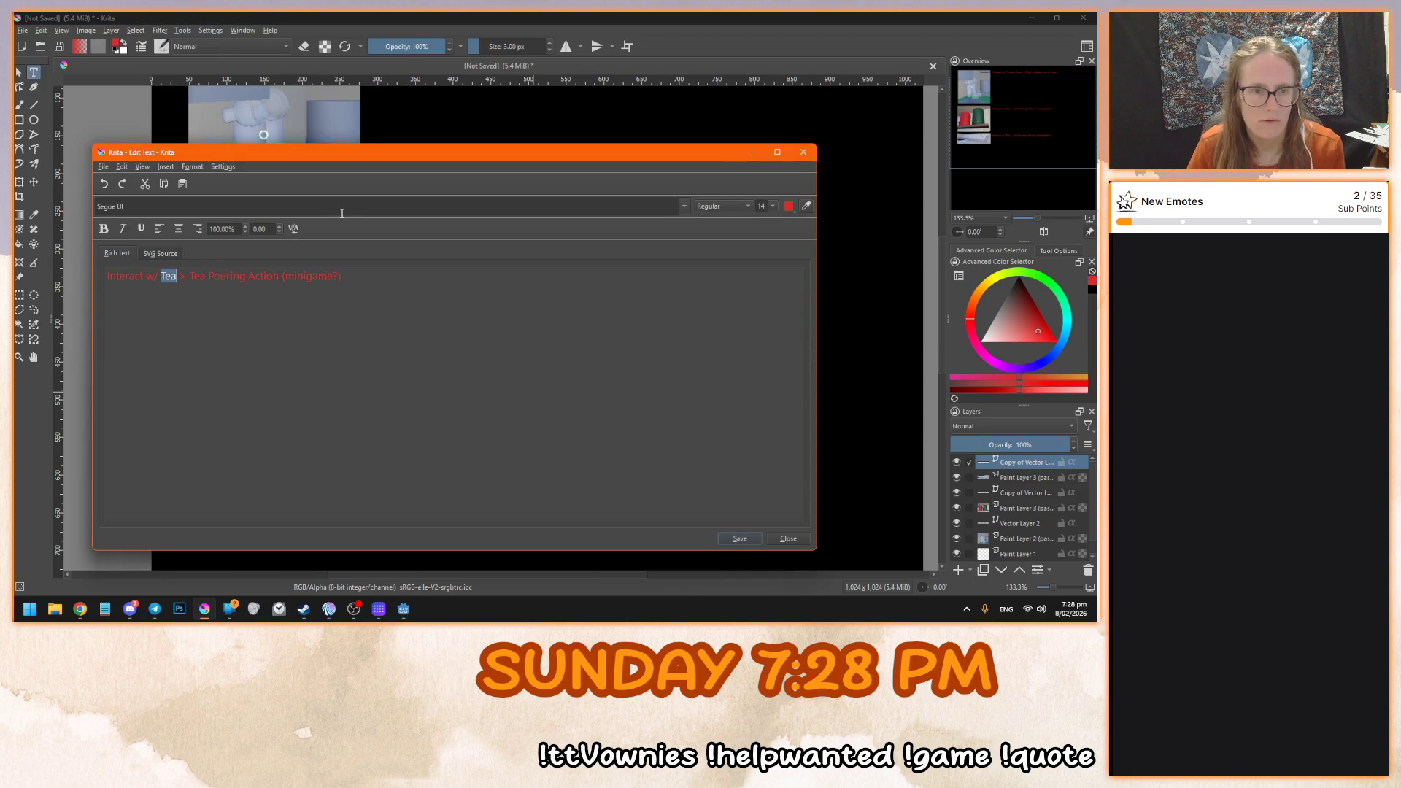
{"action": "type", "text": "Syrup"}
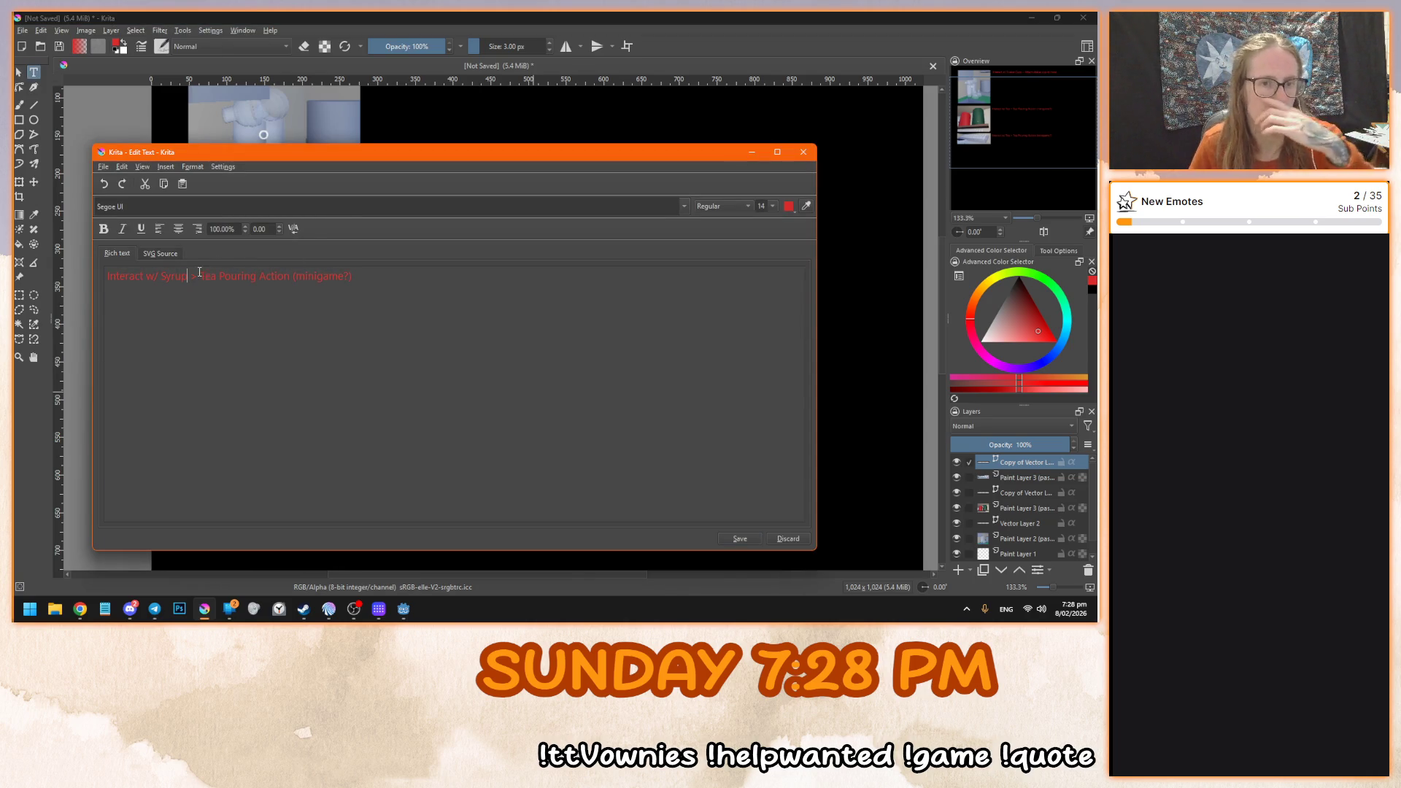
{"action": "left_click_drag", "start_coordinate": [200, 276], "coordinate": [457, 297]}
{"action": "type", "text": "Syrup > Sy"}
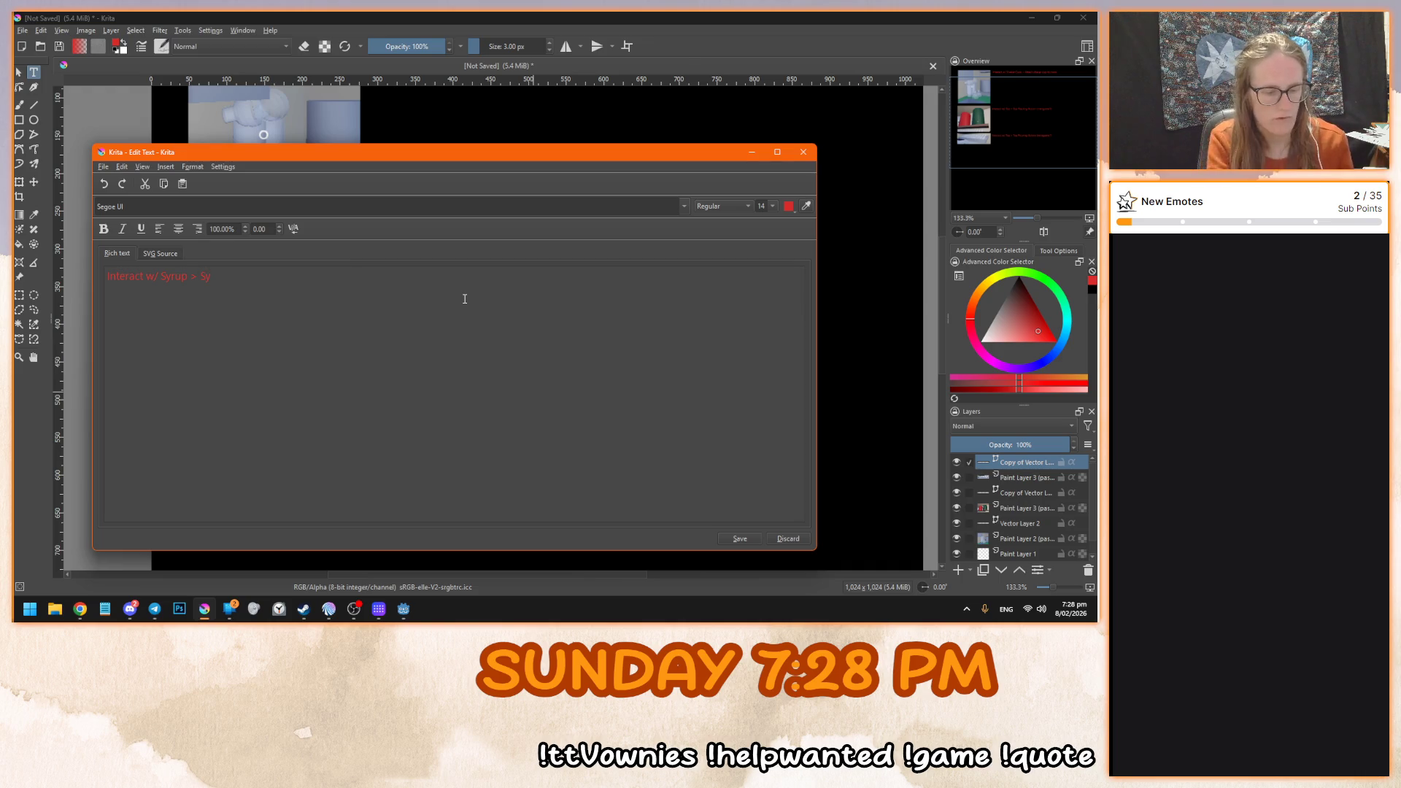
{"action": "type", "text": "rup Selection & Squirt"}
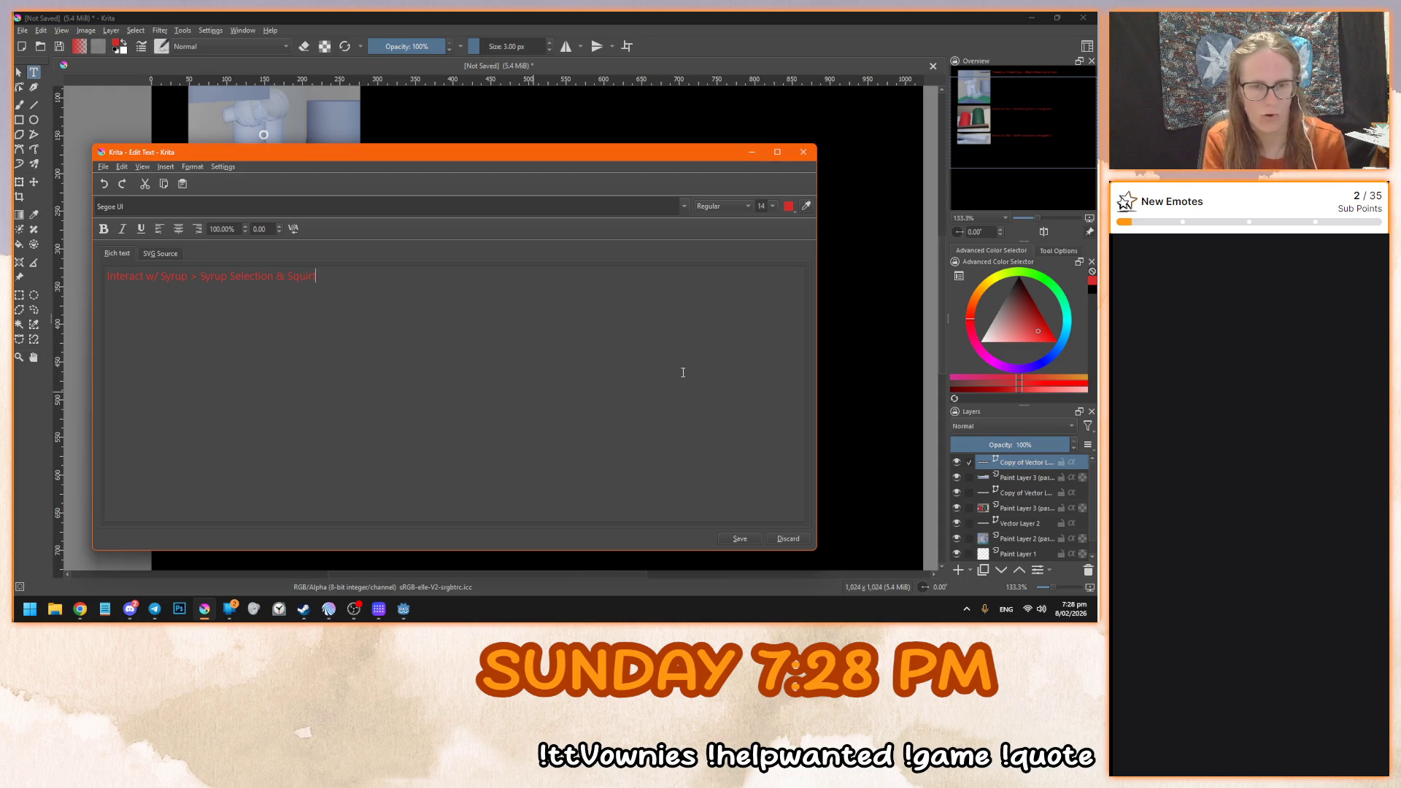
{"action": "type", "text": " Action?"}
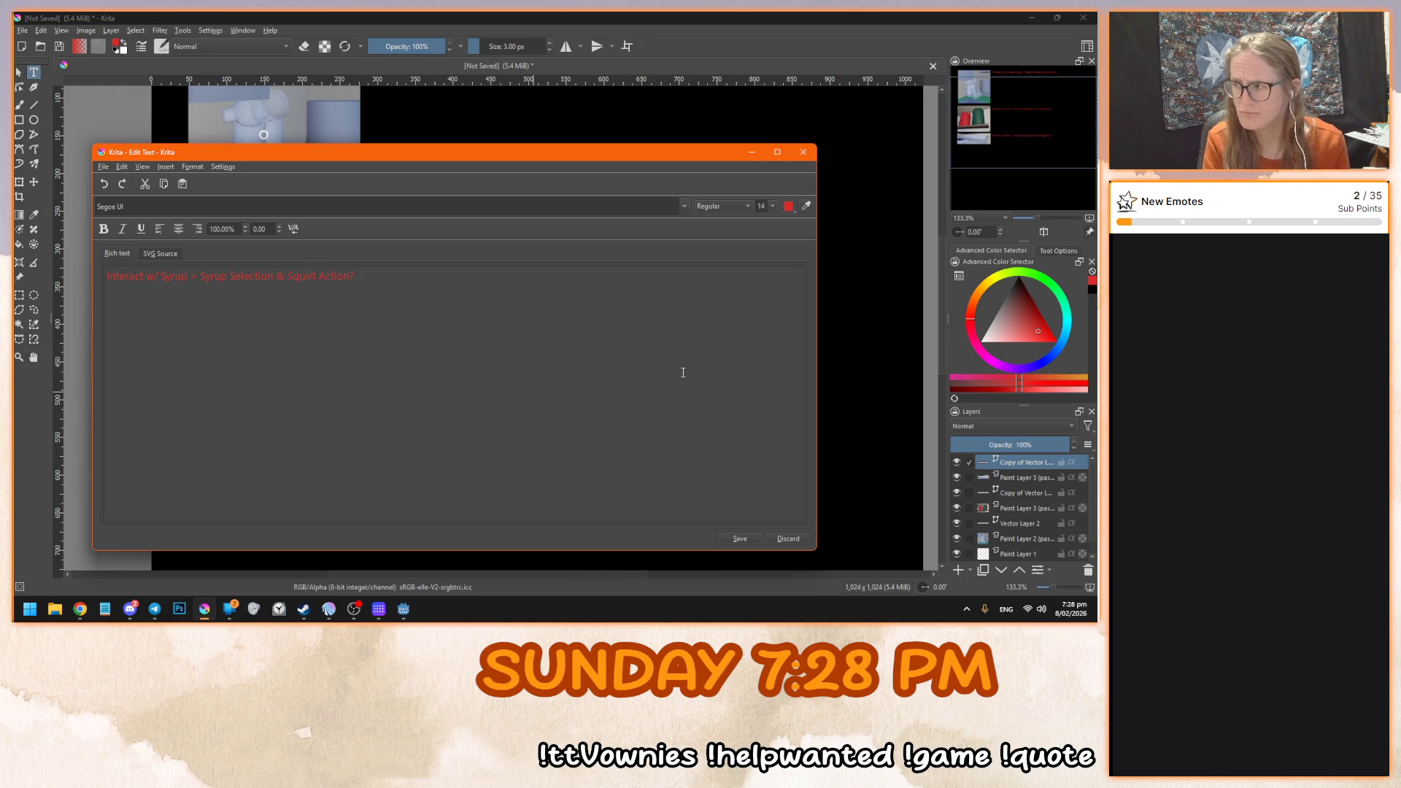
{"action": "left_click", "coordinate": [735, 539]}
{"action": "left_click", "coordinate": [786, 540]}
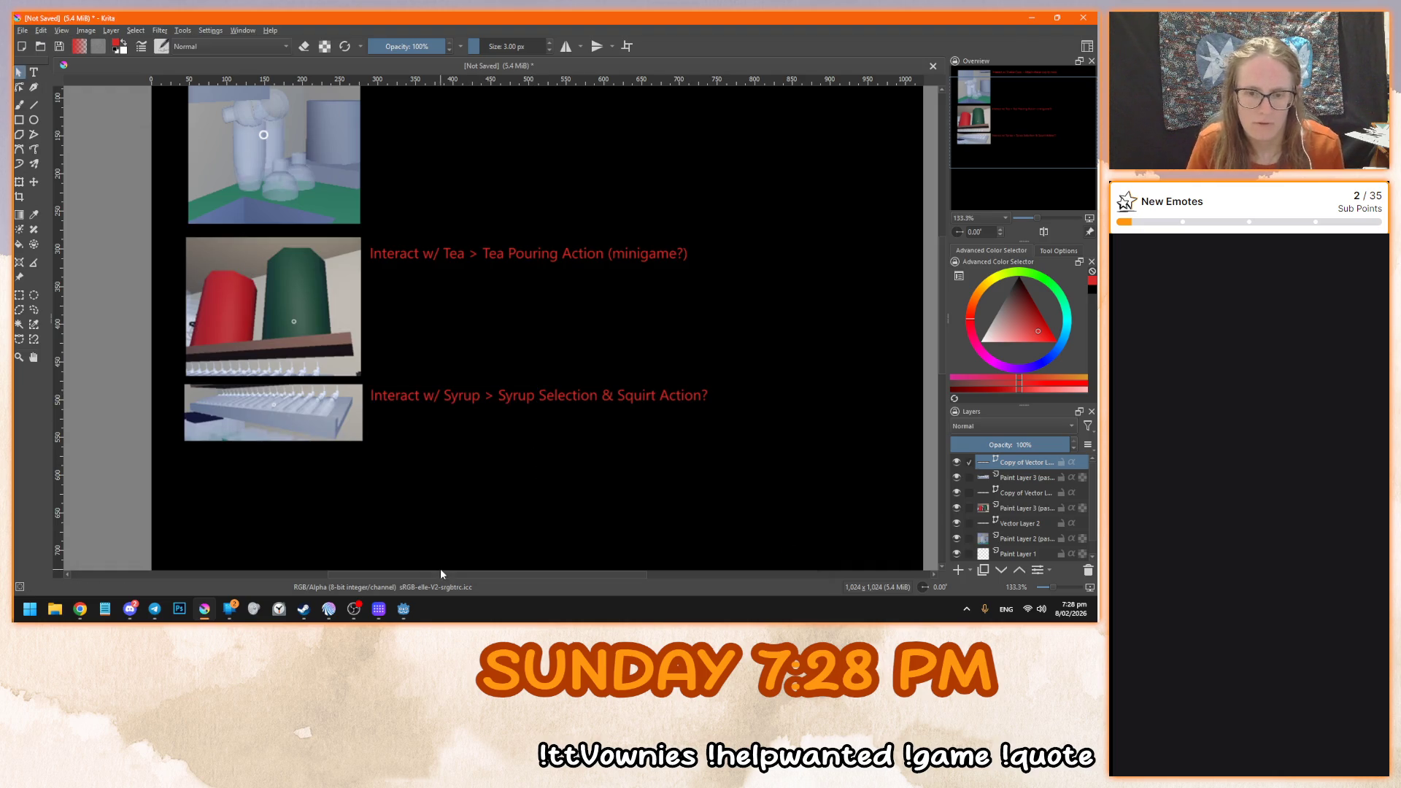
{"action": "mouse_move", "coordinate": [403, 609]}
{"action": "left_click", "coordinate": [465, 547]}
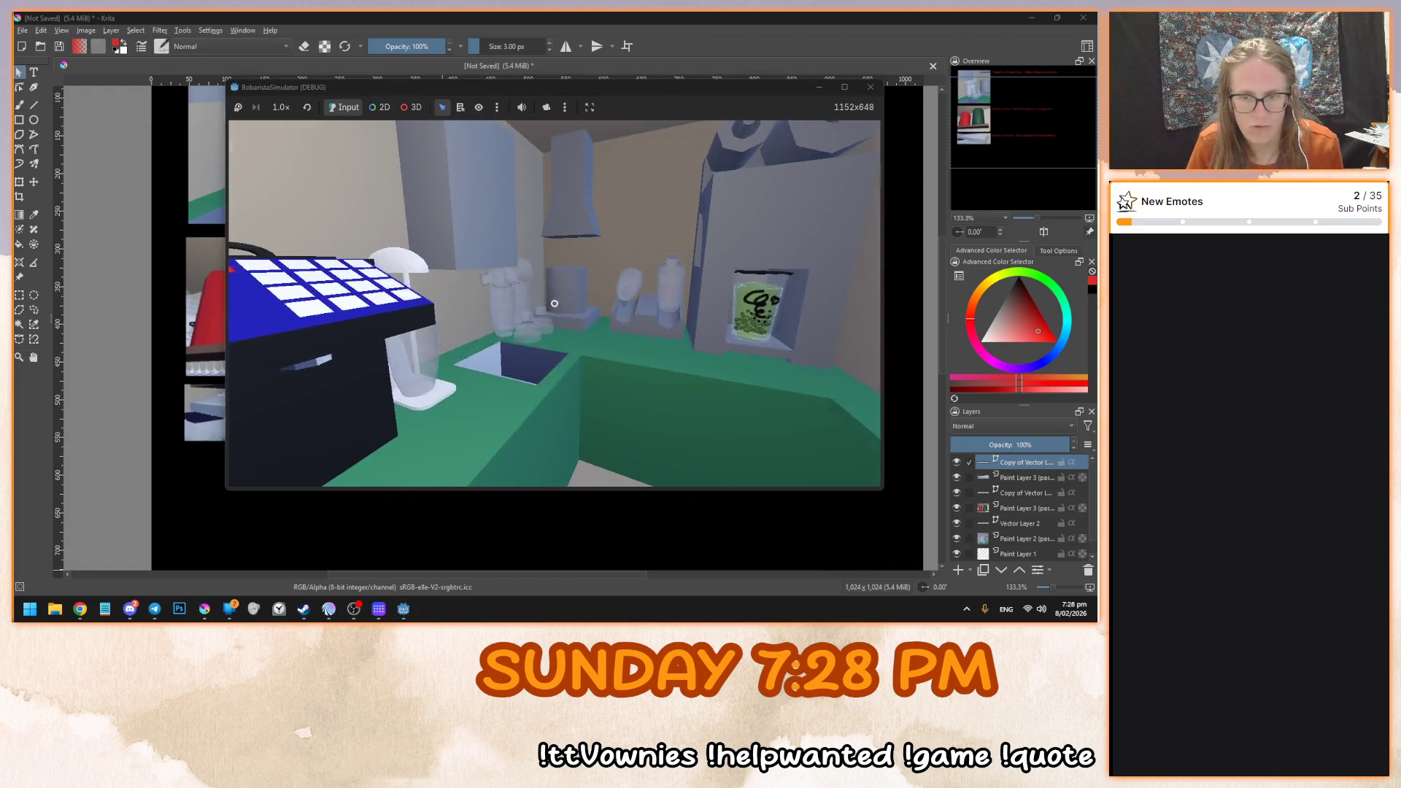
{"action": "key", "text": "w"}
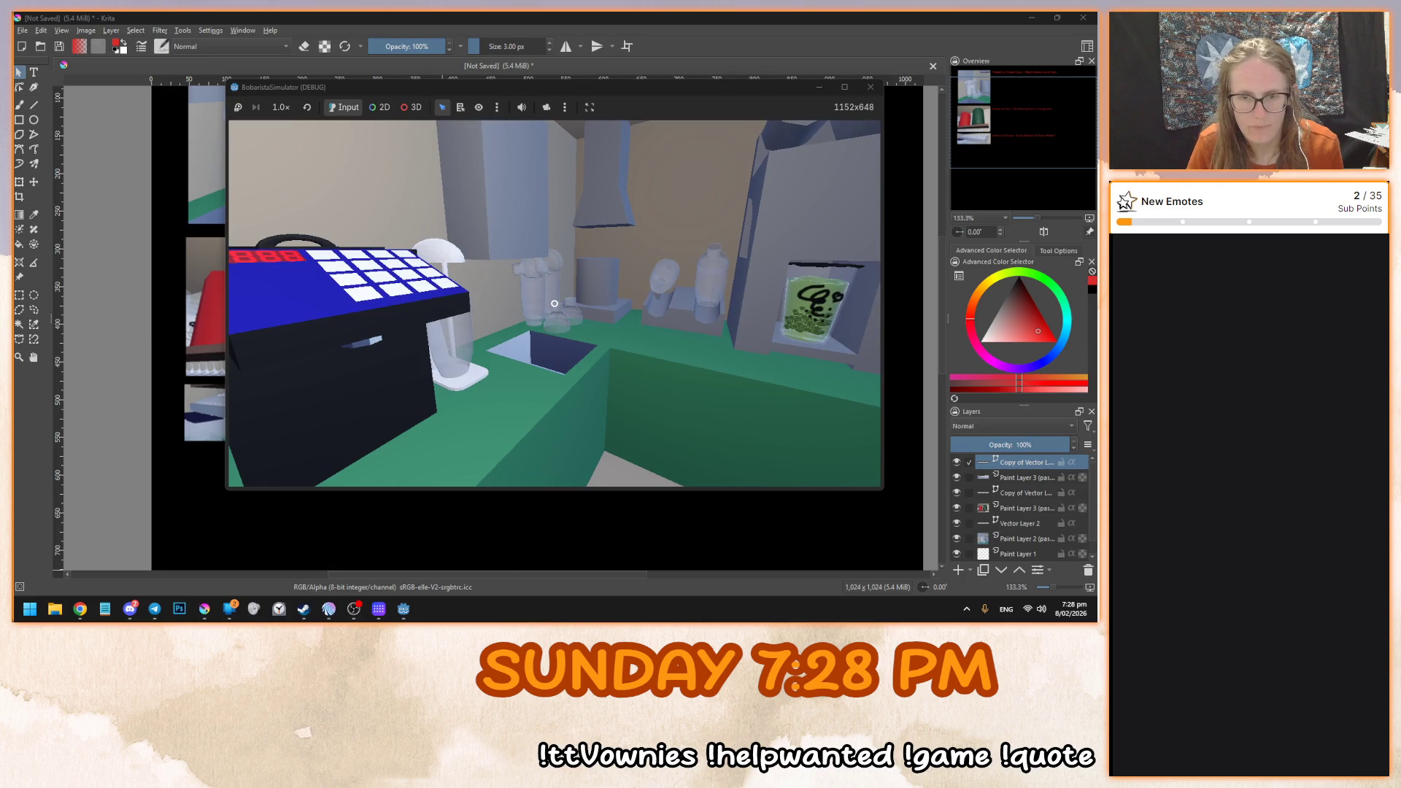
{"action": "key", "text": "w"}
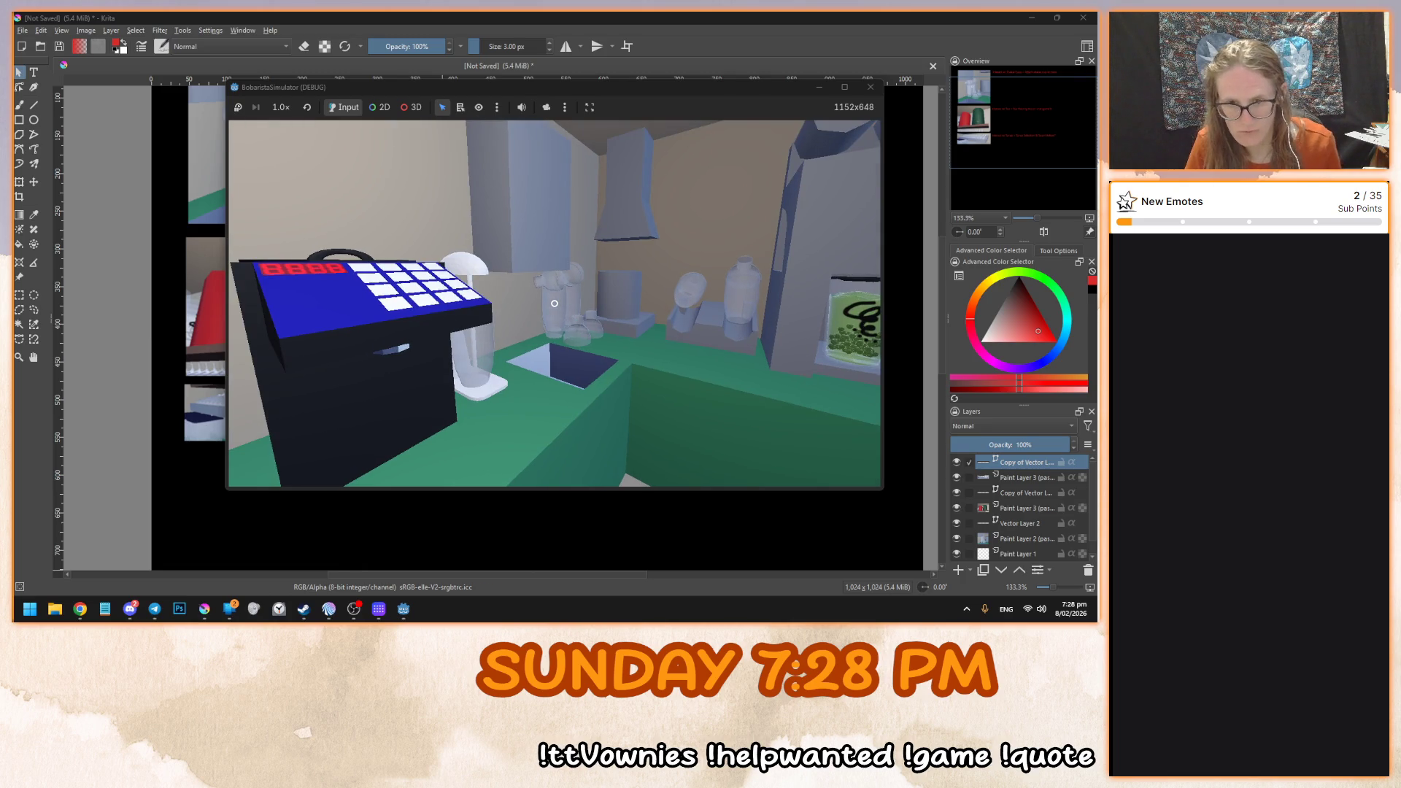
{"action": "key", "text": "w"}
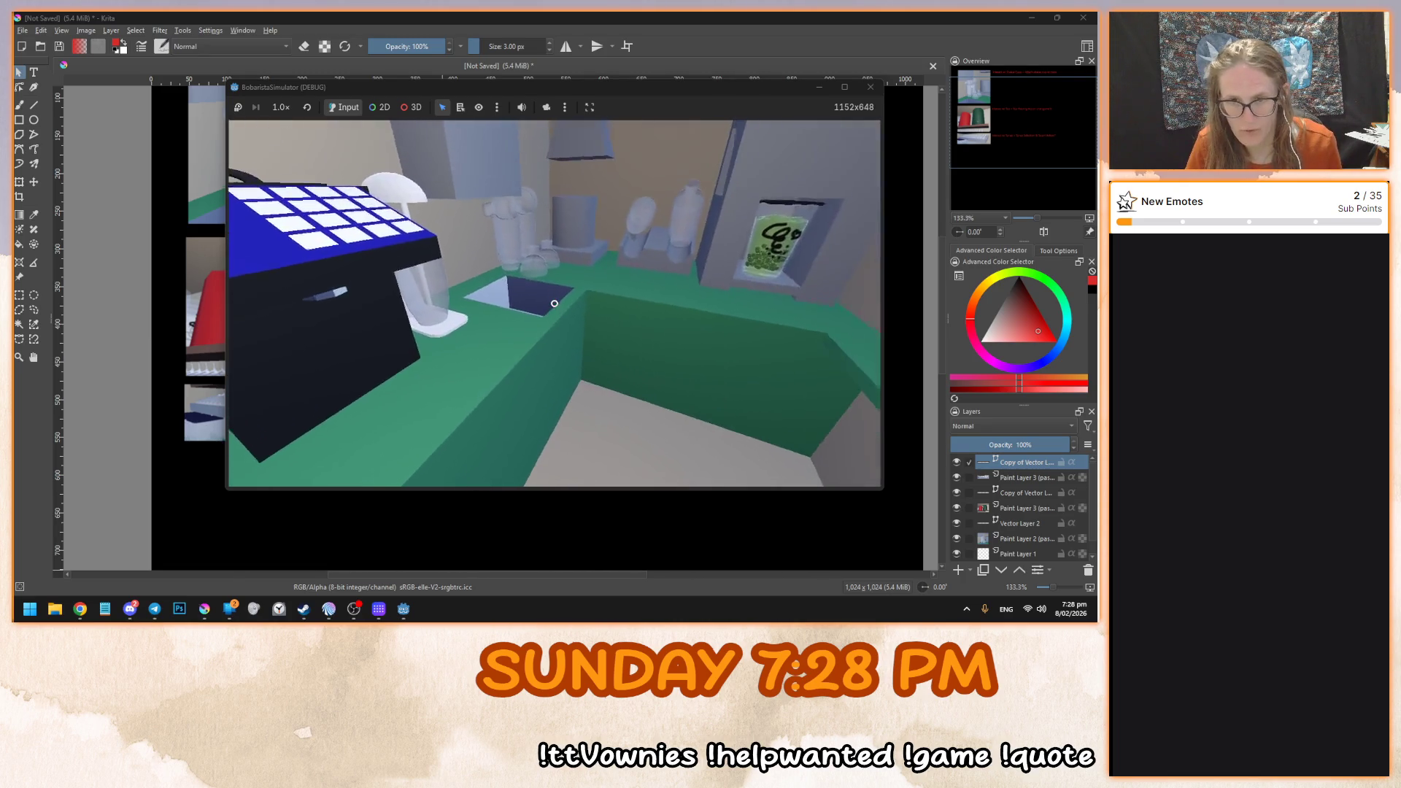
{"action": "key", "text": "w"}
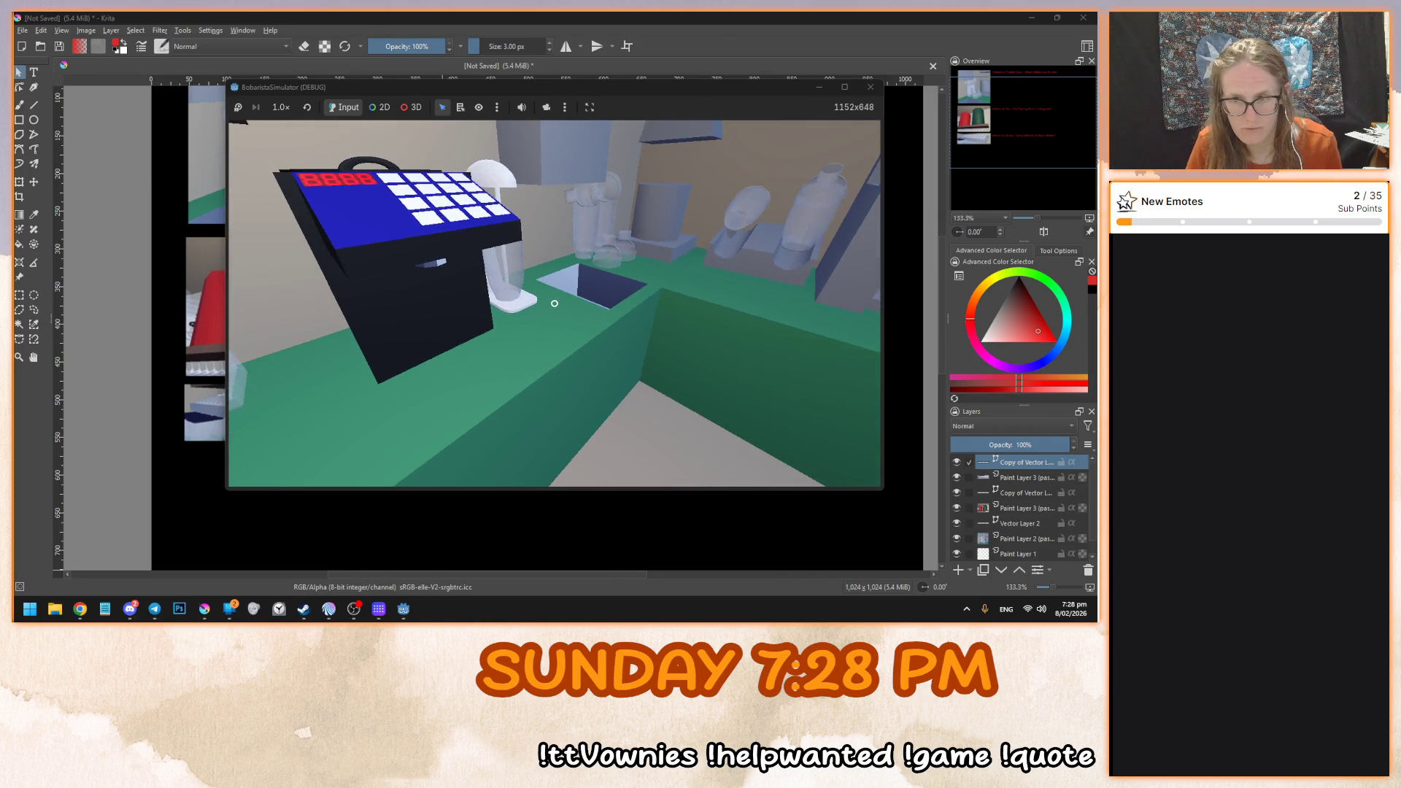
{"action": "key", "text": "w"}
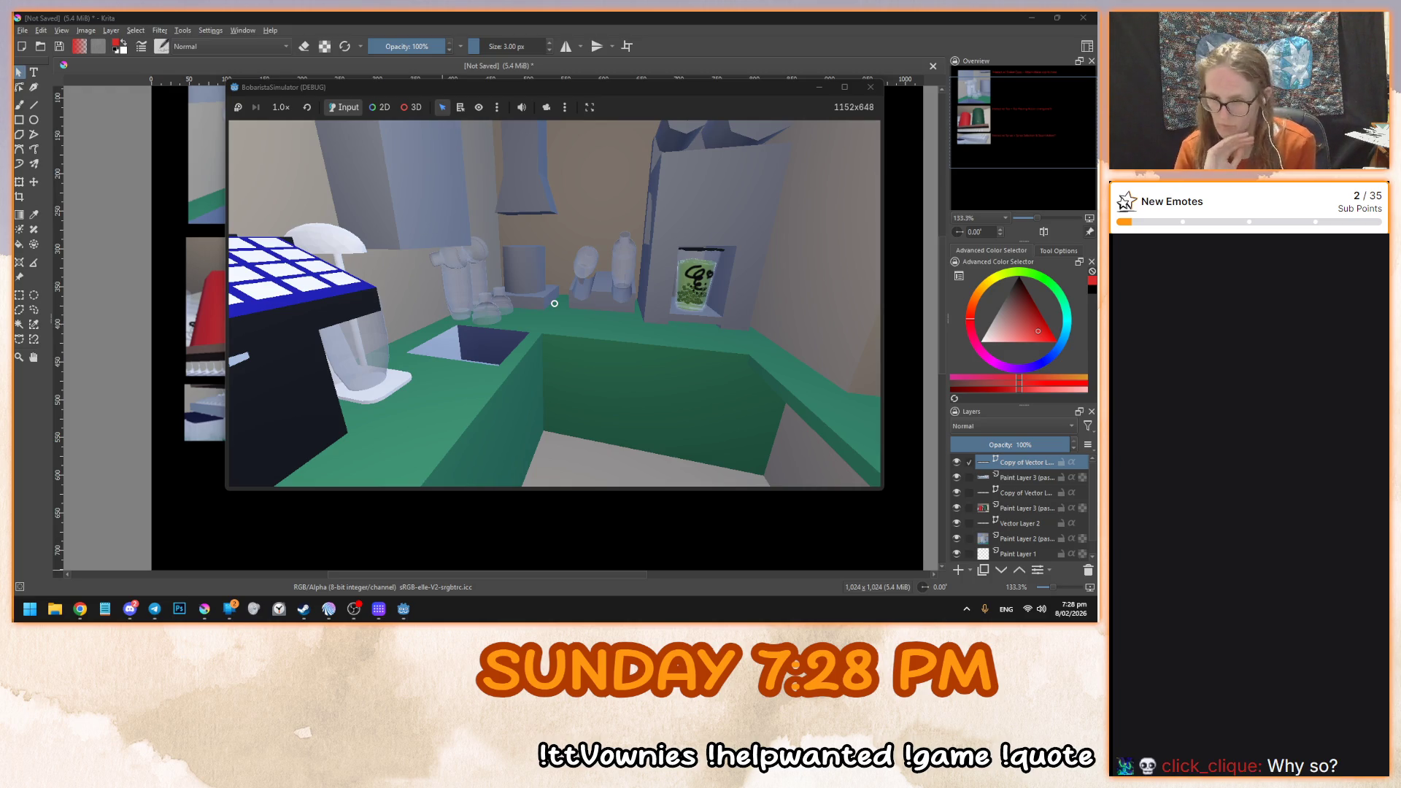
{"action": "key", "text": "d"}
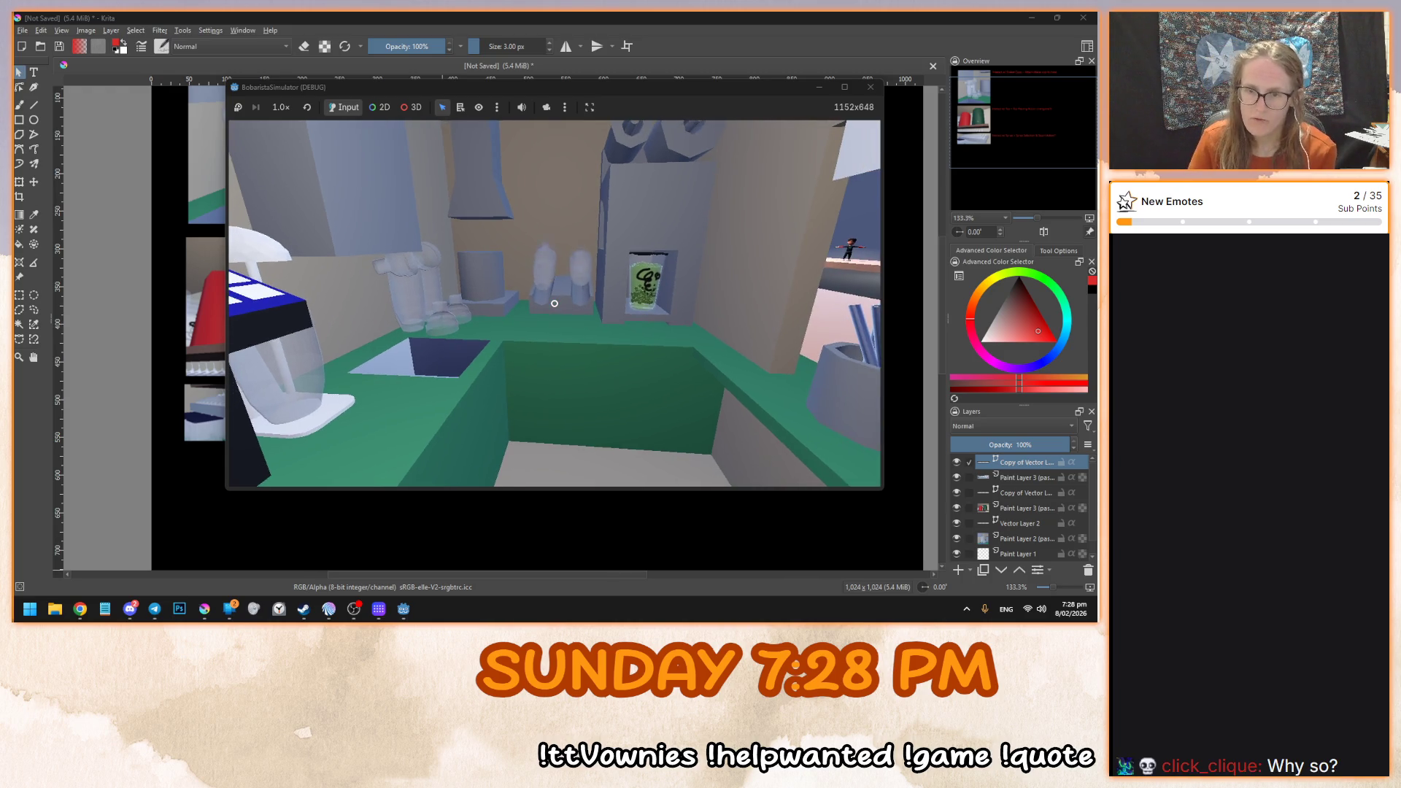
{"action": "key", "text": "a"}
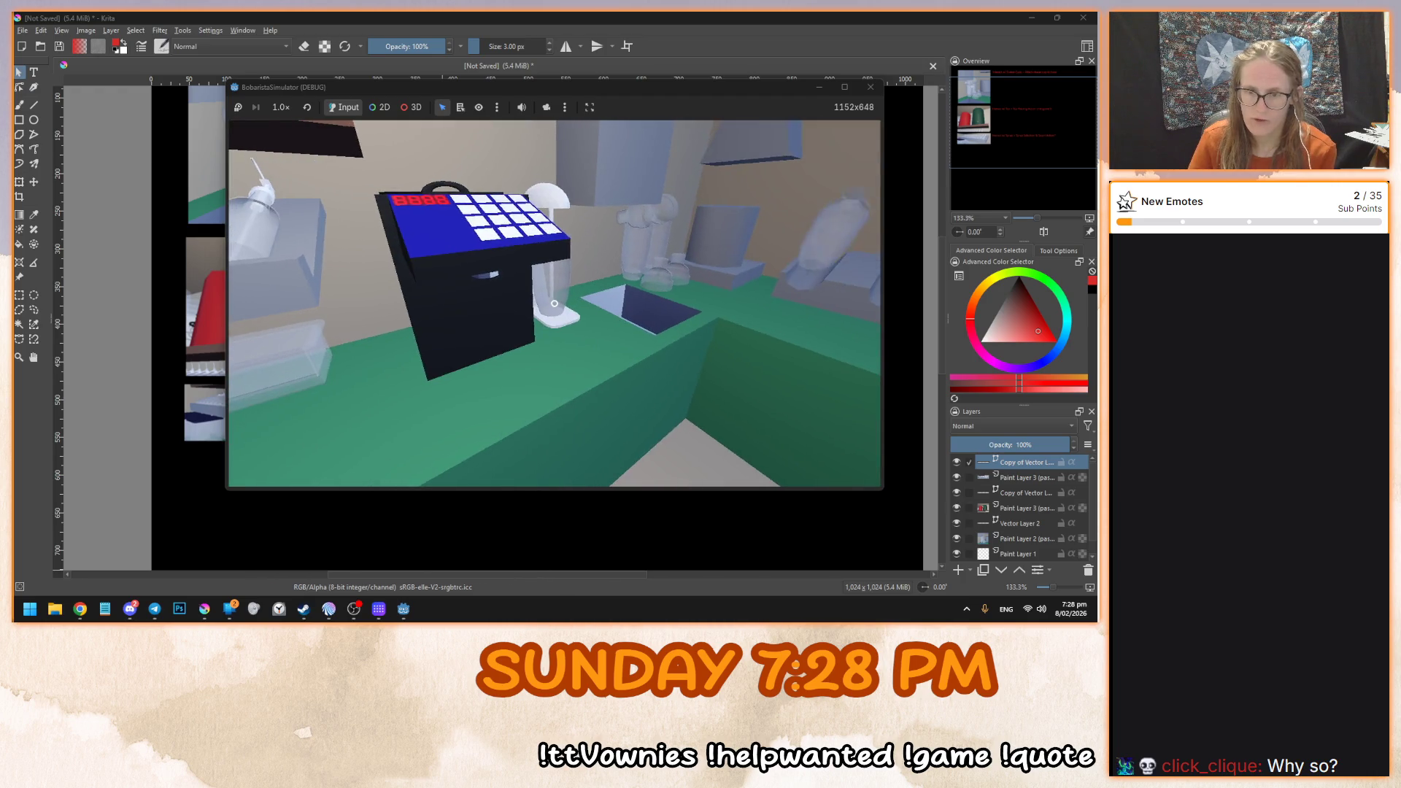
{"action": "key", "text": "d"}
{"action": "key", "text": "w"}
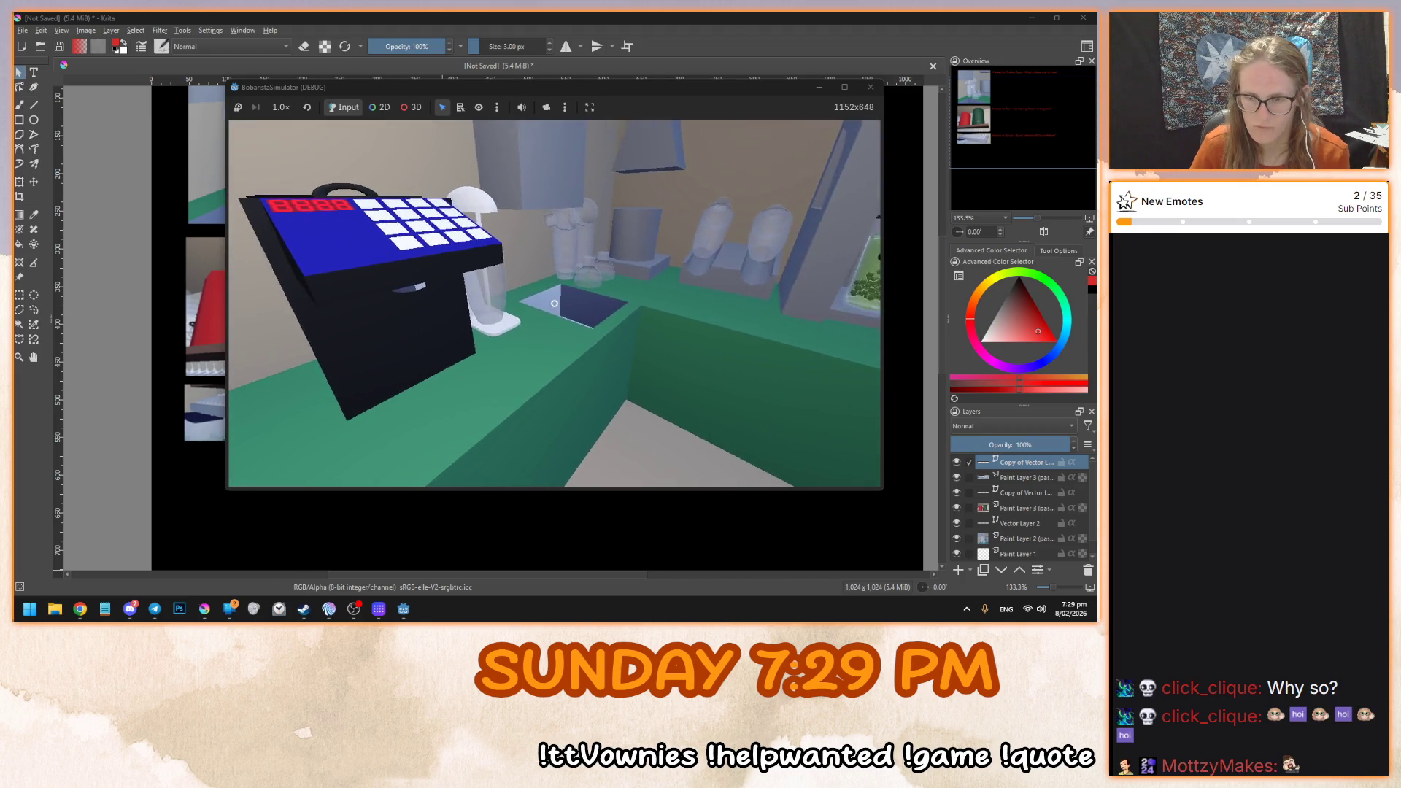
{"action": "key", "text": "alt+Tab"}
{"action": "key", "text": "alt+Tab"}
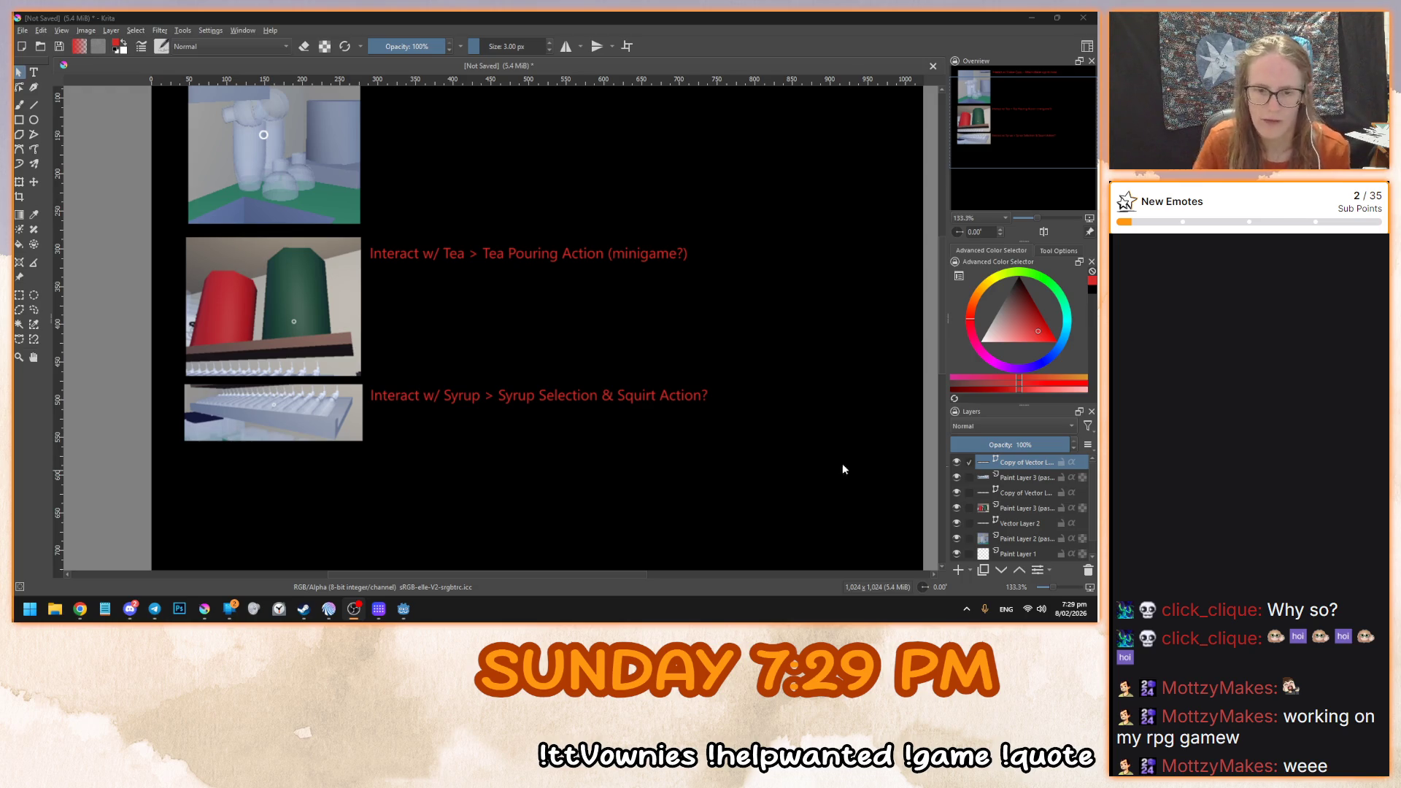
{"action": "mouse_move", "coordinate": [412, 625]}
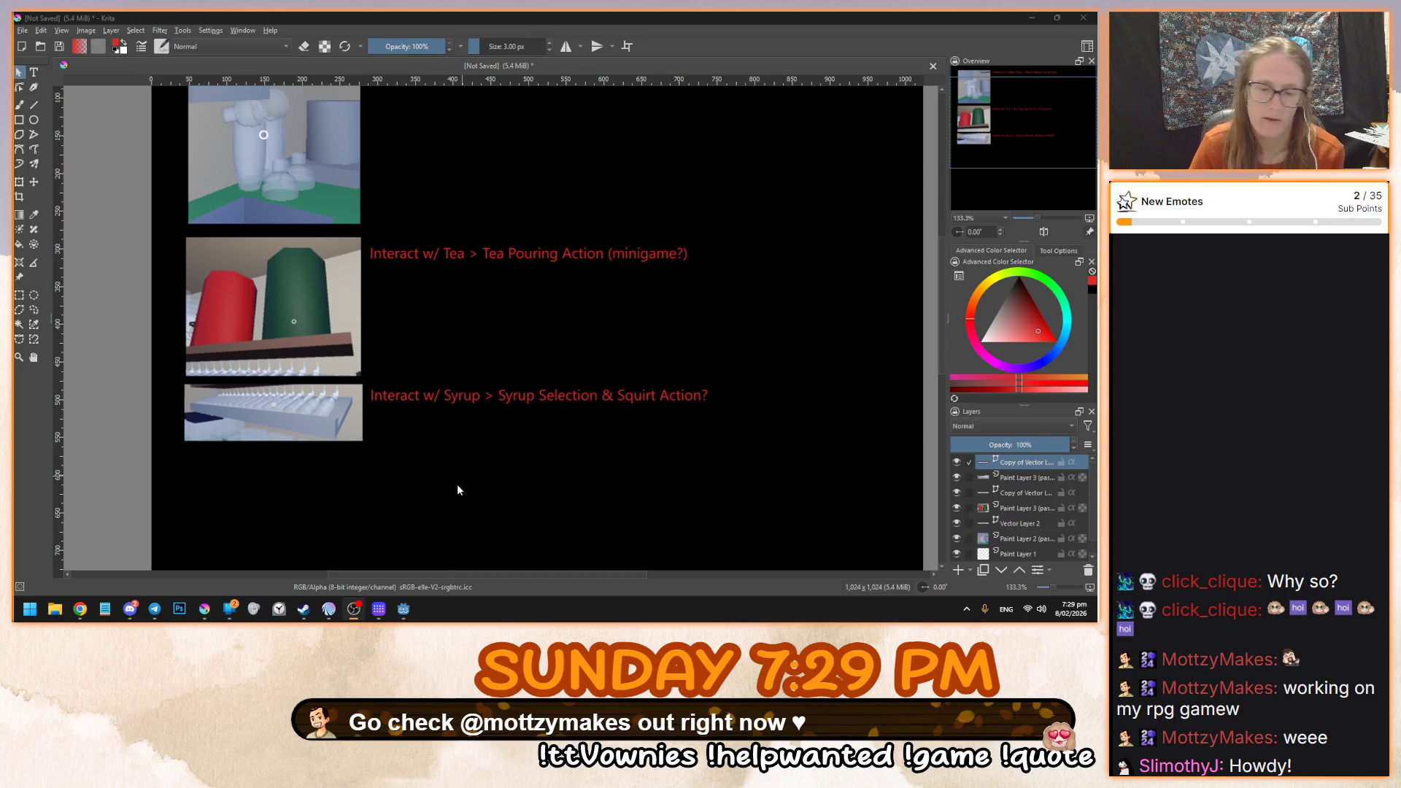
{"action": "left_click", "coordinate": [467, 544]}
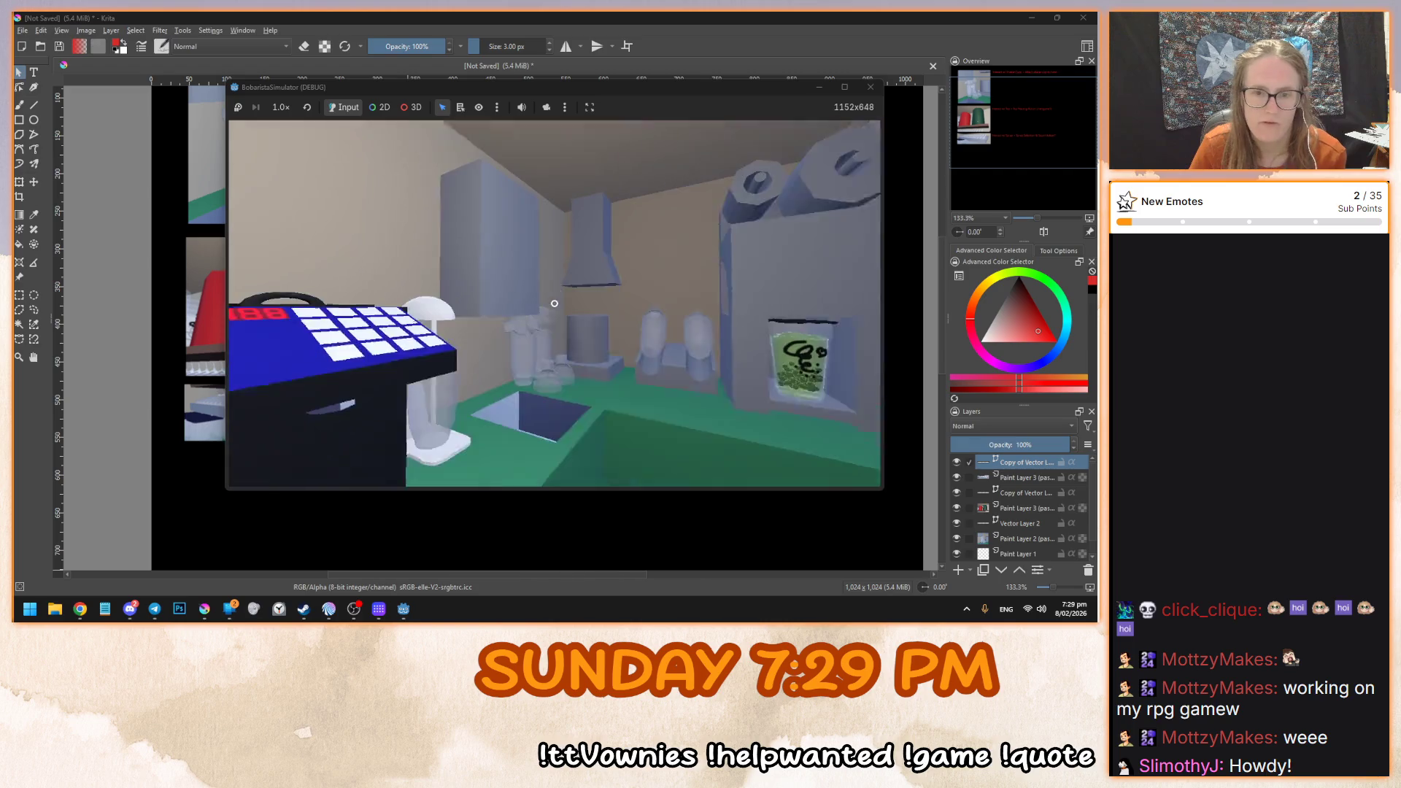
- Walk the game camera around the counter with WASD, then switch back to the Krita sheet
{"action": "key", "text": "a"}
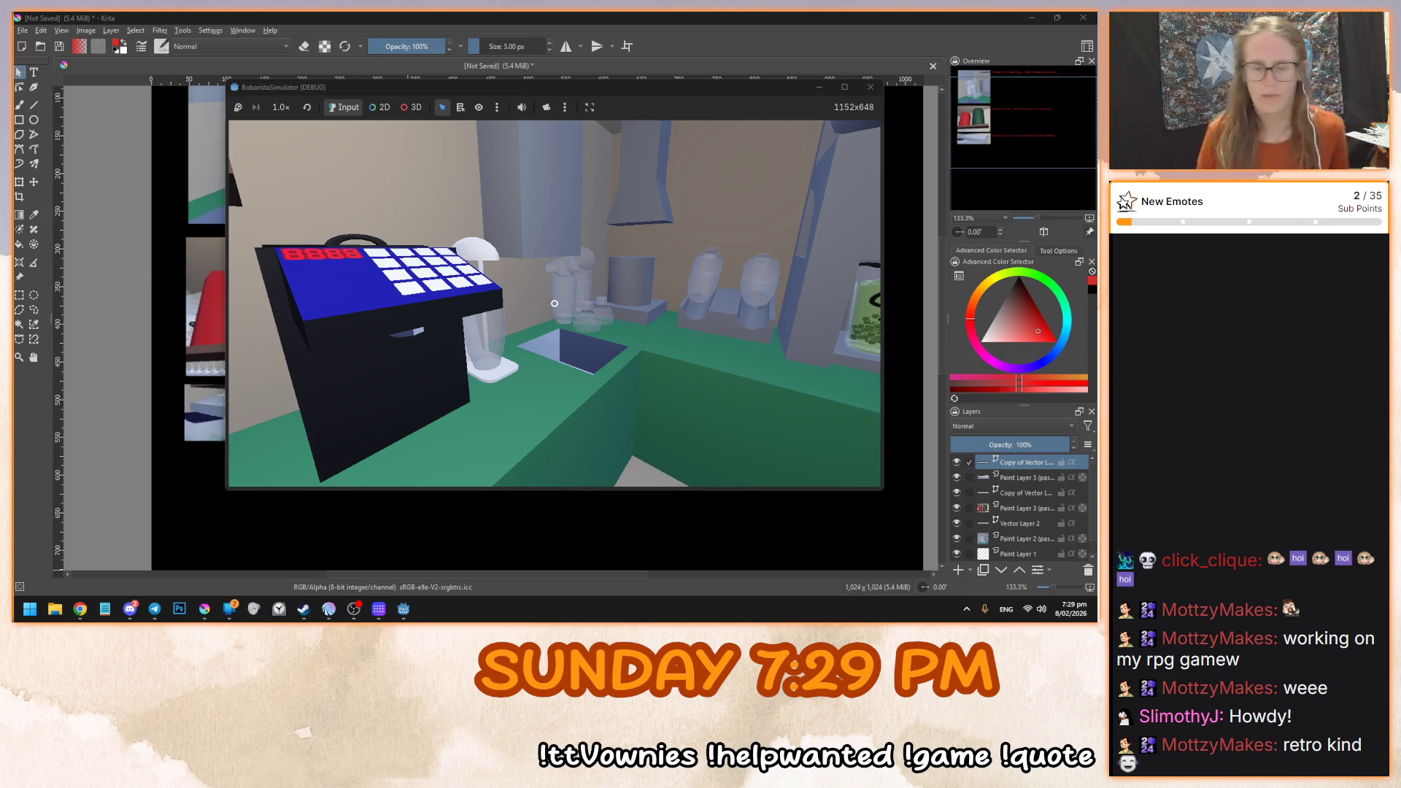
{"action": "key", "text": "w"}
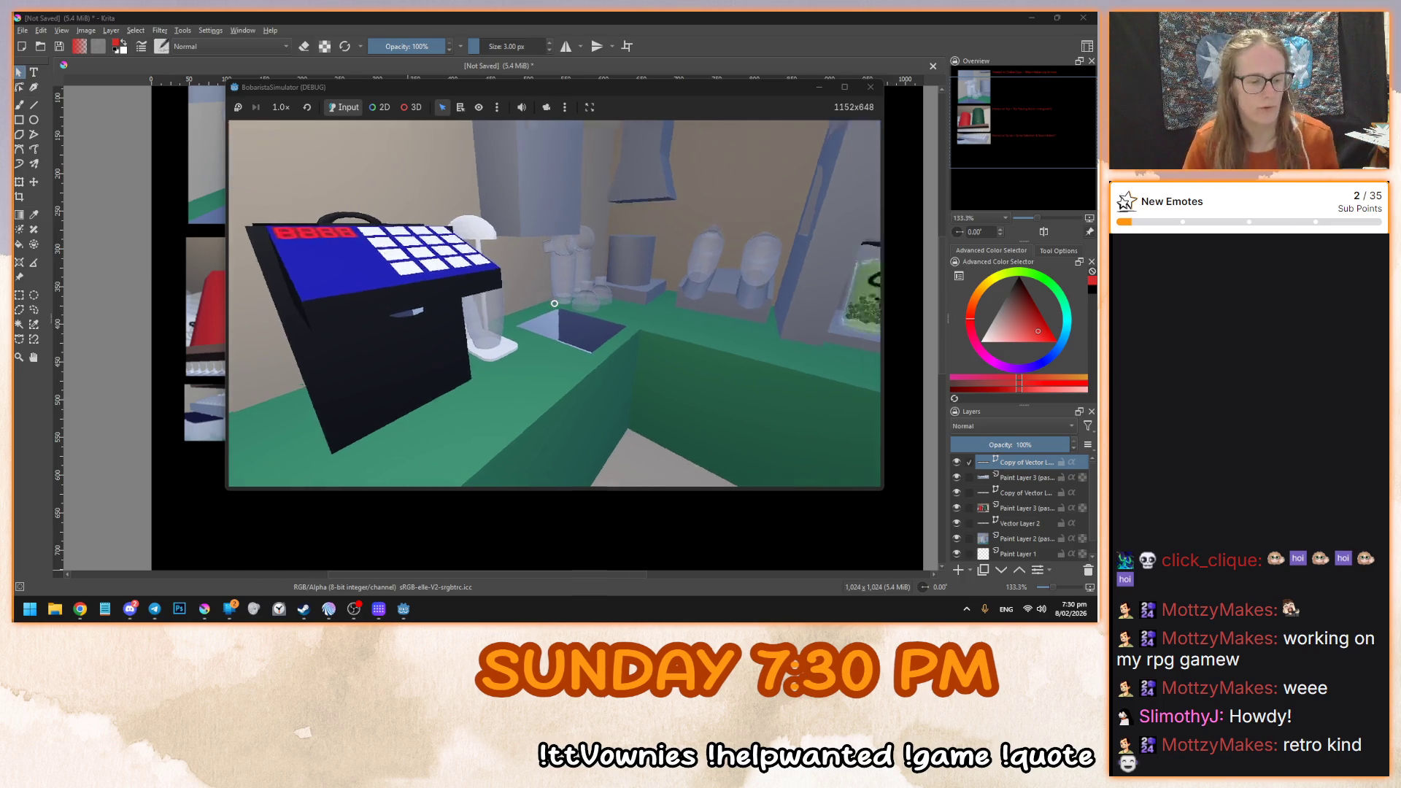
{"action": "left_click", "coordinate": [688, 16]}
{"action": "key", "text": "alt+Tab"}
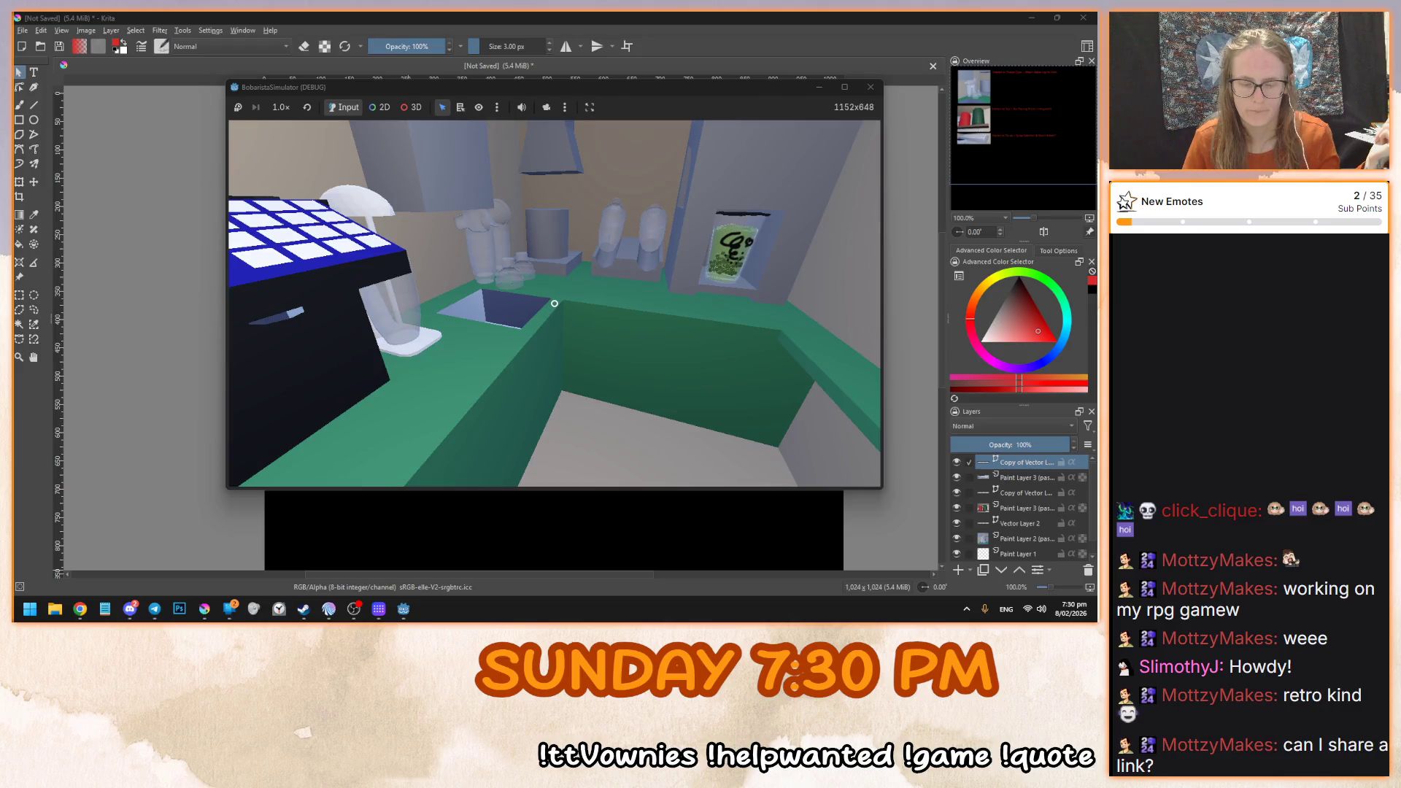
{"action": "key", "text": "s"}
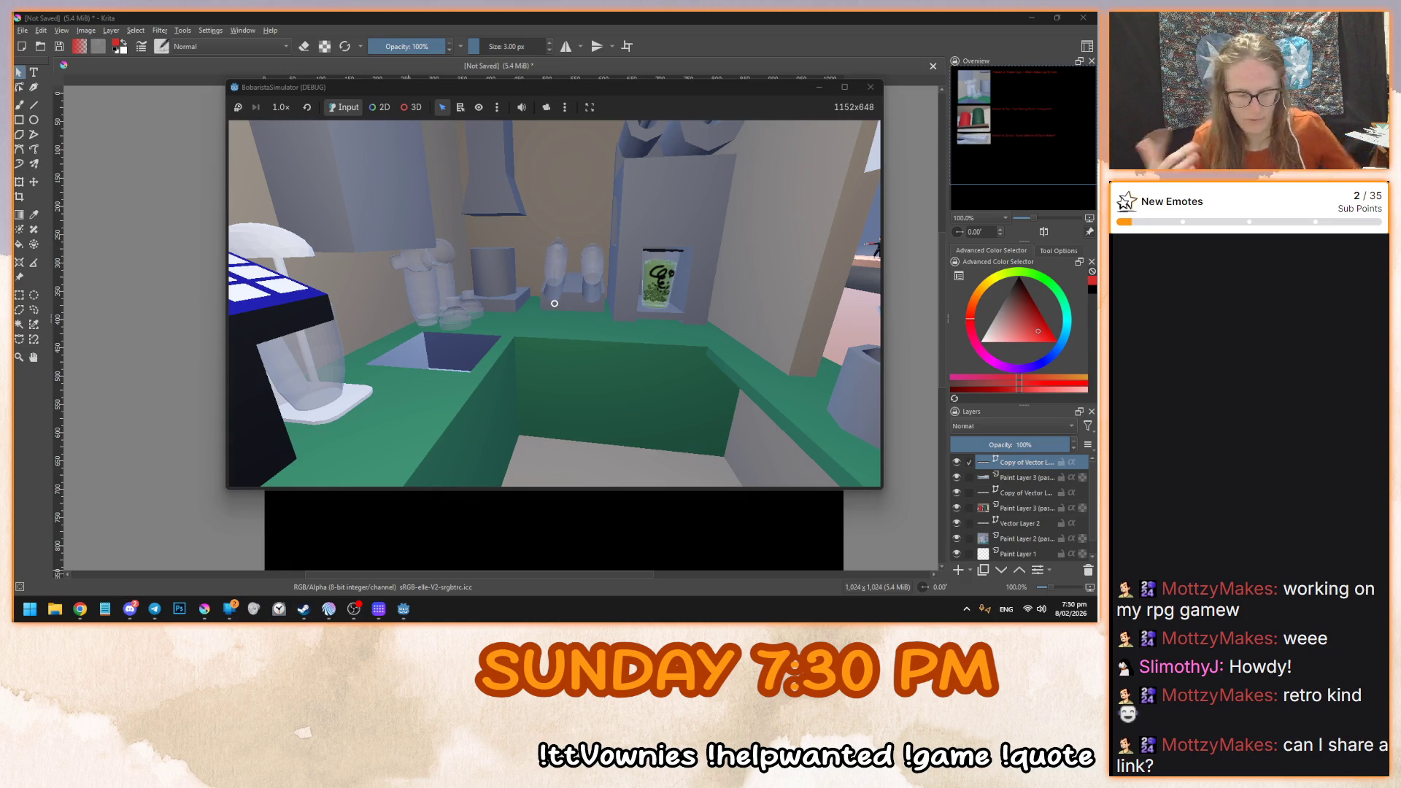
{"action": "key", "text": "alt+Tab"}
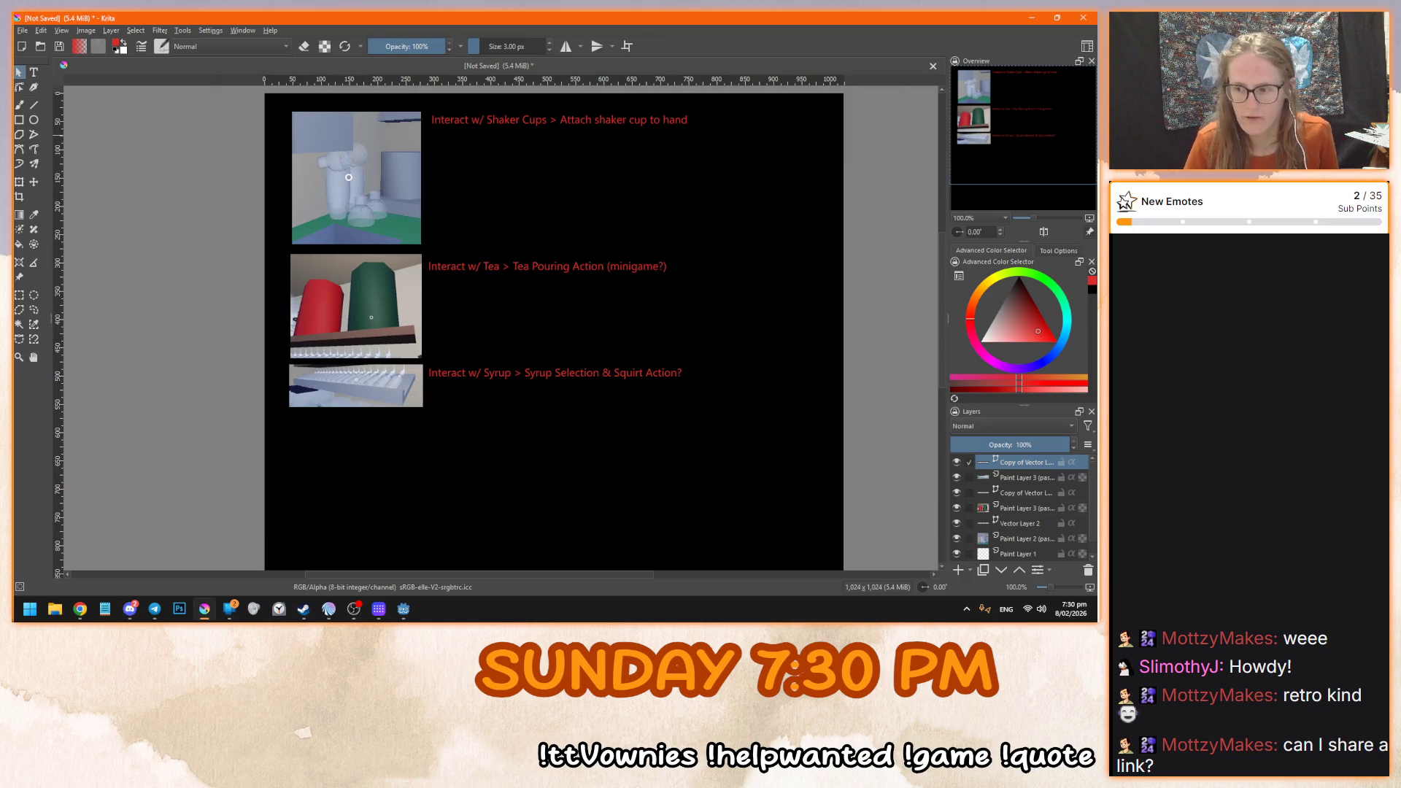
- Switch from Krita to the browser showing the Alterium Shift Steam page
{"action": "key", "text": "alt+Tab"}
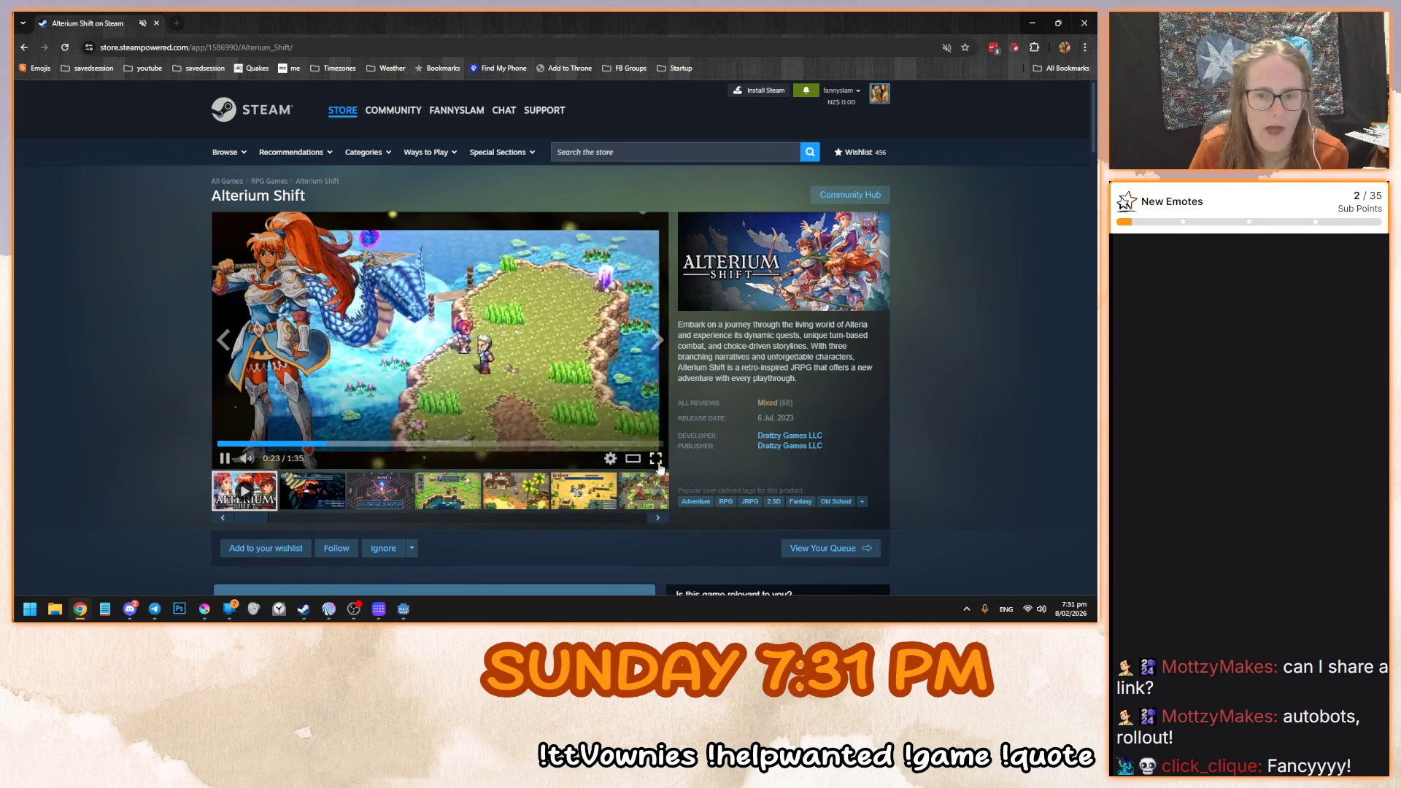
- Watch the Alterium Shift trailer full screen, then exit back to the Thunder battle screenshot
{"action": "left_click", "coordinate": [656, 460]}
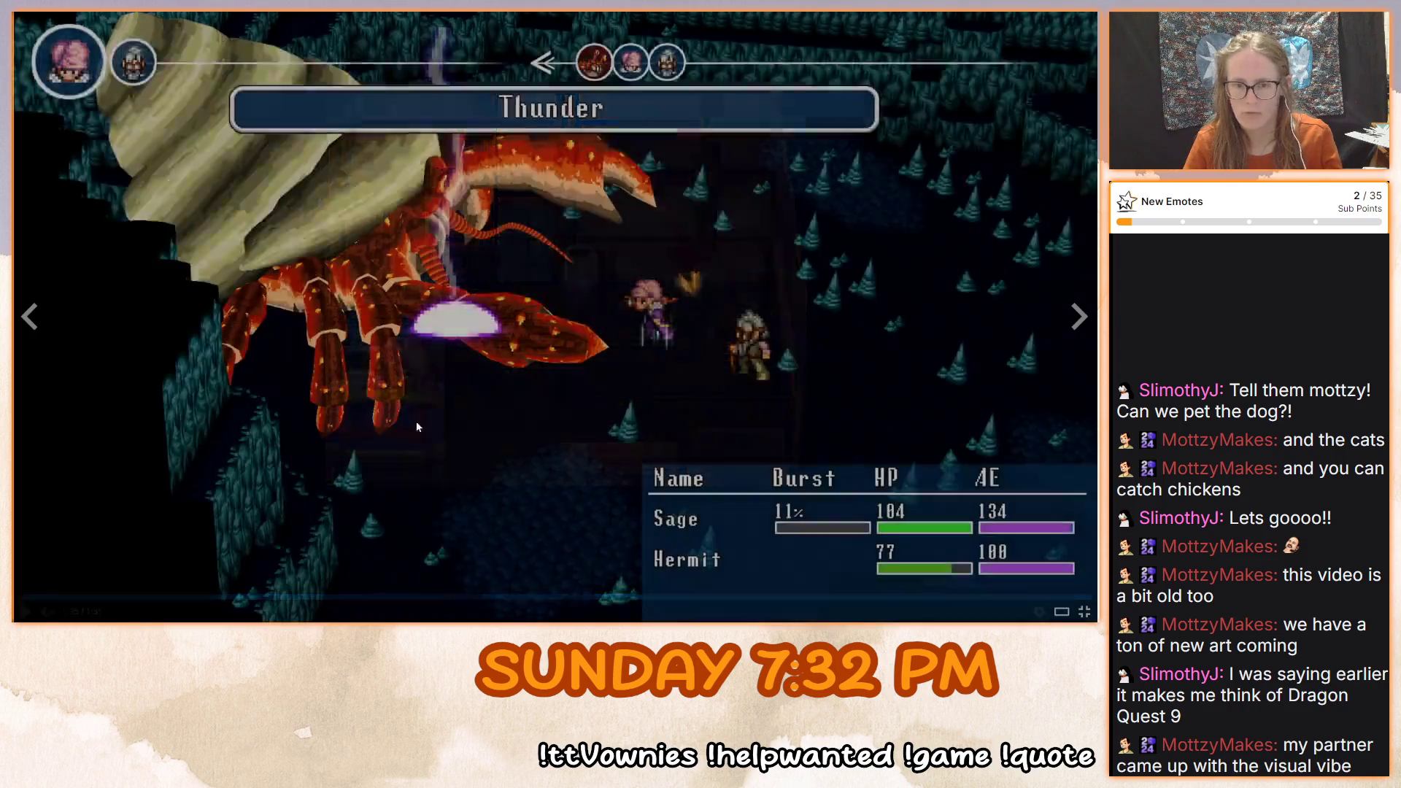
{"action": "key", "text": "Escape"}
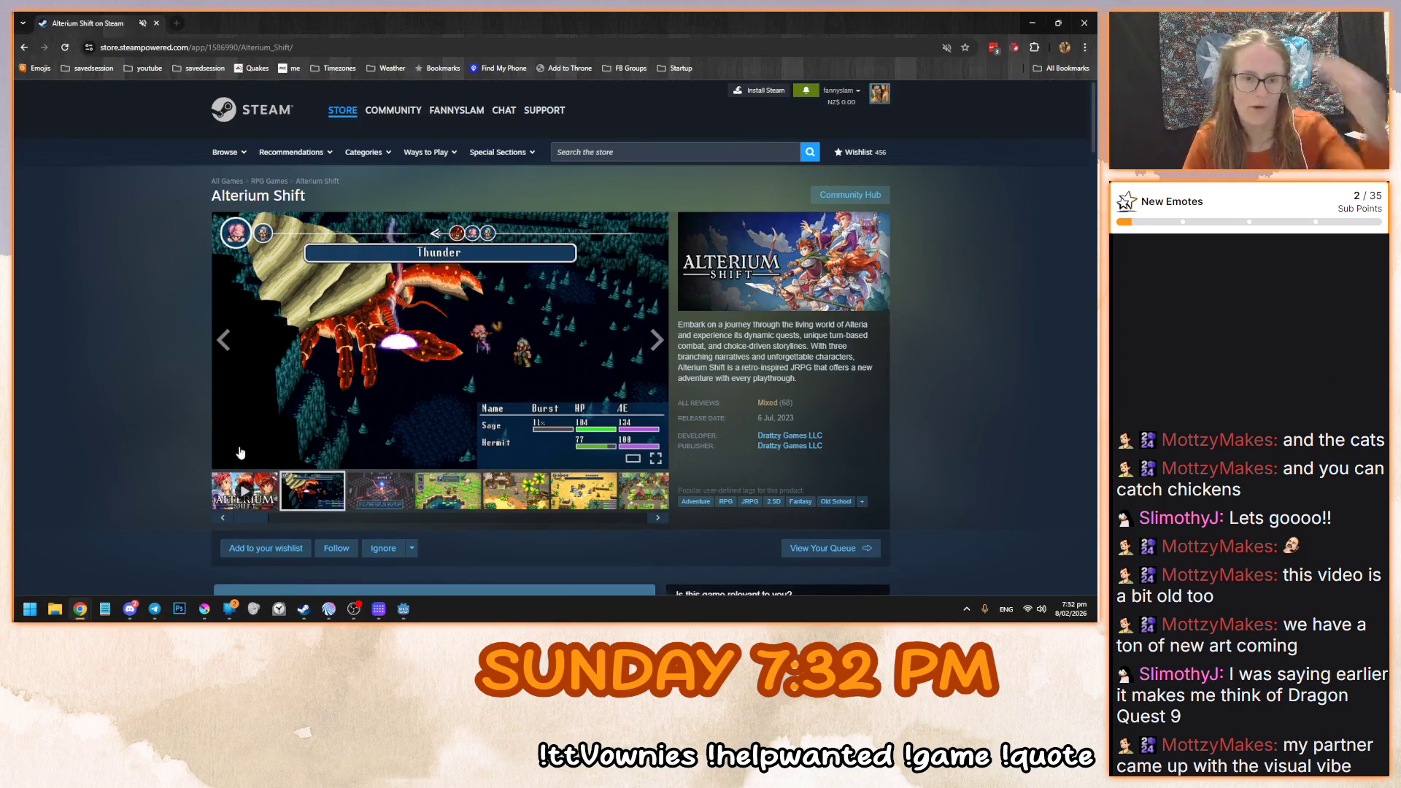
- Look over the Alterium Shift store page, then close the browser to return to Krita
{"action": "scroll", "coordinate": [240, 453], "scroll_direction": "down", "scroll_amount": 4}
{"action": "scroll", "coordinate": [131, 343], "scroll_direction": "up", "scroll_amount": 4}
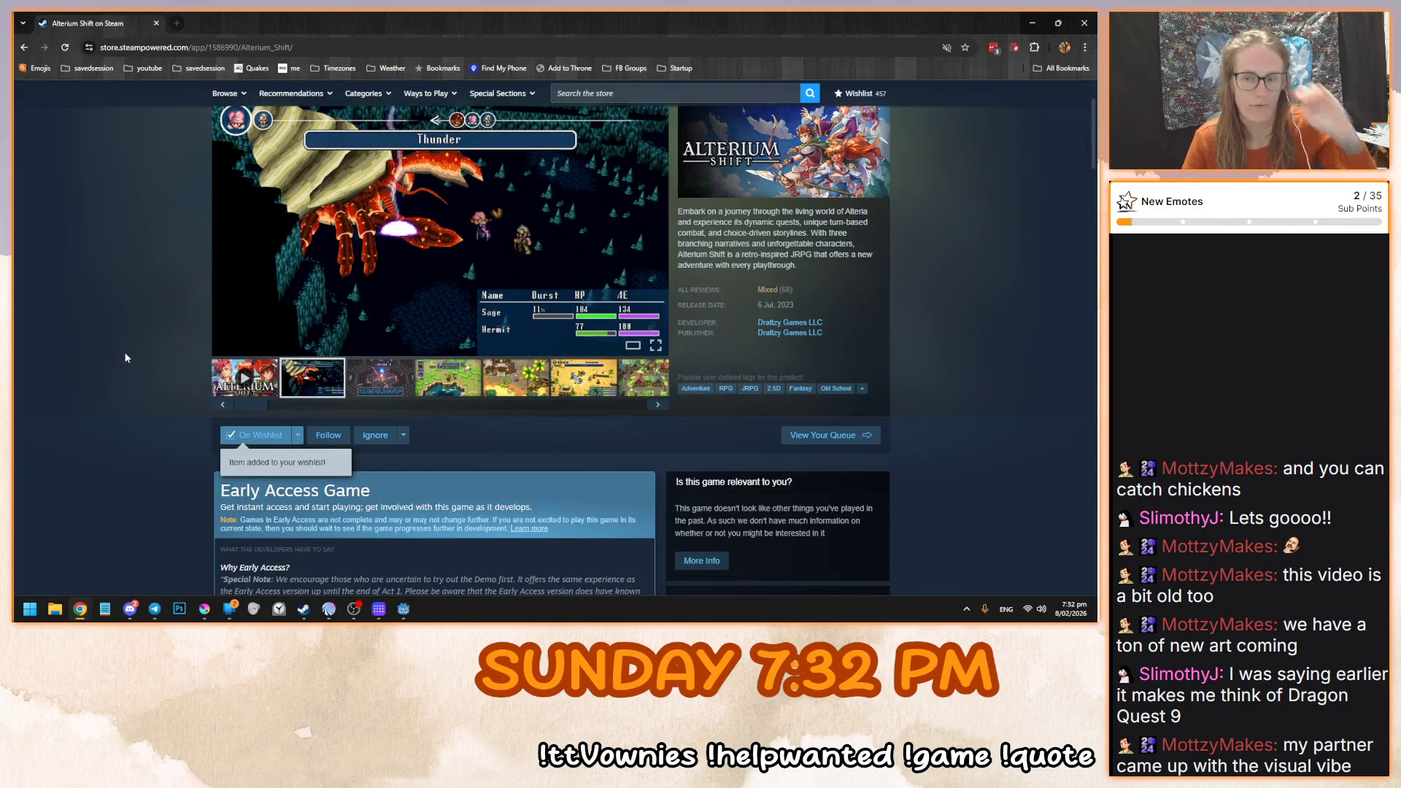
{"action": "scroll", "coordinate": [125, 357], "scroll_direction": "down", "scroll_amount": 2}
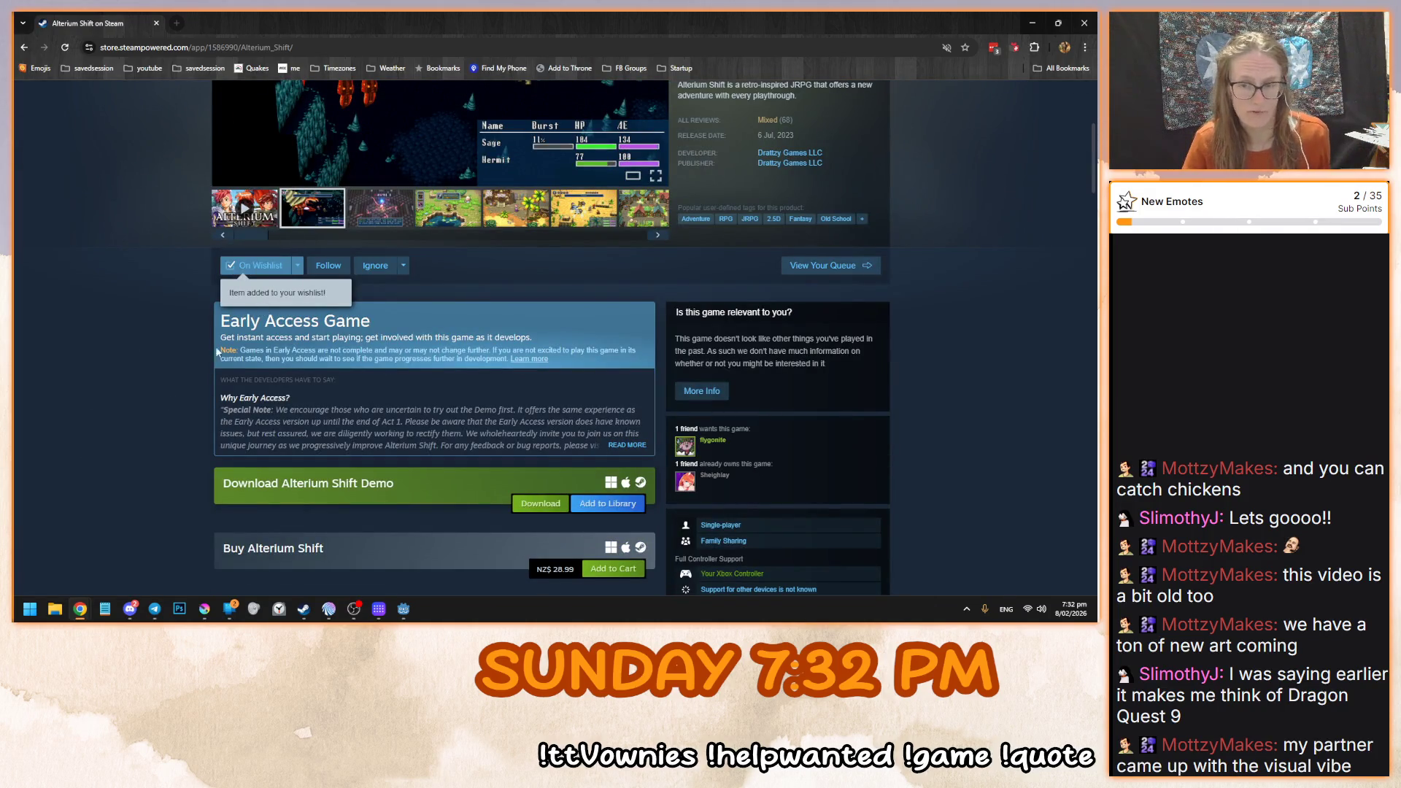
{"action": "scroll", "coordinate": [166, 410], "scroll_direction": "down", "scroll_amount": 3}
{"action": "scroll", "coordinate": [166, 408], "scroll_direction": "up", "scroll_amount": 6}
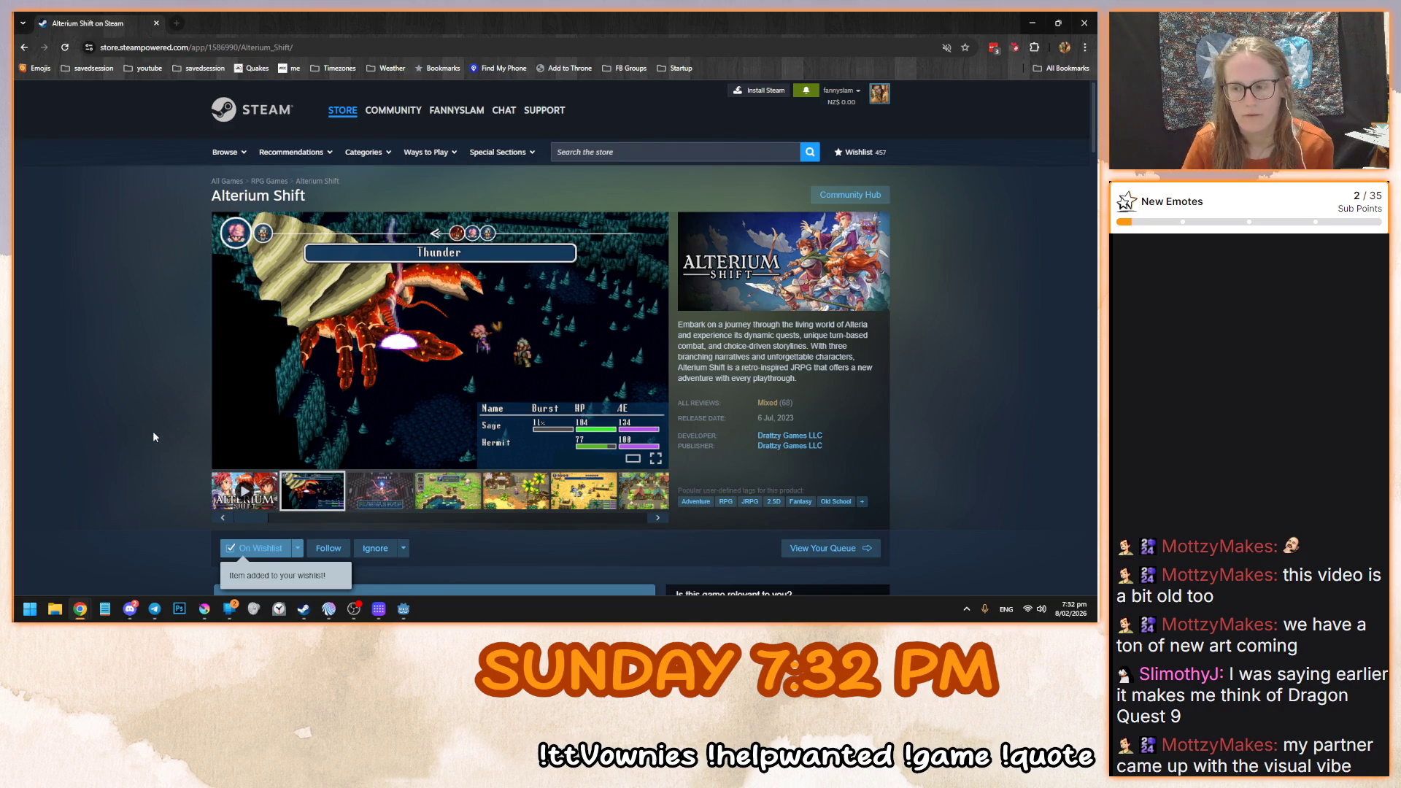
{"action": "scroll", "coordinate": [153, 437], "scroll_direction": "down", "scroll_amount": 3}
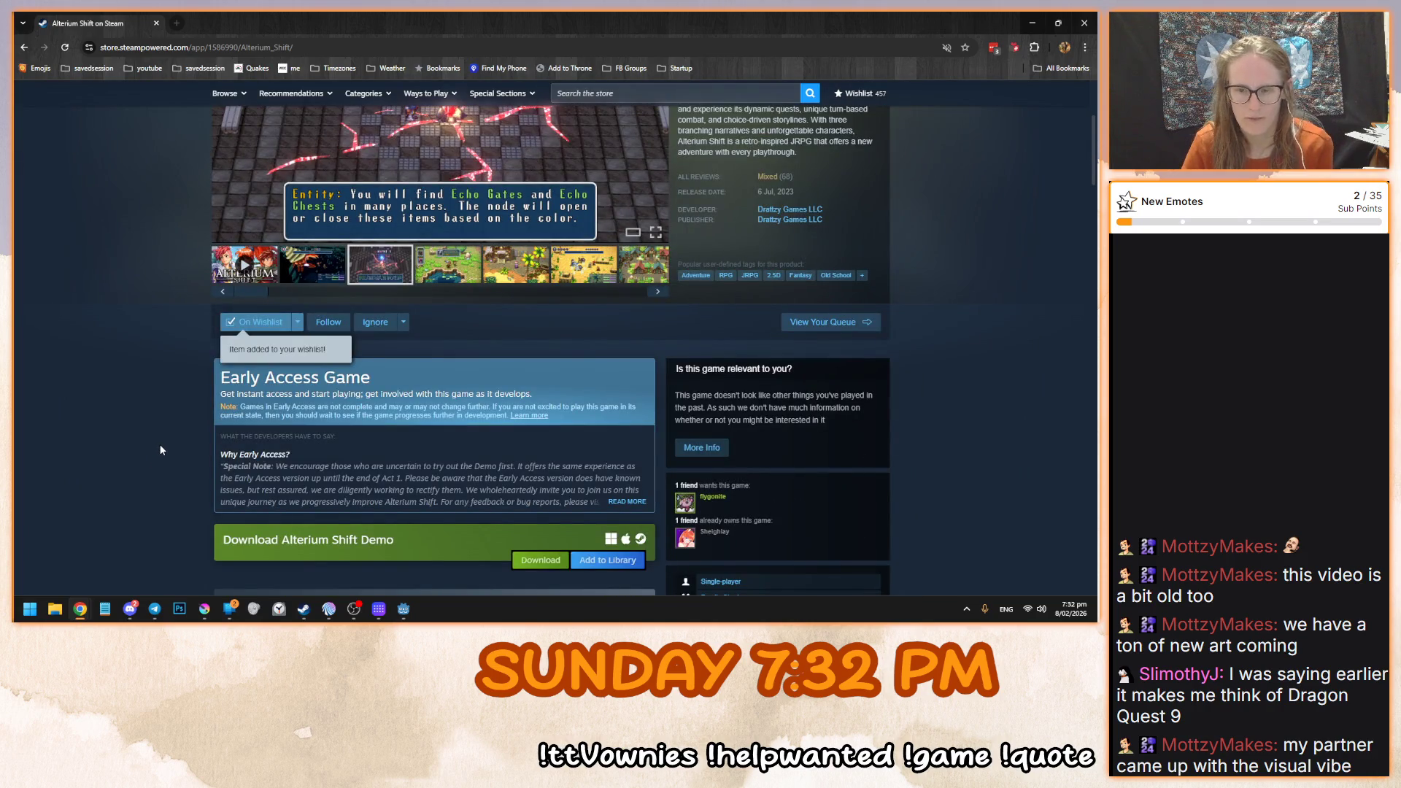
{"action": "scroll", "coordinate": [162, 445], "scroll_direction": "up", "scroll_amount": 3}
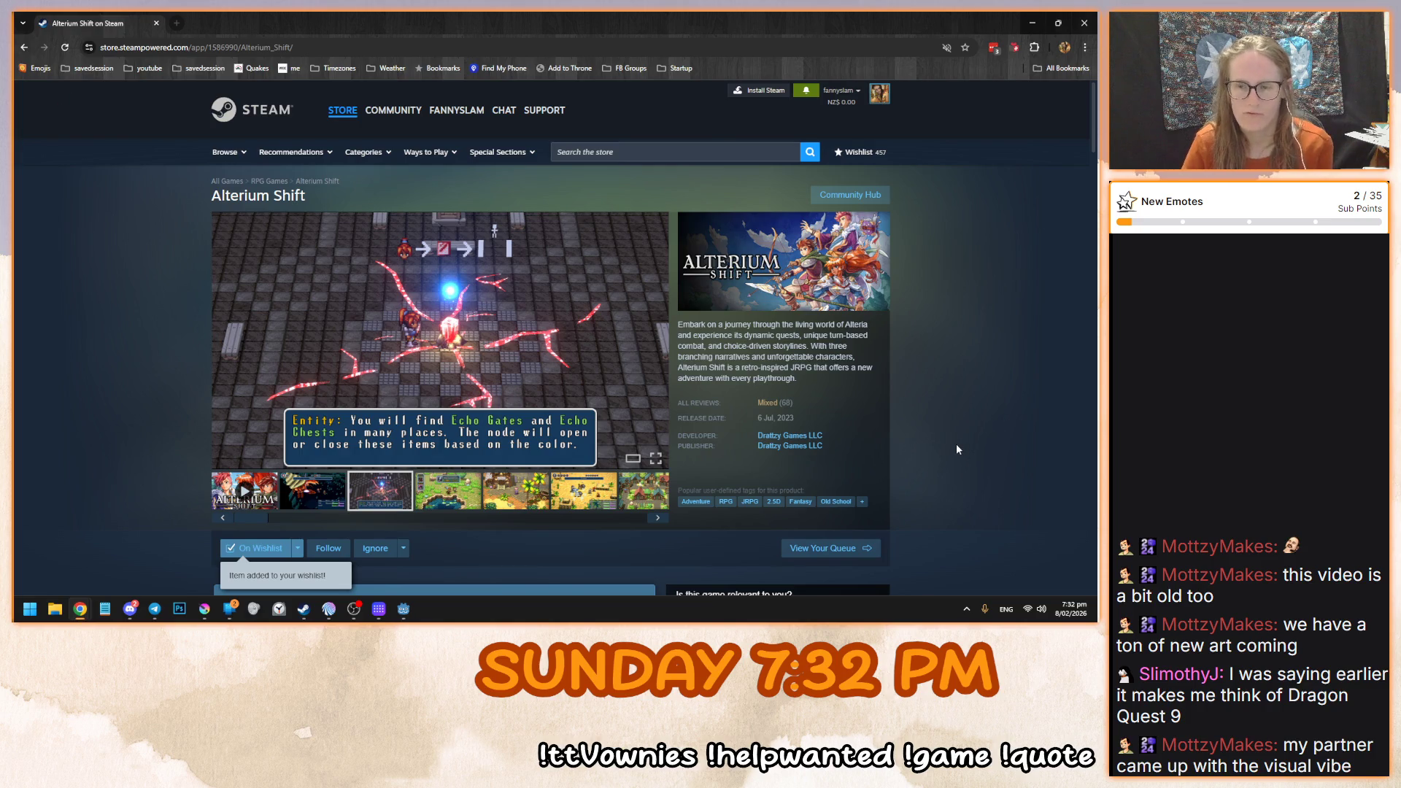
{"action": "scroll", "coordinate": [932, 432], "scroll_direction": "down", "scroll_amount": 5}
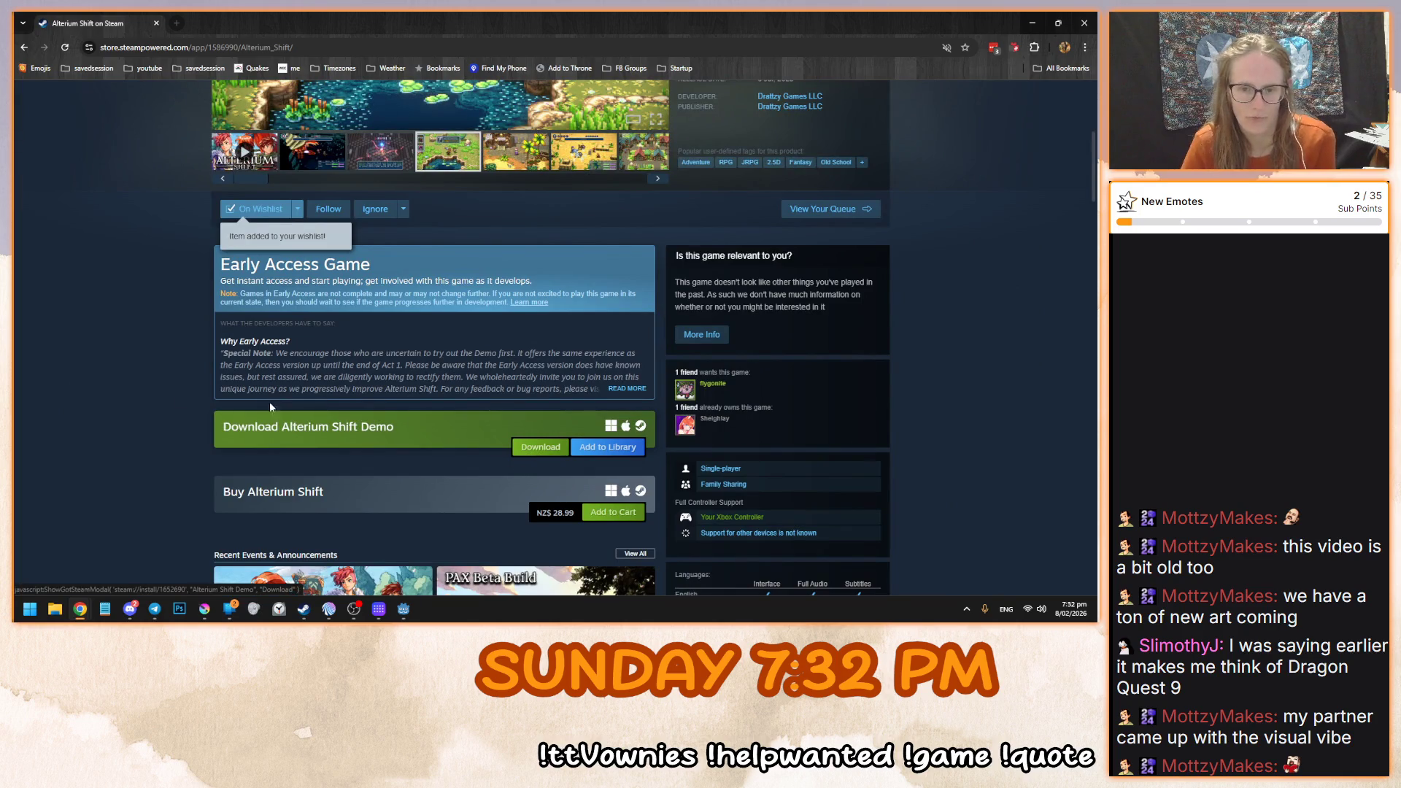
{"action": "left_click", "coordinate": [156, 23]}
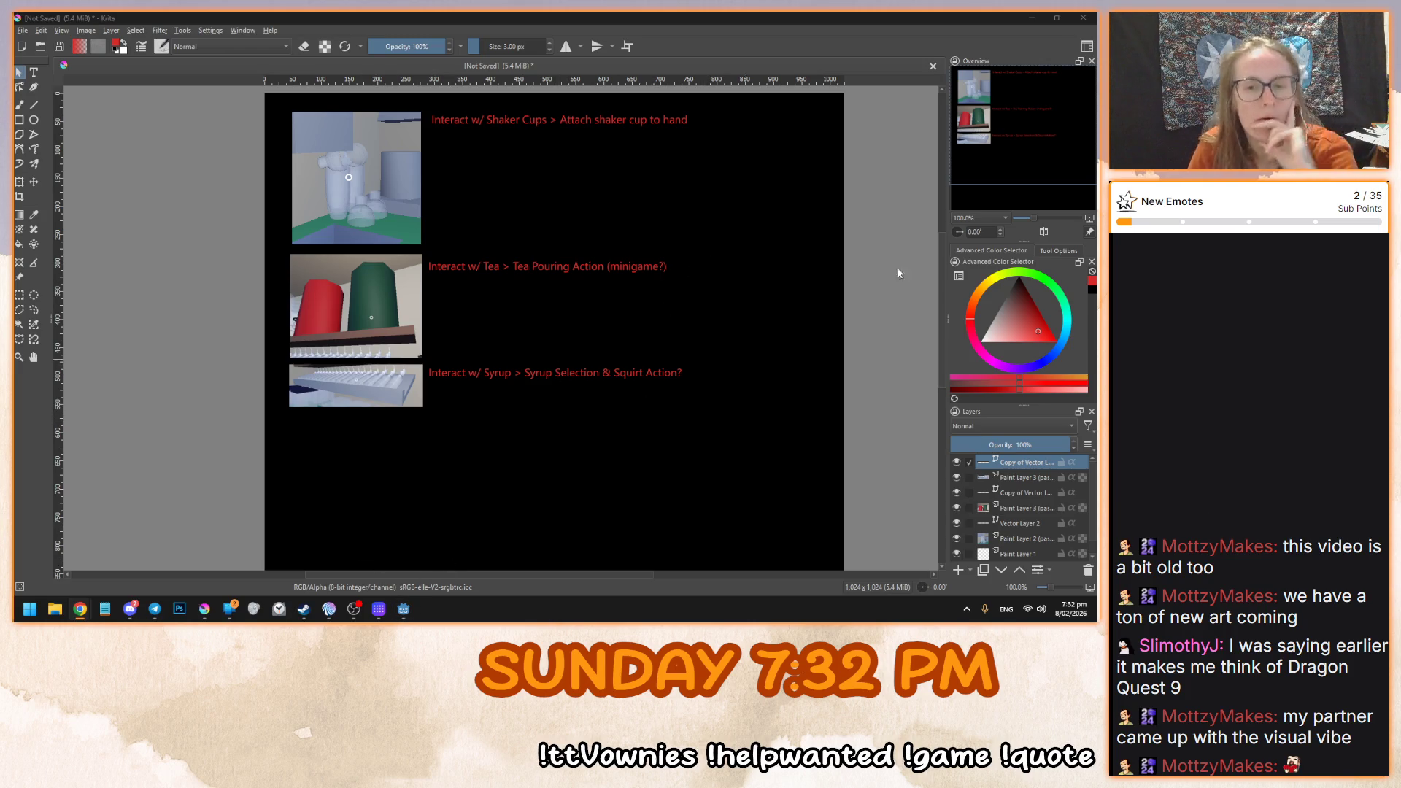
- Bring the BobaristaSimulator (DEBUG) window back over Krita and set the machine pouring pellets
{"action": "mouse_move", "coordinate": [401, 616]}
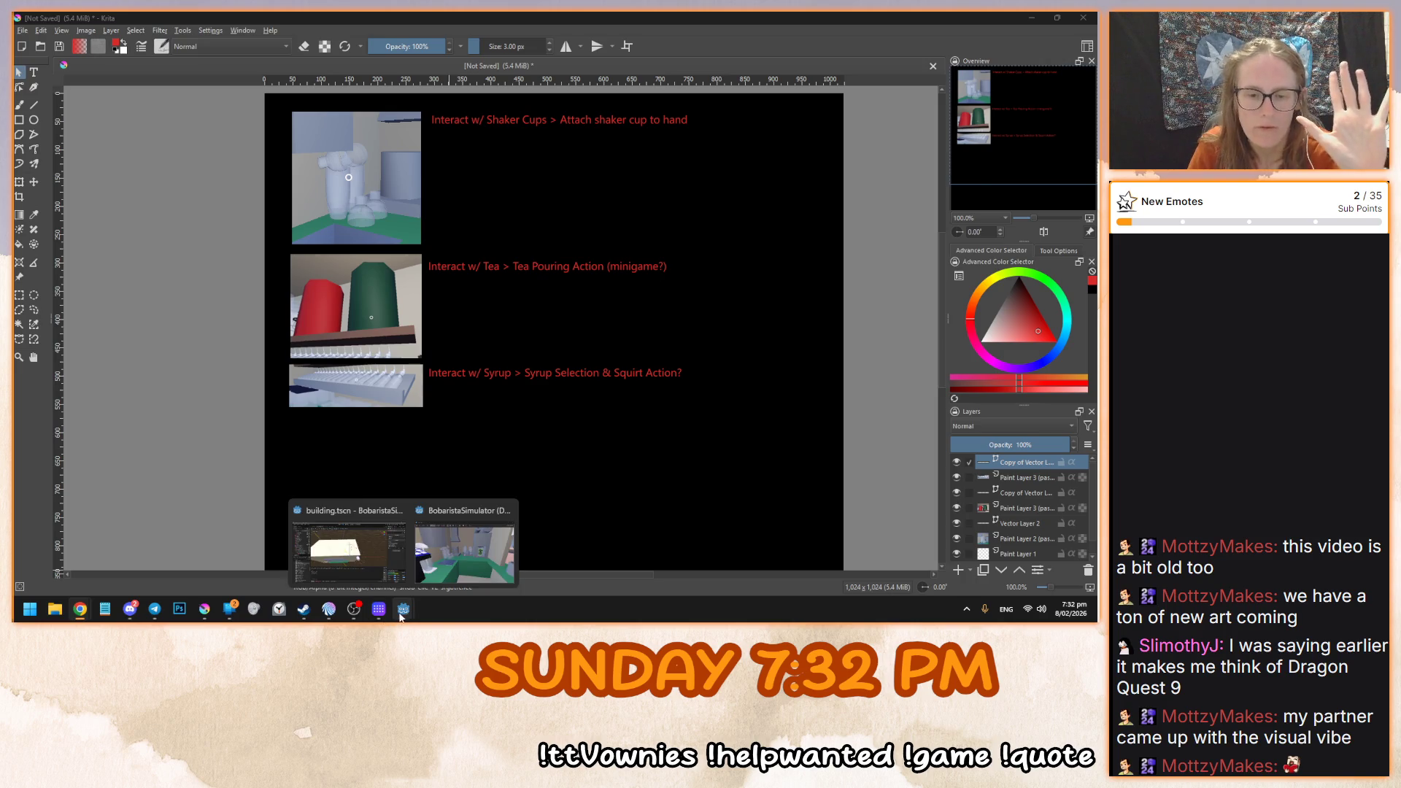
{"action": "left_click", "coordinate": [461, 548]}
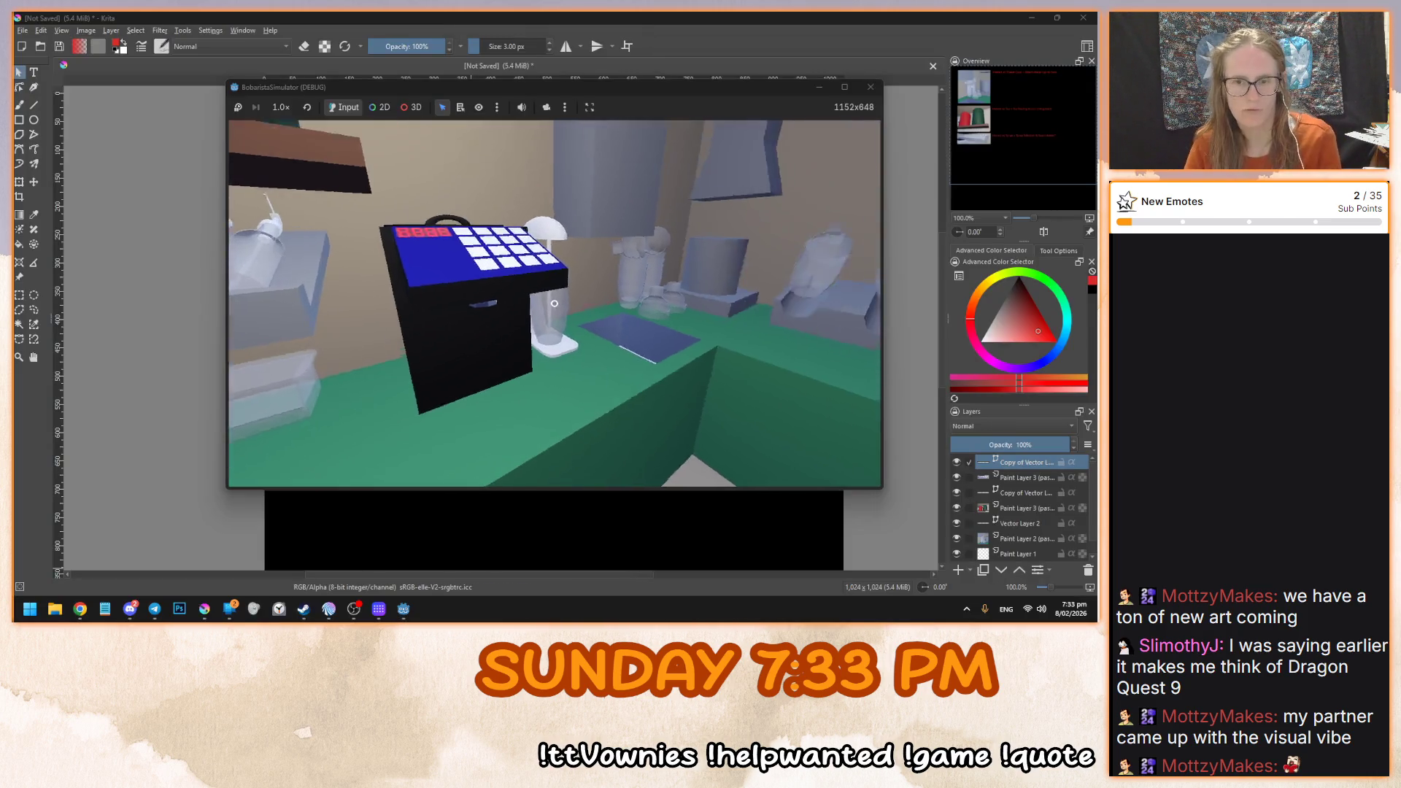
{"action": "left_click", "coordinate": [555, 304]}
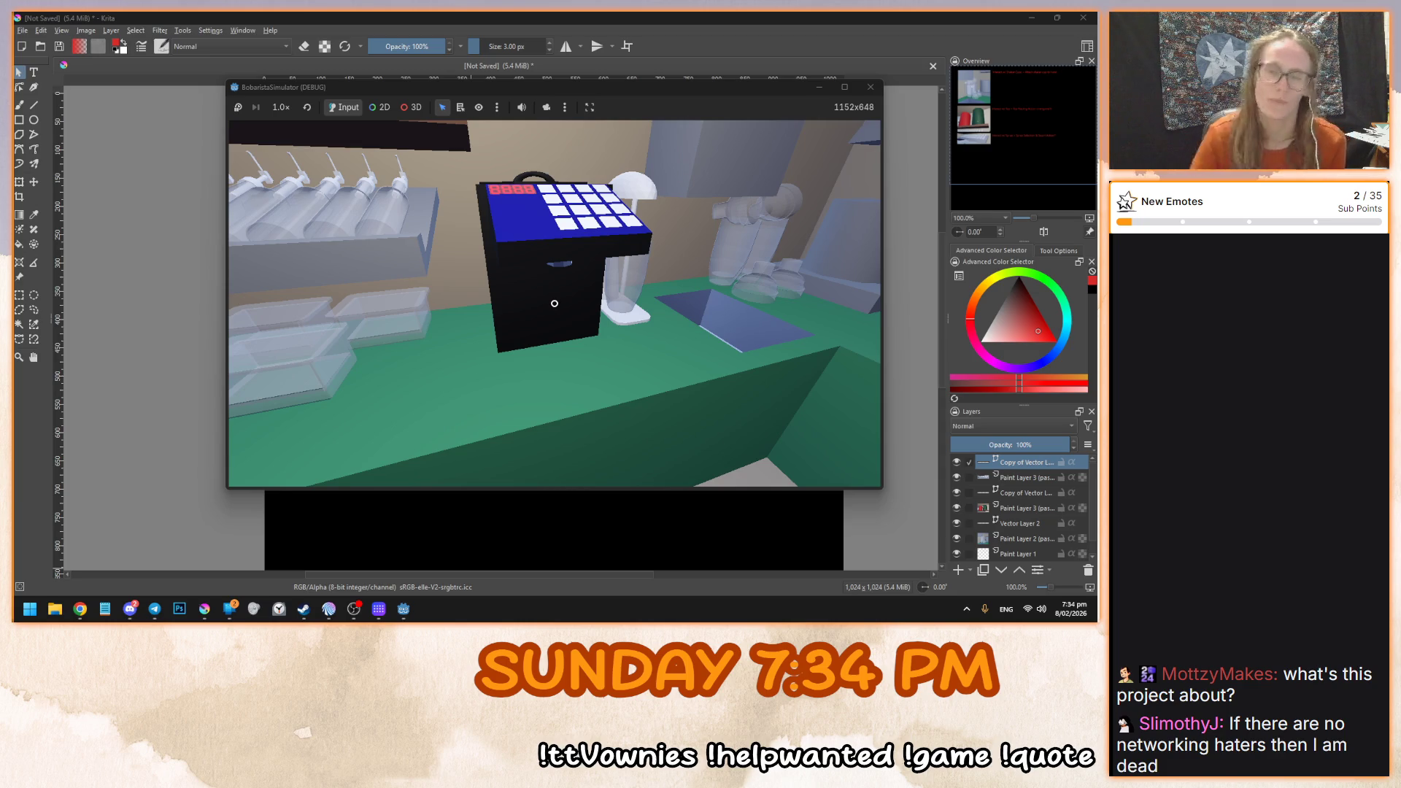
- Let the black keypad machine pour grey pellets, then close the game with Escape
{"action": "mouse_move", "coordinate": [555, 303]}
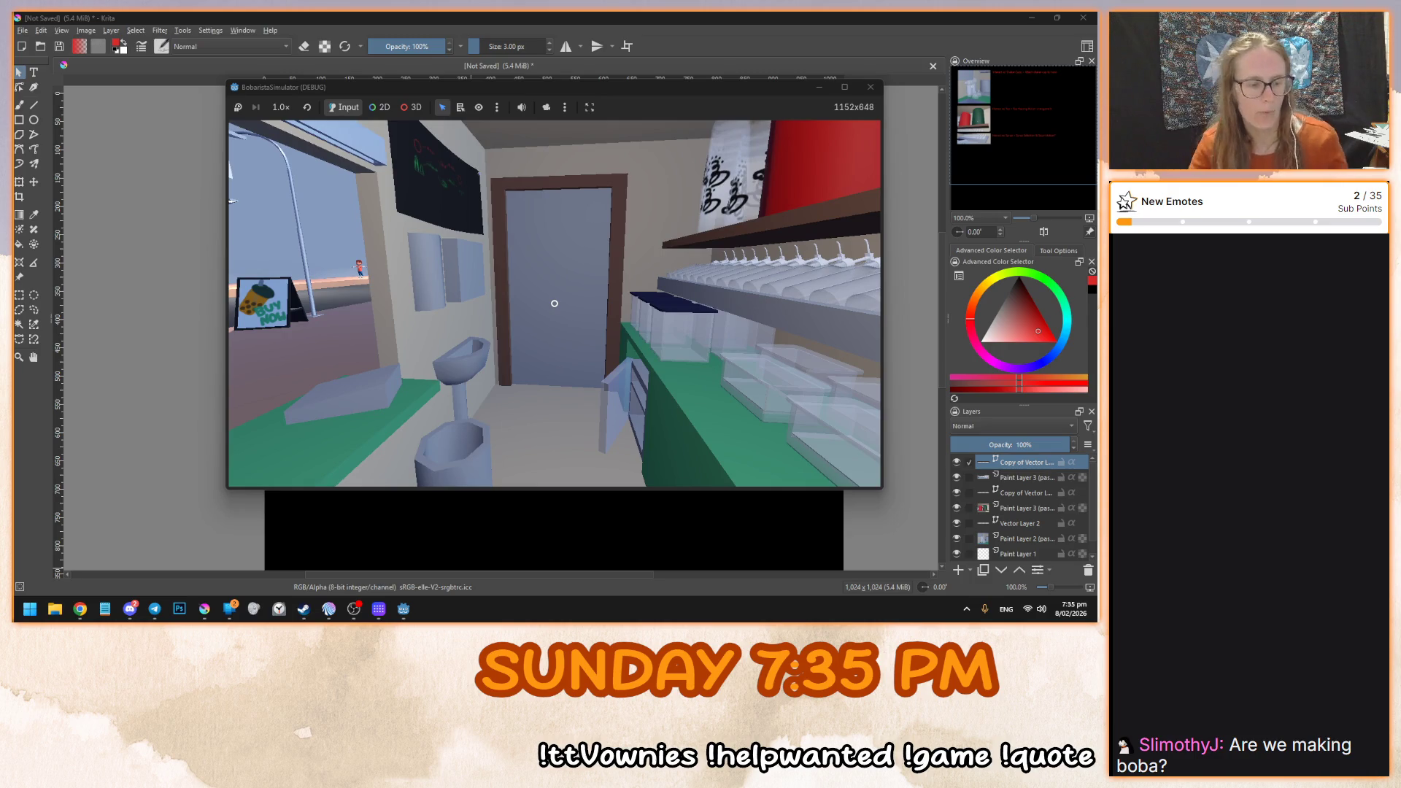
{"action": "key", "text": "Escape"}
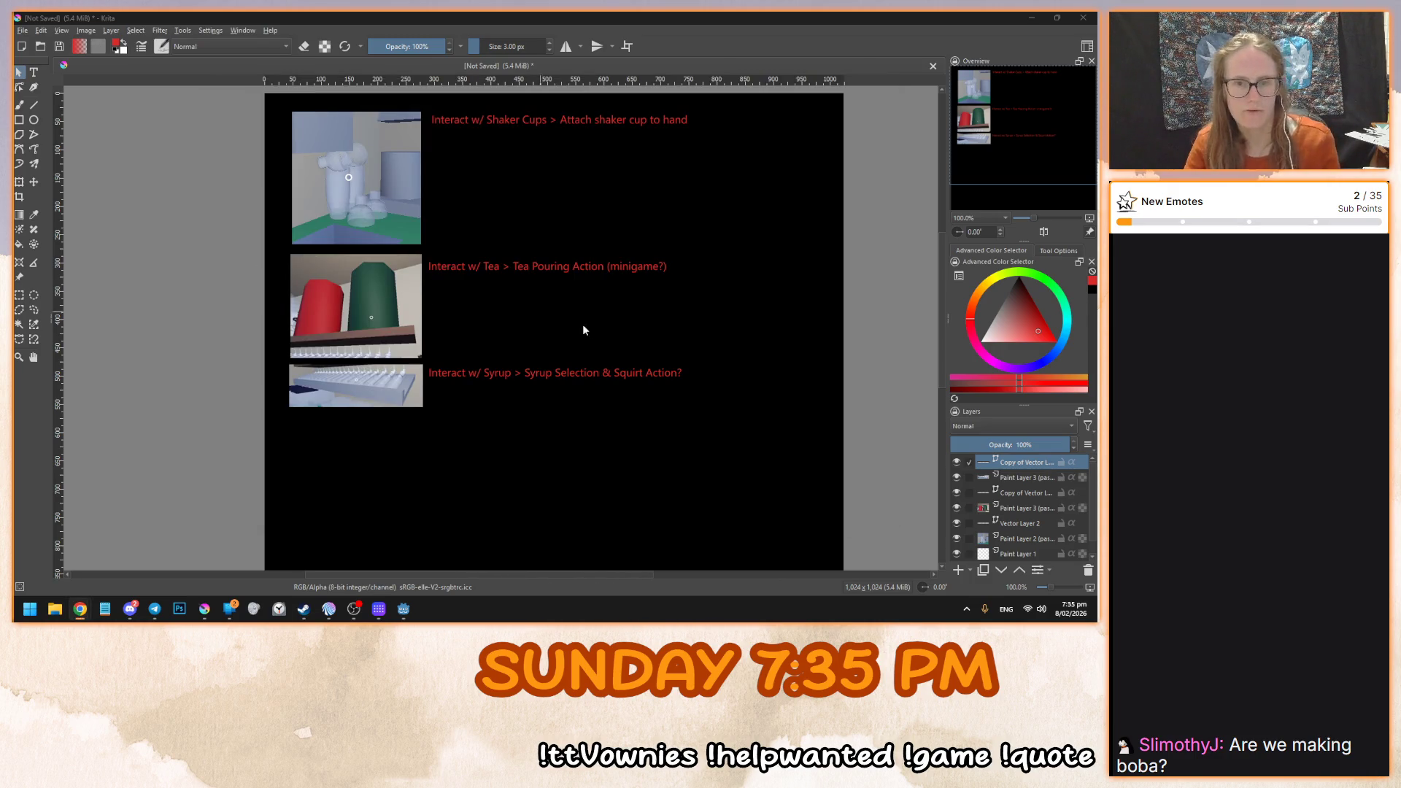
- Relaunch BobaristaSimulator with F5, start a new game, and get the shaker machine pouring grey balls
{"action": "left_click", "coordinate": [404, 608]}
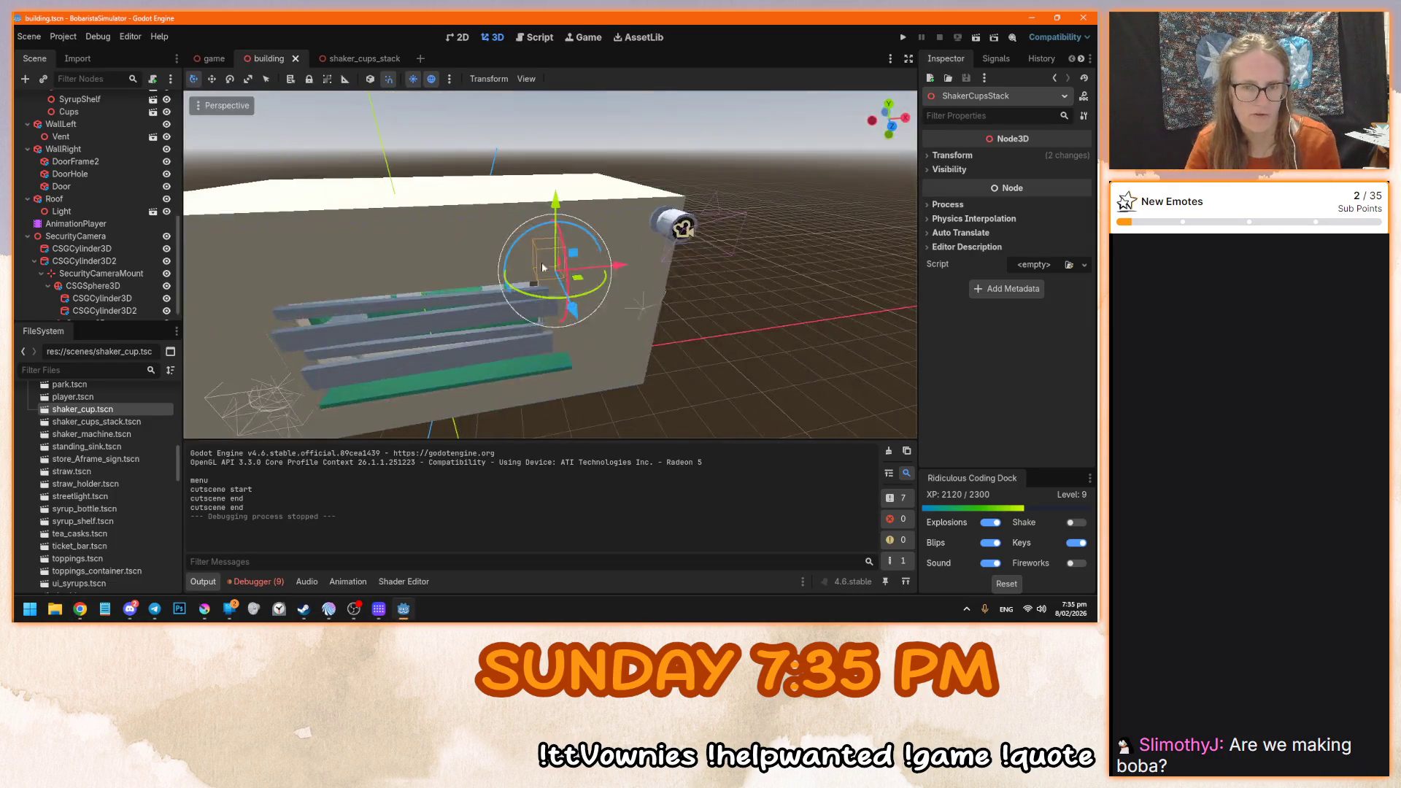
{"action": "key", "text": "F5"}
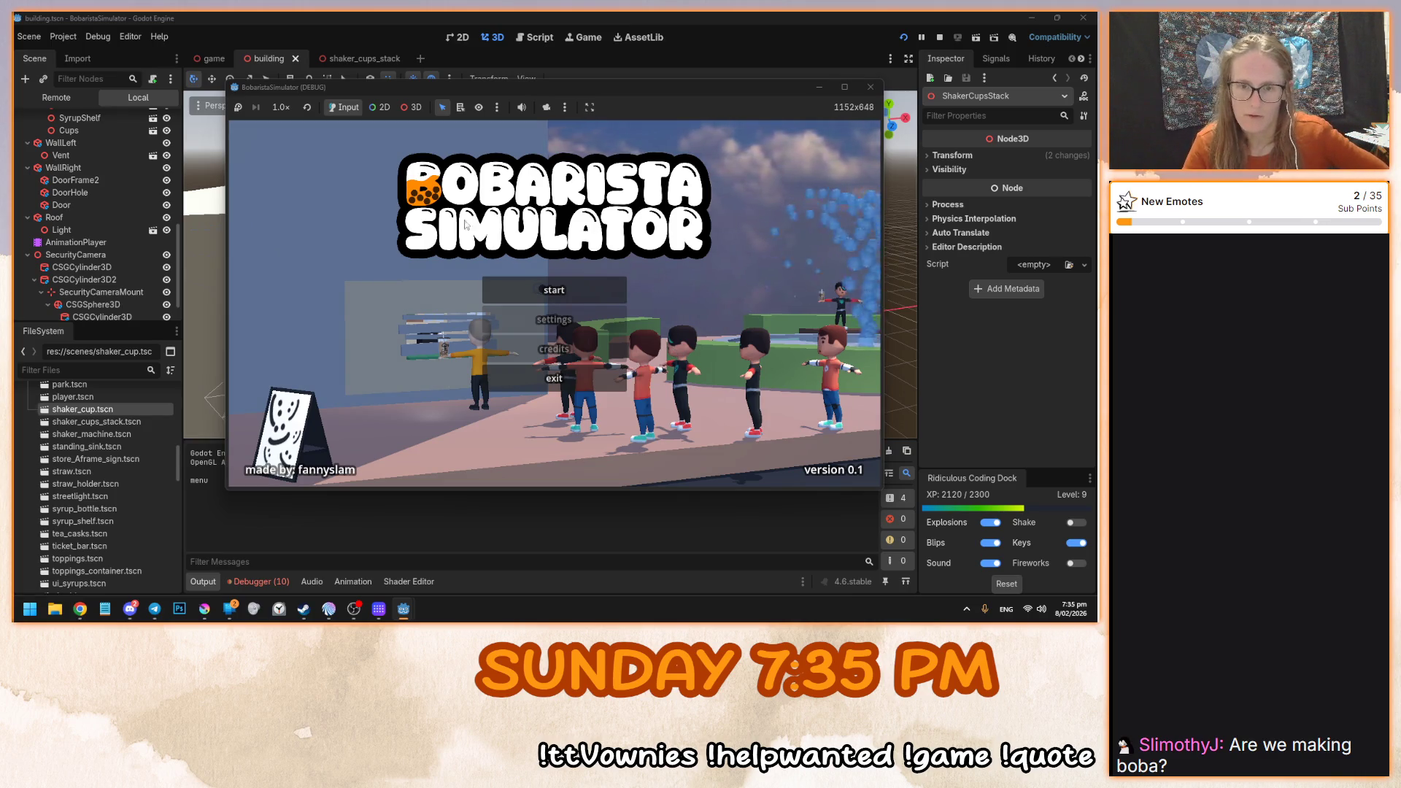
{"action": "left_click", "coordinate": [584, 292]}
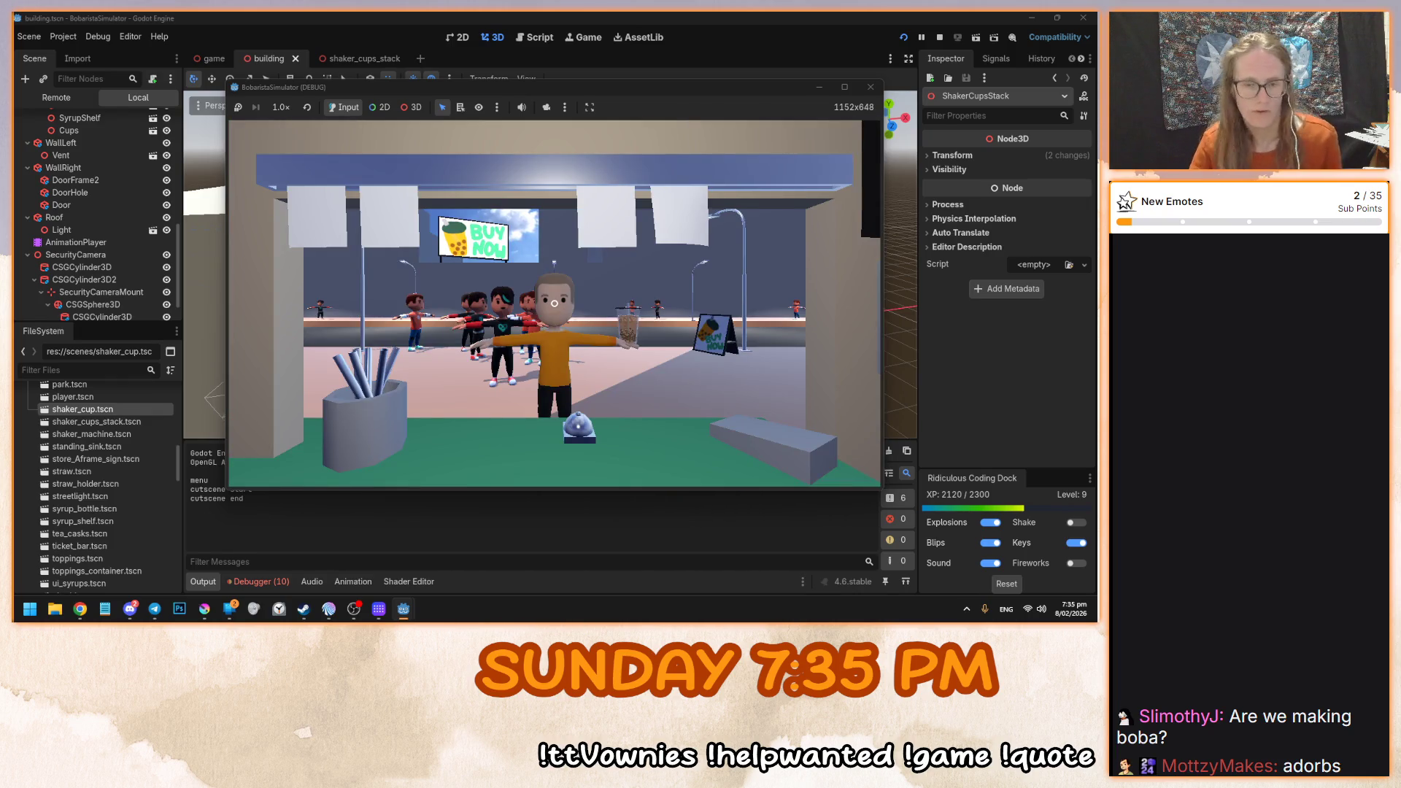
{"action": "mouse_move", "coordinate": [554, 303]}
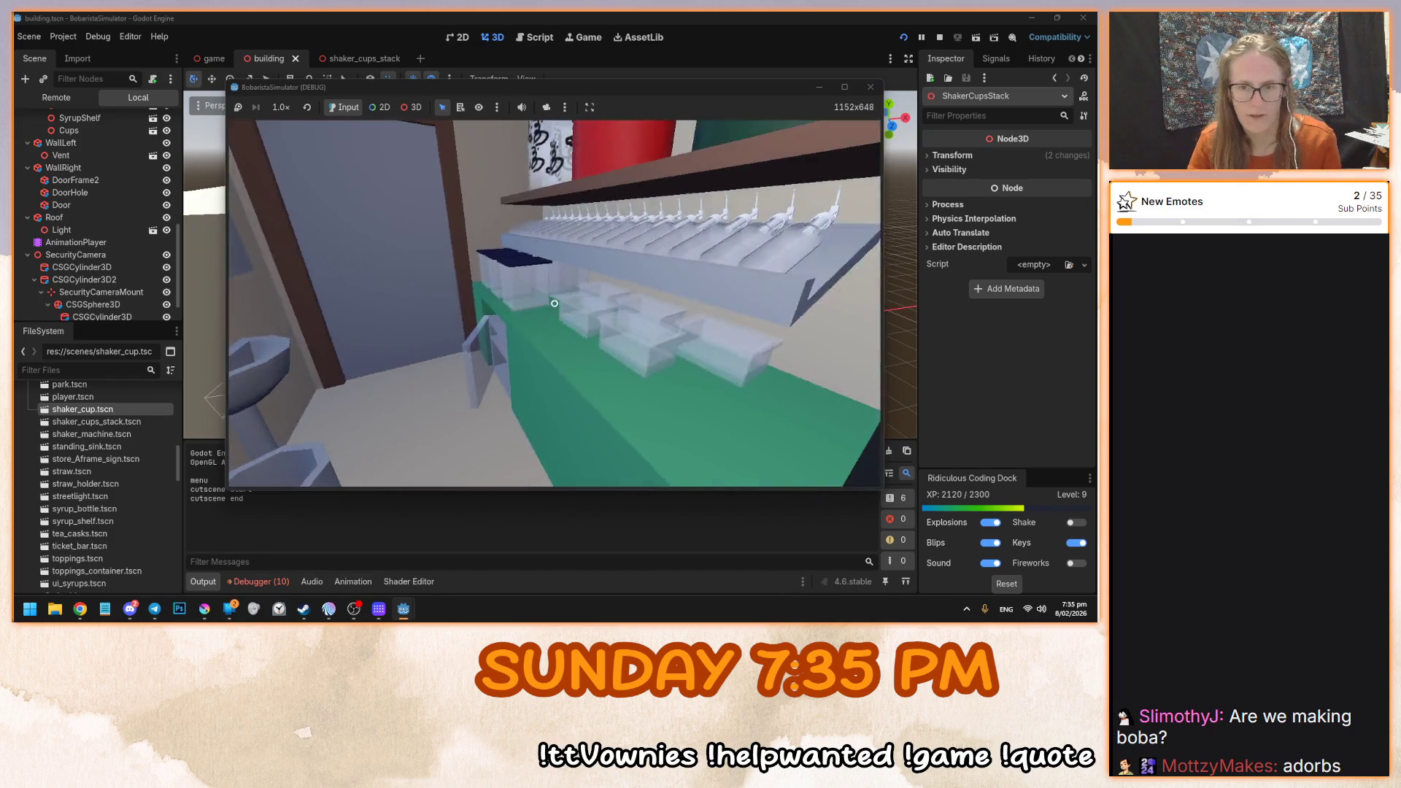
{"action": "left_click", "coordinate": [554, 303]}
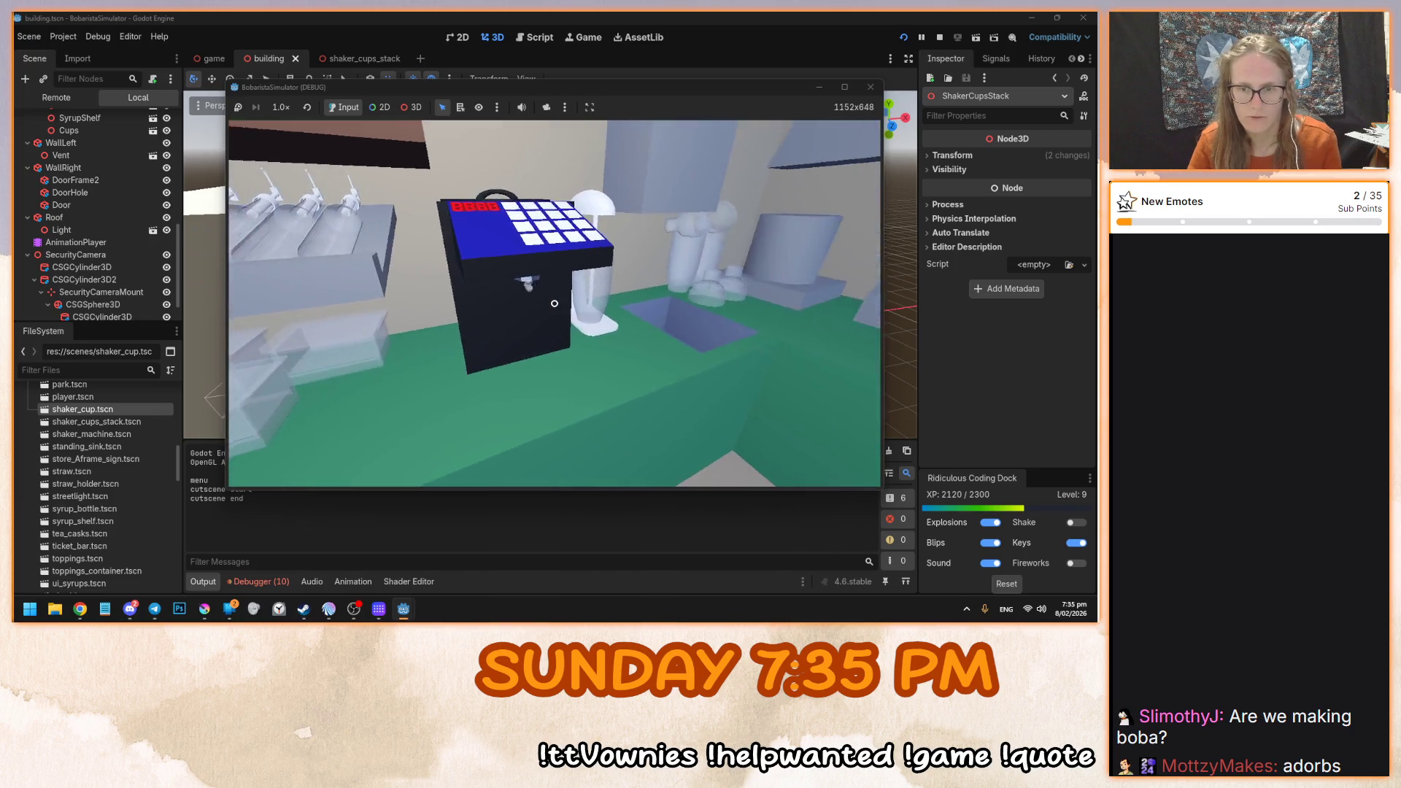
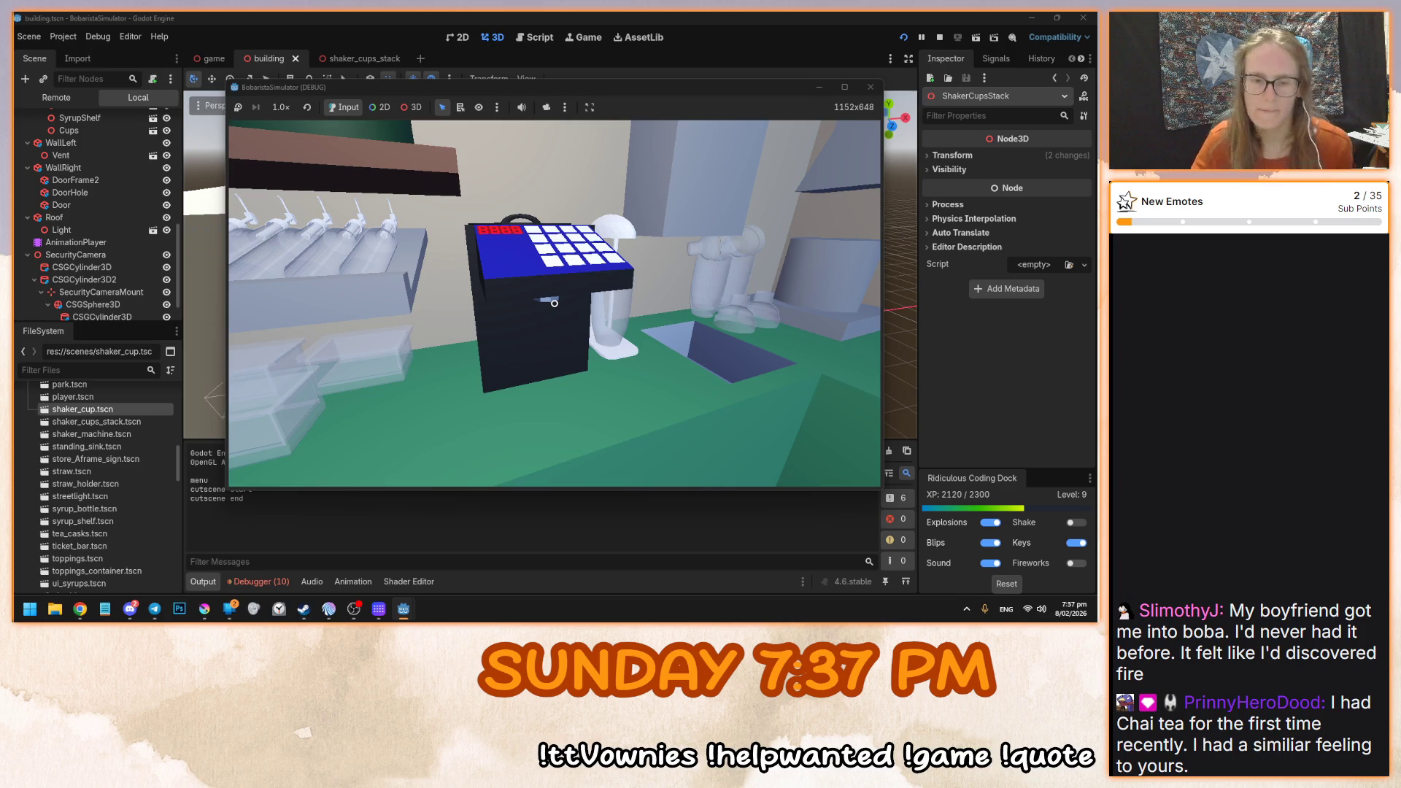
- Make the machine pour pearls, abandon a first capture, and restart the game from the title menu
{"action": "left_click", "coordinate": [554, 303]}
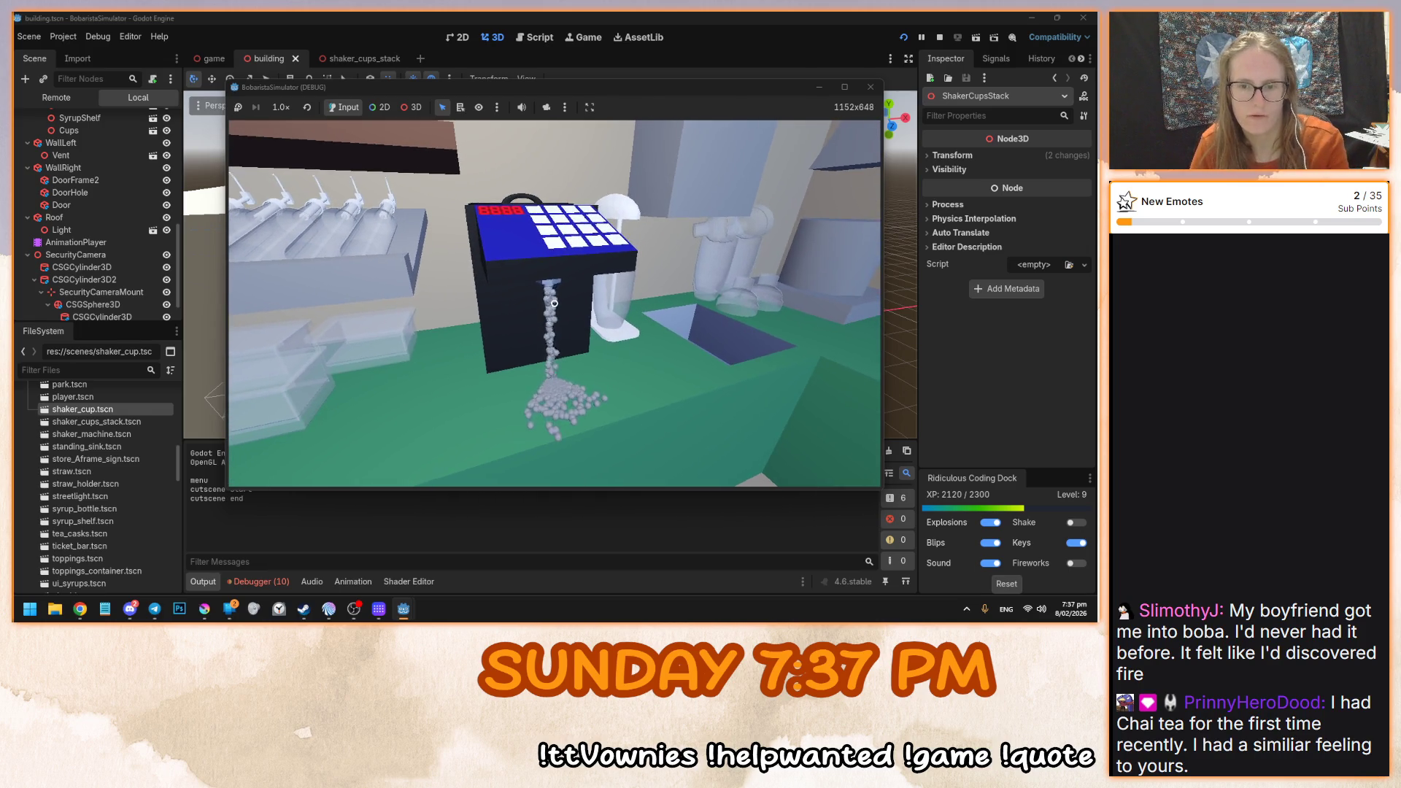
{"action": "key", "text": "super+shift+s"}
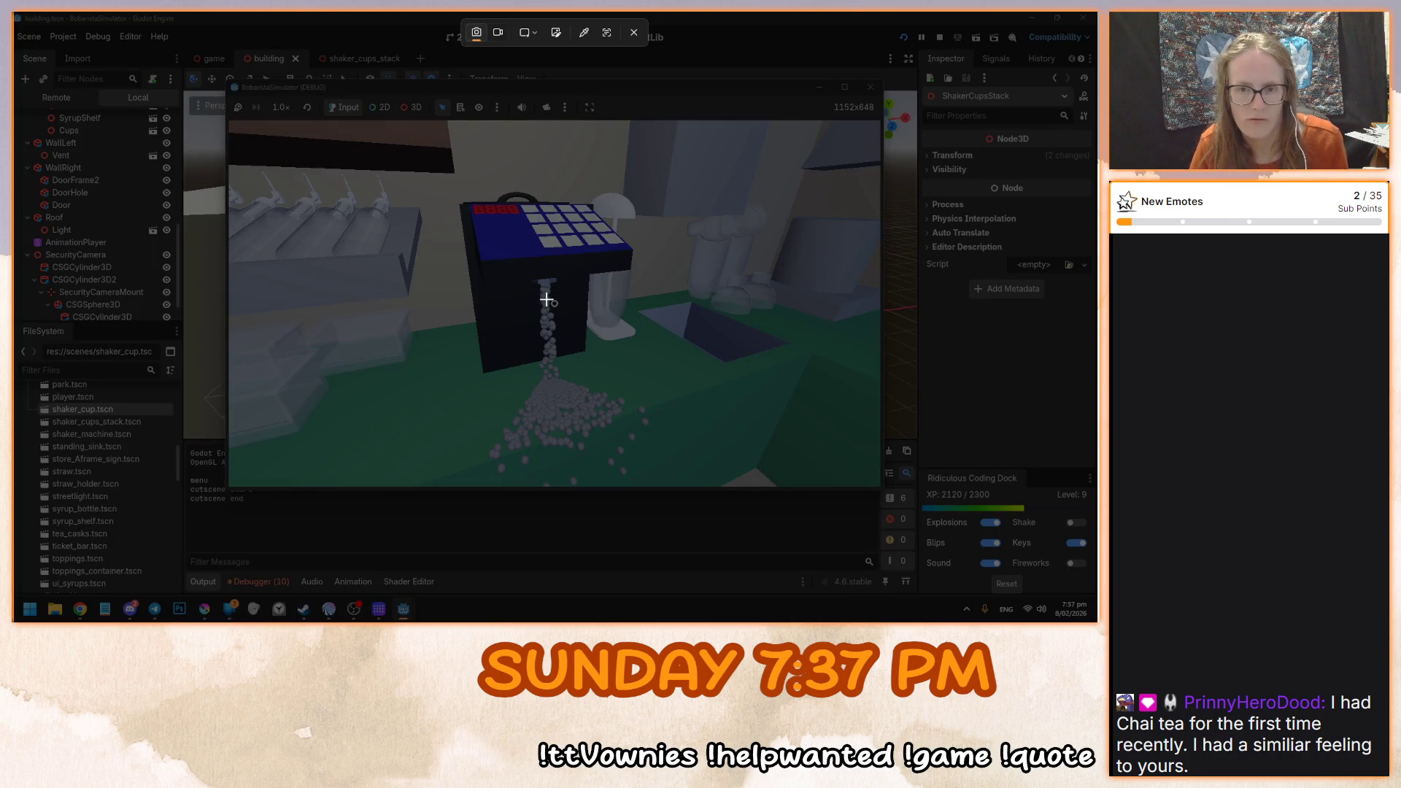
{"action": "key", "text": "Escape"}
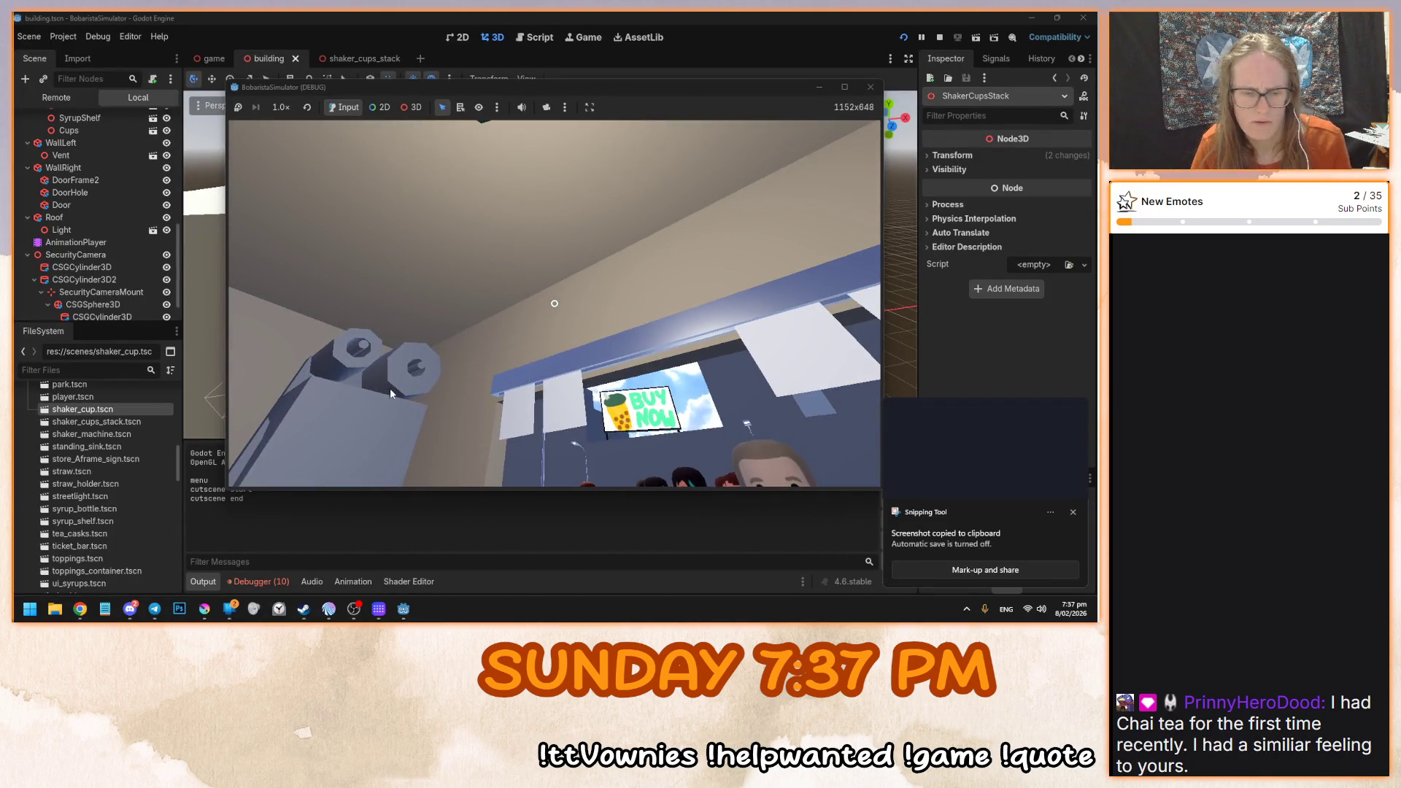
{"action": "key", "text": "alt+F4"}
{"action": "key", "text": "F5"}
{"action": "left_click", "coordinate": [576, 310]}
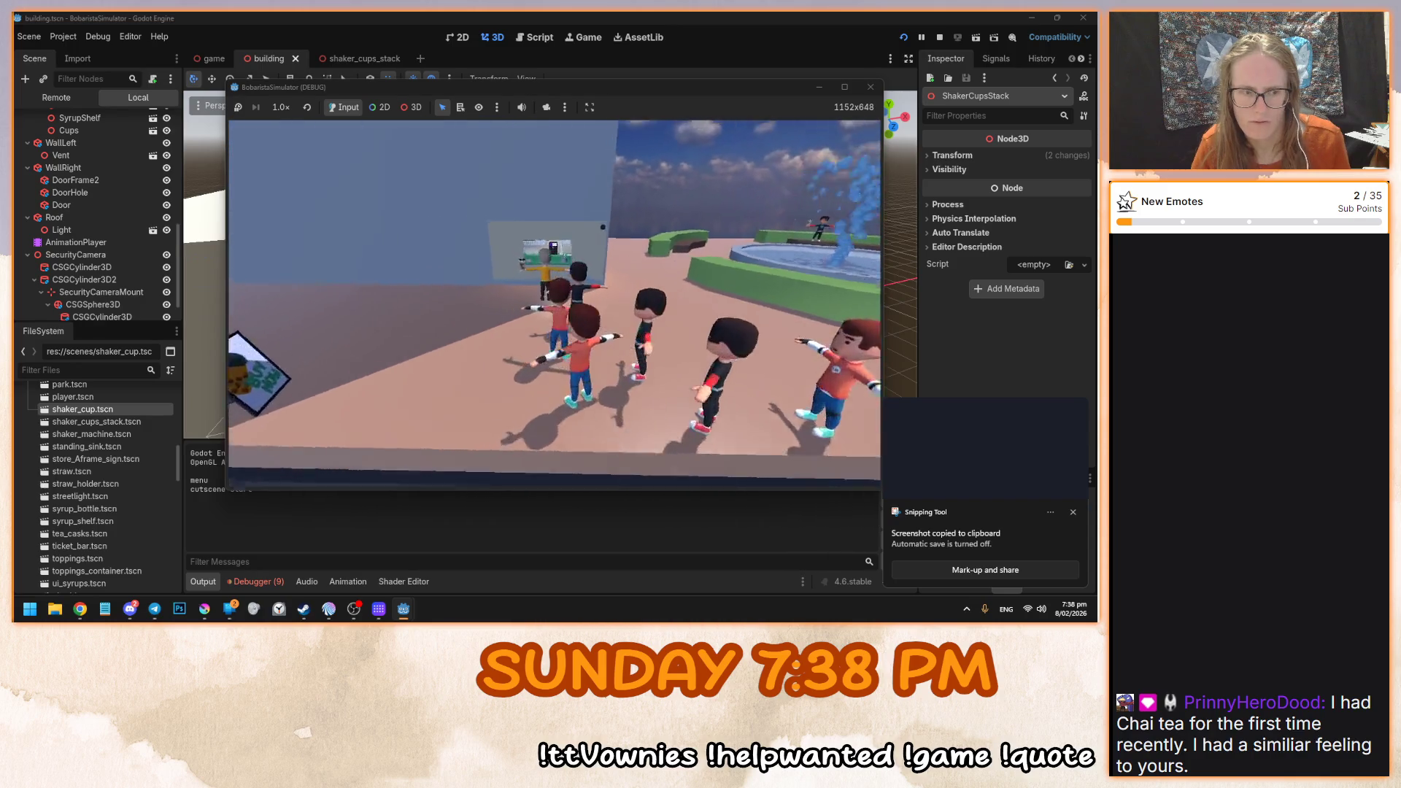
- Snip the area around the keypad machine and paste it into the Krita canvas
{"action": "mouse_move", "coordinate": [555, 302]}
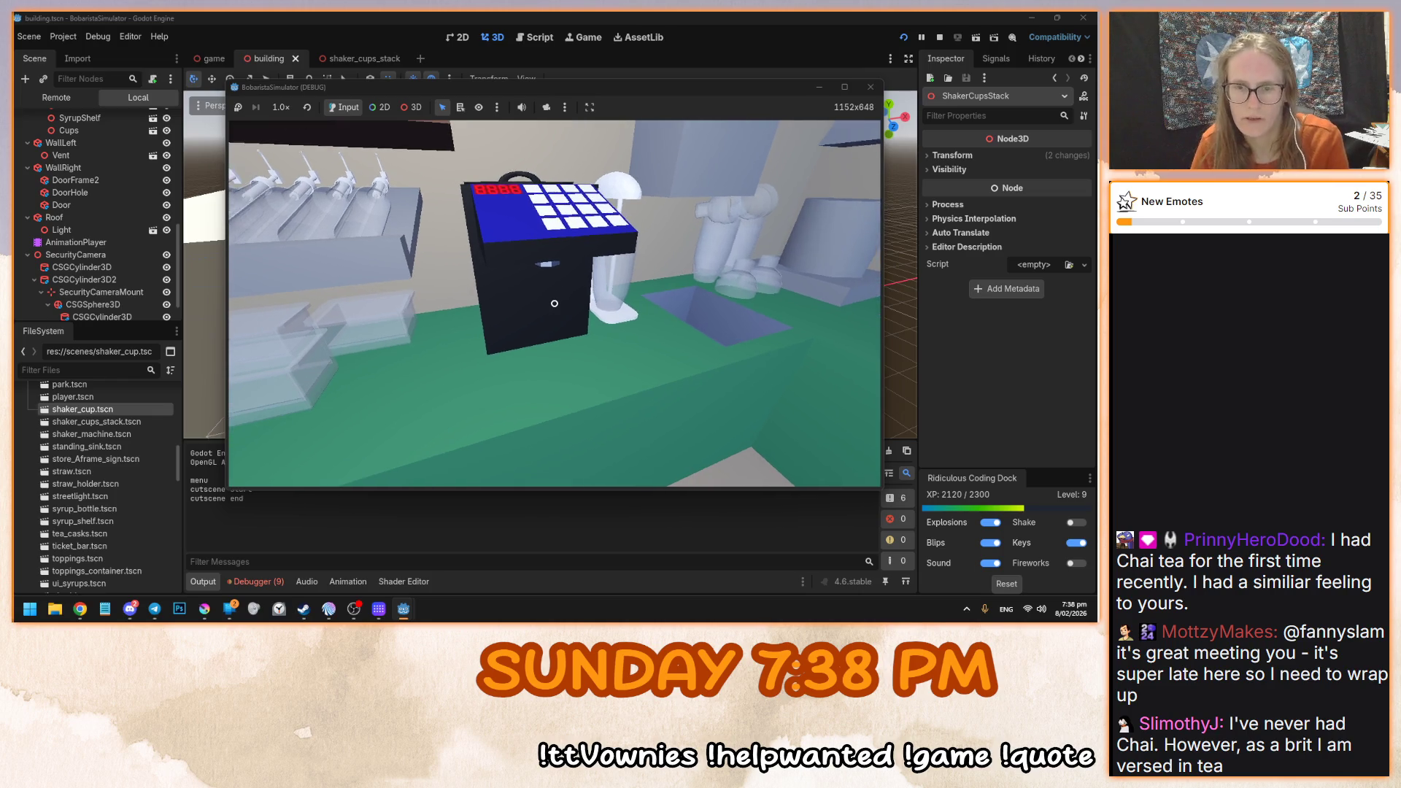
{"action": "key", "text": "super+shift+s"}
{"action": "mouse_move", "coordinate": [416, 144]}
{"action": "left_mouse_down"}
{"action": "mouse_move", "coordinate": [700, 523]}
{"action": "mouse_move", "coordinate": [655, 466]}
{"action": "left_mouse_up"}
{"action": "key", "text": "F8"}
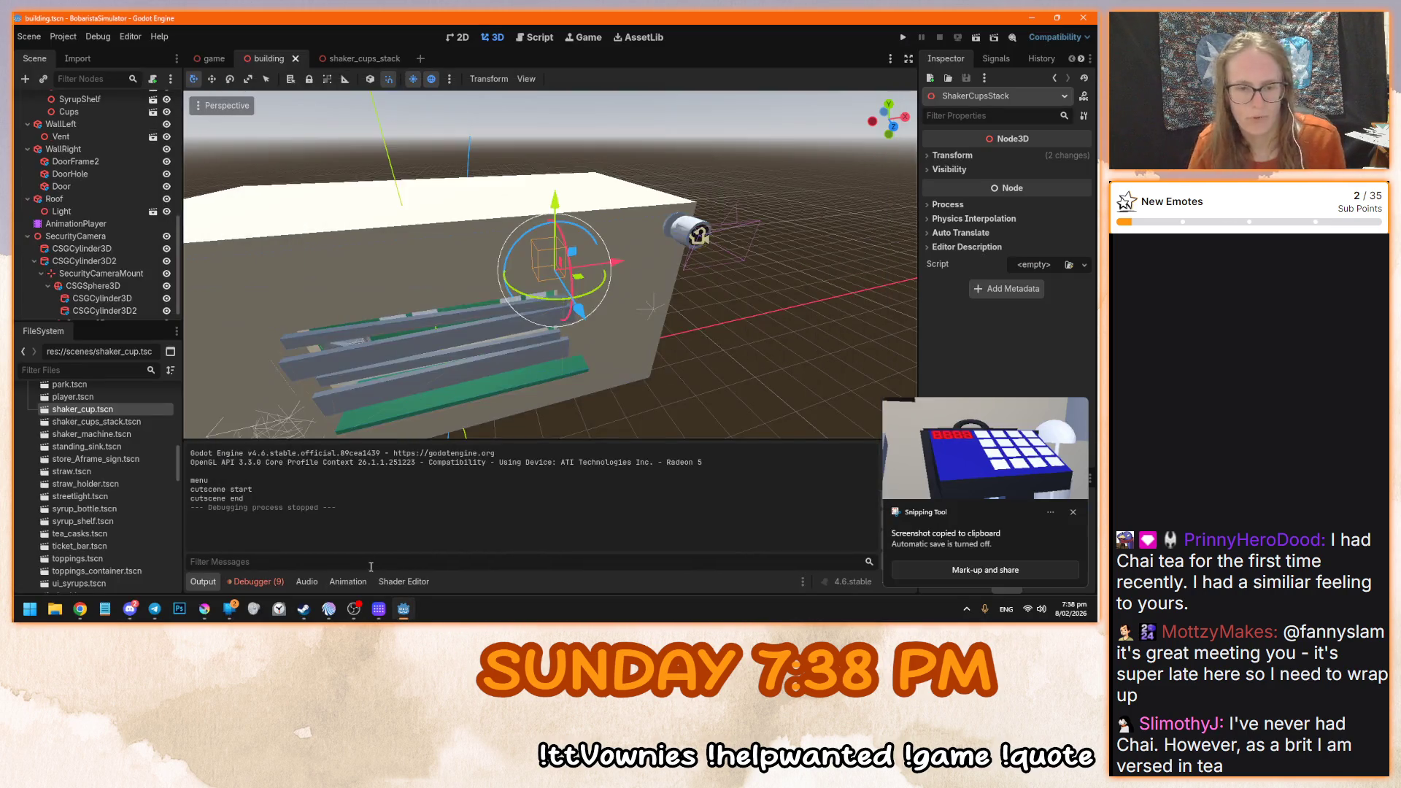
{"action": "left_click", "coordinate": [205, 609]}
{"action": "key", "text": "ctrl+v"}
{"action": "scroll", "coordinate": [555, 329], "scroll_direction": "down", "scroll_amount": 2}
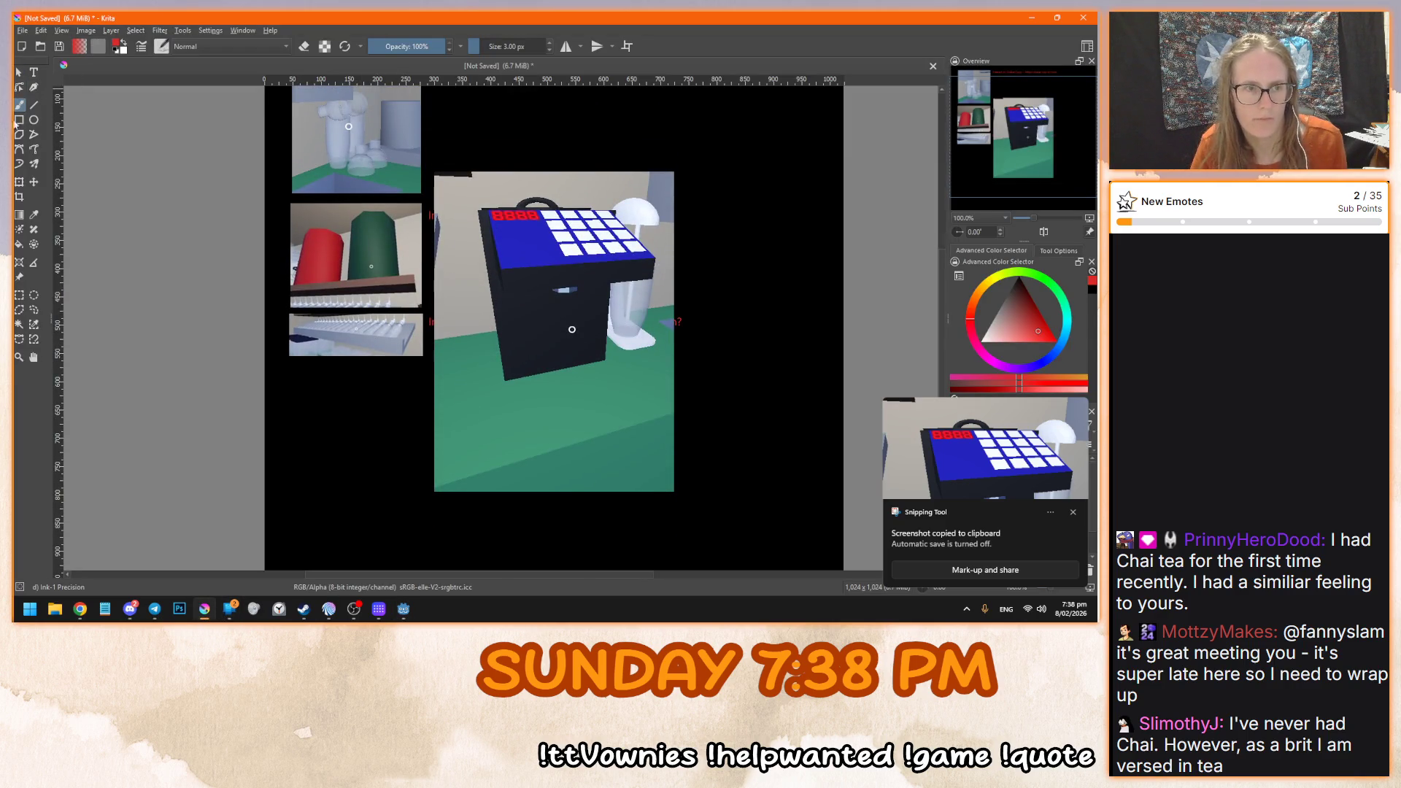
- Try cropping and squashing the pasted screenshot, undoing both attempts
{"action": "left_click", "coordinate": [20, 181]}
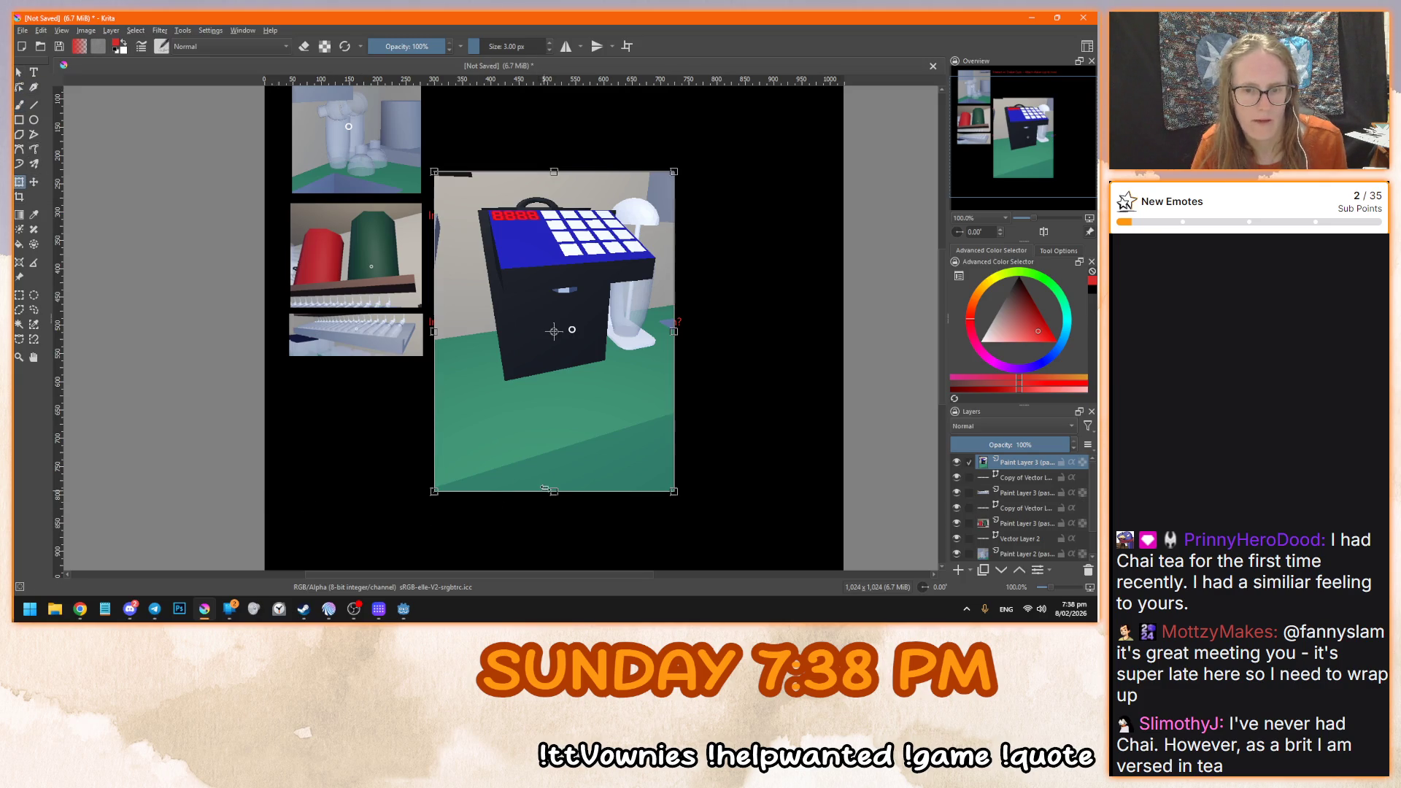
{"action": "left_click", "coordinate": [20, 196]}
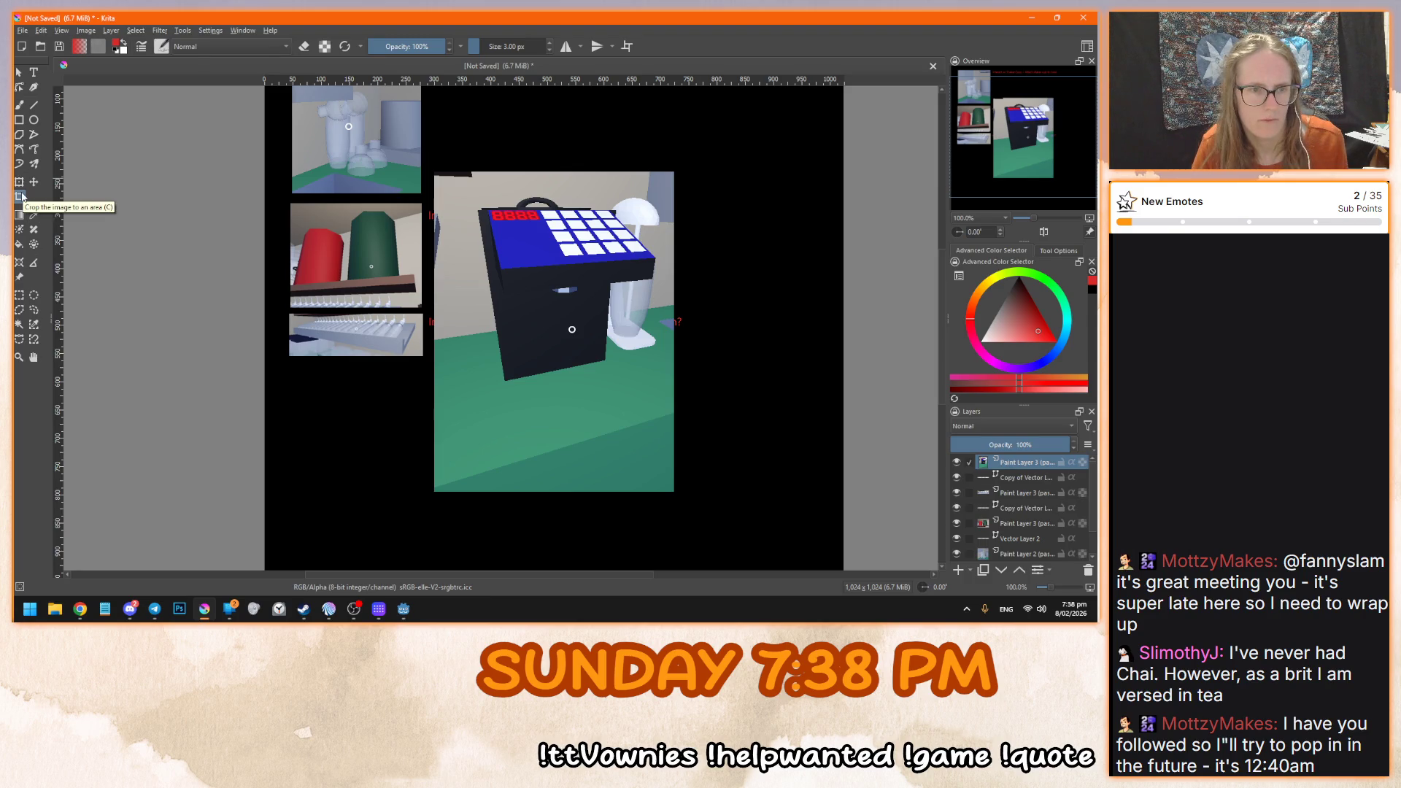
{"action": "mouse_move", "coordinate": [467, 182]}
{"action": "left_mouse_down"}
{"action": "mouse_move", "coordinate": [619, 334]}
{"action": "mouse_move", "coordinate": [669, 416]}
{"action": "mouse_move", "coordinate": [661, 401]}
{"action": "left_mouse_up"}
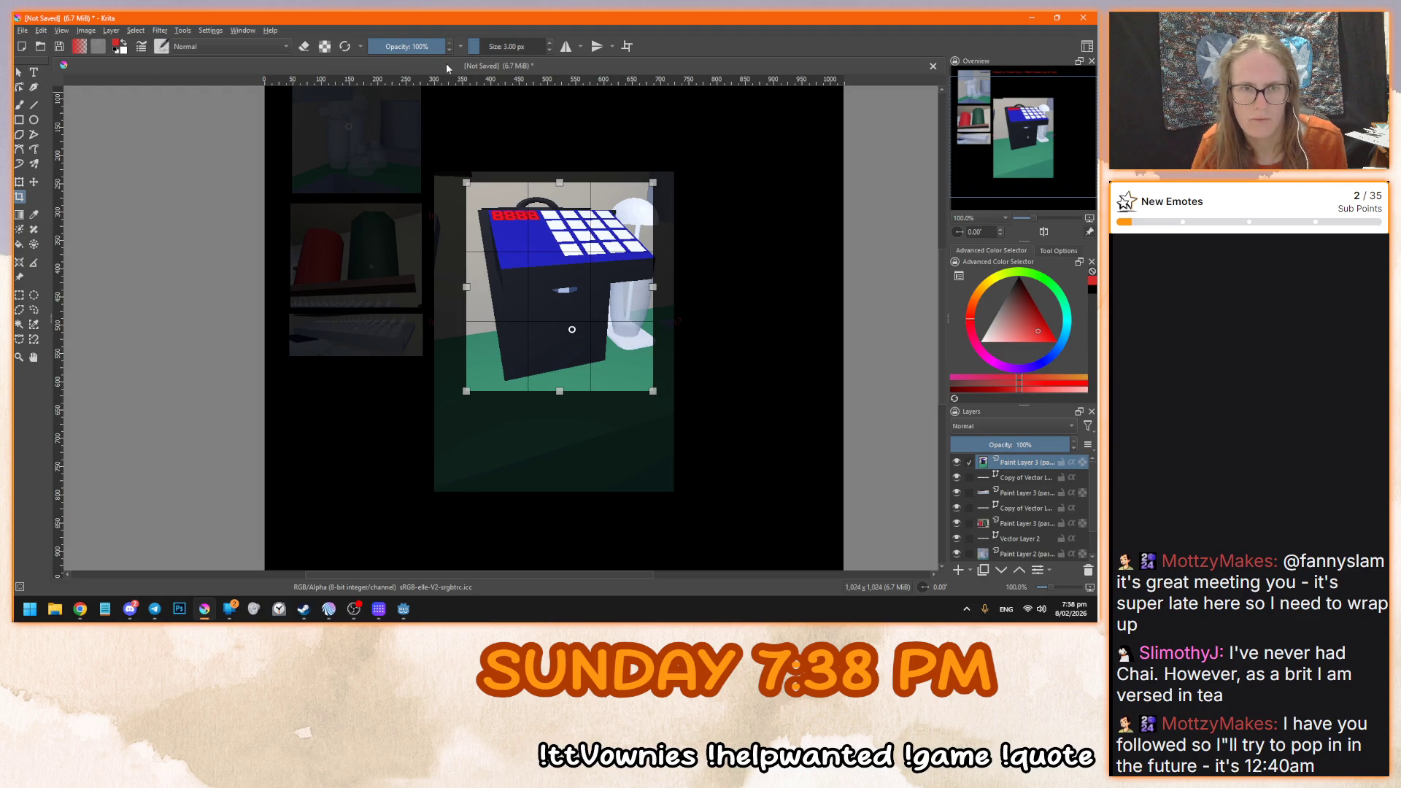
{"action": "key", "text": "Return"}
{"action": "key", "text": "ctrl+z"}
{"action": "left_click", "coordinate": [19, 72]}
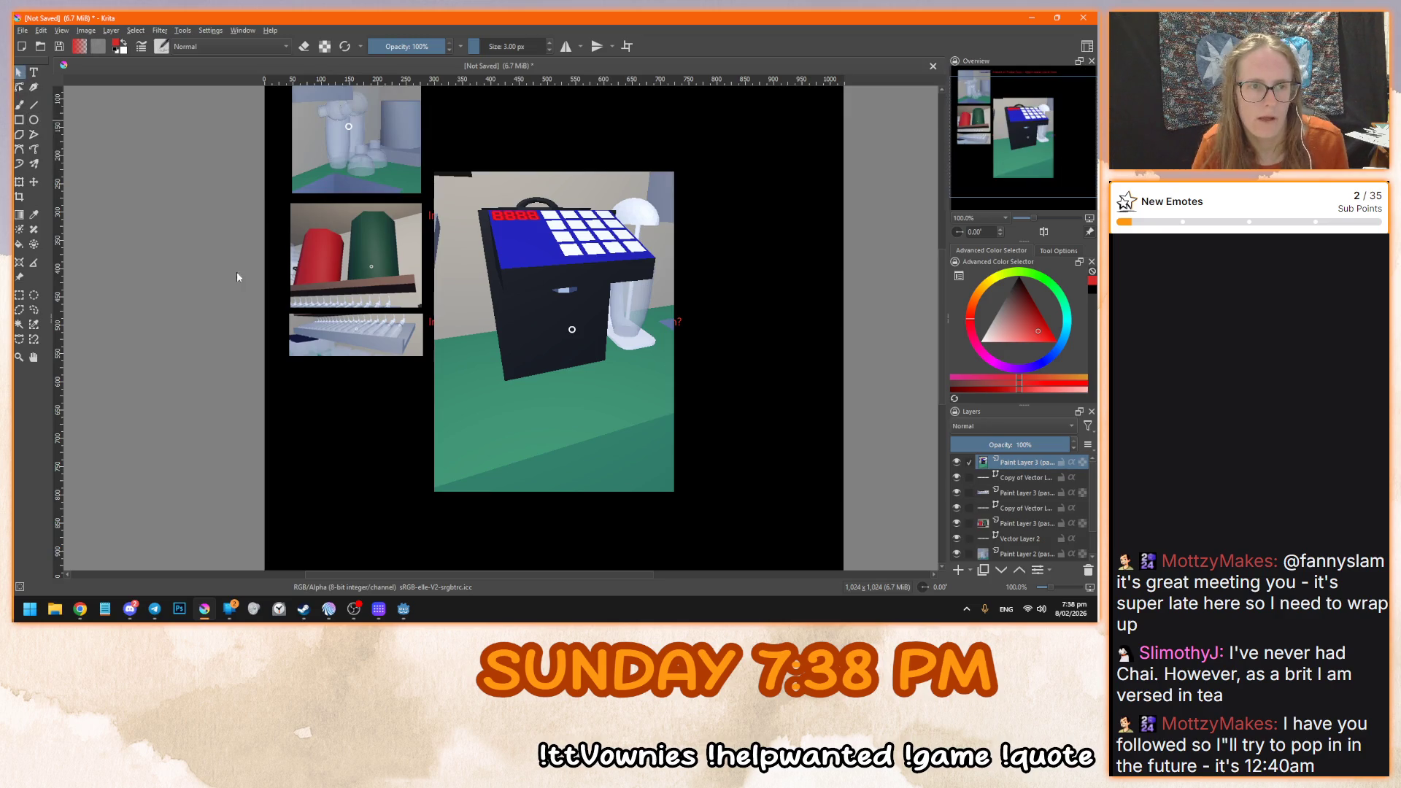
{"action": "left_click", "coordinate": [718, 462]}
{"action": "left_click", "coordinate": [19, 181]}
{"action": "left_click_drag", "start_coordinate": [556, 491], "coordinate": [566, 424]}
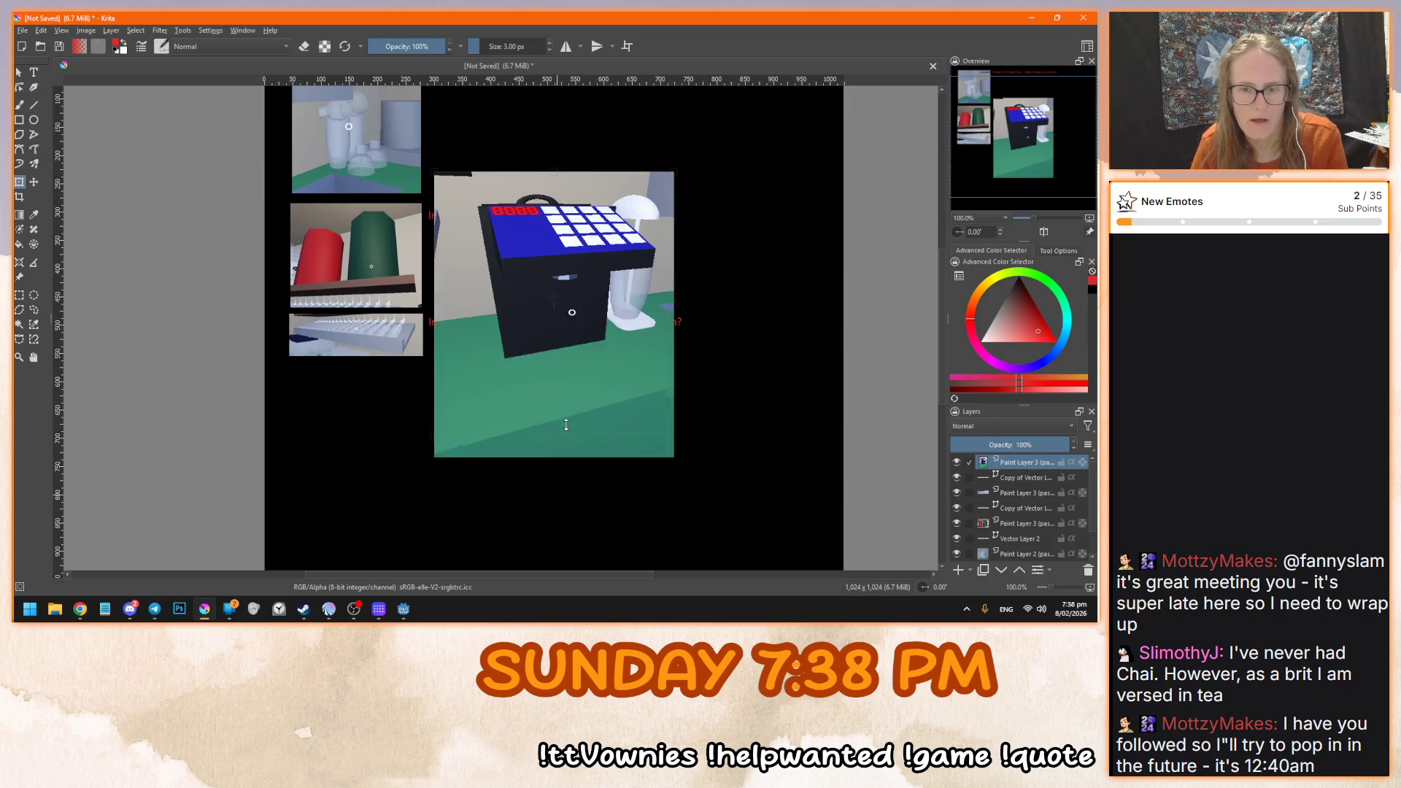
{"action": "key", "text": "ctrl+z"}
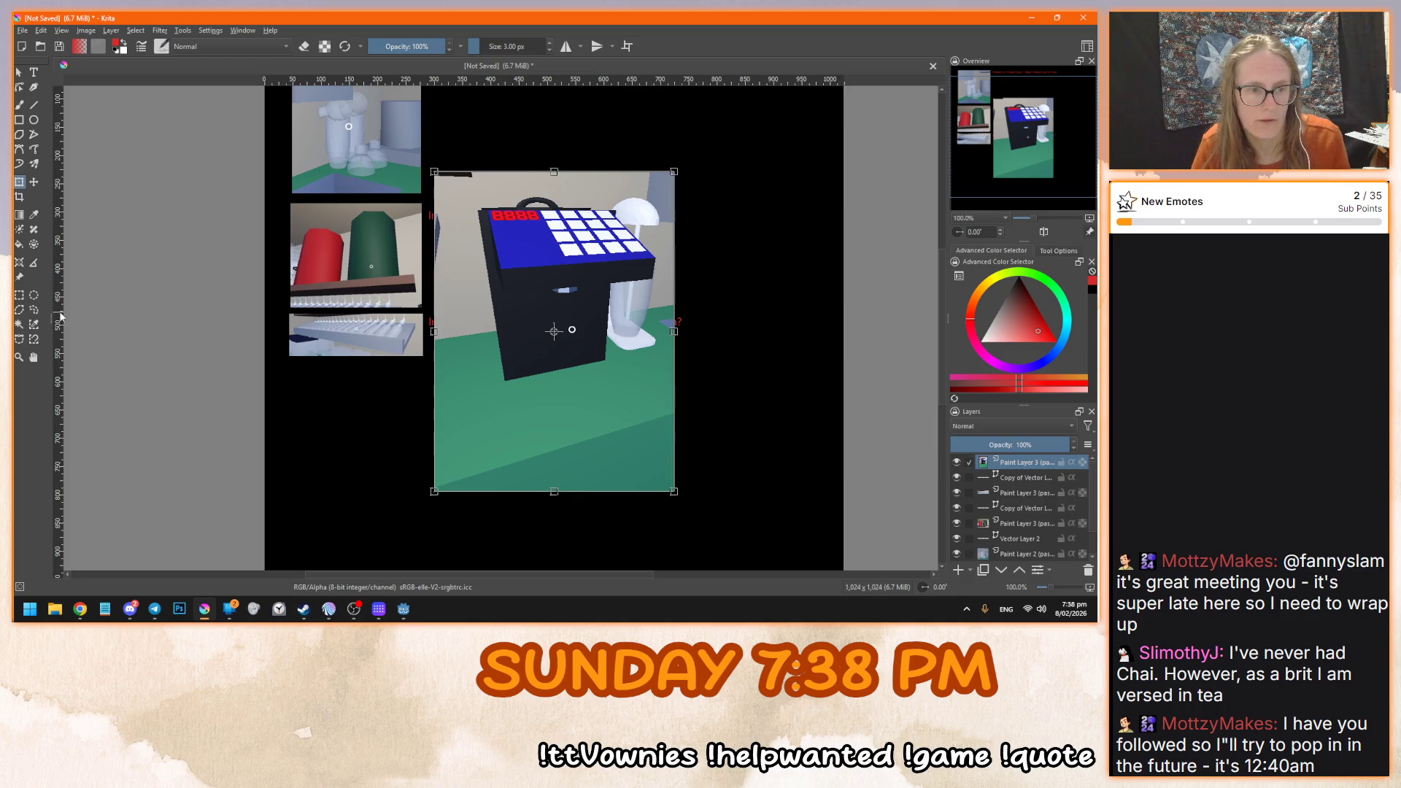
{"action": "key", "text": "alt+Tab"}
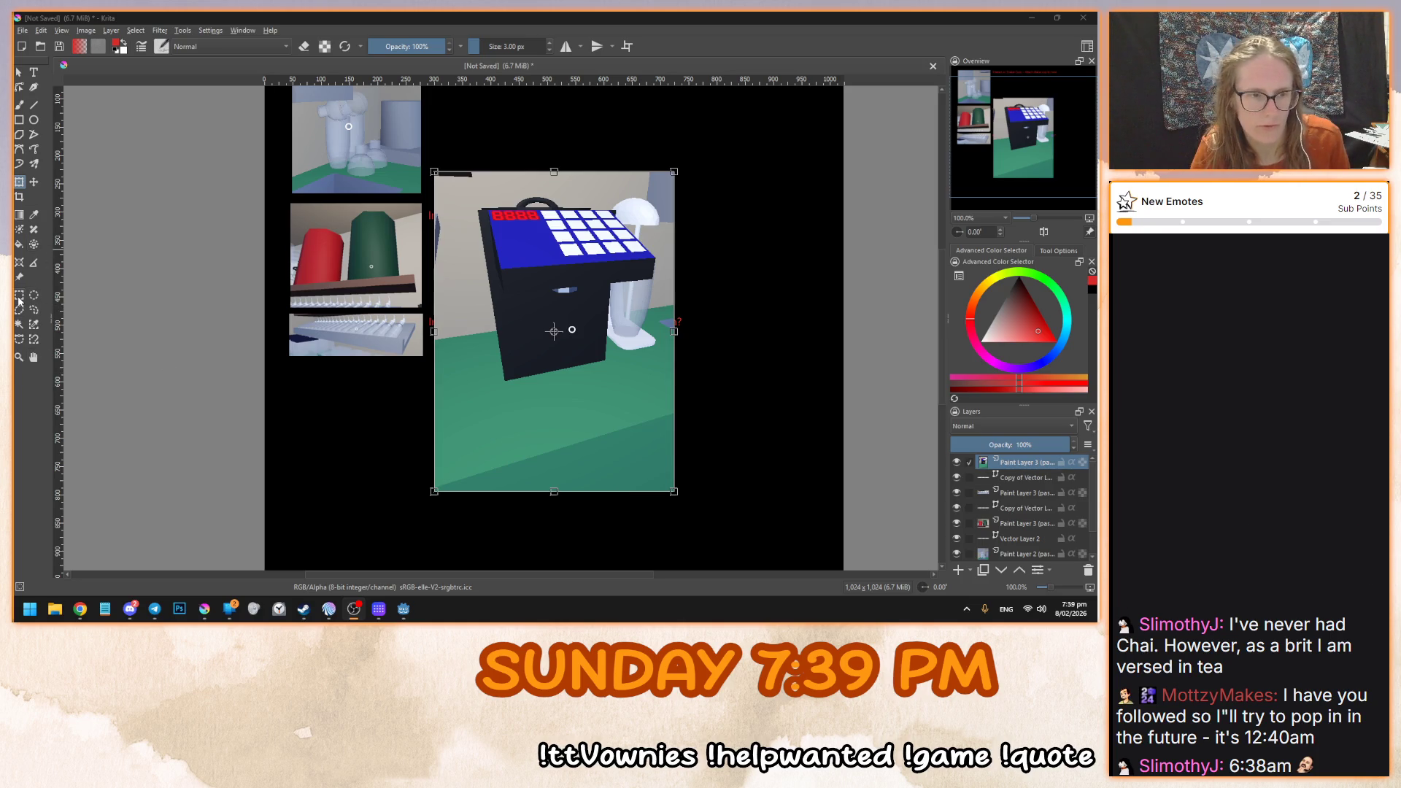
- Erase the empty floor area and the thin top strip of the screenshot, then deselect
{"action": "left_click", "coordinate": [19, 298]}
{"action": "mouse_move", "coordinate": [371, 518]}
{"action": "left_mouse_down"}
{"action": "mouse_move", "coordinate": [719, 440]}
{"action": "mouse_move", "coordinate": [731, 378]}
{"action": "mouse_move", "coordinate": [737, 392]}
{"action": "left_mouse_up"}
{"action": "key", "text": "Delete"}
{"action": "left_click_drag", "start_coordinate": [386, 138], "coordinate": [753, 184]}
{"action": "key", "text": "Delete"}
{"action": "left_click", "coordinate": [179, 127]}
{"action": "left_click", "coordinate": [20, 74]}
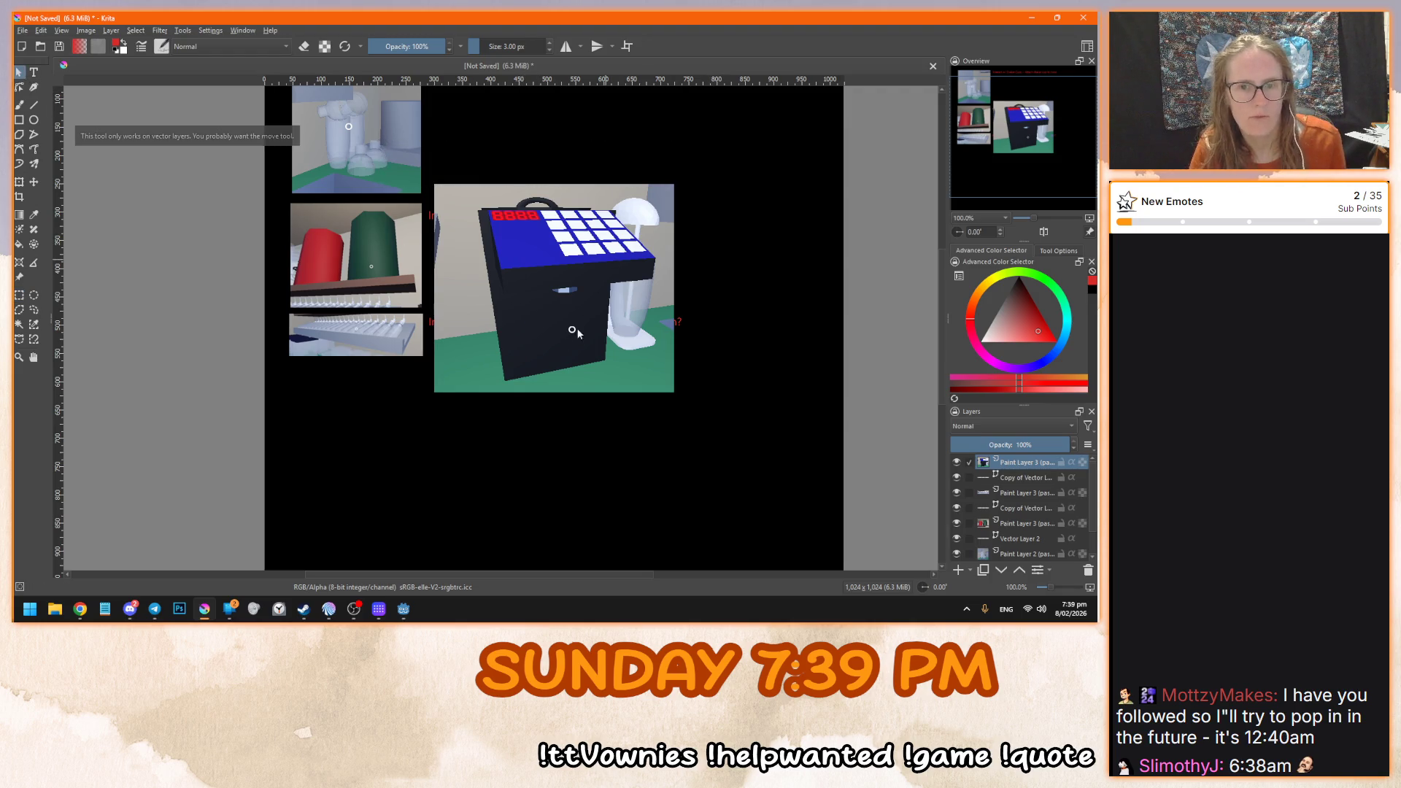
- Move the machine image below the notes and scale it down
{"action": "left_click", "coordinate": [34, 181]}
{"action": "left_click_drag", "start_coordinate": [546, 252], "coordinate": [401, 433]}
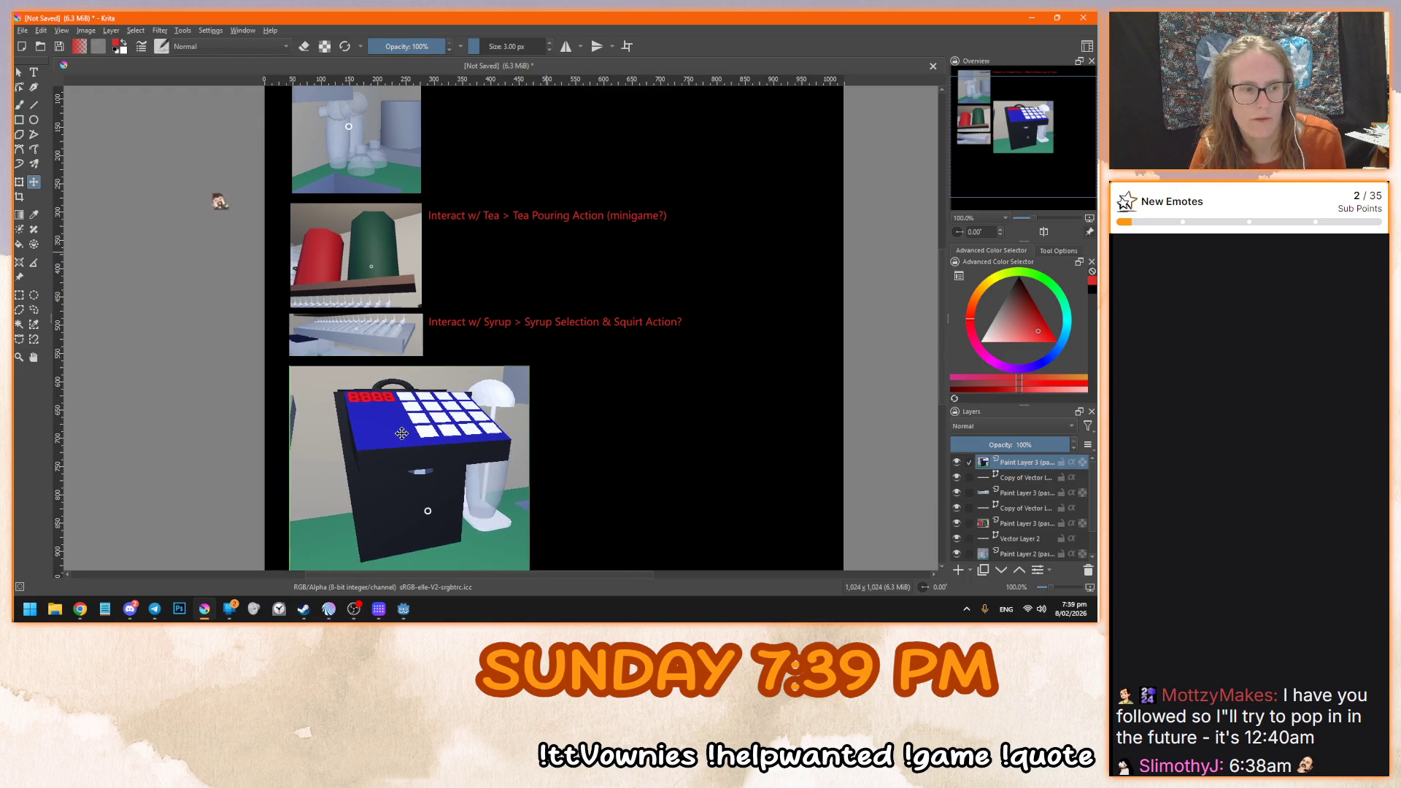
{"action": "scroll", "coordinate": [467, 380], "scroll_direction": "down", "scroll_amount": 3}
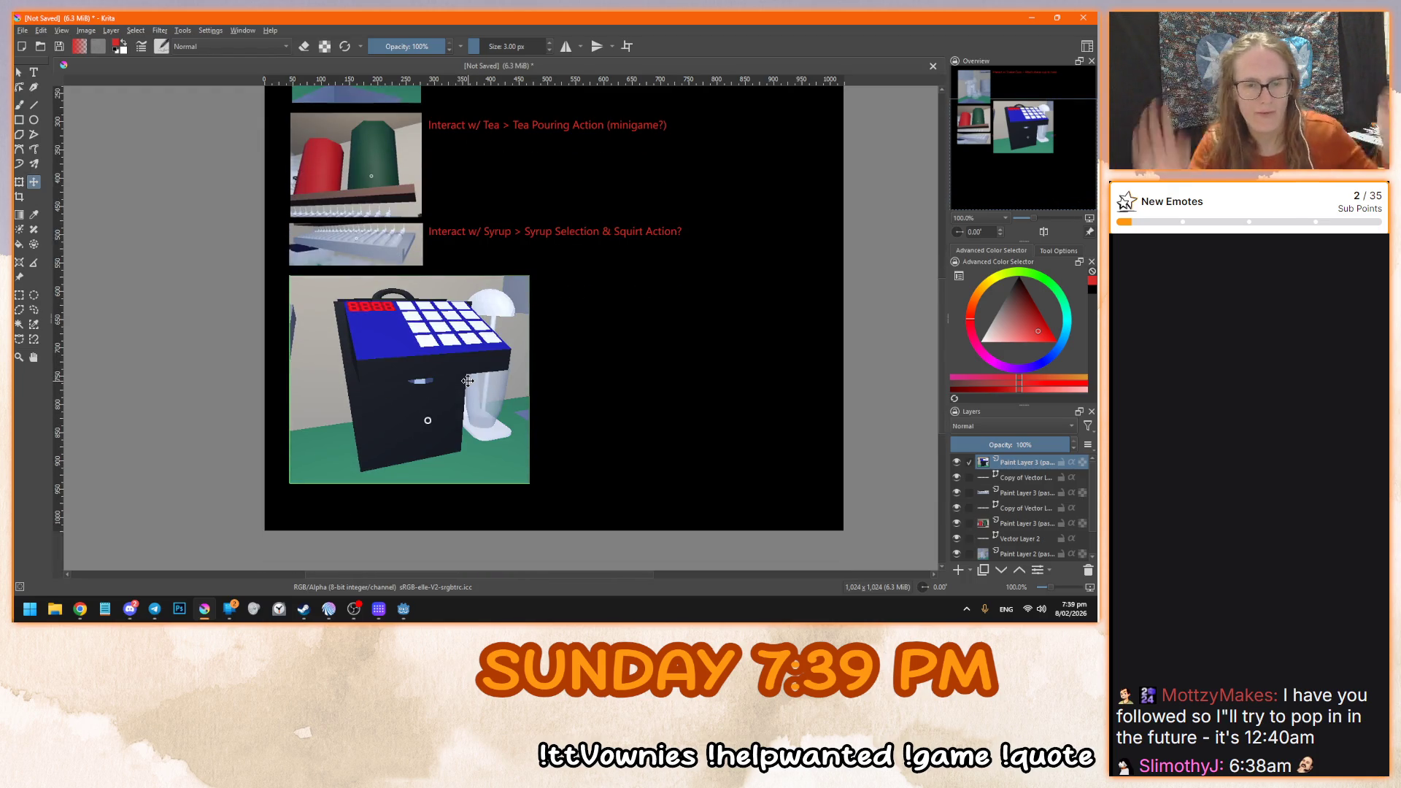
{"action": "scroll", "coordinate": [467, 380], "scroll_direction": "down", "scroll_amount": 1}
{"action": "key", "text": "ctrl+t"}
{"action": "left_click_drag", "start_coordinate": [529, 463], "coordinate": [418, 375]}
{"action": "key", "text": "Return"}
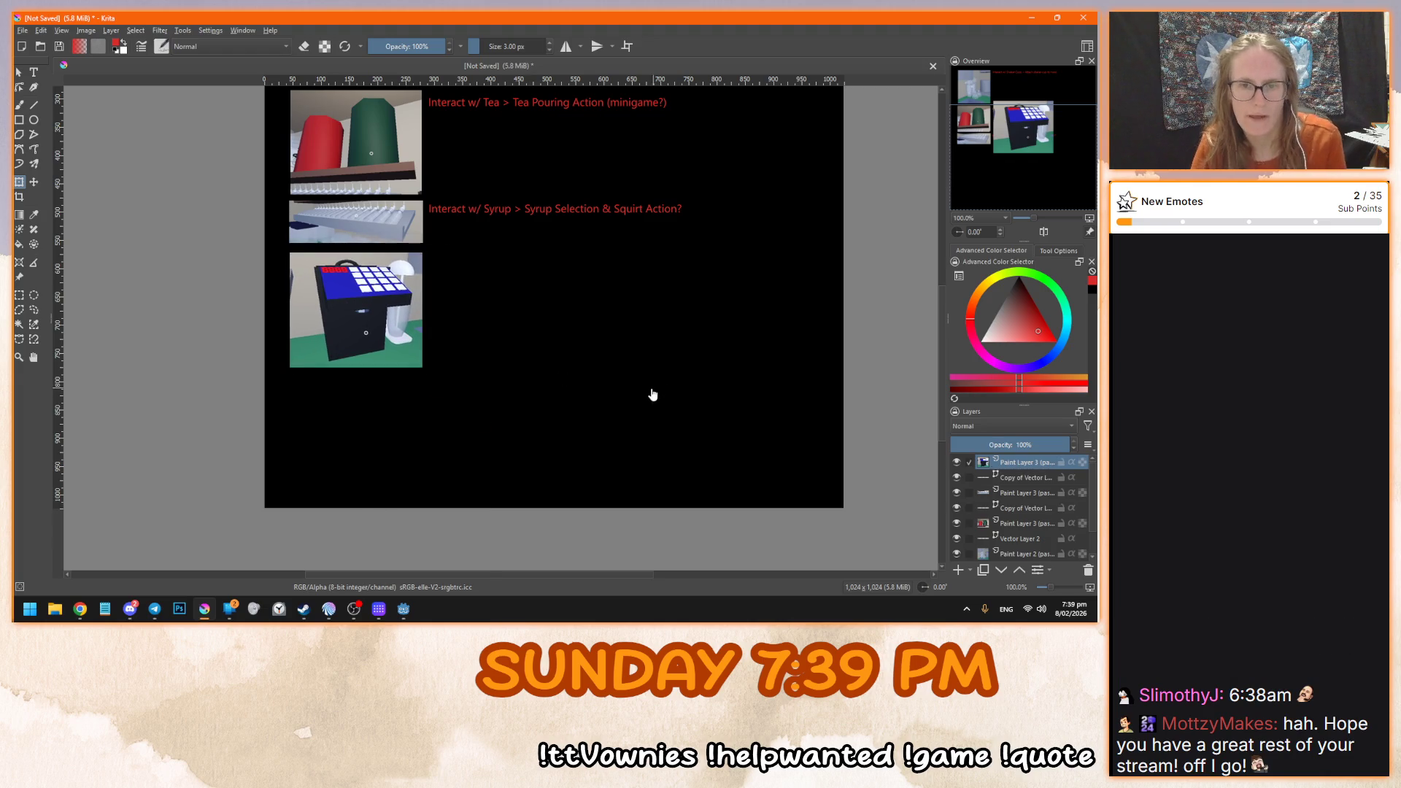
- Duplicate the syrup note, place the copy beside the machine image, and open its text
{"action": "left_click", "coordinate": [1027, 475]}
{"action": "key", "text": "ctrl+j"}
{"action": "left_click", "coordinate": [595, 282]}
{"action": "left_click_drag", "start_coordinate": [594, 212], "coordinate": [600, 263]}
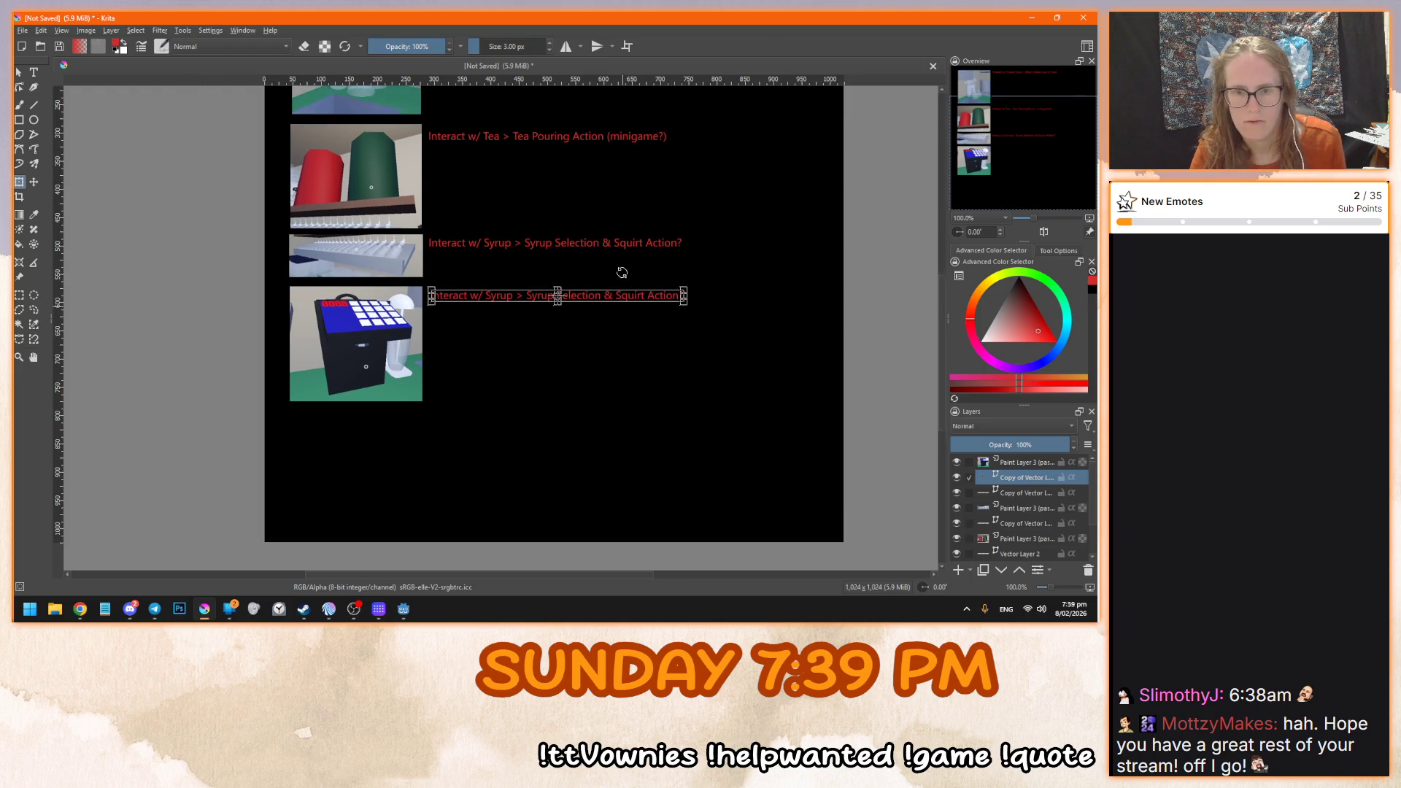
{"action": "scroll", "coordinate": [617, 277], "scroll_direction": "up", "scroll_amount": 2}
{"action": "key", "text": "Return"}
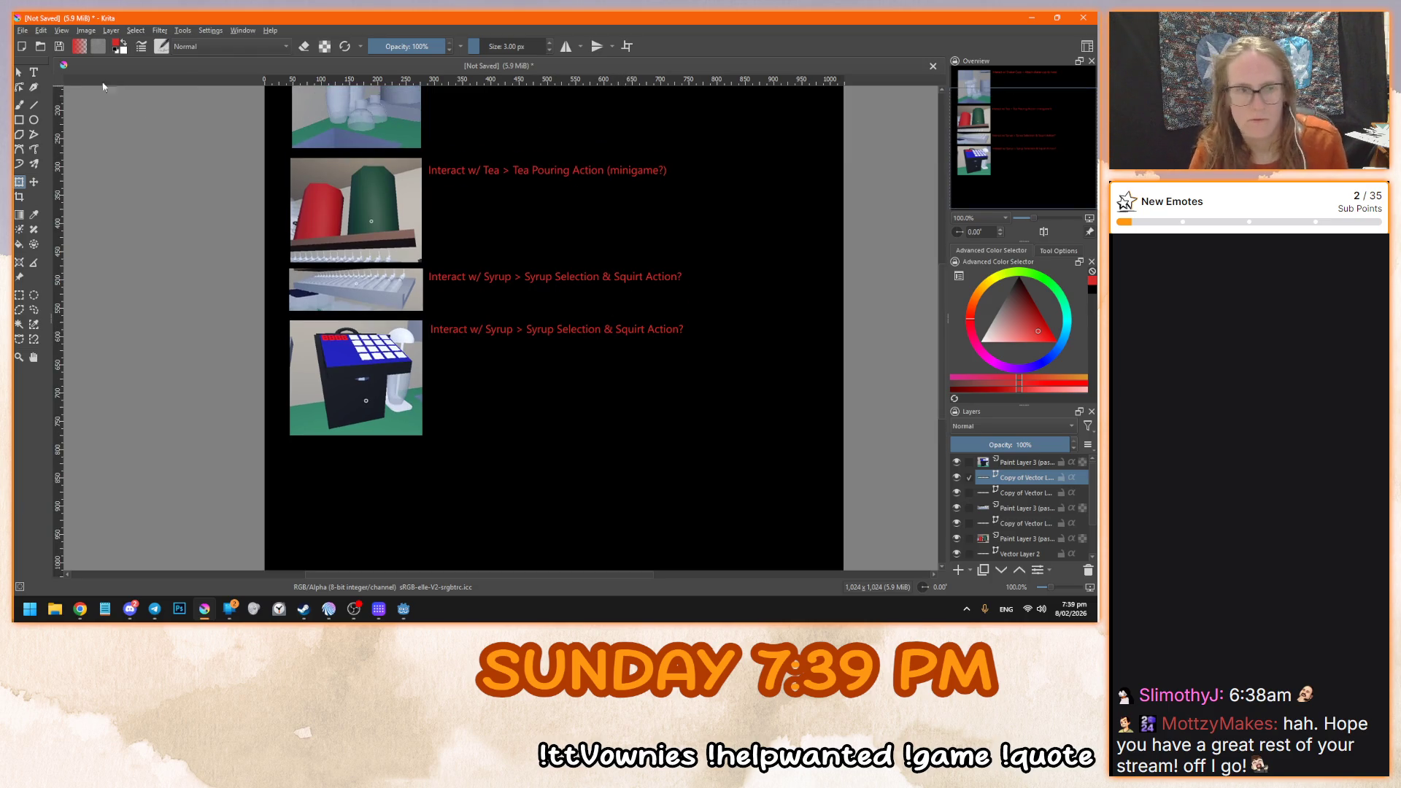
{"action": "left_click", "coordinate": [34, 73]}
{"action": "left_click", "coordinate": [537, 335]}
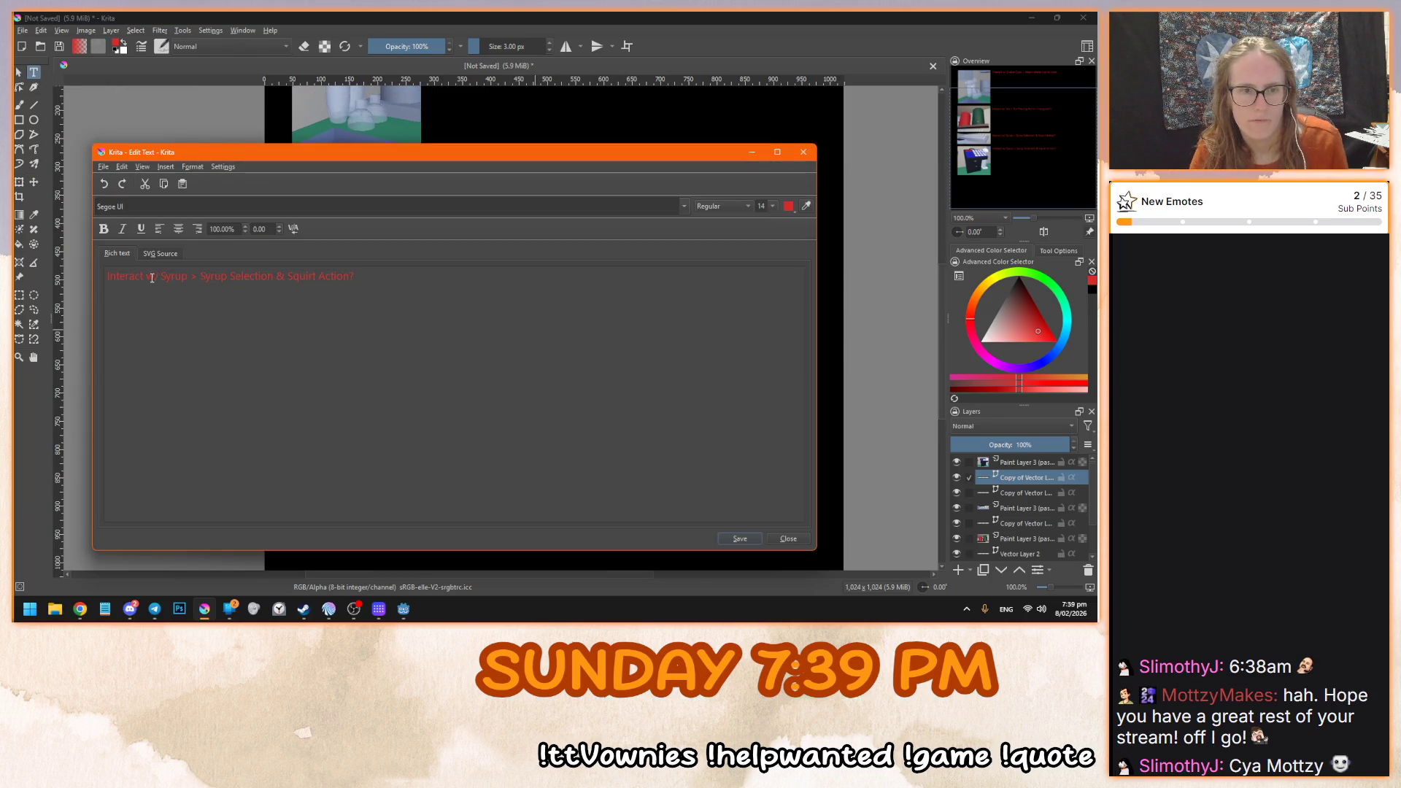
- Rewrite the copied note as 'Interact w/ Frutose Machine > Select Amount Screen and Squirt' and save it
{"action": "triple_click", "coordinate": [175, 276]}
{"action": "left_click", "coordinate": [175, 276]}
{"action": "left_click_drag", "start_coordinate": [187, 275], "coordinate": [164, 278]}
{"action": "type", "text": "f"}
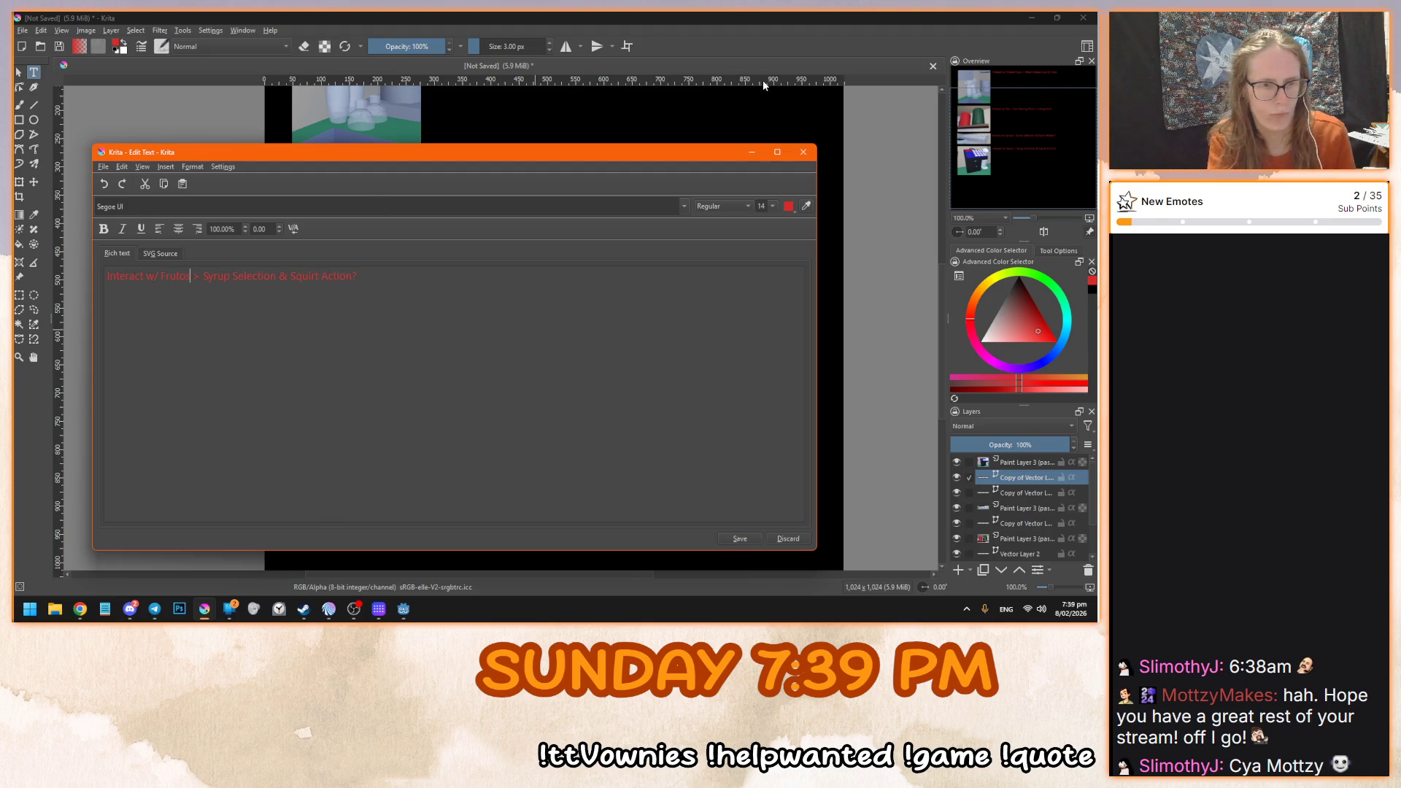
{"action": "type", "text": " Machin"}
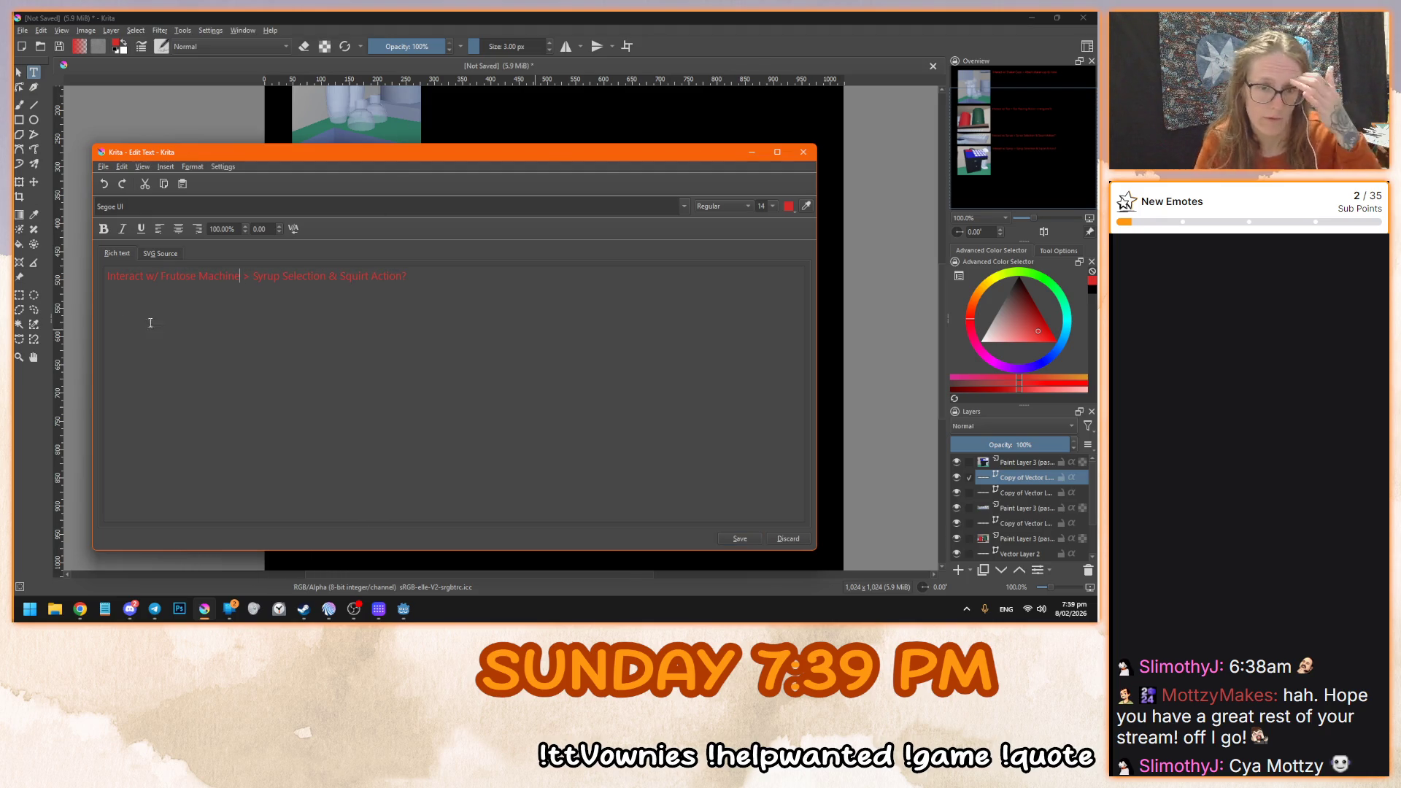
{"action": "left_click_drag", "start_coordinate": [253, 277], "coordinate": [437, 287]}
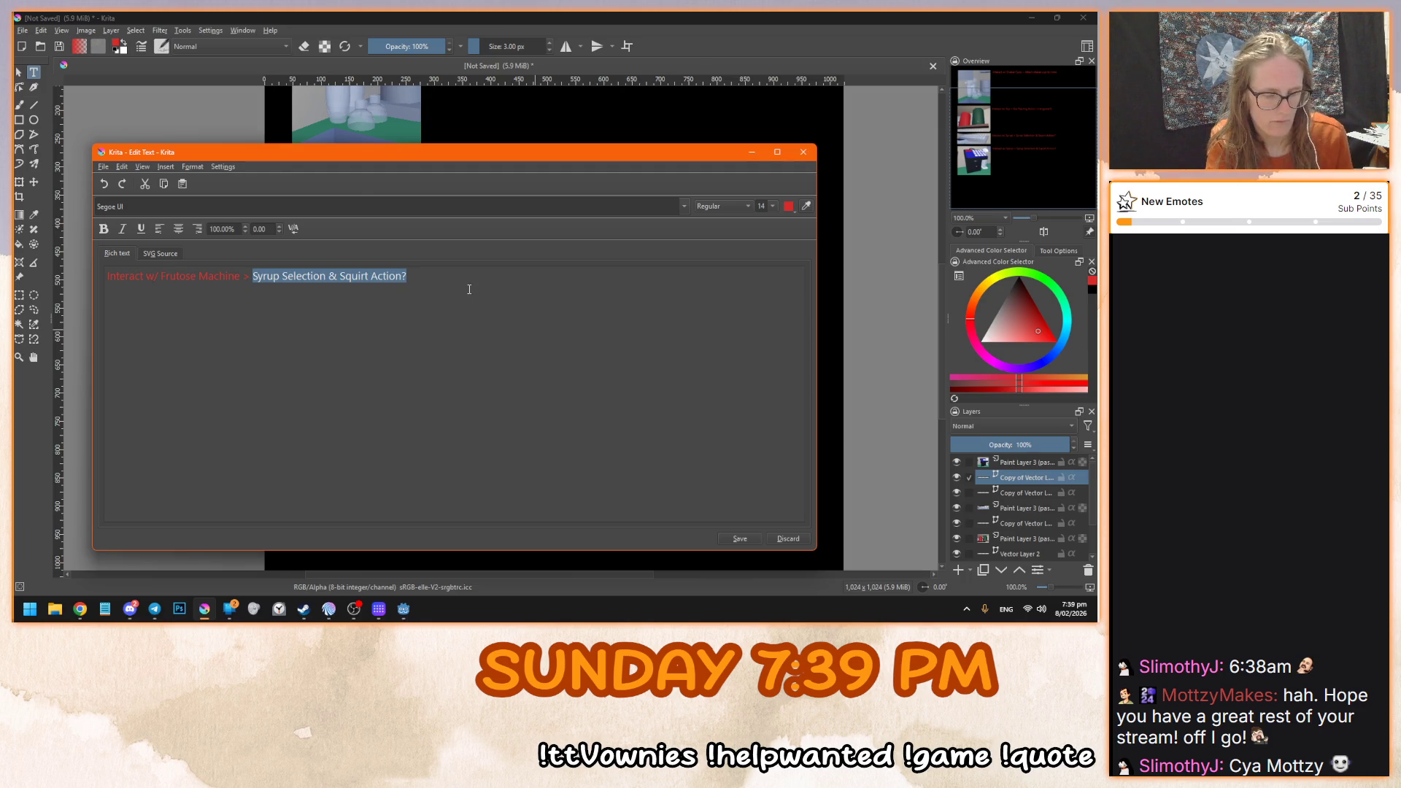
{"action": "type", "text": "Bu"}
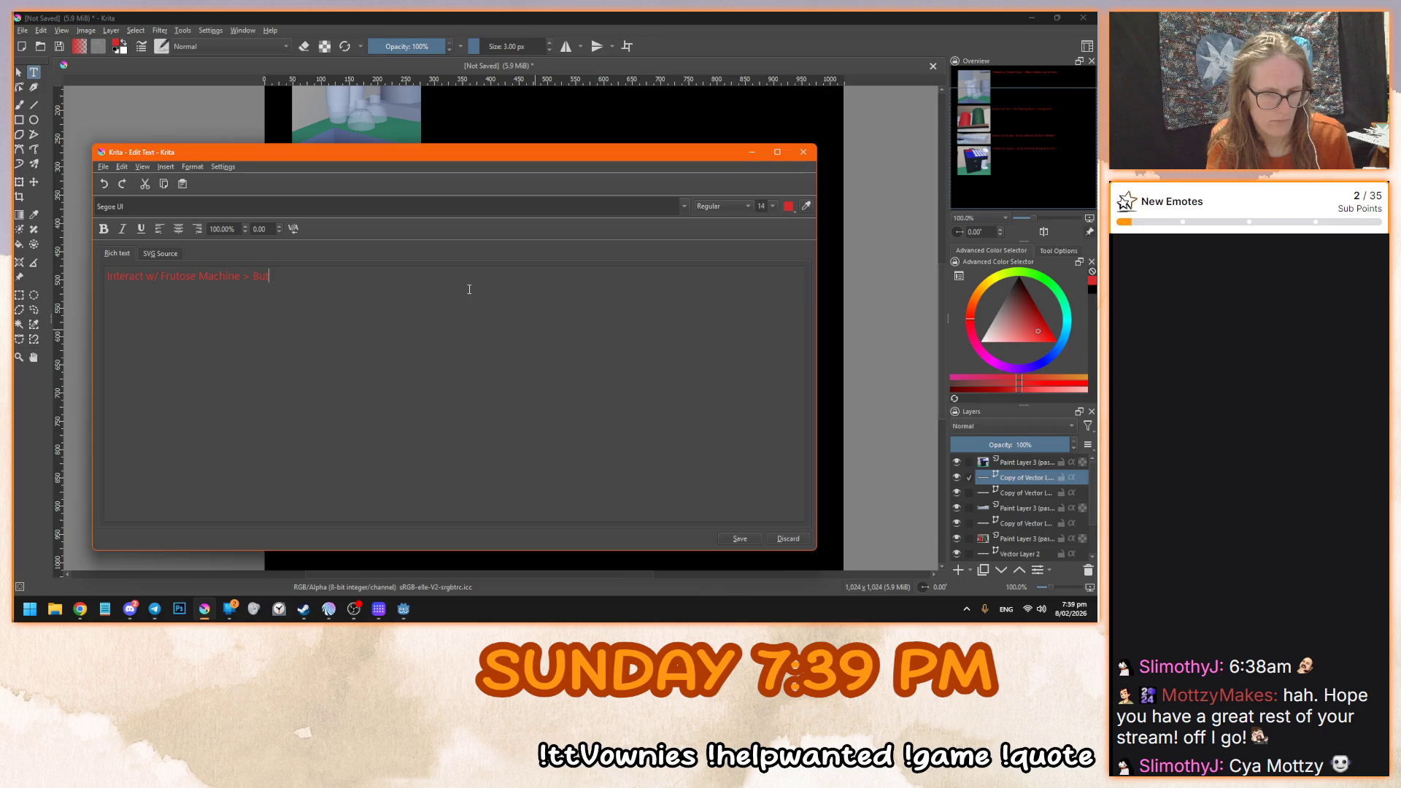
{"action": "type", "text": "tton Scrren"}
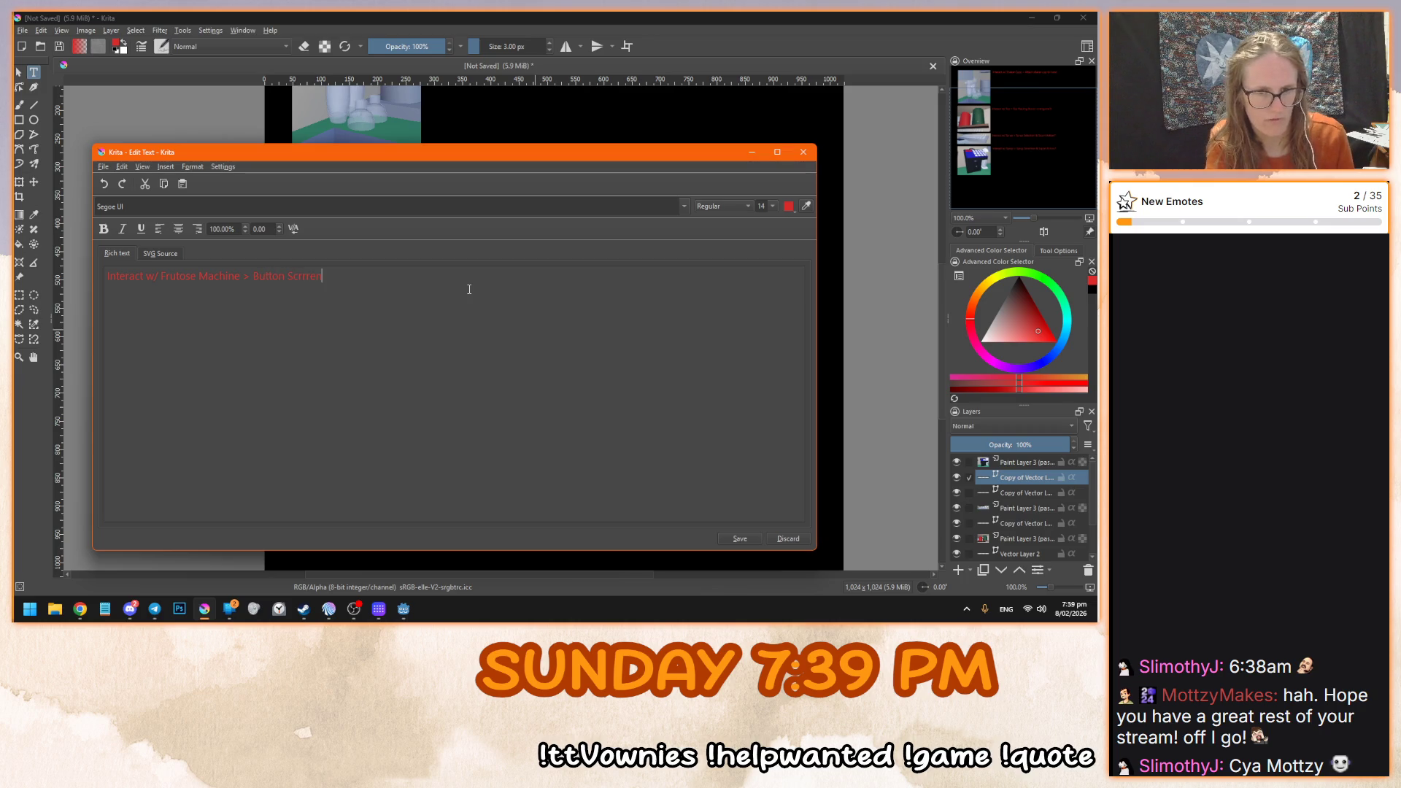
{"action": "key", "text": "ctrl+BackSpace"}
{"action": "key", "text": "ctrl+BackSpace"}
{"action": "type", "text": "Select Amount Screen "}
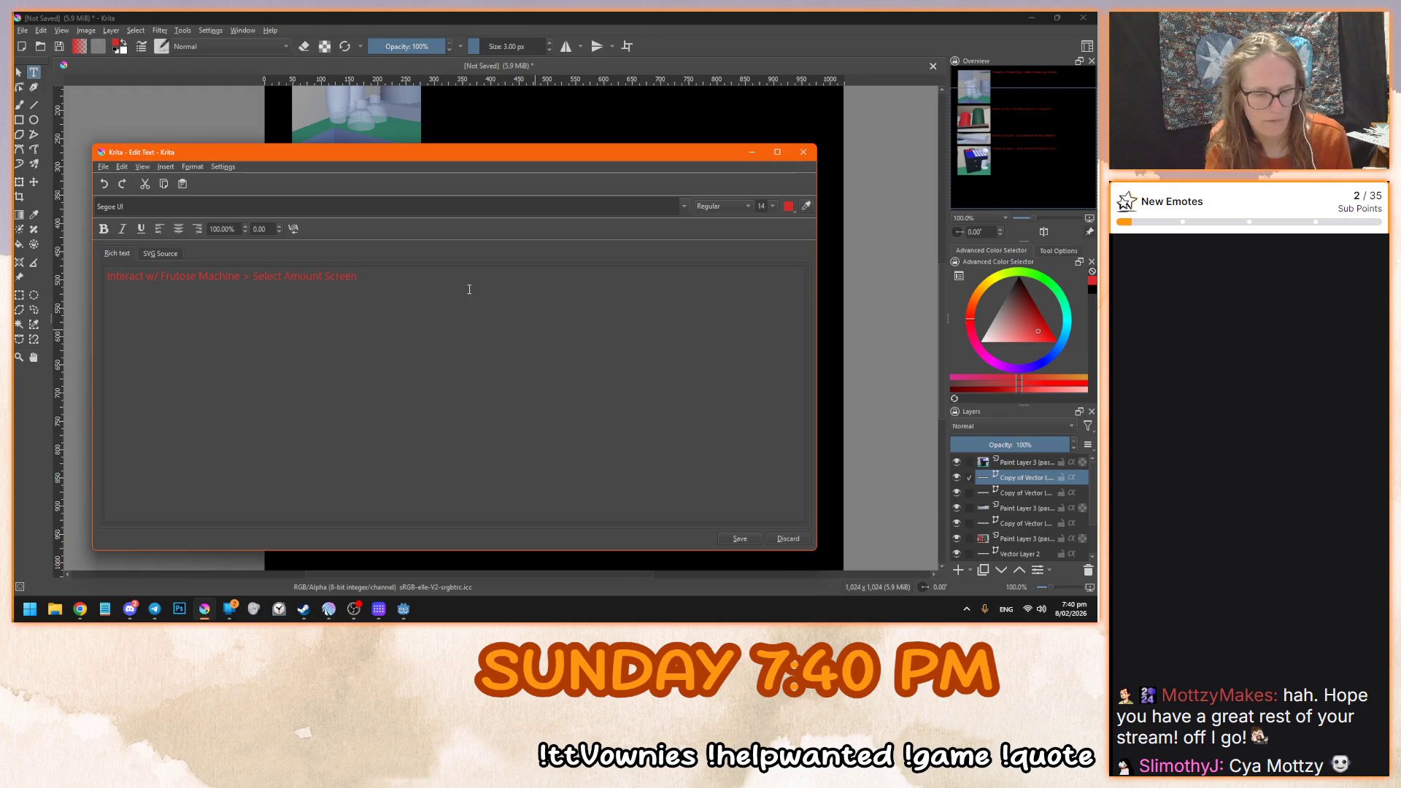
{"action": "type", "text": "and Squirt"}
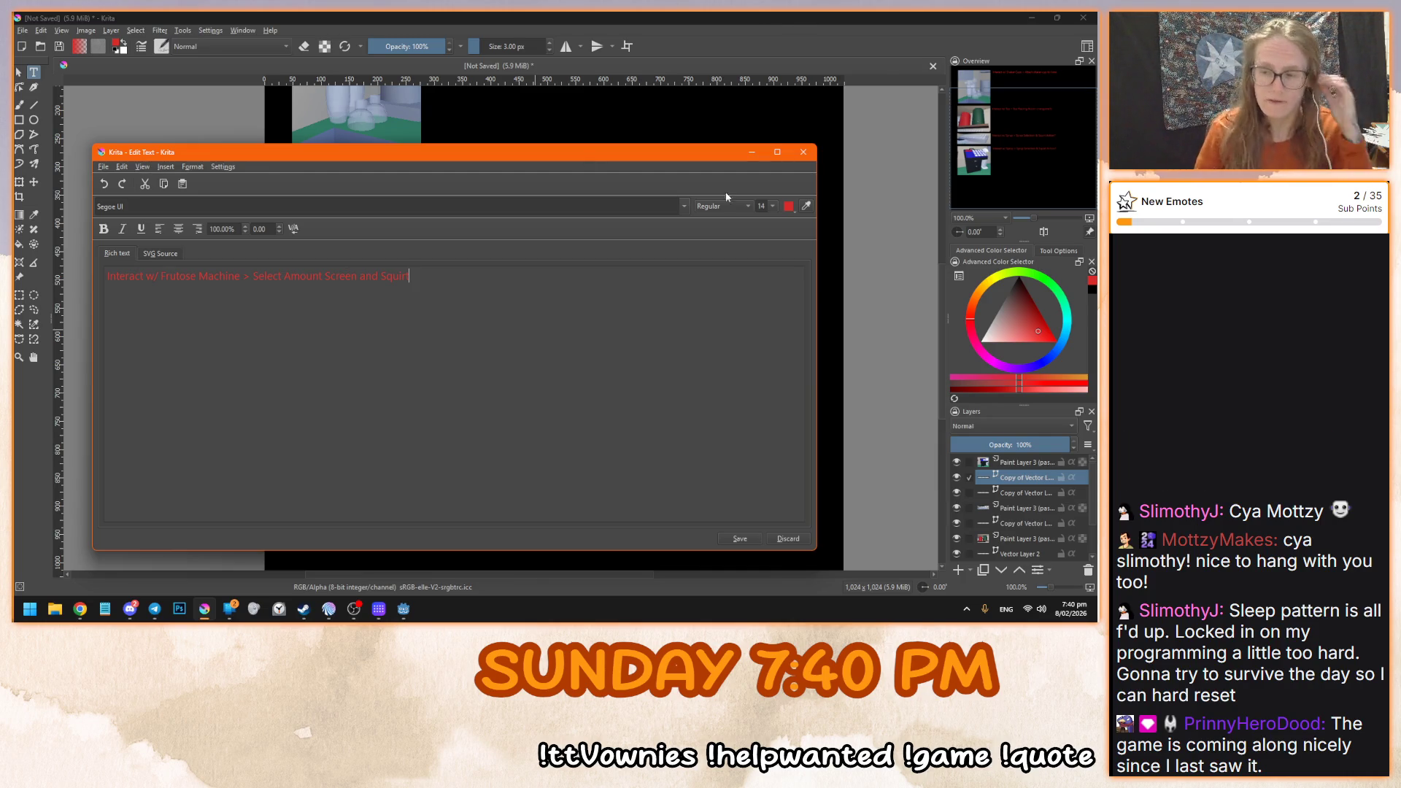
{"action": "left_click", "coordinate": [734, 538]}
{"action": "left_click", "coordinate": [596, 374]}
{"action": "scroll", "coordinate": [597, 374], "scroll_direction": "down", "scroll_amount": 1}
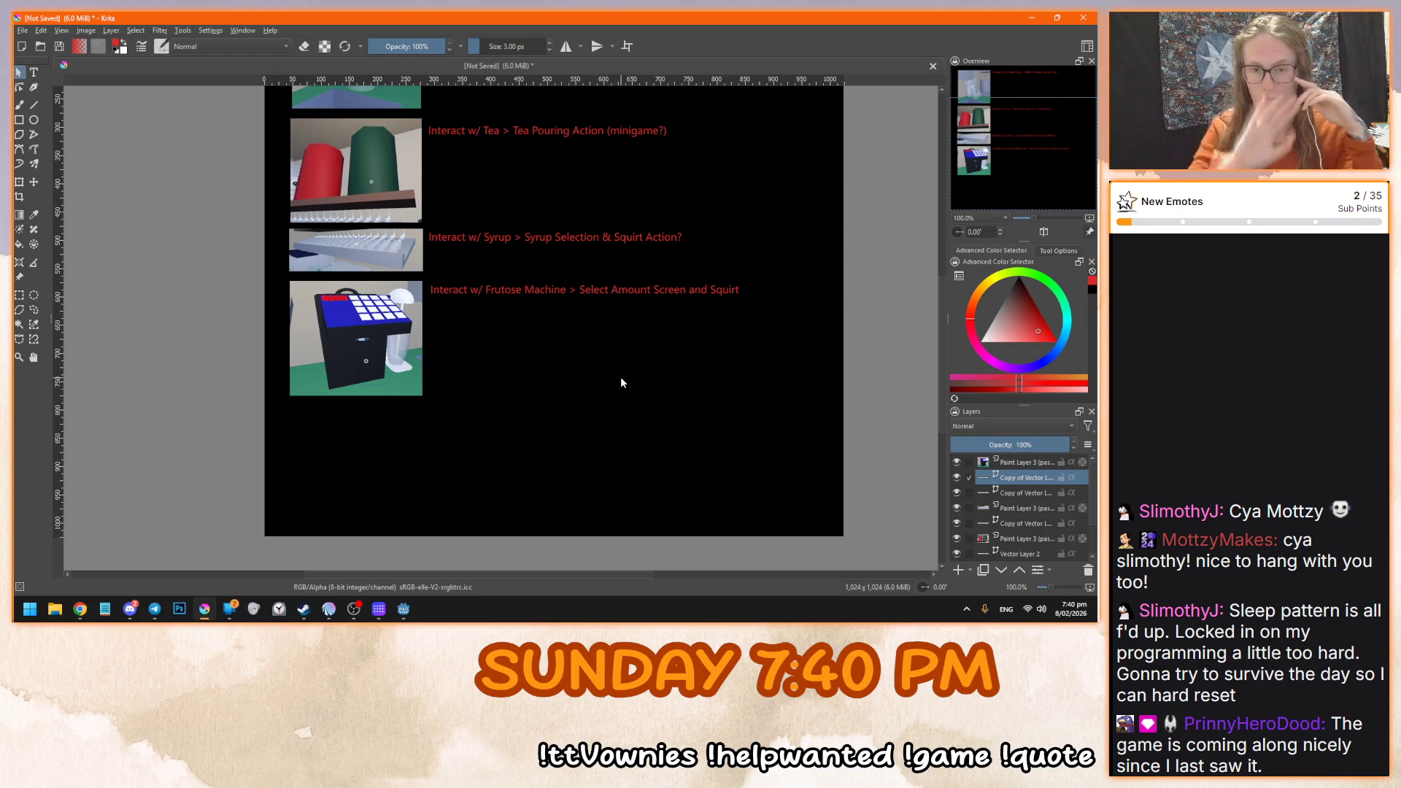
- Switch to Godot and fly the viewport camera inside the building to see the door and cup shelf
{"action": "scroll", "coordinate": [620, 380], "scroll_direction": "down", "scroll_amount": 2}
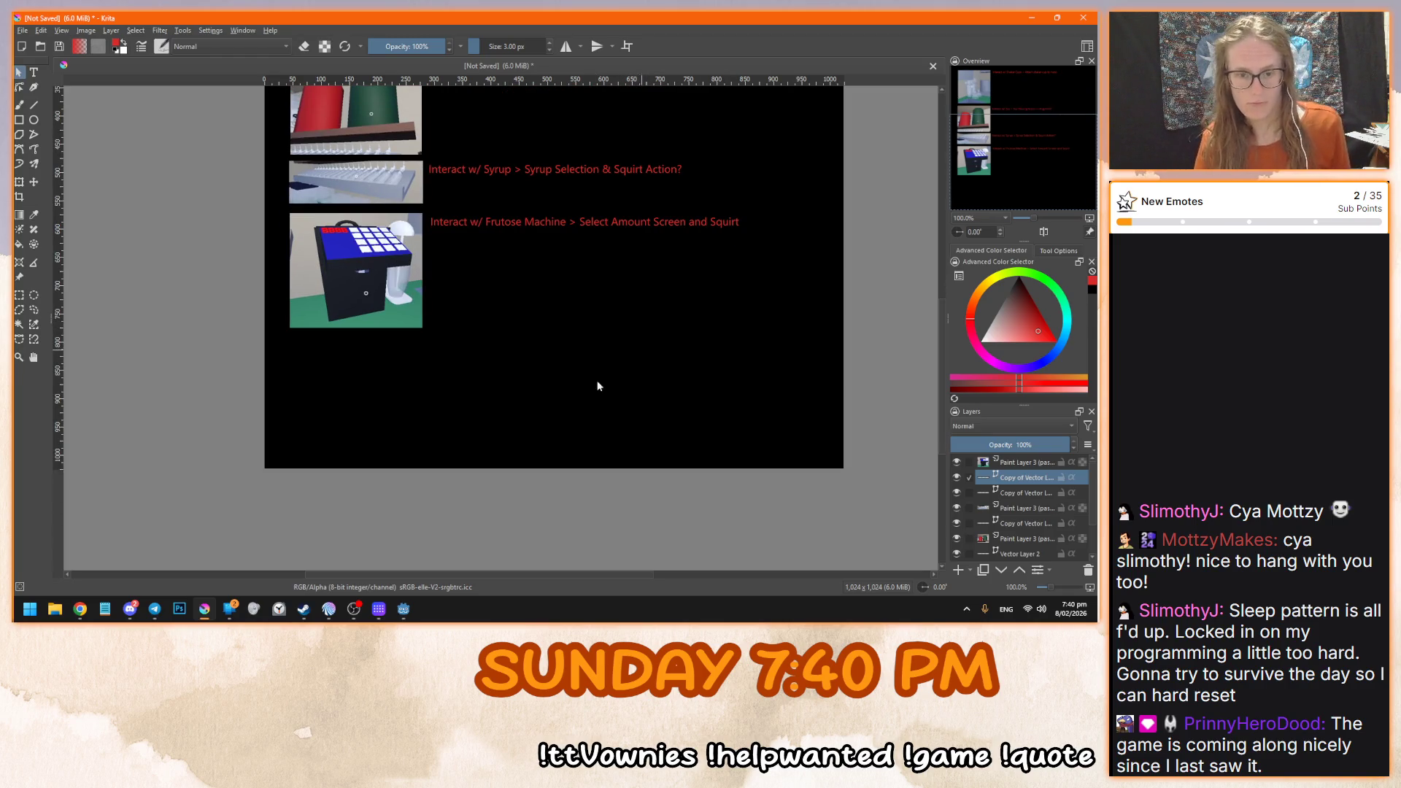
{"action": "left_click", "coordinate": [403, 608]}
{"action": "key", "text": "w"}
{"action": "key", "text": "w"}
{"action": "scroll", "coordinate": [498, 388], "scroll_direction": "down", "scroll_amount": 5}
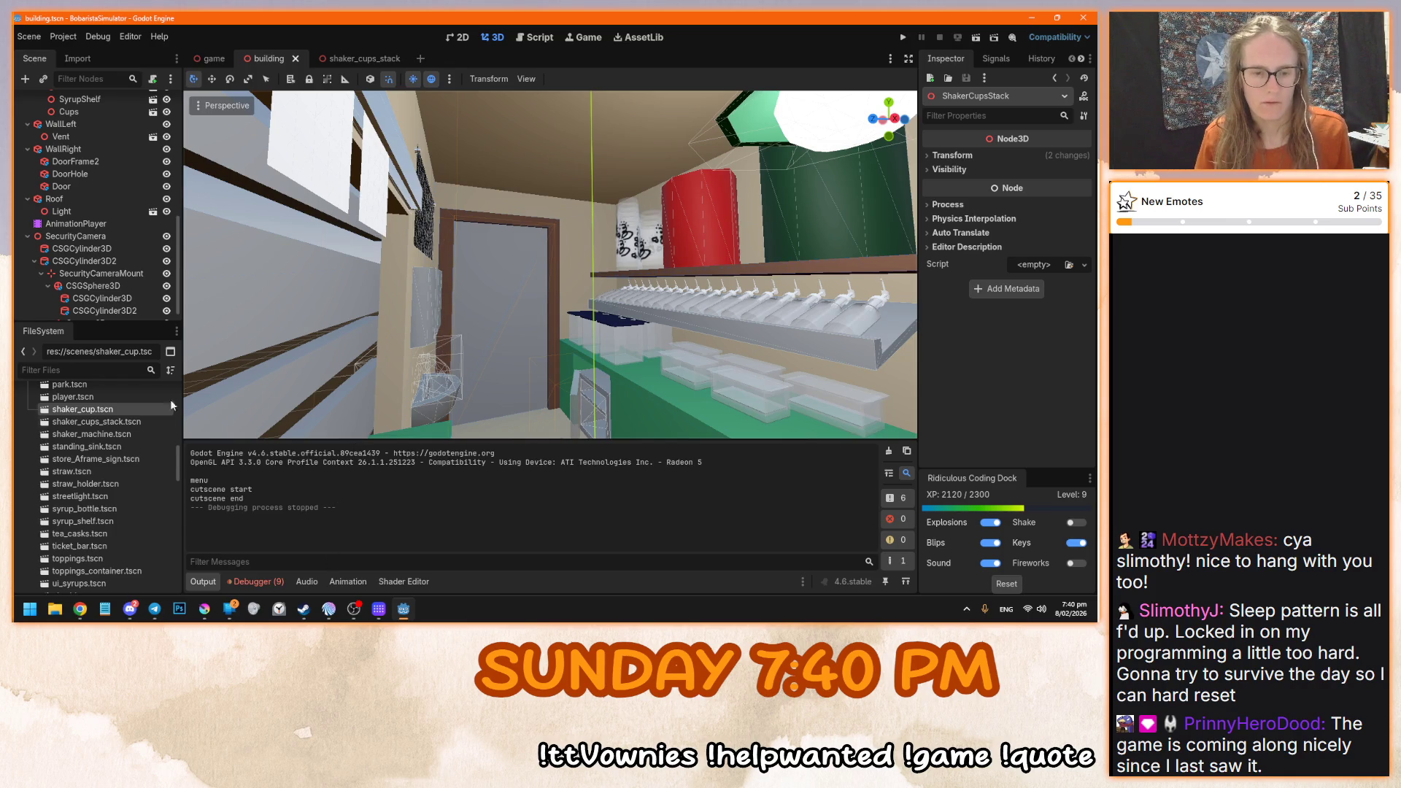
- Return to the Krita storyboard document
{"action": "left_click", "coordinate": [210, 607]}
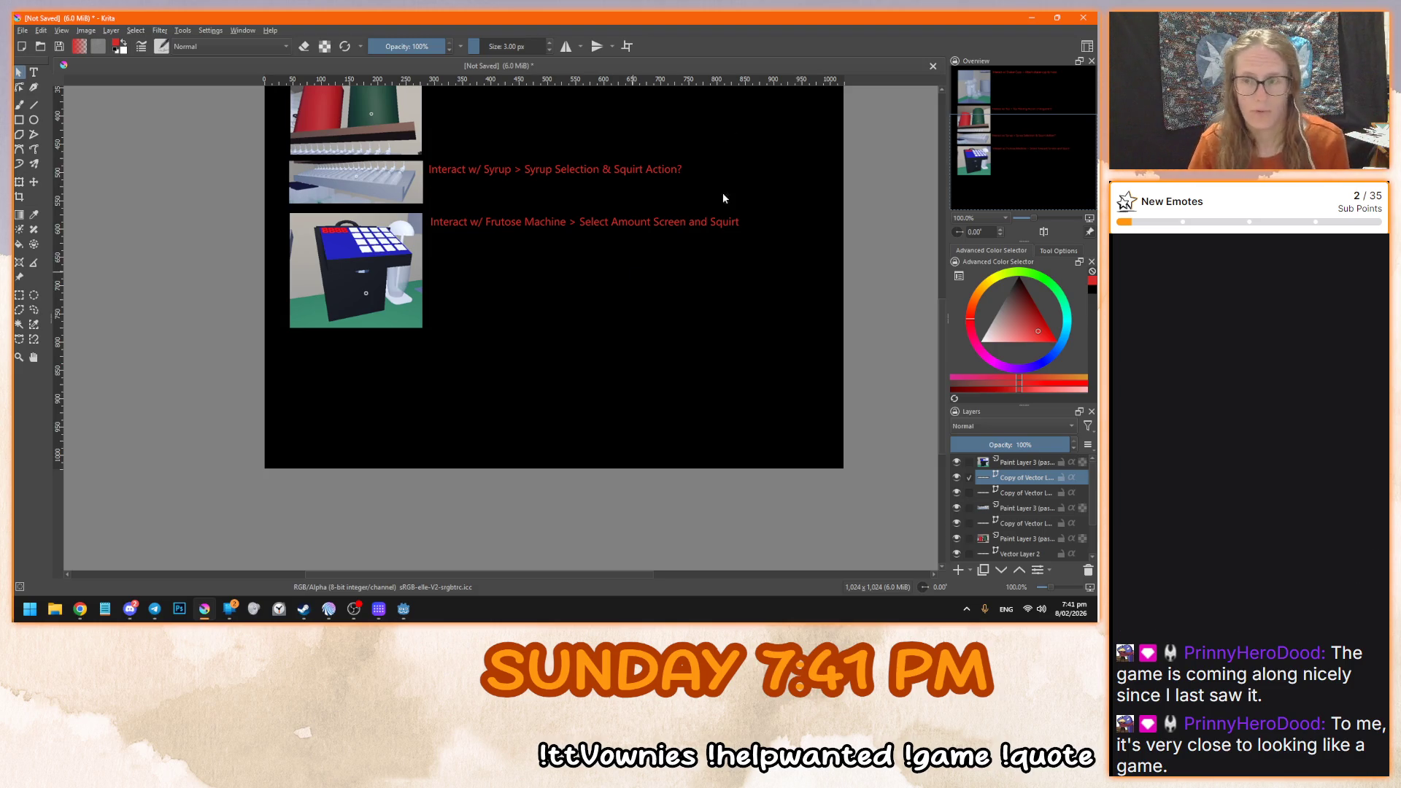
- Pan over the storyboard rows from Shaker Cups down to the Frutose Machine, then open the Edit menu
{"action": "left_click_drag", "start_coordinate": [992, 122], "coordinate": [991, 104]}
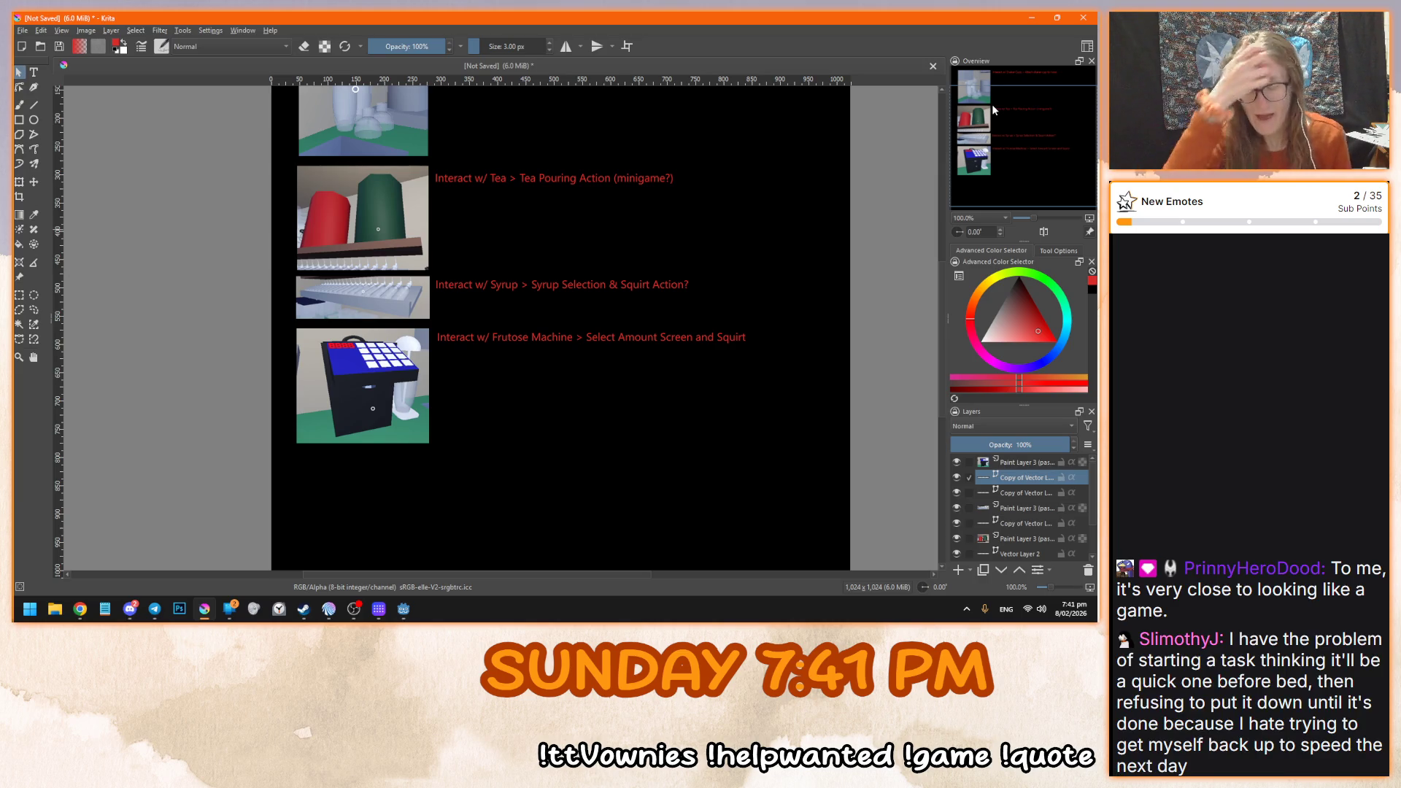
{"action": "scroll", "coordinate": [483, 224], "scroll_direction": "up", "scroll_amount": 5}
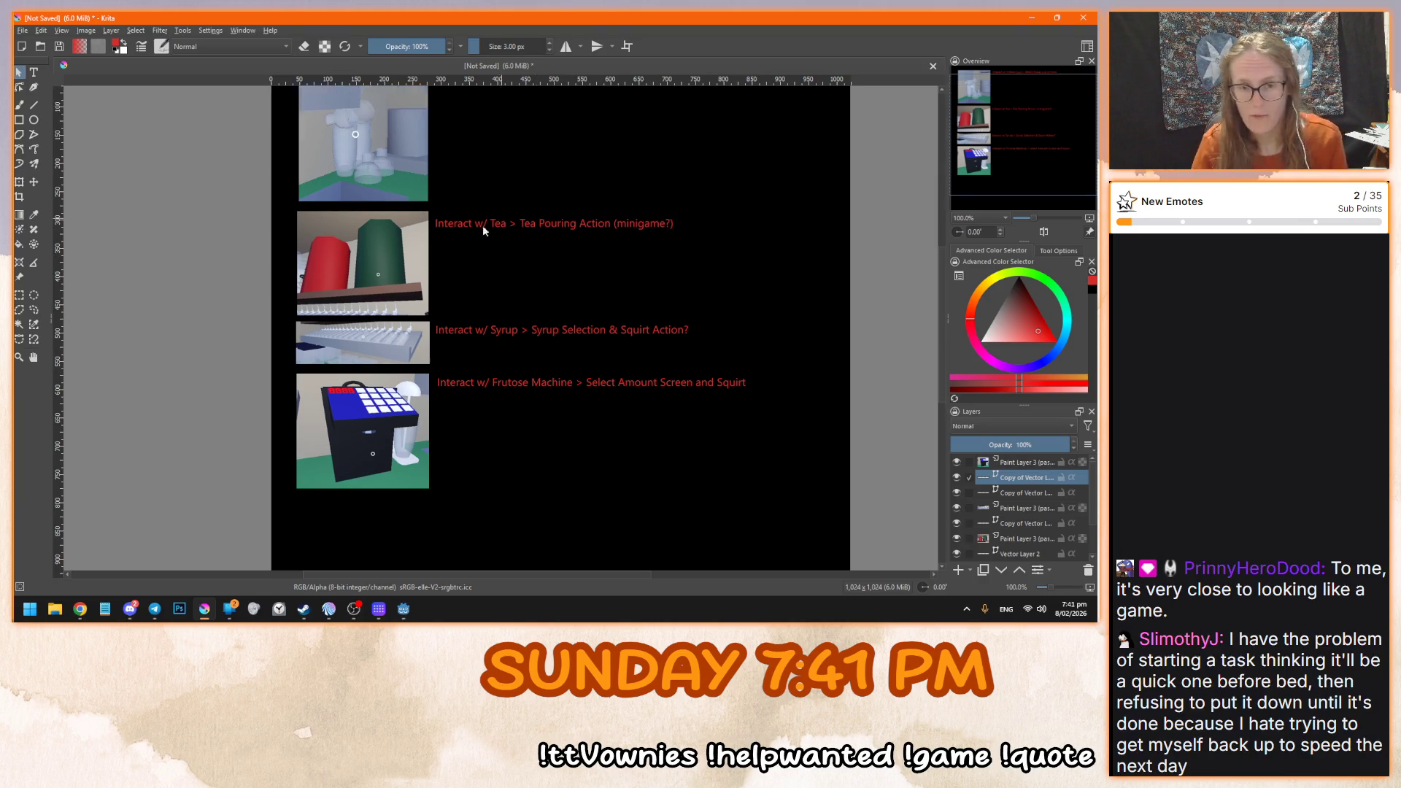
{"action": "scroll", "coordinate": [409, 269], "scroll_direction": "down", "scroll_amount": 3}
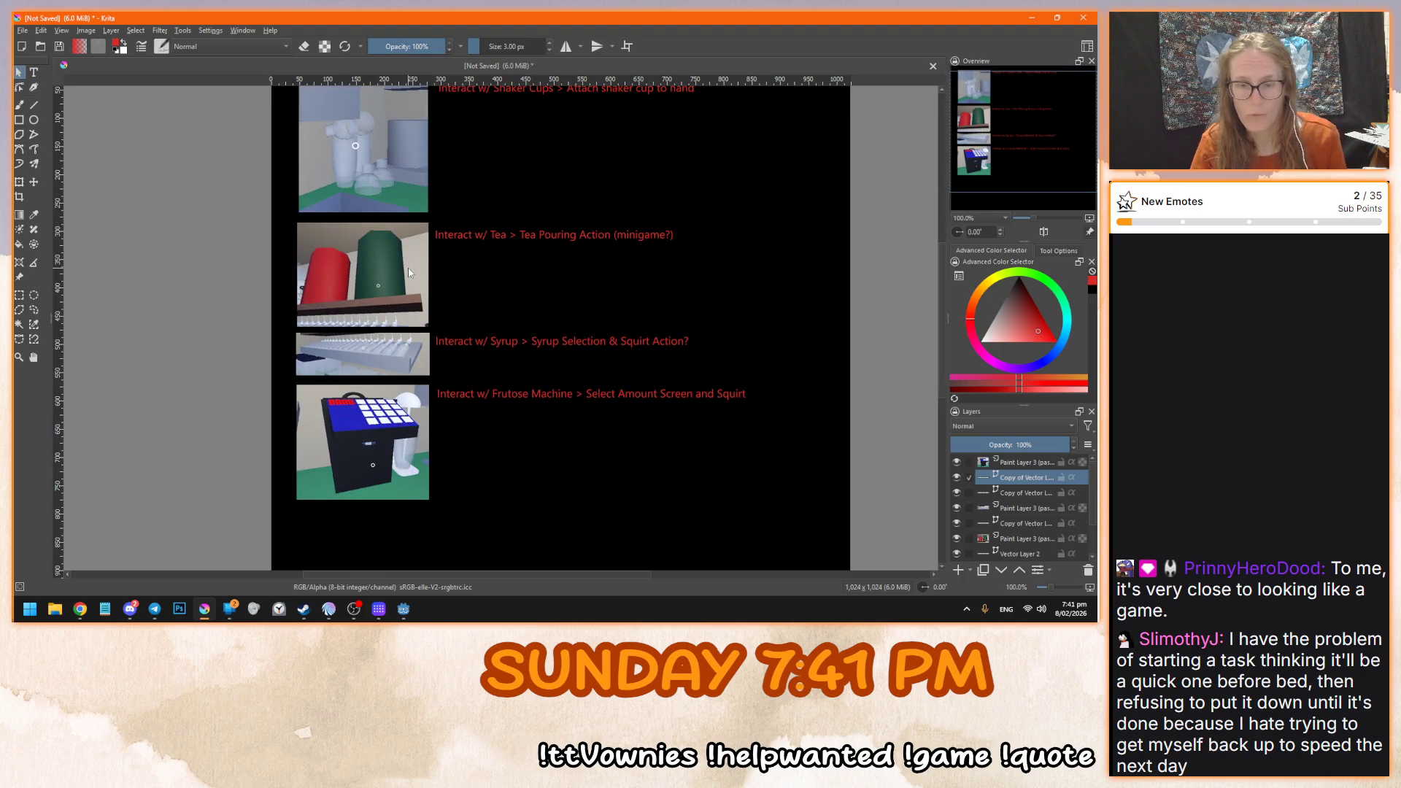
{"action": "left_click_drag", "start_coordinate": [1003, 115], "coordinate": [1017, 108]}
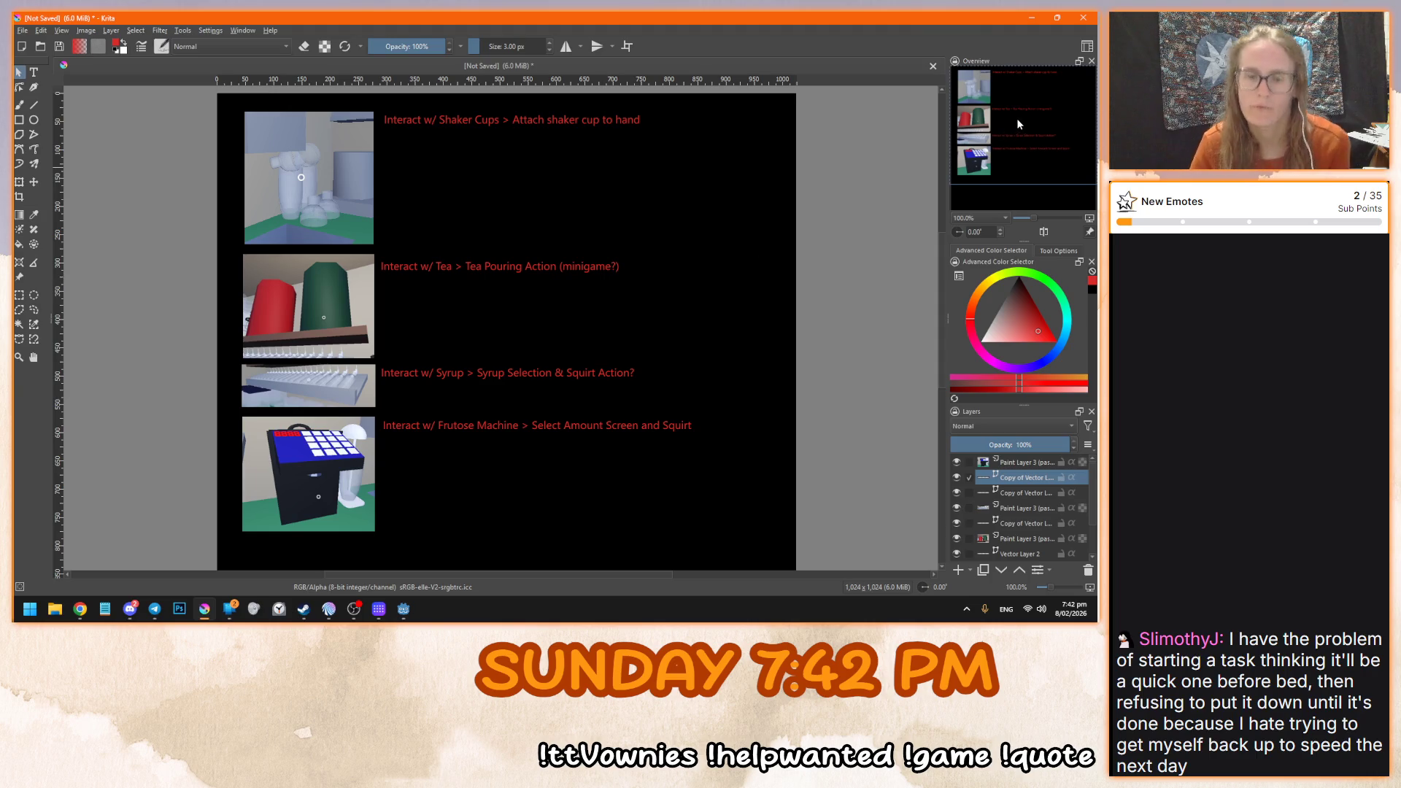
{"action": "scroll", "coordinate": [612, 450], "scroll_direction": "down", "scroll_amount": 5}
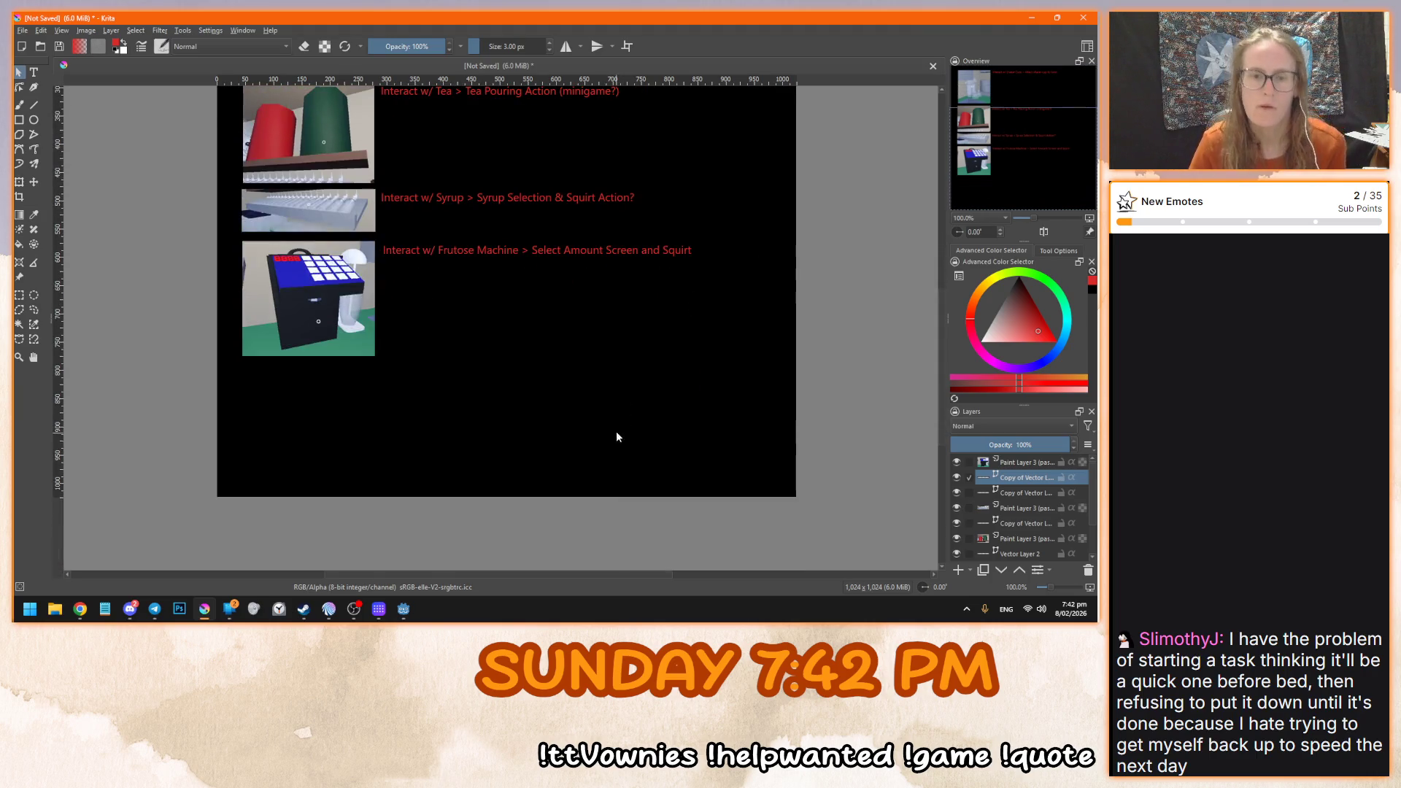
{"action": "left_click", "coordinate": [62, 31]}
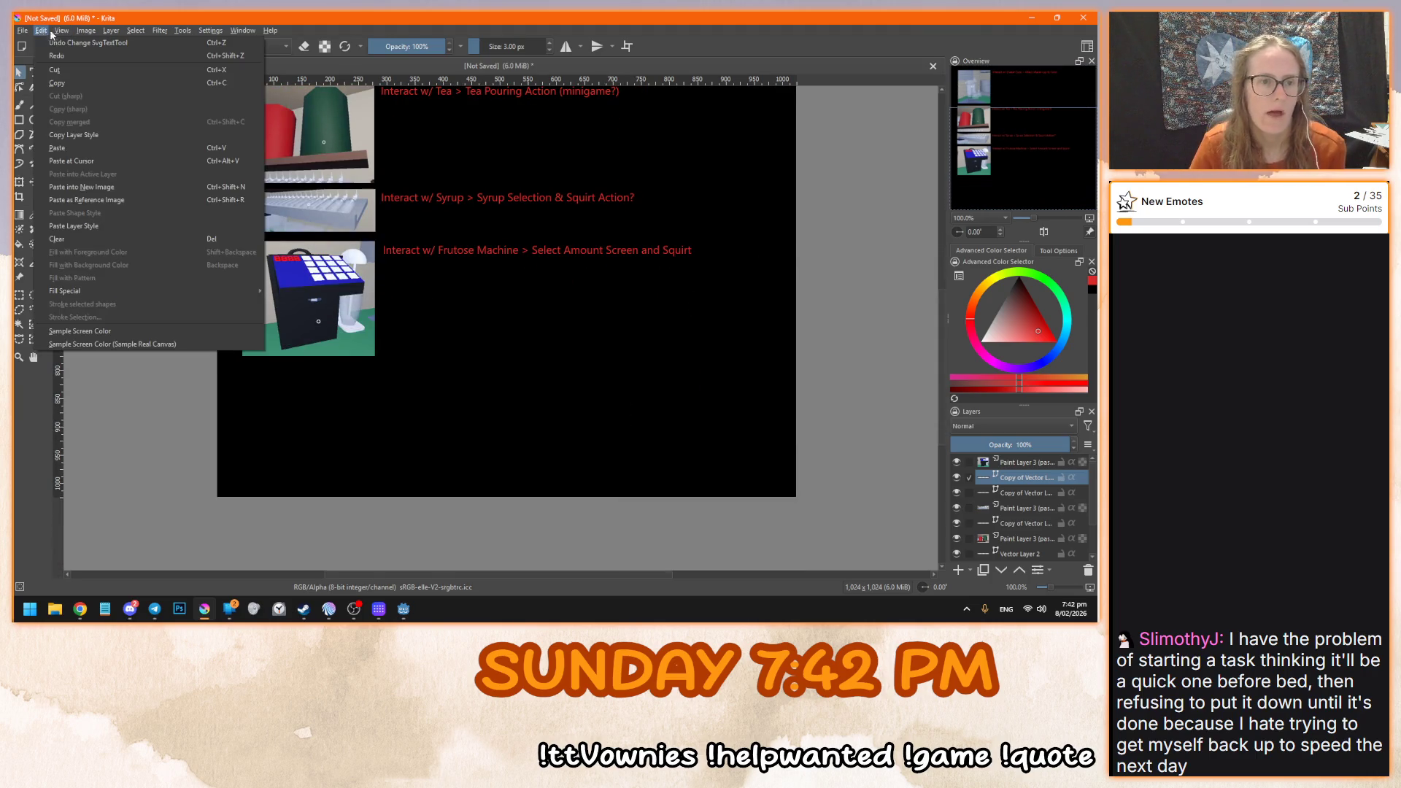
- Resize the canvas to 1024 × 10024 px with the anchor at top-centre
{"action": "left_click", "coordinate": [52, 32]}
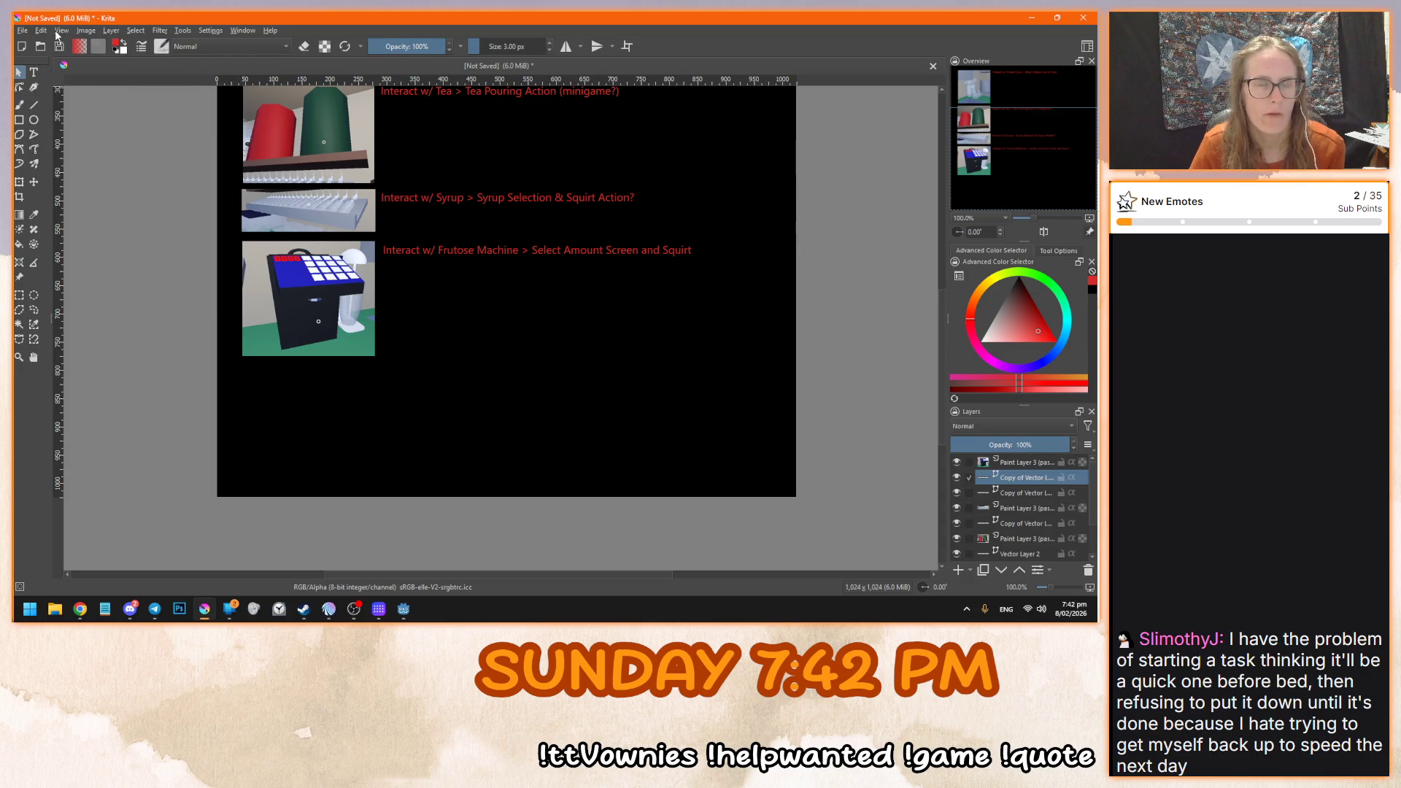
{"action": "left_click", "coordinate": [58, 33]}
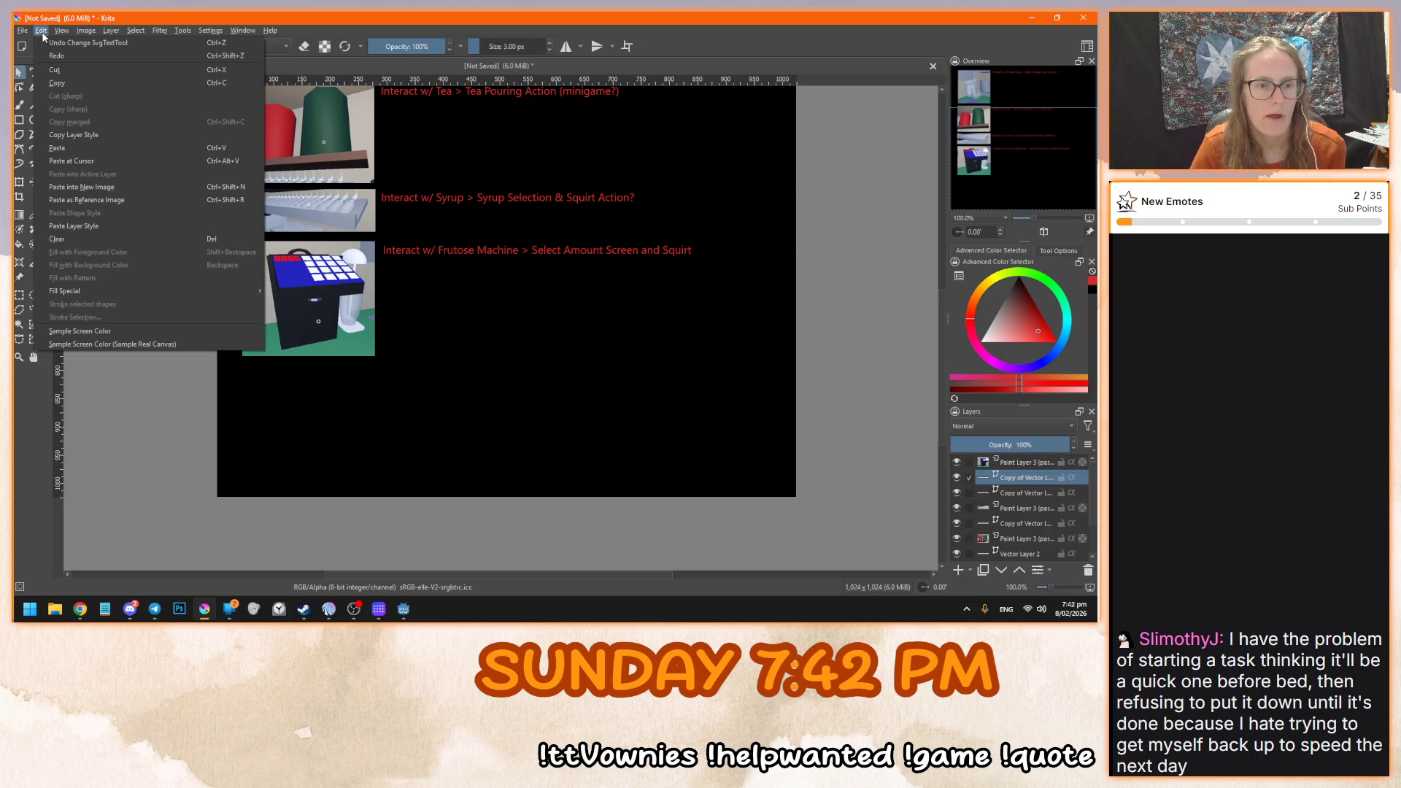
{"action": "mouse_move", "coordinate": [86, 30]}
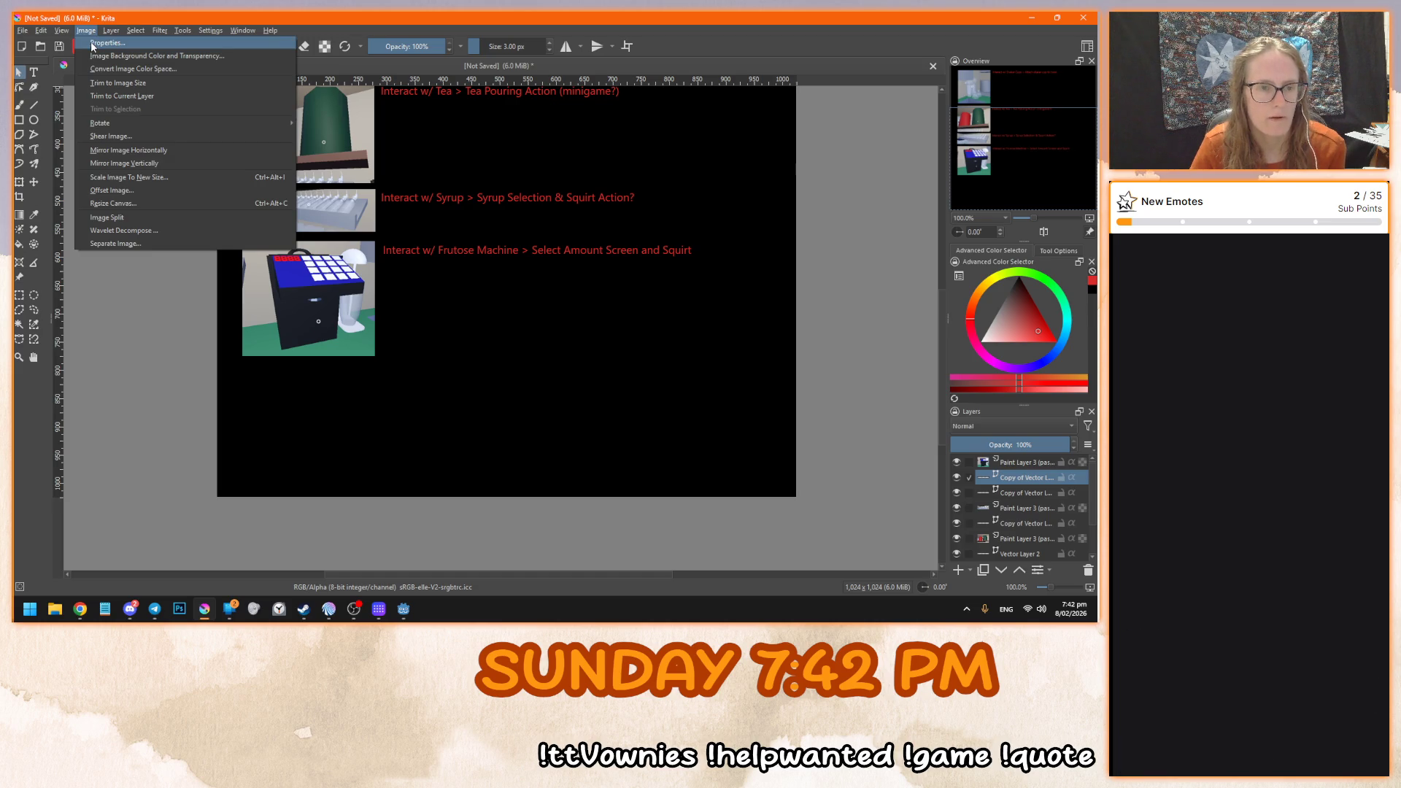
{"action": "left_click", "coordinate": [114, 203]}
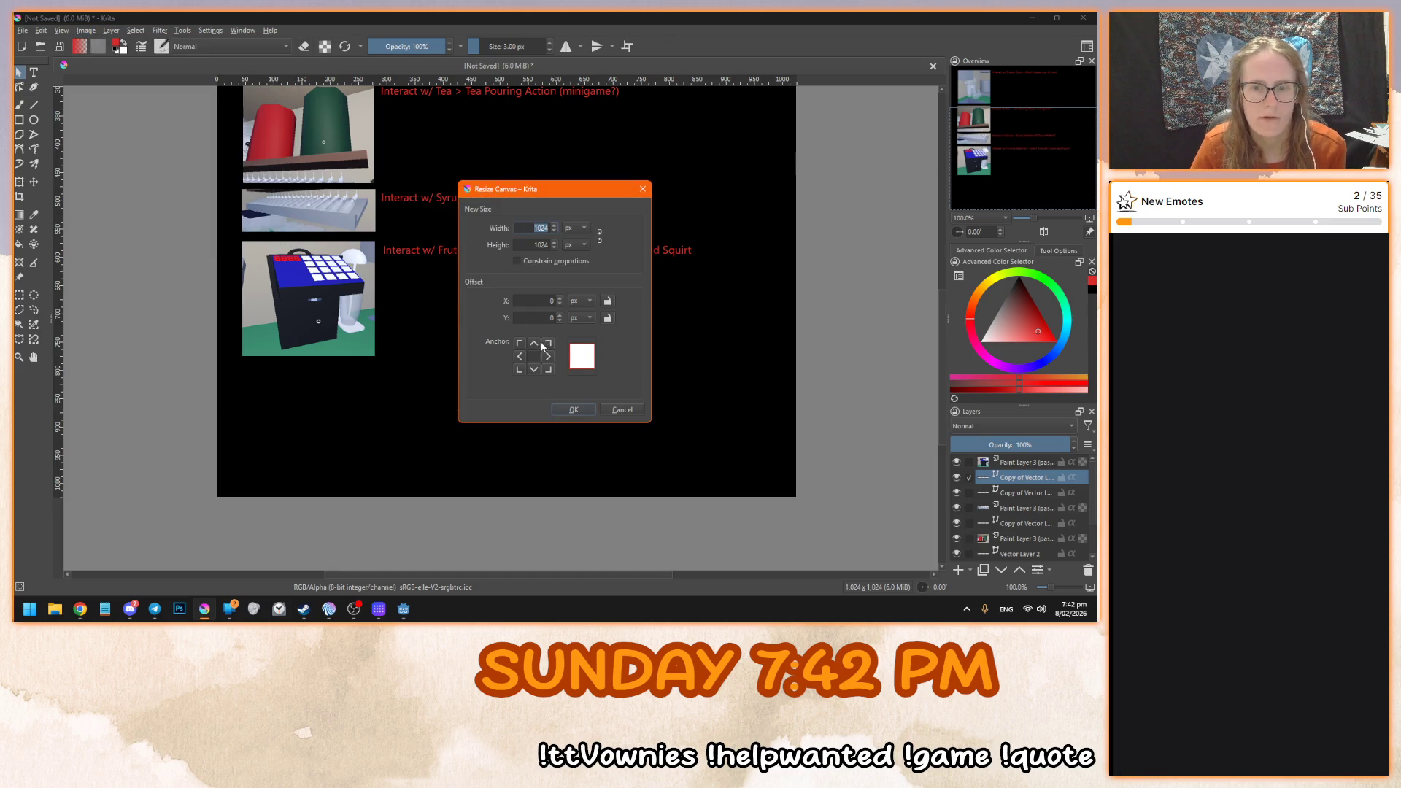
{"action": "left_click", "coordinate": [534, 345]}
{"action": "left_click", "coordinate": [532, 245]}
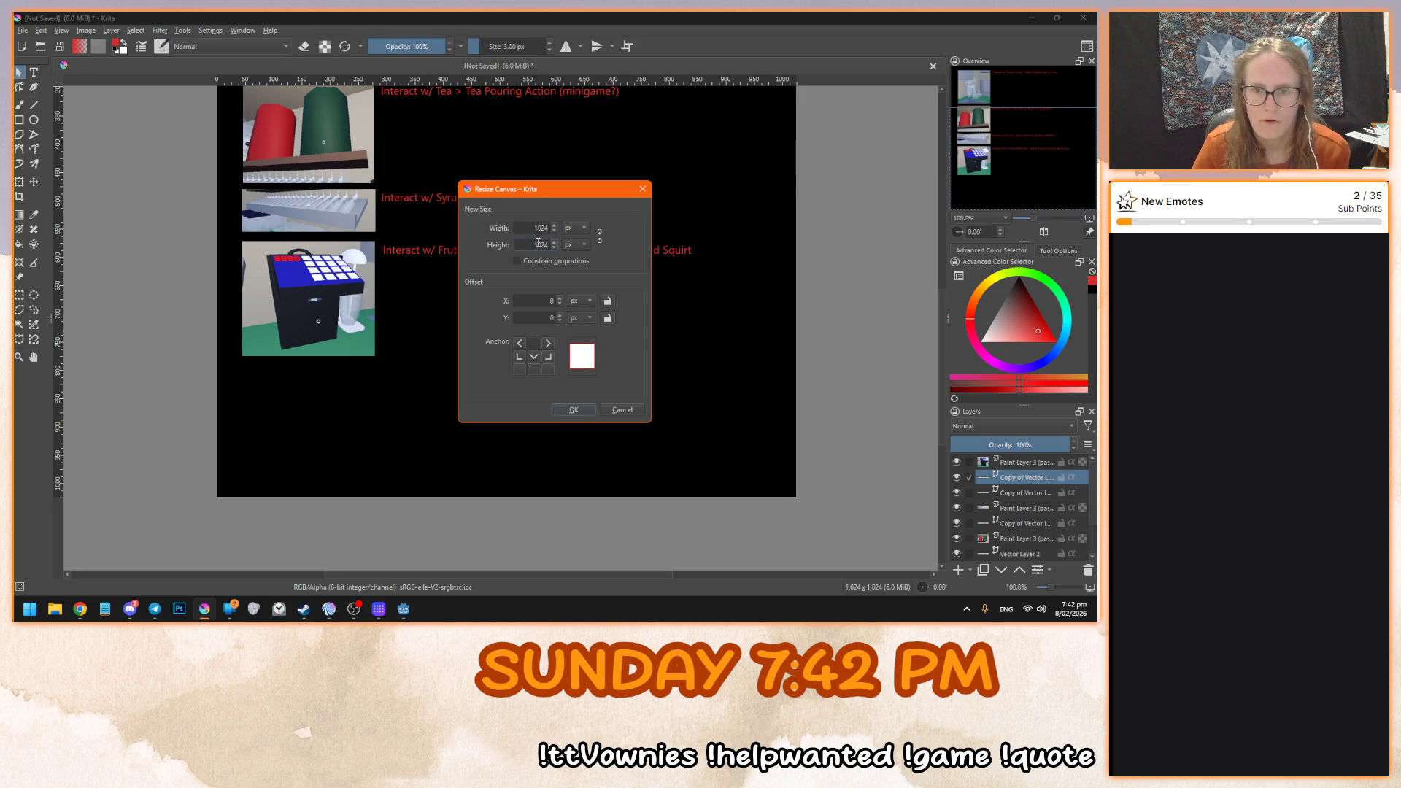
{"action": "type", "text": "0"}
{"action": "left_click", "coordinate": [584, 409]}
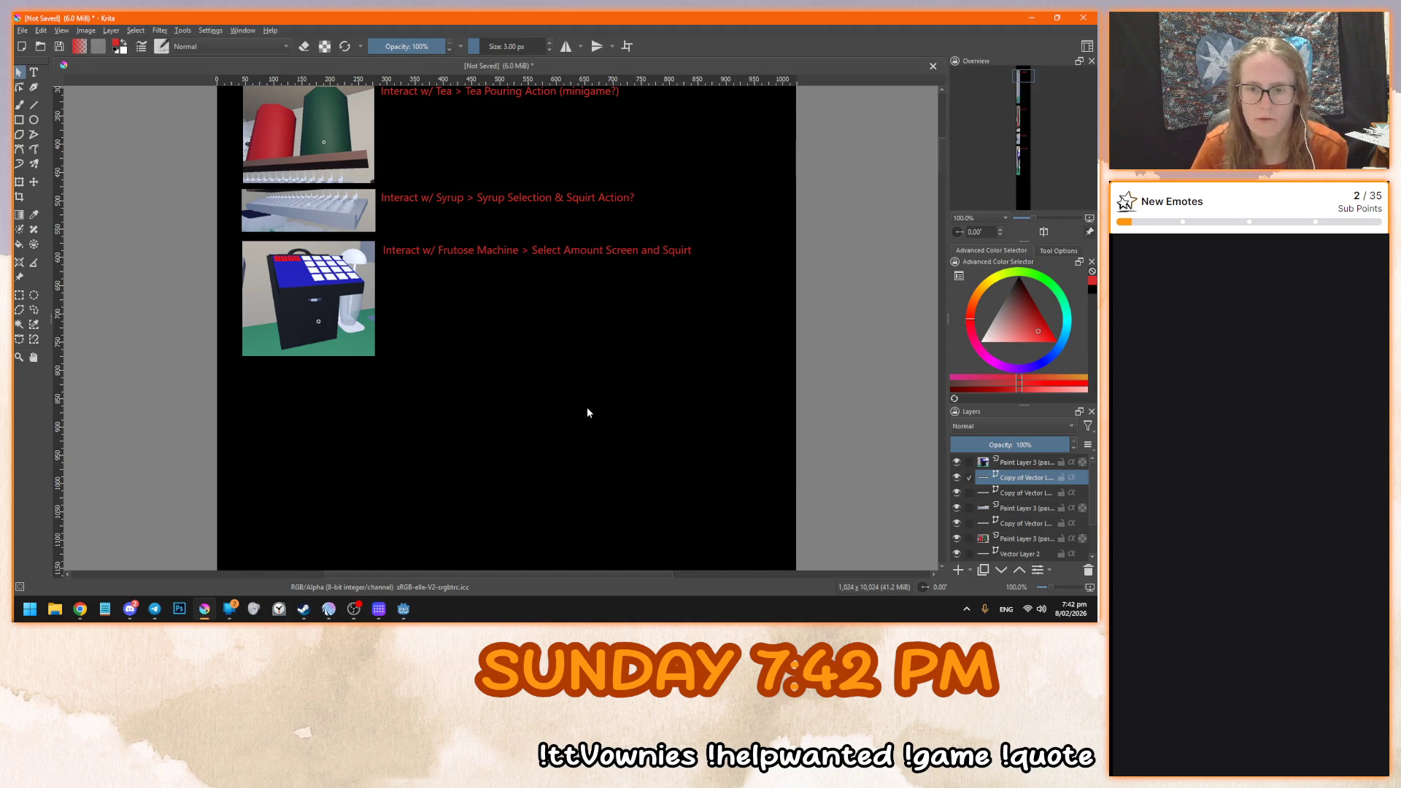
{"action": "scroll", "coordinate": [601, 458], "scroll_direction": "down", "scroll_amount": 3}
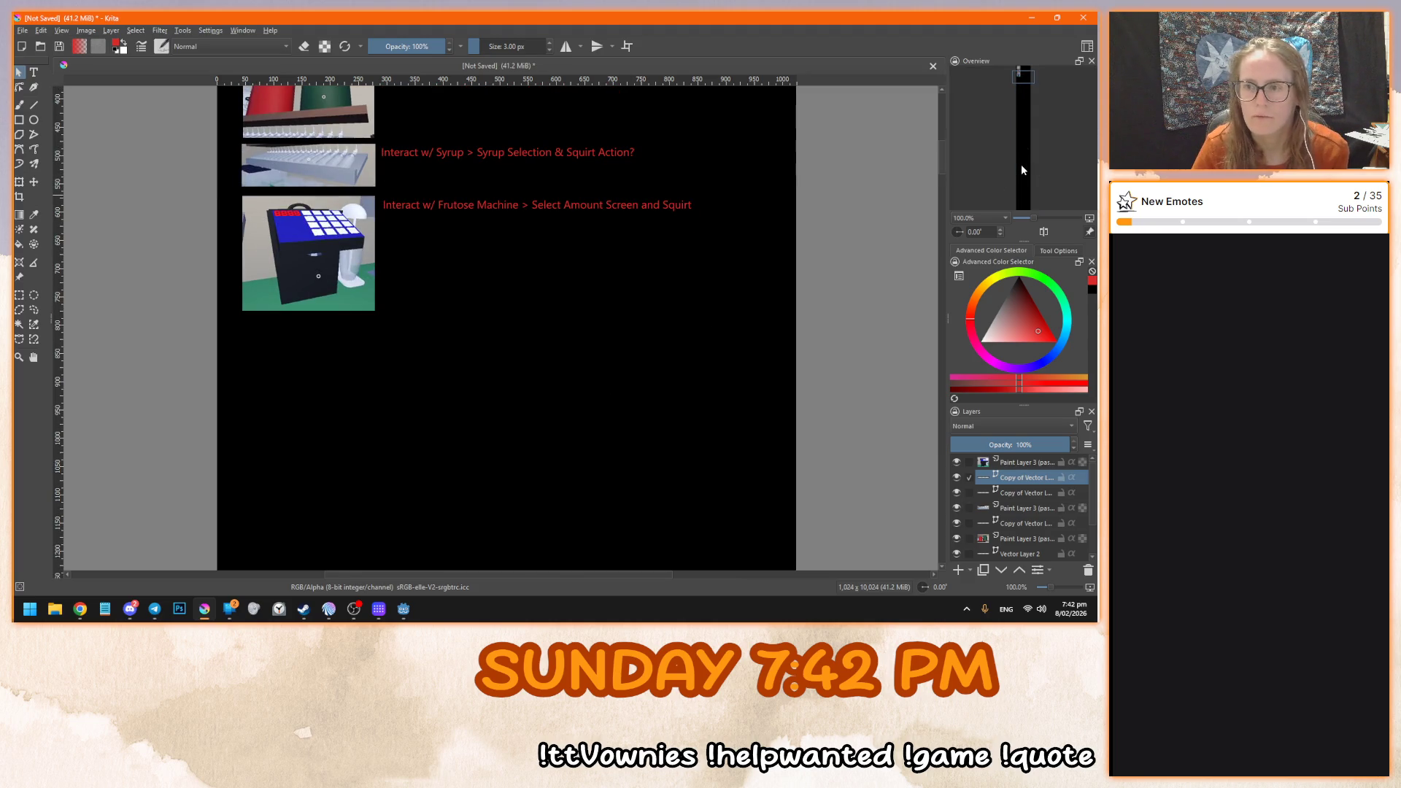
- Pan up to the Tea row, then start saving into Documents > My Games > bobarista > concept
{"action": "left_click", "coordinate": [1024, 74]}
{"action": "left_click_drag", "start_coordinate": [1025, 74], "coordinate": [1026, 76]}
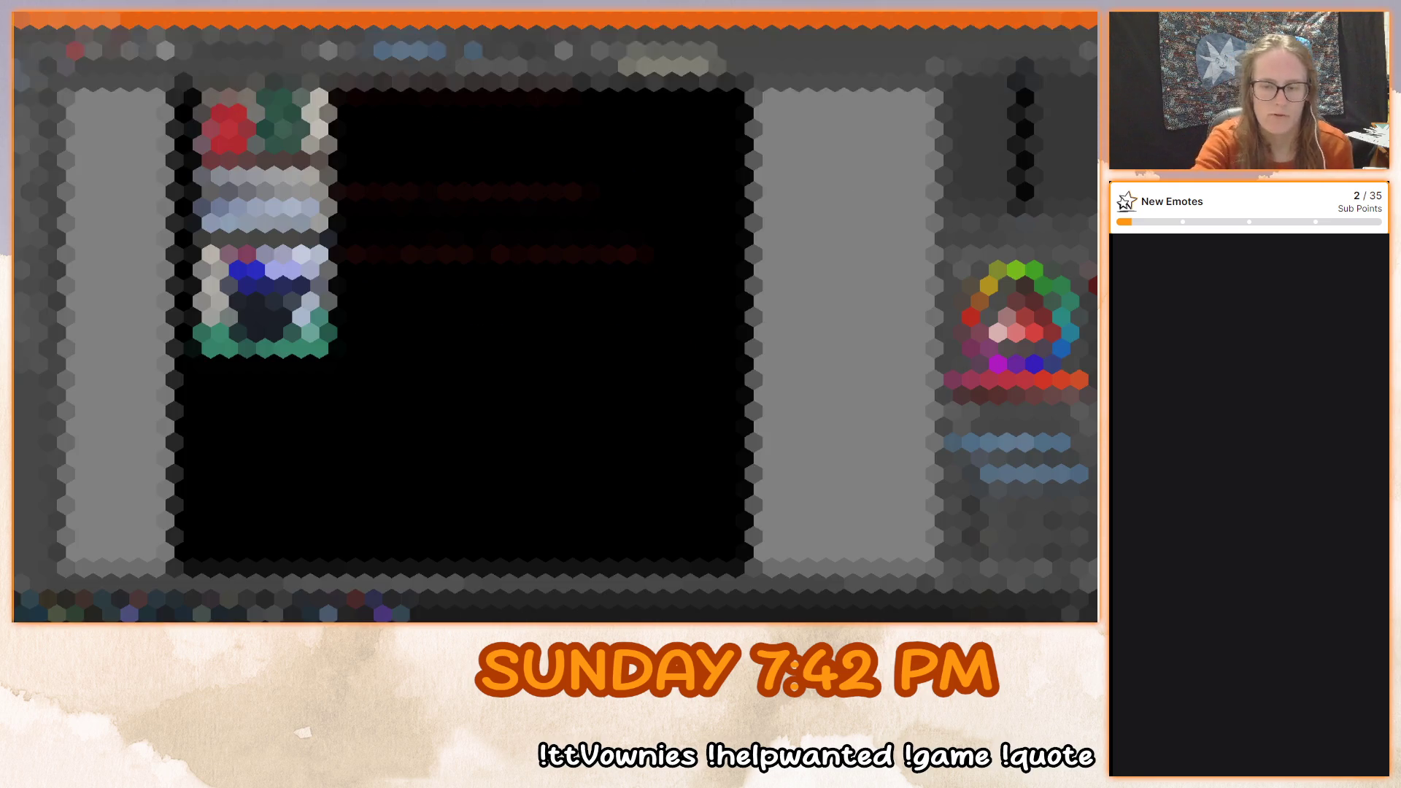
{"action": "key", "text": "ctrl+s"}
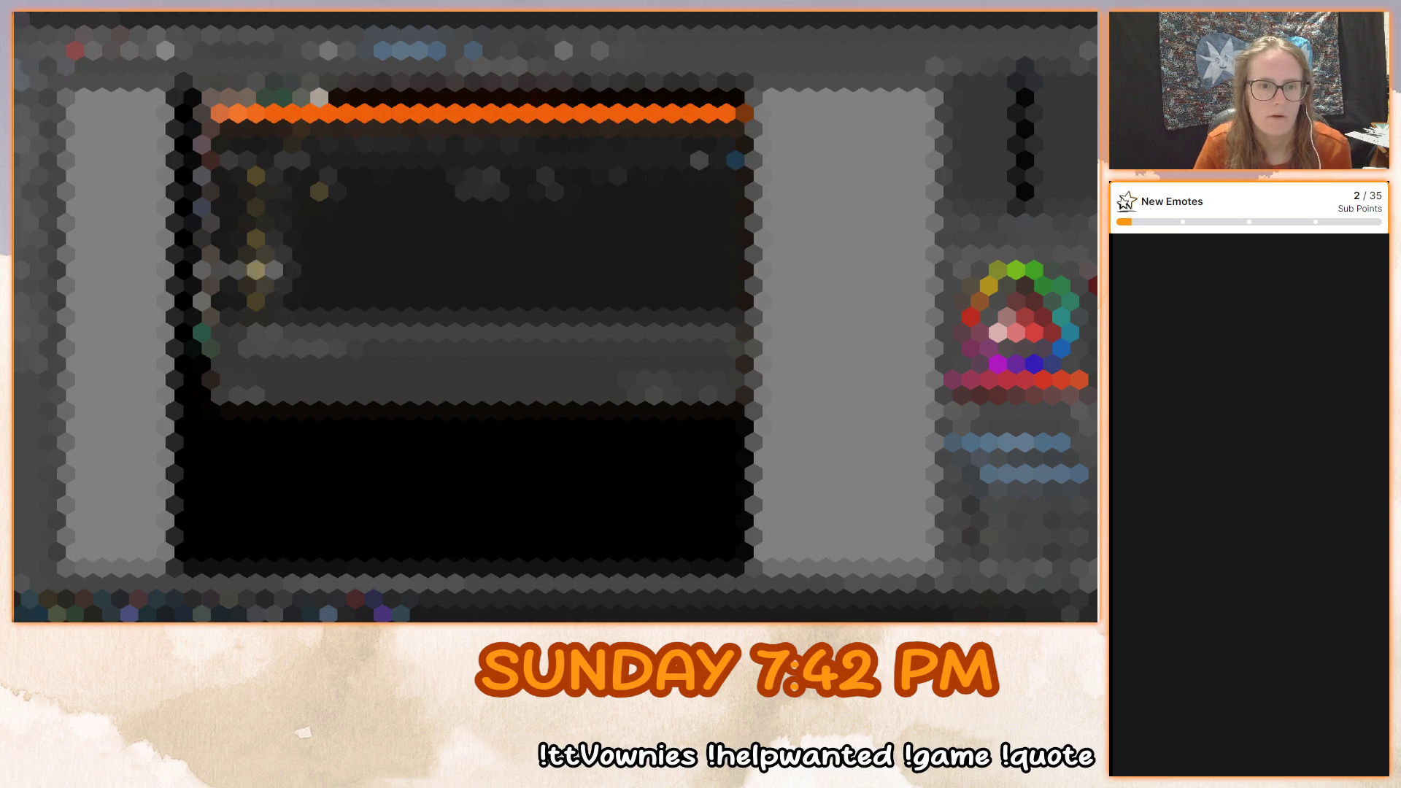
{"action": "left_click", "coordinate": [259, 270]}
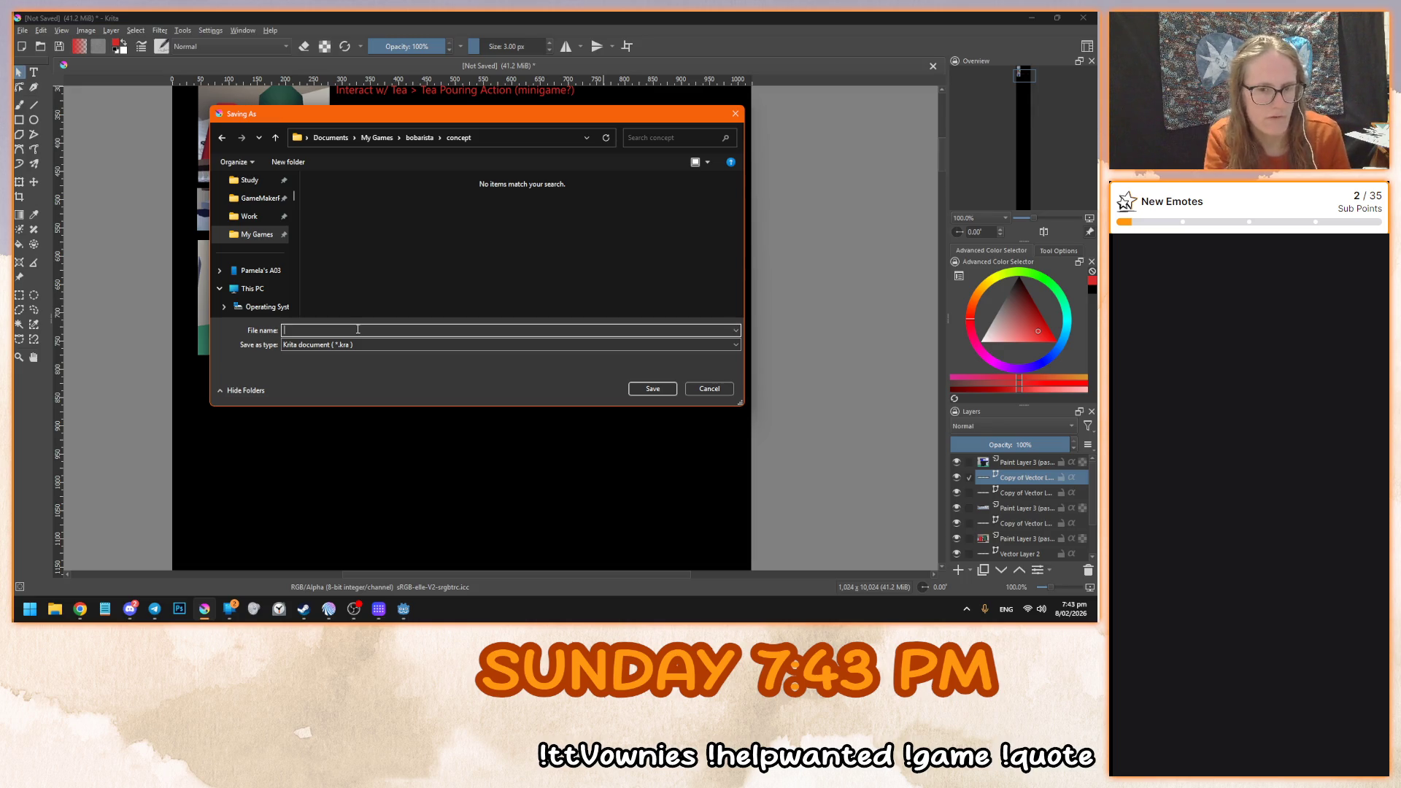
- Save the storyboard as a Krita document named 'drink making process.kra'
{"action": "left_click", "coordinate": [357, 346]}
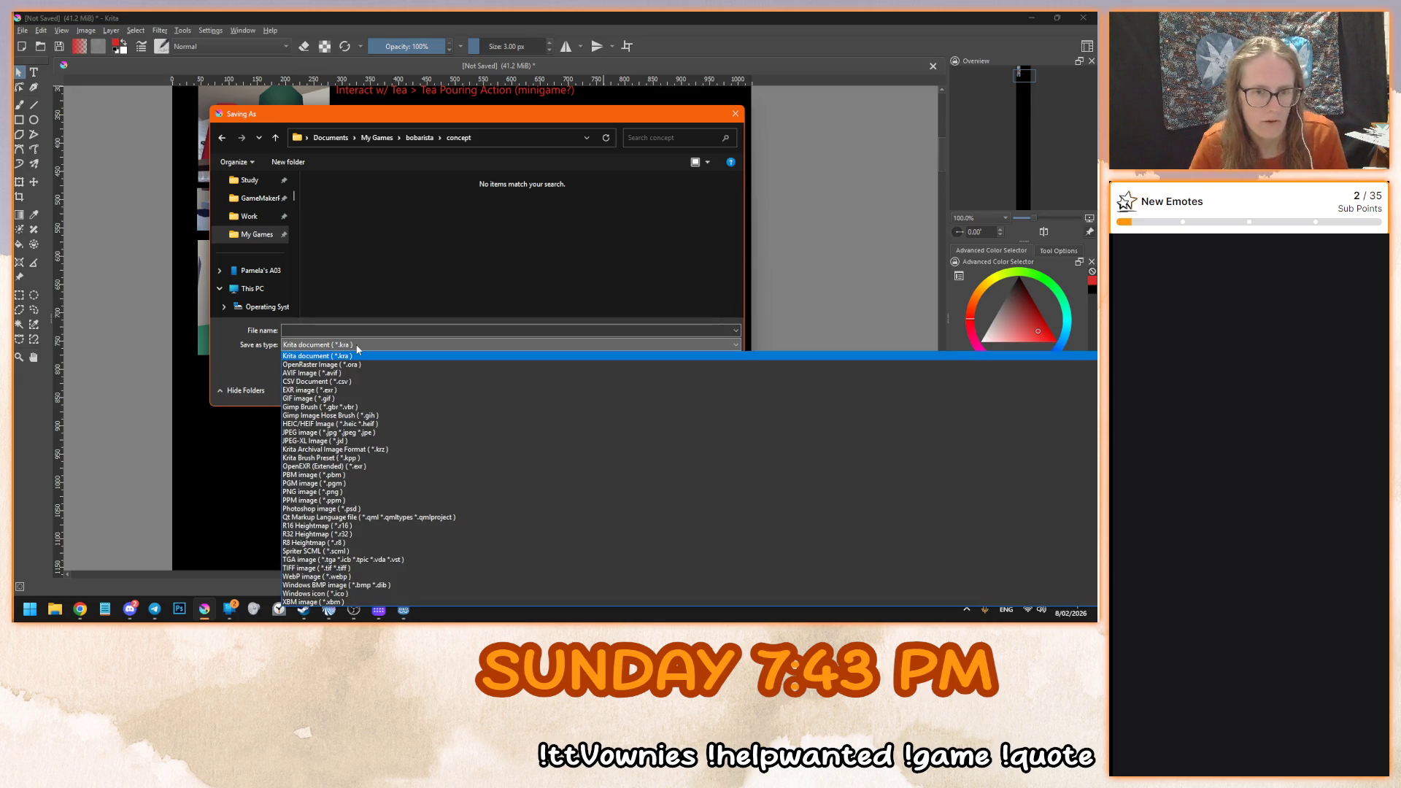
{"action": "left_click", "coordinate": [356, 350]}
{"action": "left_click", "coordinate": [362, 332]}
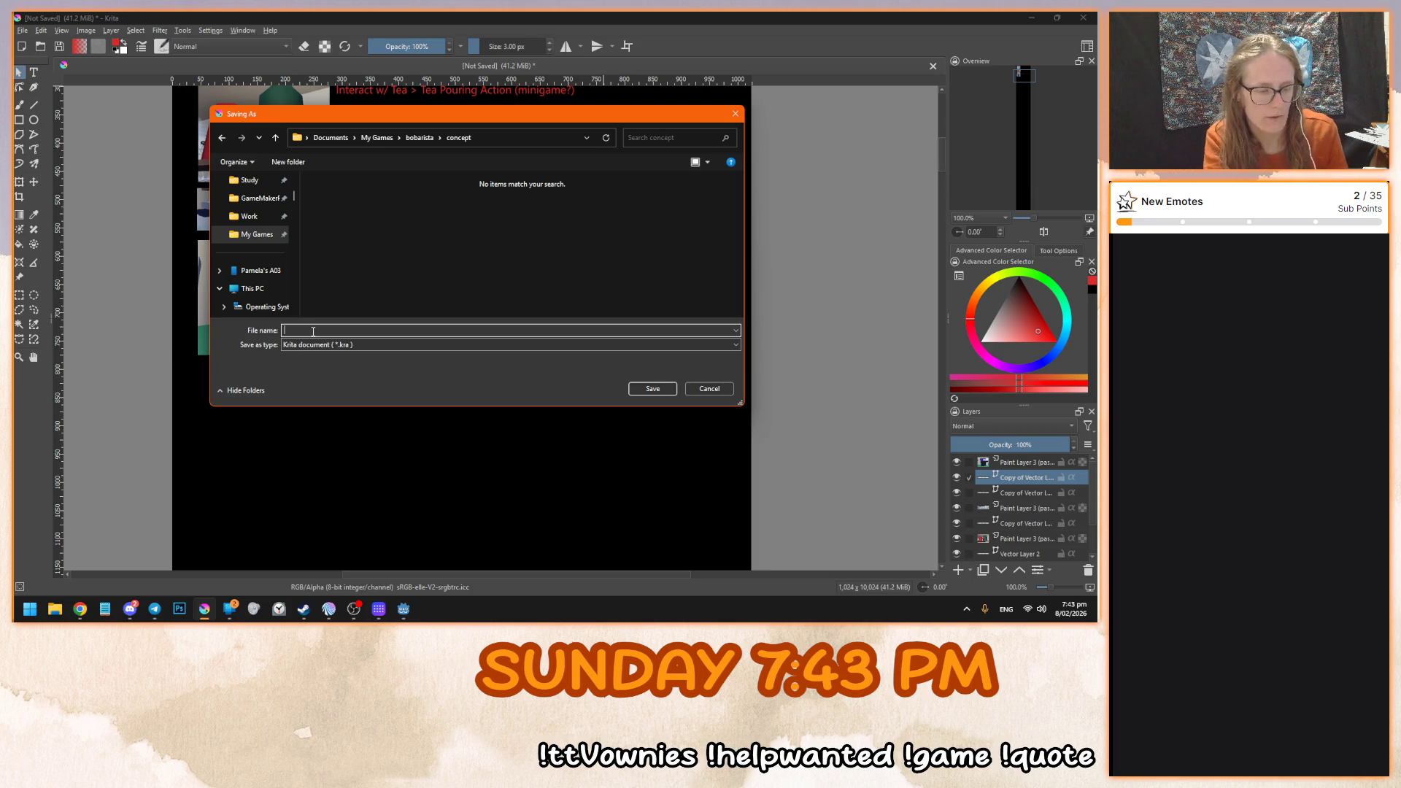
{"action": "type", "text": "drink "}
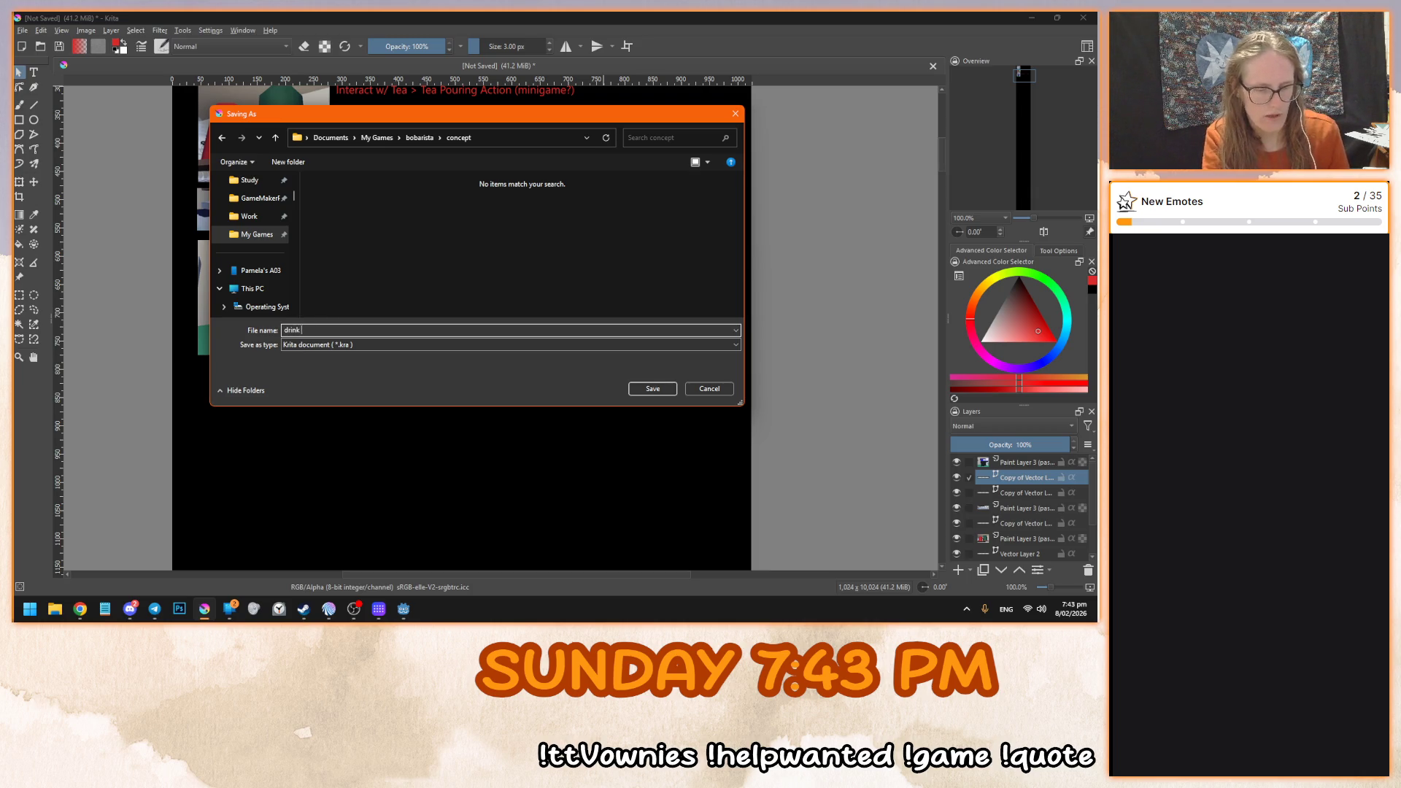
{"action": "type", "text": "making process"}
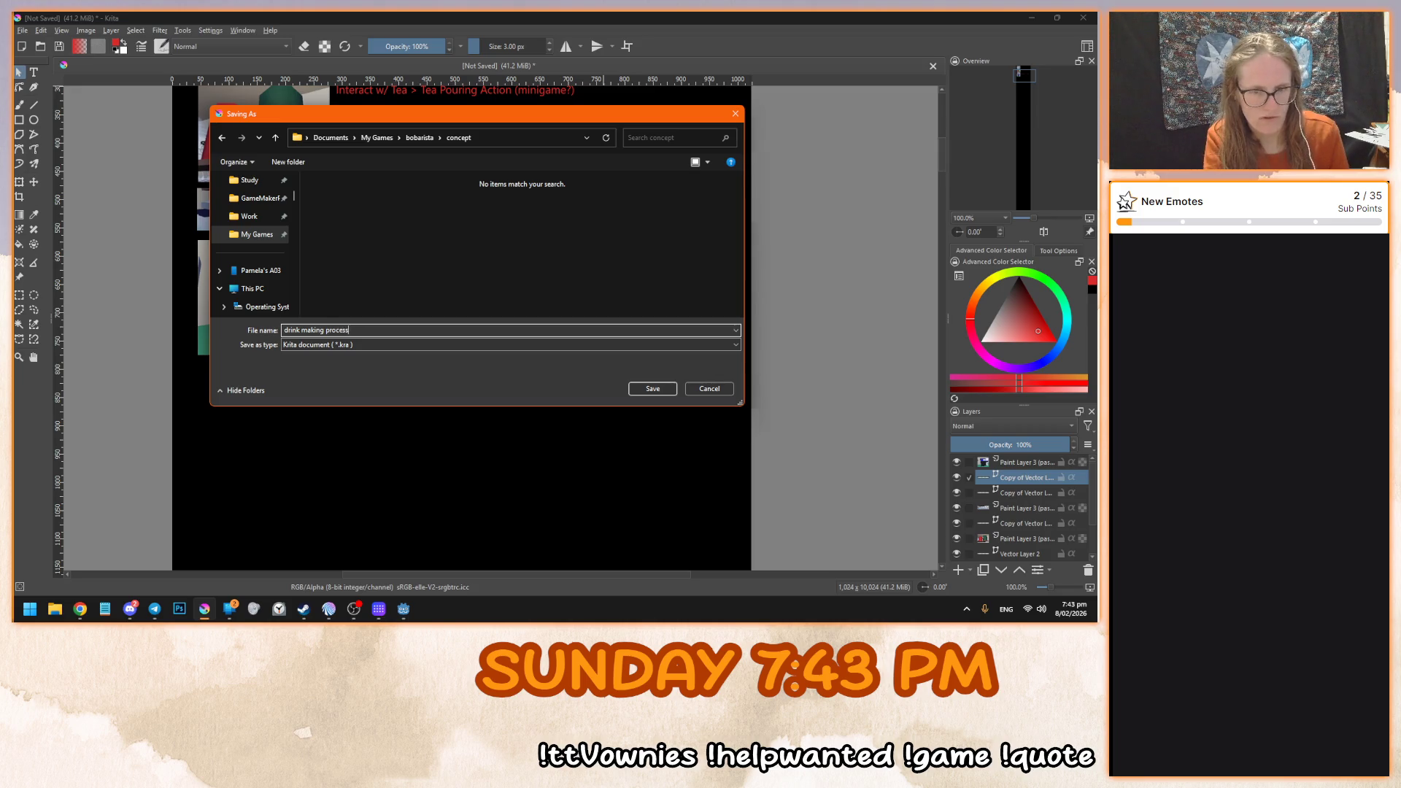
{"action": "key", "text": "Return"}
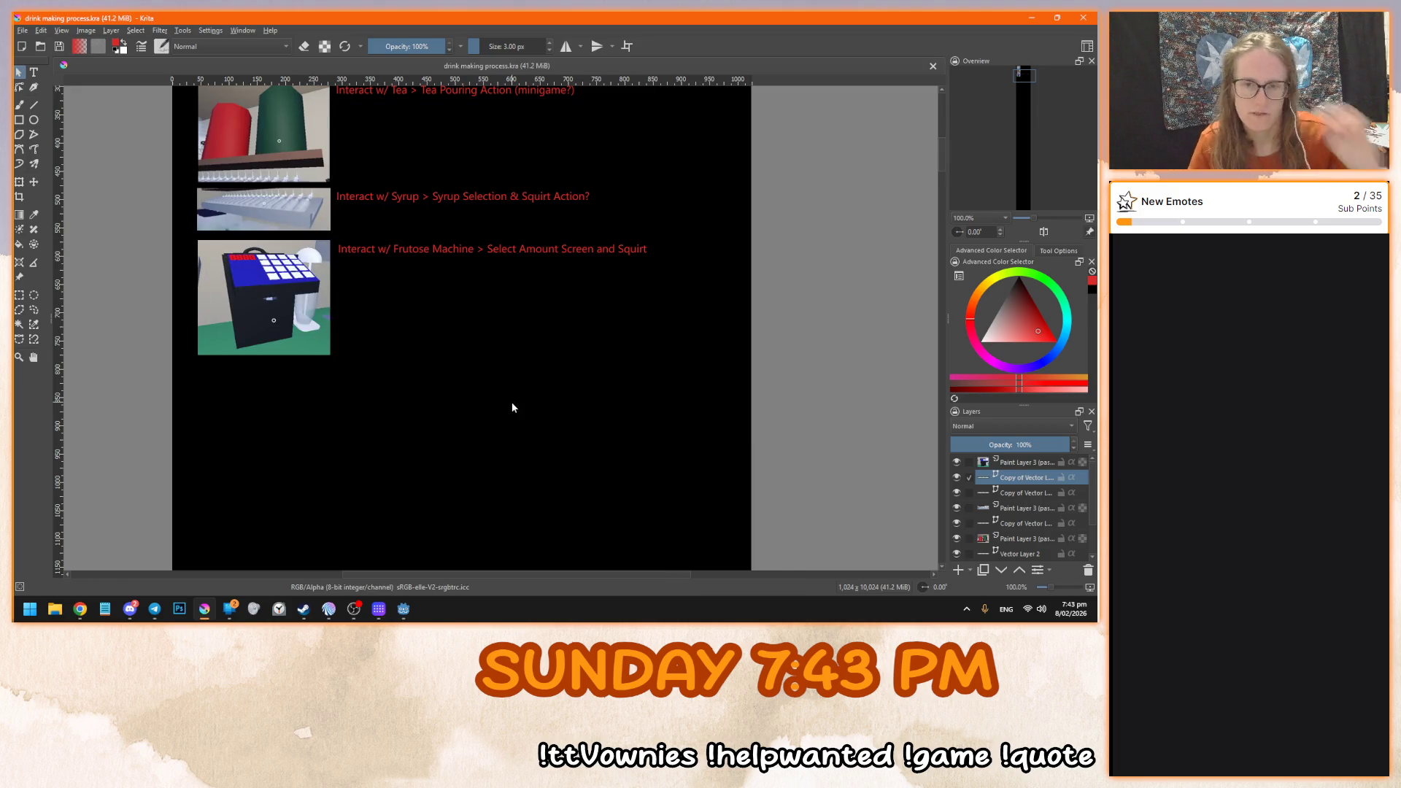
- Scroll the canvas, then switch back to the Godot editor's building scene
{"action": "scroll", "coordinate": [430, 490], "scroll_direction": "down", "scroll_amount": 1}
{"action": "scroll", "coordinate": [385, 531], "scroll_direction": "up", "scroll_amount": 5}
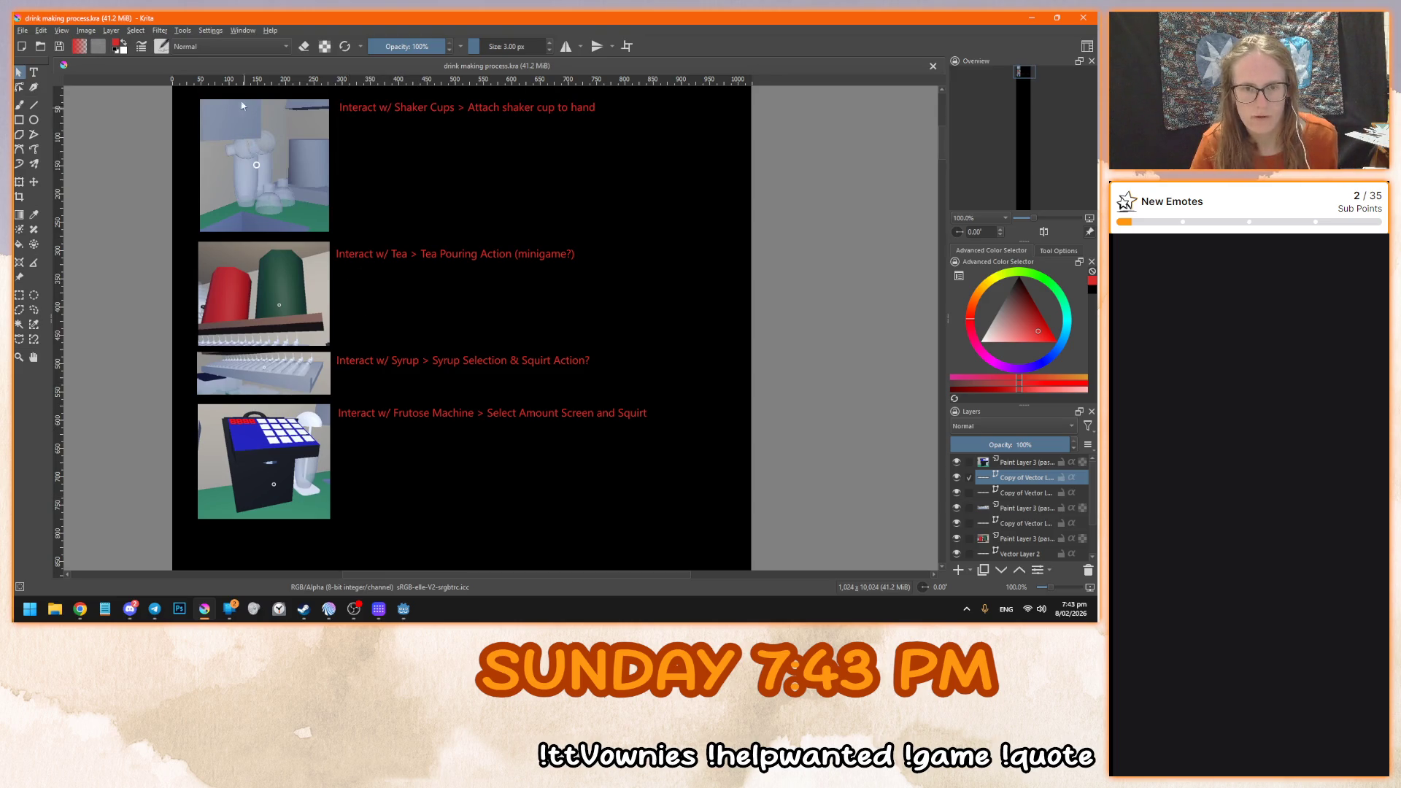
{"action": "scroll", "coordinate": [424, 187], "scroll_direction": "down", "scroll_amount": 1}
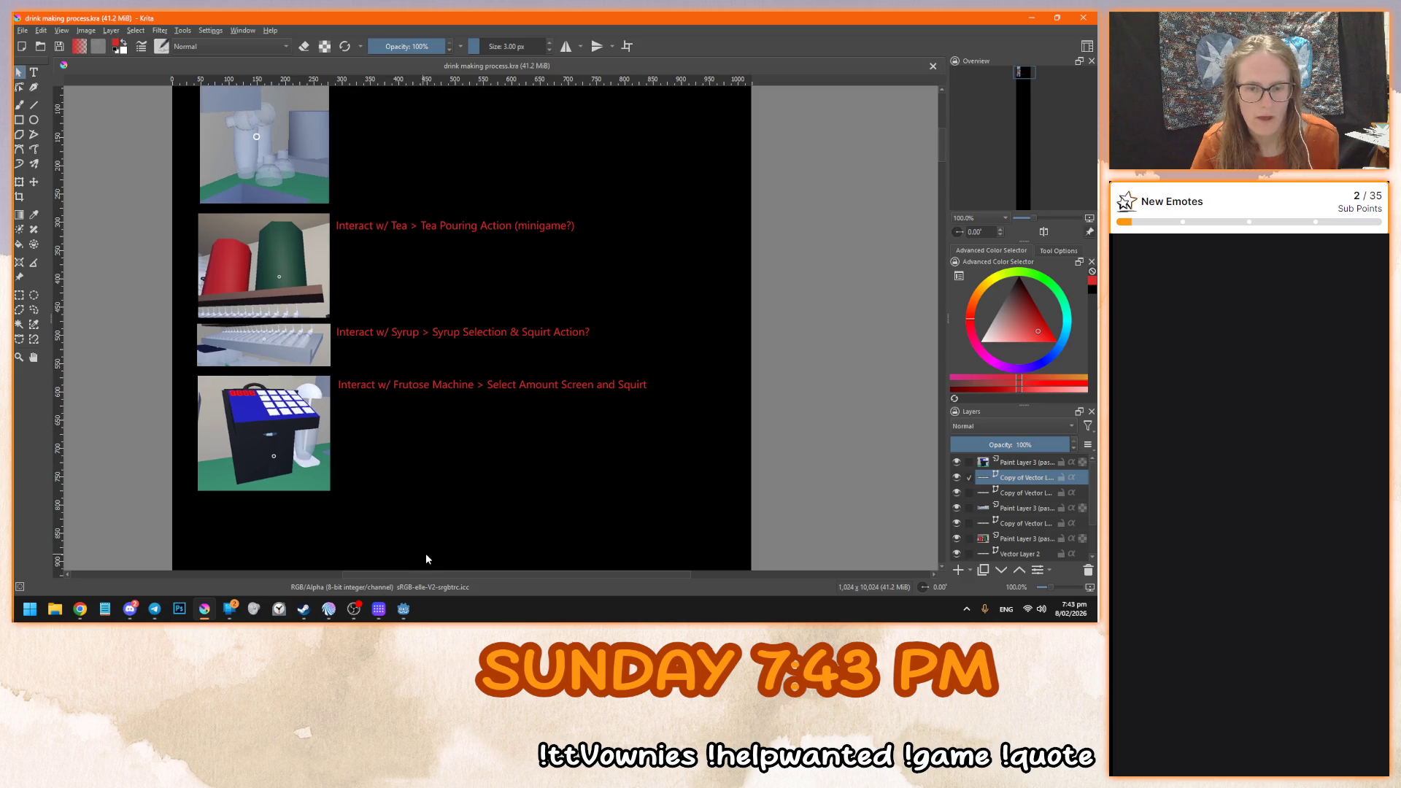
{"action": "left_click", "coordinate": [403, 609]}
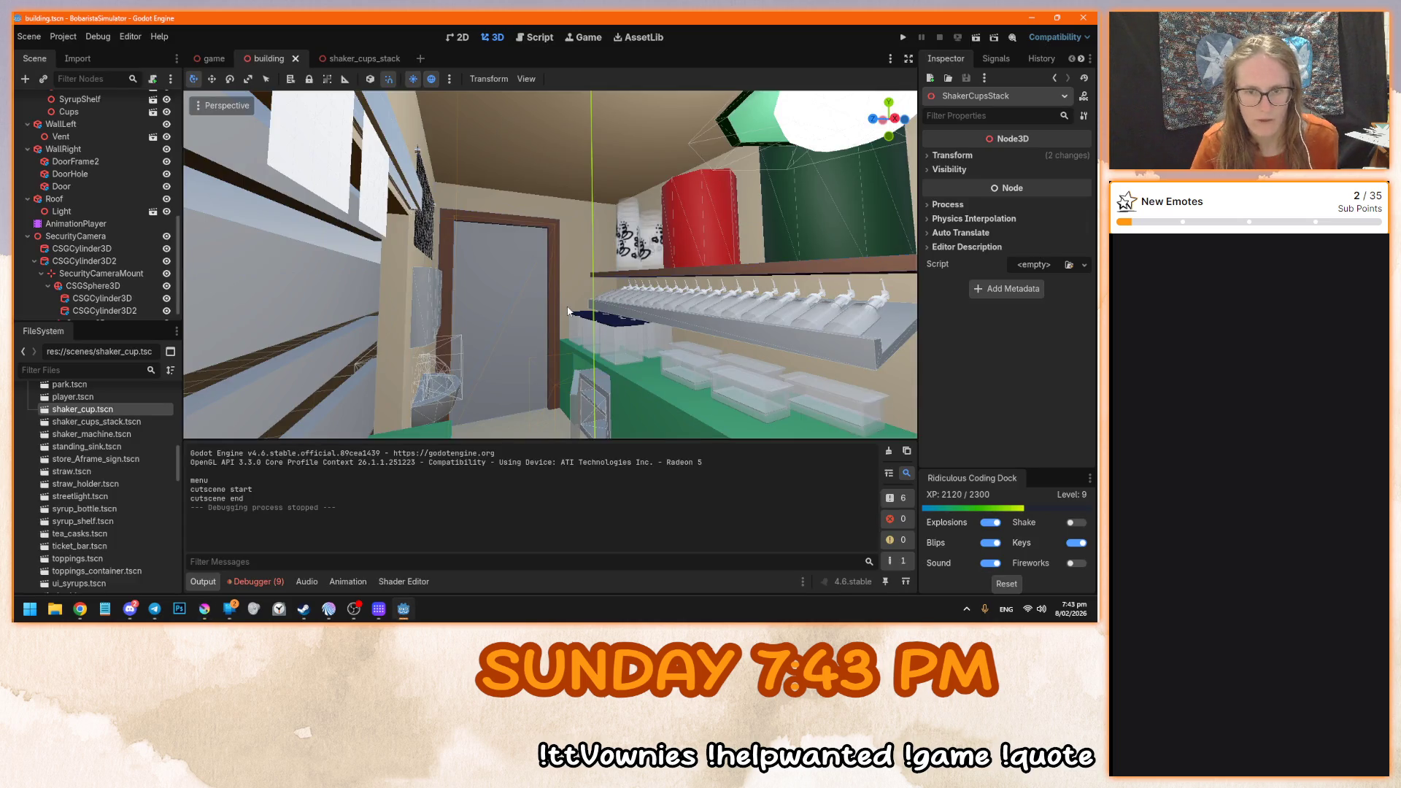
- Launch BobaristaSimulator with F5 and walk up to the counter with the shaker cups
{"action": "key", "text": "F5"}
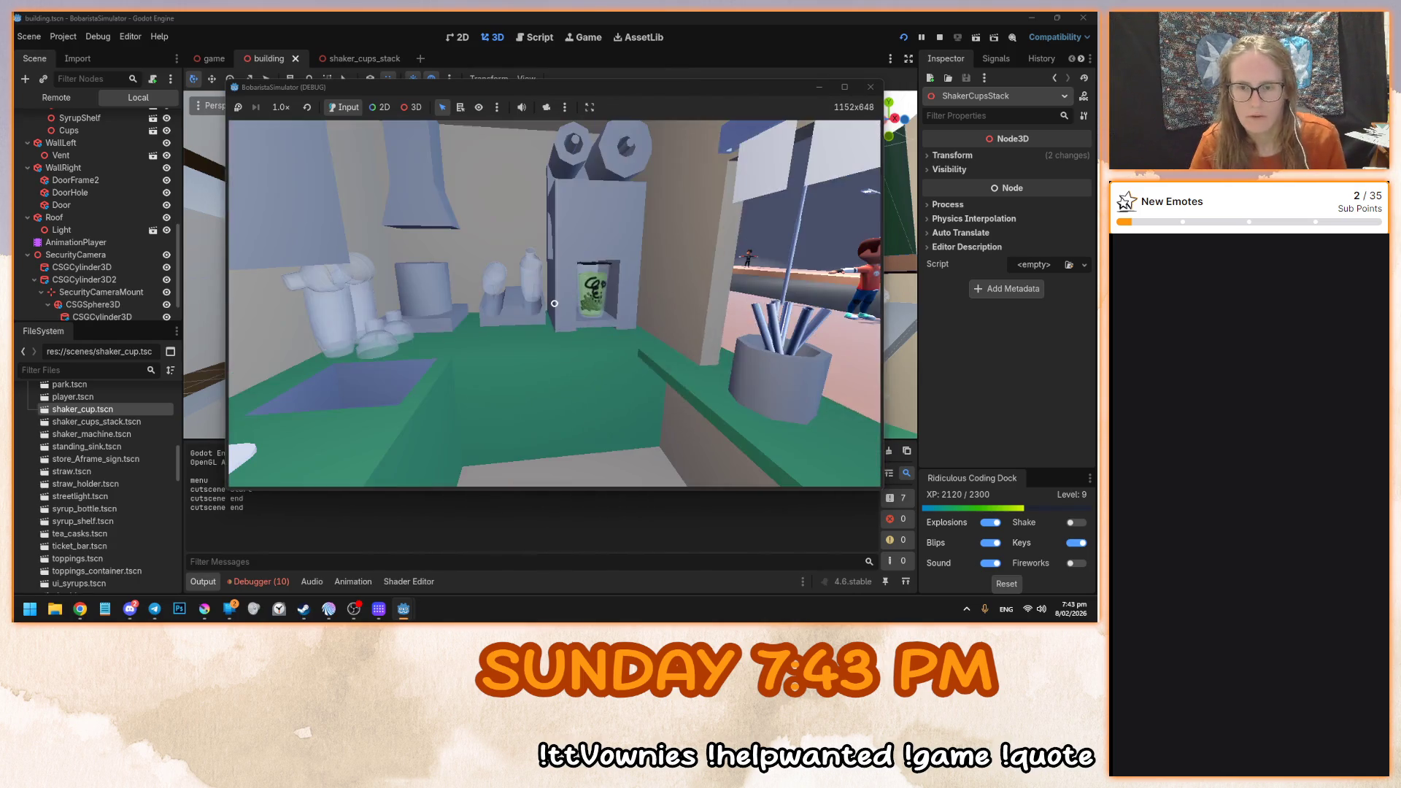
{"action": "mouse_move", "coordinate": [554, 304]}
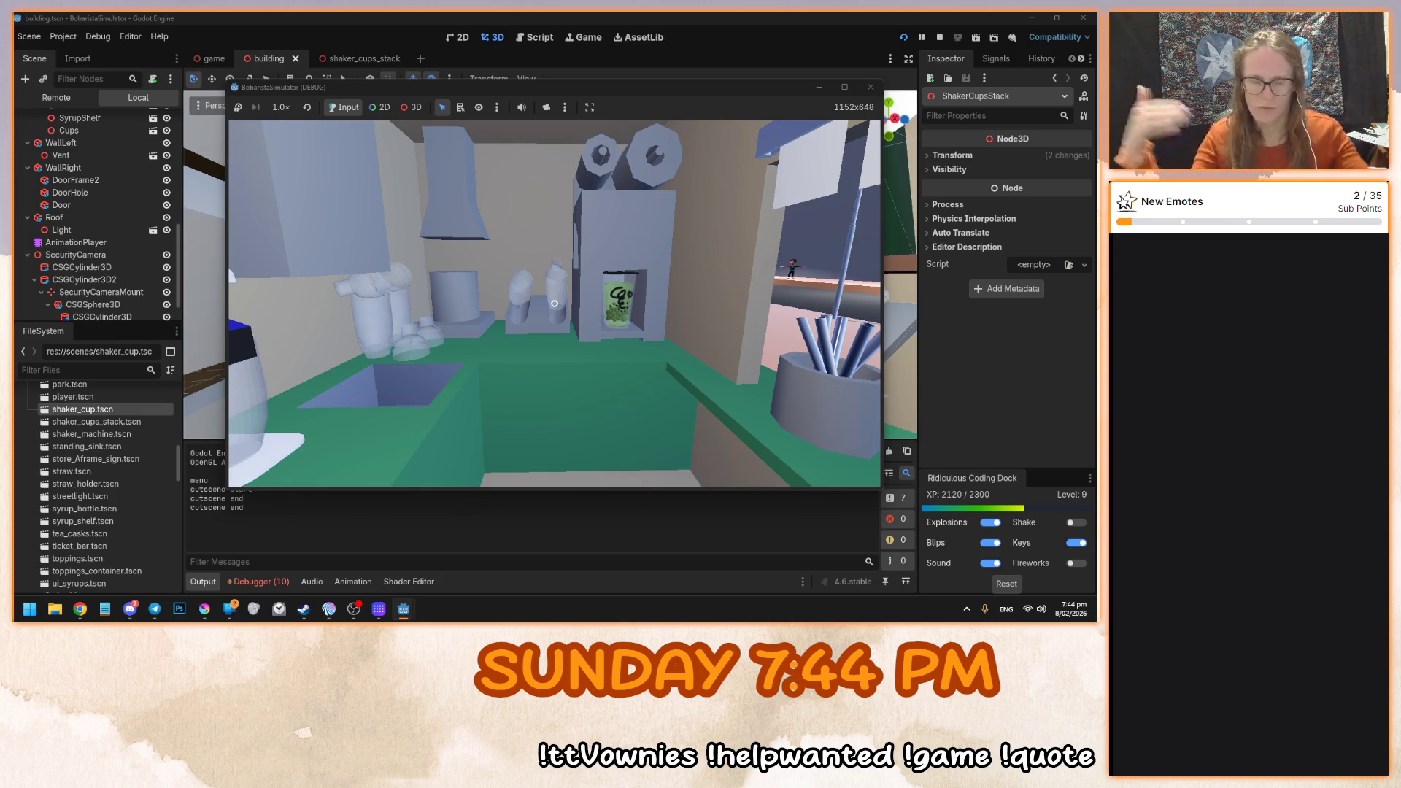
- Strafe along the counter, snip the drink machine area of the game view, then stop the game
{"action": "key", "text": "a"}
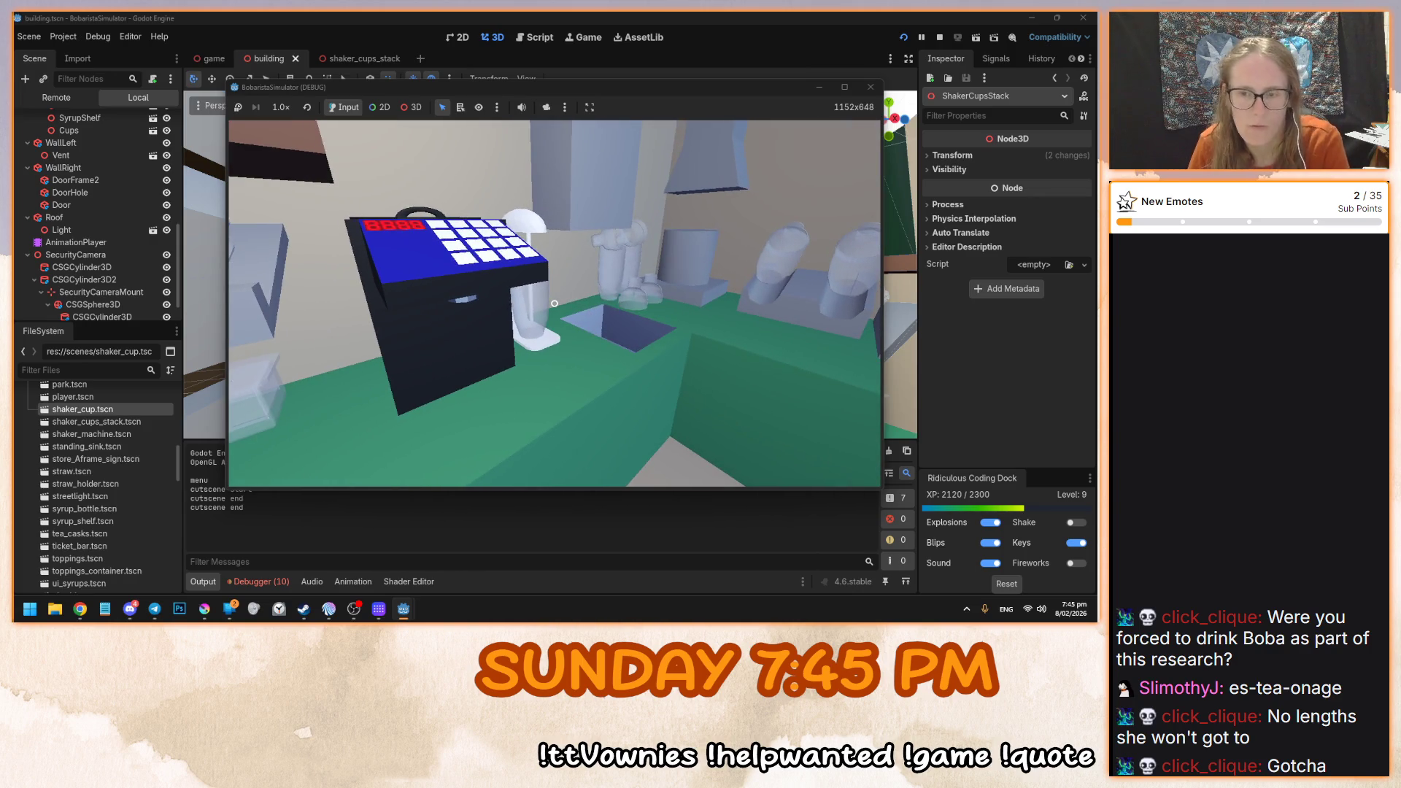
{"action": "key", "text": "super+shift+s"}
{"action": "left_click_drag", "start_coordinate": [482, 193], "coordinate": [584, 334]}
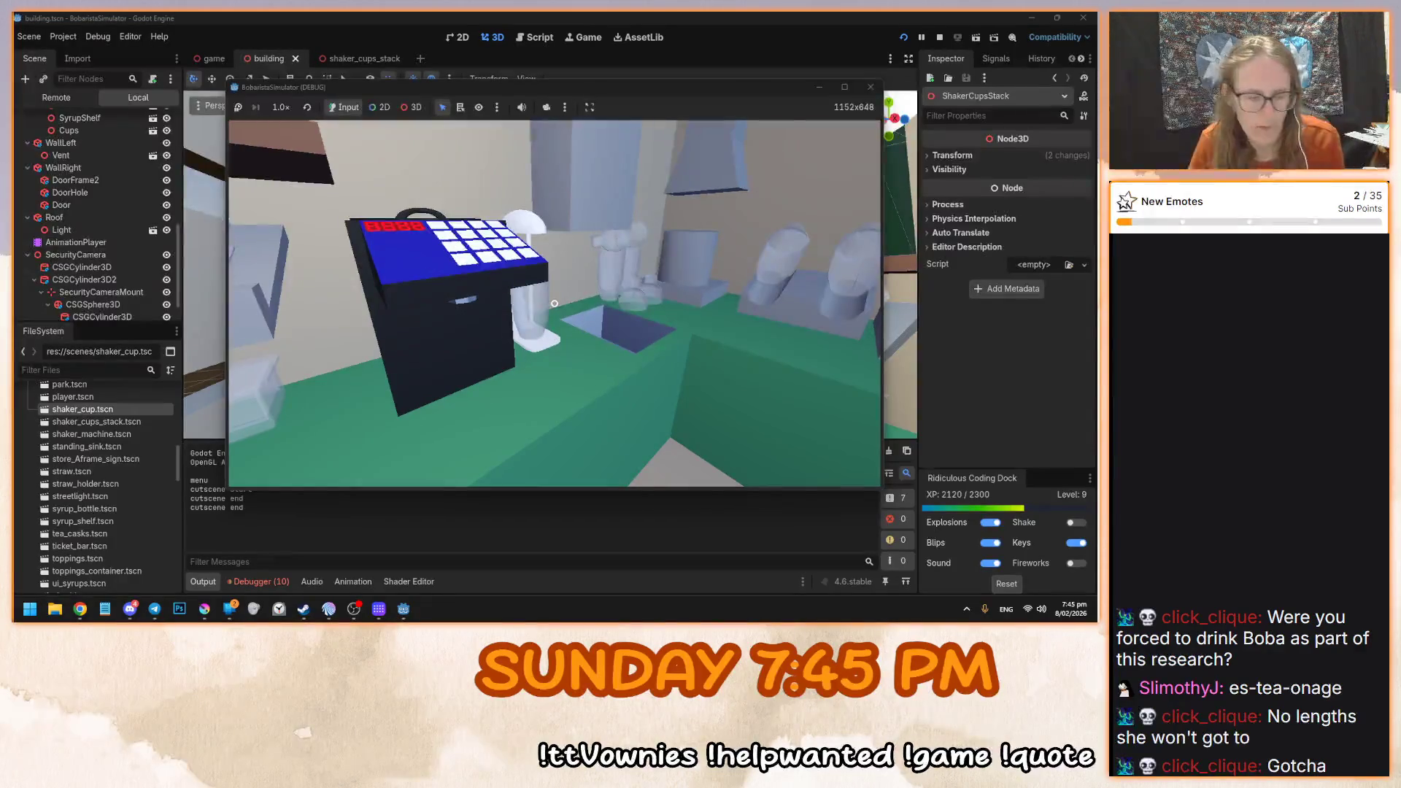
{"action": "key", "text": "Print"}
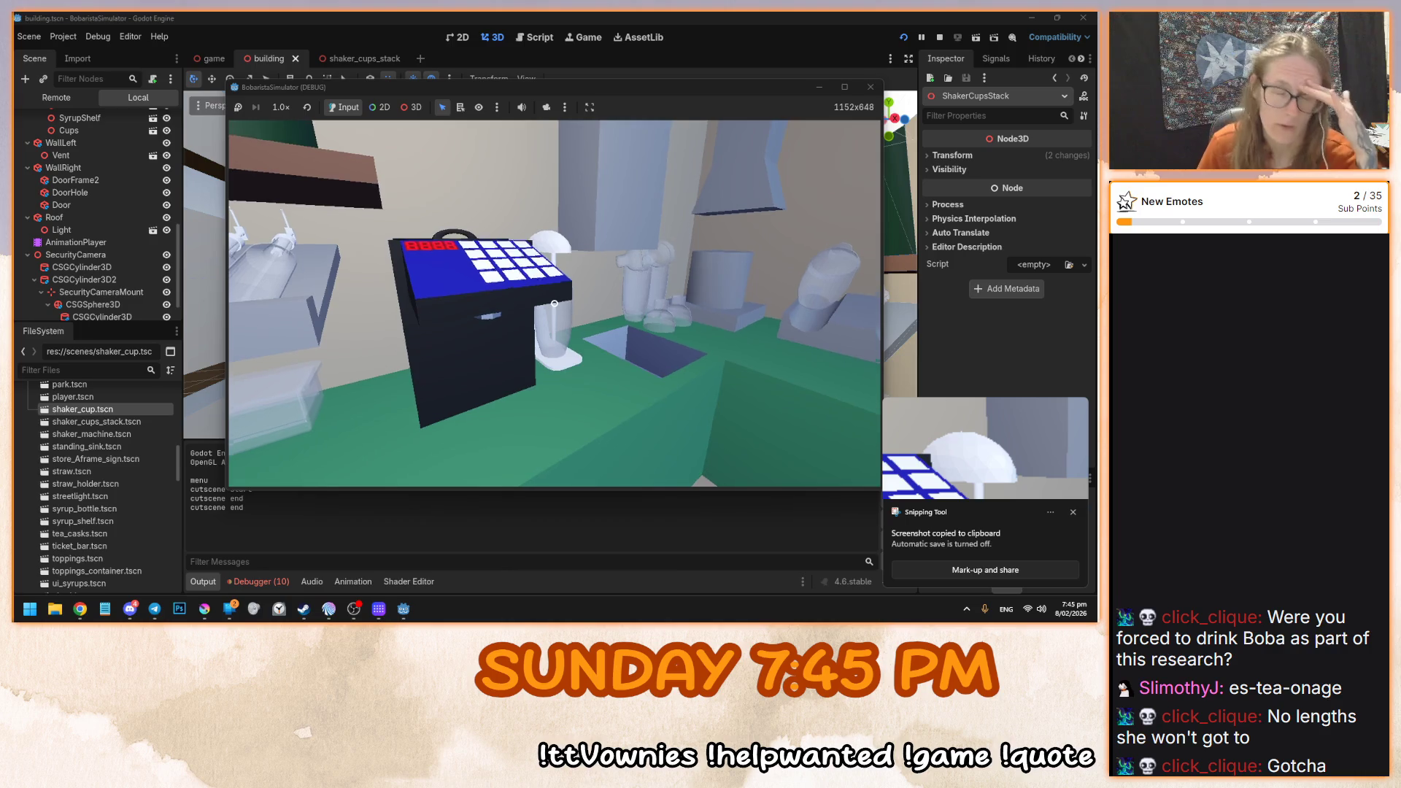
{"action": "key", "text": "F8"}
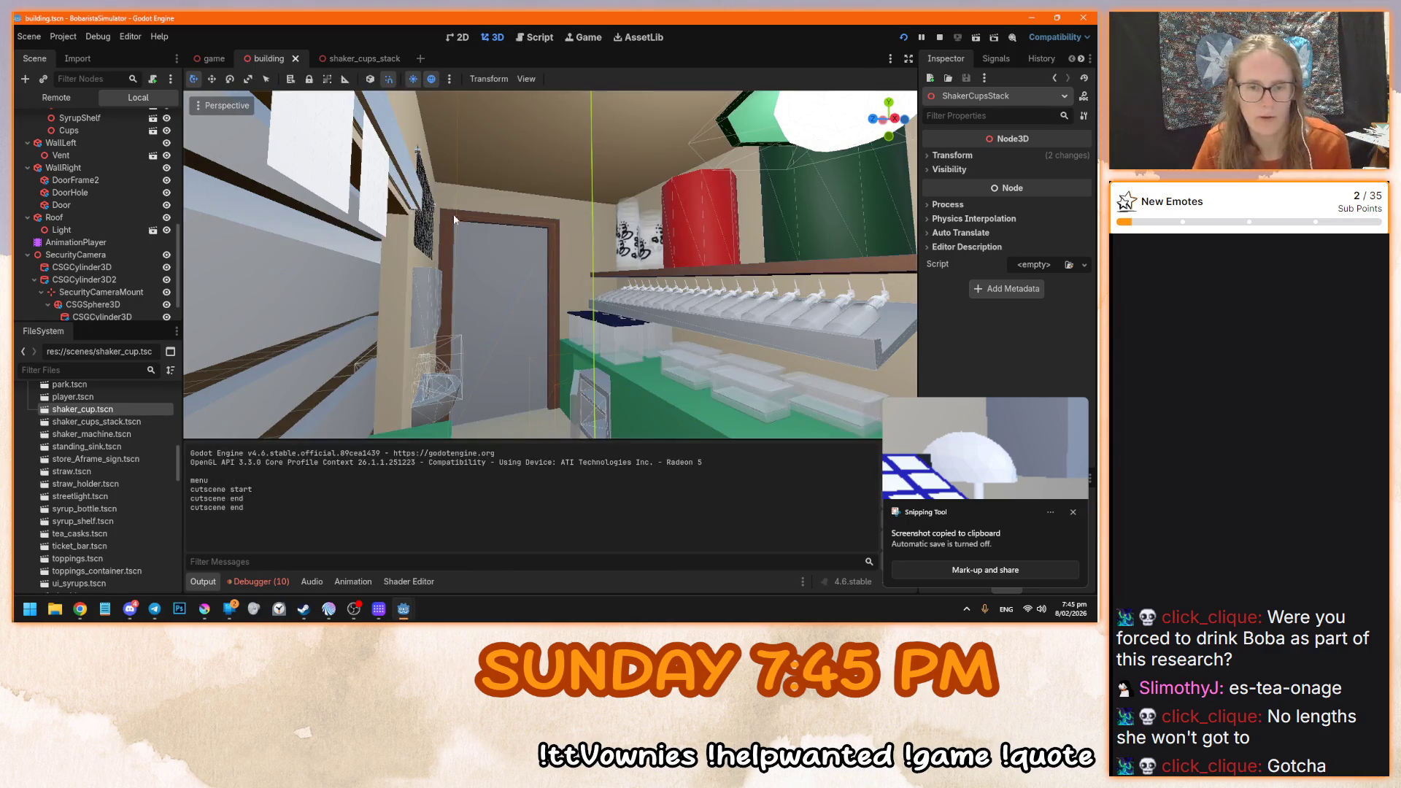
- In the Krita storyboard, move Paint Layer 3 to the top of the layer stack
{"action": "left_click", "coordinate": [204, 608]}
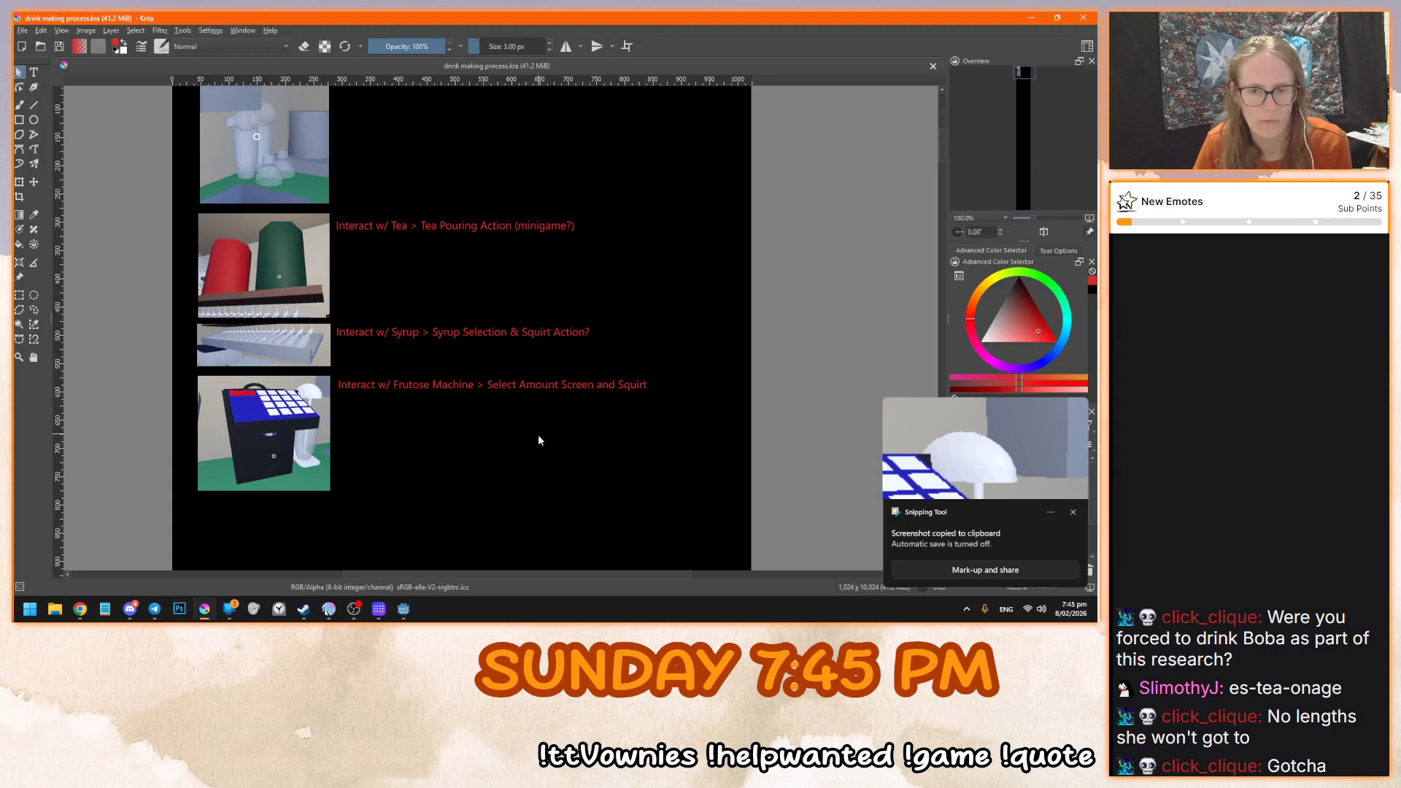
{"action": "scroll", "coordinate": [538, 440], "scroll_direction": "down", "scroll_amount": 5}
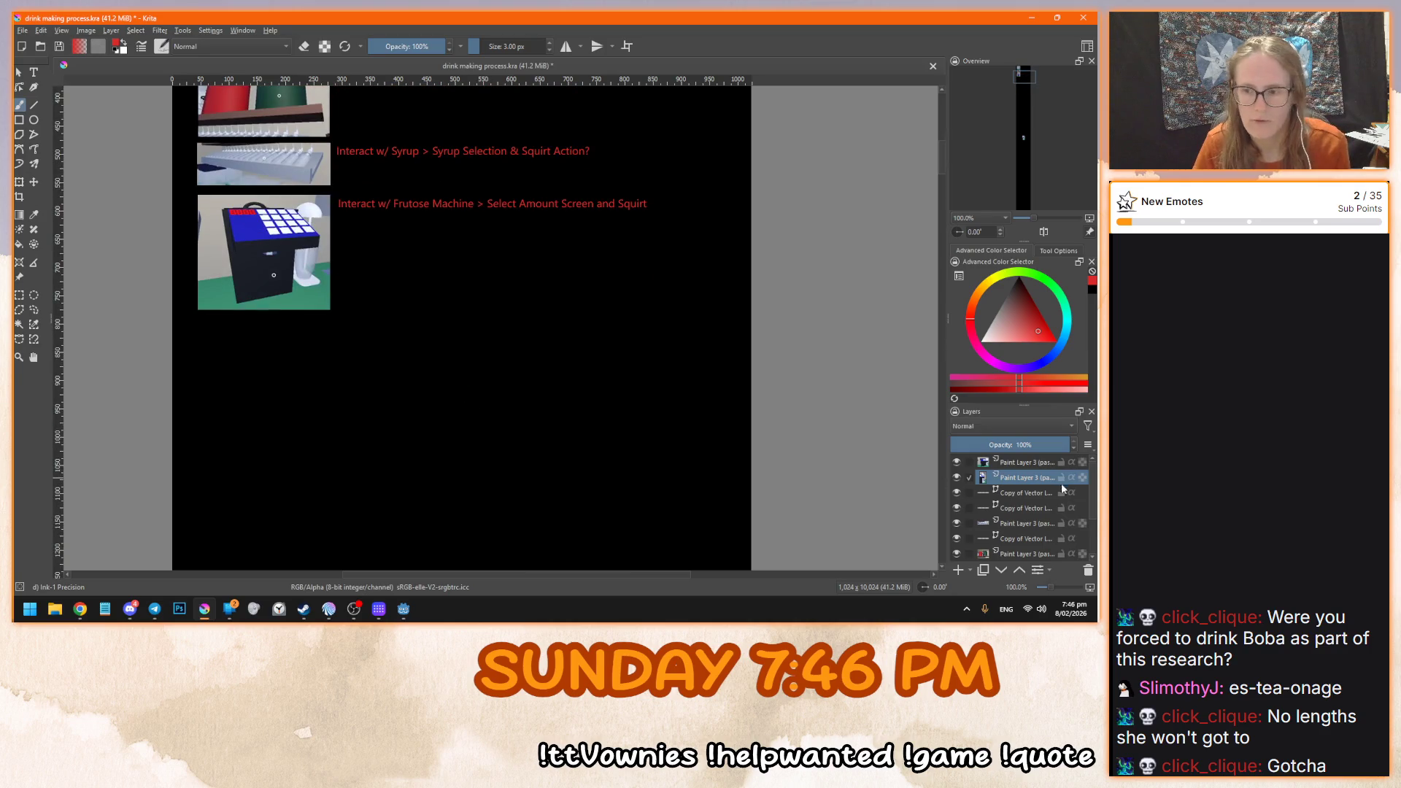
{"action": "left_click_drag", "start_coordinate": [1033, 486], "coordinate": [1039, 458]}
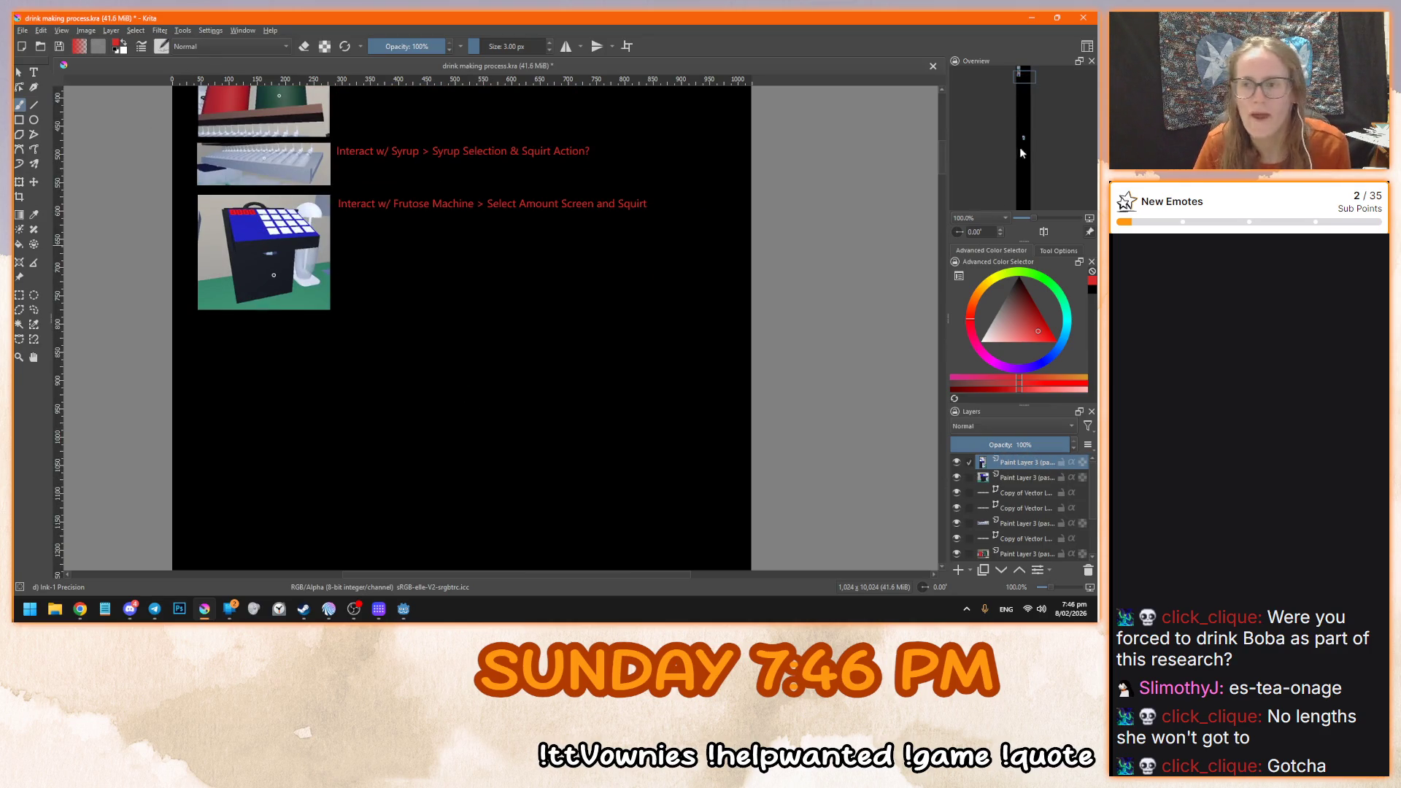
- With the Move tool, drag the pasted screenshot up under the Frutose Machine panel
{"action": "left_click", "coordinate": [17, 72]}
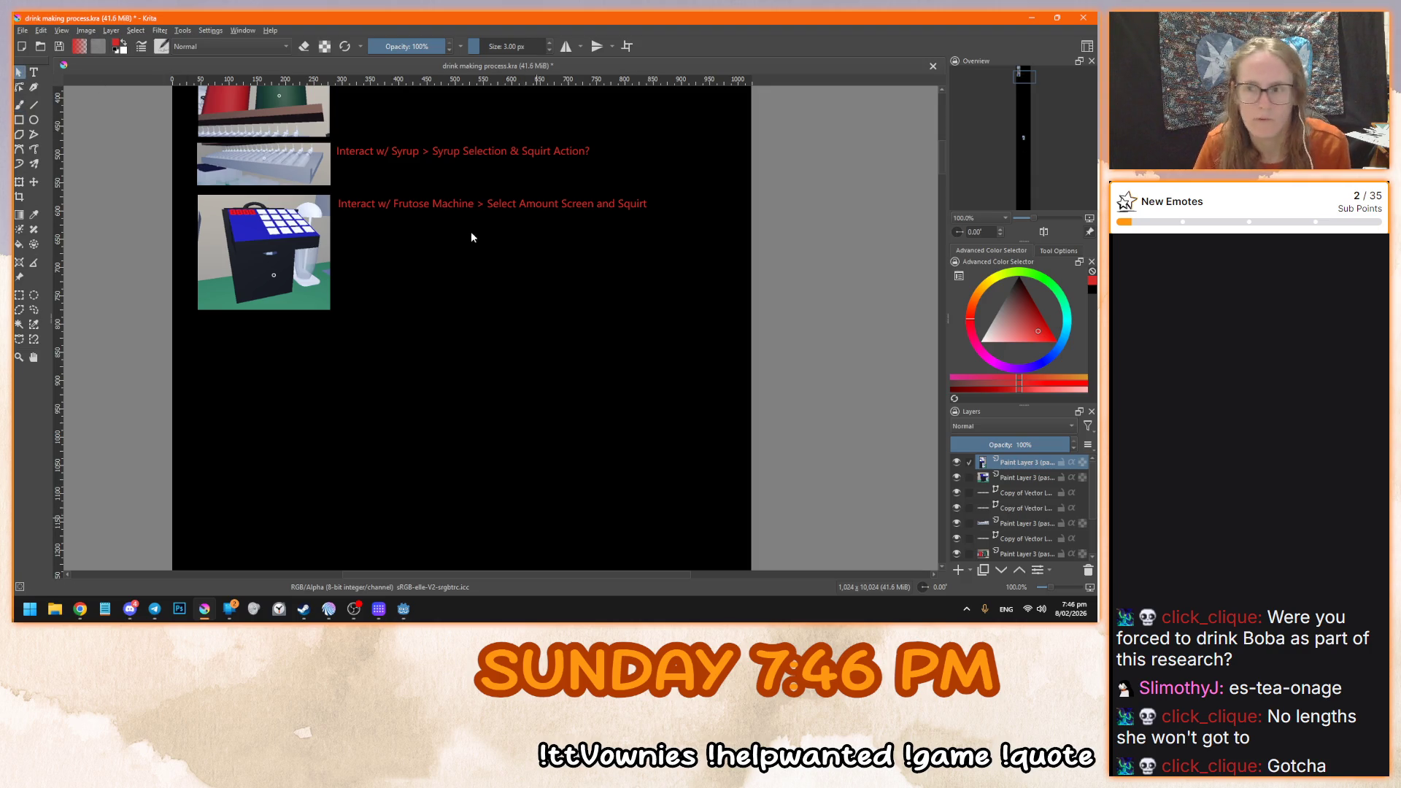
{"action": "left_click", "coordinate": [34, 182]}
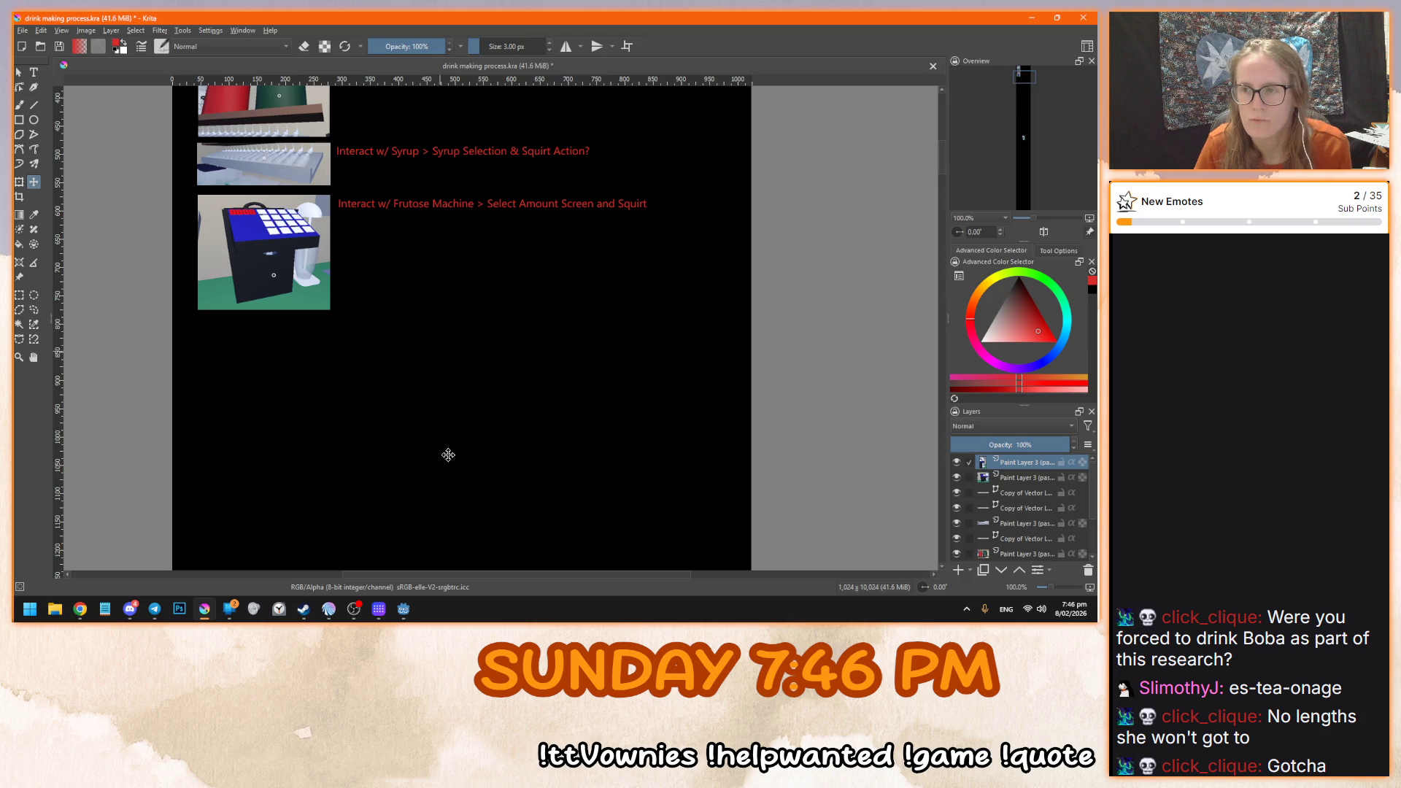
{"action": "left_click", "coordinate": [1023, 139]}
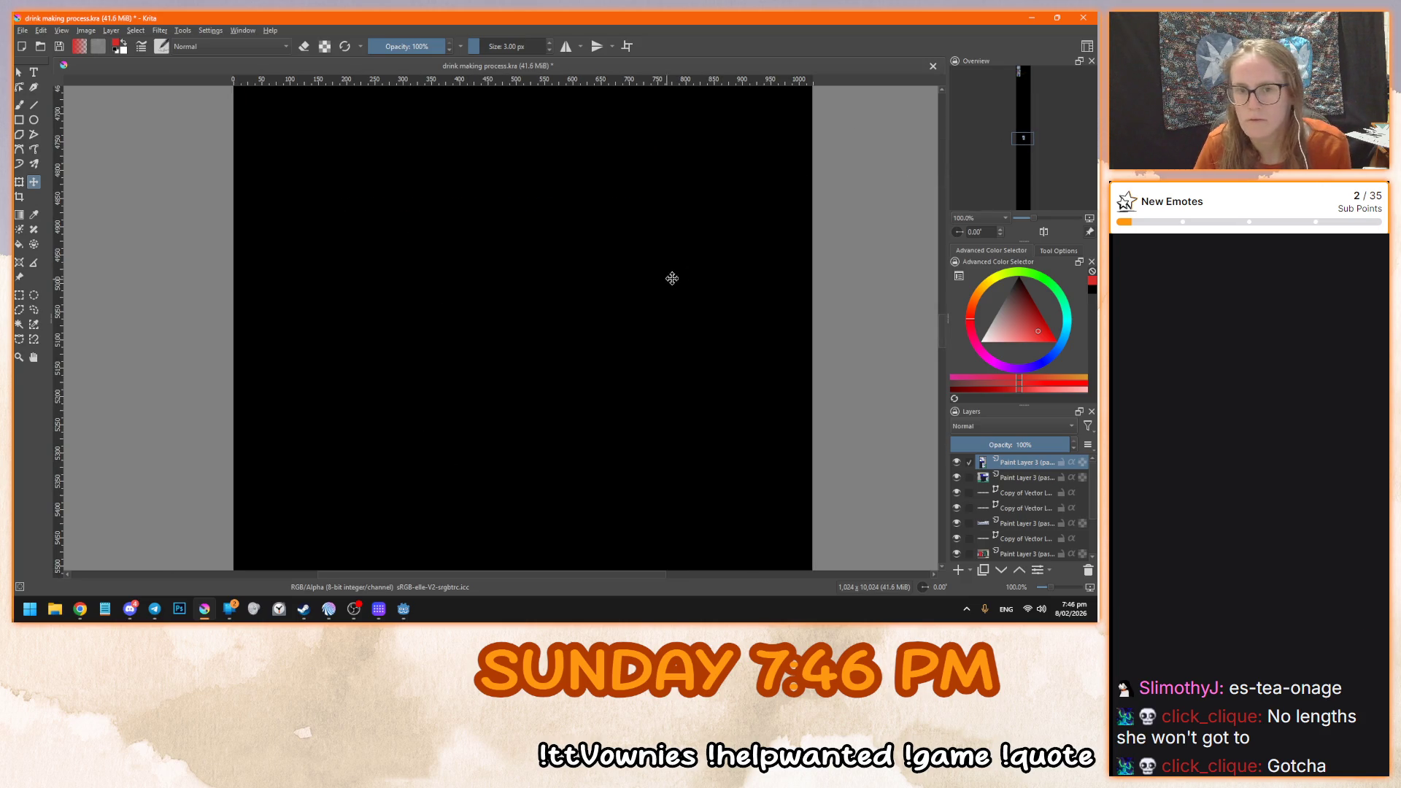
{"action": "left_click_drag", "start_coordinate": [1023, 142], "coordinate": [1019, 100]}
{"action": "scroll", "coordinate": [635, 291], "scroll_direction": "down", "scroll_amount": 5}
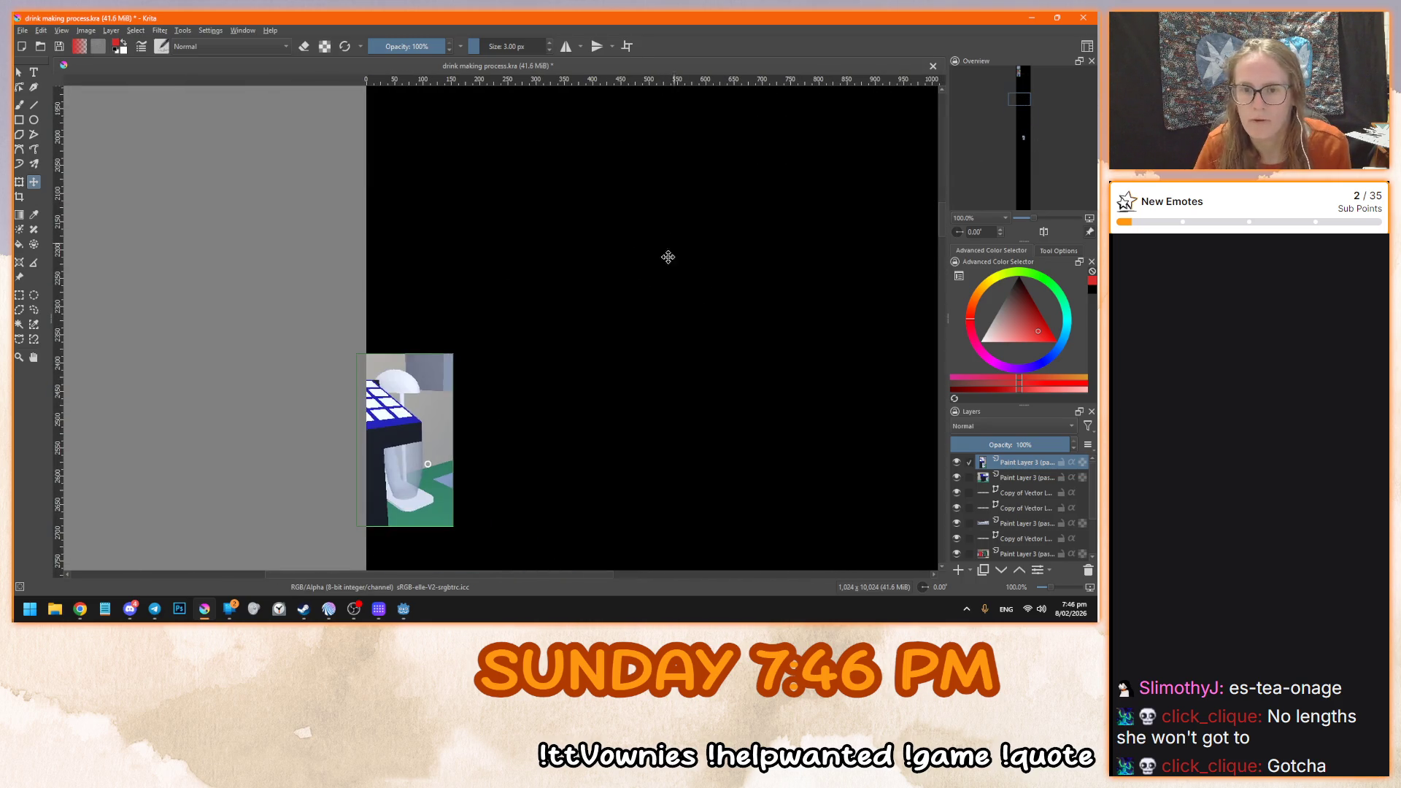
{"action": "scroll", "coordinate": [572, 342], "scroll_direction": "down", "scroll_amount": 6}
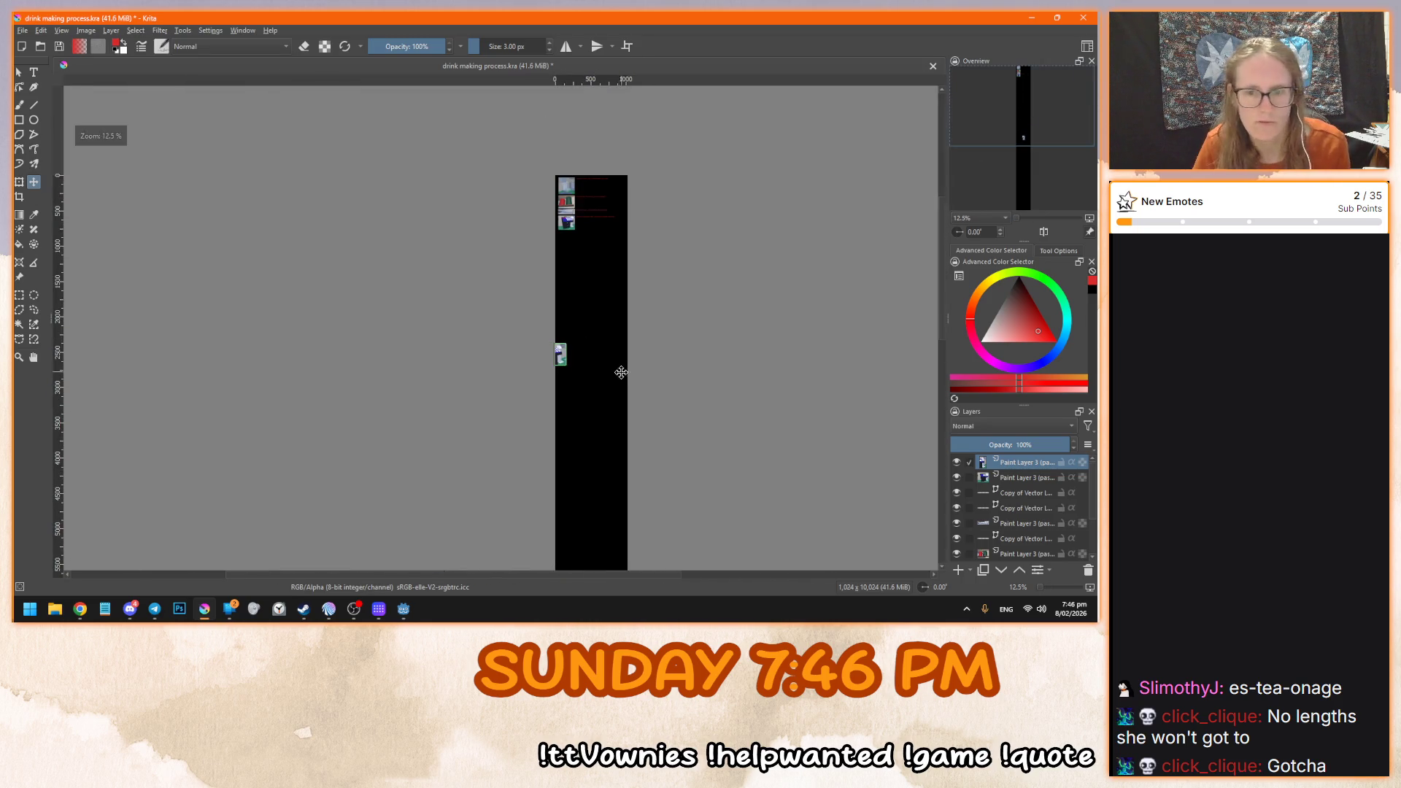
{"action": "scroll", "coordinate": [334, 230], "scroll_direction": "up", "scroll_amount": 7}
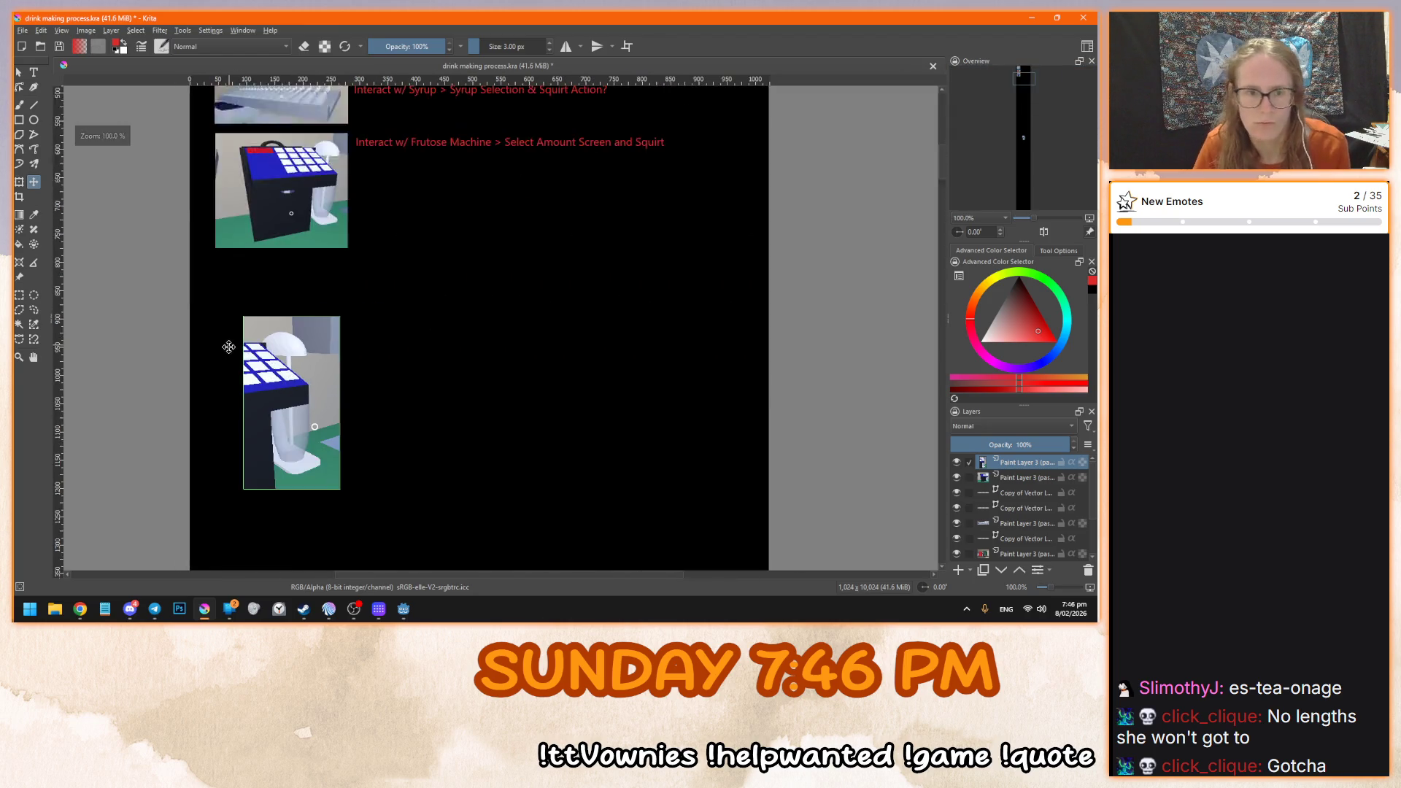
{"action": "left_click_drag", "start_coordinate": [261, 339], "coordinate": [266, 288]}
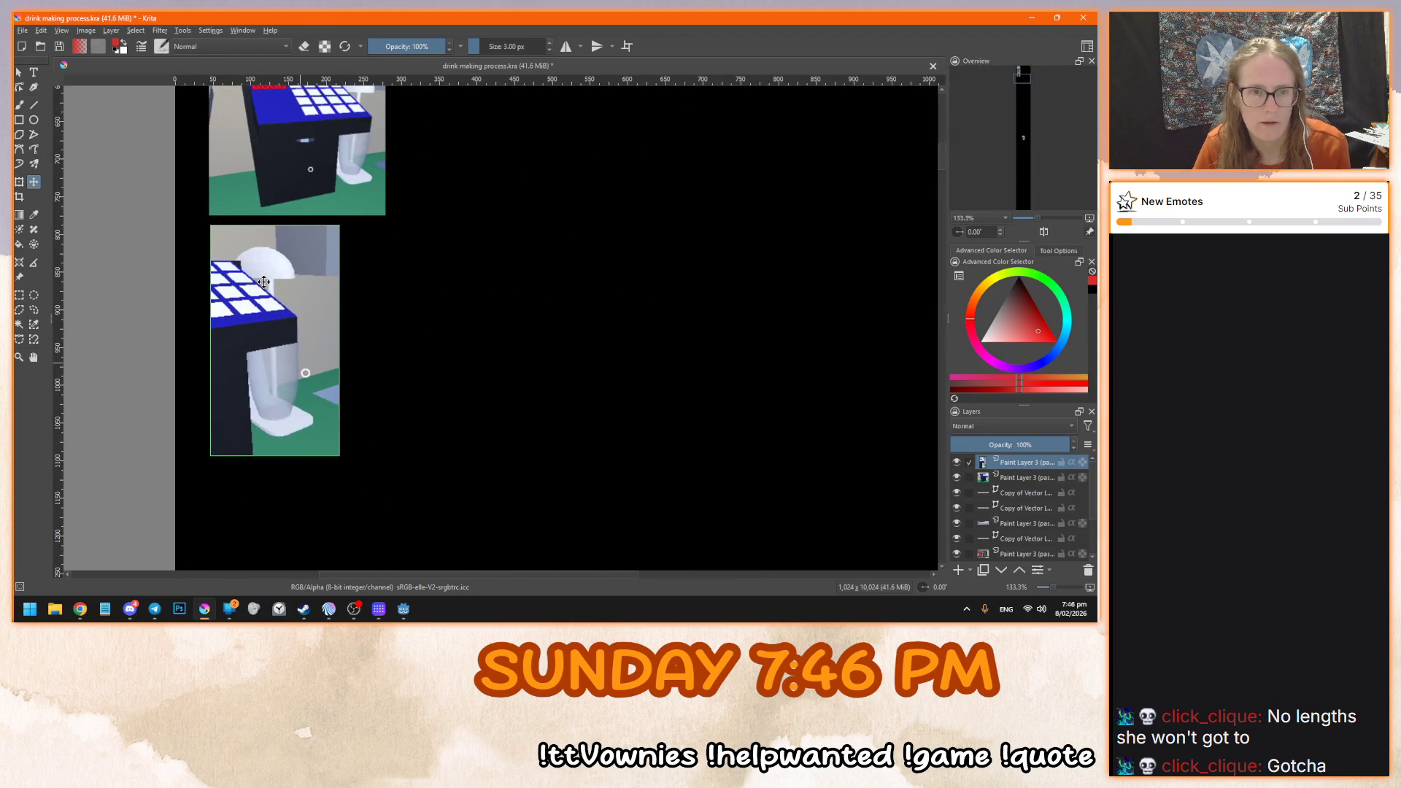
{"action": "scroll", "coordinate": [397, 397], "scroll_direction": "up", "scroll_amount": 3}
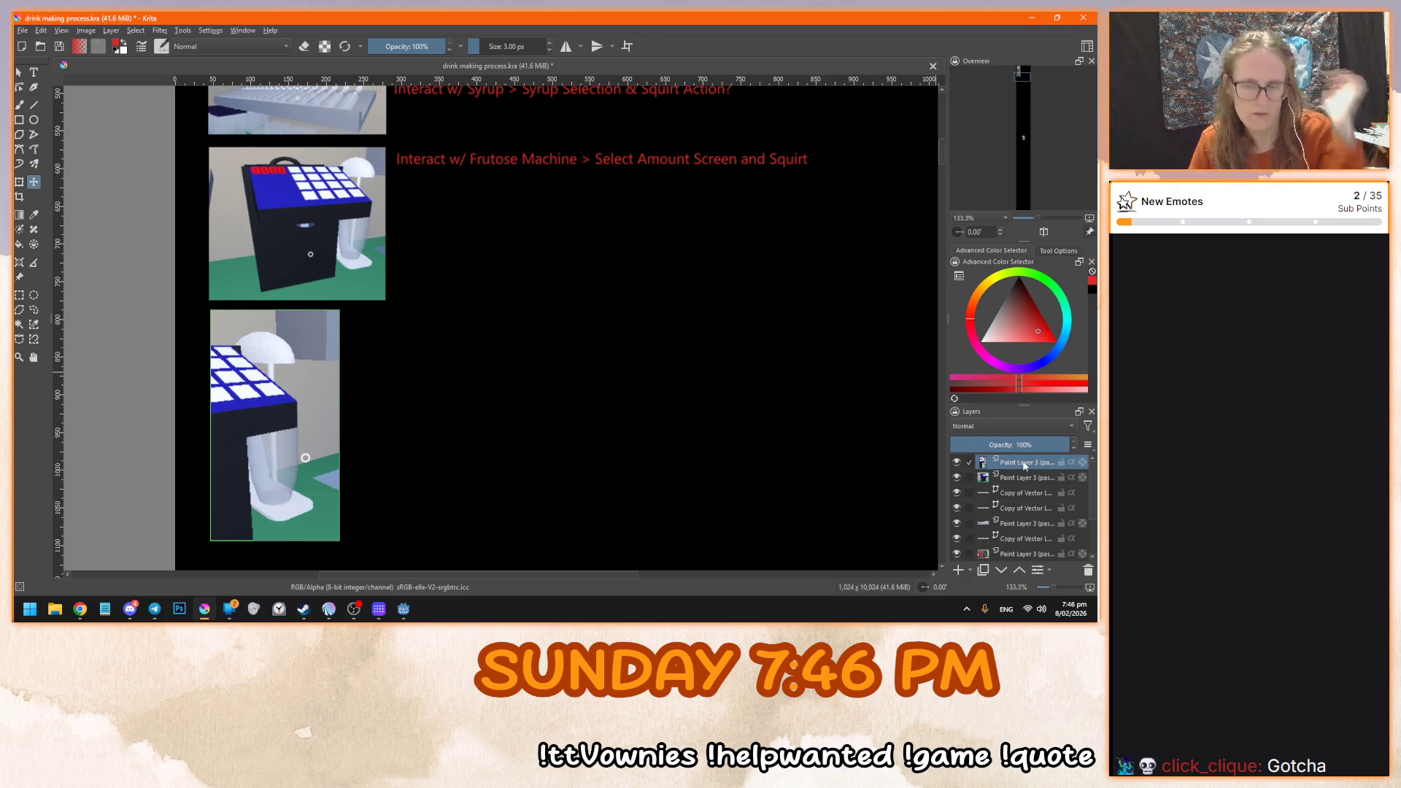
- Select the vector caption layer and move it up beneath the top layer
{"action": "left_click", "coordinate": [19, 72]}
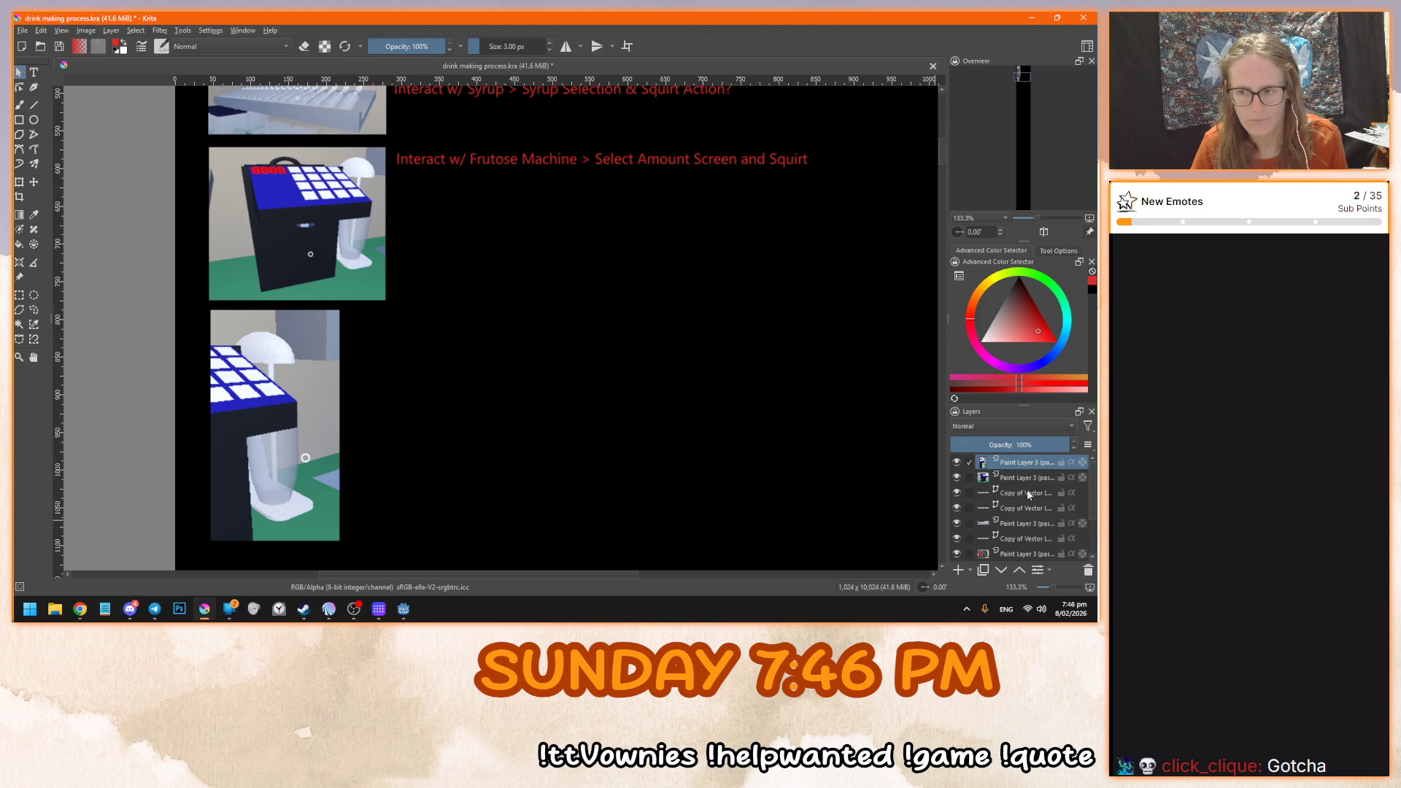
{"action": "left_click", "coordinate": [1026, 508]}
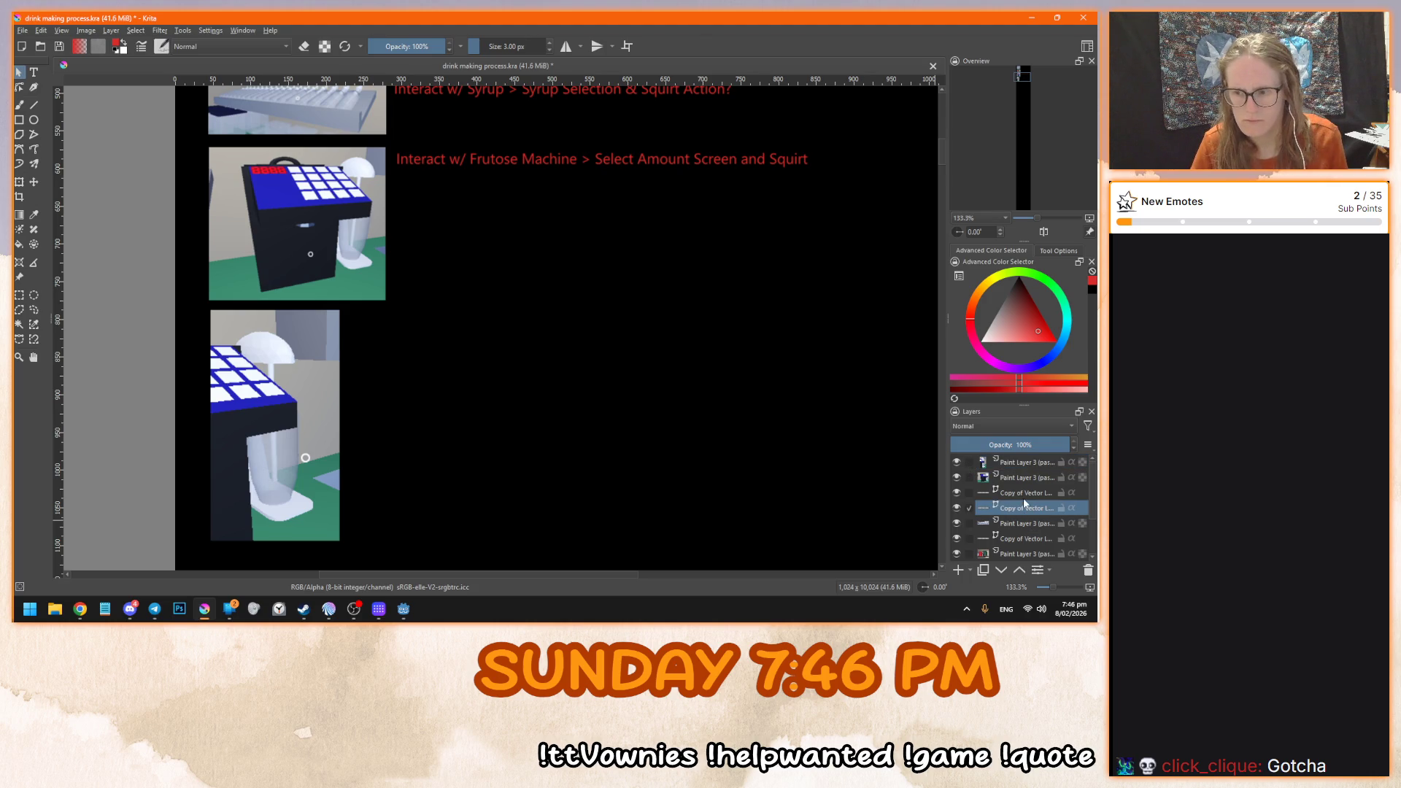
{"action": "left_click_drag", "start_coordinate": [1026, 492], "coordinate": [1028, 461]}
- Duplicate the caption layer with Ctrl+J and drag the copied text beside the lower screenshot
{"action": "key", "text": "ctrl+j"}
{"action": "mouse_move", "coordinate": [597, 171]}
{"action": "left_mouse_down"}
{"action": "mouse_move", "coordinate": [585, 400]}
{"action": "mouse_move", "coordinate": [552, 340]}
{"action": "left_mouse_up"}
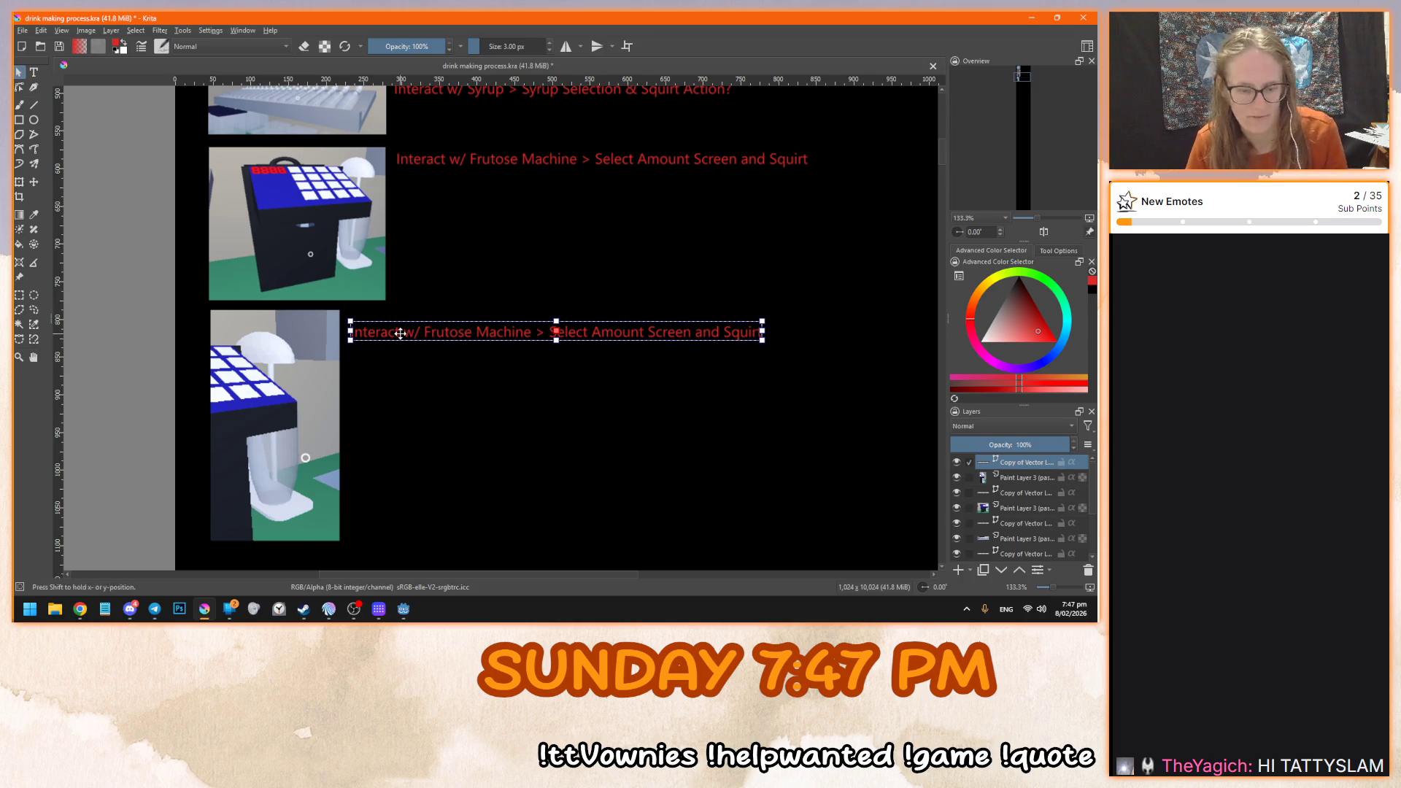
- Change the copied caption to 'Interact w/ Drink Mixer > Mix ¯\_(ツ)_/¯' and save with Ctrl+S
{"action": "double_click", "coordinate": [607, 340]}
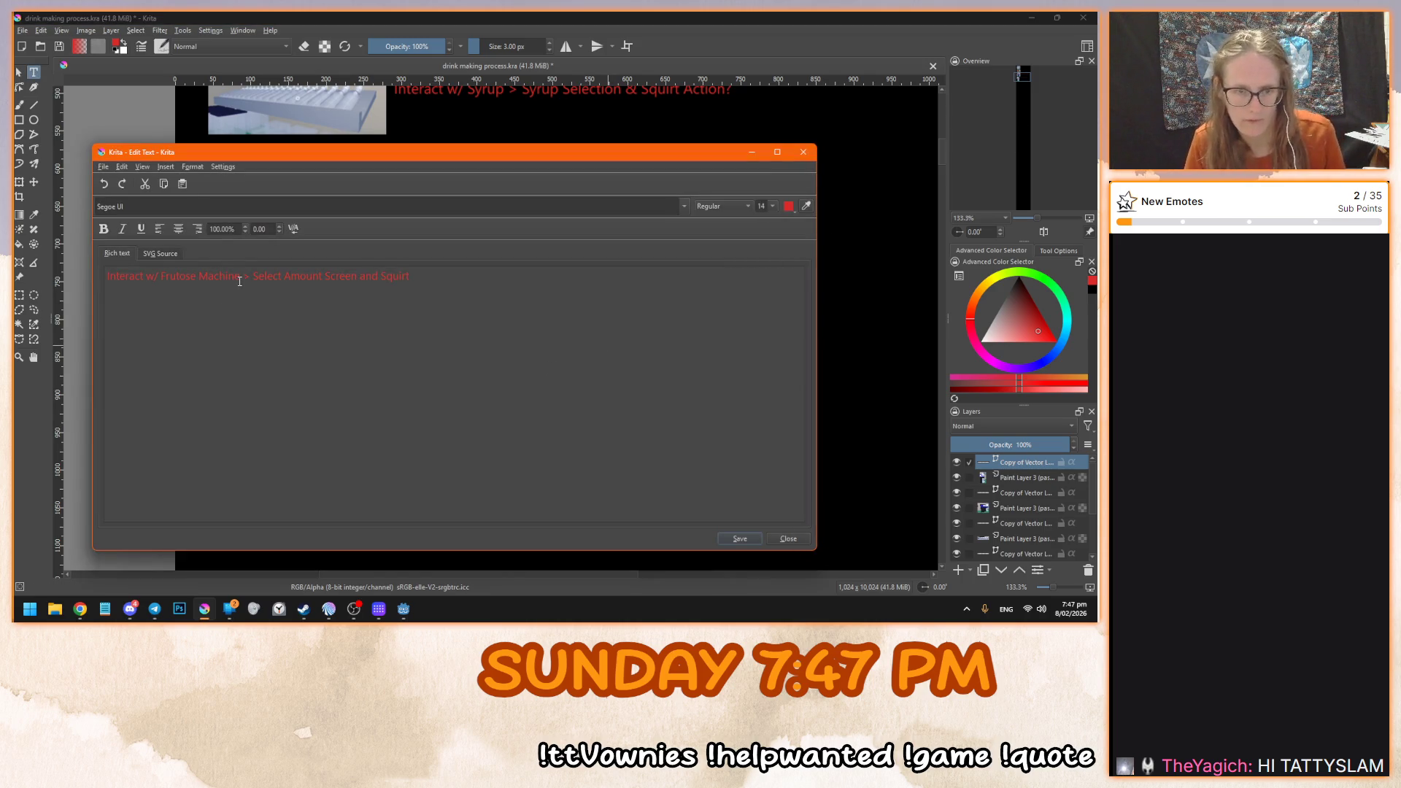
{"action": "left_click_drag", "start_coordinate": [240, 278], "coordinate": [104, 277]}
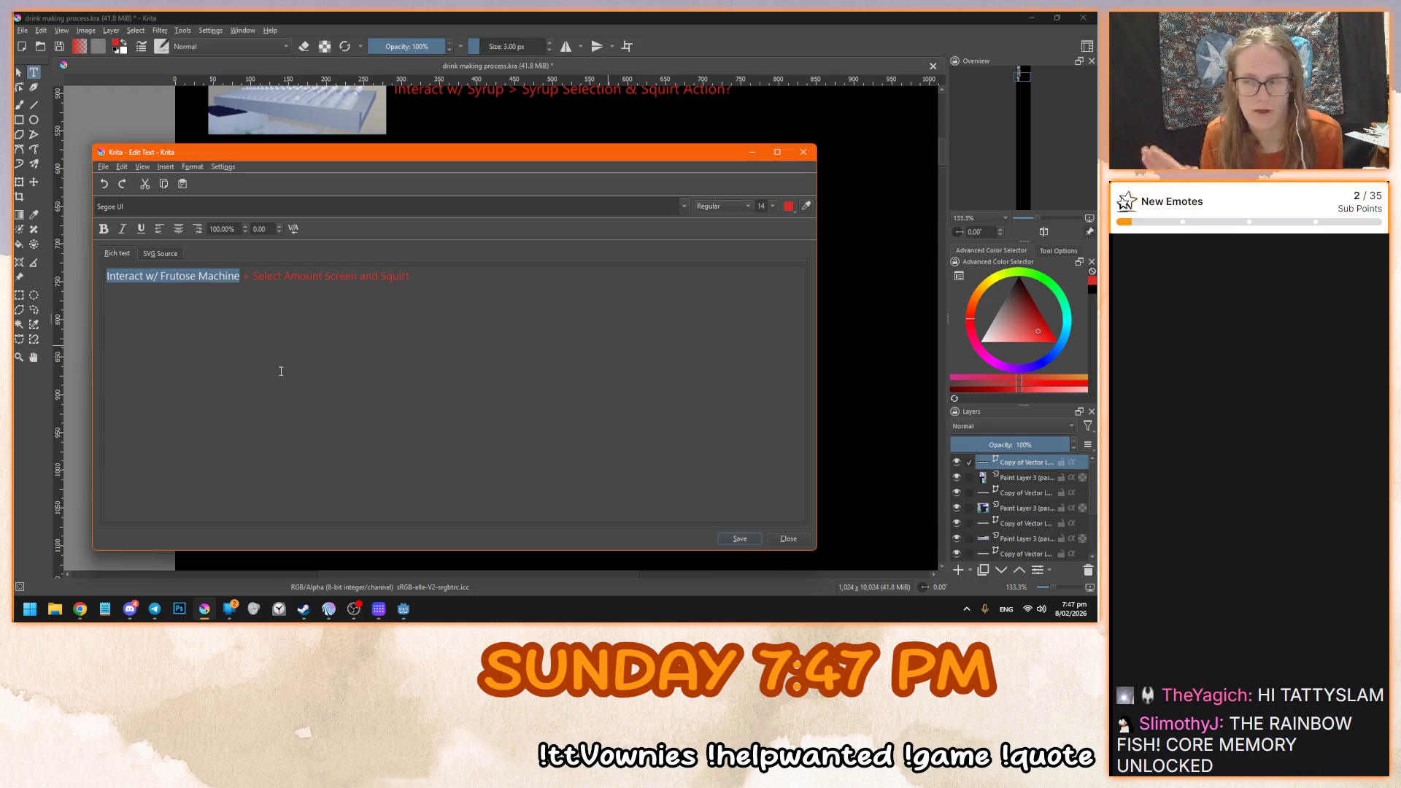
{"action": "left_click", "coordinate": [238, 276]}
{"action": "mouse_move", "coordinate": [238, 275]}
{"action": "left_mouse_down"}
{"action": "mouse_move", "coordinate": [103, 276]}
{"action": "mouse_move", "coordinate": [161, 276]}
{"action": "left_mouse_up"}
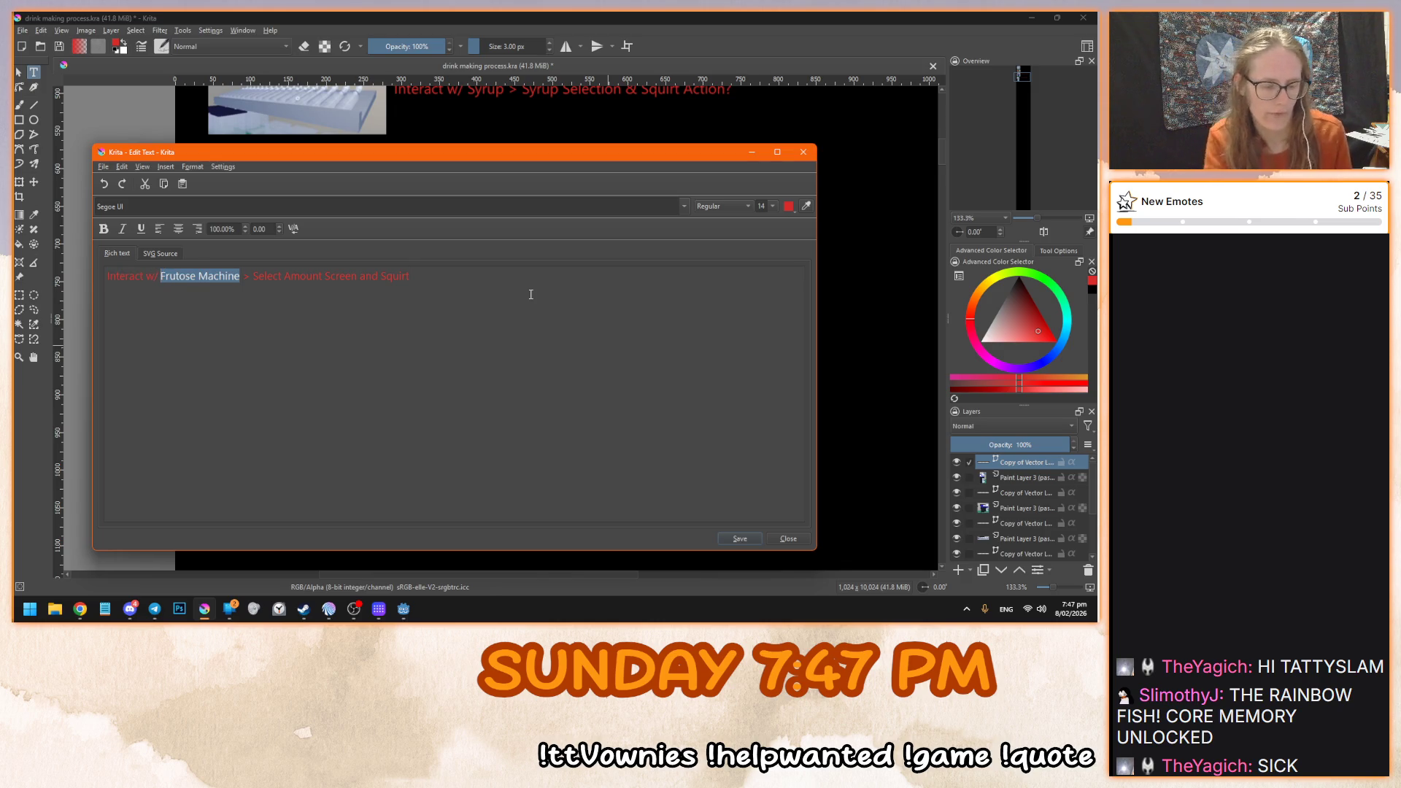
{"action": "type", "text": "Drink Mixer"}
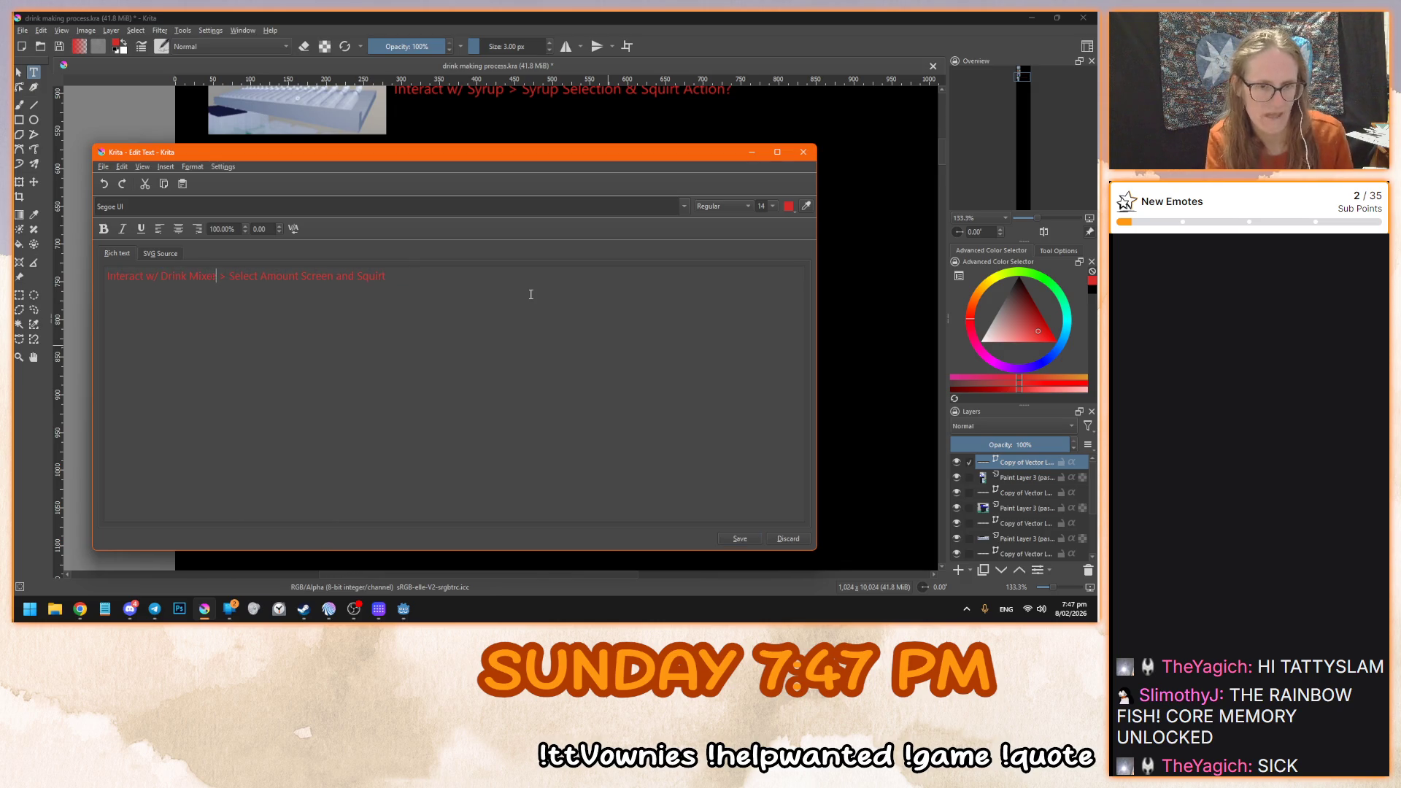
{"action": "left_click_drag", "start_coordinate": [229, 276], "coordinate": [557, 275]}
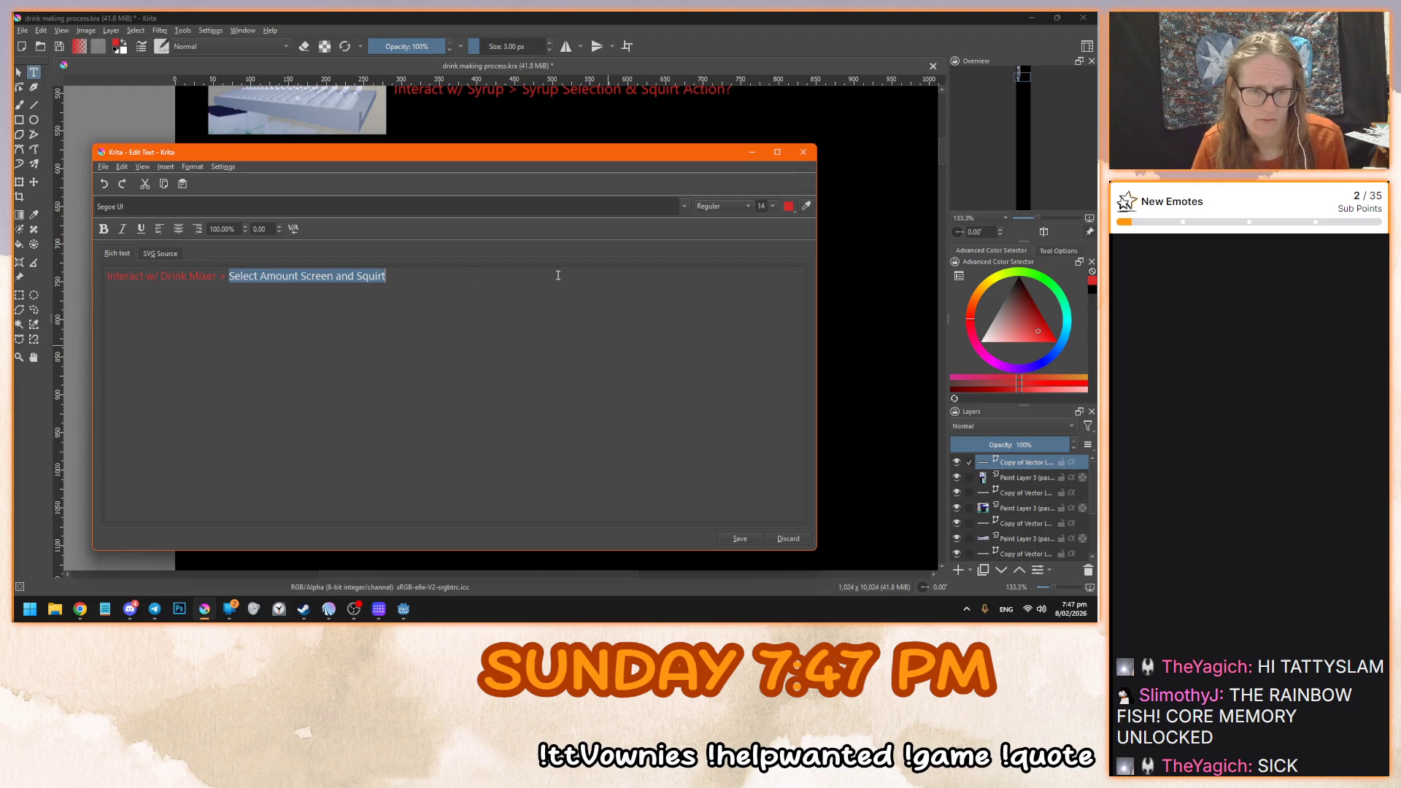
{"action": "type", "text": "Mixer > Mix ¯\\_(ツ)_/¯"}
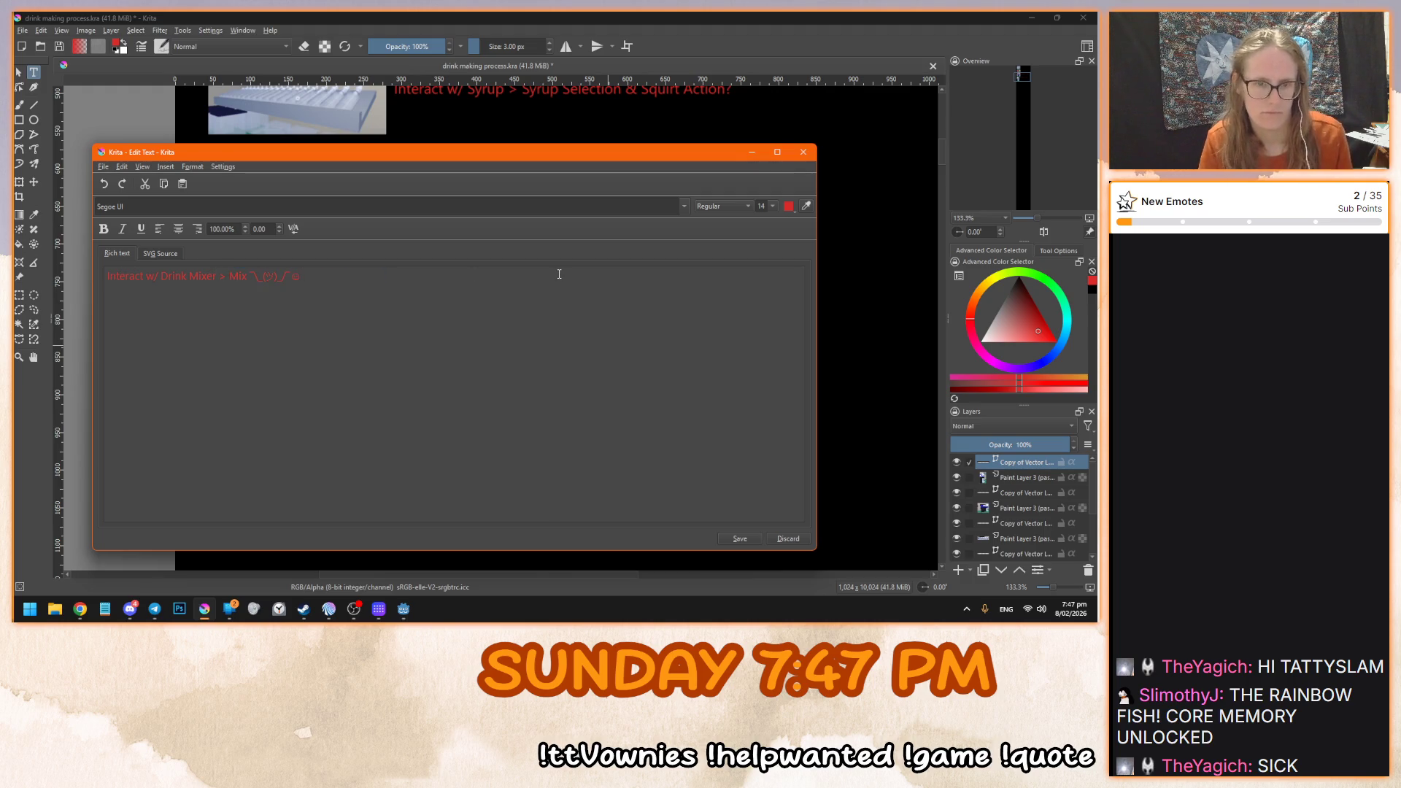
{"action": "left_click", "coordinate": [754, 536]}
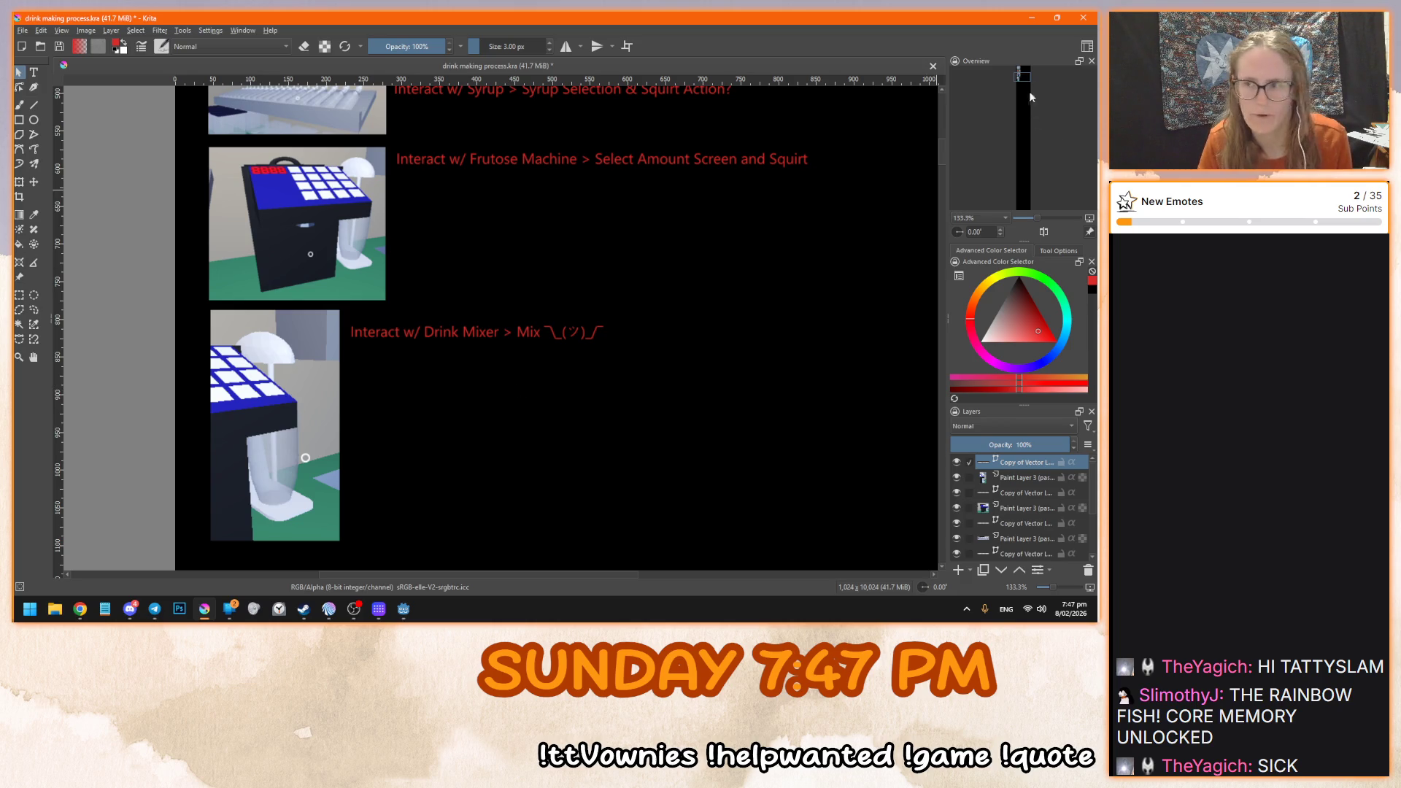
{"action": "key", "text": "ctrl+s"}
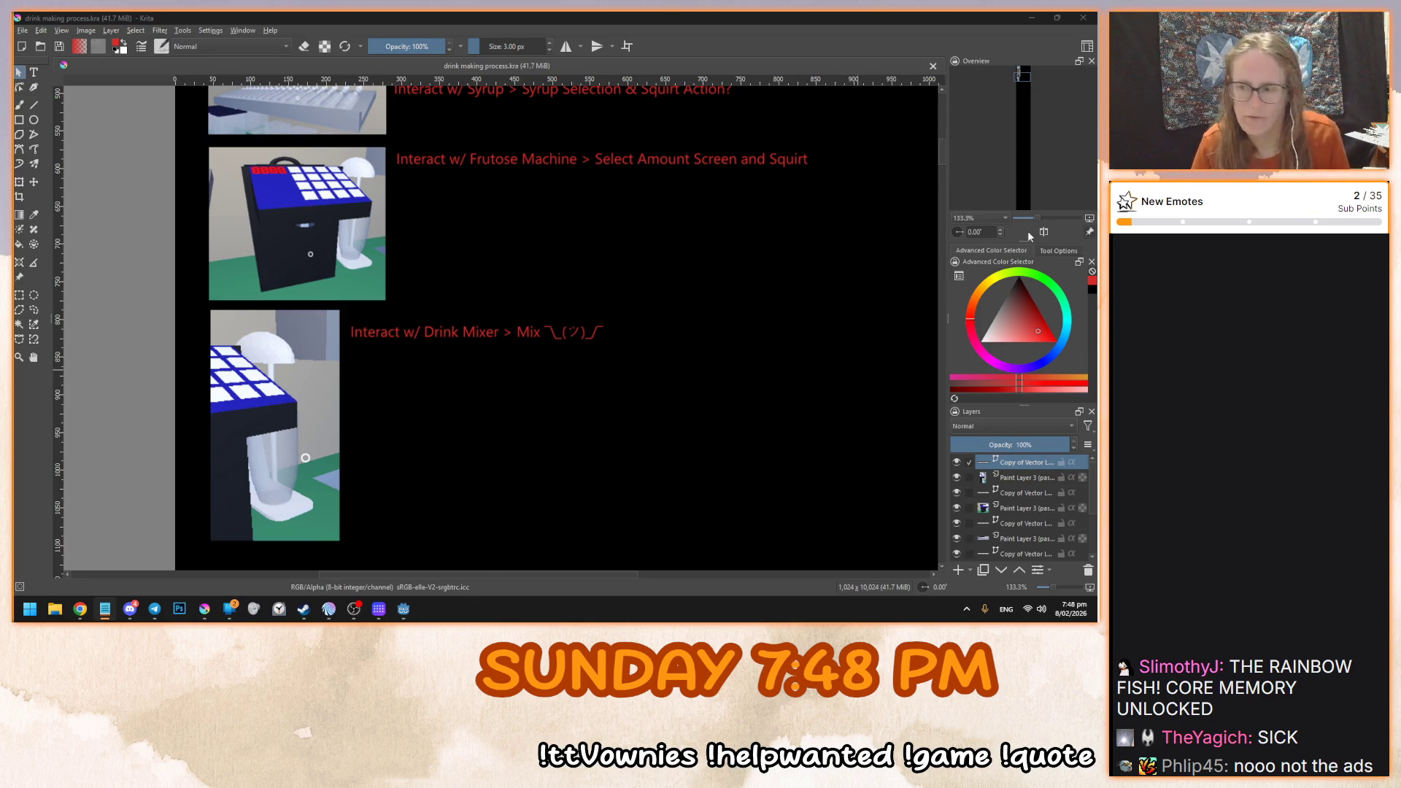
- Move between the storyboard and other windows, then bring the Godot project window forward from the taskbar
{"action": "left_click", "coordinate": [1027, 84]}
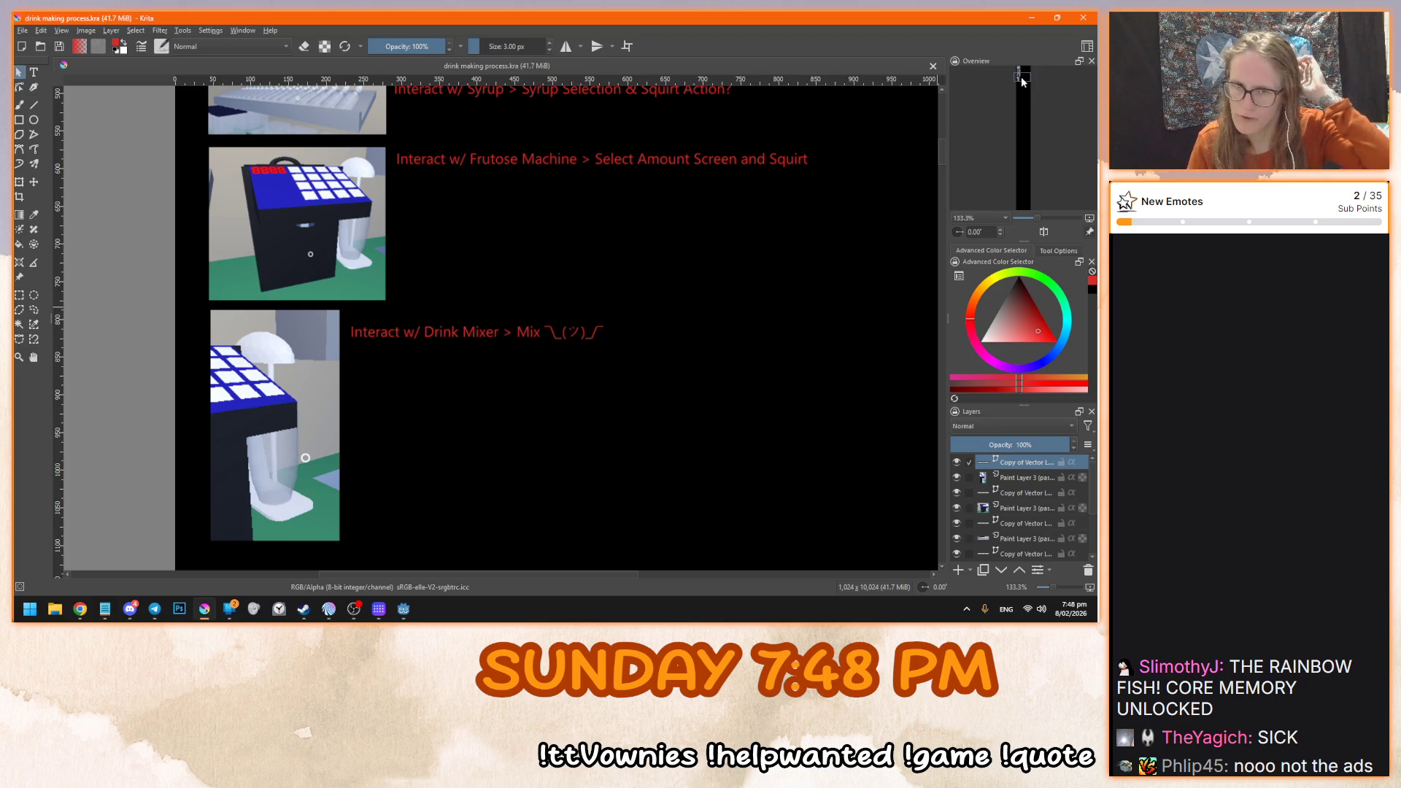
{"action": "left_click_drag", "start_coordinate": [1022, 77], "coordinate": [1024, 78]}
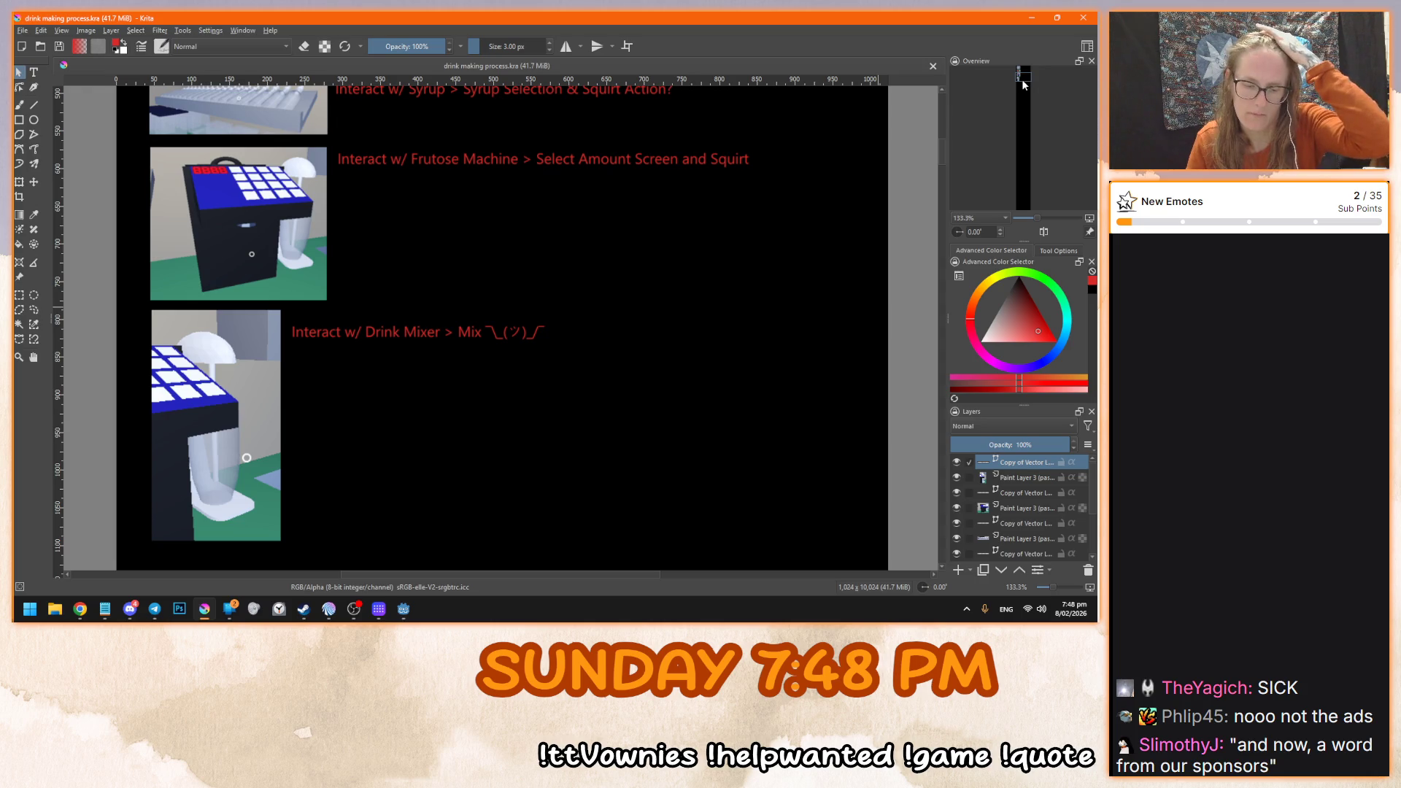
{"action": "key", "text": "alt+Tab"}
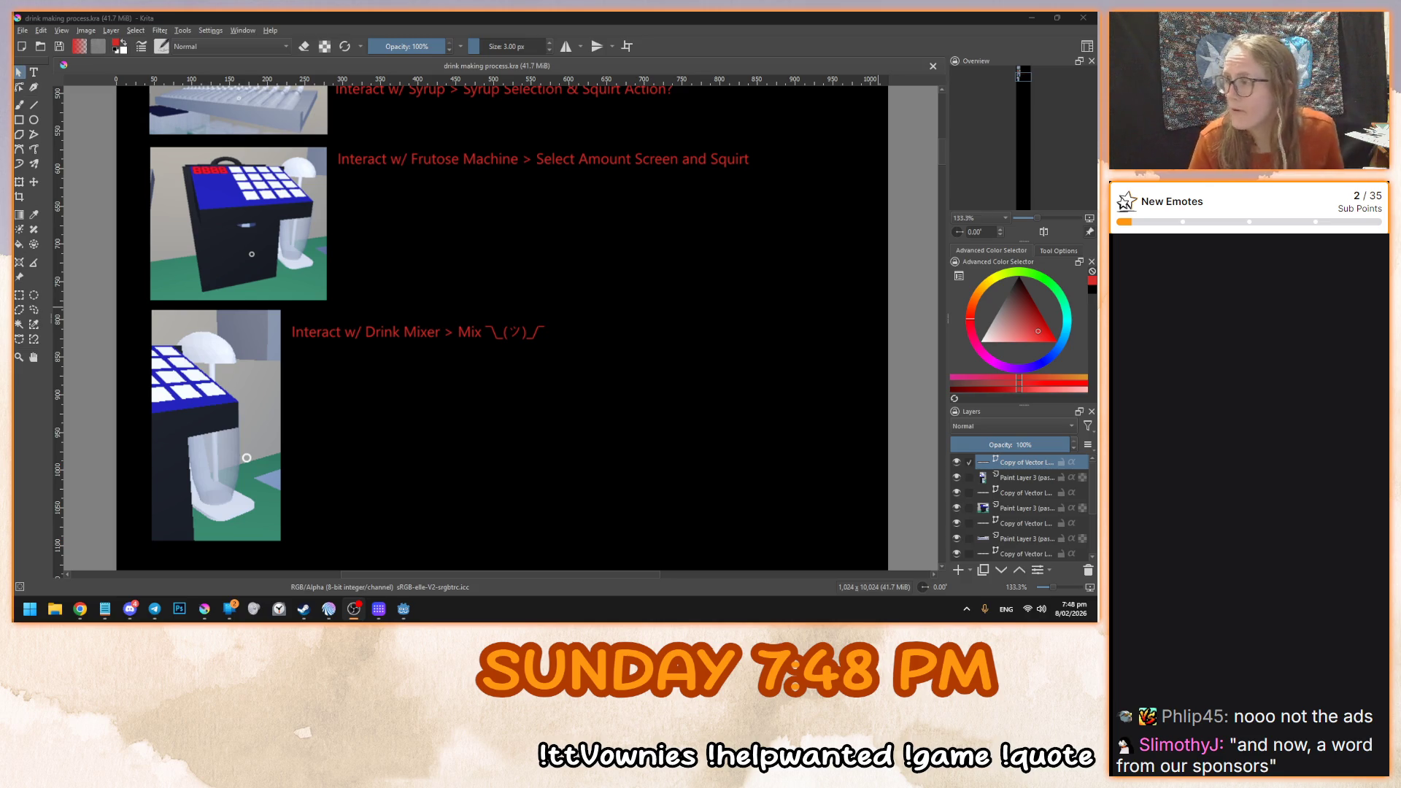
{"action": "key", "text": "alt+Tab"}
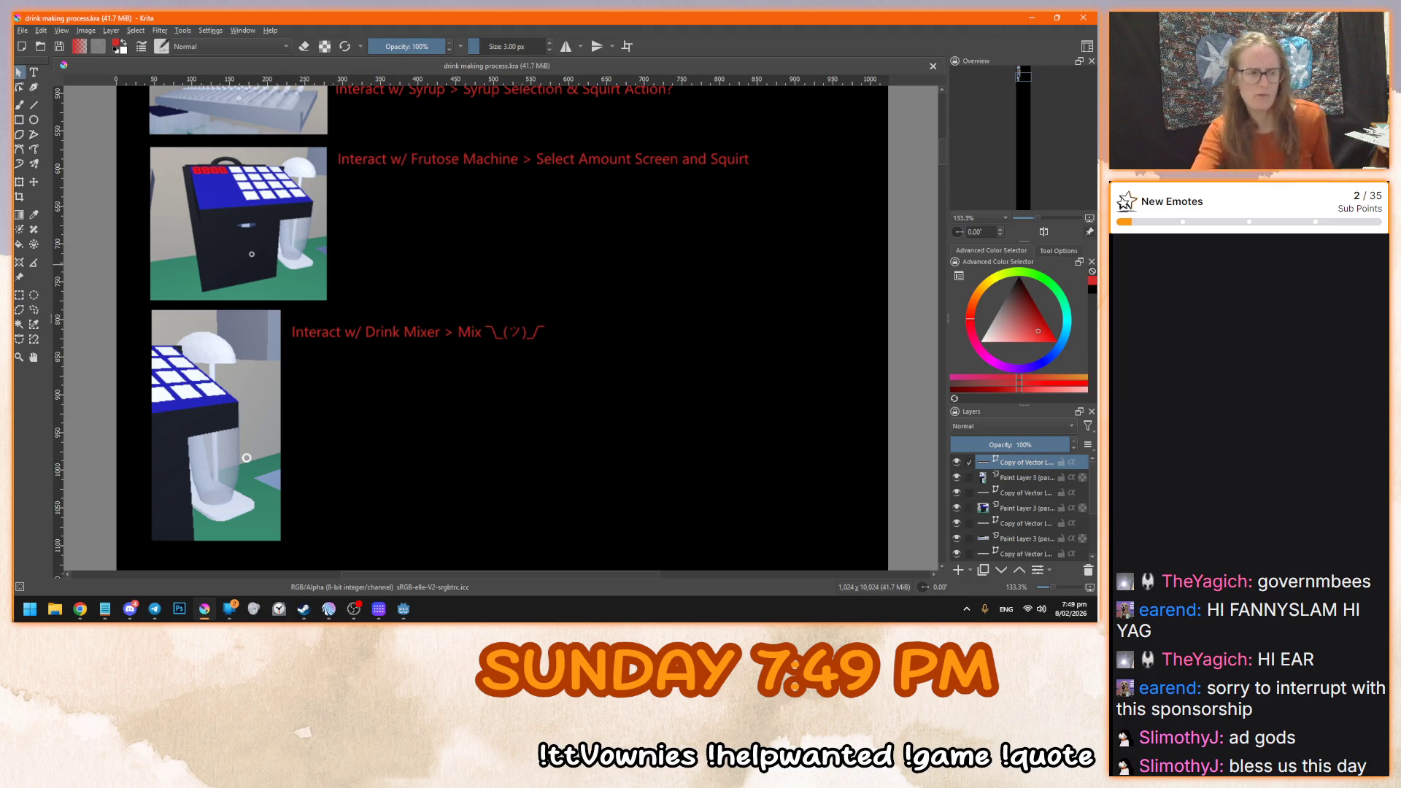
{"action": "key", "text": "alt+Tab"}
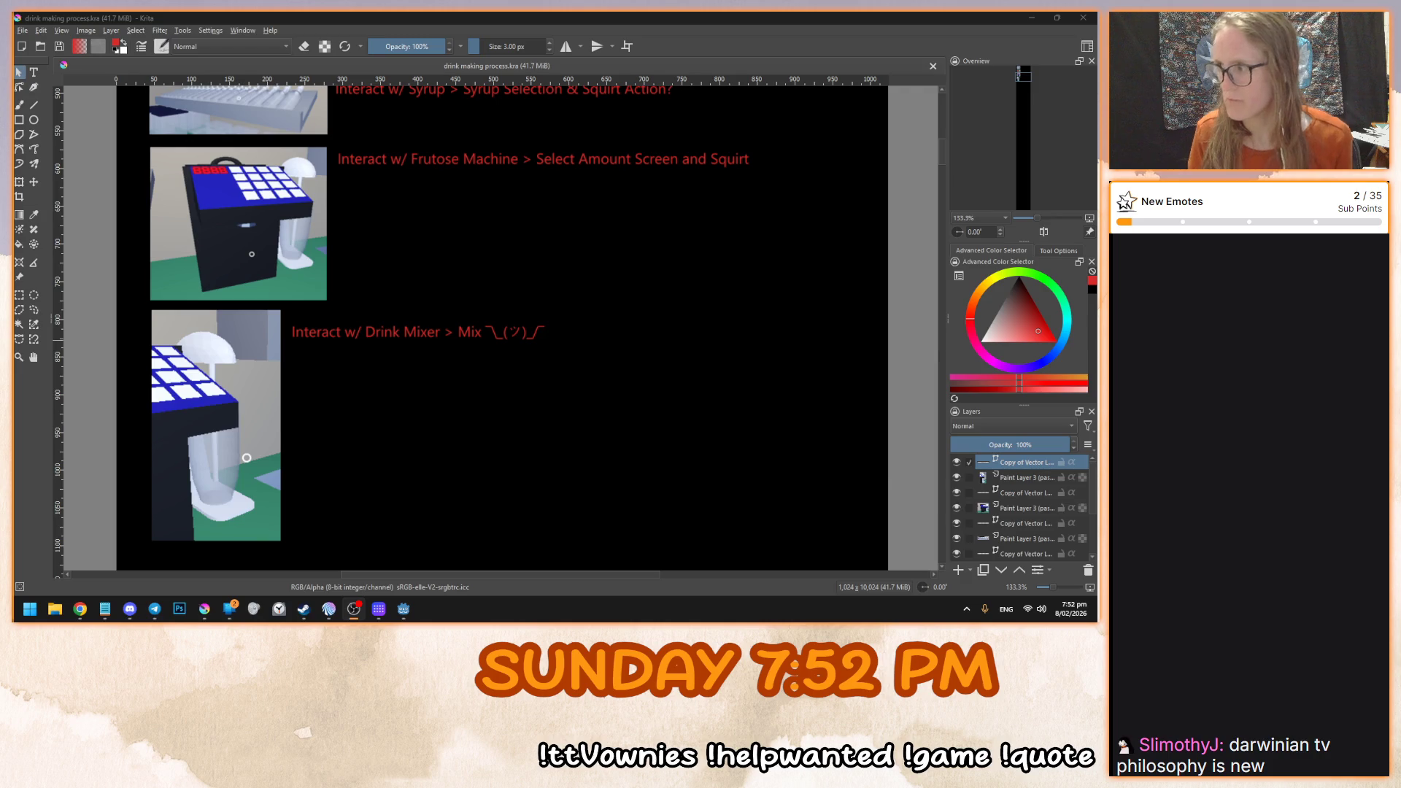
{"action": "left_click", "coordinate": [1024, 81]}
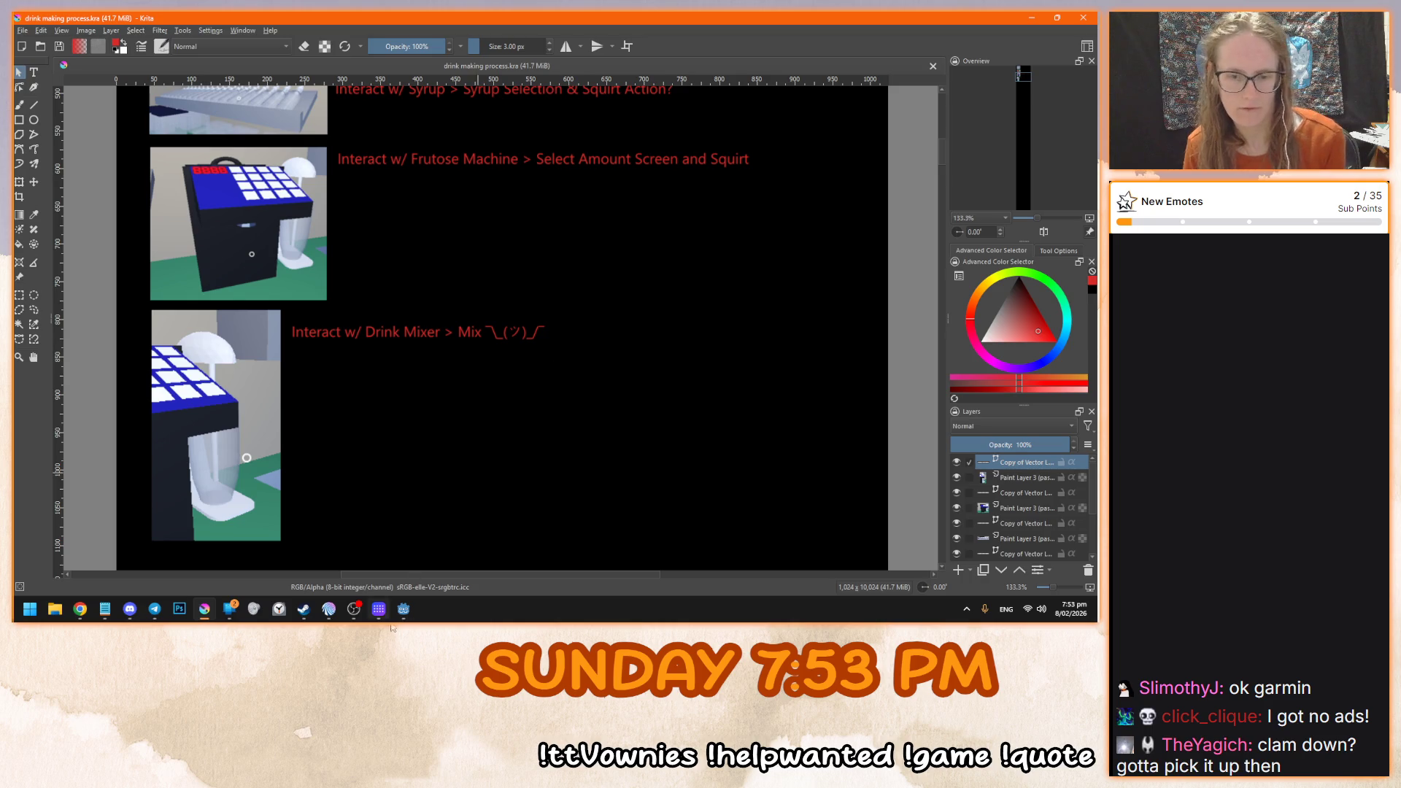
{"action": "mouse_move", "coordinate": [403, 608]}
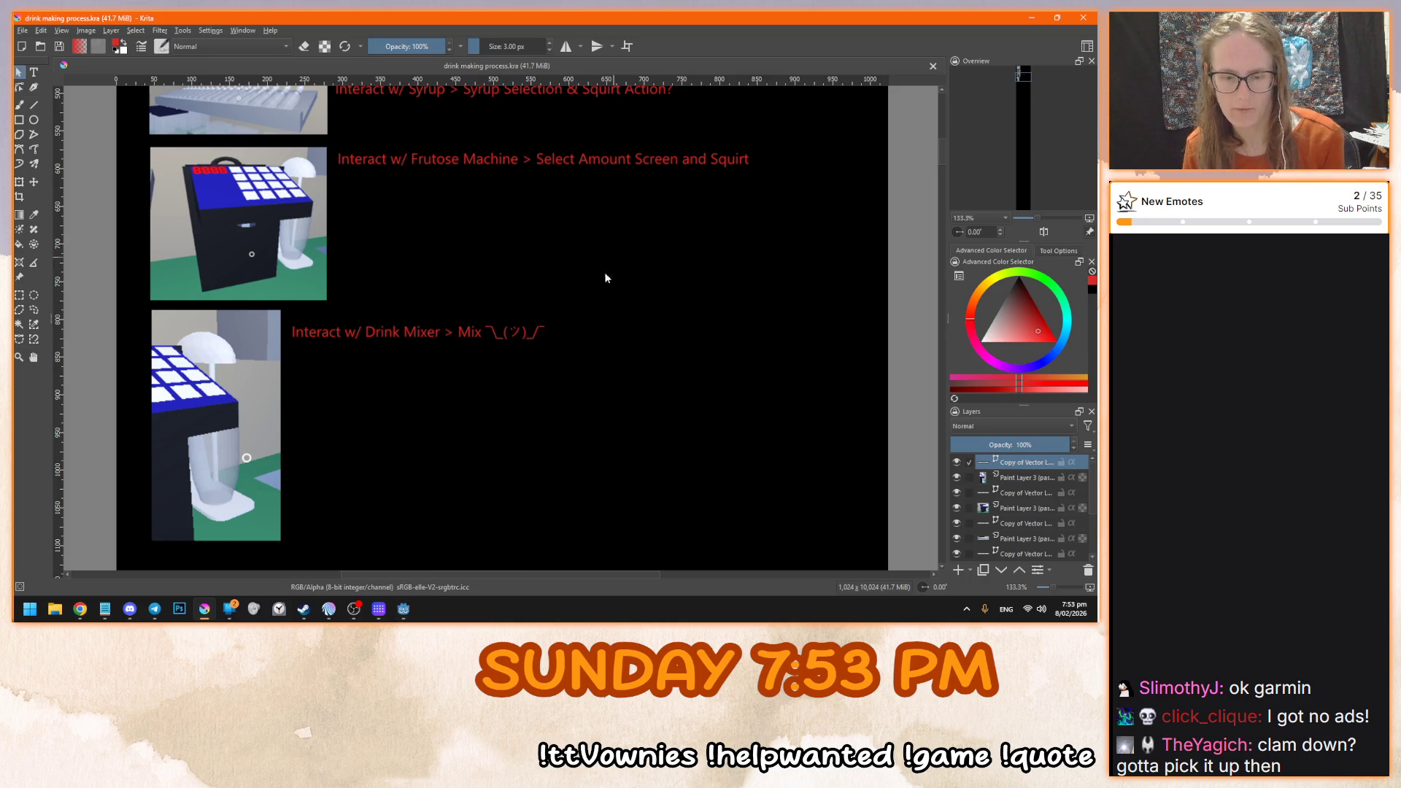
{"action": "left_click", "coordinate": [366, 571]}
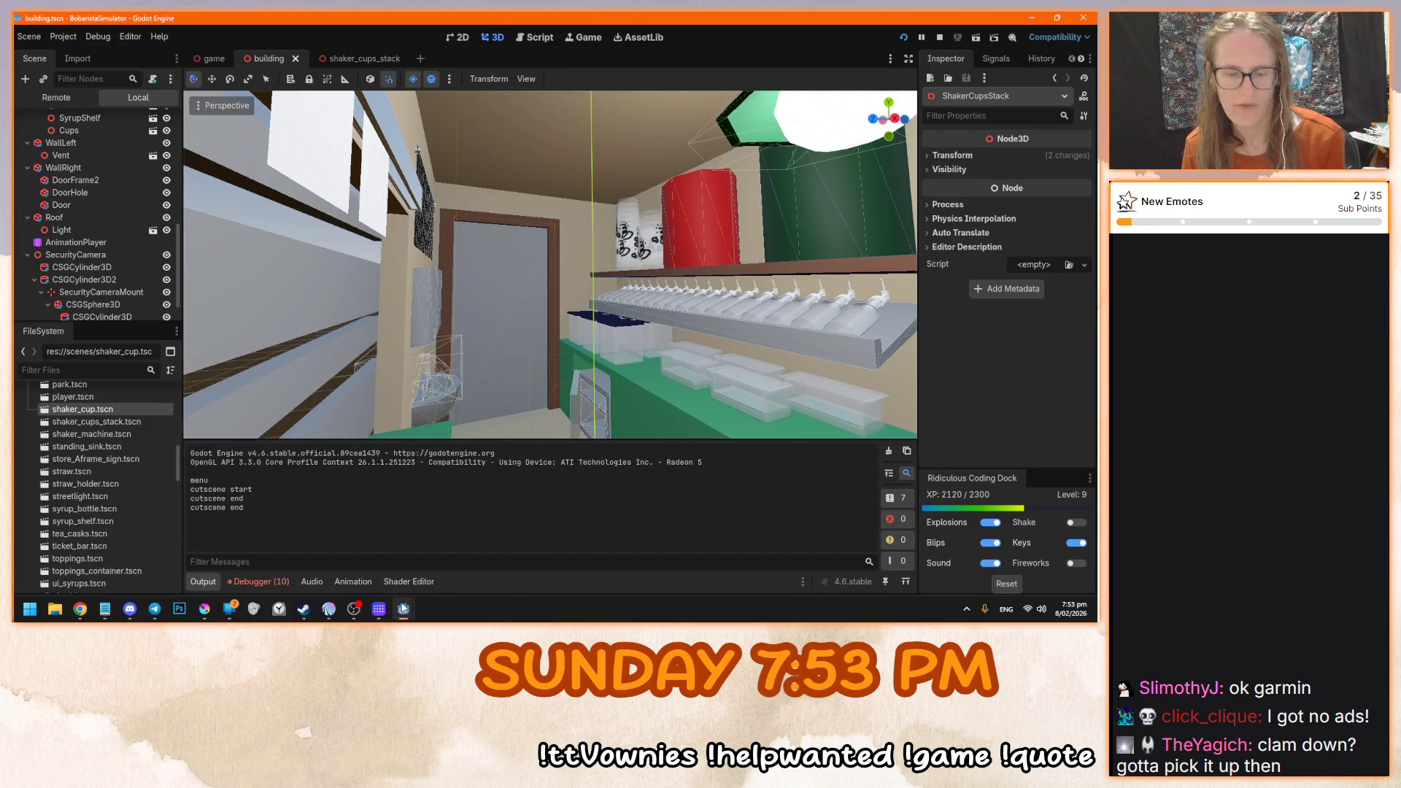
- Close the running game with Alt+F4, frame the ShakerCupsStack, and orbit toward the drink machine
{"action": "left_click", "coordinate": [511, 569]}
{"action": "key", "text": "alt+F4"}
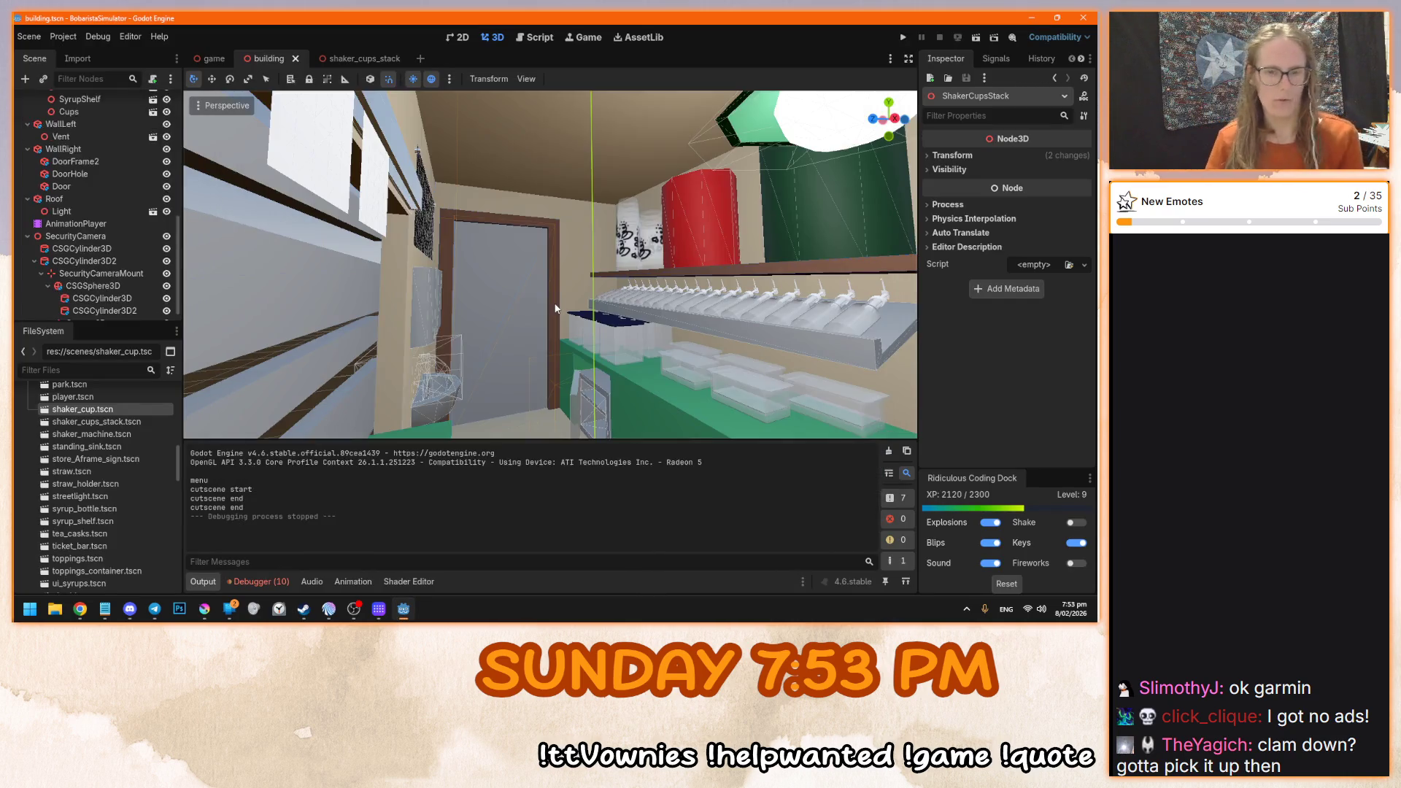
{"action": "key", "text": "f"}
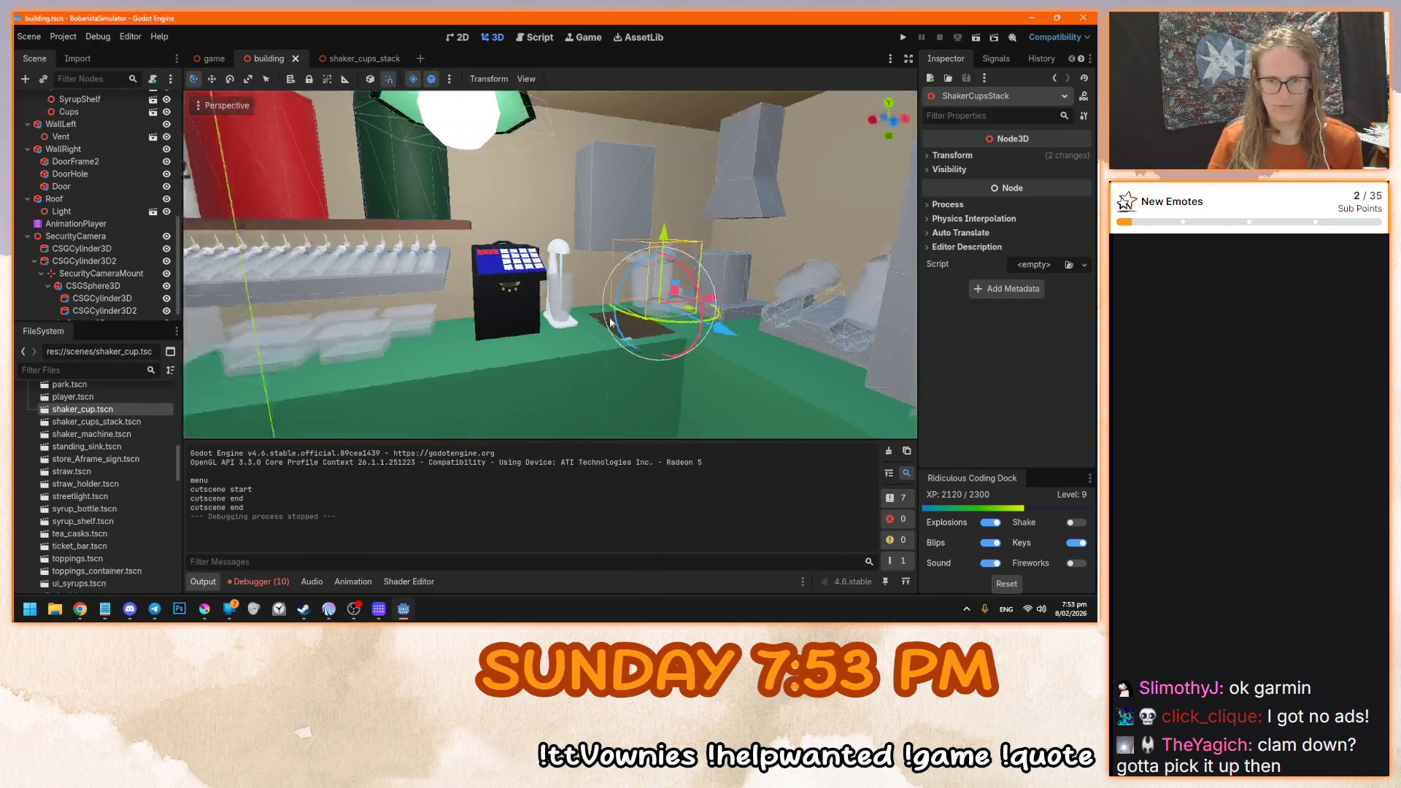
{"action": "left_click_drag", "start_coordinate": [609, 321], "coordinate": [514, 328]}
{"action": "mouse_move", "coordinate": [710, 336]}
{"action": "left_mouse_down"}
{"action": "mouse_move", "coordinate": [834, 252]}
{"action": "mouse_move", "coordinate": [724, 331]}
{"action": "mouse_move", "coordinate": [239, 335]}
{"action": "mouse_move", "coordinate": [382, 138]}
{"action": "mouse_move", "coordinate": [481, 212]}
{"action": "mouse_move", "coordinate": [642, 235]}
{"action": "mouse_move", "coordinate": [588, 319]}
{"action": "mouse_move", "coordinate": [785, 287]}
{"action": "mouse_move", "coordinate": [789, 306]}
{"action": "mouse_move", "coordinate": [475, 321]}
{"action": "mouse_move", "coordinate": [571, 327]}
{"action": "left_mouse_up"}
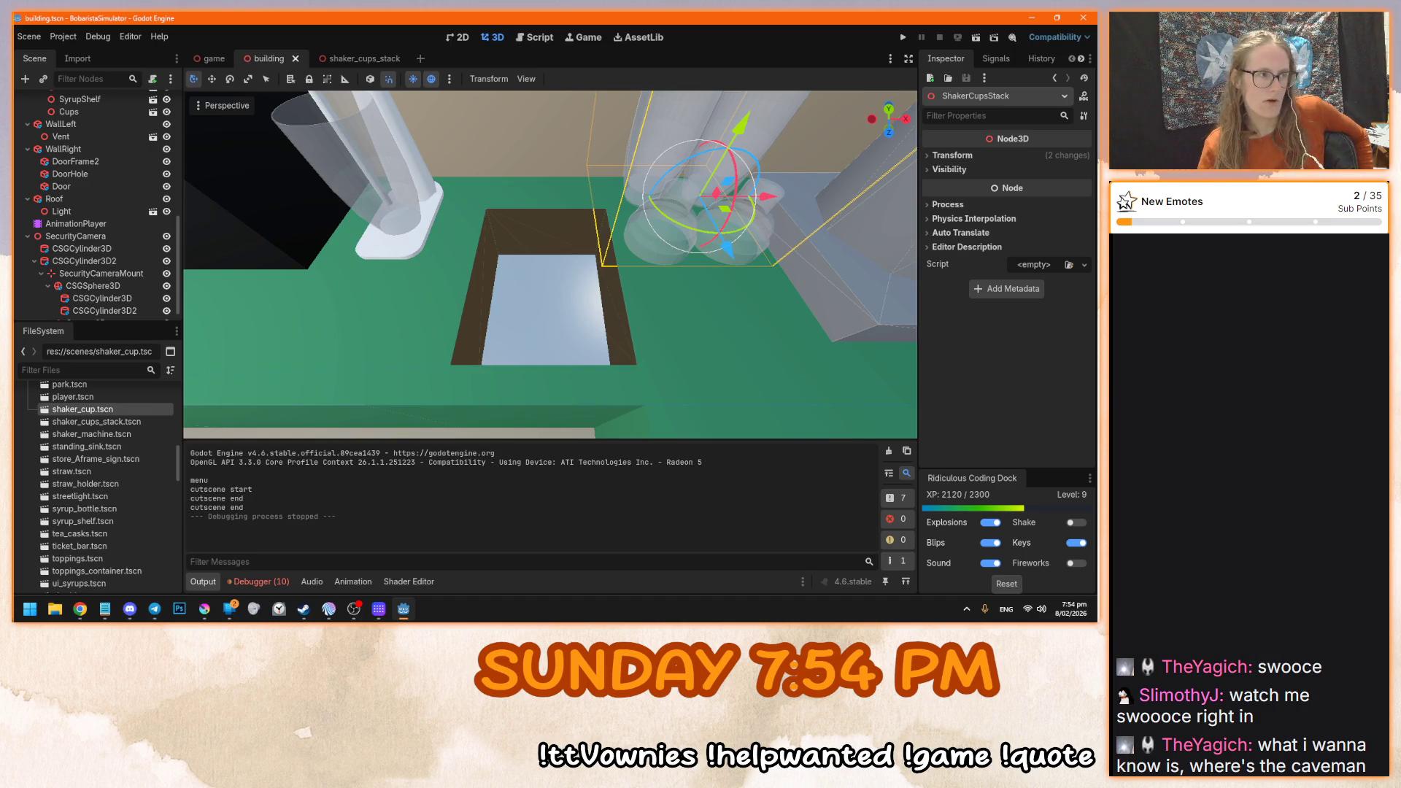
{"action": "key", "text": "alt+Tab"}
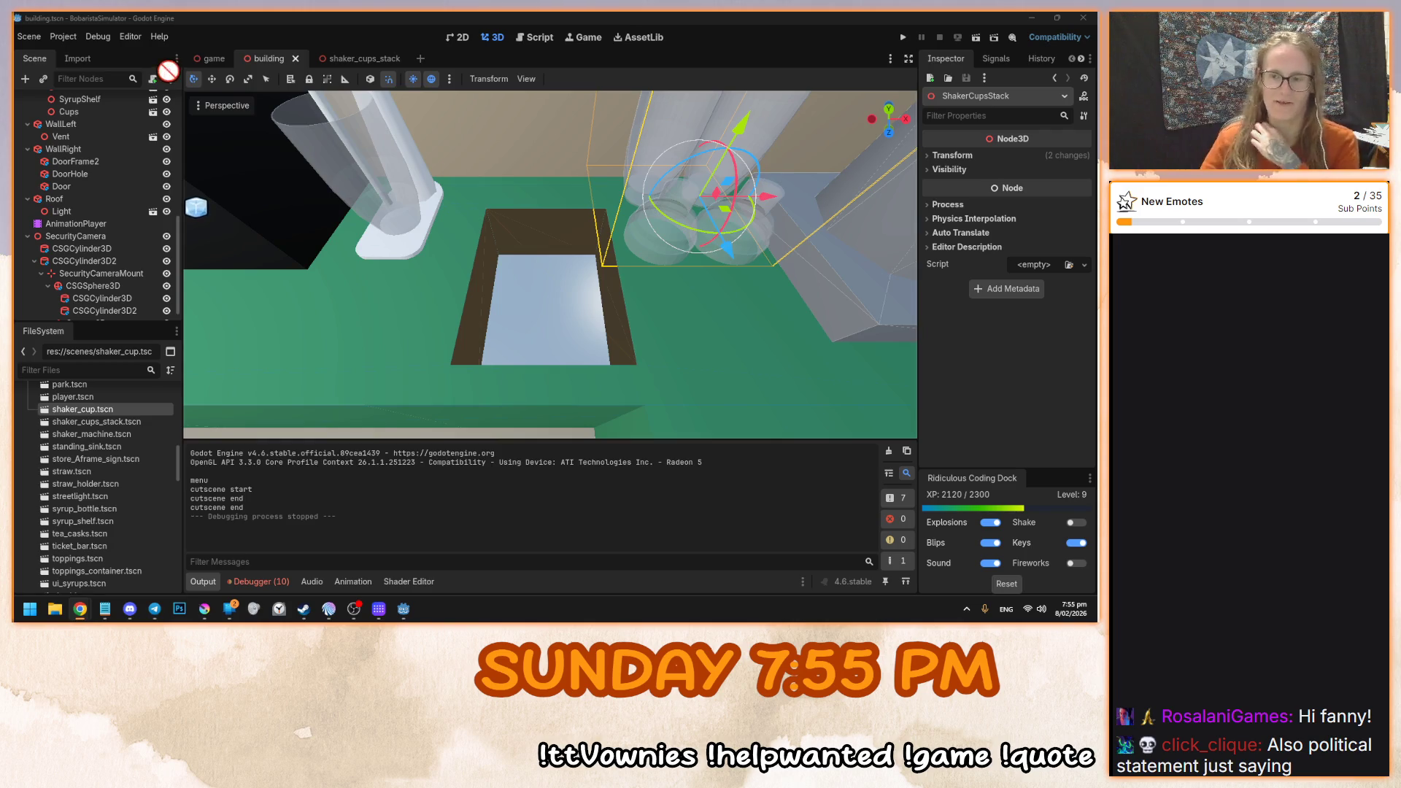
- Orbit and zoom the viewport to a lower view of the register and shaker stack
{"action": "left_click_drag", "start_coordinate": [395, 292], "coordinate": [464, 243]}
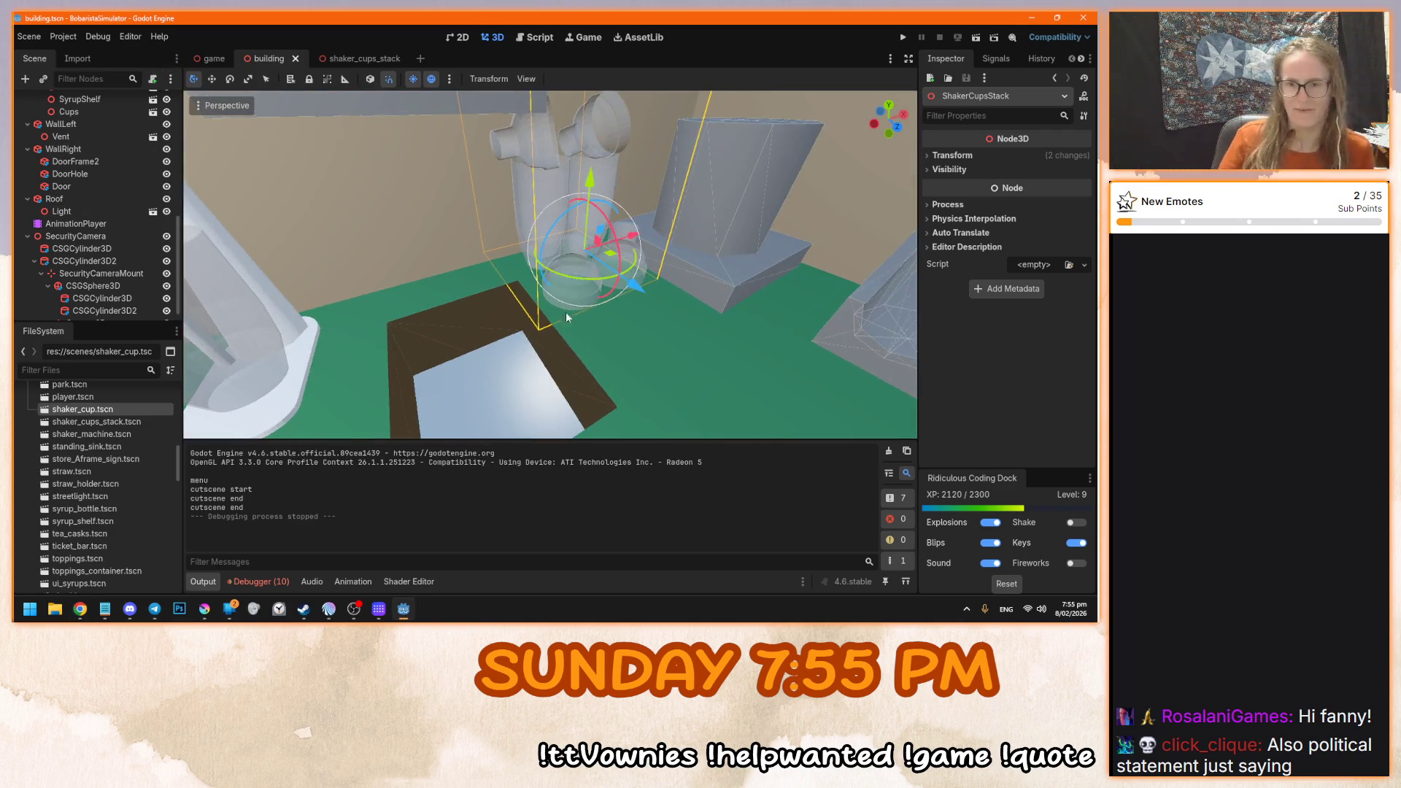
{"action": "scroll", "coordinate": [576, 342], "scroll_direction": "down", "scroll_amount": 5}
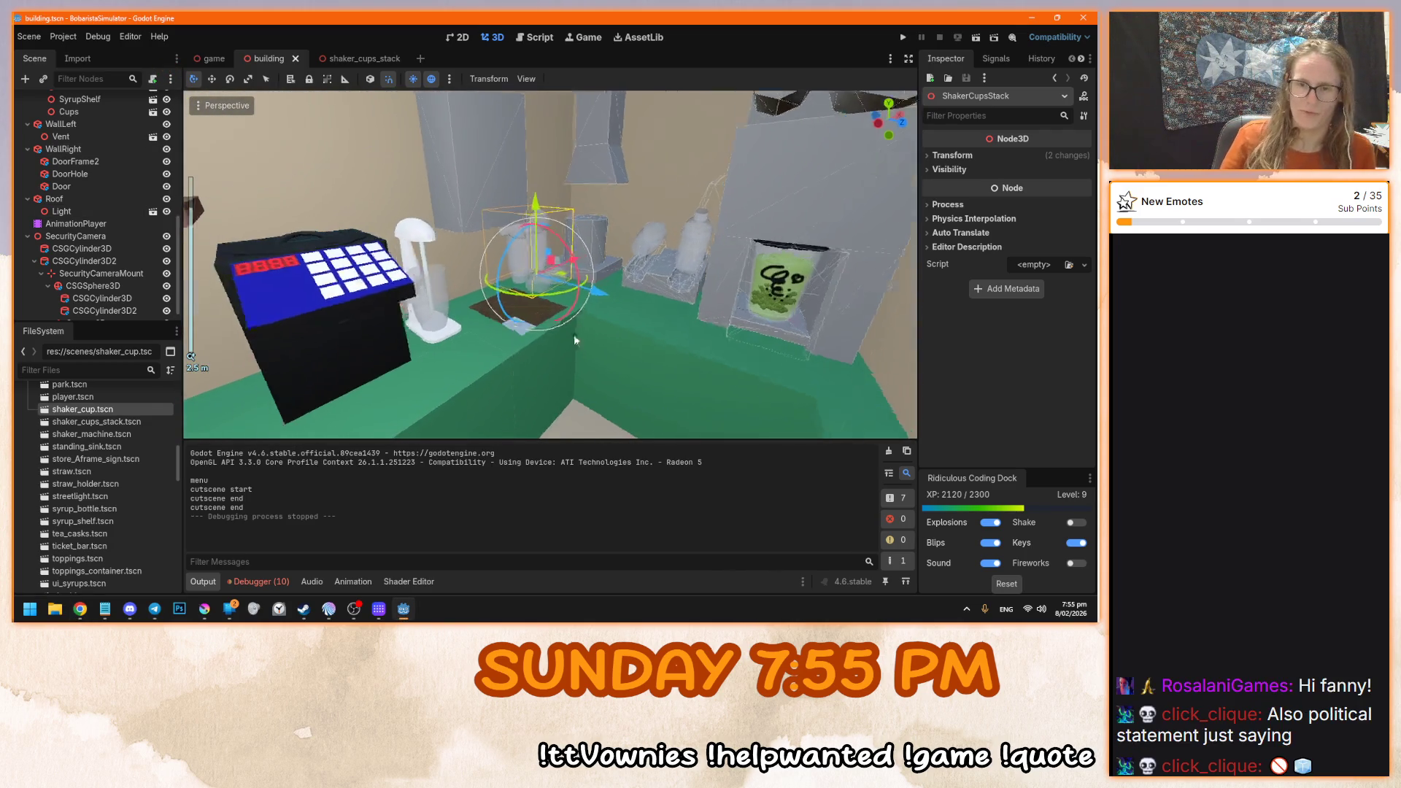
{"action": "left_click_drag", "start_coordinate": [574, 334], "coordinate": [617, 271]}
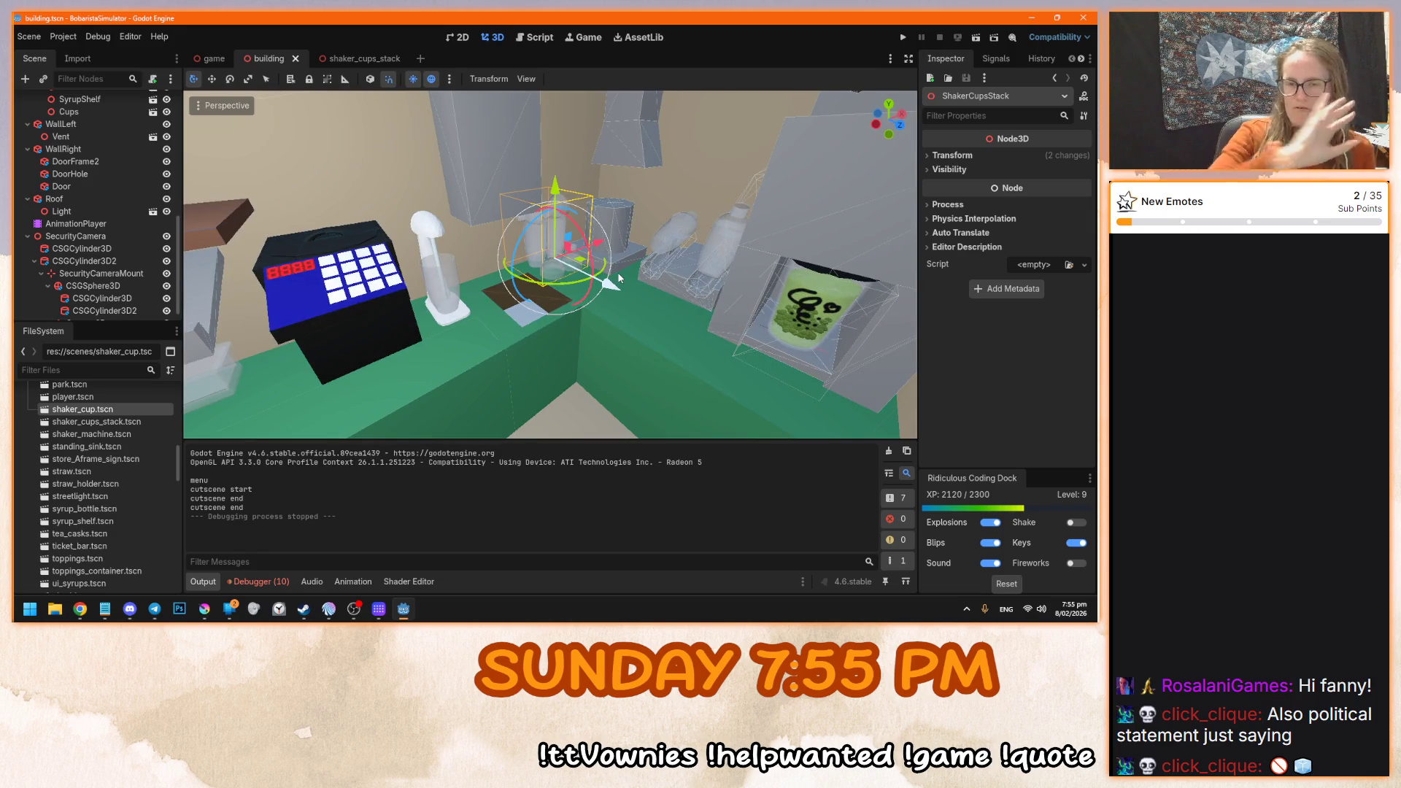
{"action": "scroll", "coordinate": [606, 287], "scroll_direction": "up", "scroll_amount": 4}
{"action": "mouse_move", "coordinate": [611, 260]}
{"action": "left_mouse_down"}
{"action": "mouse_move", "coordinate": [528, 343]}
{"action": "mouse_move", "coordinate": [526, 376]}
{"action": "mouse_move", "coordinate": [581, 398]}
{"action": "mouse_move", "coordinate": [644, 317]}
{"action": "mouse_move", "coordinate": [582, 257]}
{"action": "left_mouse_up"}
{"action": "scroll", "coordinate": [598, 280], "scroll_direction": "up", "scroll_amount": 2}
{"action": "scroll", "coordinate": [598, 280], "scroll_direction": "down", "scroll_amount": 6}
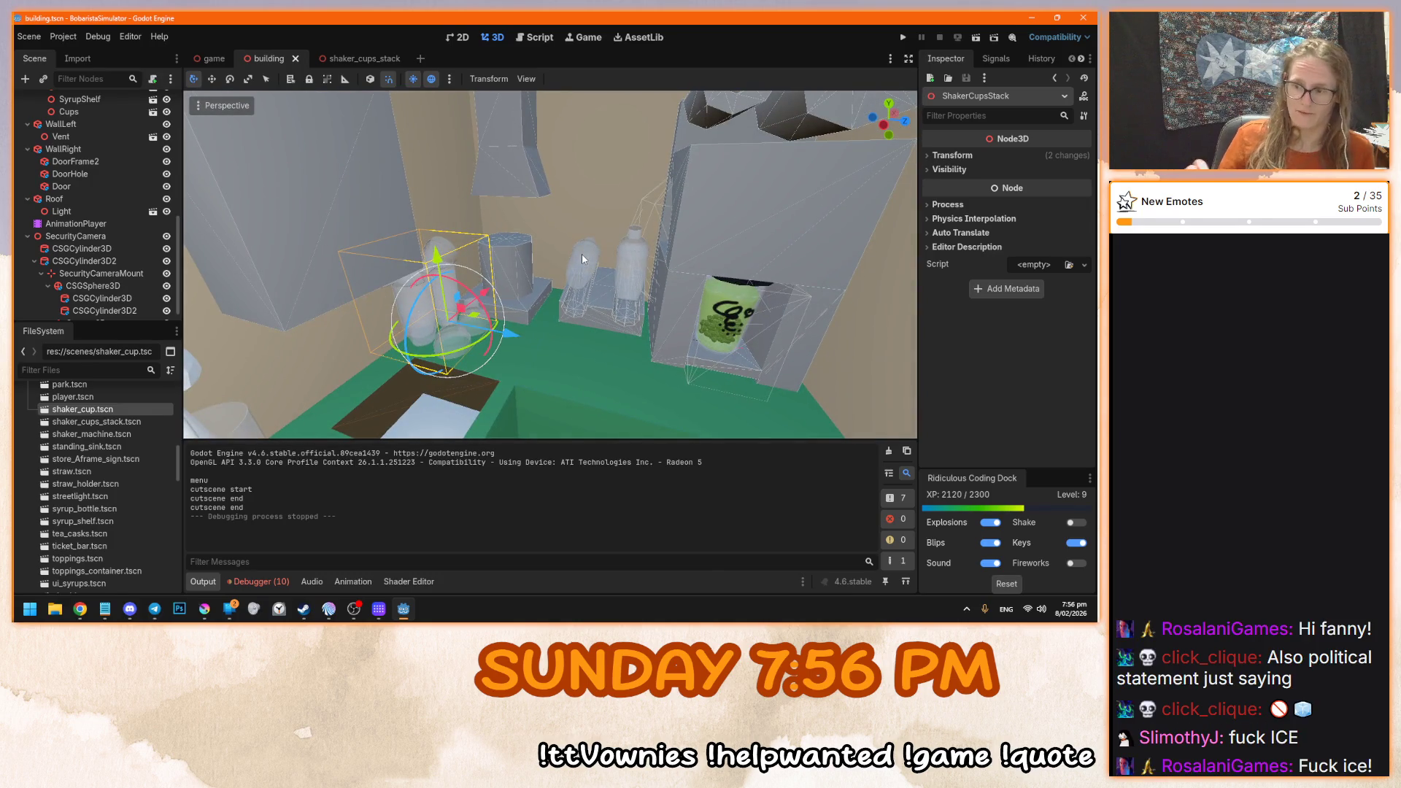
- Orbit around the shaker stack and cups, viewing them from a lower angle near the counter
{"action": "key", "text": "alt+Tab"}
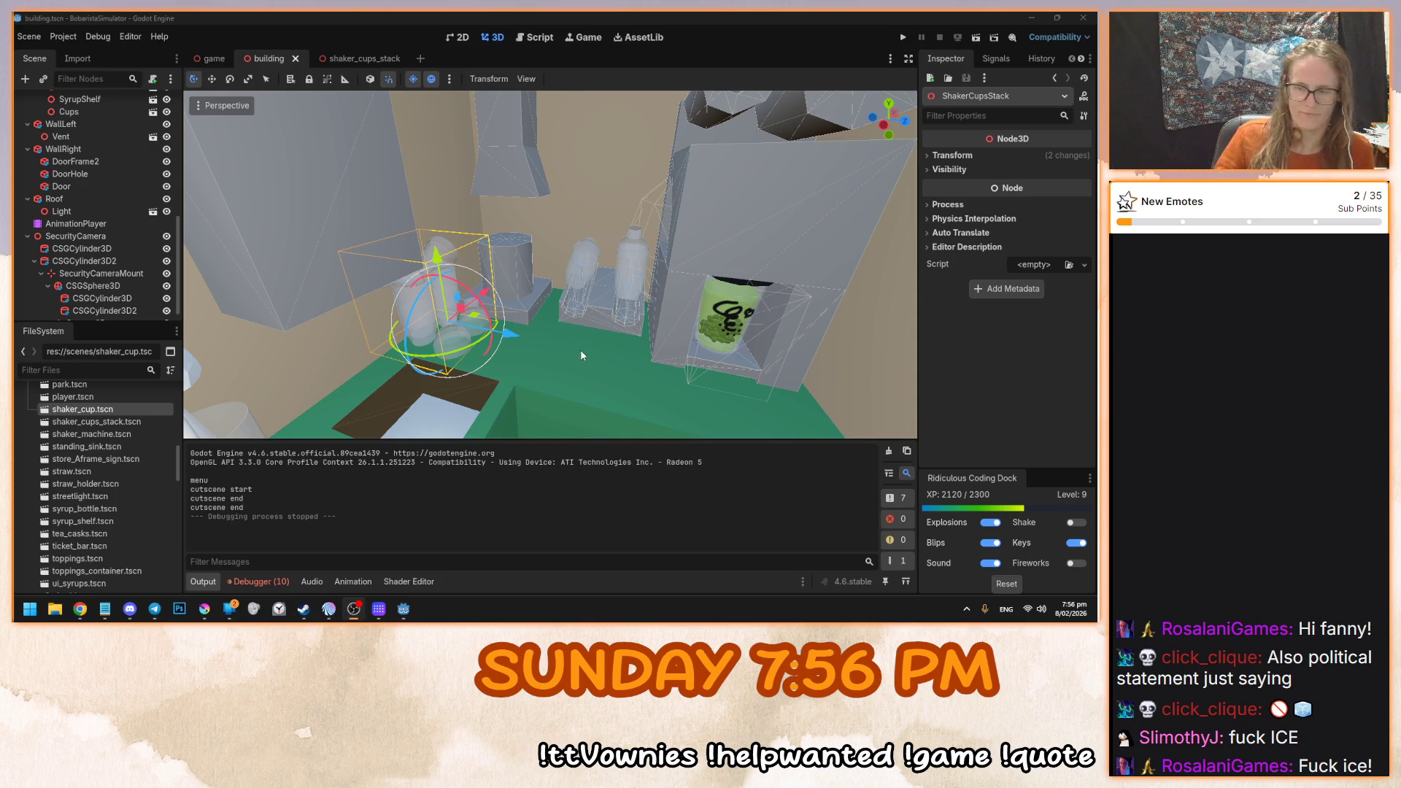
{"action": "left_click_drag", "start_coordinate": [581, 355], "coordinate": [573, 386]}
{"action": "mouse_move", "coordinate": [611, 295]}
{"action": "left_mouse_down"}
{"action": "mouse_move", "coordinate": [559, 230]}
{"action": "mouse_move", "coordinate": [505, 253]}
{"action": "mouse_move", "coordinate": [685, 224]}
{"action": "mouse_move", "coordinate": [693, 292]}
{"action": "left_mouse_up"}
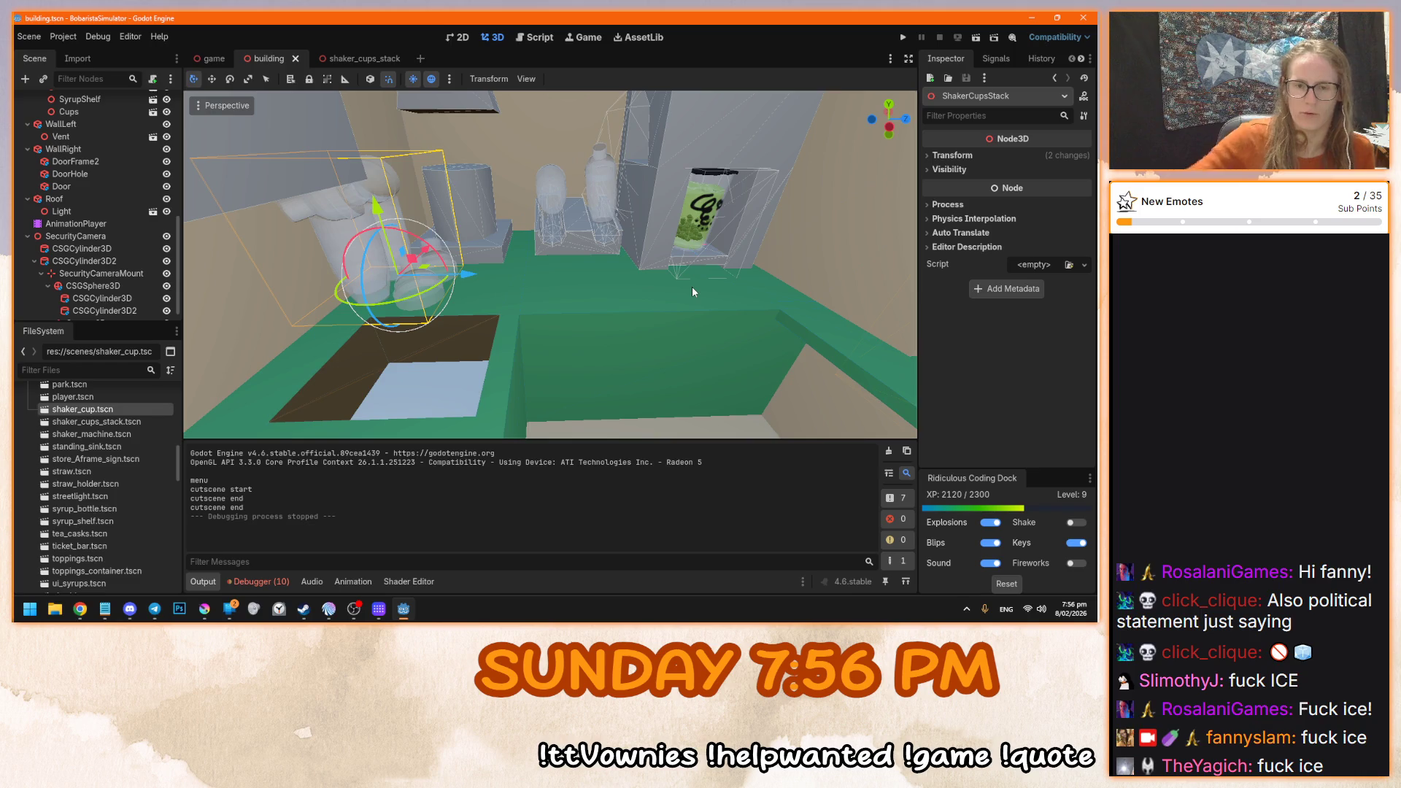
{"action": "mouse_move", "coordinate": [693, 289]}
{"action": "left_mouse_down"}
{"action": "mouse_move", "coordinate": [495, 311]}
{"action": "mouse_move", "coordinate": [581, 238]}
{"action": "left_mouse_up"}
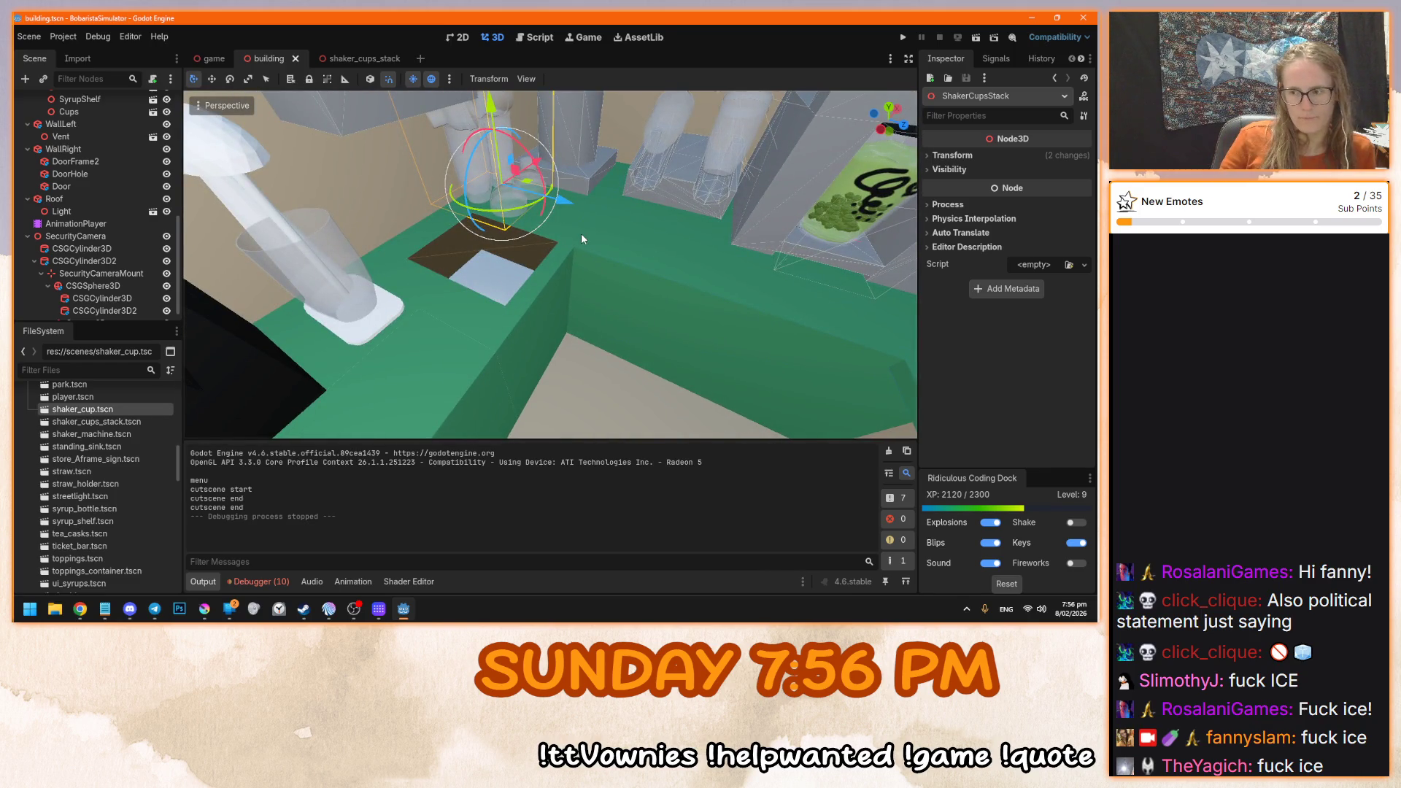
{"action": "mouse_move", "coordinate": [582, 232]}
{"action": "left_mouse_down"}
{"action": "mouse_move", "coordinate": [502, 315]}
{"action": "mouse_move", "coordinate": [528, 261]}
{"action": "mouse_move", "coordinate": [496, 316]}
{"action": "mouse_move", "coordinate": [571, 268]}
{"action": "mouse_move", "coordinate": [535, 308]}
{"action": "mouse_move", "coordinate": [496, 299]}
{"action": "left_mouse_up"}
{"action": "scroll", "coordinate": [571, 269], "scroll_direction": "up", "scroll_amount": 3}
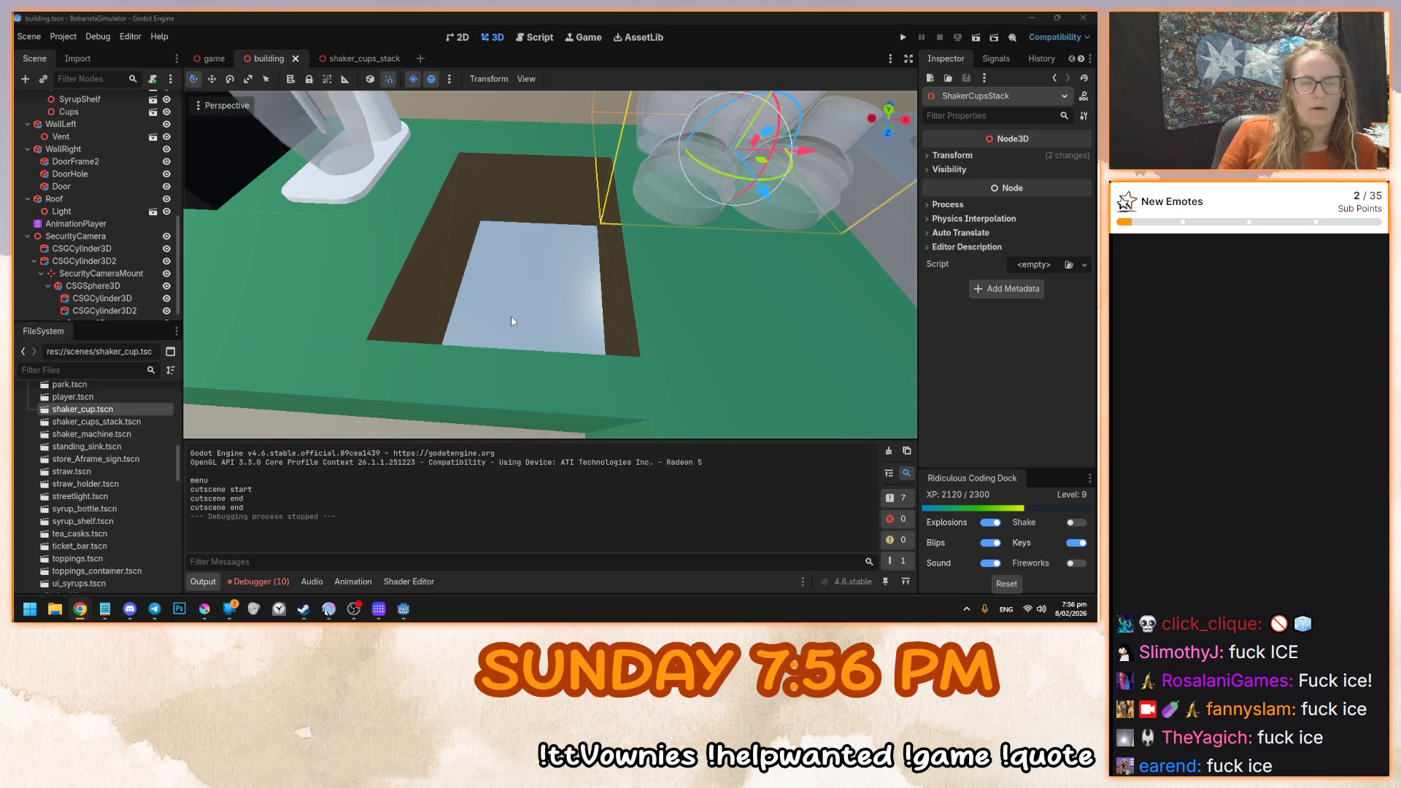
- Orbit to look straight down into the floor hole and move closer to it
{"action": "left_click_drag", "start_coordinate": [511, 317], "coordinate": [654, 251]}
{"action": "left_click_drag", "start_coordinate": [470, 296], "coordinate": [274, 436]}
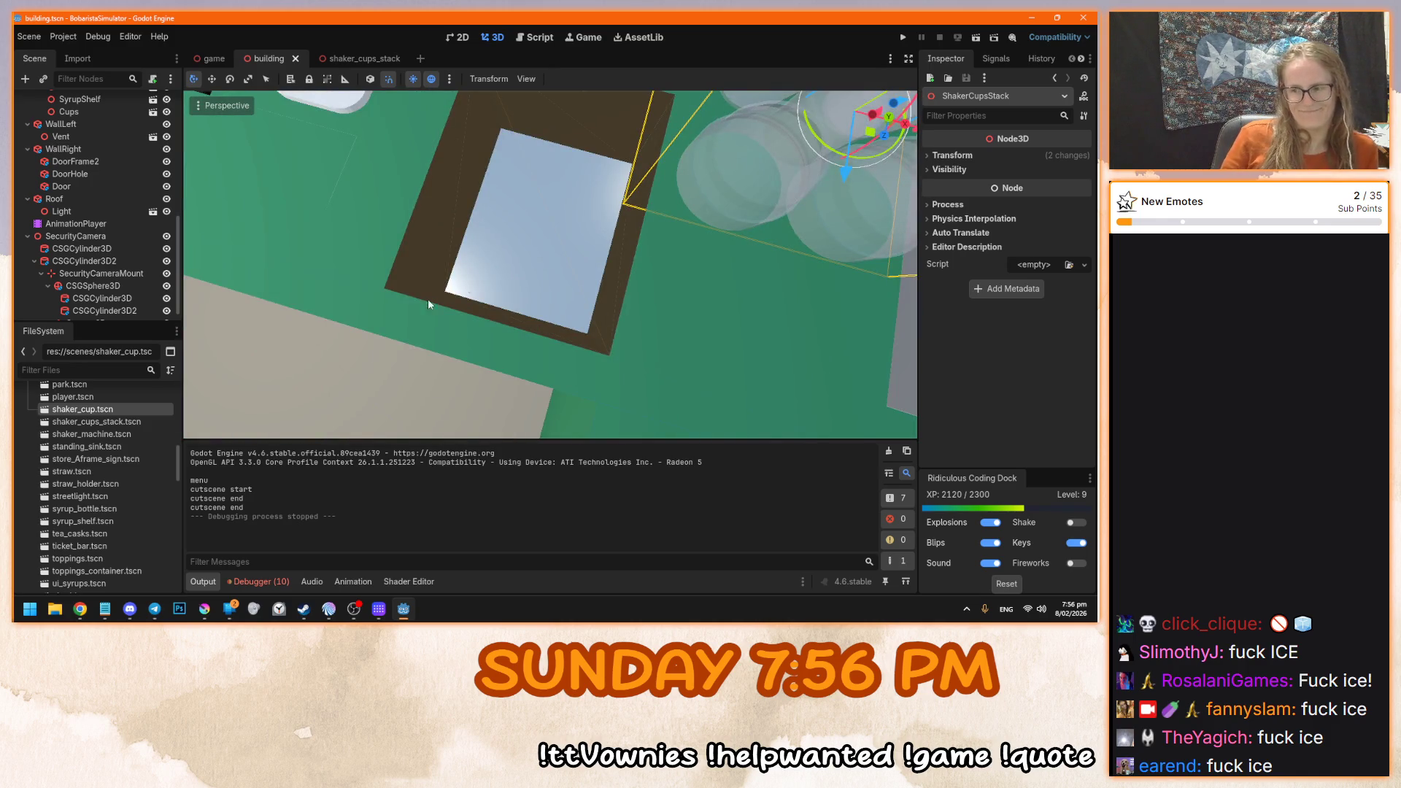
{"action": "left_click_drag", "start_coordinate": [429, 302], "coordinate": [474, 305]}
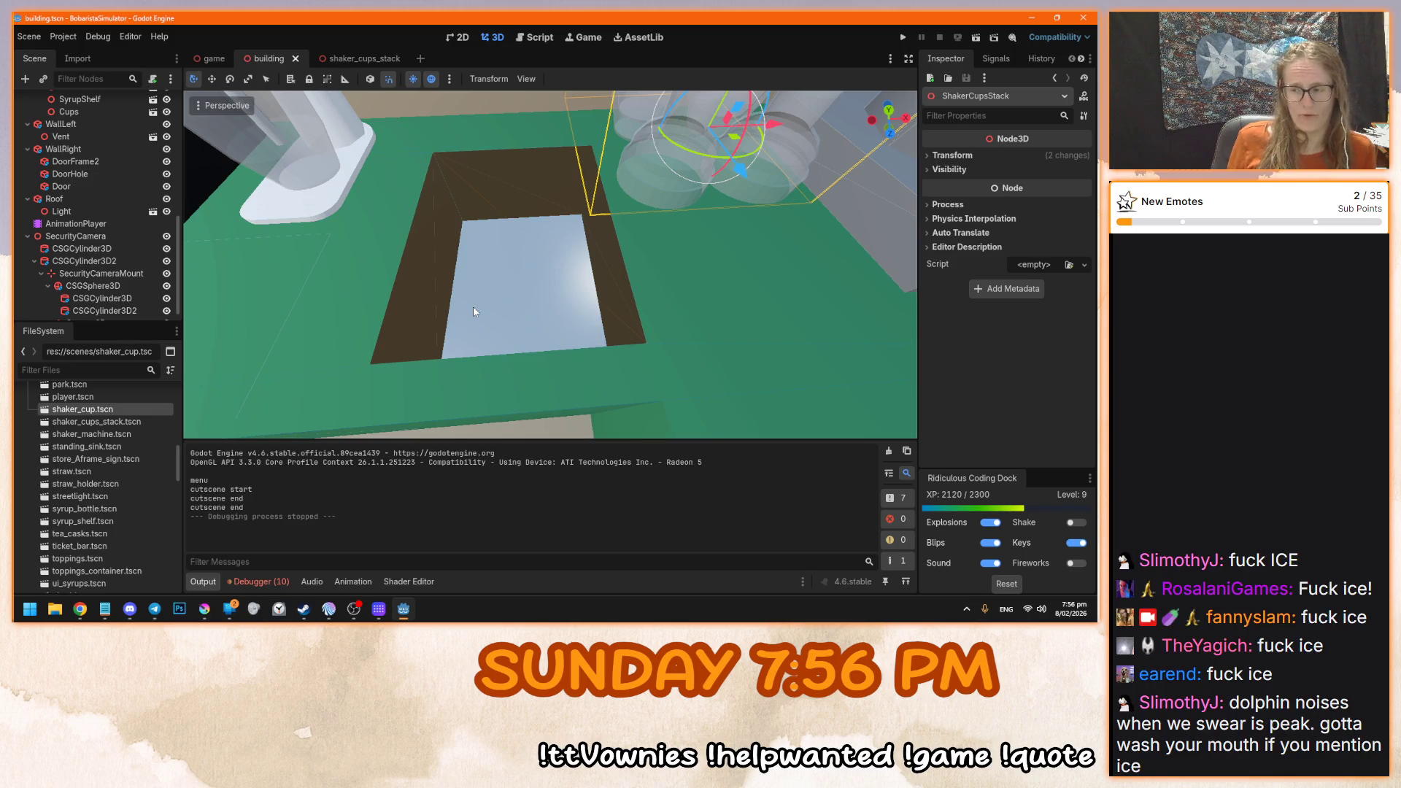
{"action": "mouse_move", "coordinate": [489, 304]}
{"action": "left_mouse_down"}
{"action": "mouse_move", "coordinate": [647, 364]}
{"action": "mouse_move", "coordinate": [437, 295]}
{"action": "mouse_move", "coordinate": [624, 246]}
{"action": "mouse_move", "coordinate": [612, 277]}
{"action": "mouse_move", "coordinate": [529, 306]}
{"action": "mouse_move", "coordinate": [684, 264]}
{"action": "mouse_move", "coordinate": [788, 182]}
{"action": "mouse_move", "coordinate": [628, 344]}
{"action": "mouse_move", "coordinate": [558, 380]}
{"action": "left_mouse_up"}
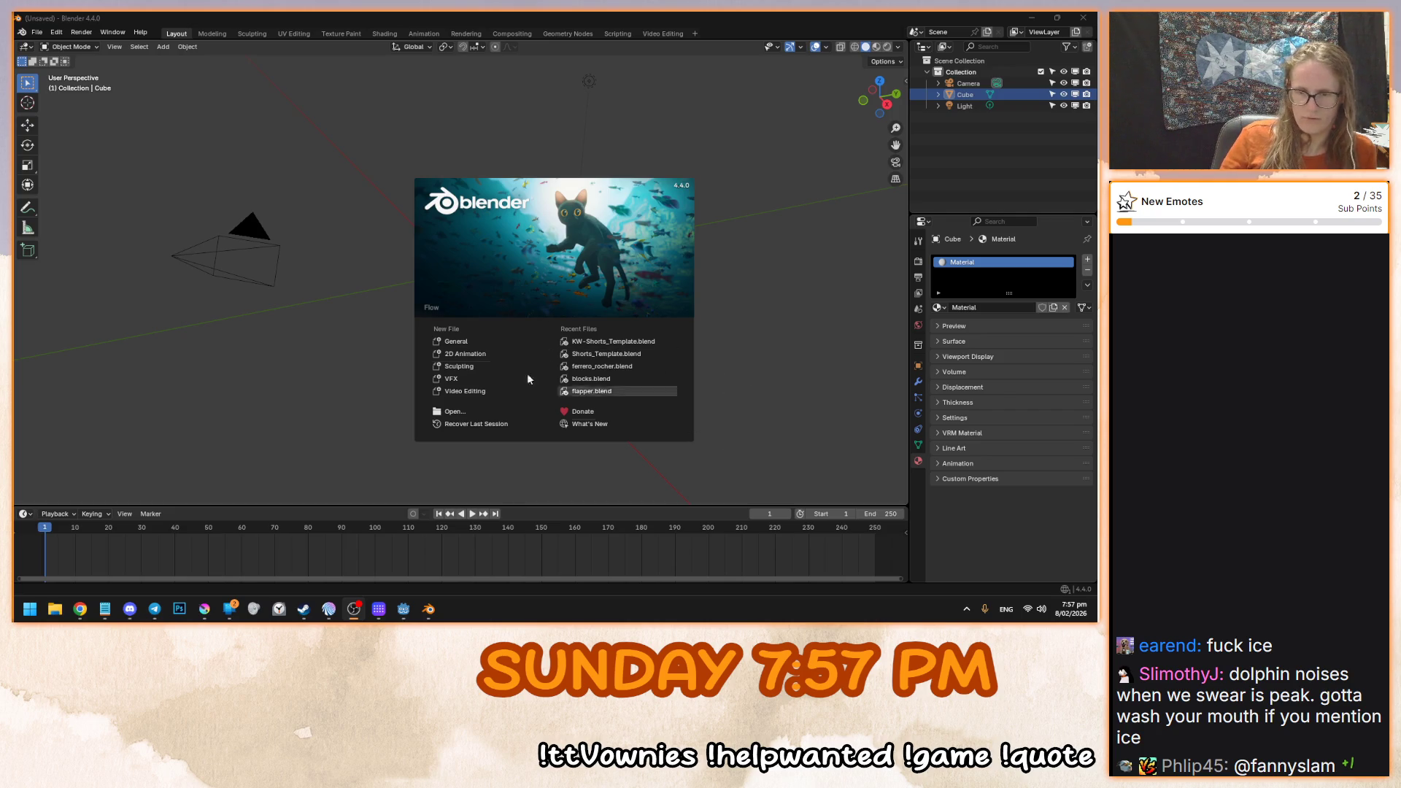
- Dismiss the welcome screen, delete the default cube, and add a plane mesh
{"action": "left_click", "coordinate": [329, 344]}
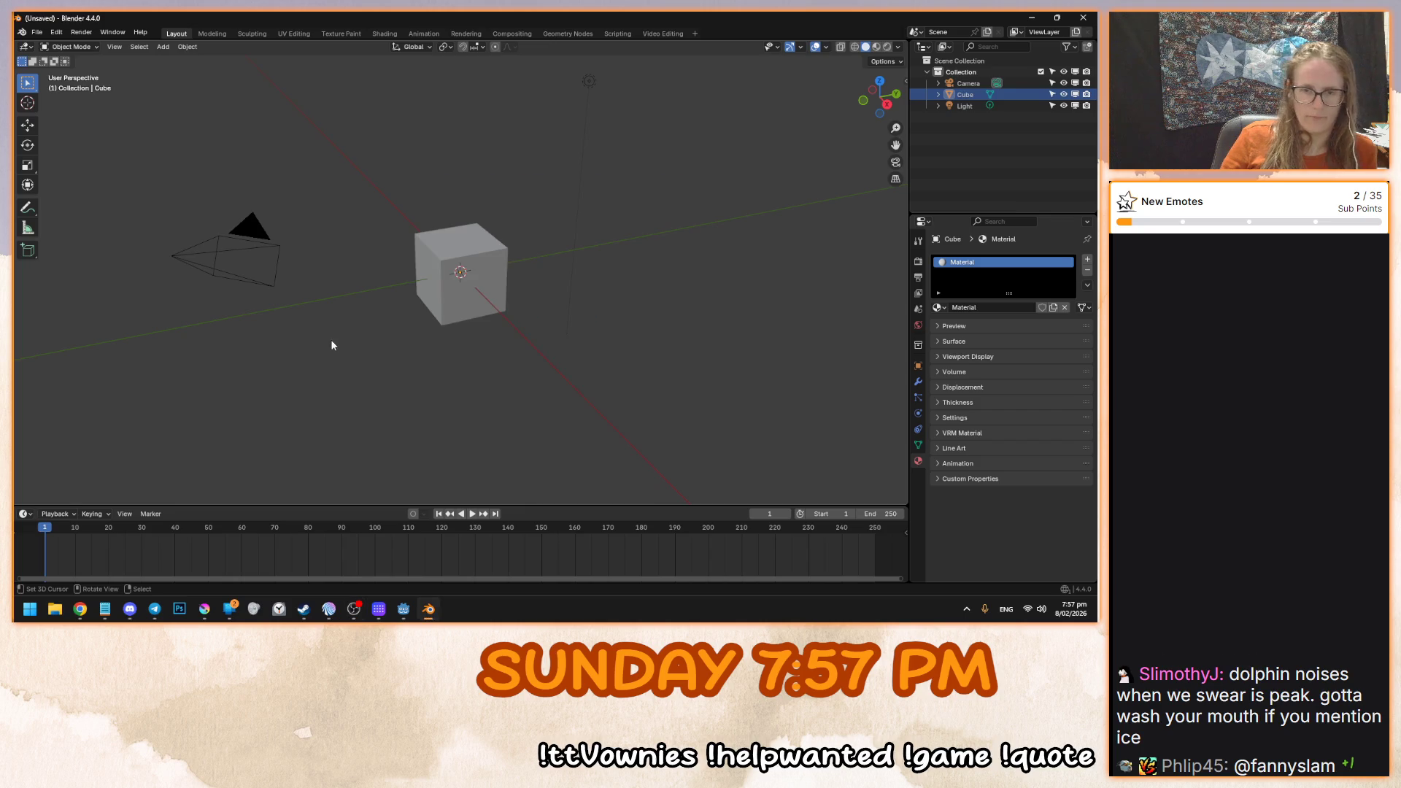
{"action": "left_click", "coordinate": [460, 261]}
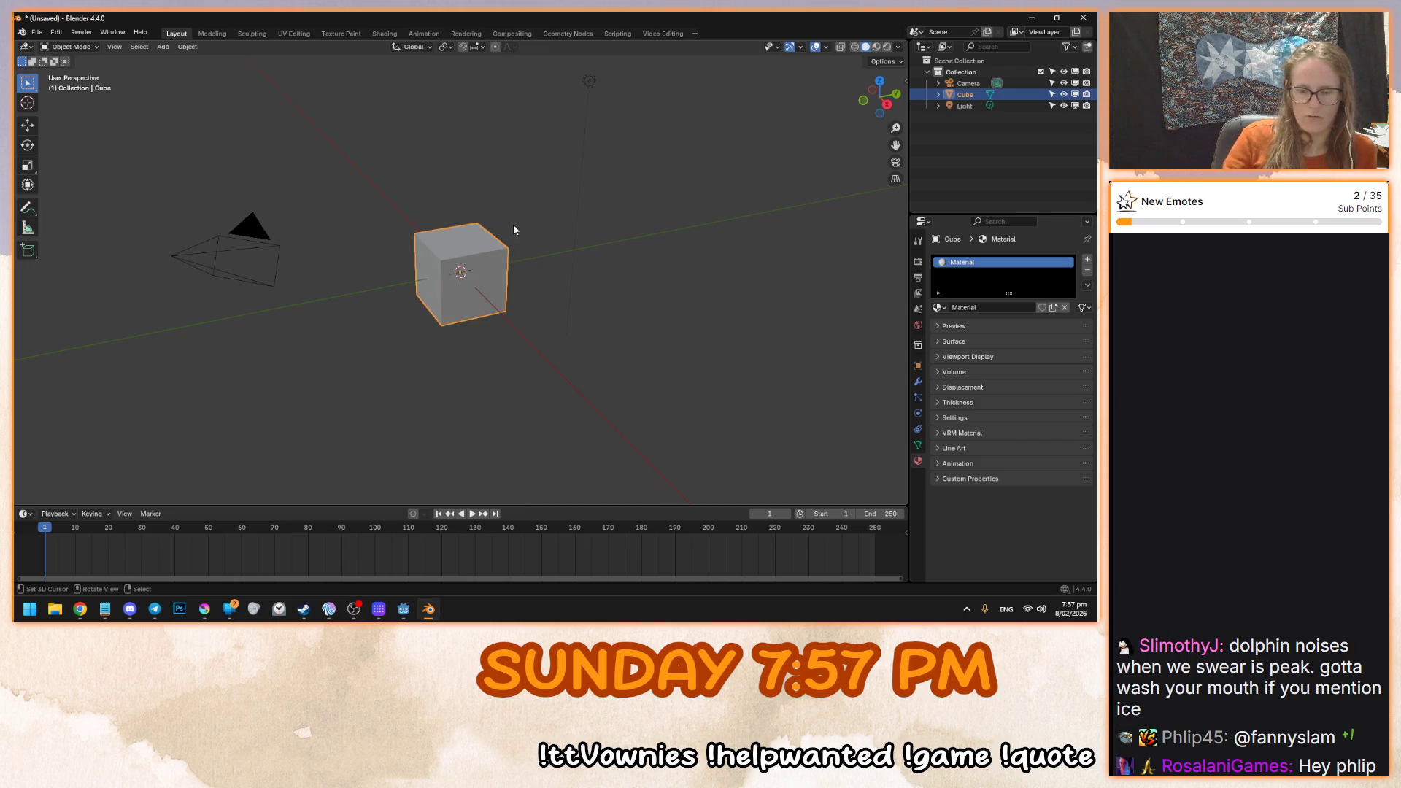
{"action": "key", "text": "Delete"}
{"action": "left_click", "coordinate": [354, 609]}
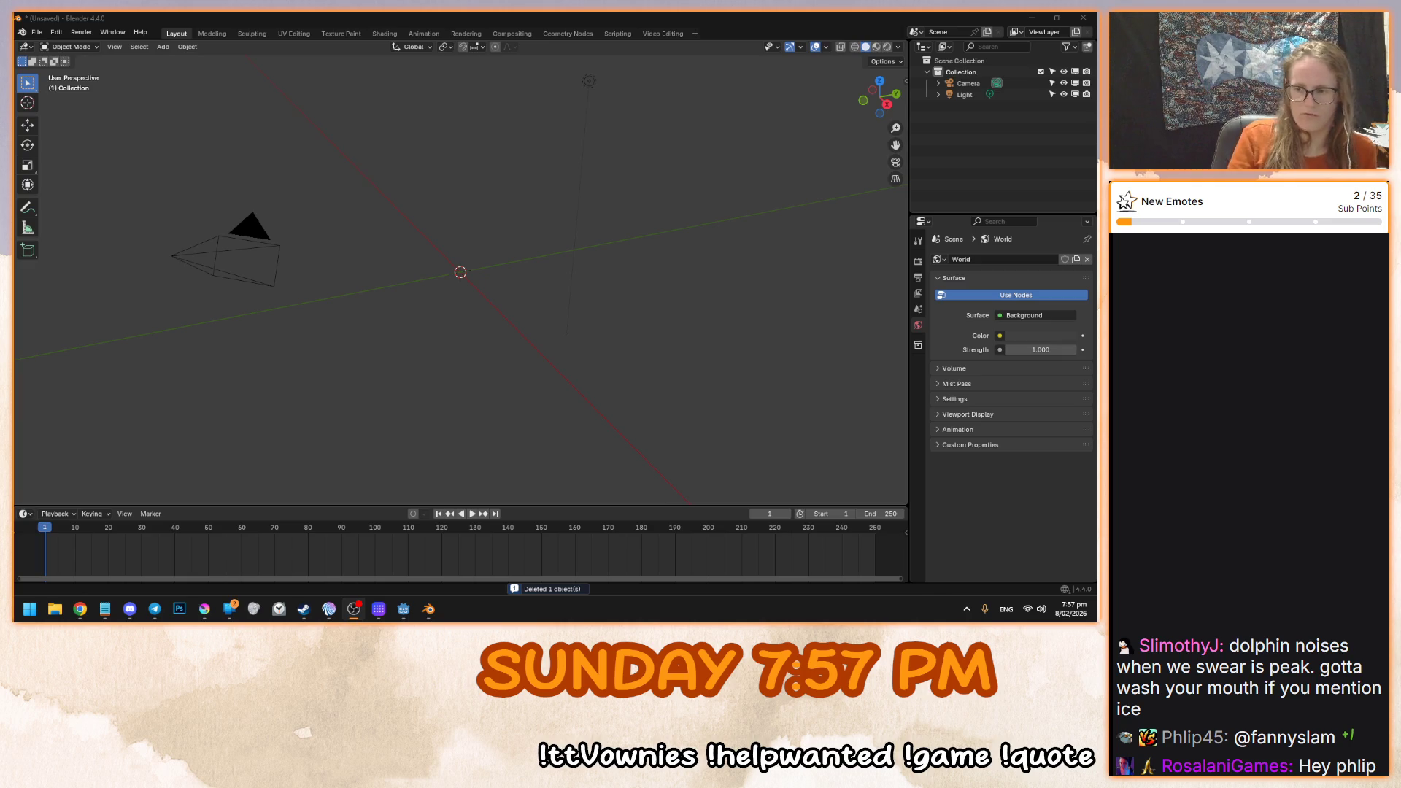
{"action": "left_click", "coordinate": [543, 283]}
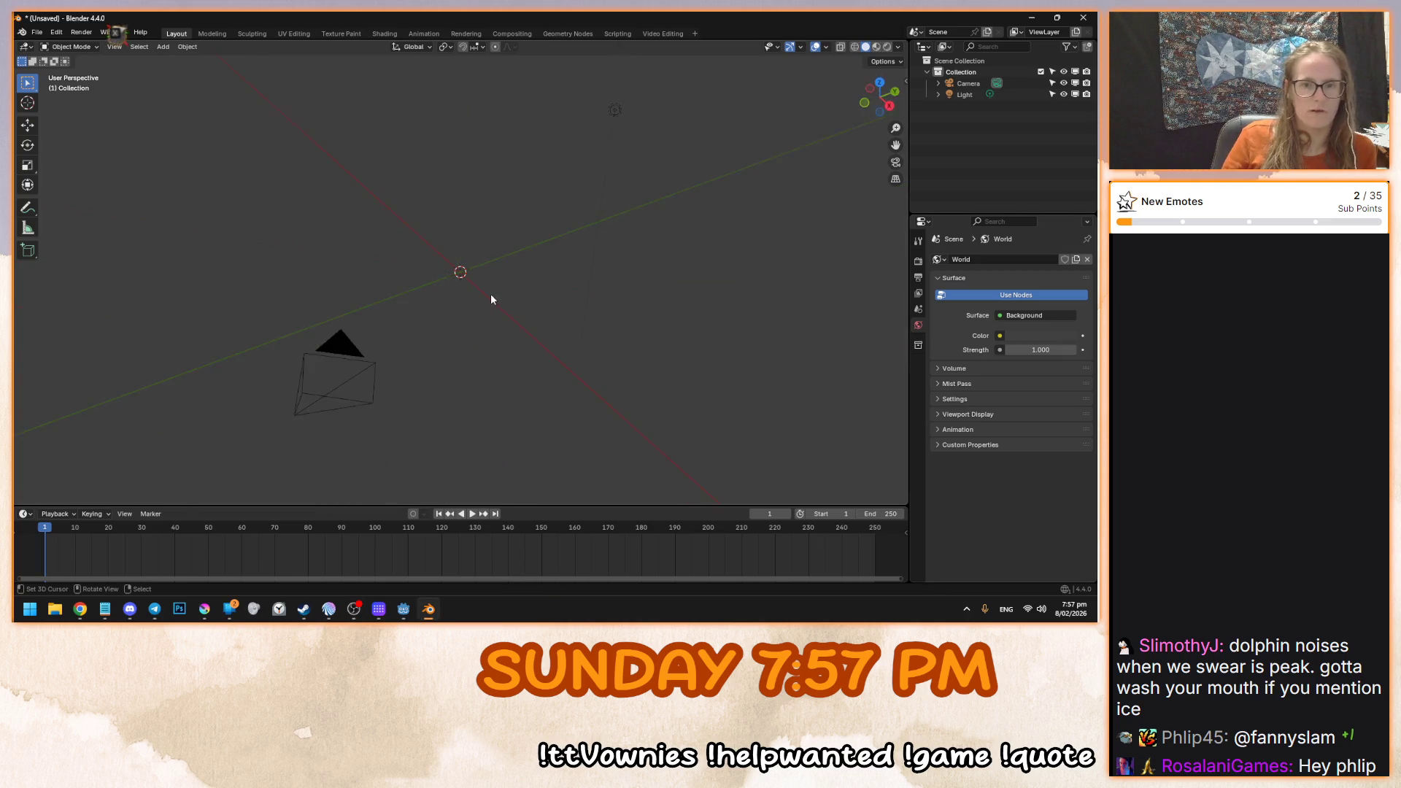
{"action": "key", "text": "shift+a"}
{"action": "mouse_move", "coordinate": [568, 289]}
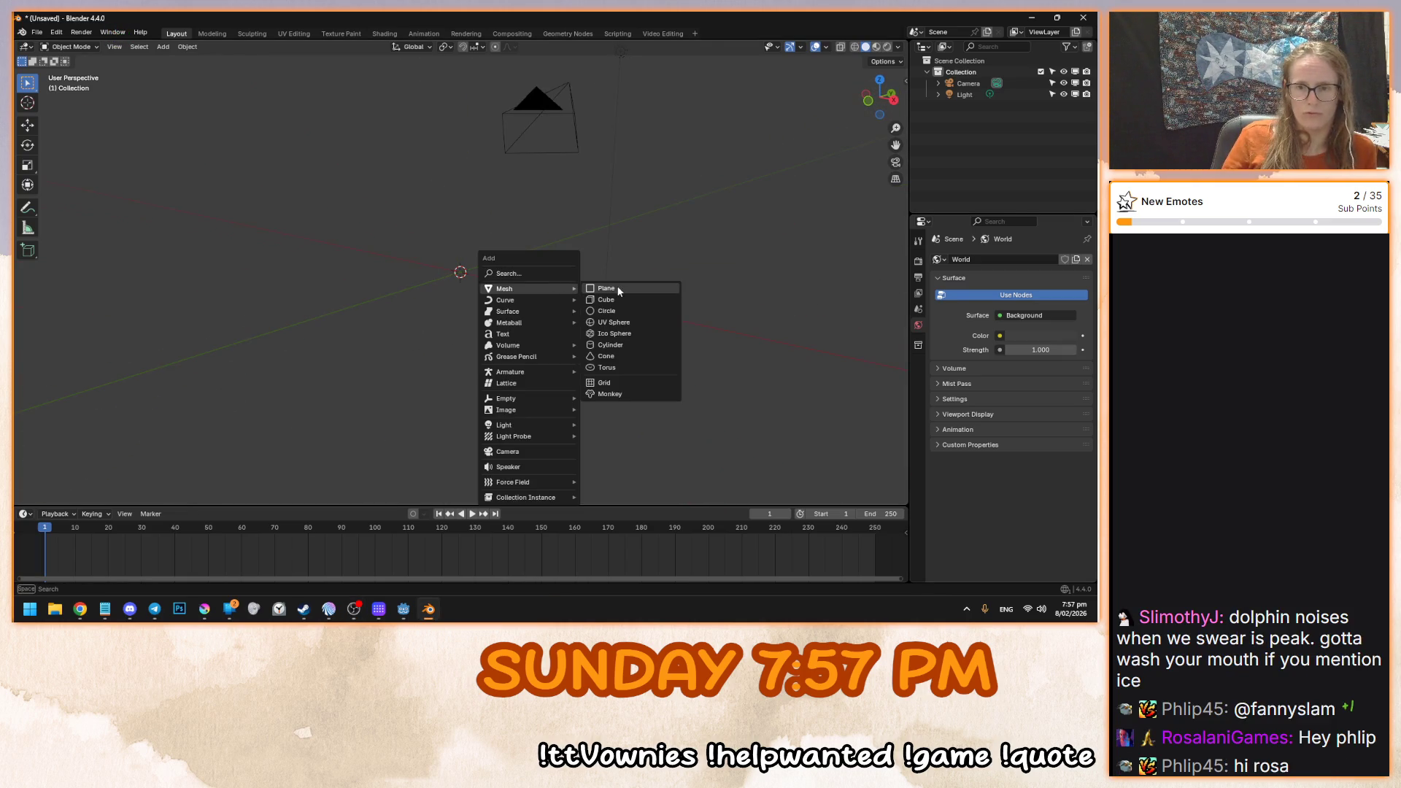
{"action": "left_click", "coordinate": [617, 290]}
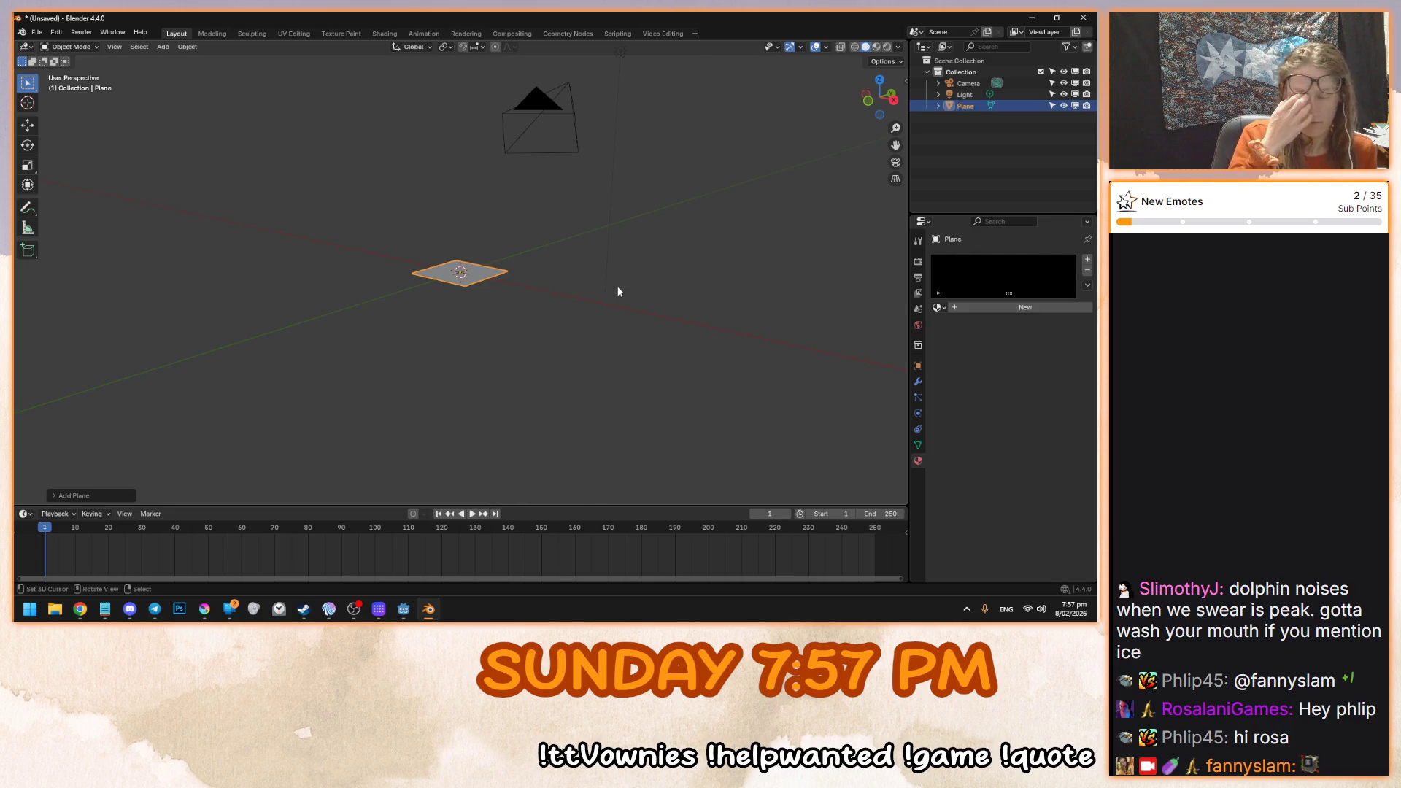
- In the Geometry Nodes workspace, create a new node tree for the plane
{"action": "left_click", "coordinate": [554, 34]}
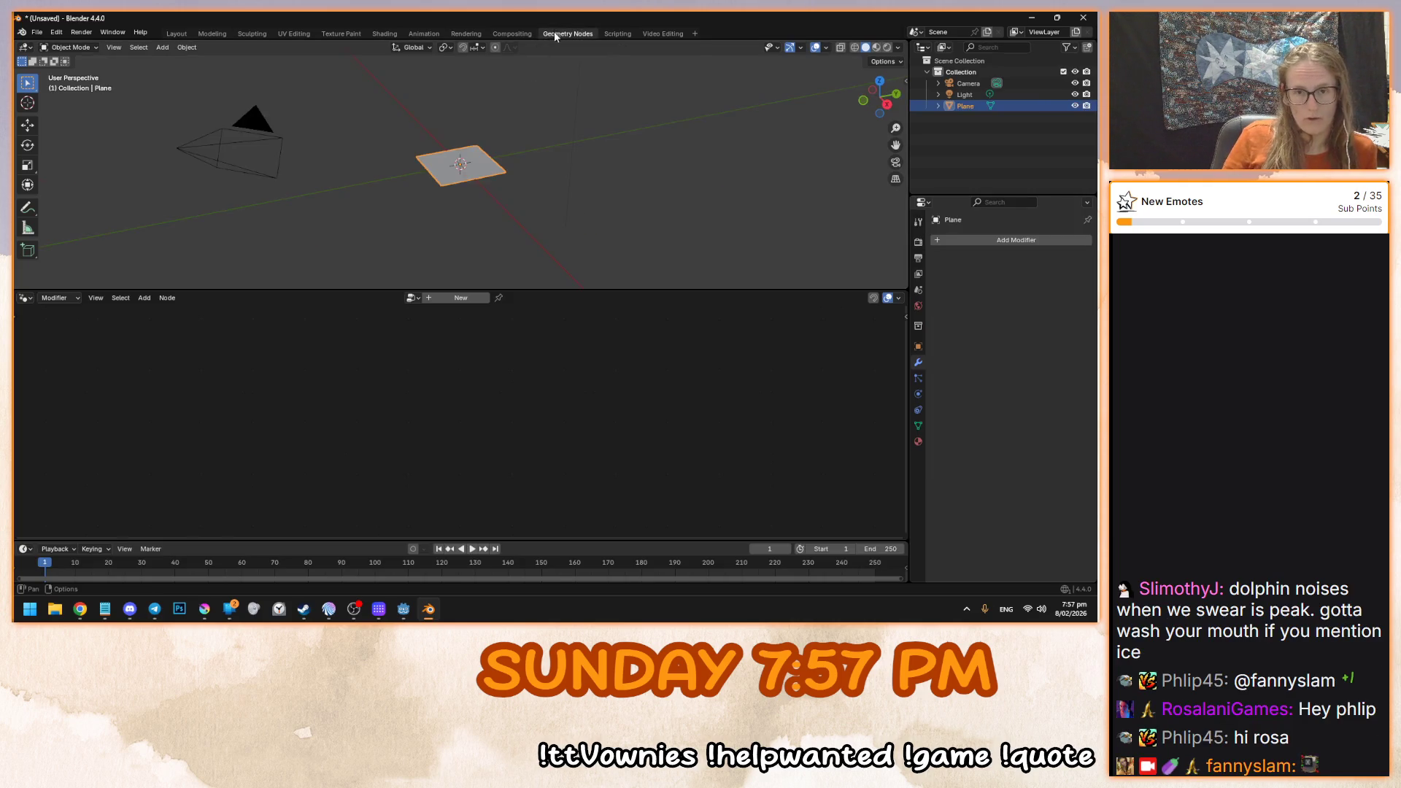
{"action": "scroll", "coordinate": [439, 243], "scroll_direction": "up", "scroll_amount": 5}
{"action": "mouse_move", "coordinate": [432, 222]}
{"action": "left_mouse_down"}
{"action": "mouse_move", "coordinate": [588, 235]}
{"action": "mouse_move", "coordinate": [544, 239]}
{"action": "mouse_move", "coordinate": [474, 282]}
{"action": "left_mouse_up"}
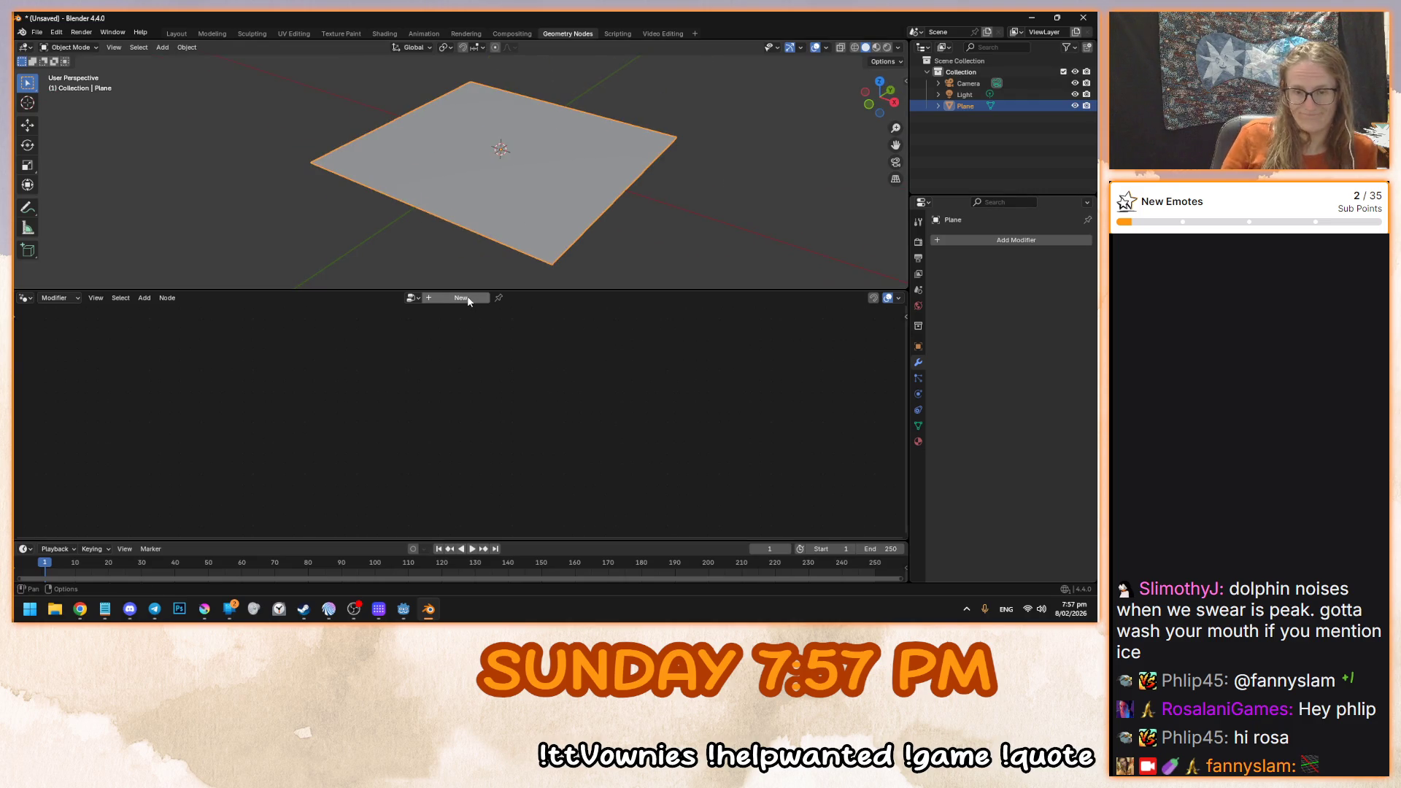
{"action": "left_click", "coordinate": [461, 298]}
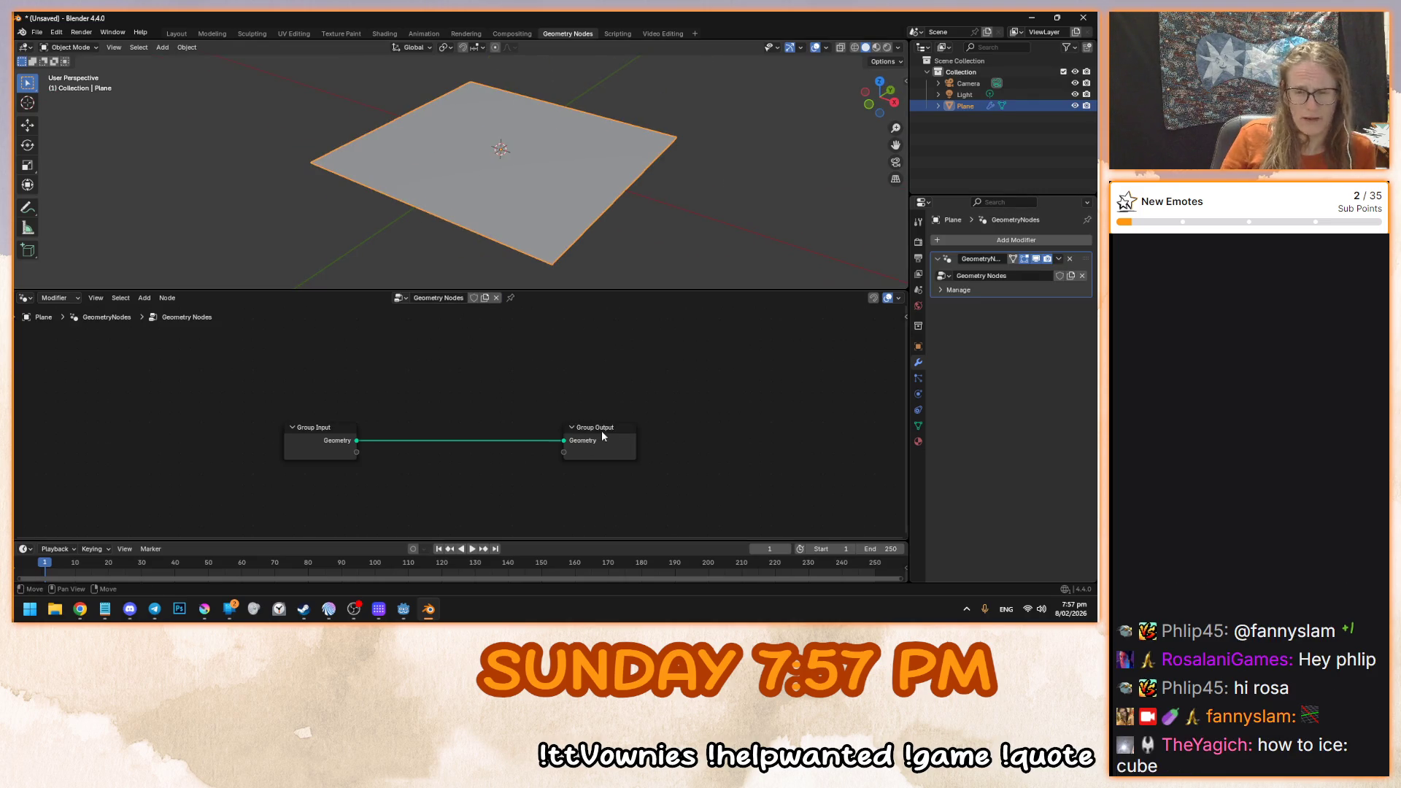
- Discard an accidental Instance on Points node and add a Distribute Points on Faces node instead
{"action": "key", "text": "shift+a"}
{"action": "left_click", "coordinate": [446, 332]}
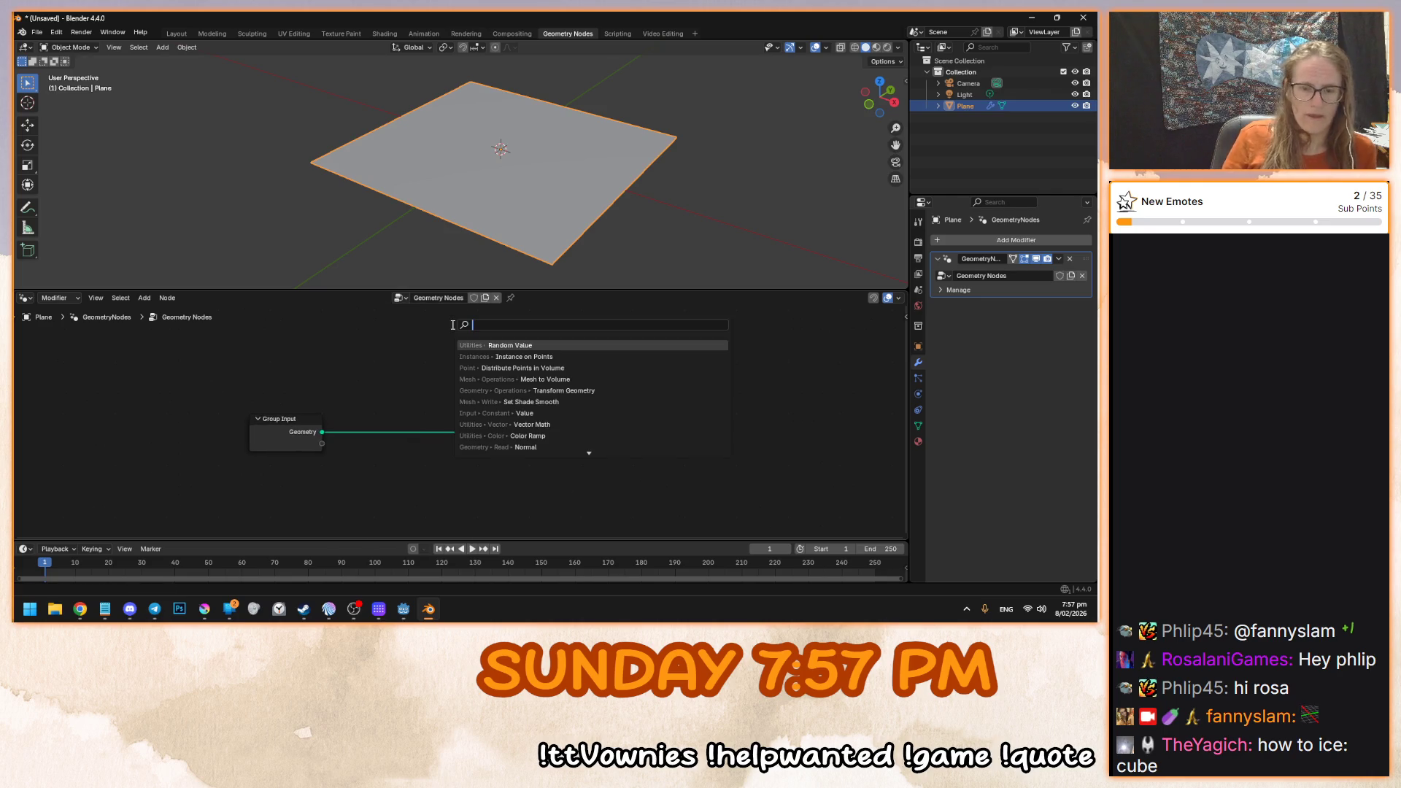
{"action": "type", "text": "insta"}
{"action": "key", "text": "Return"}
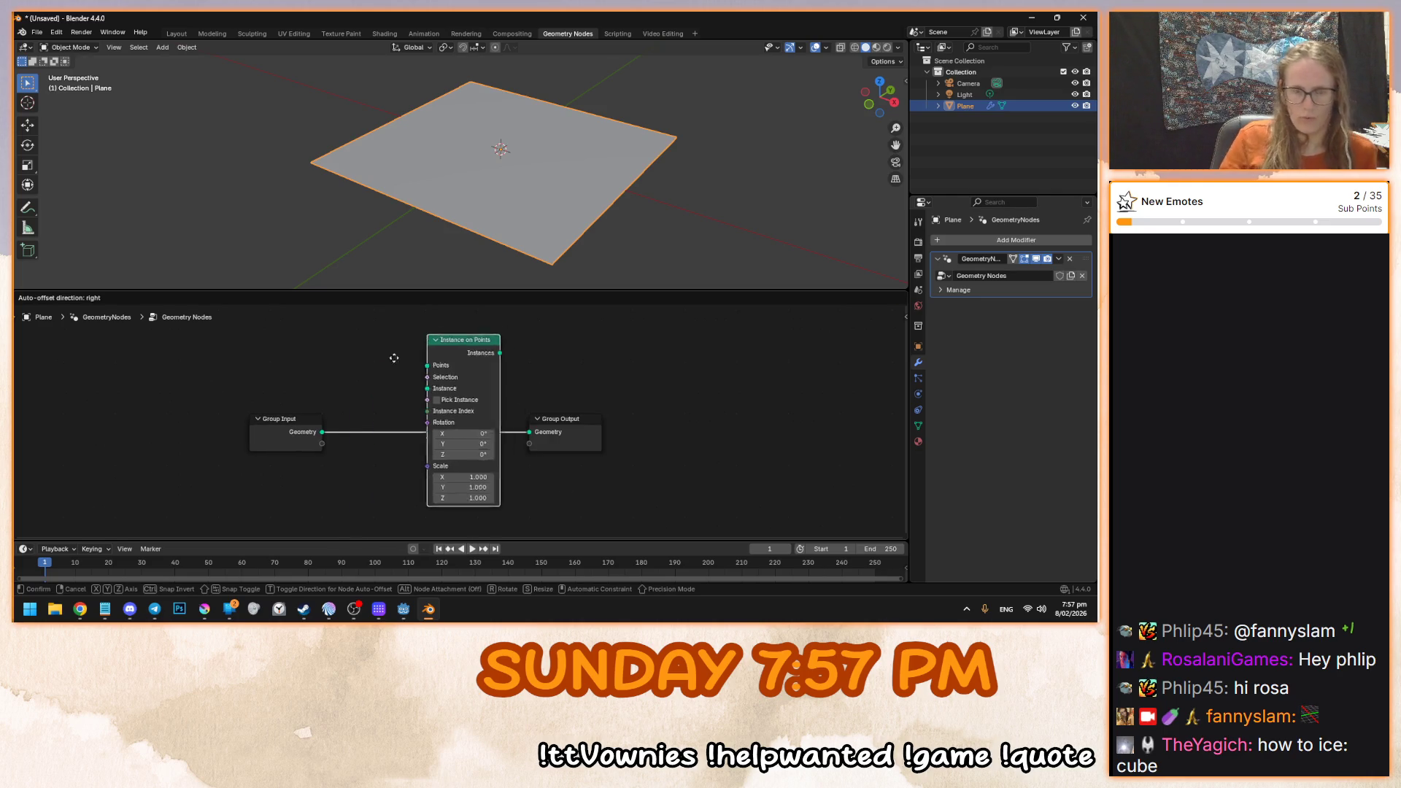
{"action": "key", "text": "Escape"}
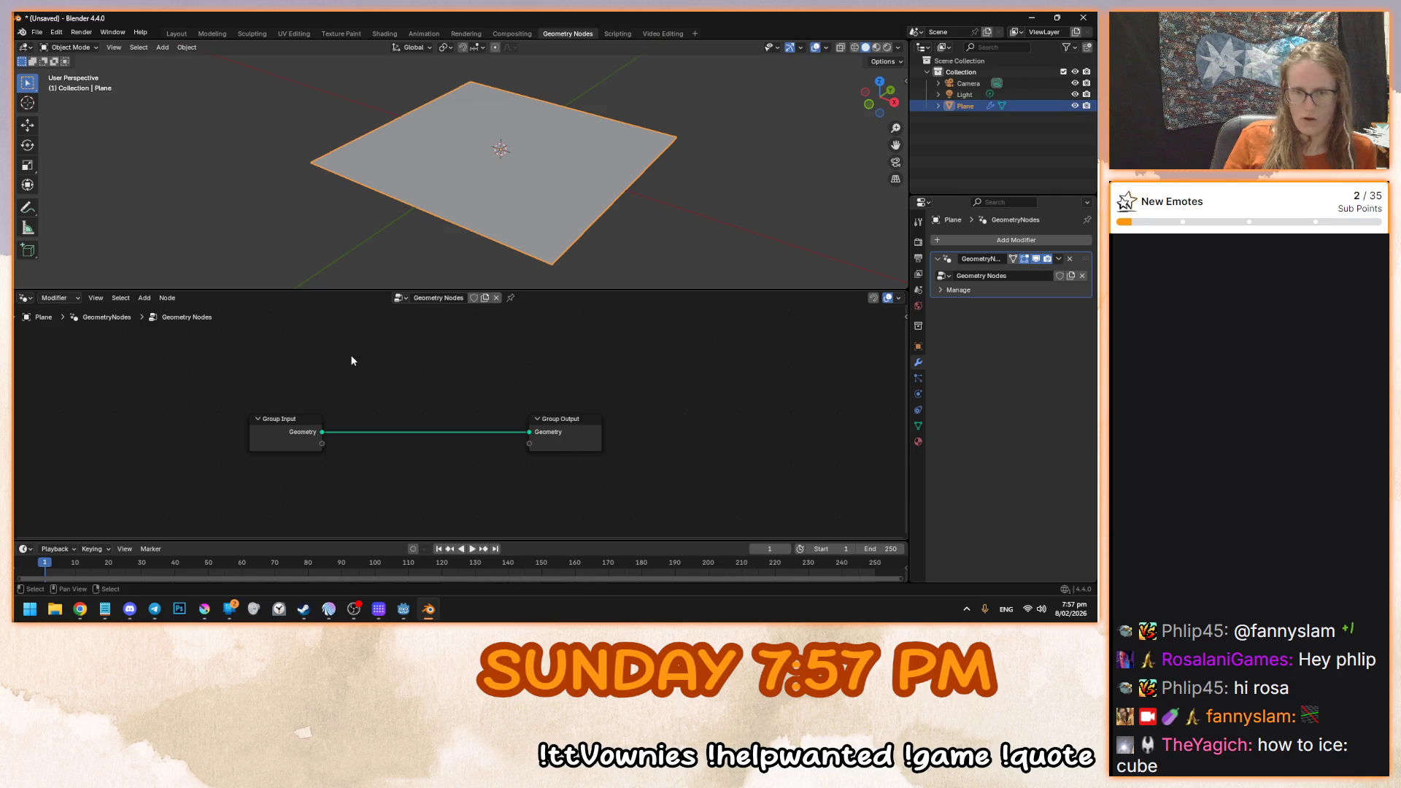
{"action": "key", "text": "shift+a"}
{"action": "left_click", "coordinate": [527, 355]}
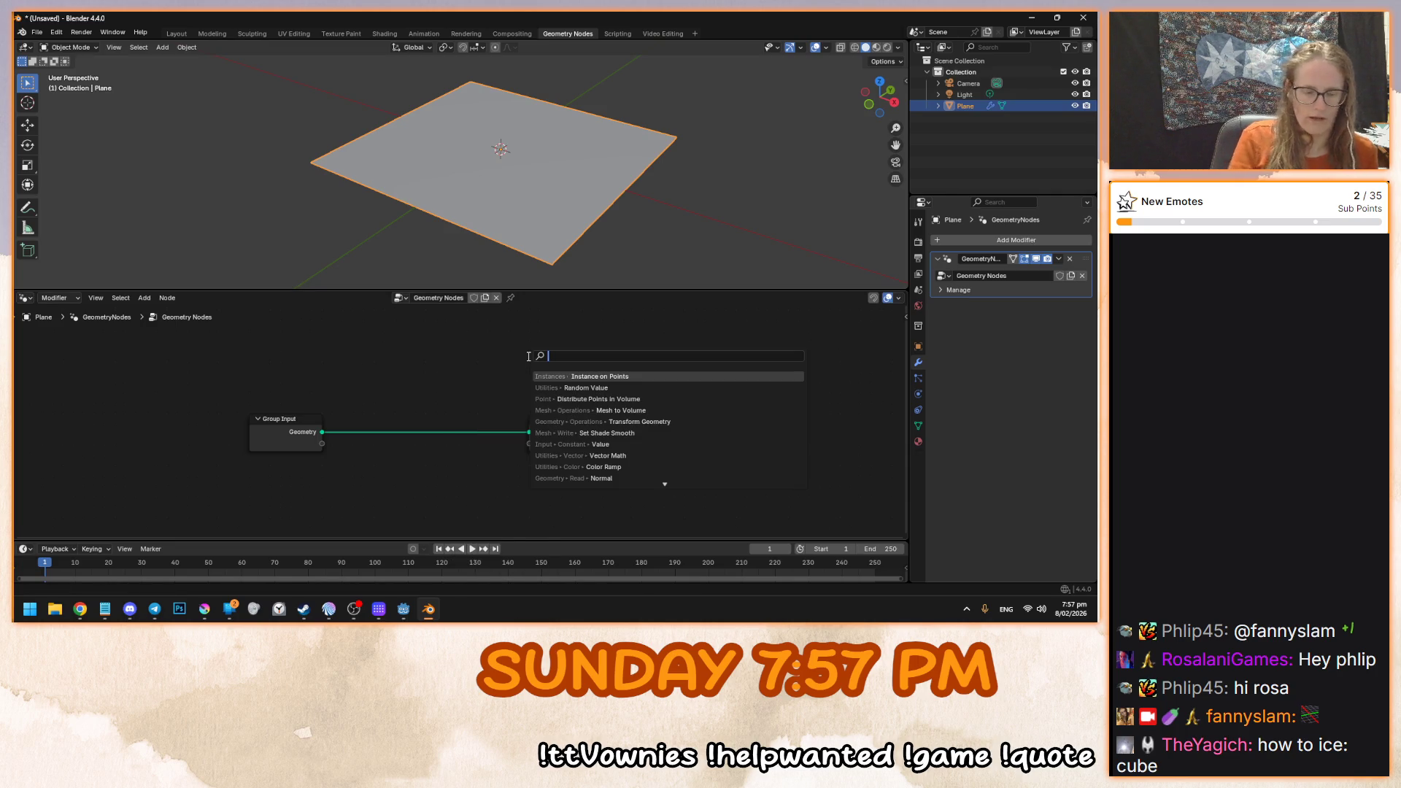
{"action": "type", "text": "points"}
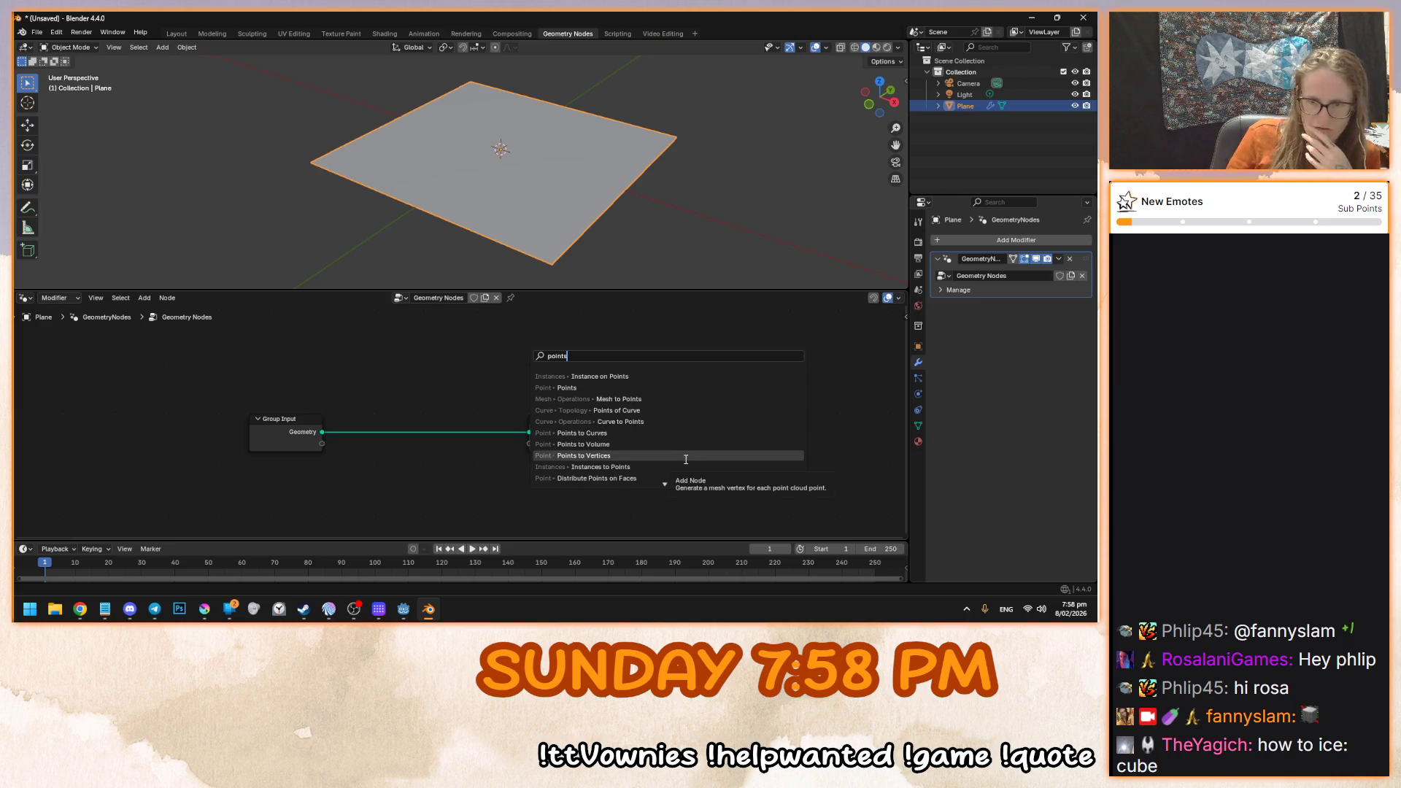
{"action": "left_click", "coordinate": [674, 436]}
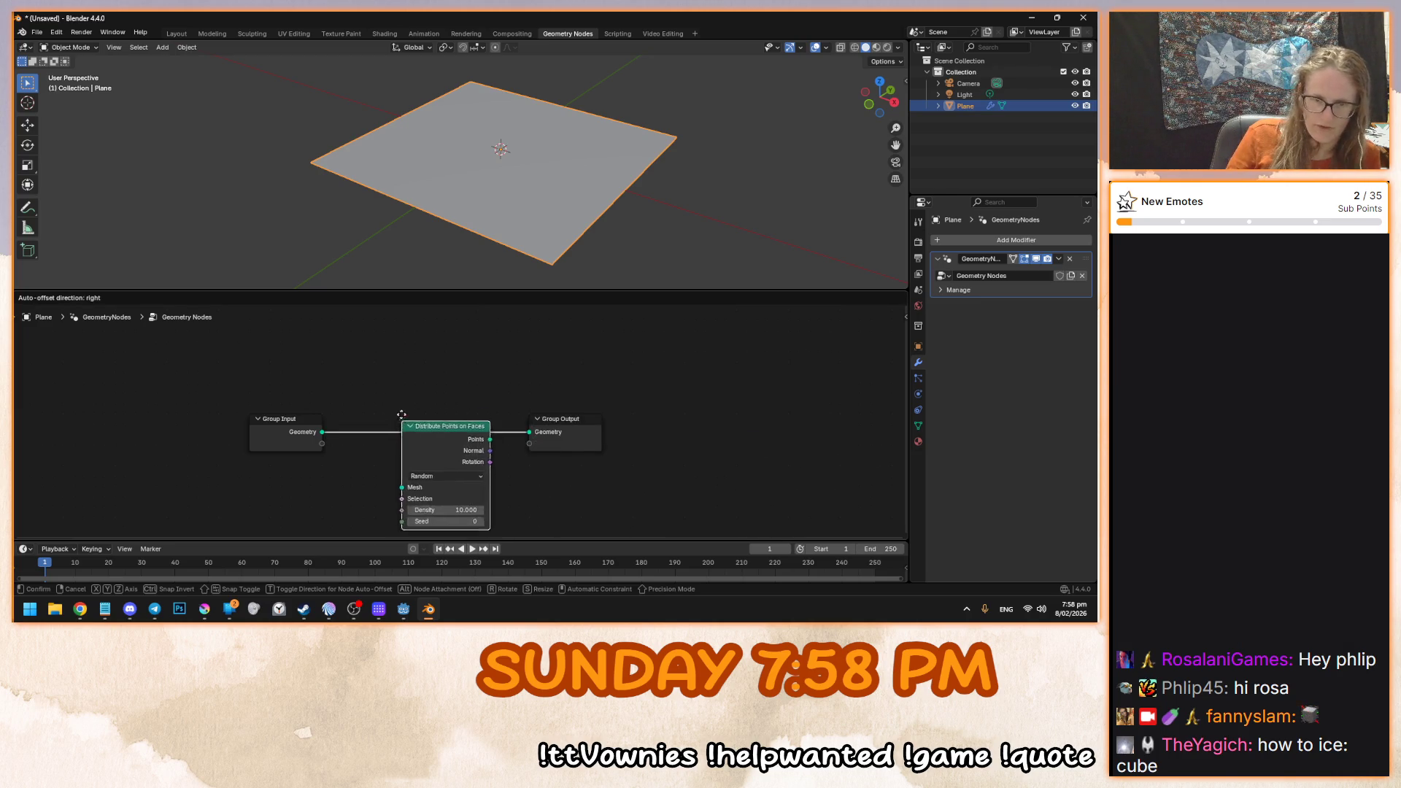
- Drop Distribute Points on Faces into the input-output link and set its Density to 100
{"action": "left_click", "coordinate": [356, 403]}
{"action": "mouse_move", "coordinate": [626, 222]}
{"action": "left_mouse_down"}
{"action": "mouse_move", "coordinate": [575, 213]}
{"action": "mouse_move", "coordinate": [621, 236]}
{"action": "left_mouse_up"}
{"action": "mouse_move", "coordinate": [538, 395]}
{"action": "left_mouse_down"}
{"action": "mouse_move", "coordinate": [391, 373]}
{"action": "mouse_move", "coordinate": [646, 392]}
{"action": "left_mouse_up"}
{"action": "left_click", "coordinate": [409, 404]}
{"action": "left_click", "coordinate": [242, 386]}
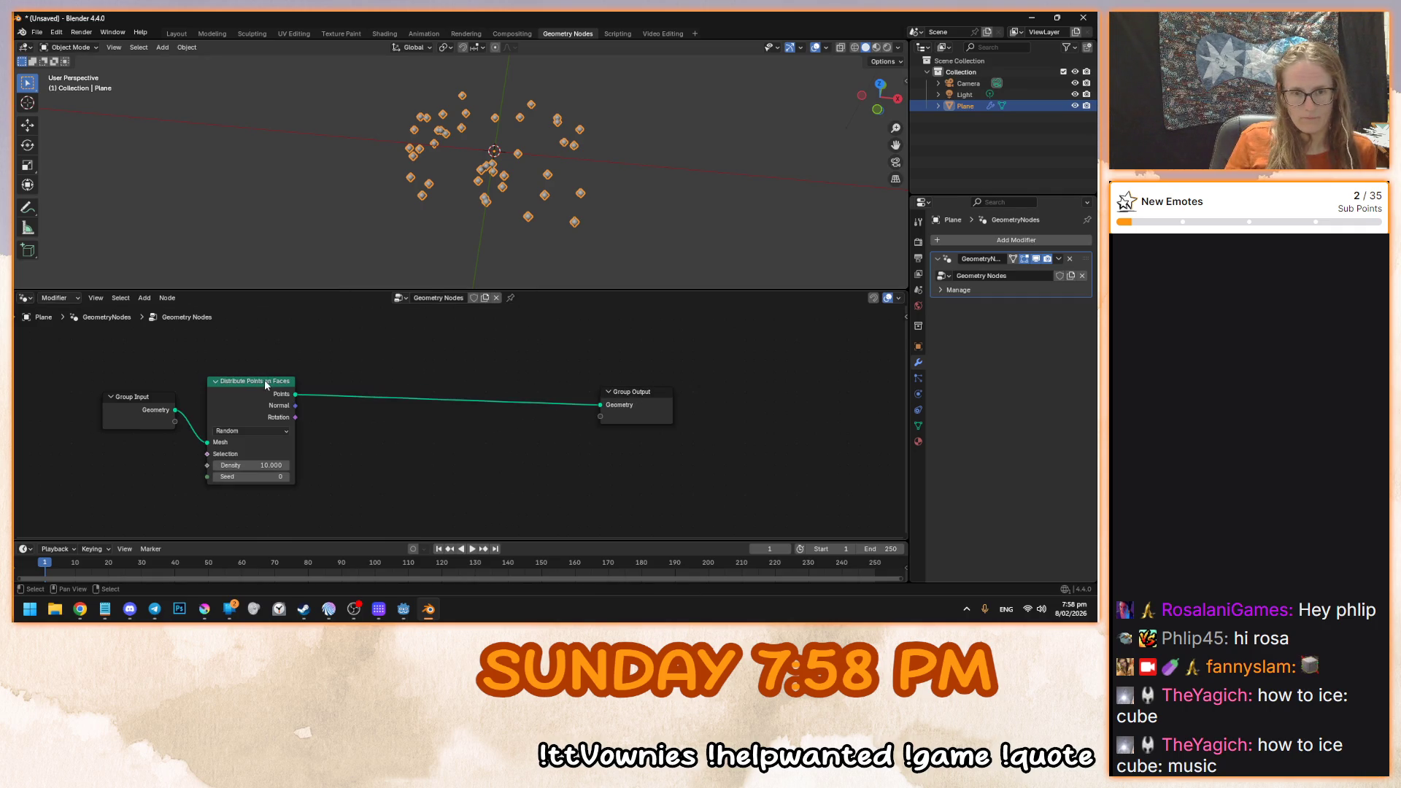
{"action": "left_click", "coordinate": [272, 465]}
{"action": "type", "text": "100"}
{"action": "key", "text": "Return"}
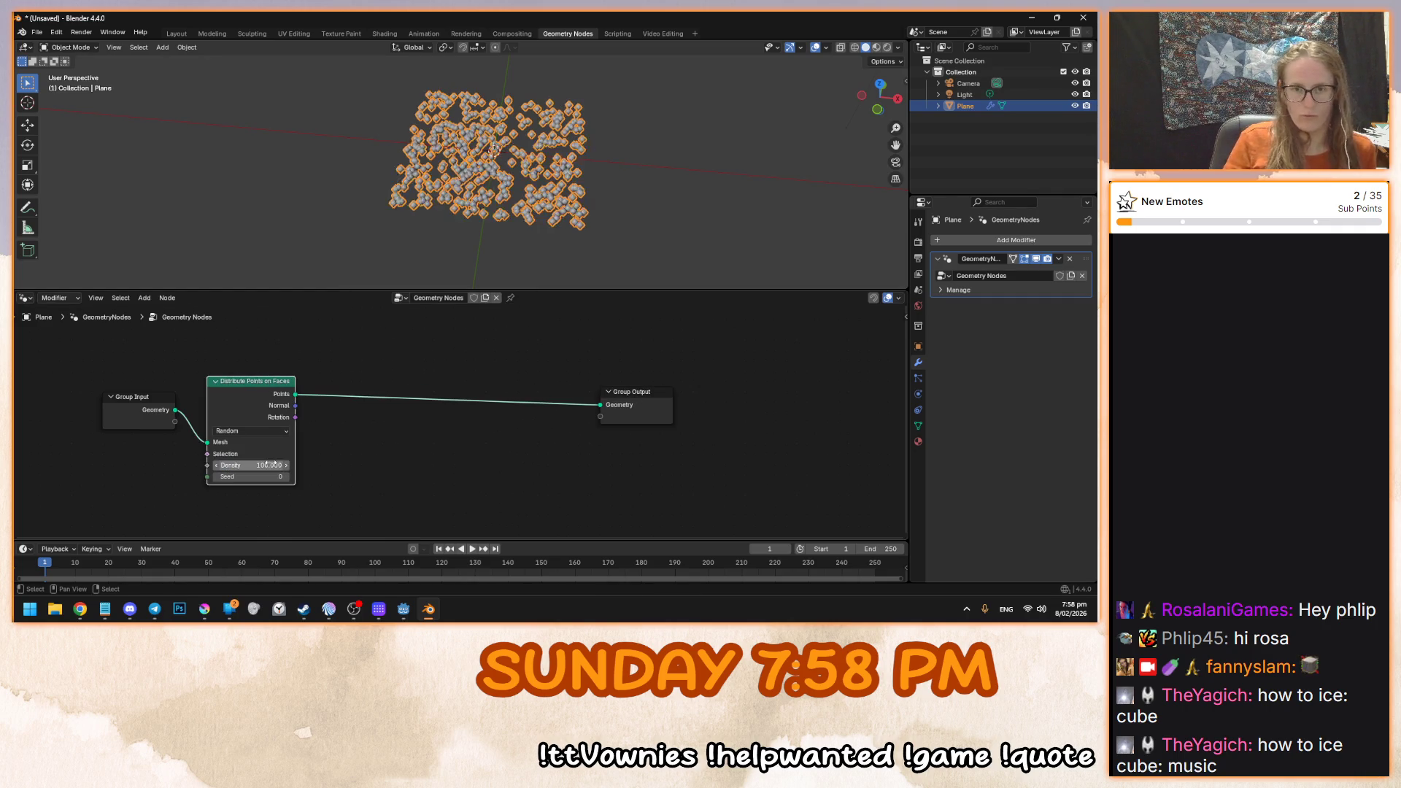
{"action": "mouse_move", "coordinate": [598, 111]}
{"action": "left_mouse_down"}
{"action": "mouse_move", "coordinate": [561, 167]}
{"action": "mouse_move", "coordinate": [562, 253]}
{"action": "mouse_move", "coordinate": [437, 234]}
{"action": "mouse_move", "coordinate": [494, 217]}
{"action": "left_mouse_up"}
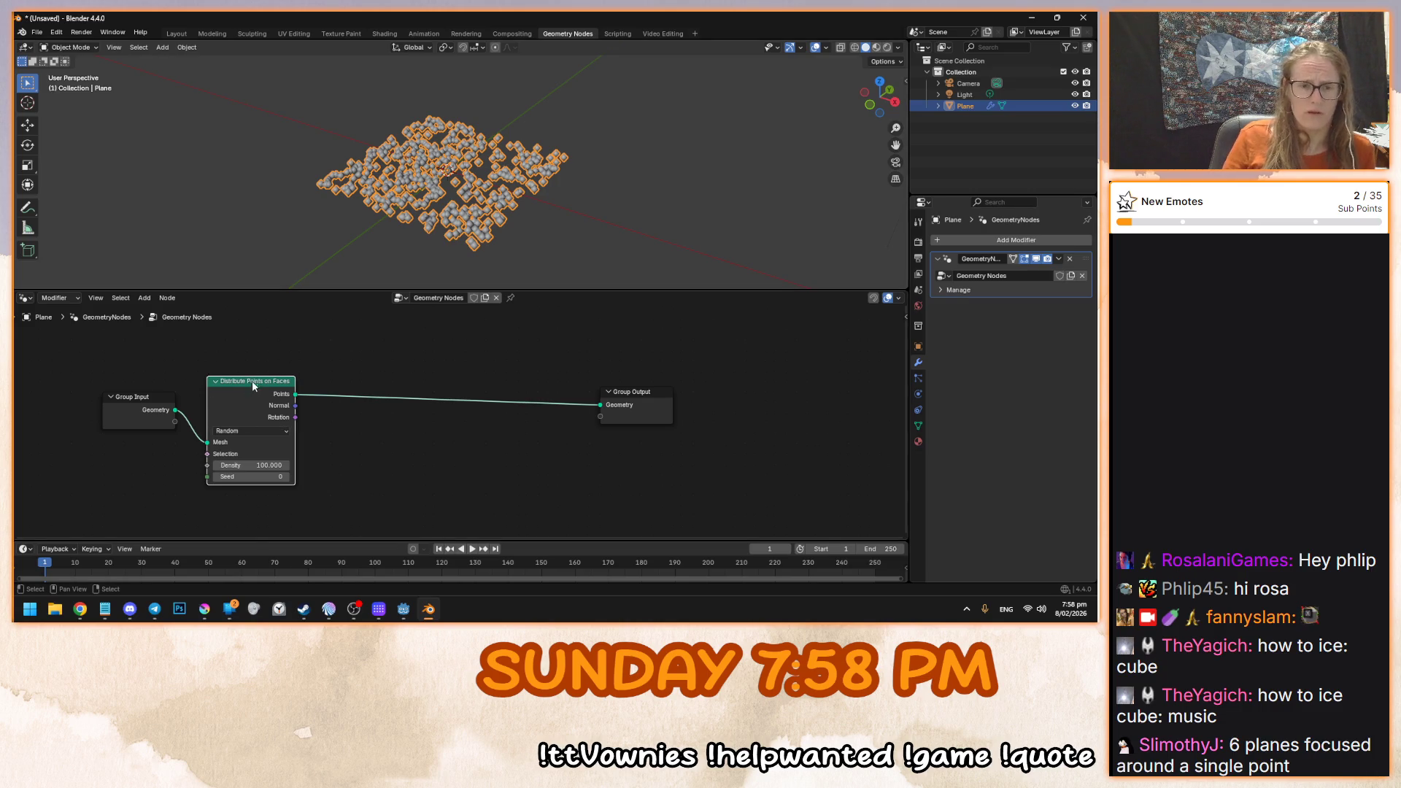
- Add Instance on Points and a Cube node, feeding the Cube mesh into the Instance input
{"action": "key", "text": "shift+a"}
{"action": "left_click", "coordinate": [404, 369]}
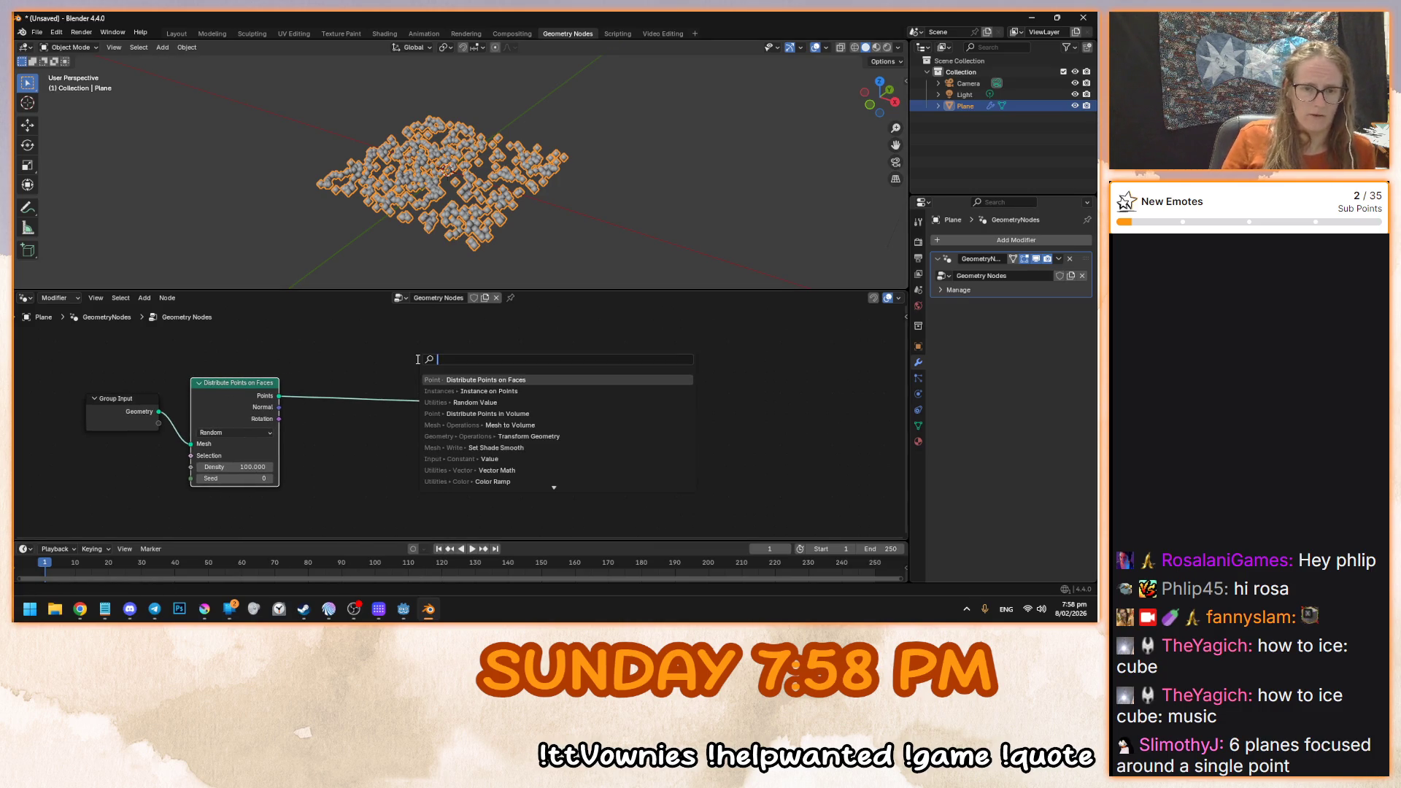
{"action": "type", "text": "inst"}
{"action": "key", "text": "Return"}
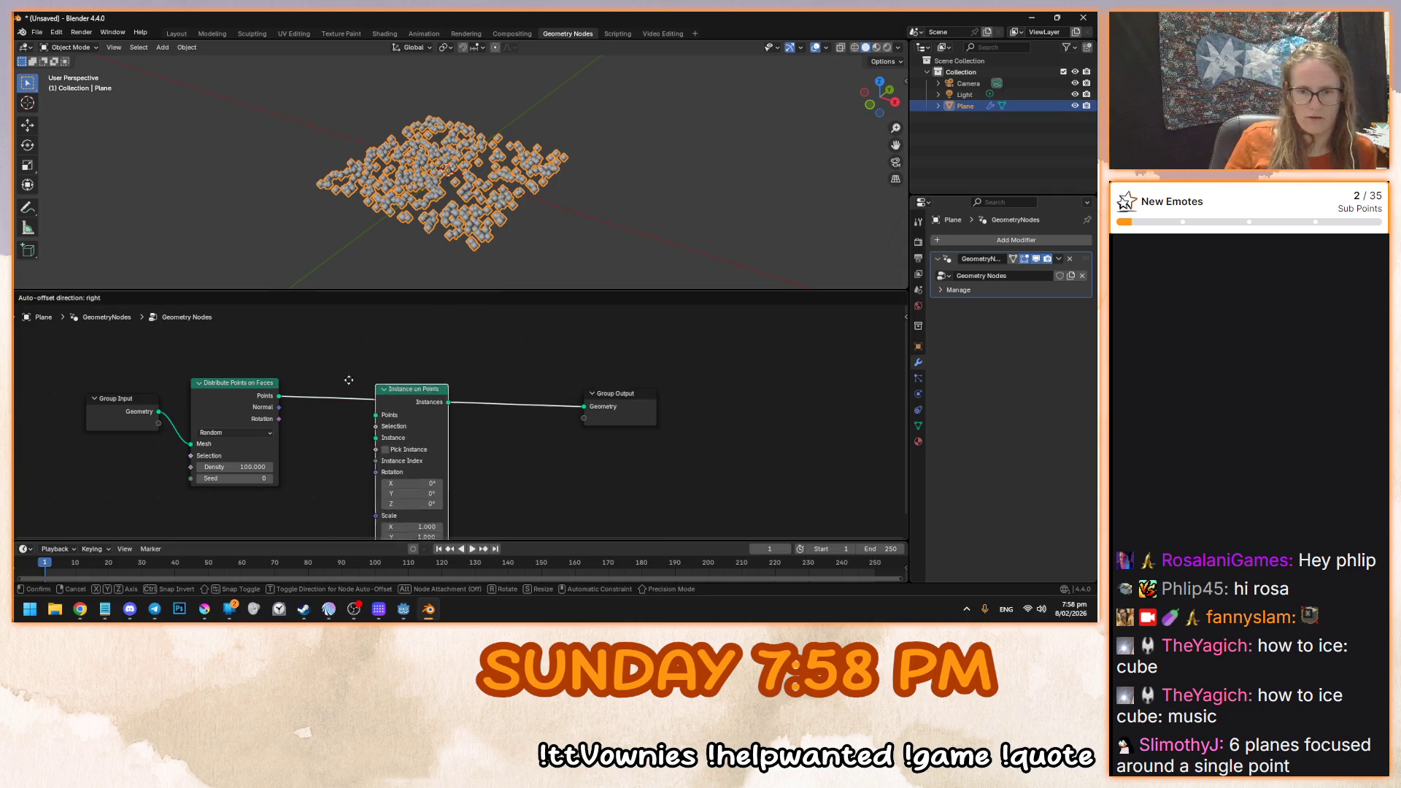
{"action": "left_click", "coordinate": [317, 449]}
{"action": "key", "text": "shift+a"}
{"action": "left_click", "coordinate": [420, 356]}
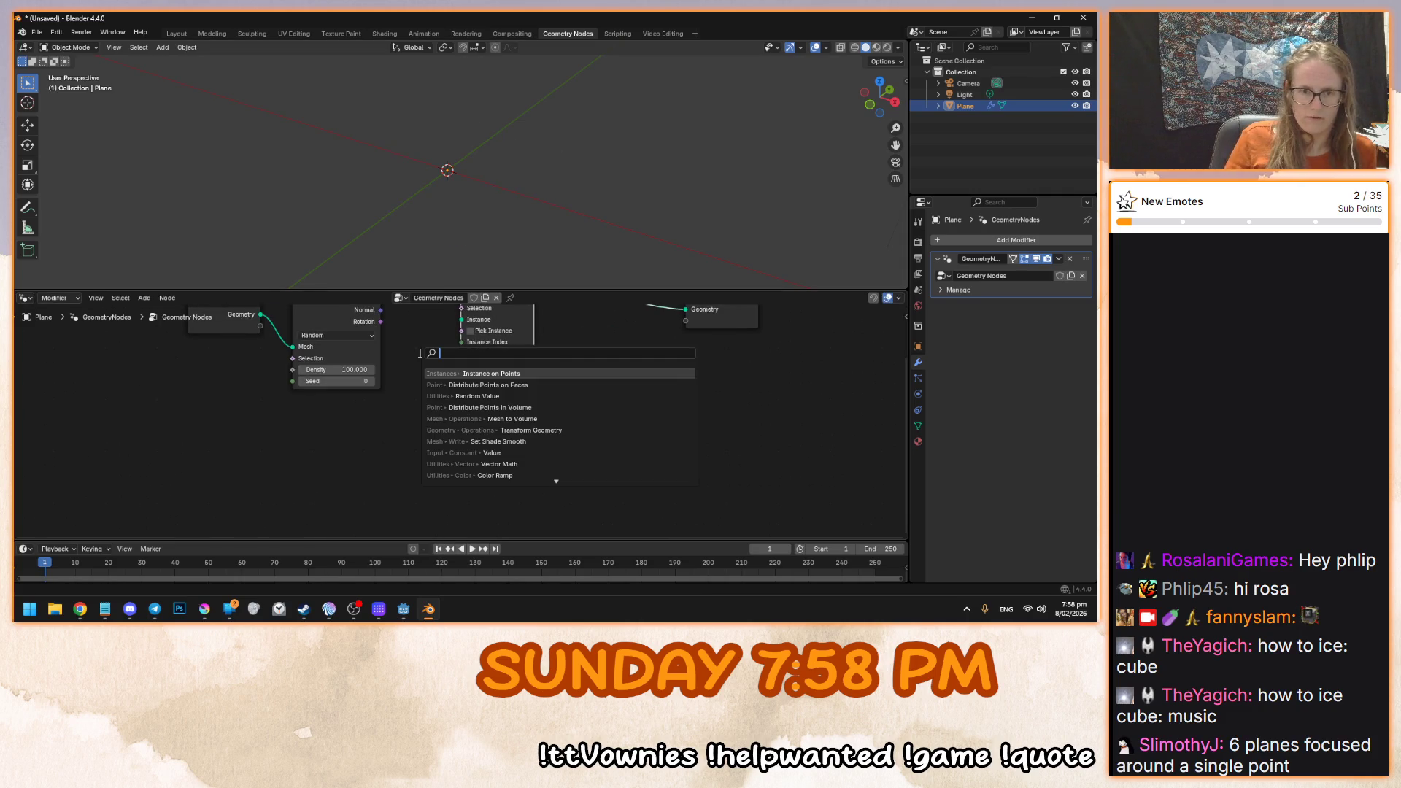
{"action": "type", "text": "cube"}
{"action": "key", "text": "Return"}
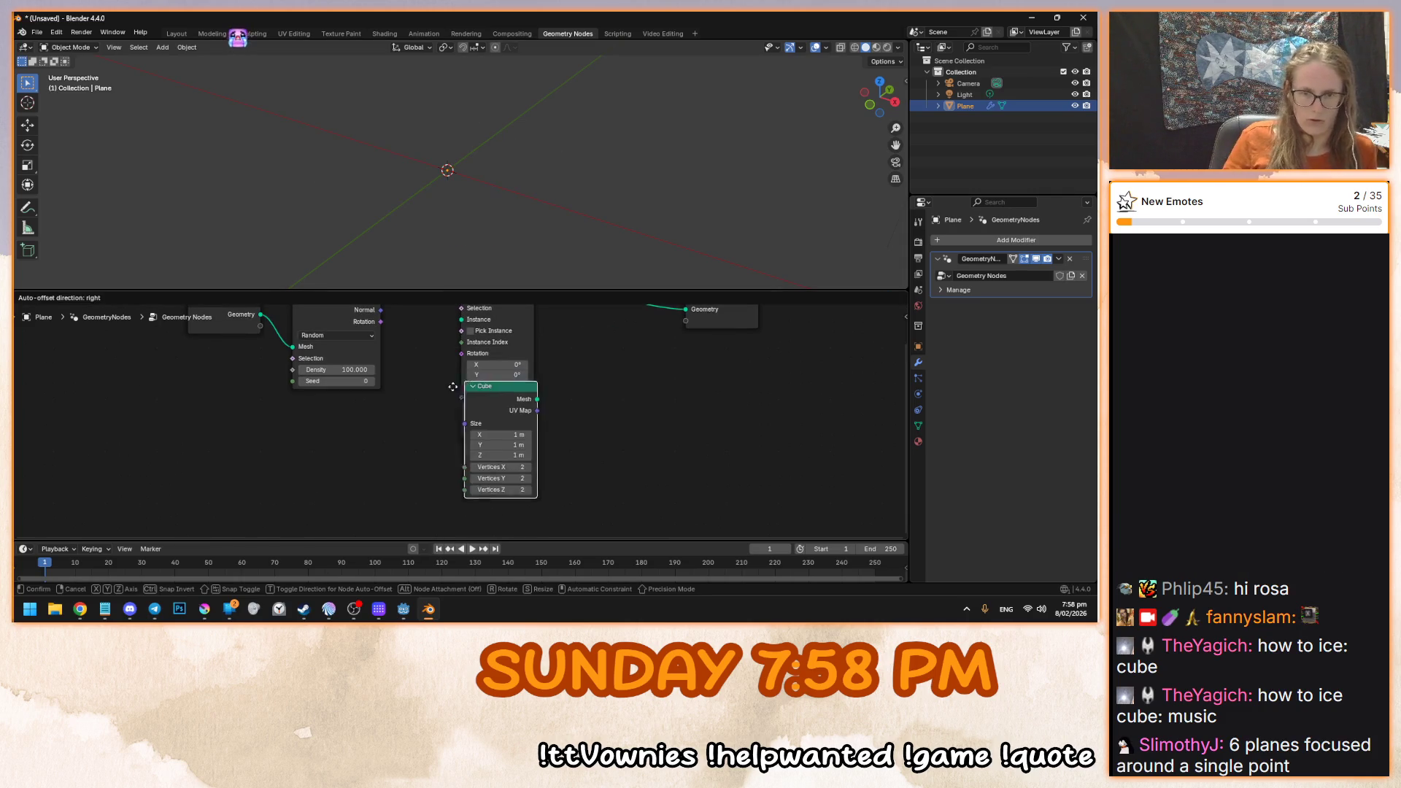
{"action": "left_click", "coordinate": [303, 413]}
{"action": "scroll", "coordinate": [358, 479], "scroll_direction": "up", "scroll_amount": 3}
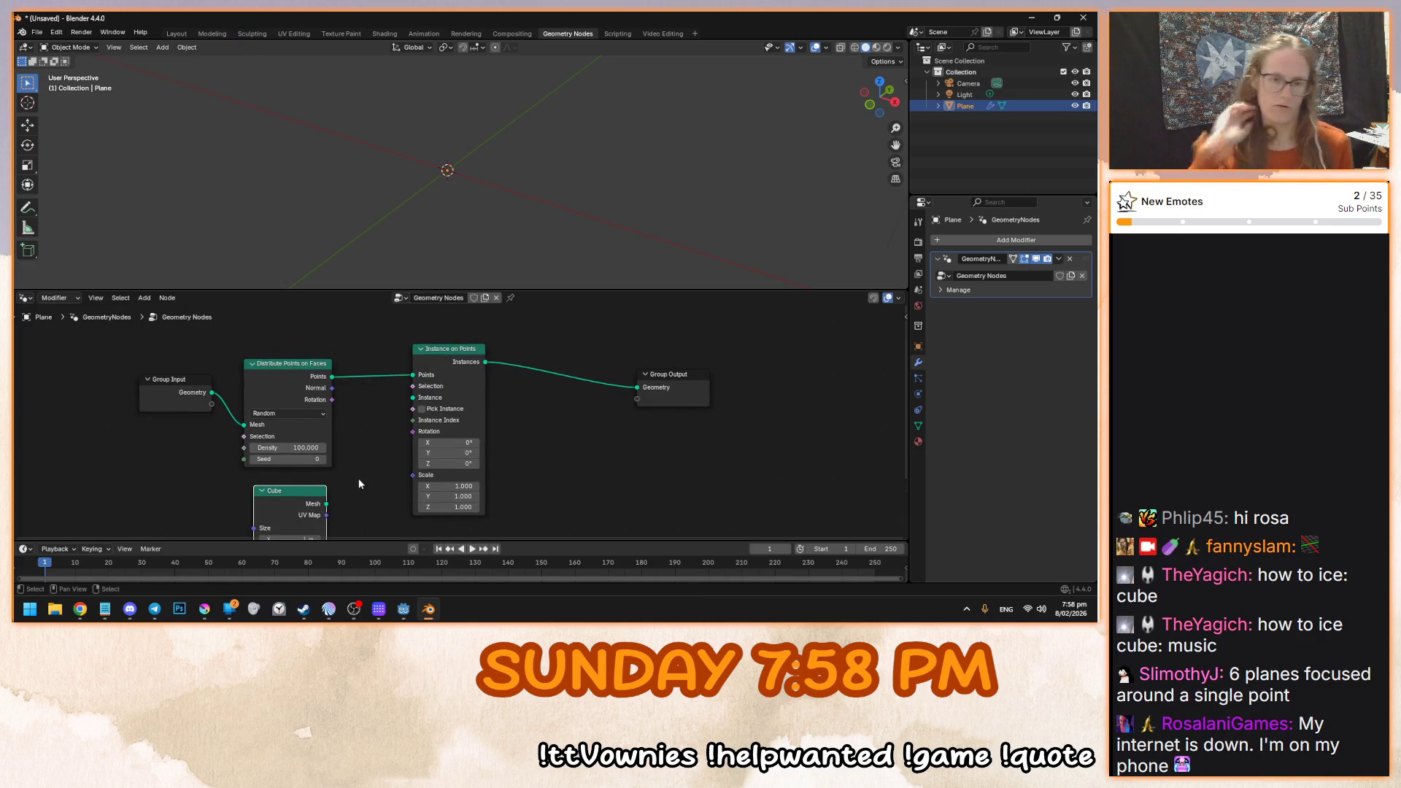
{"action": "left_click_drag", "start_coordinate": [326, 503], "coordinate": [413, 397]}
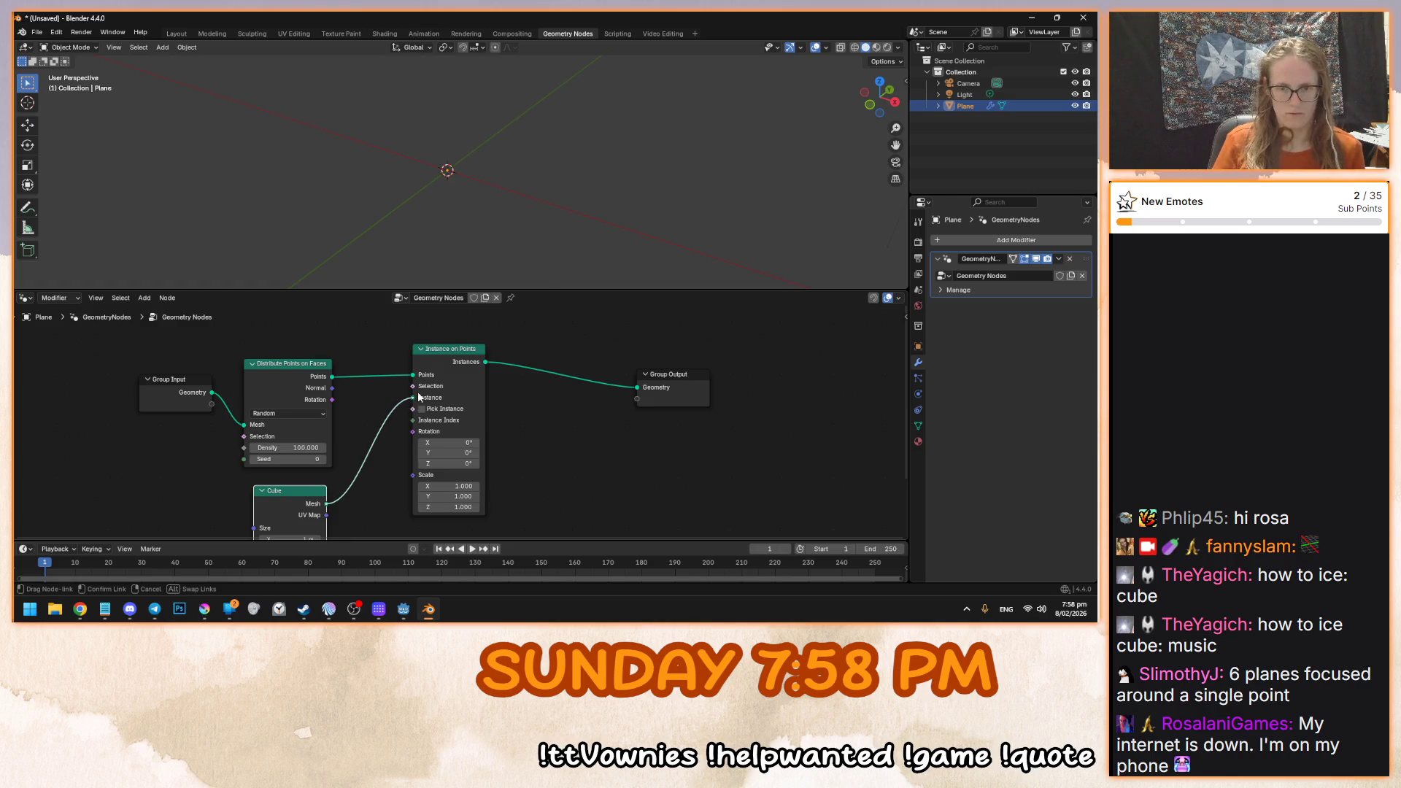
- Drop Density to 10, set the cube Size to 0.1 m, then raise Density back to 100
{"action": "mouse_move", "coordinate": [437, 182]}
{"action": "left_mouse_down"}
{"action": "mouse_move", "coordinate": [475, 256]}
{"action": "mouse_move", "coordinate": [478, 212]}
{"action": "left_mouse_up"}
{"action": "left_click", "coordinate": [299, 447]}
{"action": "type", "text": "10"}
{"action": "key", "text": "Return"}
{"action": "left_click_drag", "start_coordinate": [301, 536], "coordinate": [366, 452]}
{"action": "left_click", "coordinate": [367, 456]}
{"action": "type", "text": "0.1"}
{"action": "key", "text": "Return"}
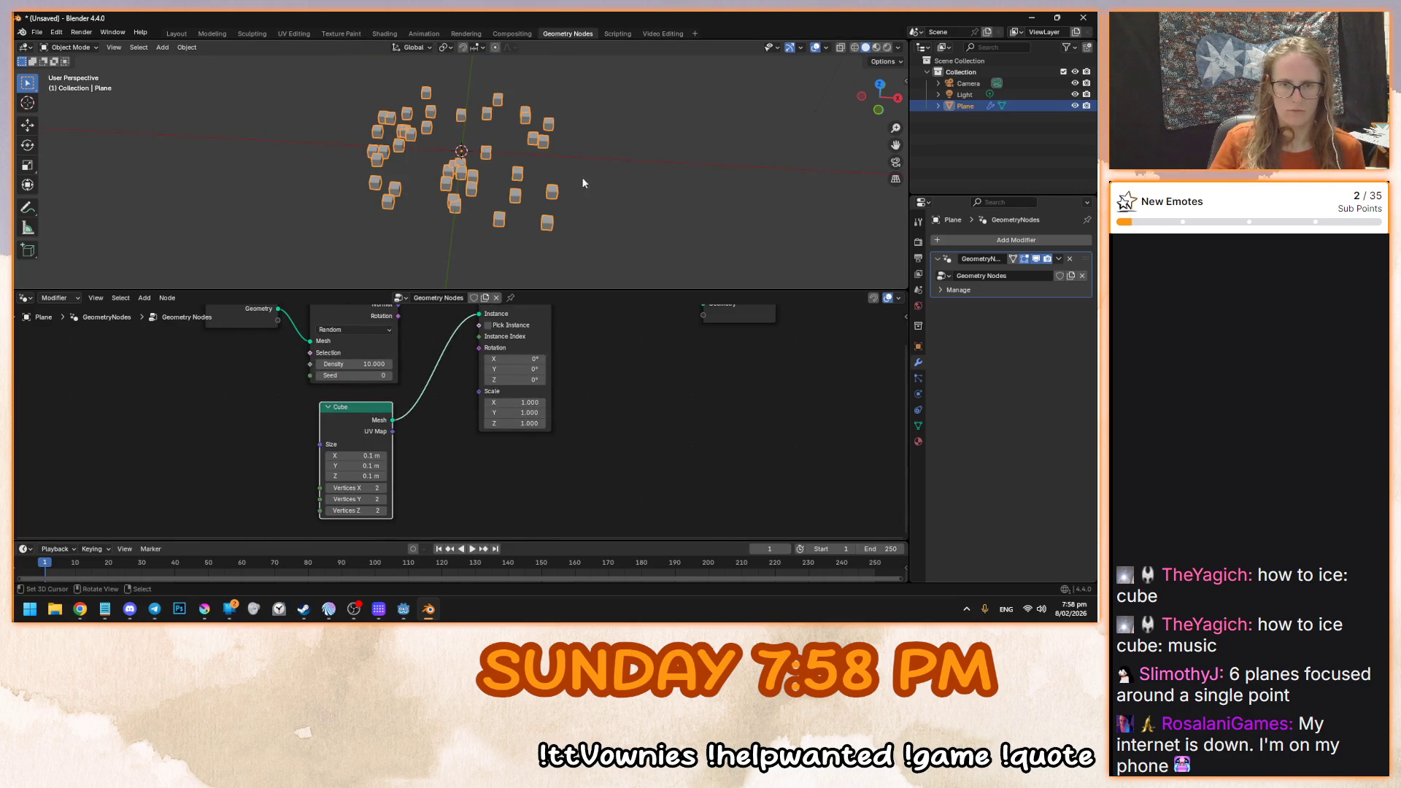
{"action": "left_click", "coordinate": [362, 362]}
{"action": "type", "text": "100"}
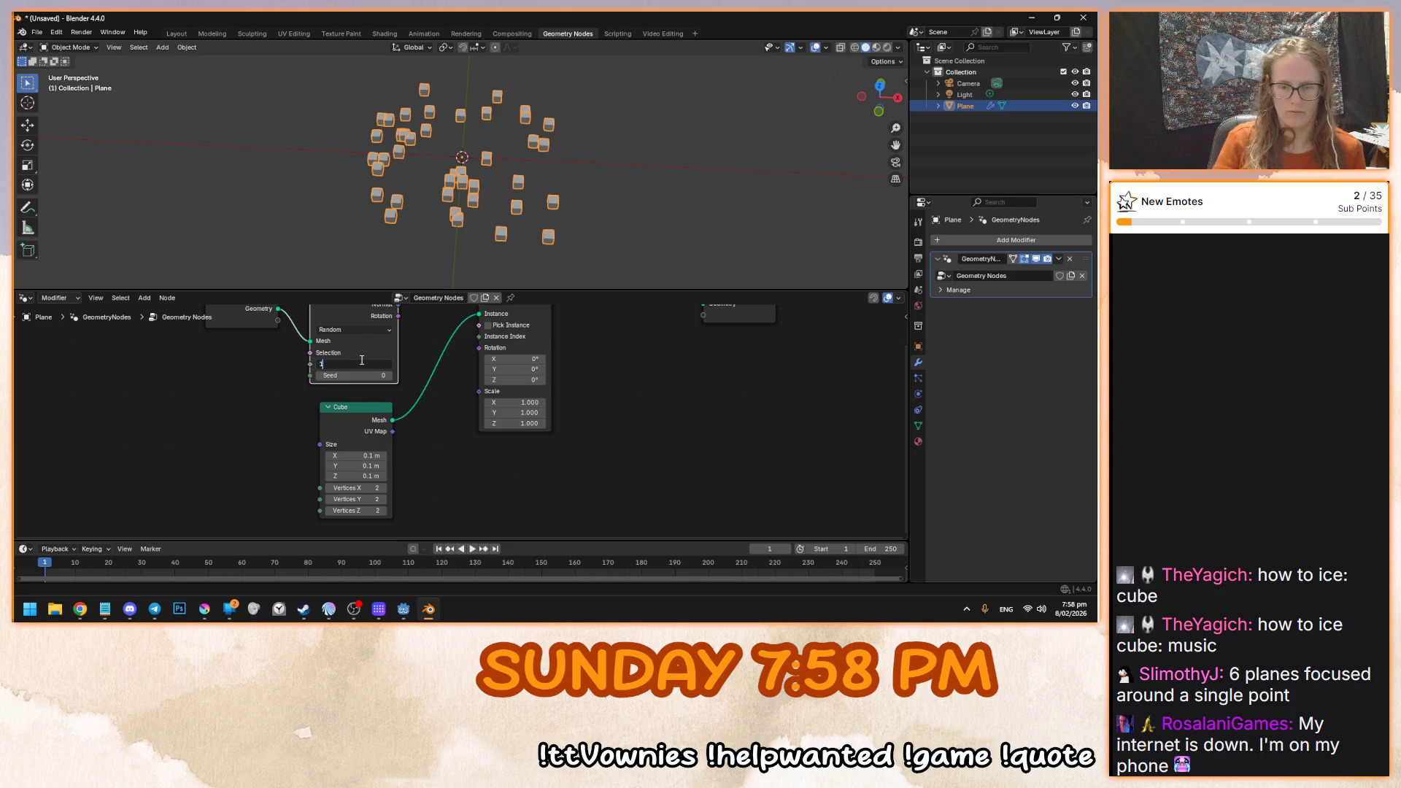
{"action": "key", "text": "Return"}
{"action": "scroll", "coordinate": [486, 216], "scroll_direction": "up", "scroll_amount": 3}
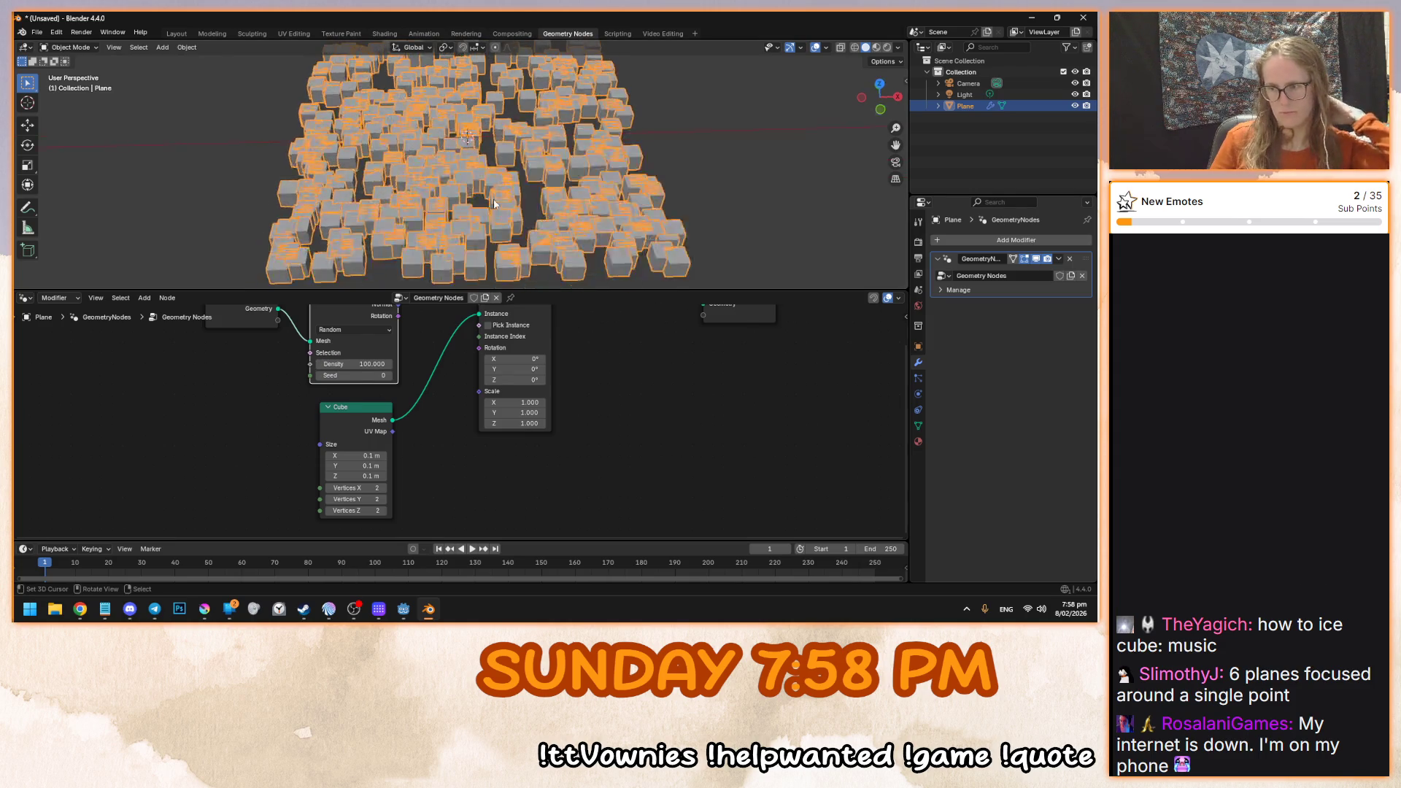
{"action": "left_click_drag", "start_coordinate": [449, 396], "coordinate": [410, 434]}
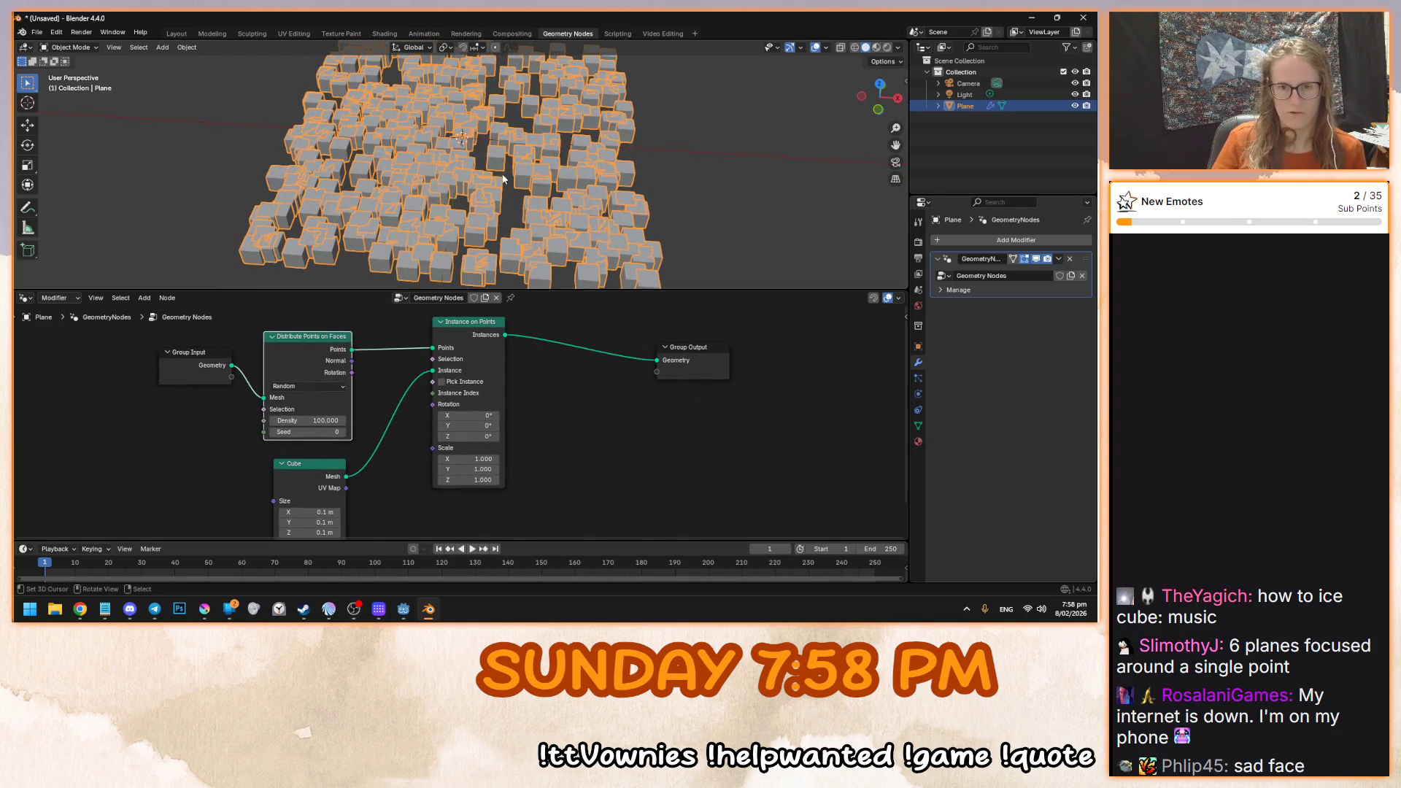
- Bring the whole cube-field node graph into view and open the Add-menu node search
{"action": "scroll", "coordinate": [459, 160], "scroll_direction": "down", "scroll_amount": 5}
{"action": "left_click_drag", "start_coordinate": [585, 413], "coordinate": [552, 428]}
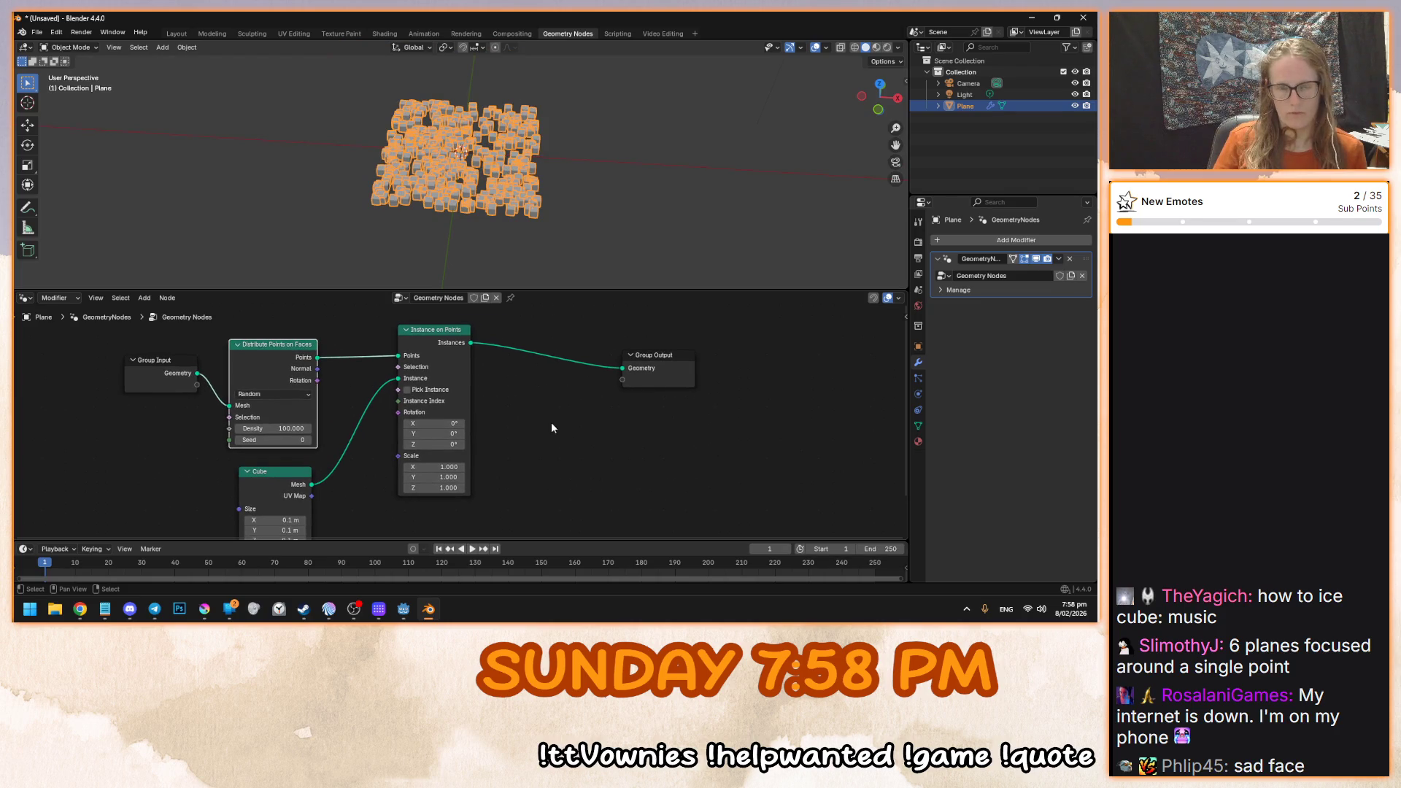
{"action": "key", "text": "shift+a"}
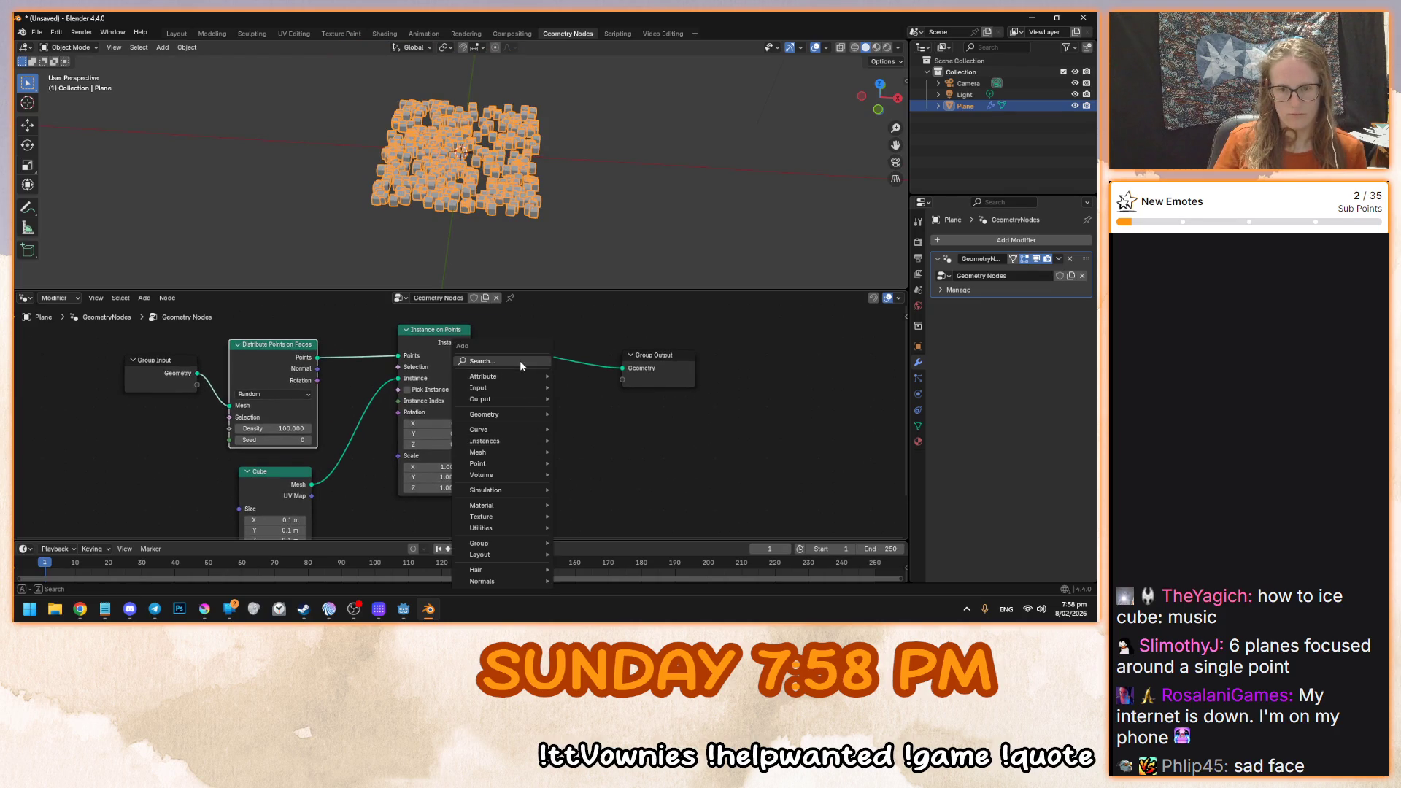
{"action": "left_click", "coordinate": [520, 360]}
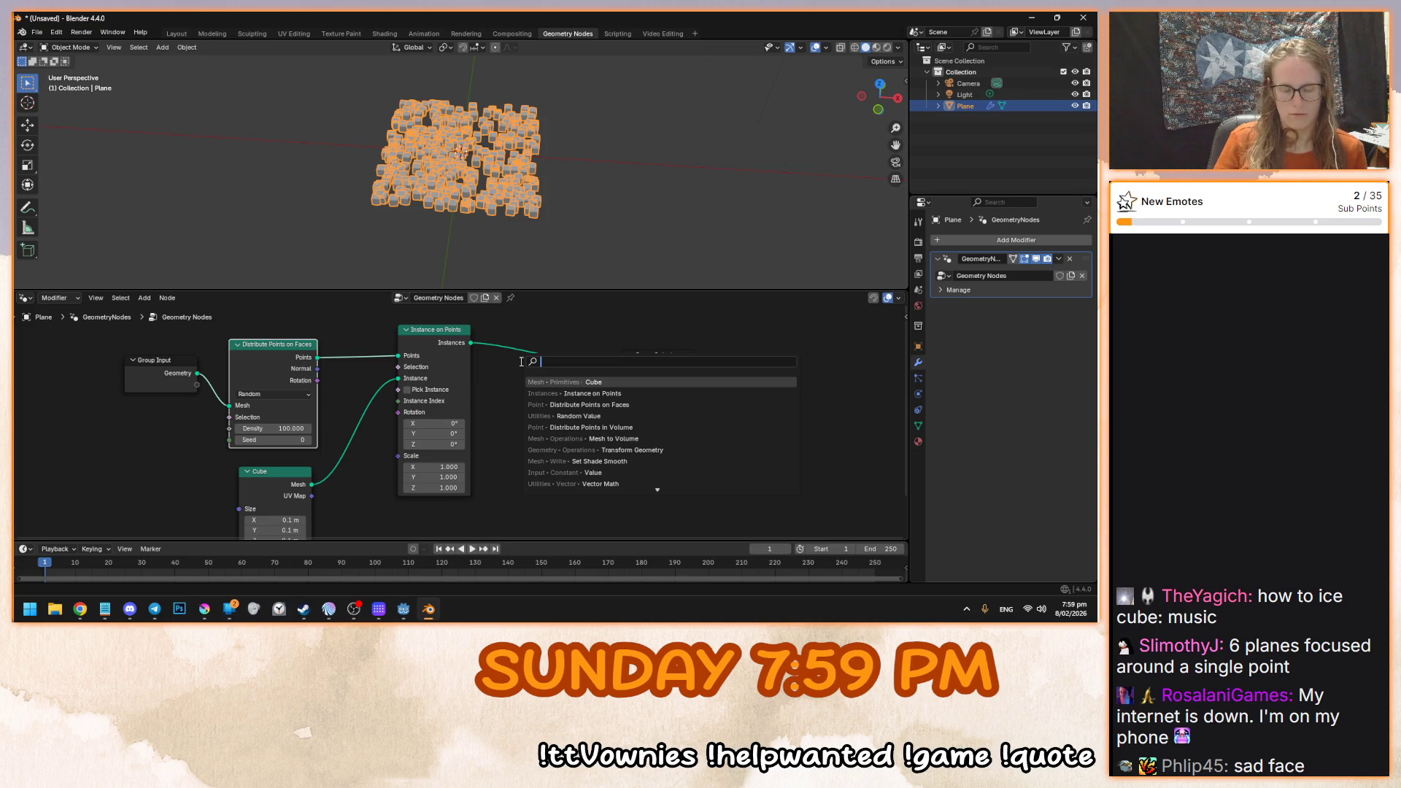
- Leave Blender via the browser and bring the Krita drink-making storyboard to the front
{"action": "key", "text": "alt+Tab"}
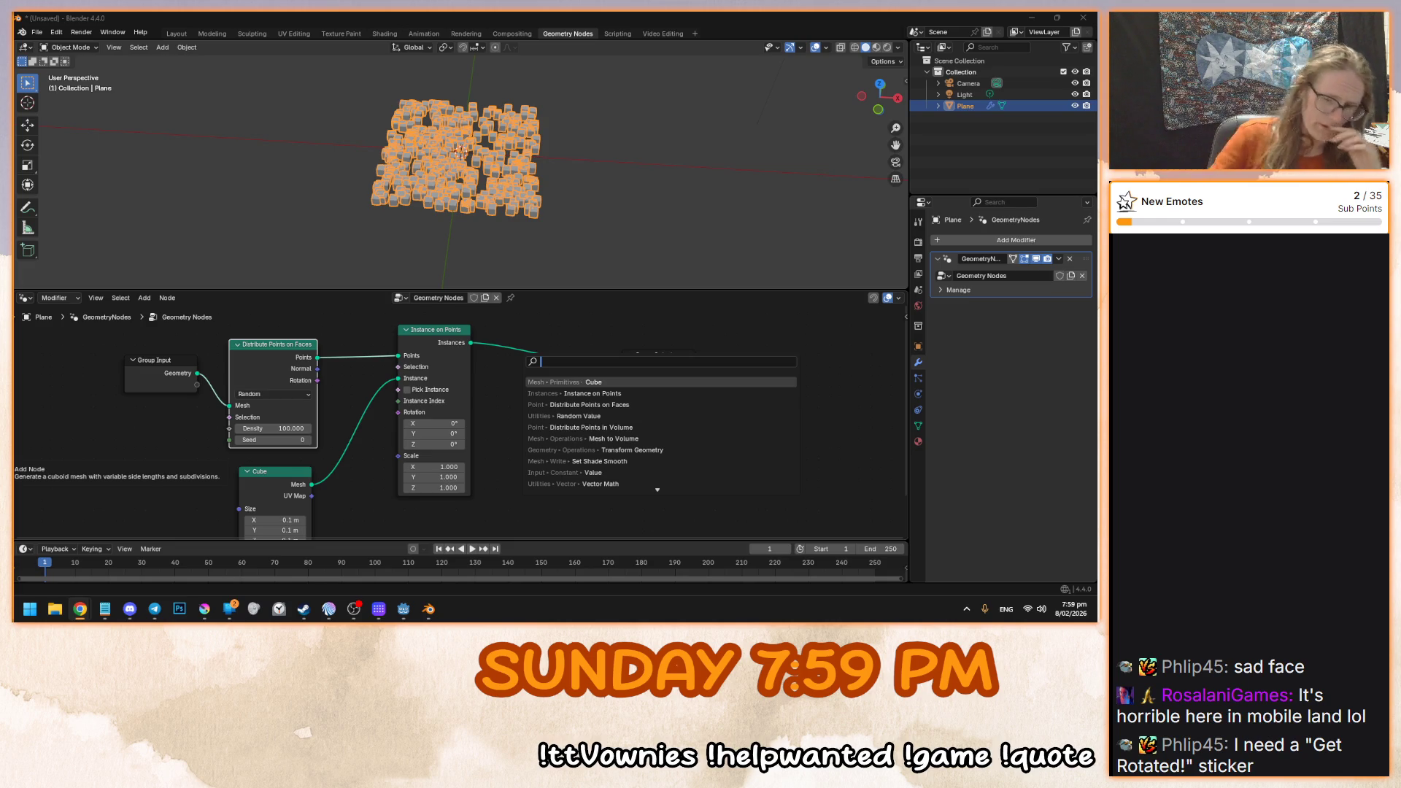
{"action": "key", "text": "Down"}
{"action": "key", "text": "Down"}
{"action": "key", "text": "Down"}
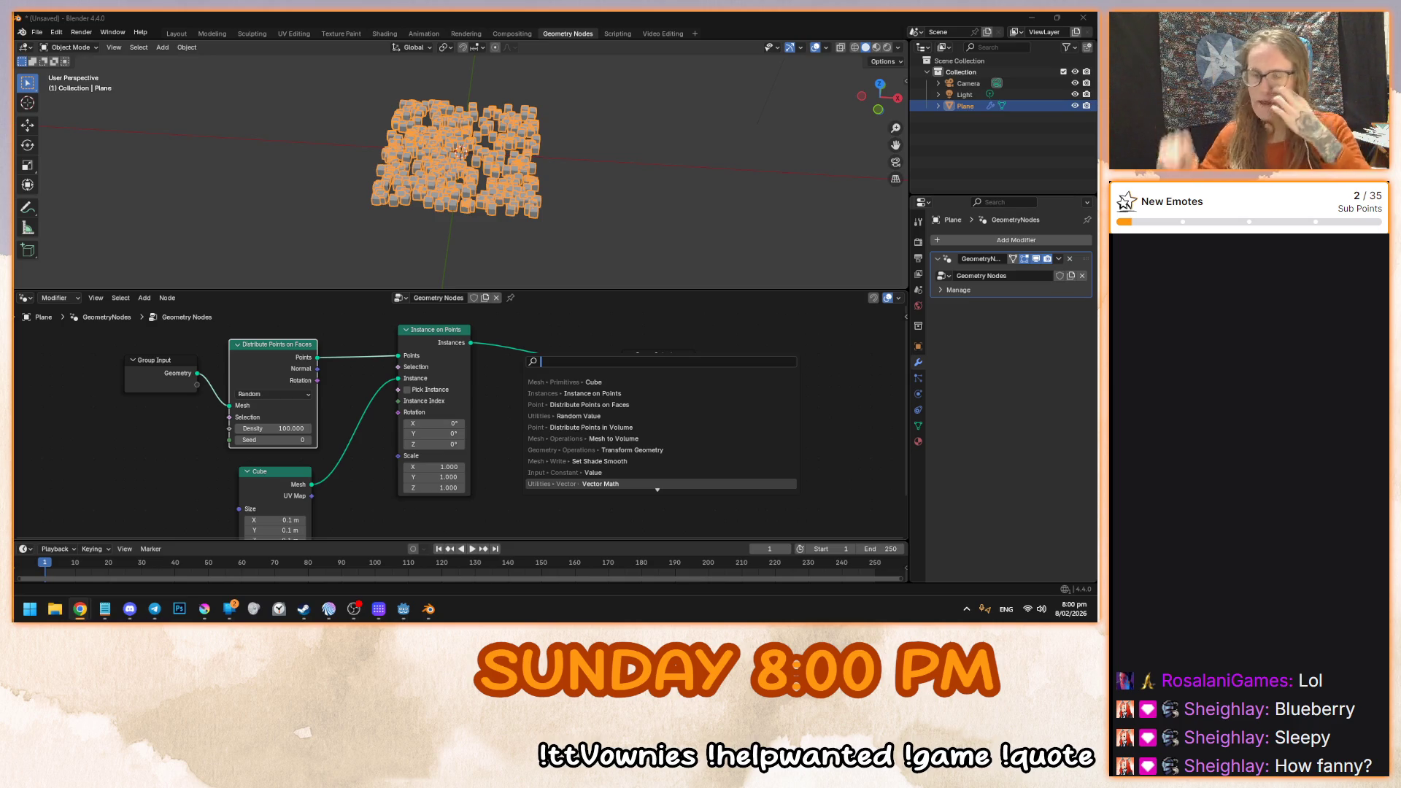
{"action": "left_click", "coordinate": [204, 608]}
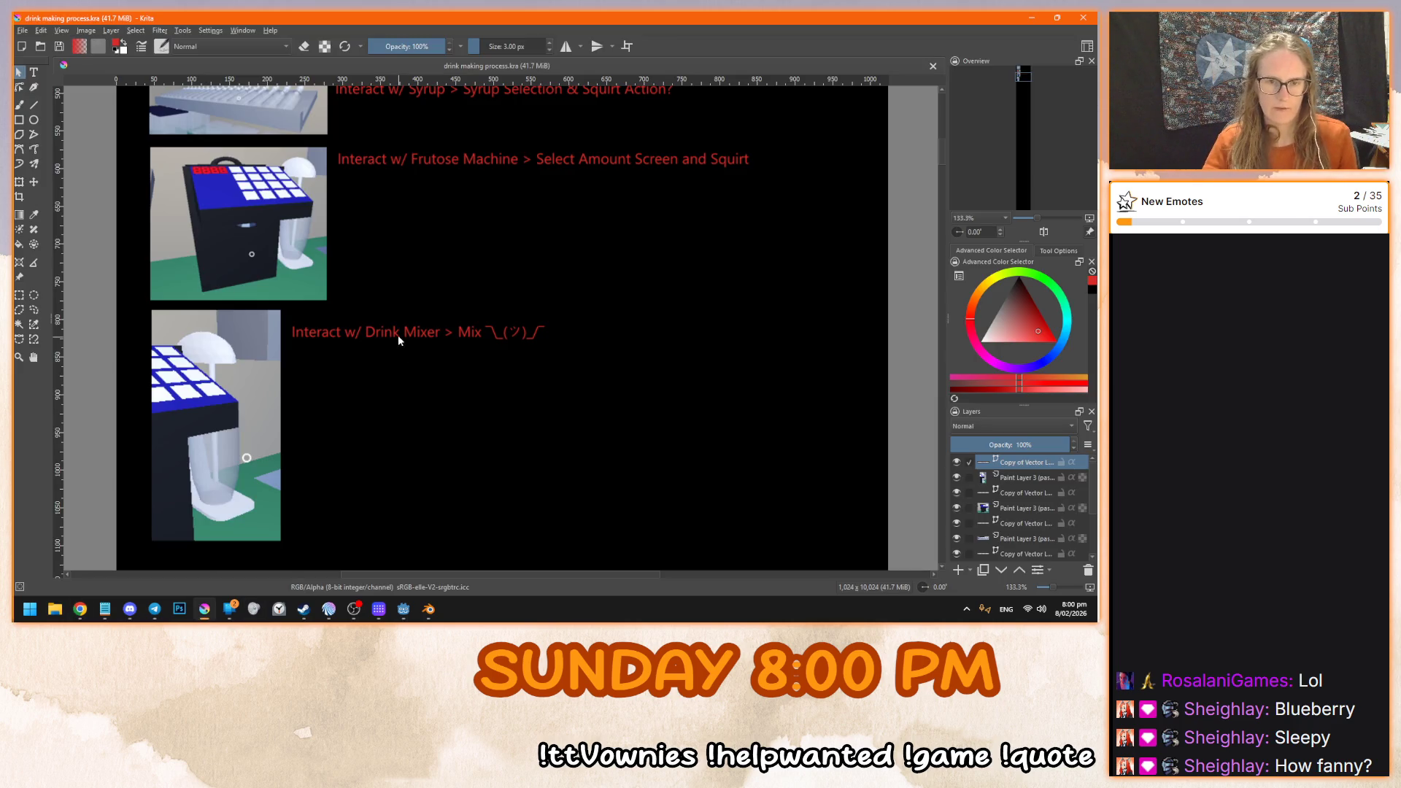
- Pan the Krita storyboard to the Drink Mixer section, then go back to Blender
{"action": "left_click_drag", "start_coordinate": [1016, 79], "coordinate": [1019, 86]}
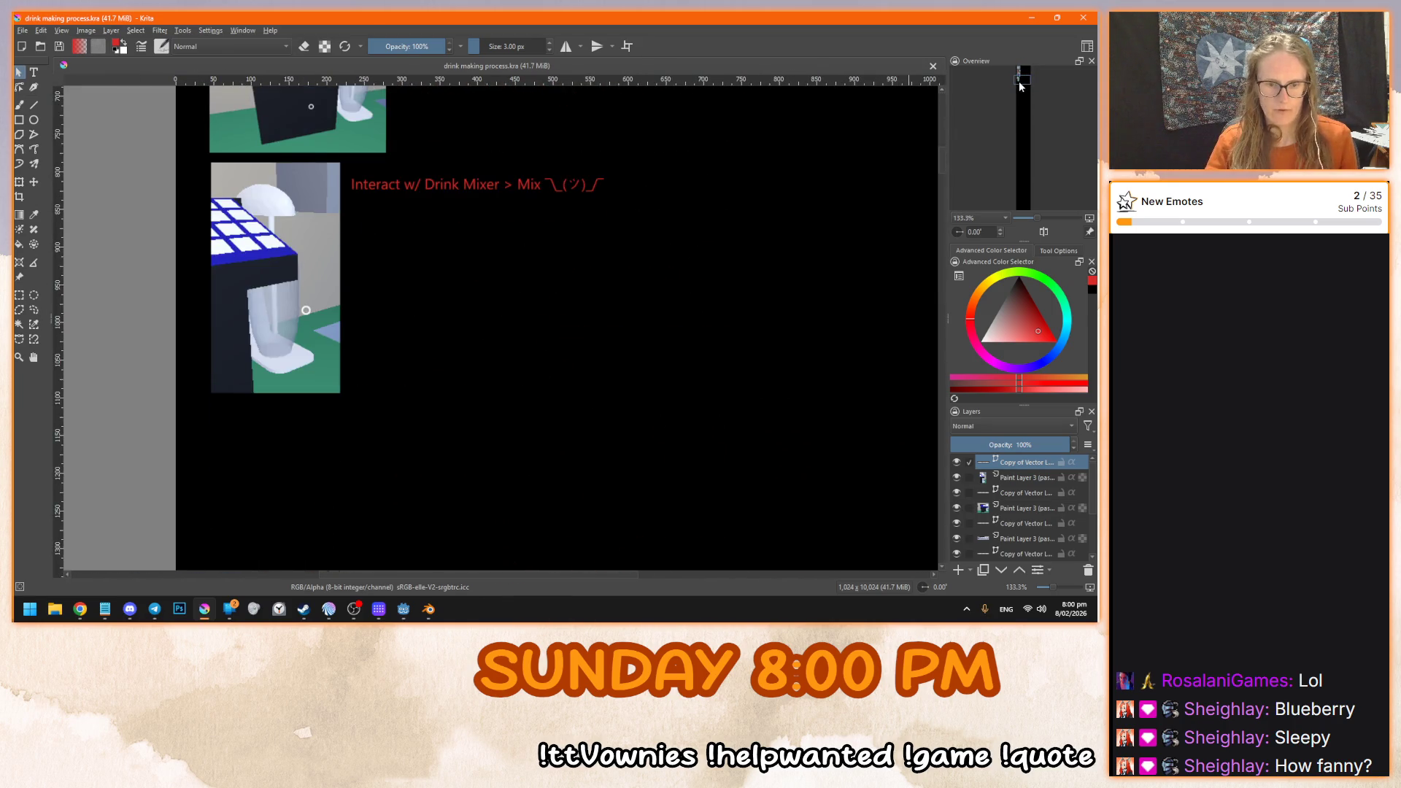
{"action": "scroll", "coordinate": [358, 448], "scroll_direction": "down", "scroll_amount": 2}
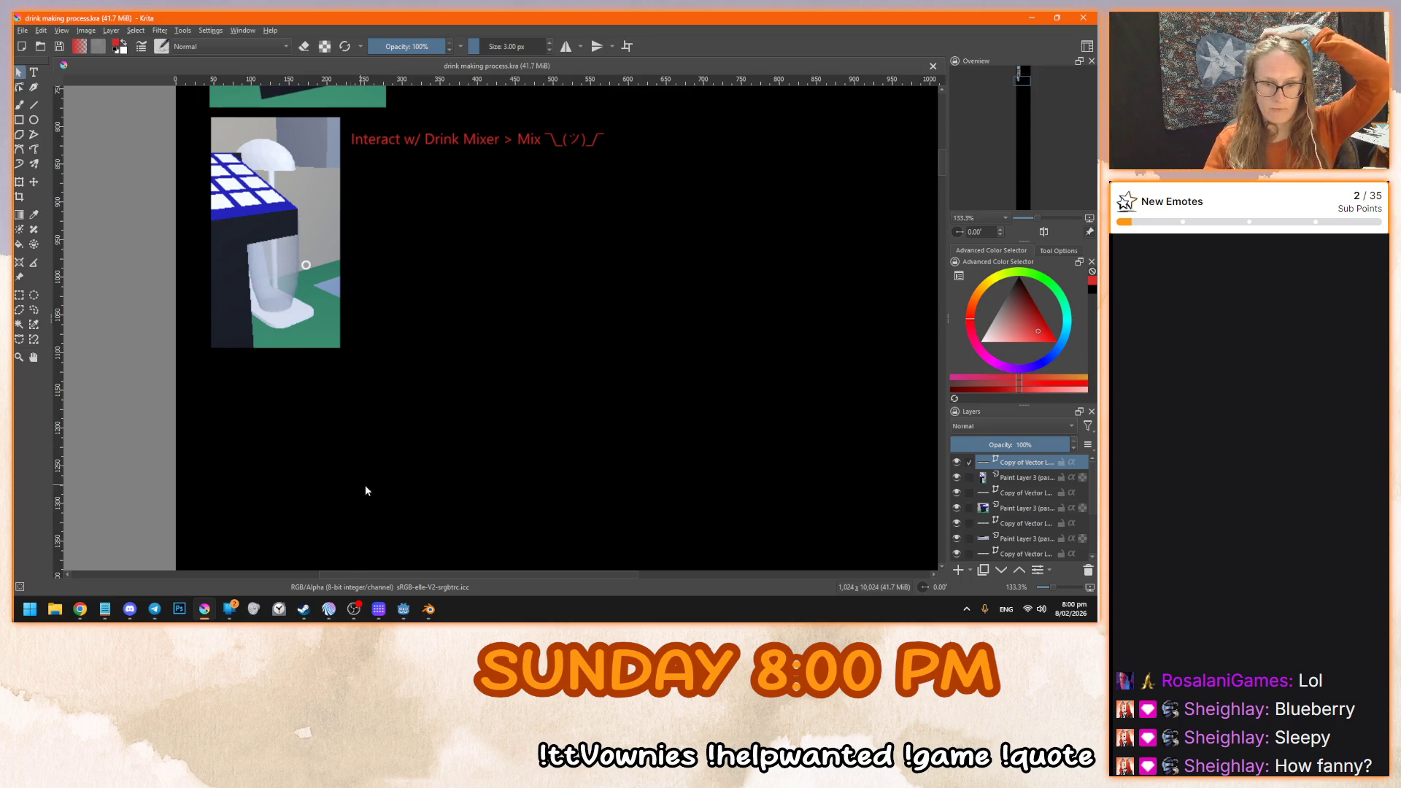
{"action": "left_click", "coordinate": [428, 609]}
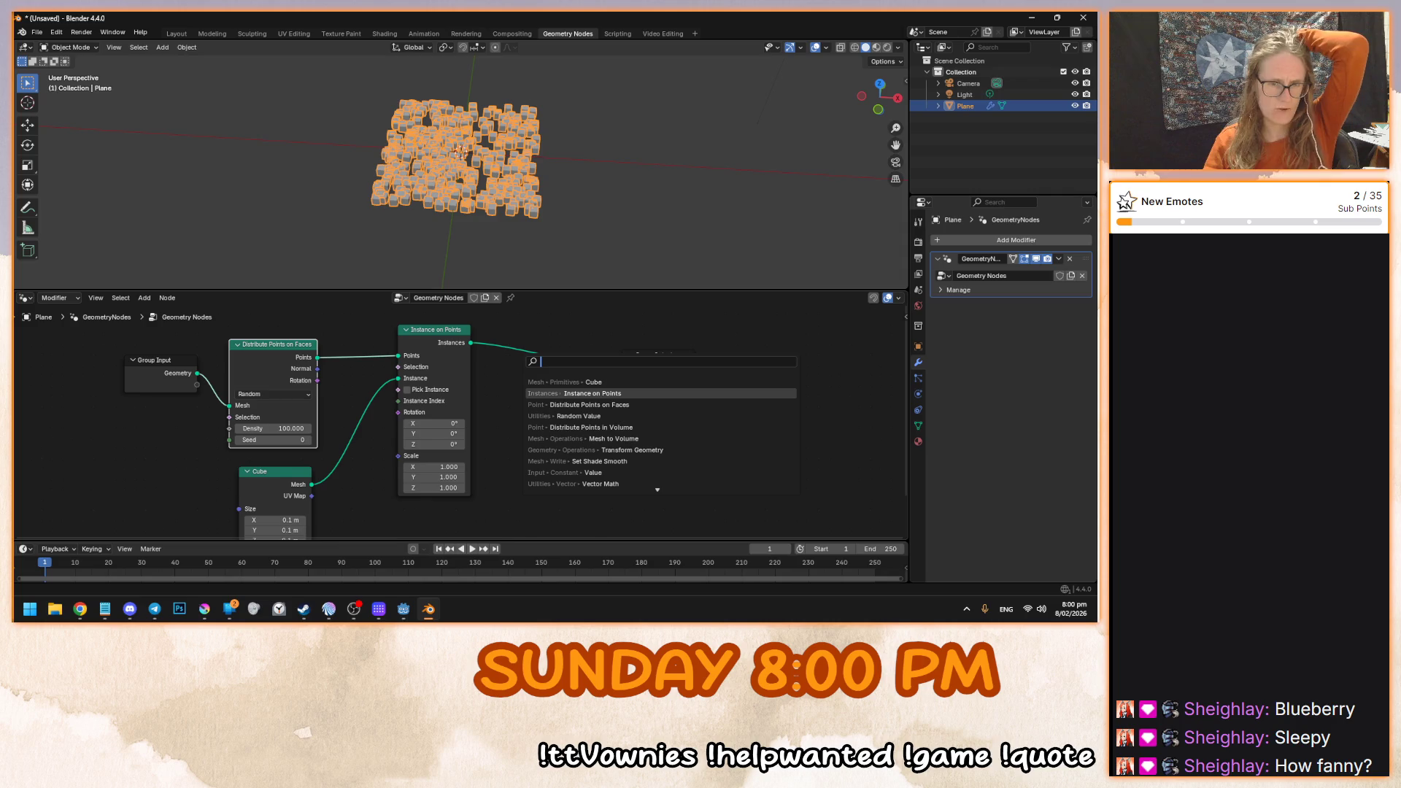
- Switch from Blender to the browser window, back to Blender, then to the browser again
{"action": "key", "text": "alt+Tab"}
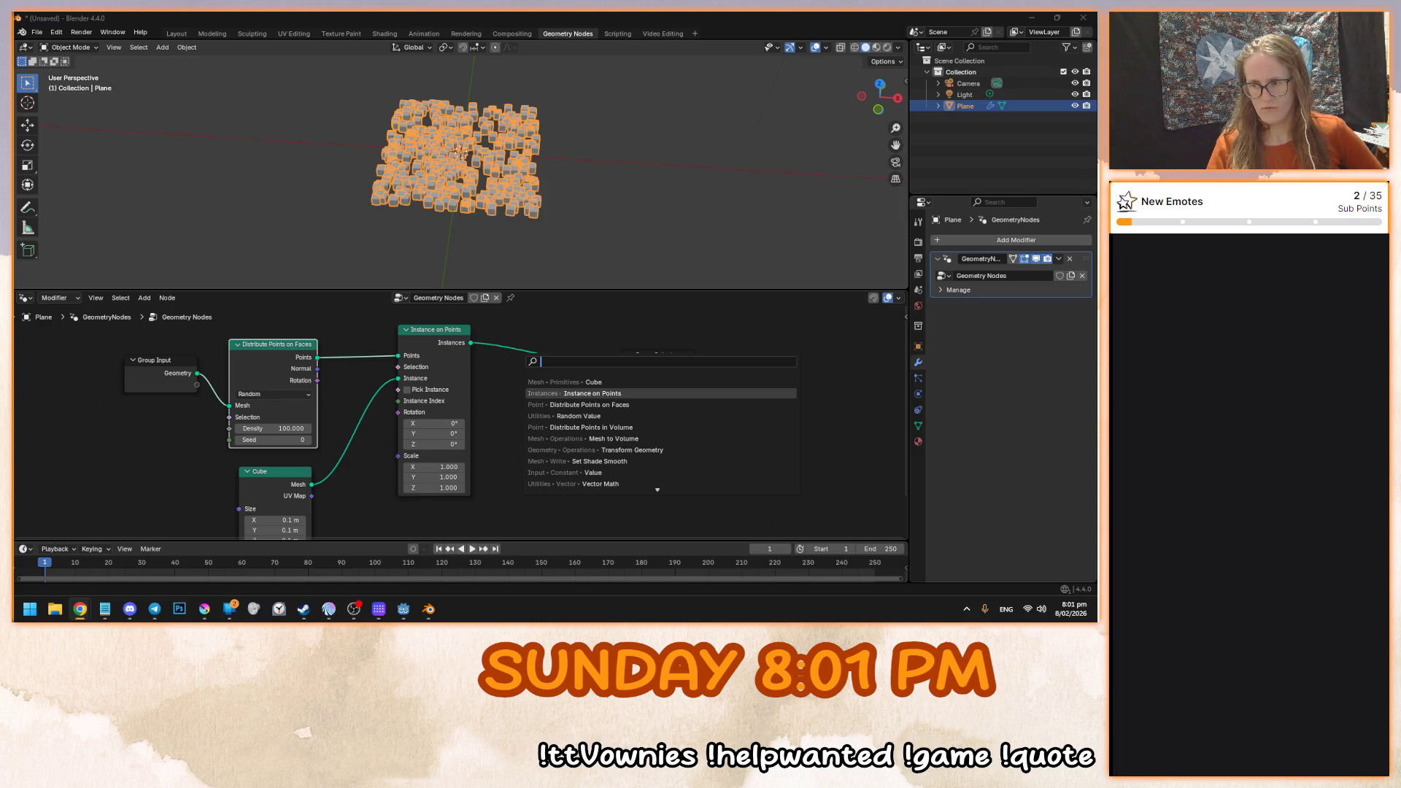
{"action": "key", "text": "alt+Tab"}
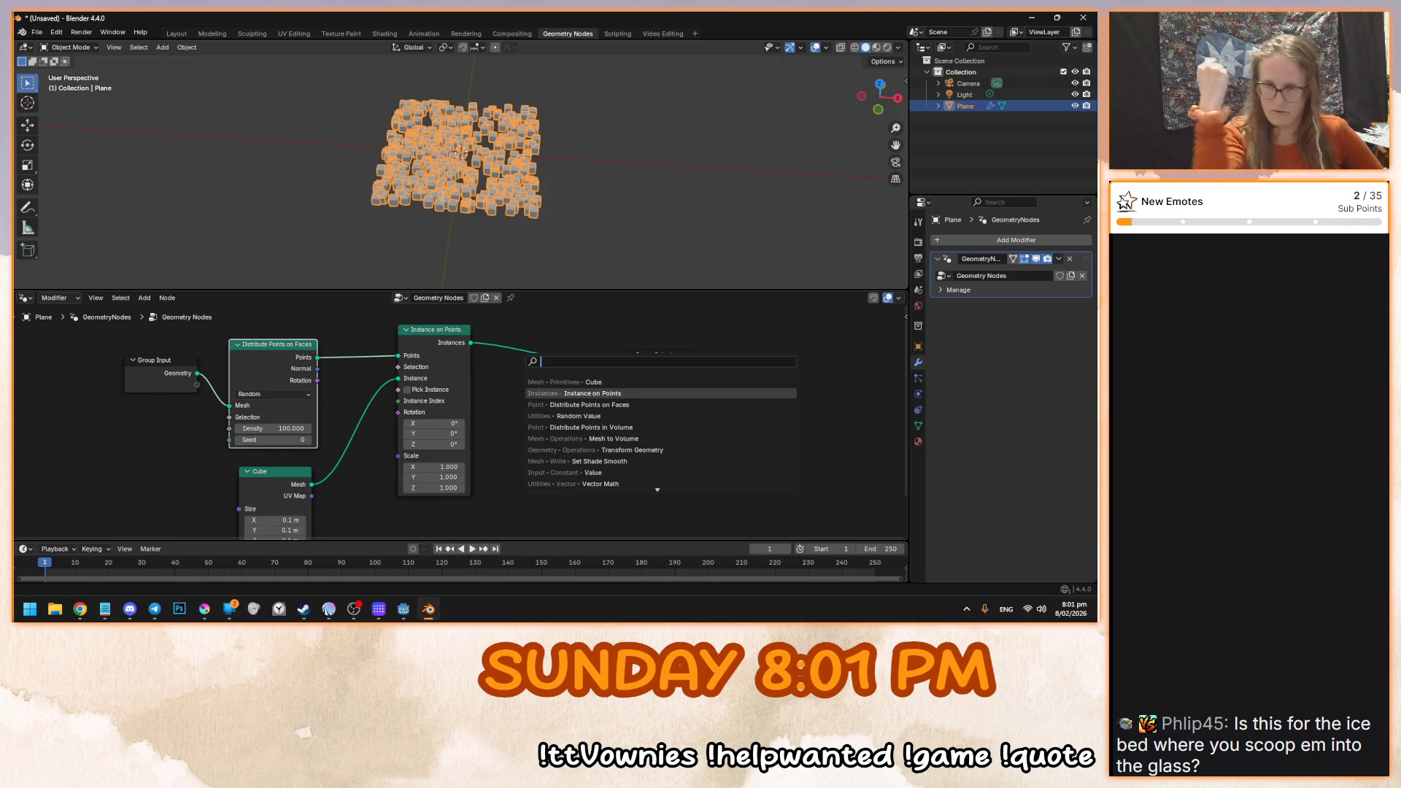
{"action": "key", "text": "alt+Tab"}
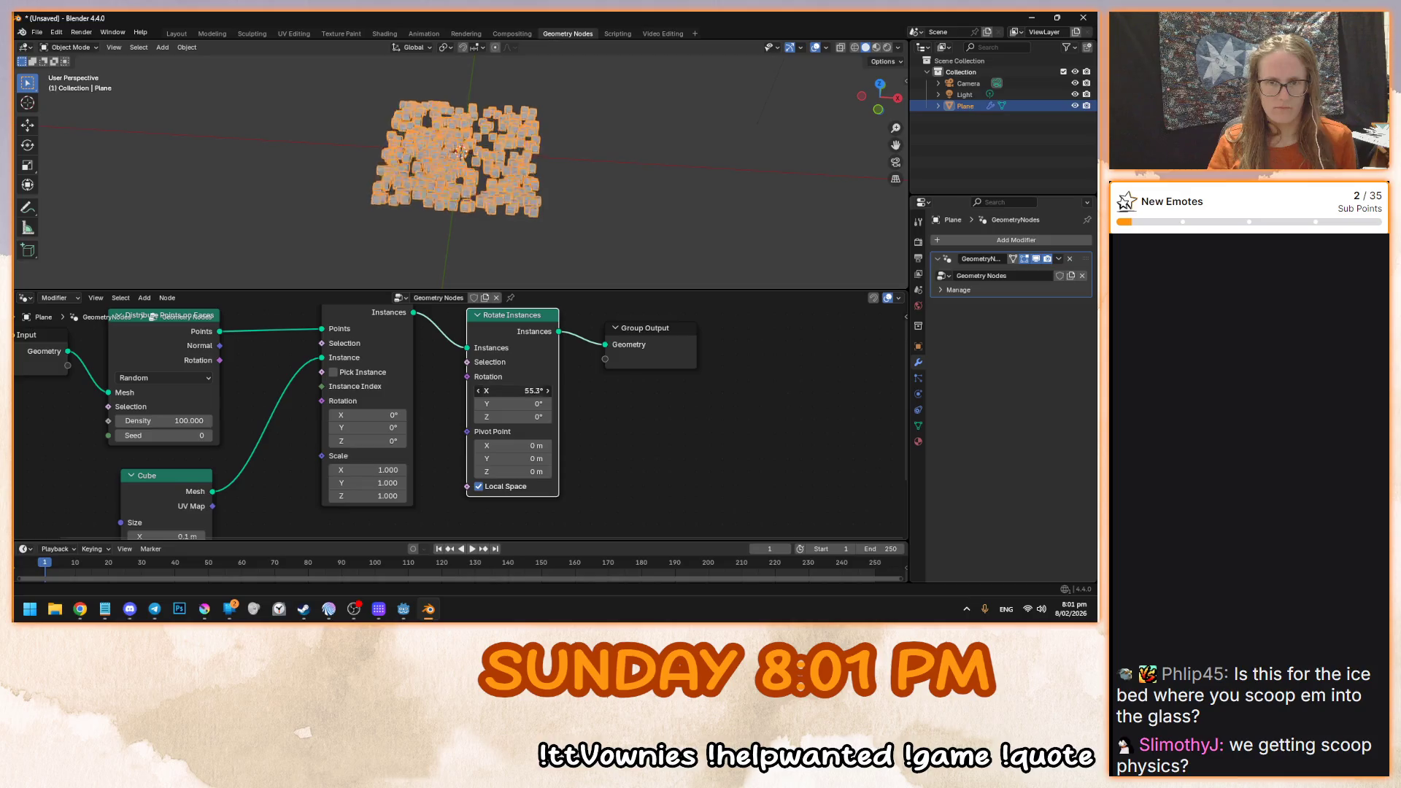
- Orbit around the tilted cubes, then spin and reset the Rotate Instances X angle
{"action": "mouse_move", "coordinate": [610, 187]}
{"action": "left_mouse_down"}
{"action": "mouse_move", "coordinate": [456, 215]}
{"action": "mouse_move", "coordinate": [484, 232]}
{"action": "left_mouse_up"}
{"action": "scroll", "coordinate": [456, 215], "scroll_direction": "up", "scroll_amount": 3}
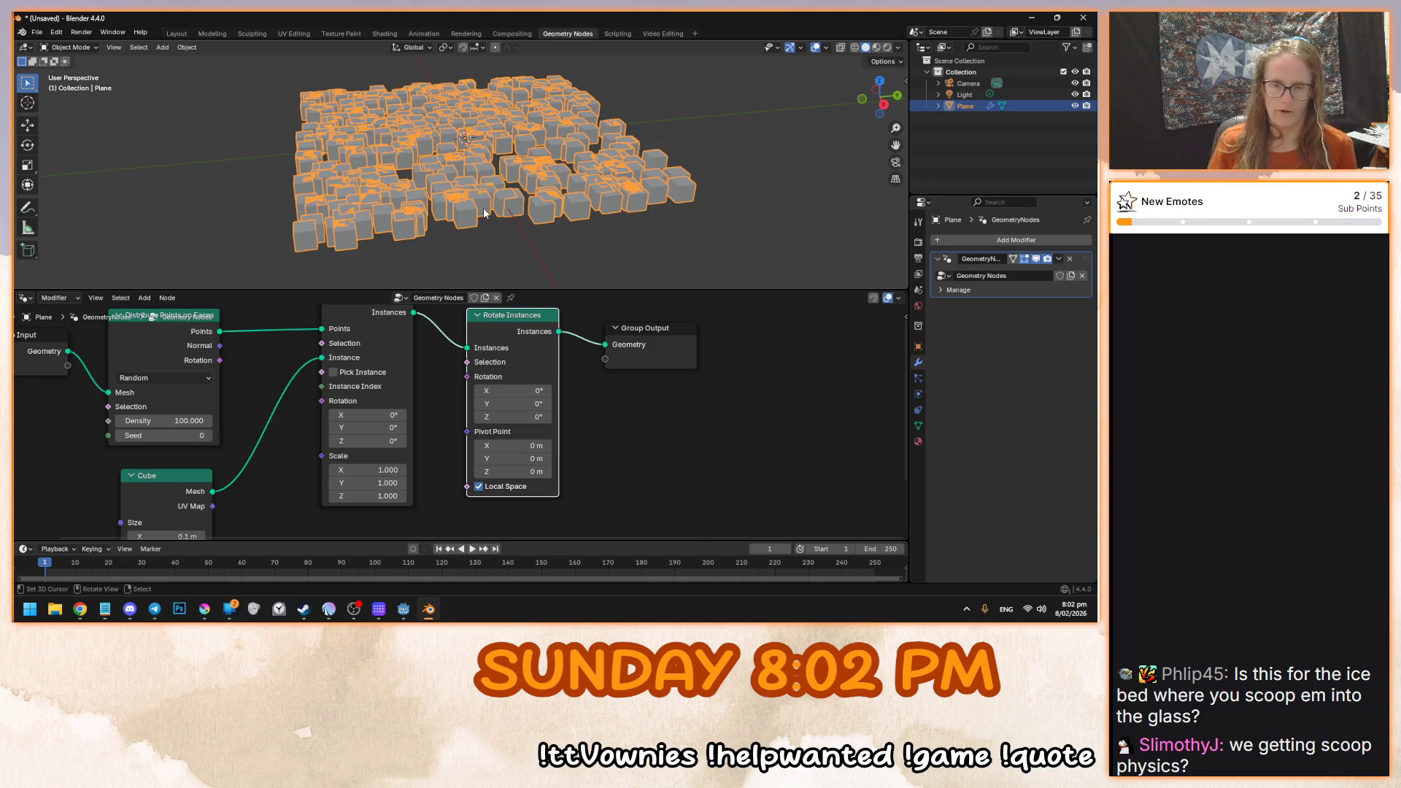
{"action": "mouse_move", "coordinate": [463, 230]}
{"action": "left_mouse_down"}
{"action": "mouse_move", "coordinate": [576, 249]}
{"action": "mouse_move", "coordinate": [544, 285]}
{"action": "left_mouse_up"}
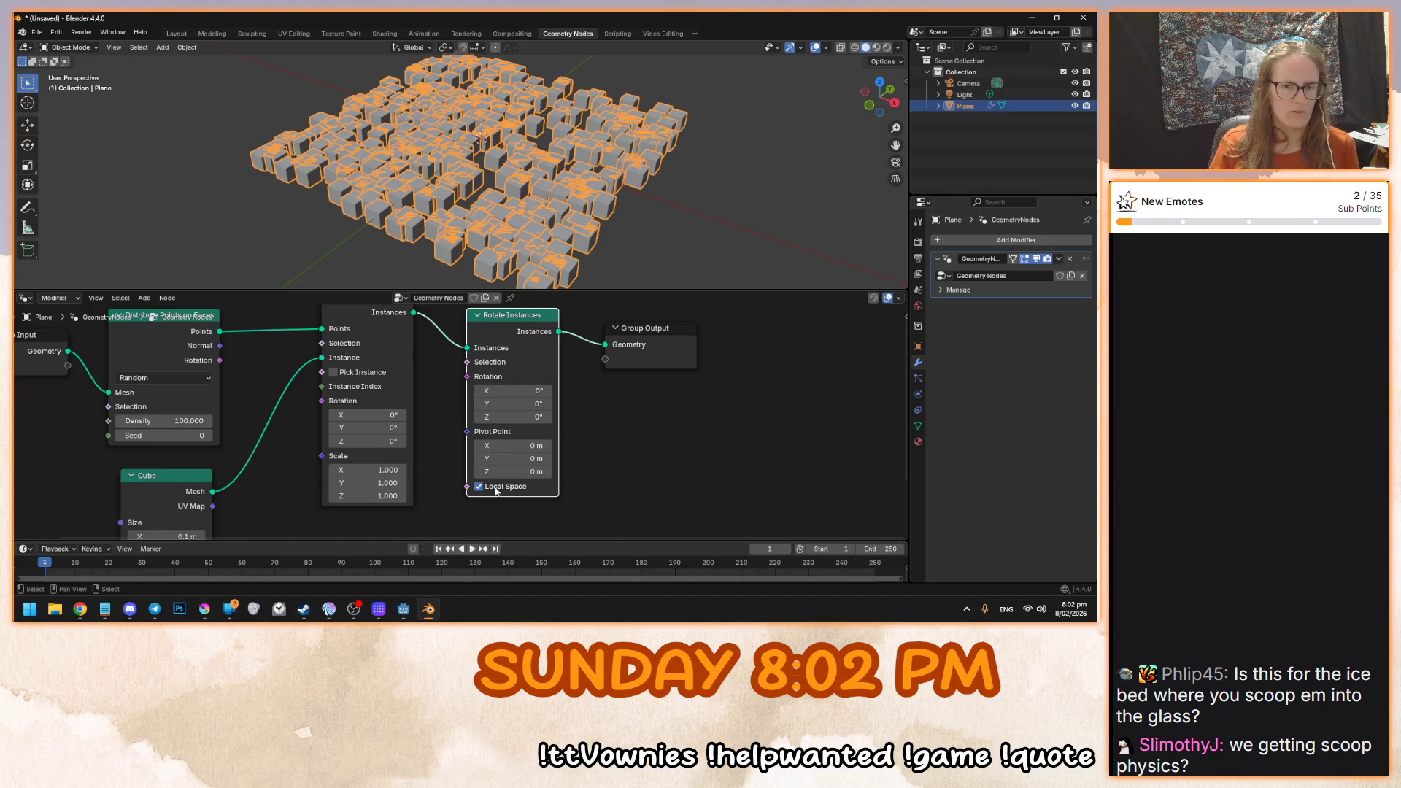
{"action": "mouse_move", "coordinate": [511, 390]}
{"action": "left_mouse_down"}
{"action": "mouse_move", "coordinate": [394, 391]}
{"action": "mouse_move", "coordinate": [375, 414]}
{"action": "mouse_move", "coordinate": [398, 414]}
{"action": "left_mouse_up"}
{"action": "key", "text": "BackSpace"}
{"action": "key", "text": "BackSpace"}
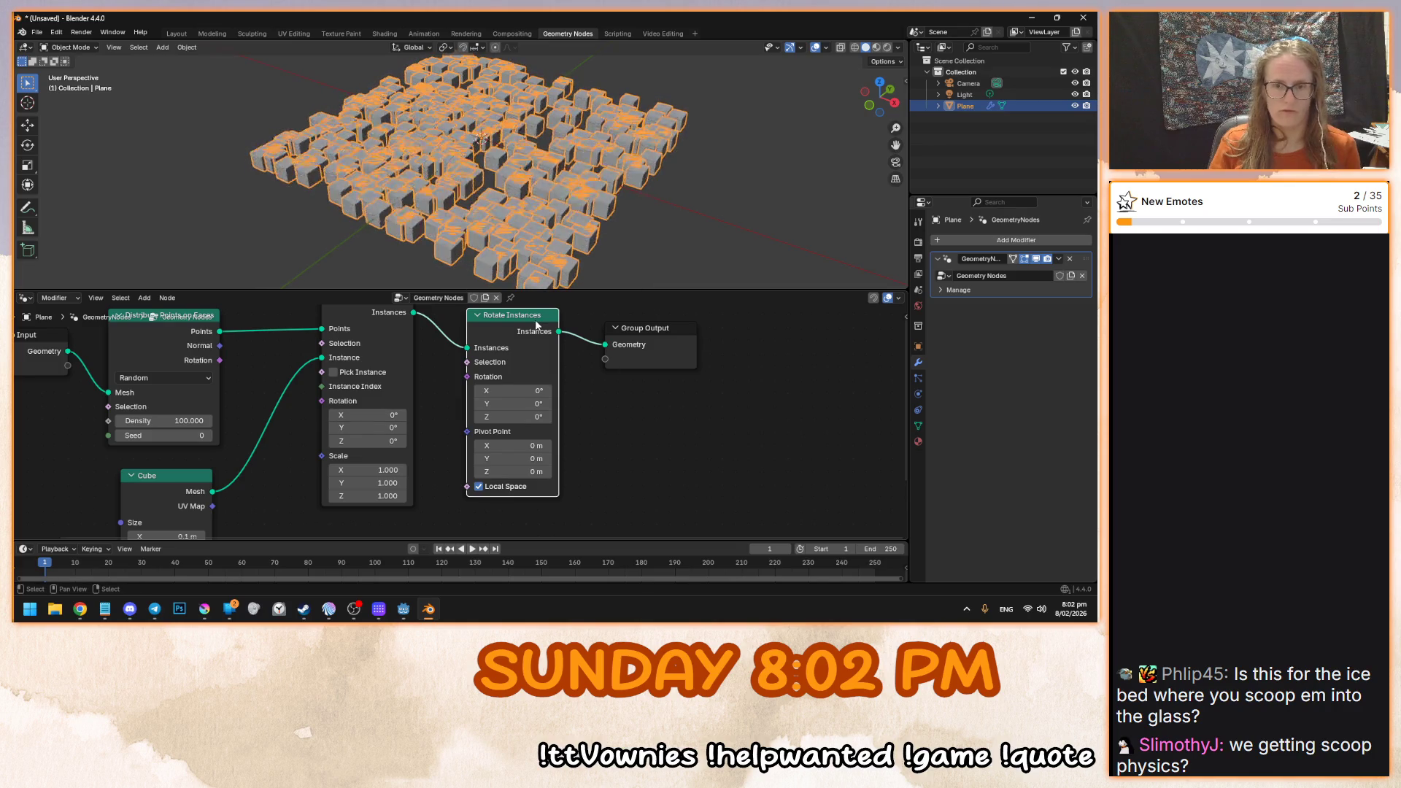
- Delete Rotate Instances and wire Instance on Points directly into Group Output
{"action": "key", "text": "x"}
{"action": "left_click_drag", "start_coordinate": [413, 312], "coordinate": [618, 351]}
{"action": "key", "text": "Home"}
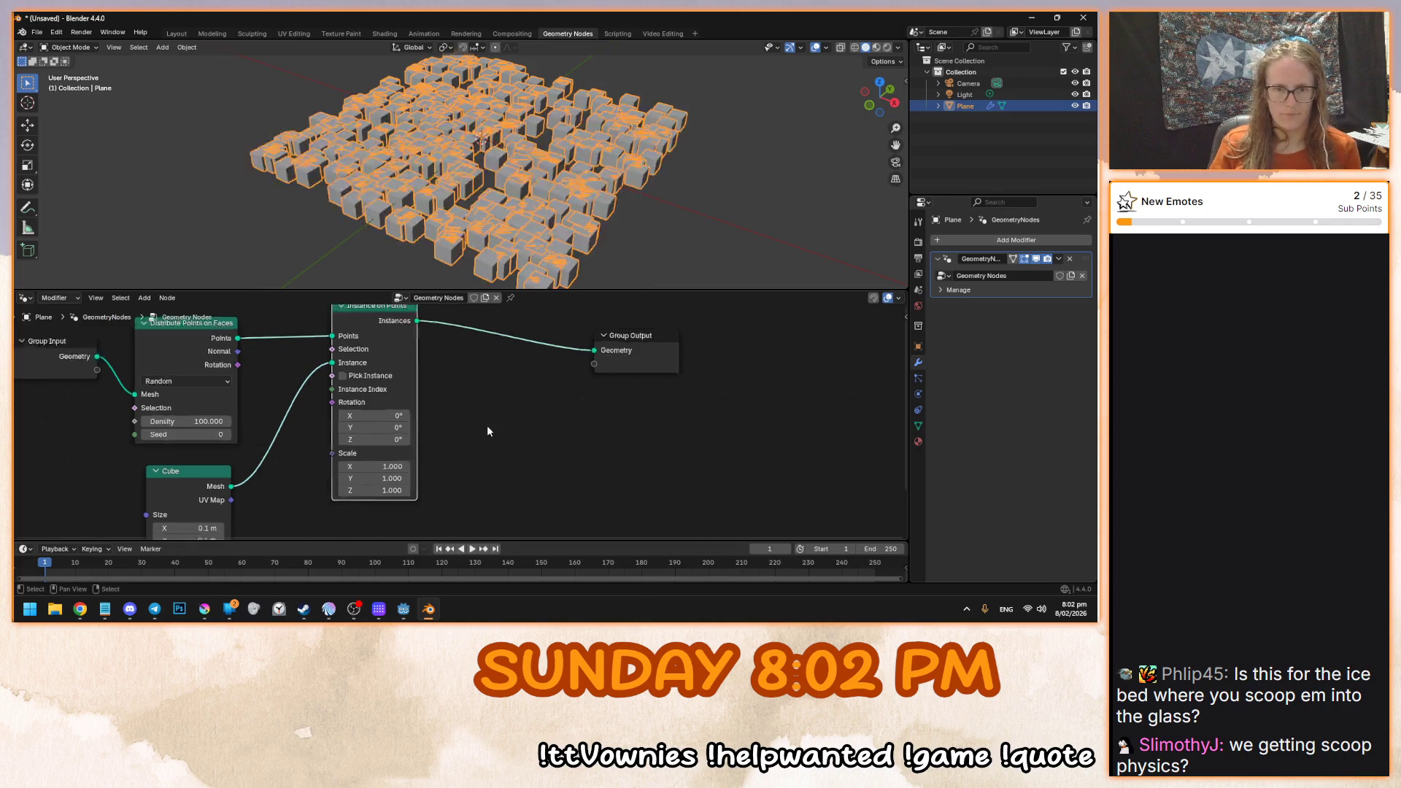
{"action": "scroll", "coordinate": [493, 417], "scroll_direction": "up", "scroll_amount": 4}
{"action": "key", "text": "shift+a"}
{"action": "left_click", "coordinate": [444, 362]}
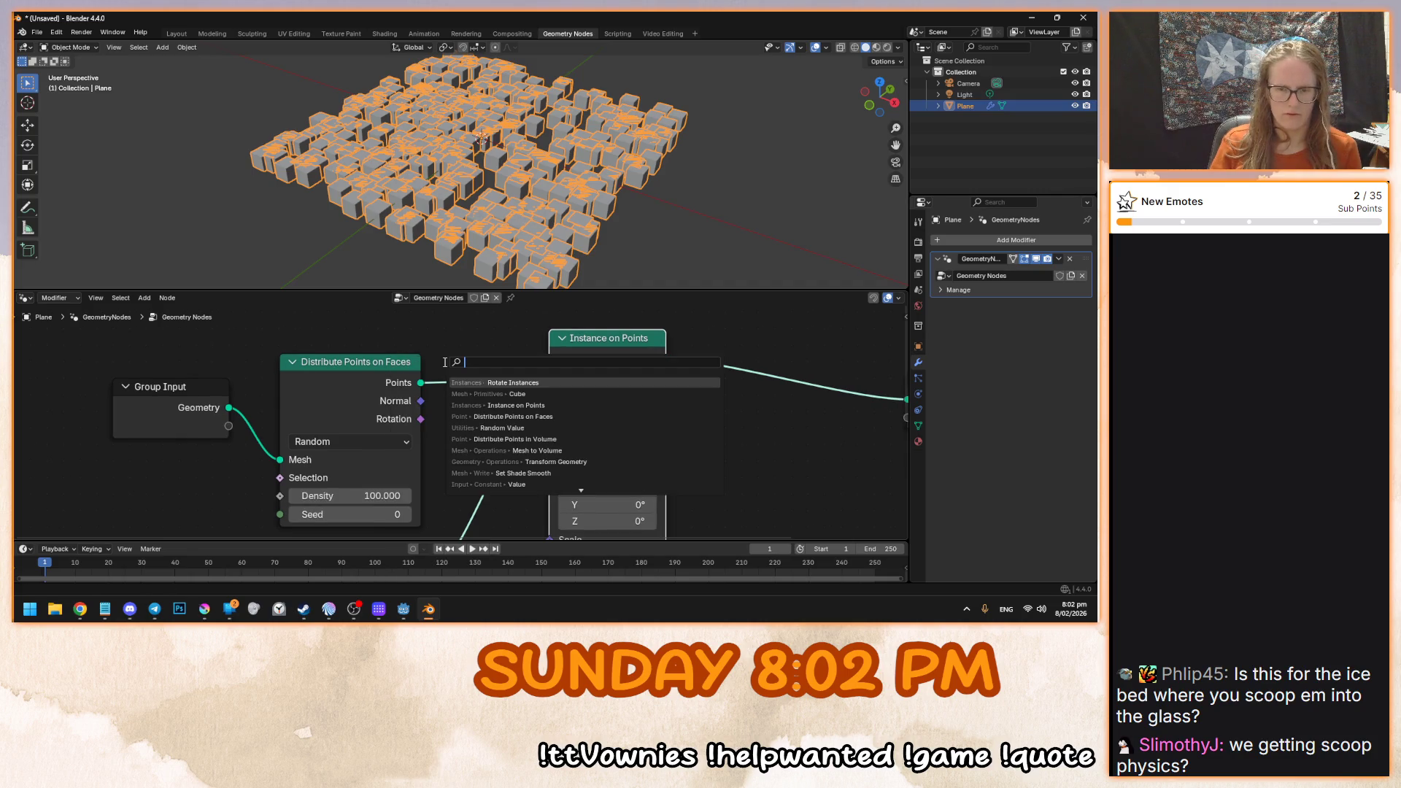
{"action": "type", "text": "points"}
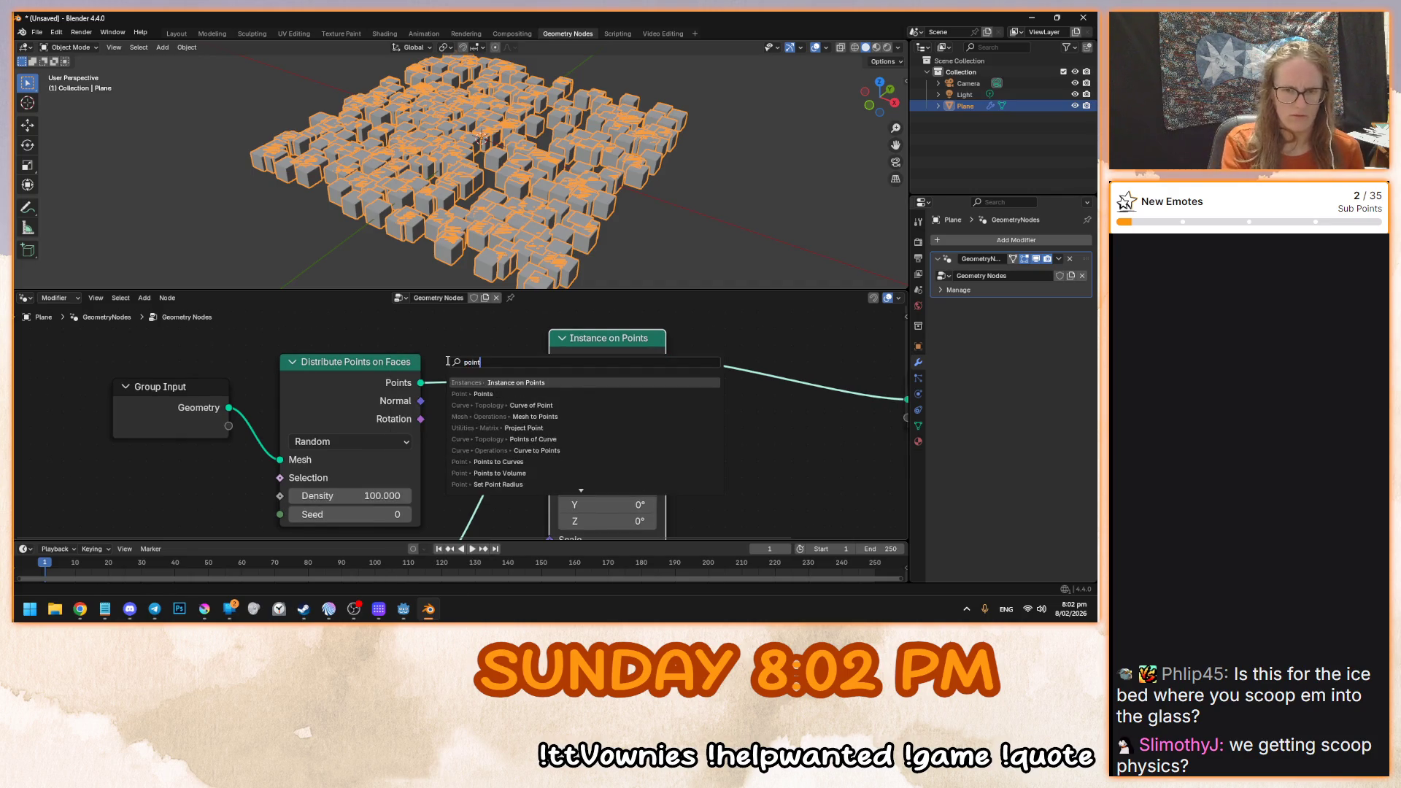
{"action": "scroll", "coordinate": [591, 445], "scroll_direction": "down", "scroll_amount": 7}
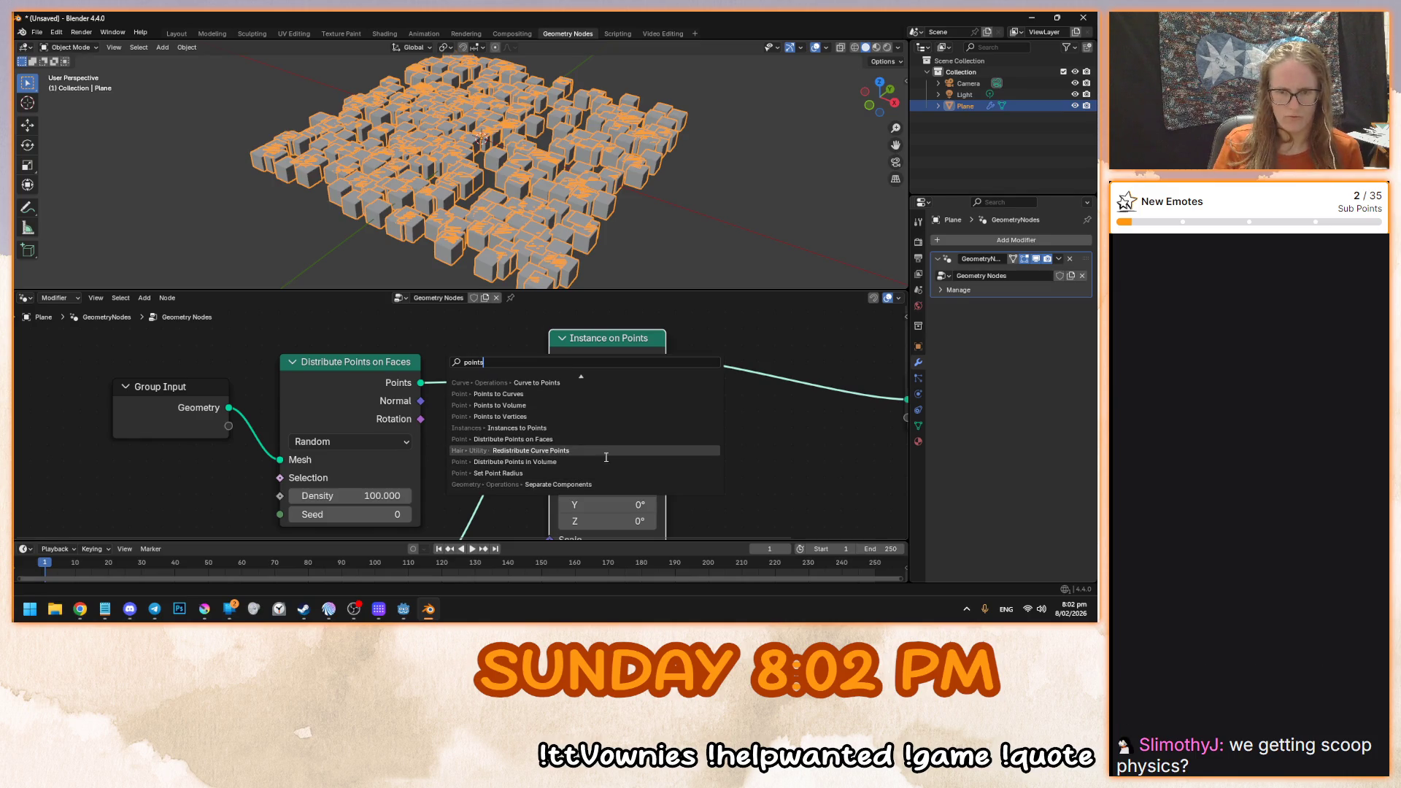
{"action": "scroll", "coordinate": [628, 470], "scroll_direction": "down", "scroll_amount": 2}
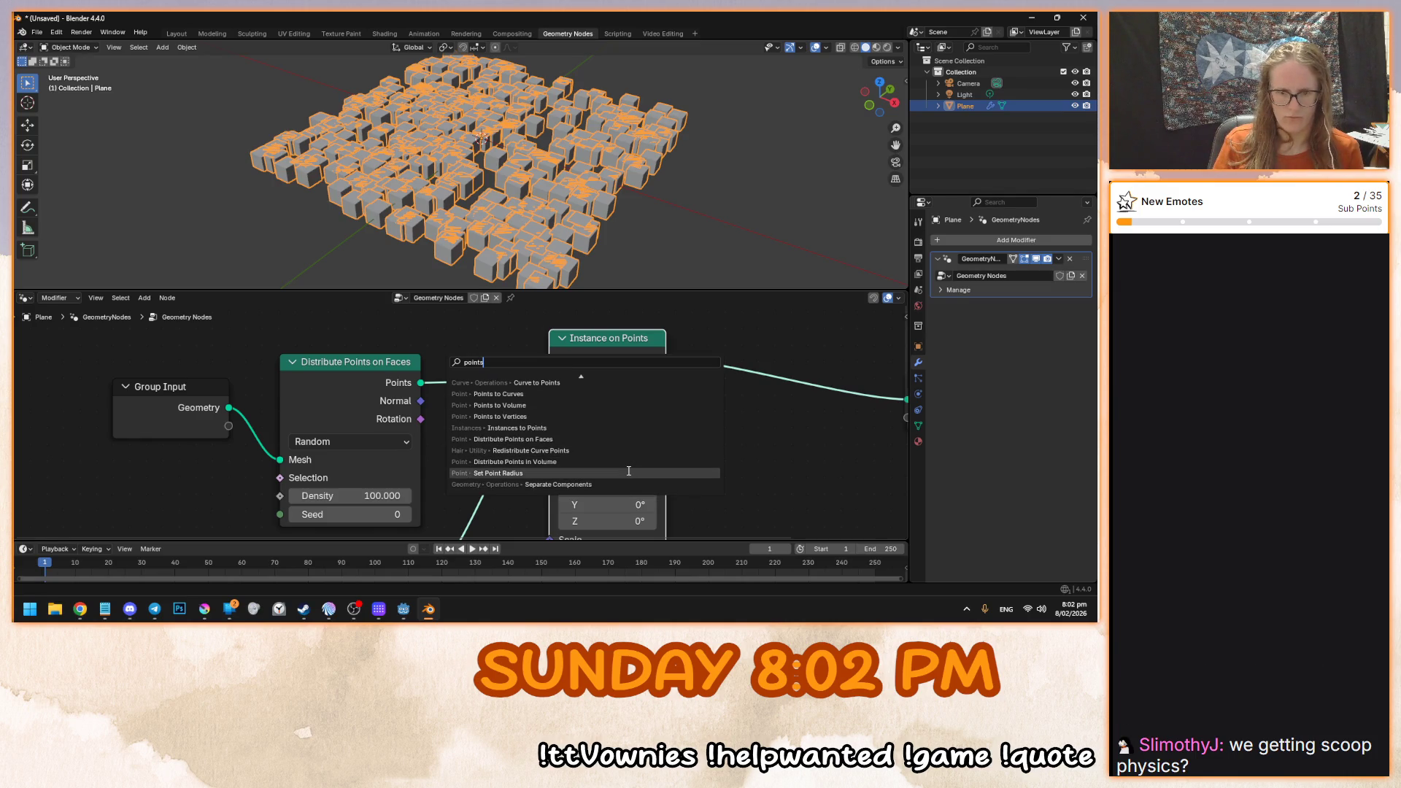
{"action": "key", "text": "Escape"}
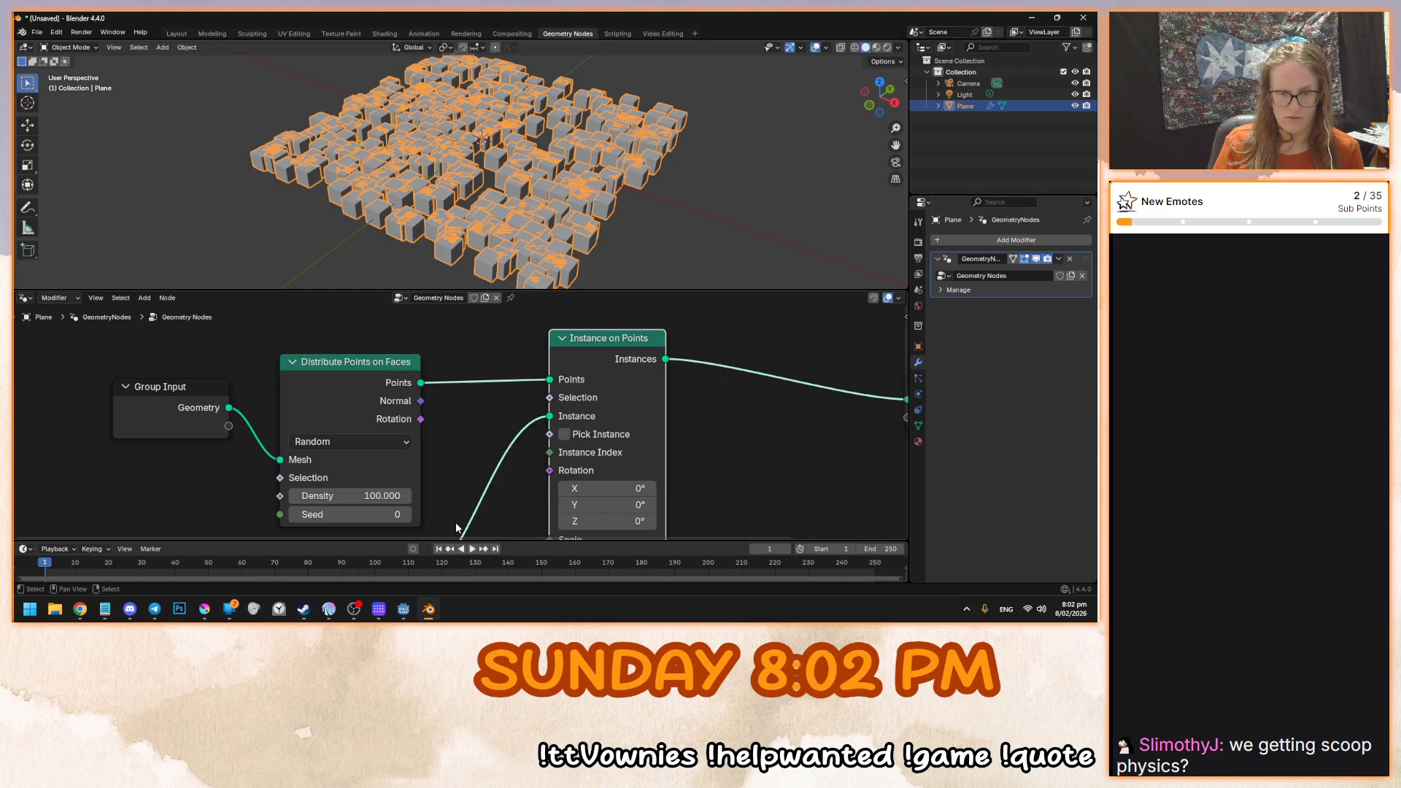
{"action": "scroll", "coordinate": [522, 497], "scroll_direction": "down", "scroll_amount": 3}
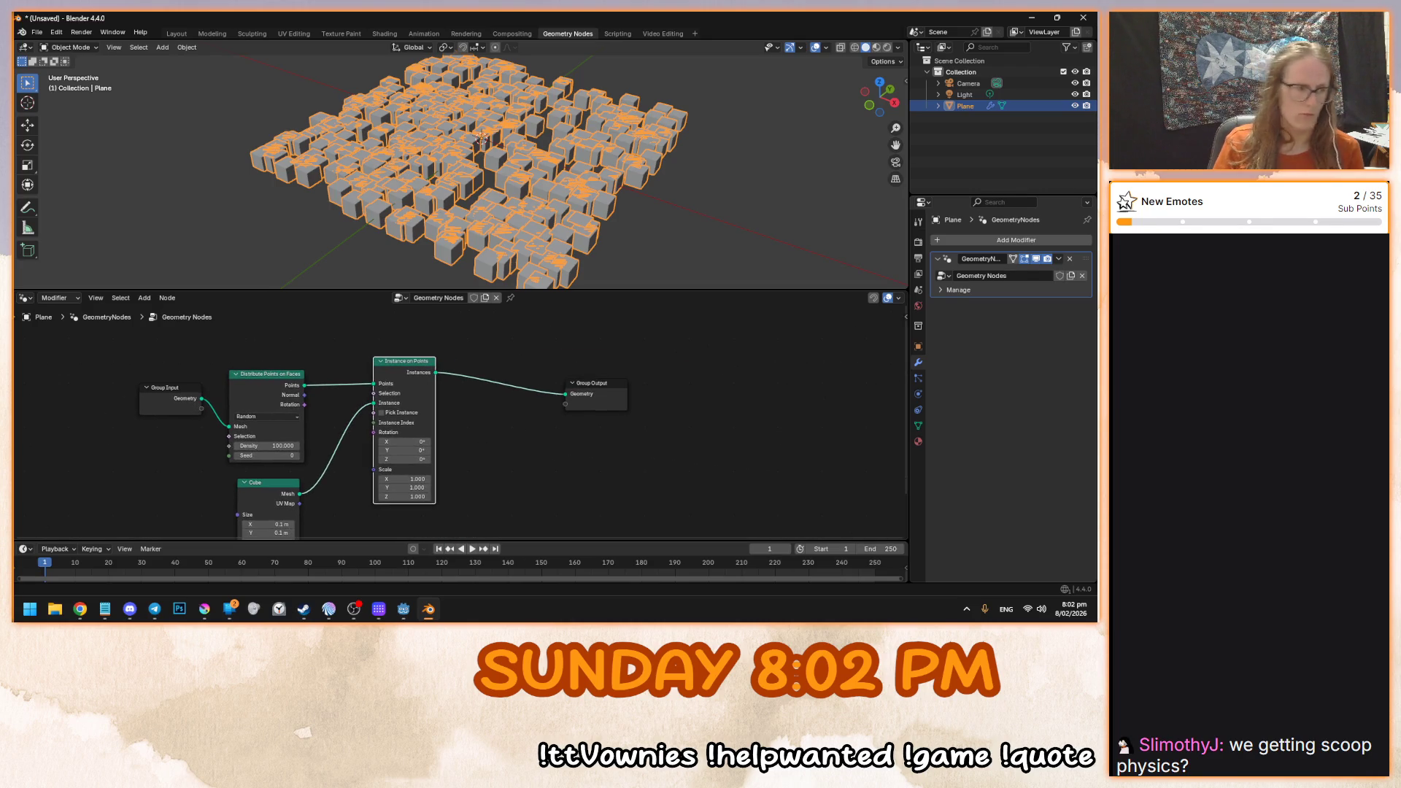
{"action": "key", "text": "alt+Tab"}
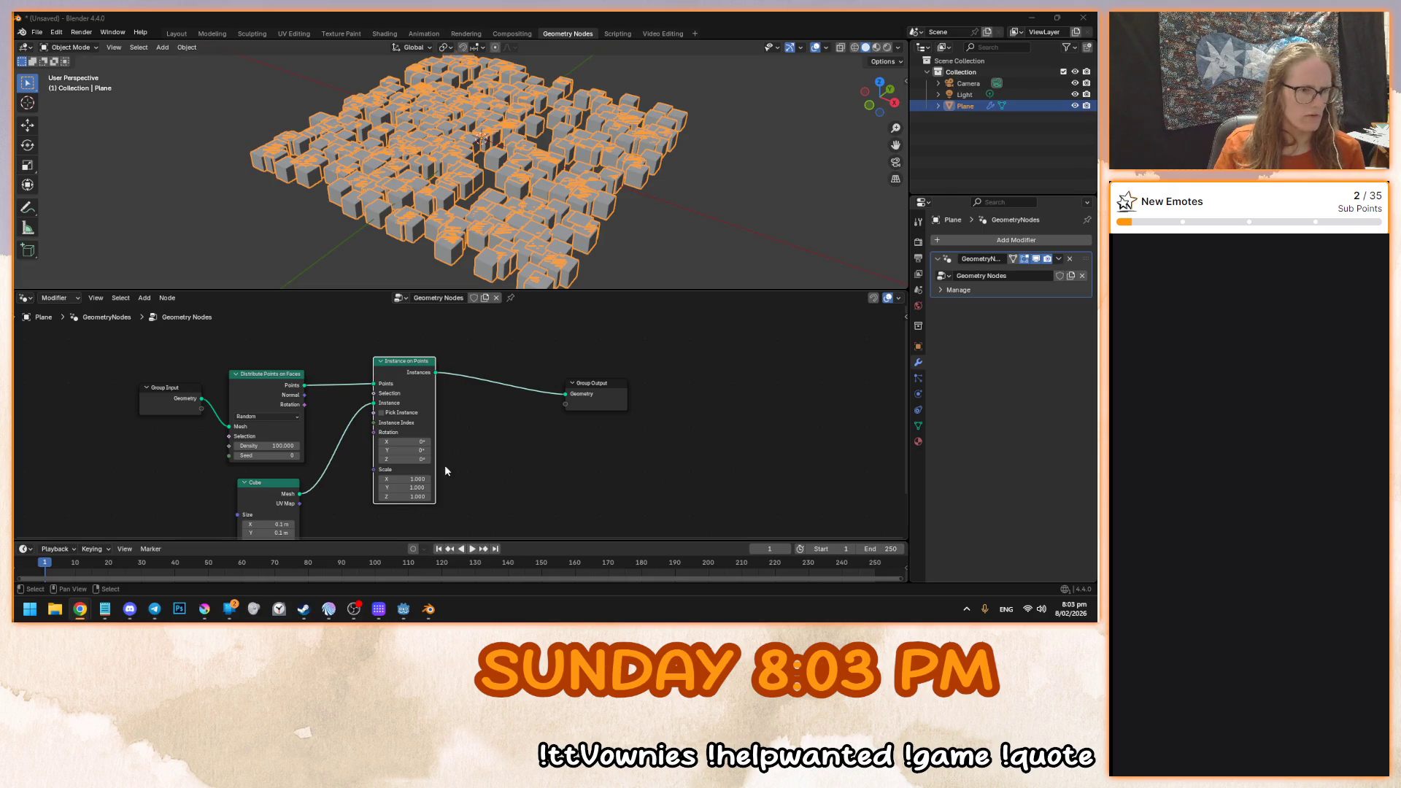
{"action": "key", "text": "Home"}
{"action": "key", "text": "shift+a"}
{"action": "type", "text": "point rot"}
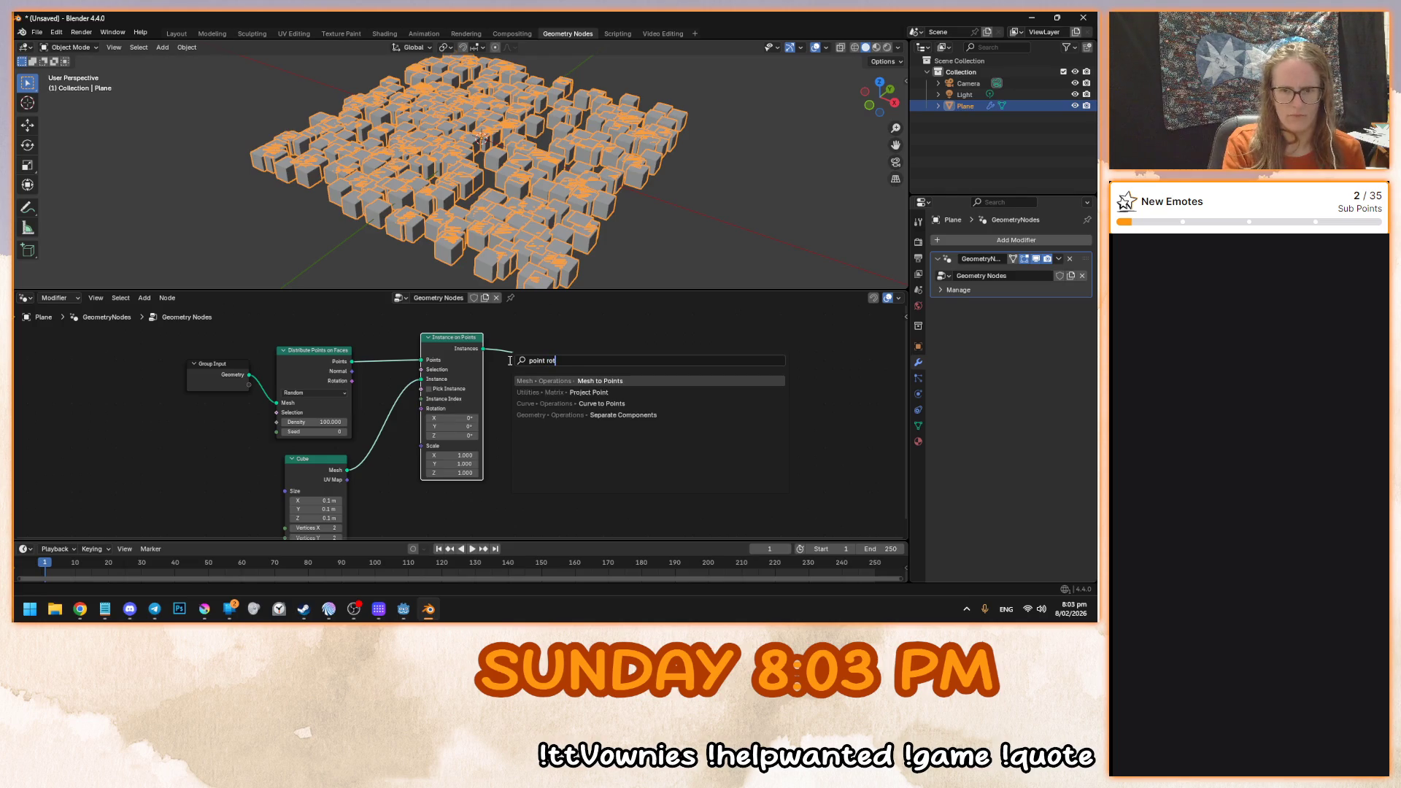
{"action": "key", "text": "BackSpace"}
{"action": "key", "text": "BackSpace"}
{"action": "key", "text": "BackSpace"}
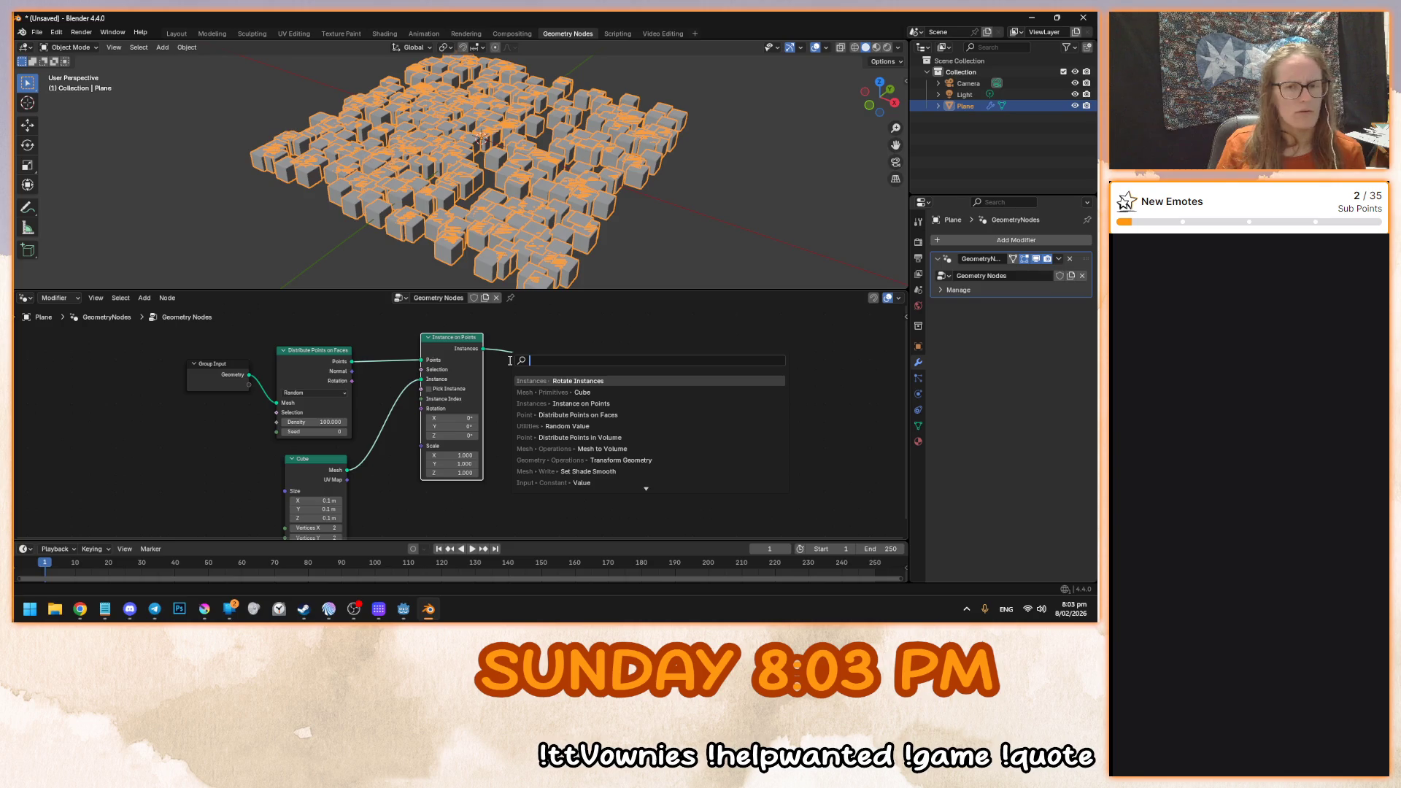
{"action": "type", "text": "rotate"}
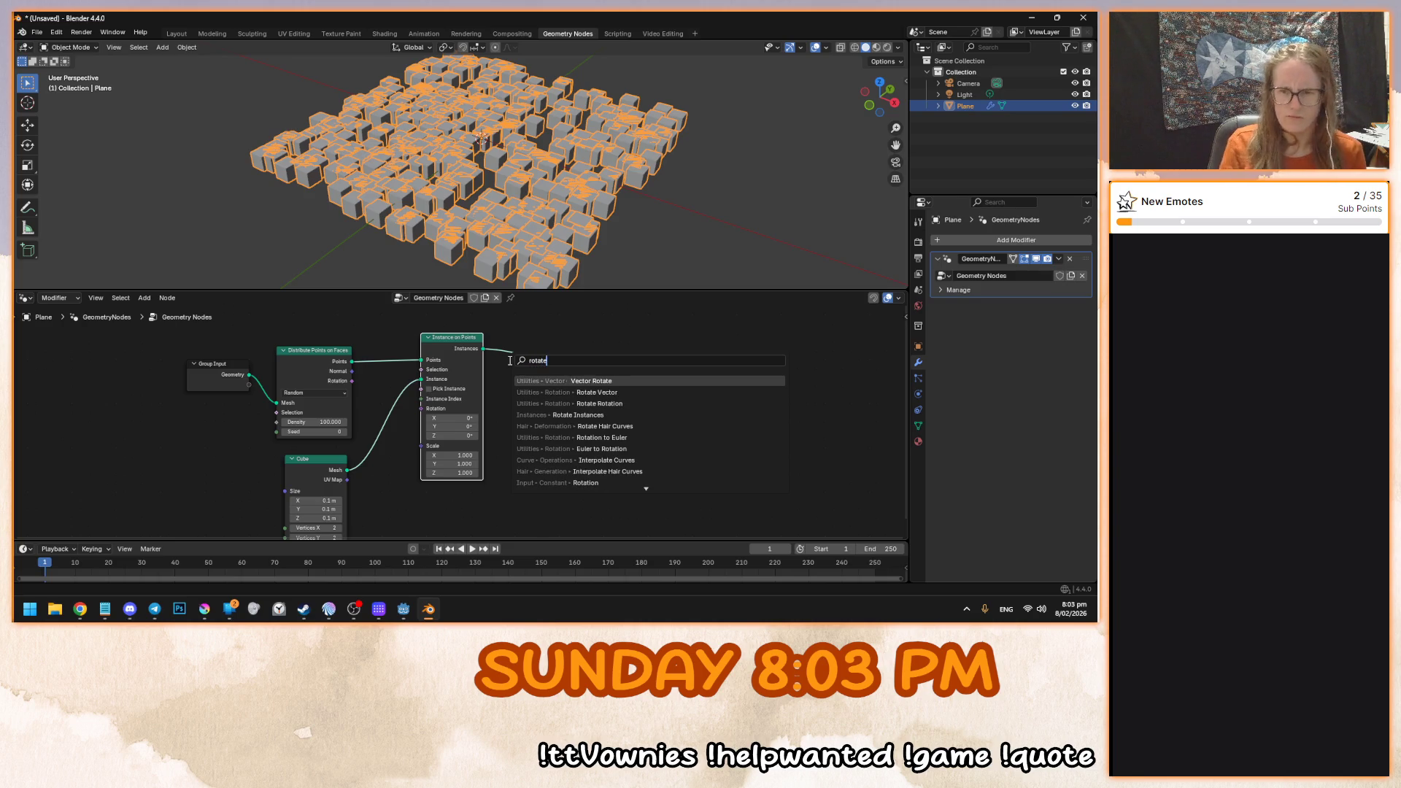
{"action": "key", "text": "Down"}
{"action": "key", "text": "Down"}
{"action": "key", "text": "Down"}
{"action": "key", "text": "Down"}
{"action": "key", "text": "Down"}
{"action": "key", "text": "Down"}
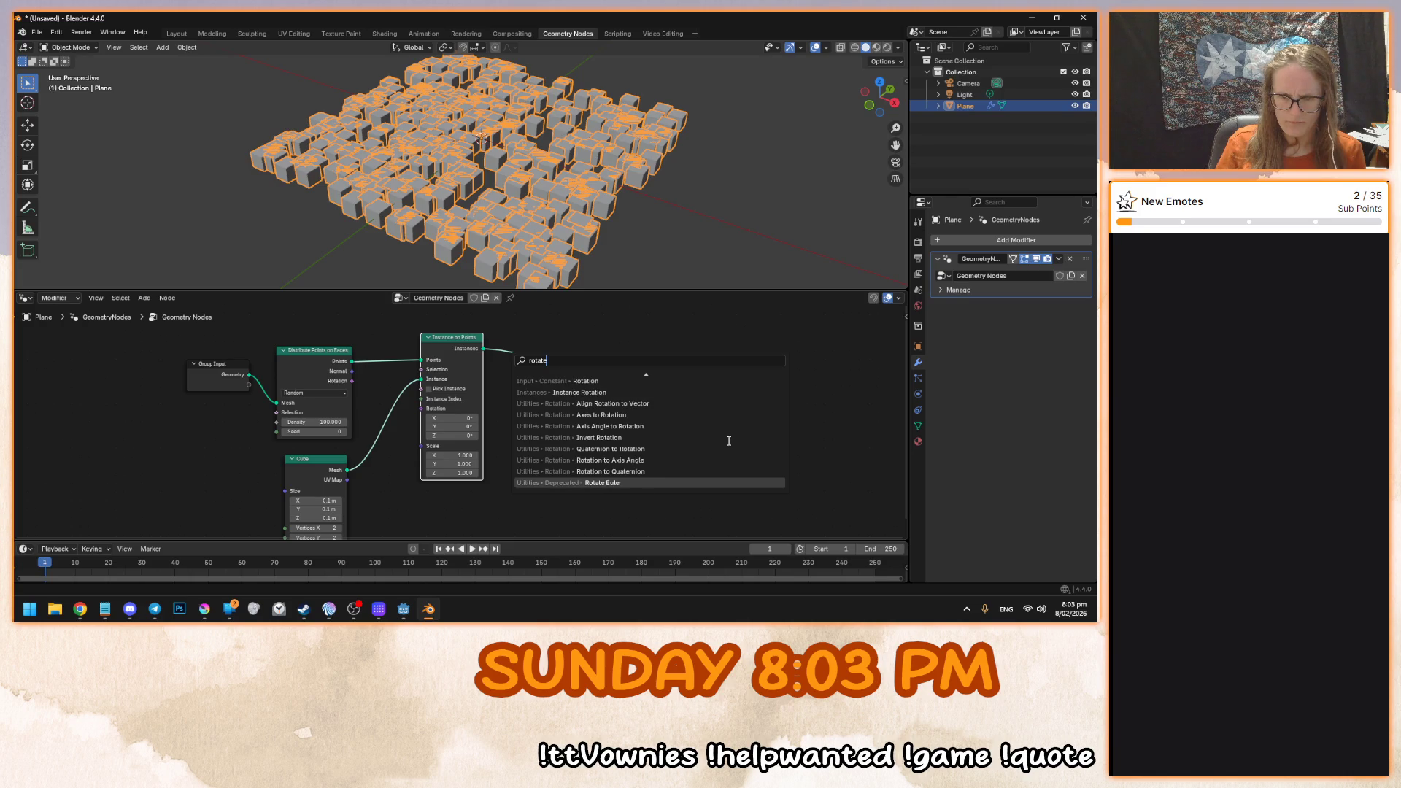
{"action": "key", "text": "Escape"}
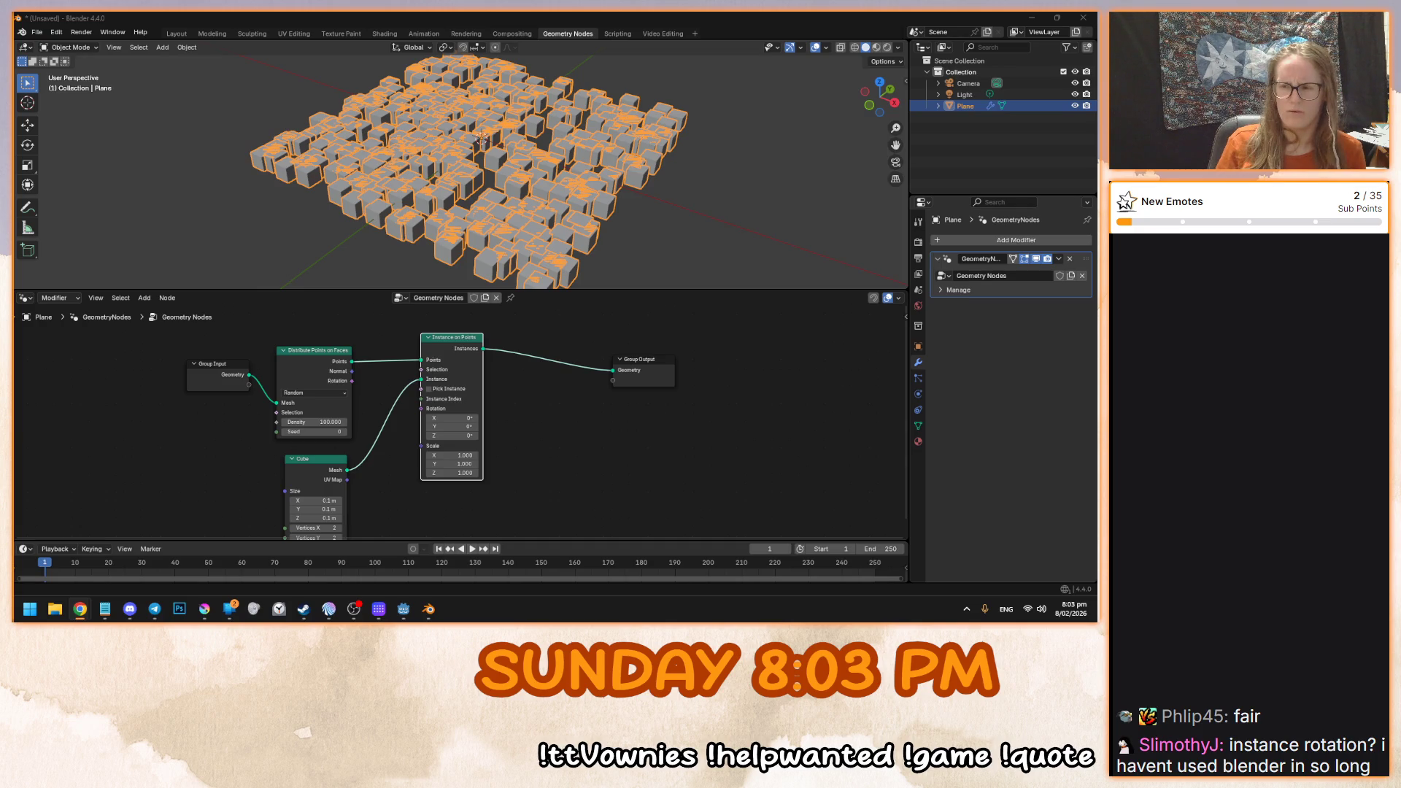
{"action": "left_click_drag", "start_coordinate": [388, 386], "coordinate": [347, 394]}
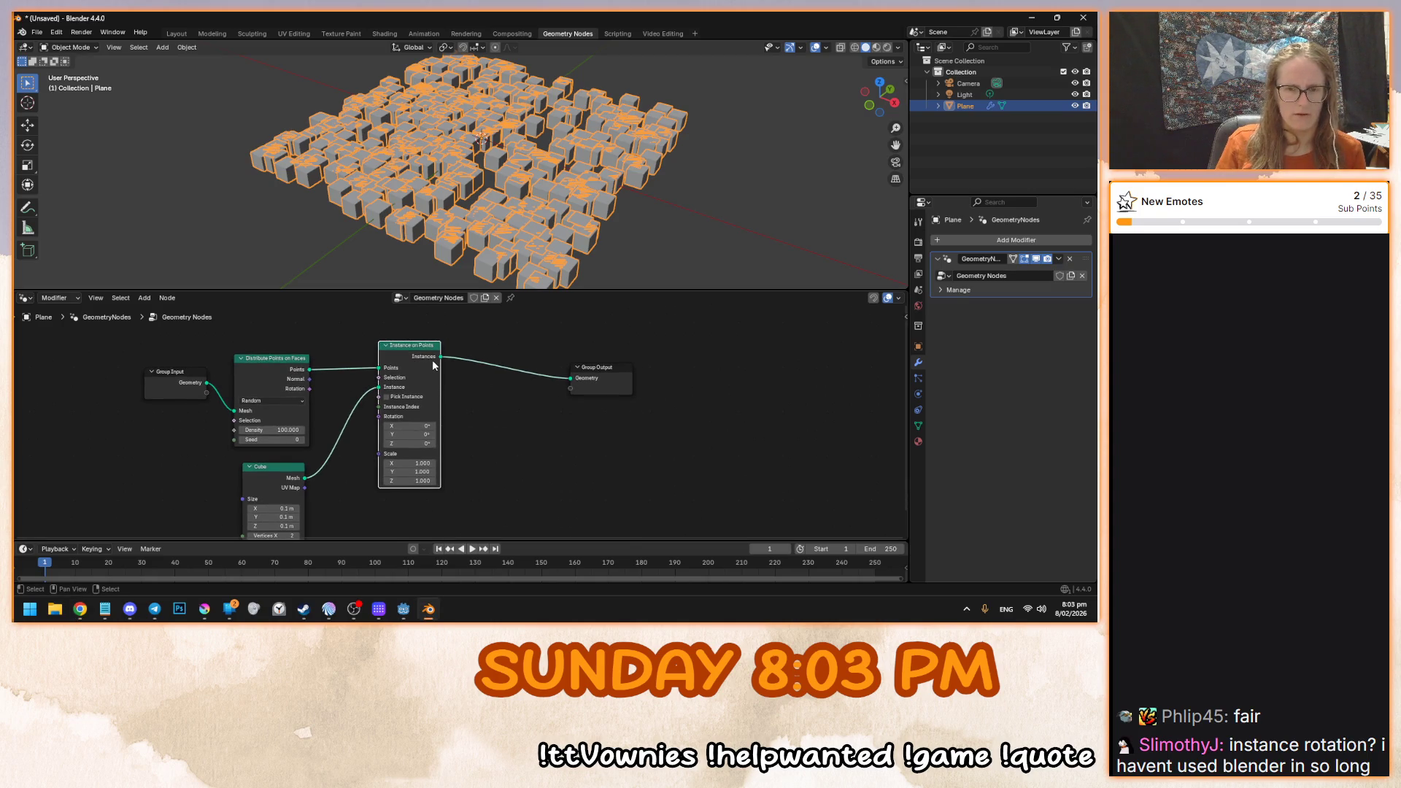
{"action": "key", "text": "shift+a"}
{"action": "left_click", "coordinate": [493, 362]}
{"action": "type", "text": "instance"}
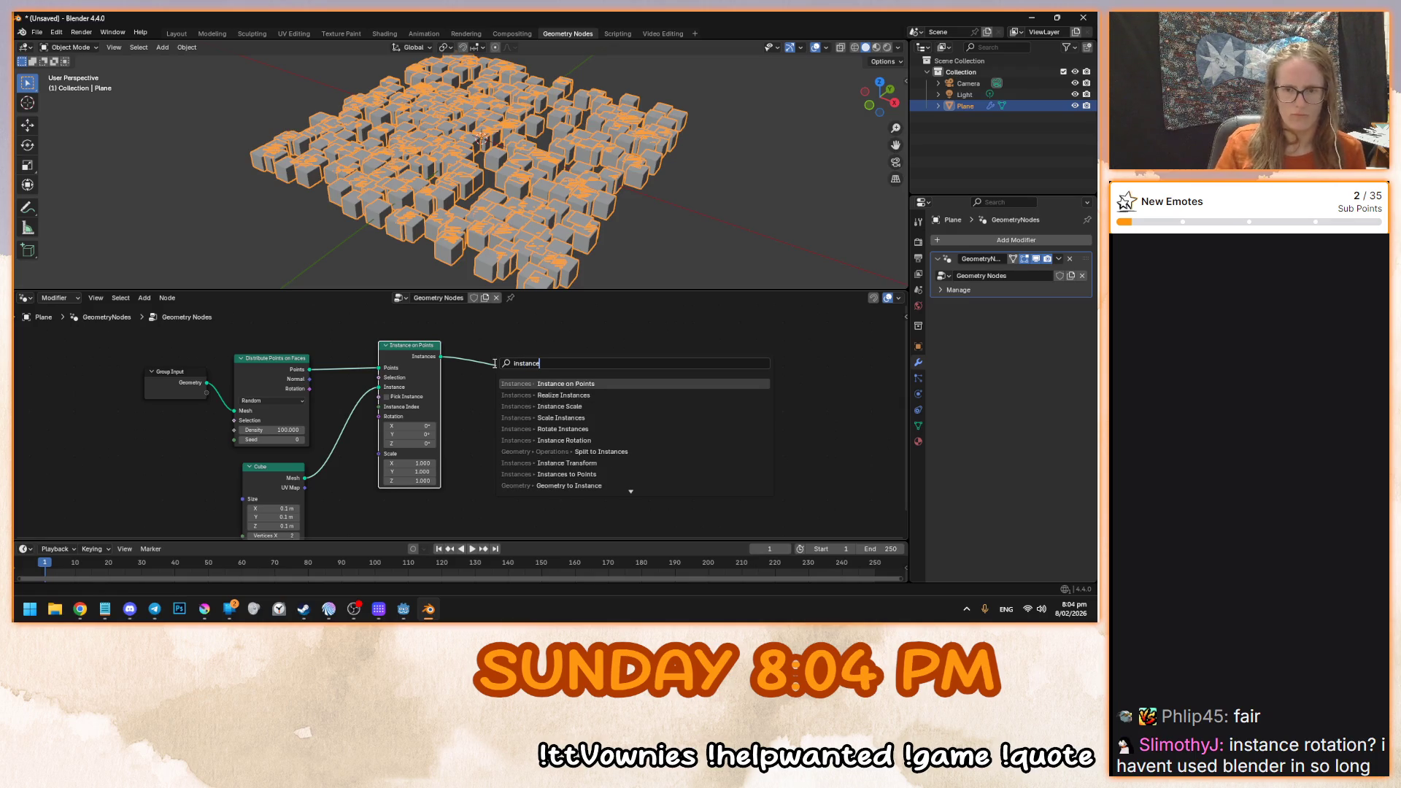
{"action": "left_click", "coordinate": [562, 433]}
{"action": "left_click", "coordinate": [511, 408]}
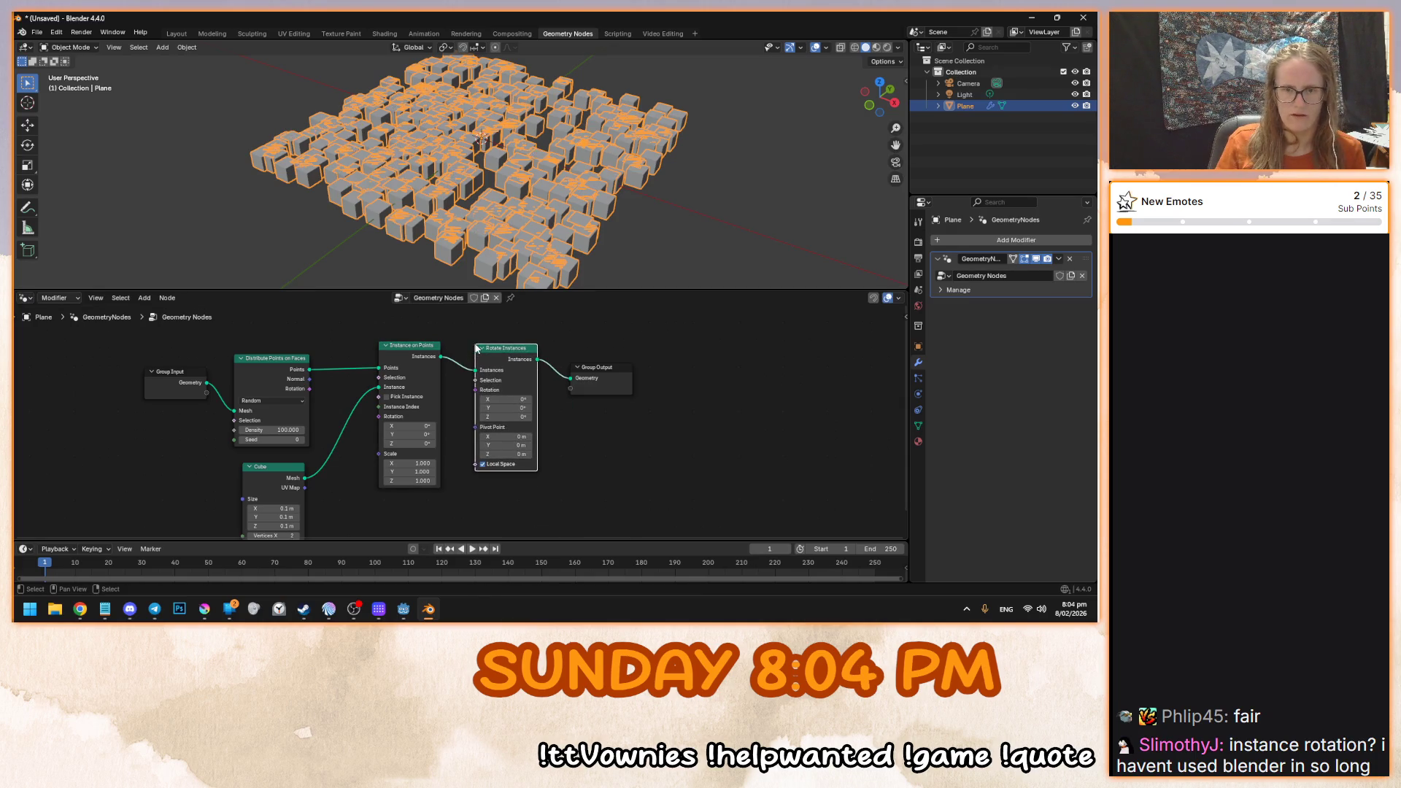
{"action": "left_click_drag", "start_coordinate": [503, 399], "coordinate": [504, 399]}
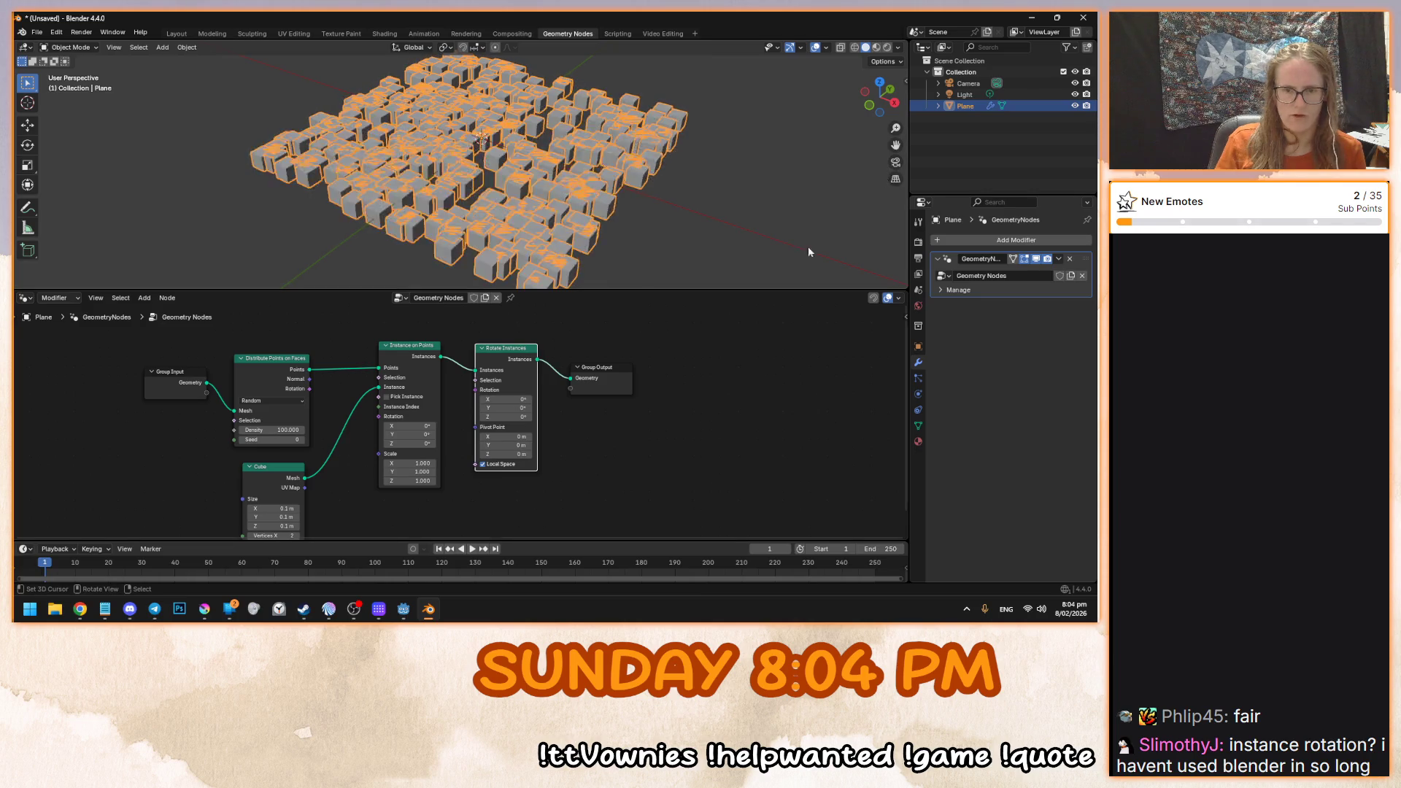
{"action": "key", "text": "ctrl+z"}
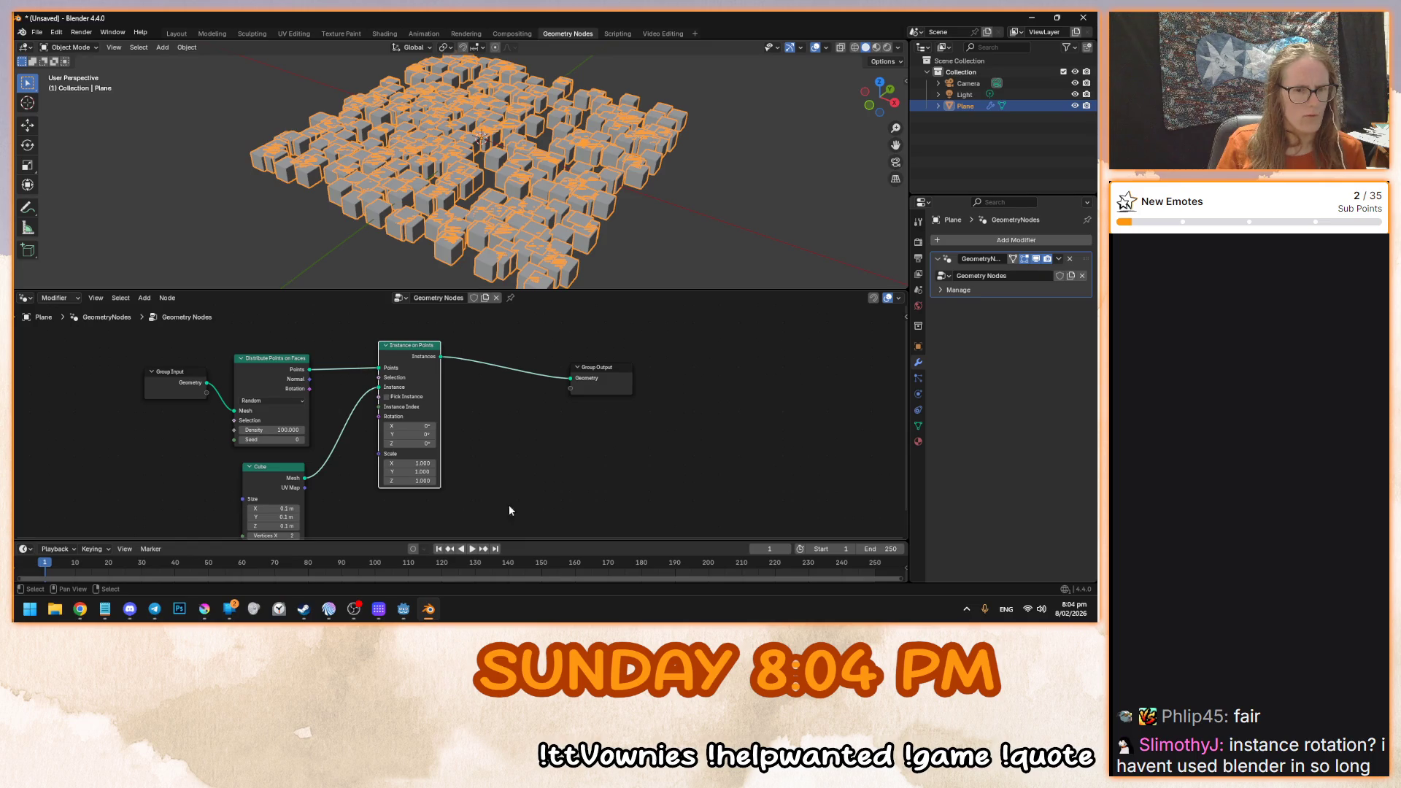
{"action": "scroll", "coordinate": [509, 509], "scroll_direction": "up", "scroll_amount": 2}
{"action": "scroll", "coordinate": [572, 422], "scroll_direction": "down", "scroll_amount": 2}
{"action": "mouse_move", "coordinate": [563, 479]}
{"action": "left_mouse_down"}
{"action": "mouse_move", "coordinate": [580, 441]}
{"action": "mouse_move", "coordinate": [571, 480]}
{"action": "left_mouse_up"}
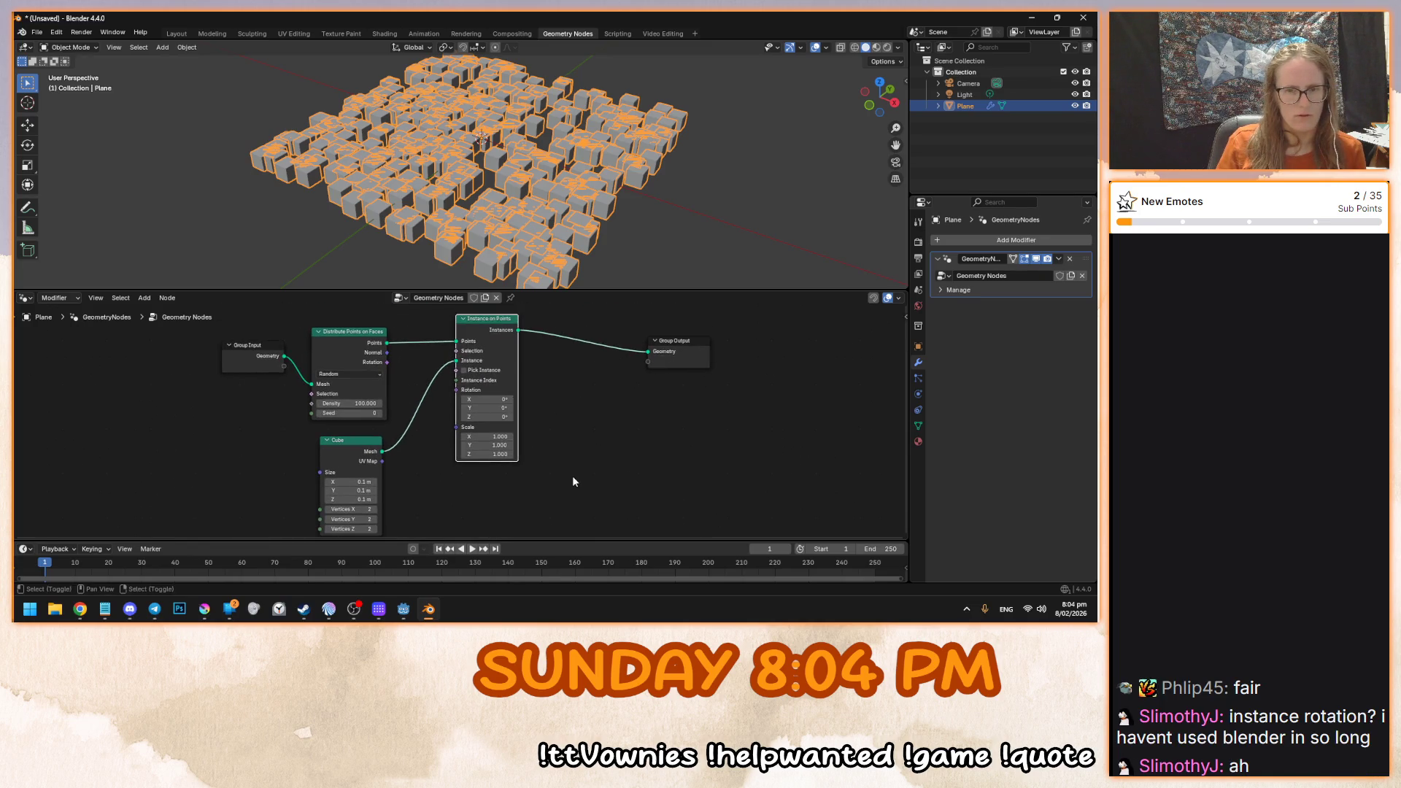
{"action": "key", "text": "shift+a"}
{"action": "left_click", "coordinate": [559, 364]}
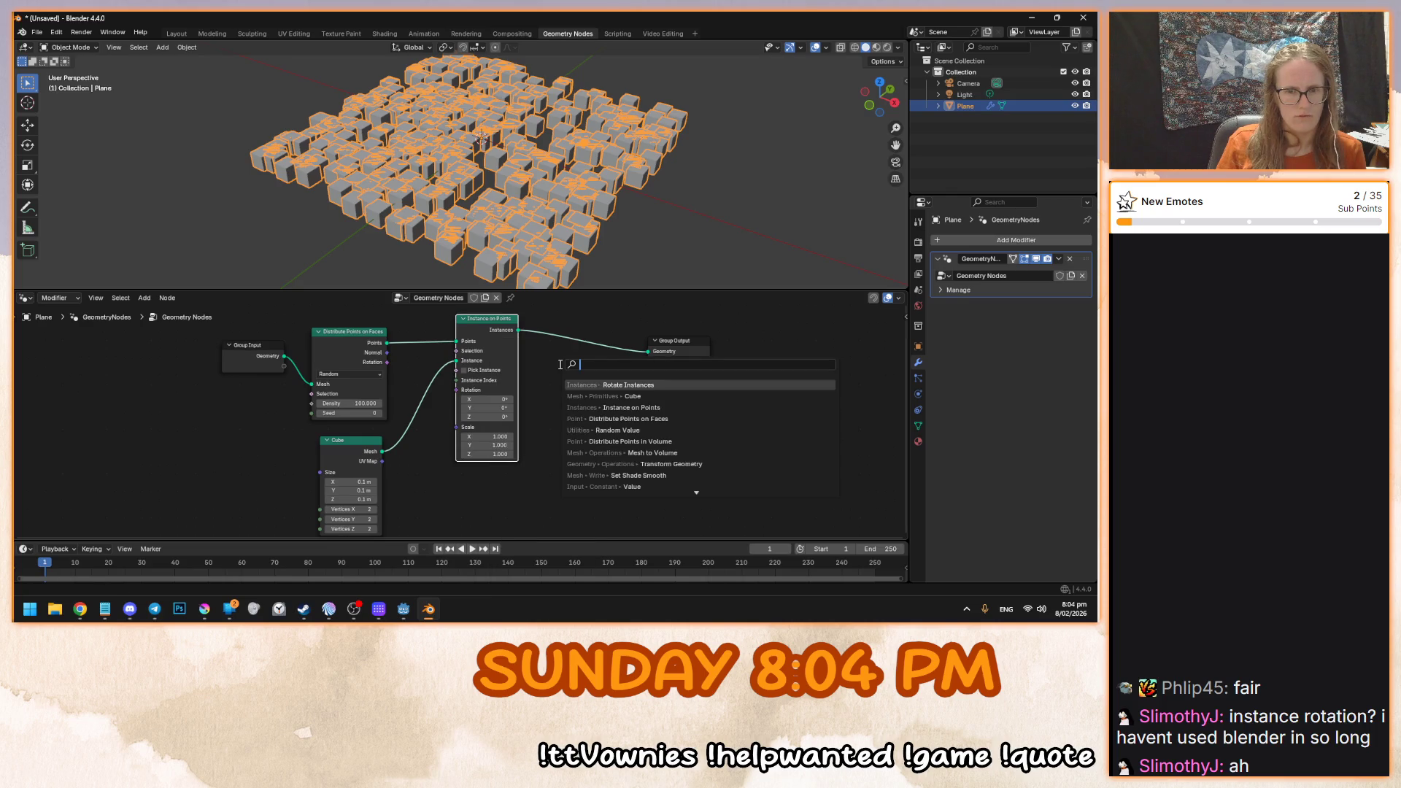
{"action": "type", "text": "tran"}
{"action": "key", "text": "Return"}
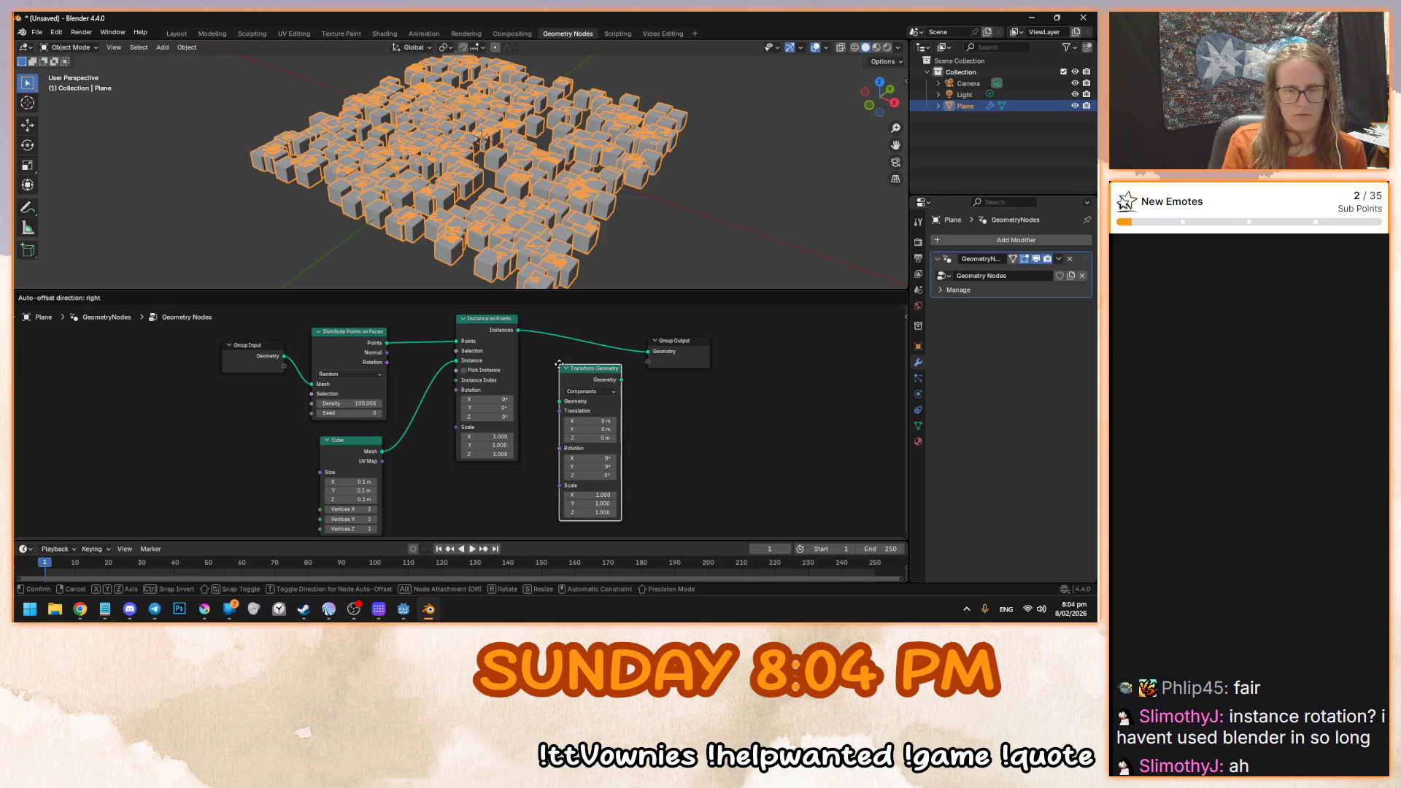
{"action": "left_click", "coordinate": [399, 387]}
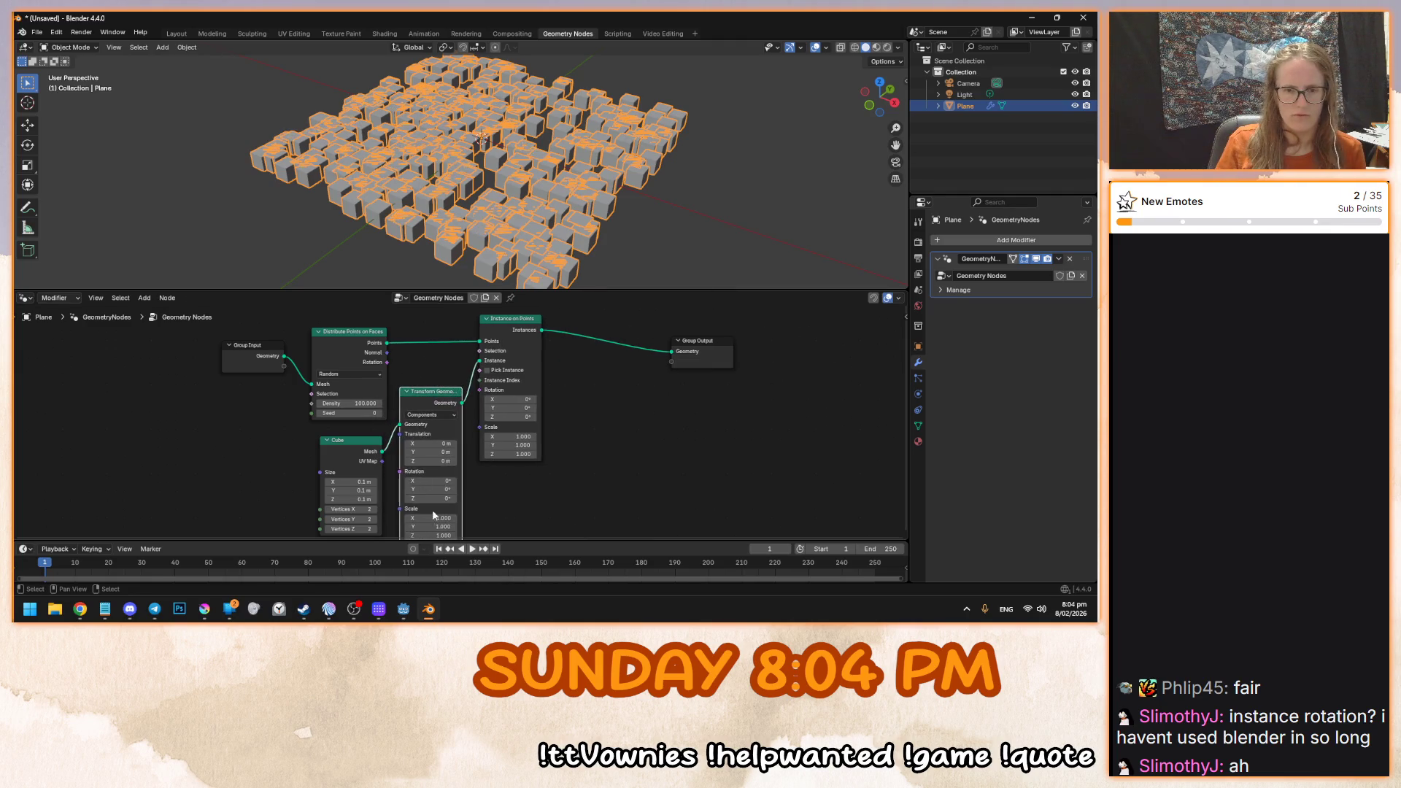
{"action": "key", "text": "ctrl+z"}
{"action": "key", "text": "ctrl+z"}
{"action": "key", "text": "ctrl+z"}
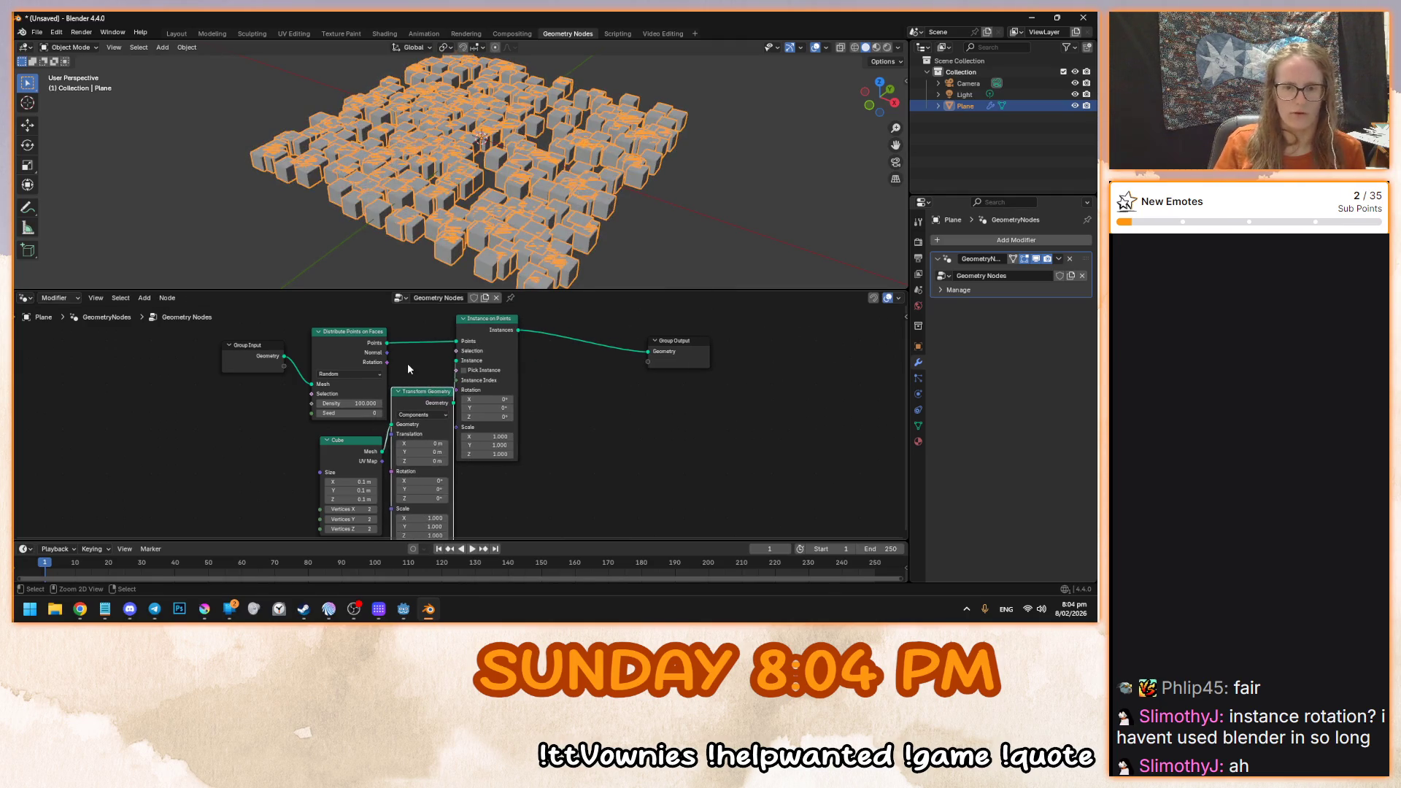
{"action": "left_click_drag", "start_coordinate": [613, 405], "coordinate": [594, 419]}
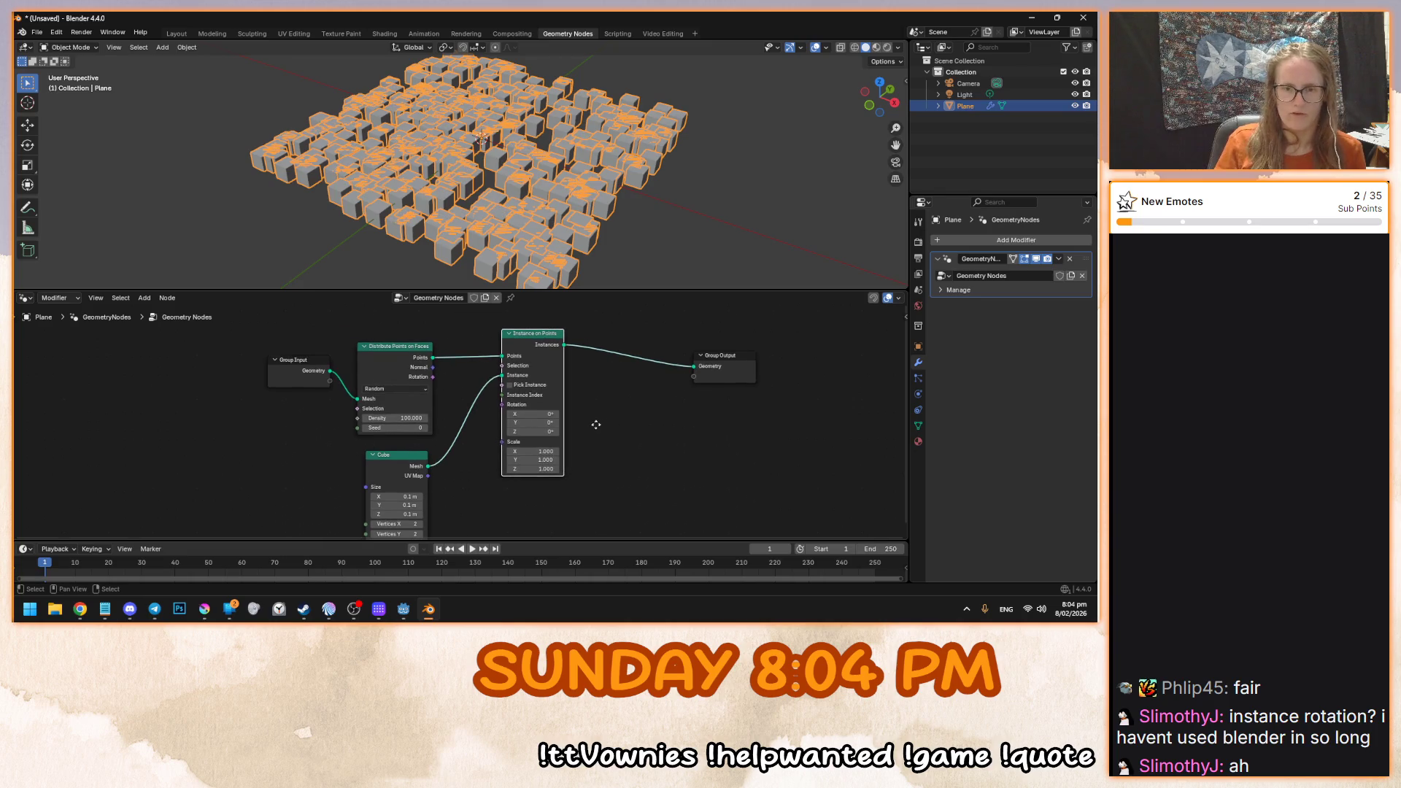
{"action": "left_click_drag", "start_coordinate": [879, 94], "coordinate": [887, 93]}
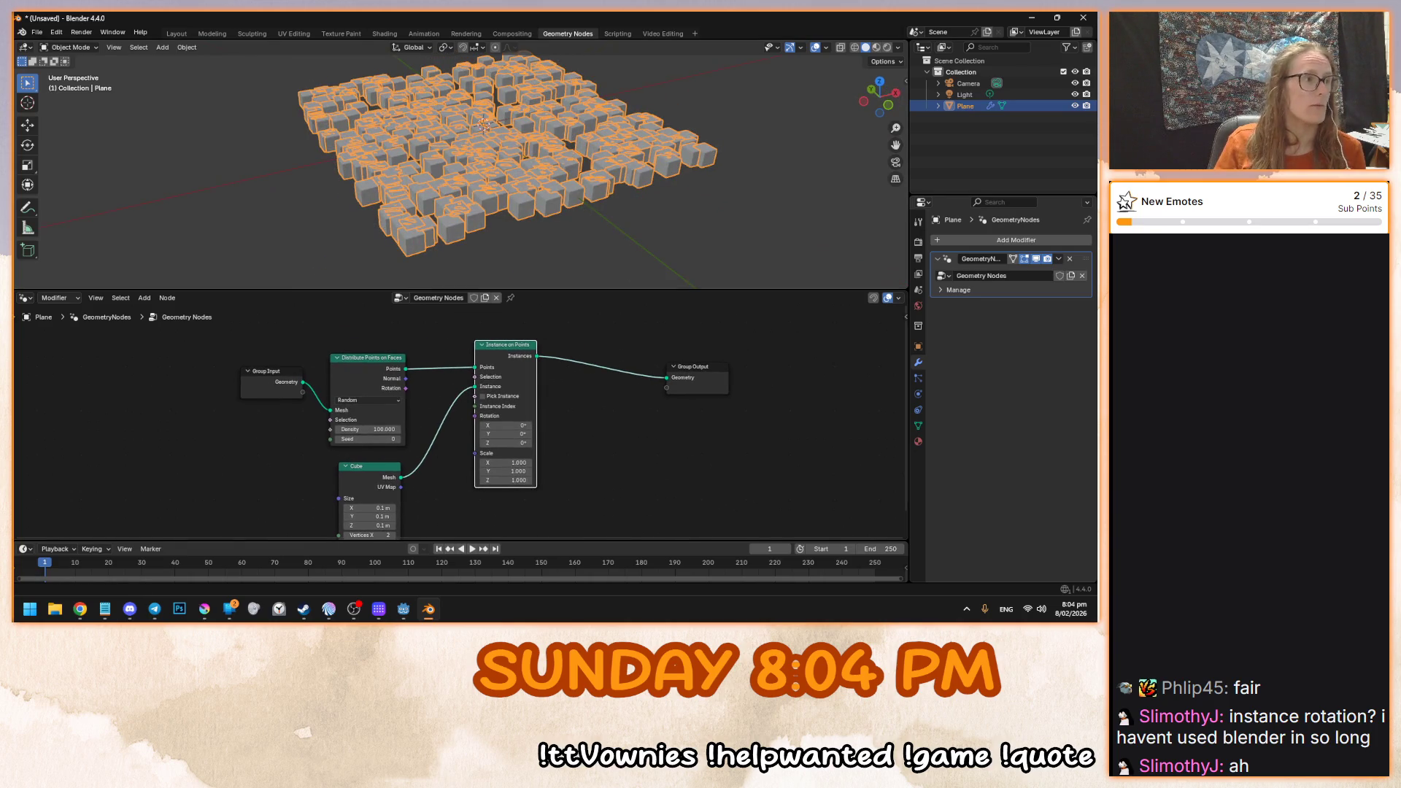
- Select the Plane carrying the cube instances from a top-down view
{"action": "left_click_drag", "start_coordinate": [481, 182], "coordinate": [558, 192]}
{"action": "key", "text": "alt+a"}
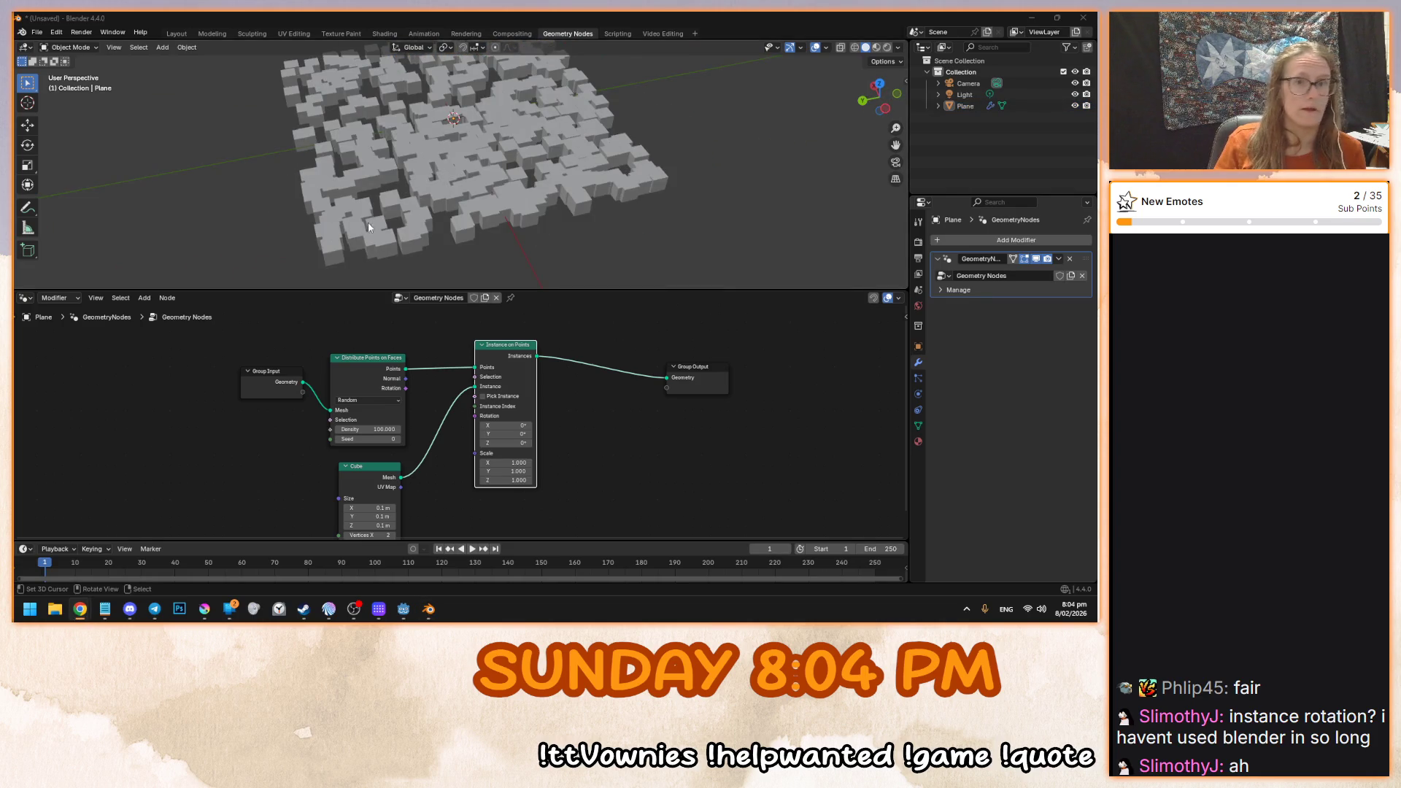
{"action": "left_click_drag", "start_coordinate": [368, 222], "coordinate": [407, 199]}
{"action": "left_click", "coordinate": [375, 177]}
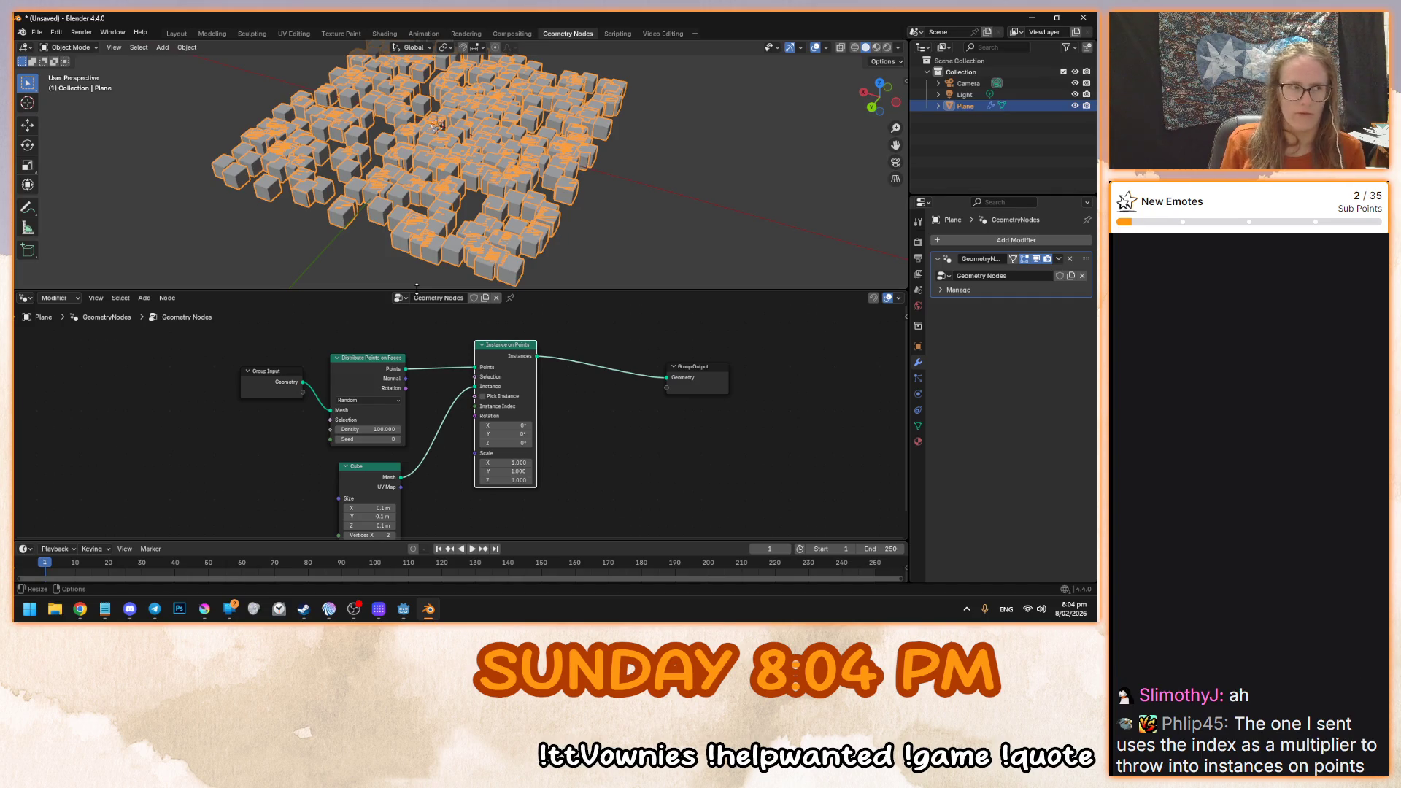
{"action": "mouse_move", "coordinate": [496, 159]}
{"action": "left_mouse_down"}
{"action": "mouse_move", "coordinate": [549, 165]}
{"action": "mouse_move", "coordinate": [524, 165]}
{"action": "left_mouse_up"}
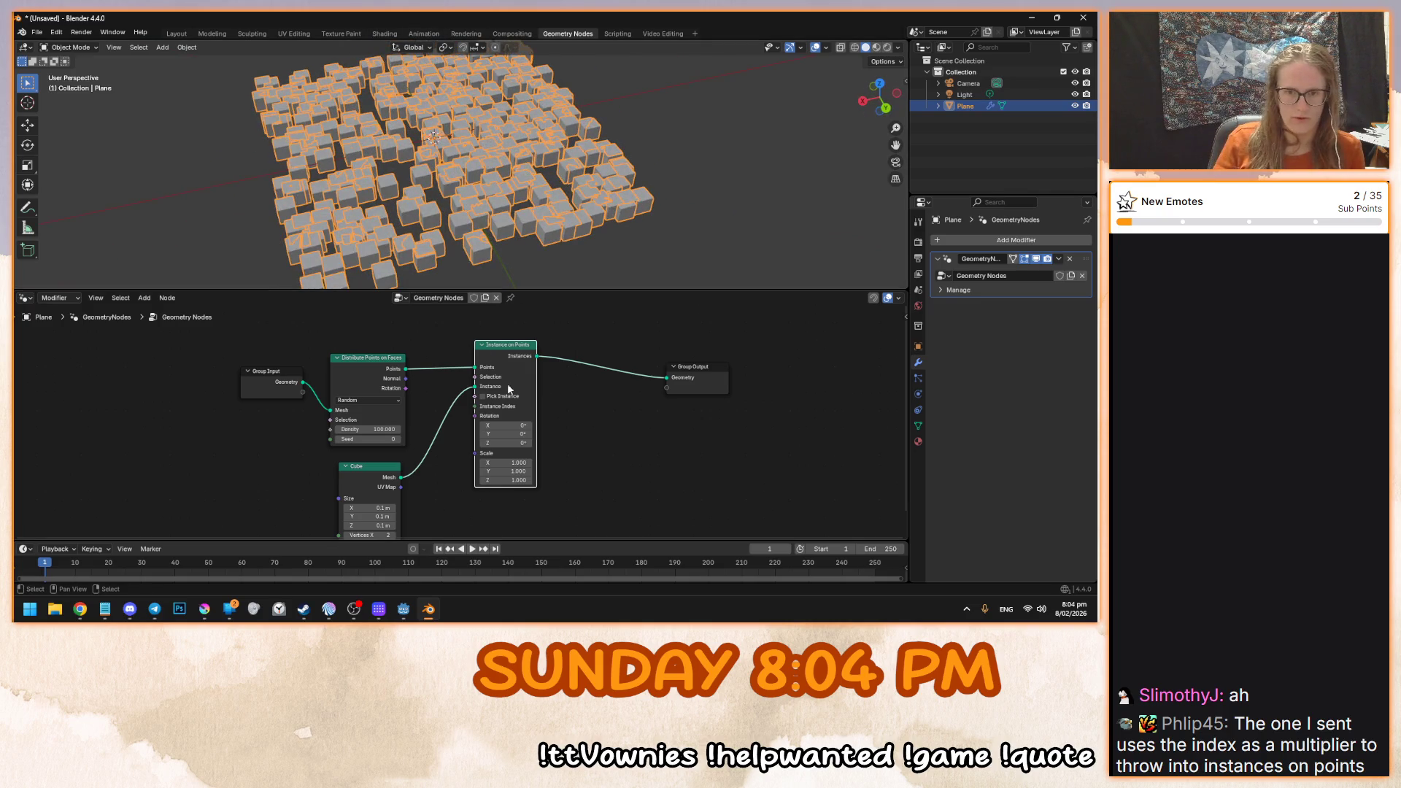
{"action": "scroll", "coordinate": [576, 394], "scroll_direction": "down", "scroll_amount": 3}
- Add a Join Geometry node just before the Group Output
{"action": "key", "text": "shift+a"}
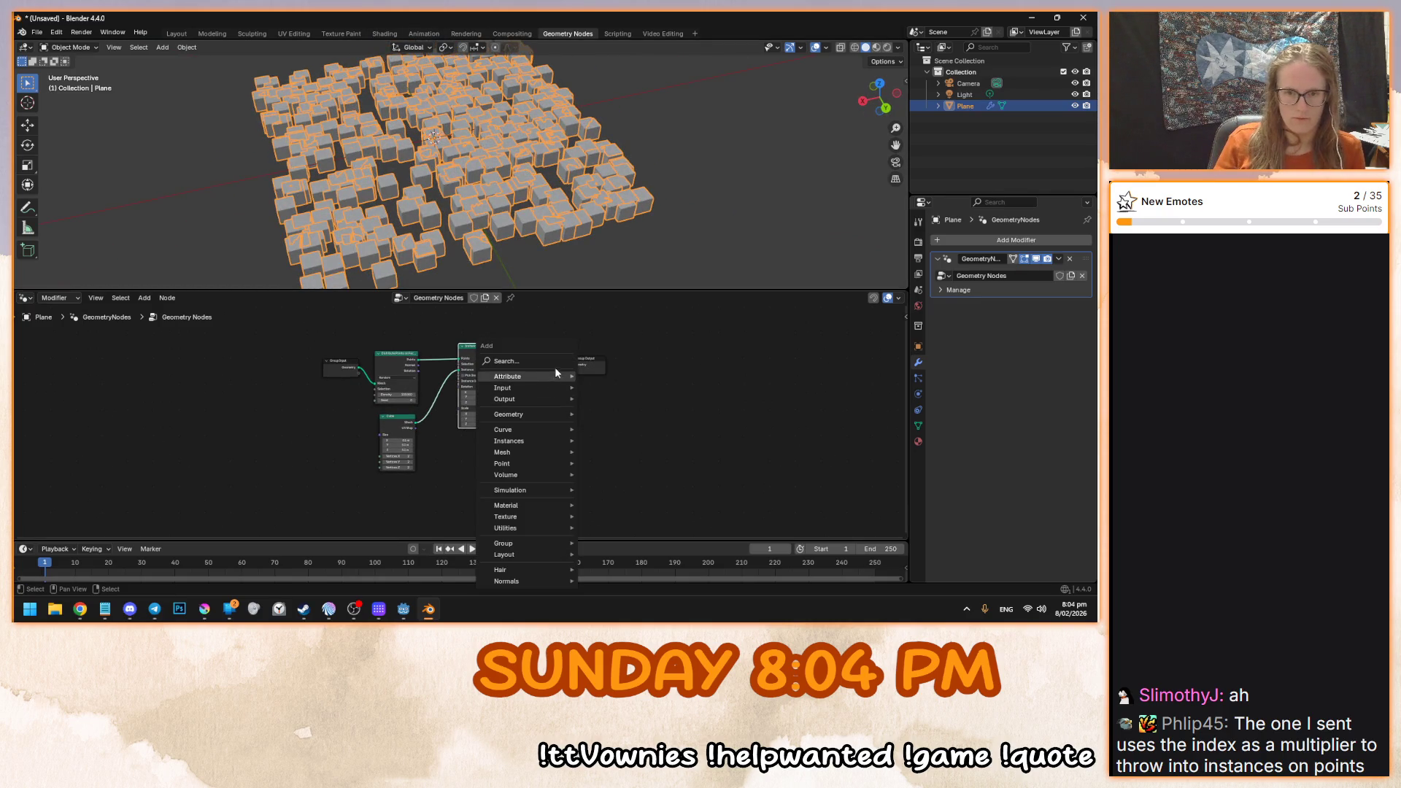
{"action": "left_click", "coordinate": [556, 363]}
{"action": "type", "text": "plane"}
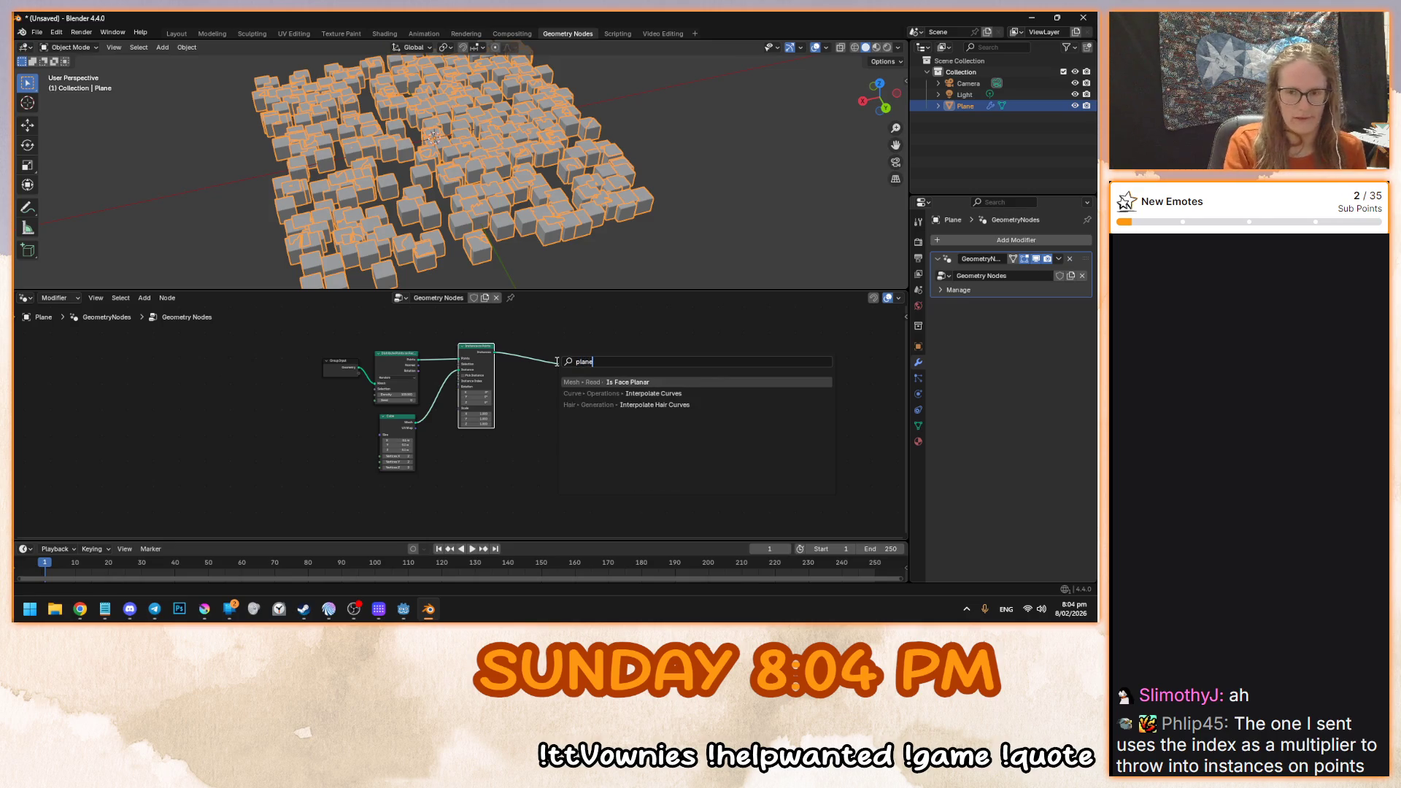
{"action": "key", "text": "Escape"}
{"action": "scroll", "coordinate": [564, 387], "scroll_direction": "up", "scroll_amount": 2}
{"action": "key", "text": "shift+a"}
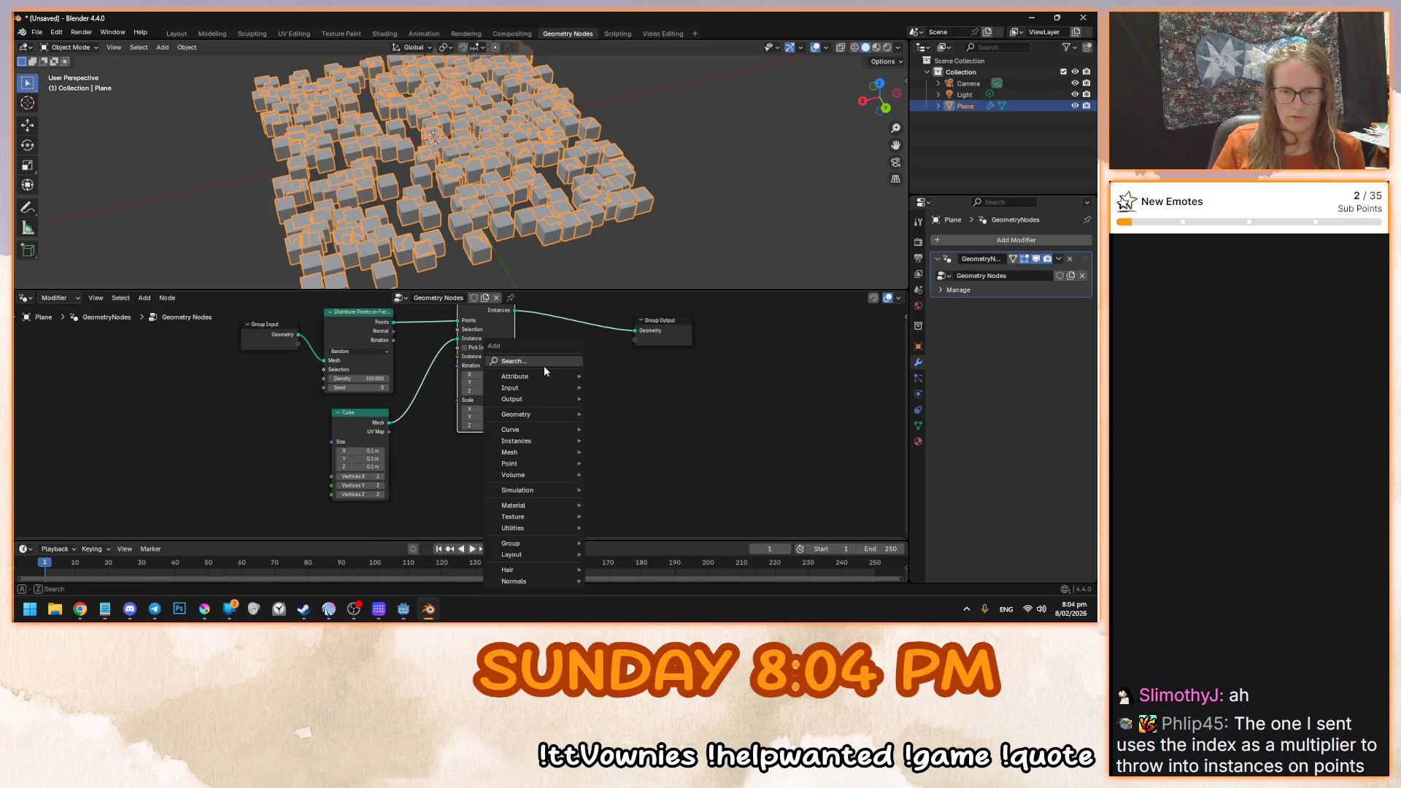
{"action": "left_click", "coordinate": [545, 364]}
{"action": "type", "text": "join"}
{"action": "key", "text": "Return"}
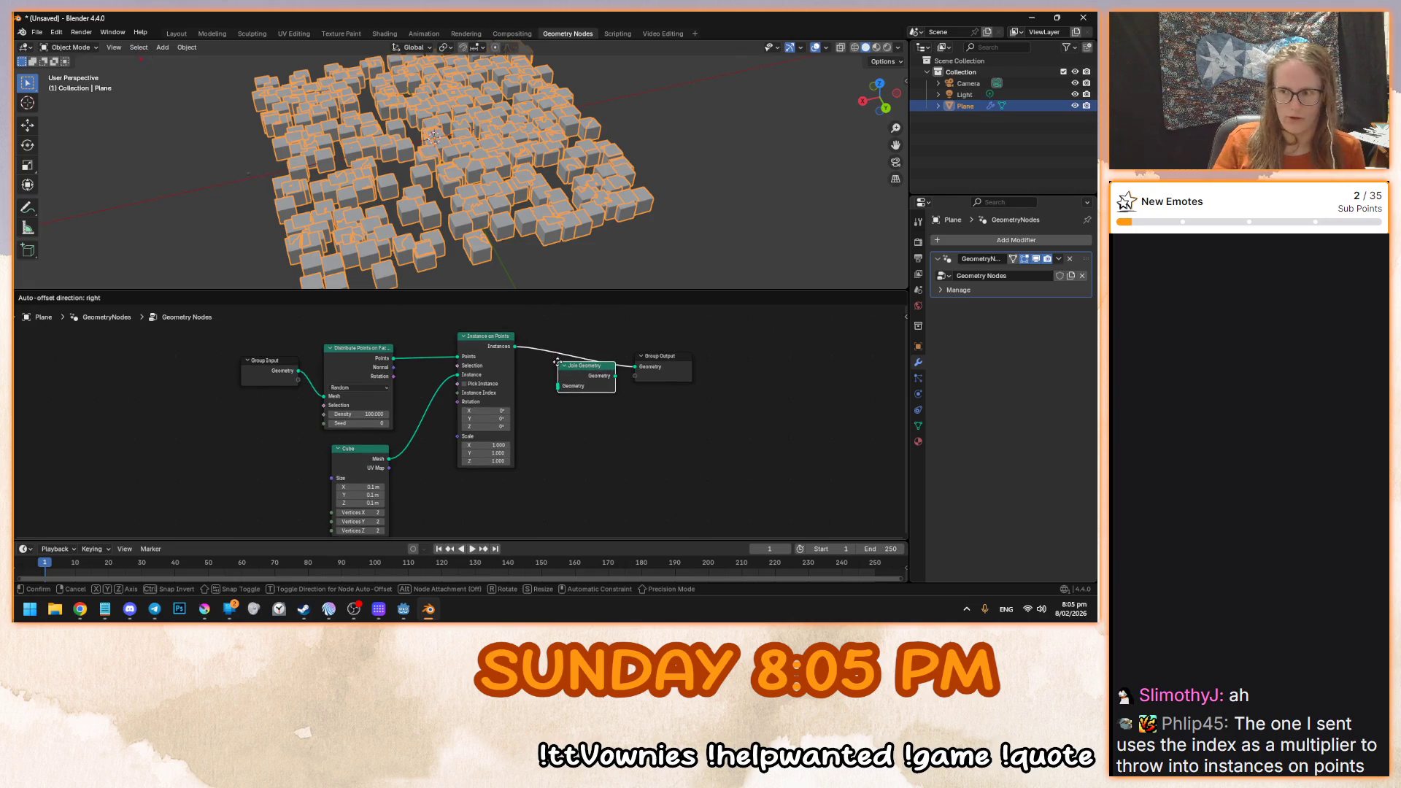
{"action": "left_click", "coordinate": [554, 353]}
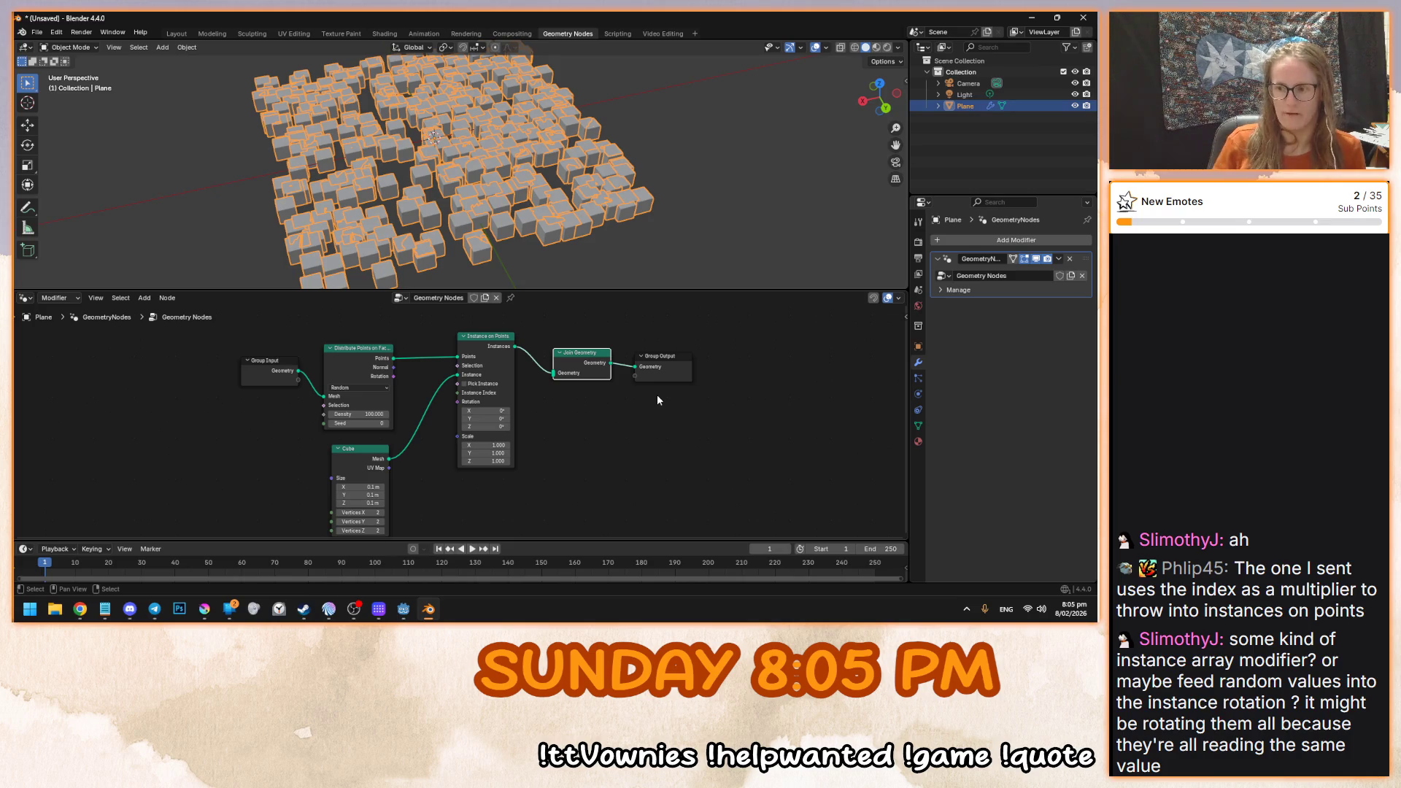
{"action": "scroll", "coordinate": [640, 431], "scroll_direction": "down", "scroll_amount": 3}
- Feed Group Input's original plane geometry into Join Geometry and move Group Output further right
{"action": "mouse_move", "coordinate": [332, 364]}
{"action": "left_mouse_down"}
{"action": "mouse_move", "coordinate": [493, 530]}
{"action": "mouse_move", "coordinate": [528, 518]}
{"action": "left_mouse_up"}
{"action": "mouse_move", "coordinate": [365, 359]}
{"action": "left_mouse_down"}
{"action": "mouse_move", "coordinate": [432, 545]}
{"action": "mouse_move", "coordinate": [460, 533]}
{"action": "left_mouse_up"}
{"action": "scroll", "coordinate": [457, 460], "scroll_direction": "up", "scroll_amount": 4}
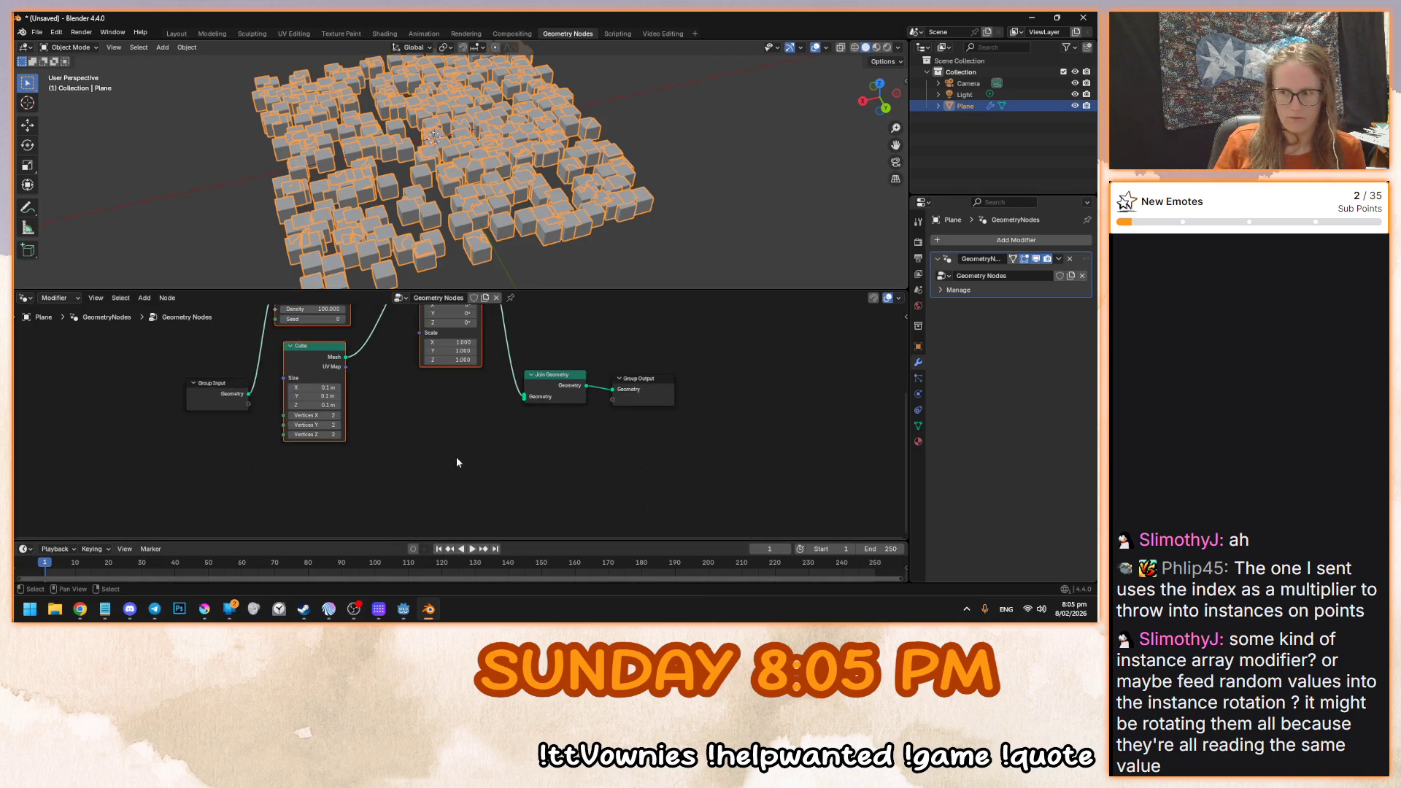
{"action": "scroll", "coordinate": [457, 462], "scroll_direction": "up", "scroll_amount": 2}
{"action": "left_click_drag", "start_coordinate": [181, 424], "coordinate": [154, 470]}
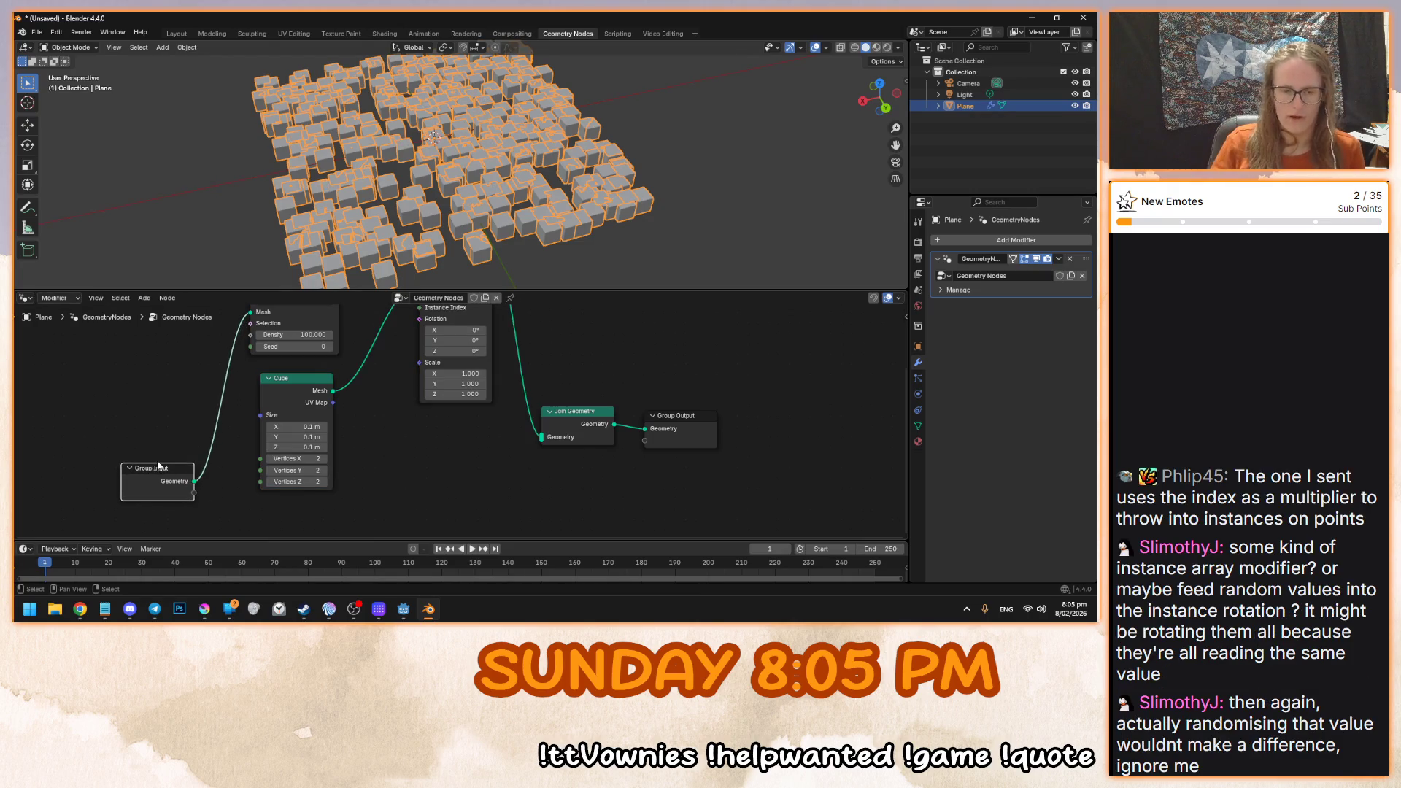
{"action": "mouse_move", "coordinate": [195, 483]}
{"action": "left_mouse_down"}
{"action": "mouse_move", "coordinate": [567, 471]}
{"action": "mouse_move", "coordinate": [544, 441]}
{"action": "left_mouse_up"}
{"action": "left_click", "coordinate": [536, 274]}
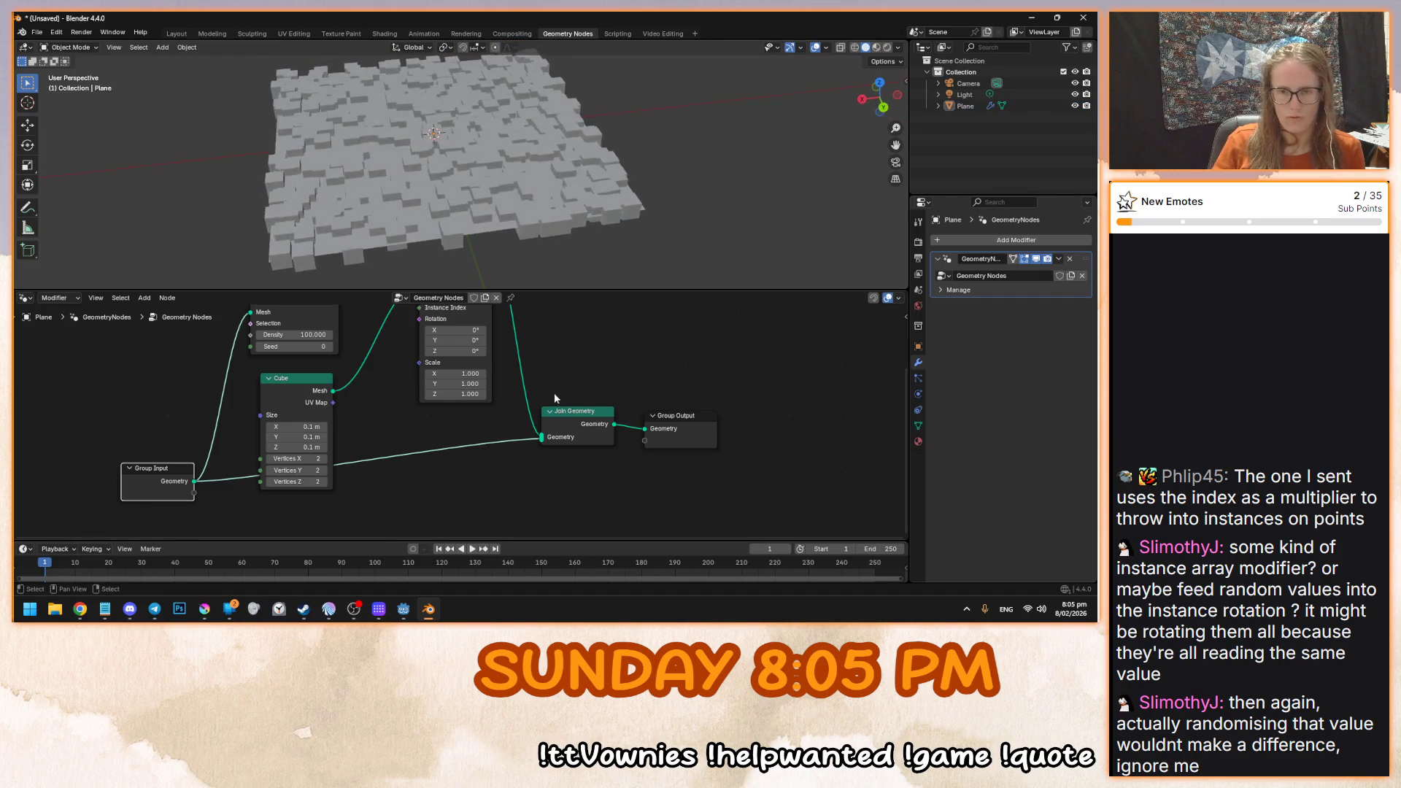
{"action": "left_click_drag", "start_coordinate": [679, 416], "coordinate": [833, 416]}
{"action": "key", "text": "shift+a"}
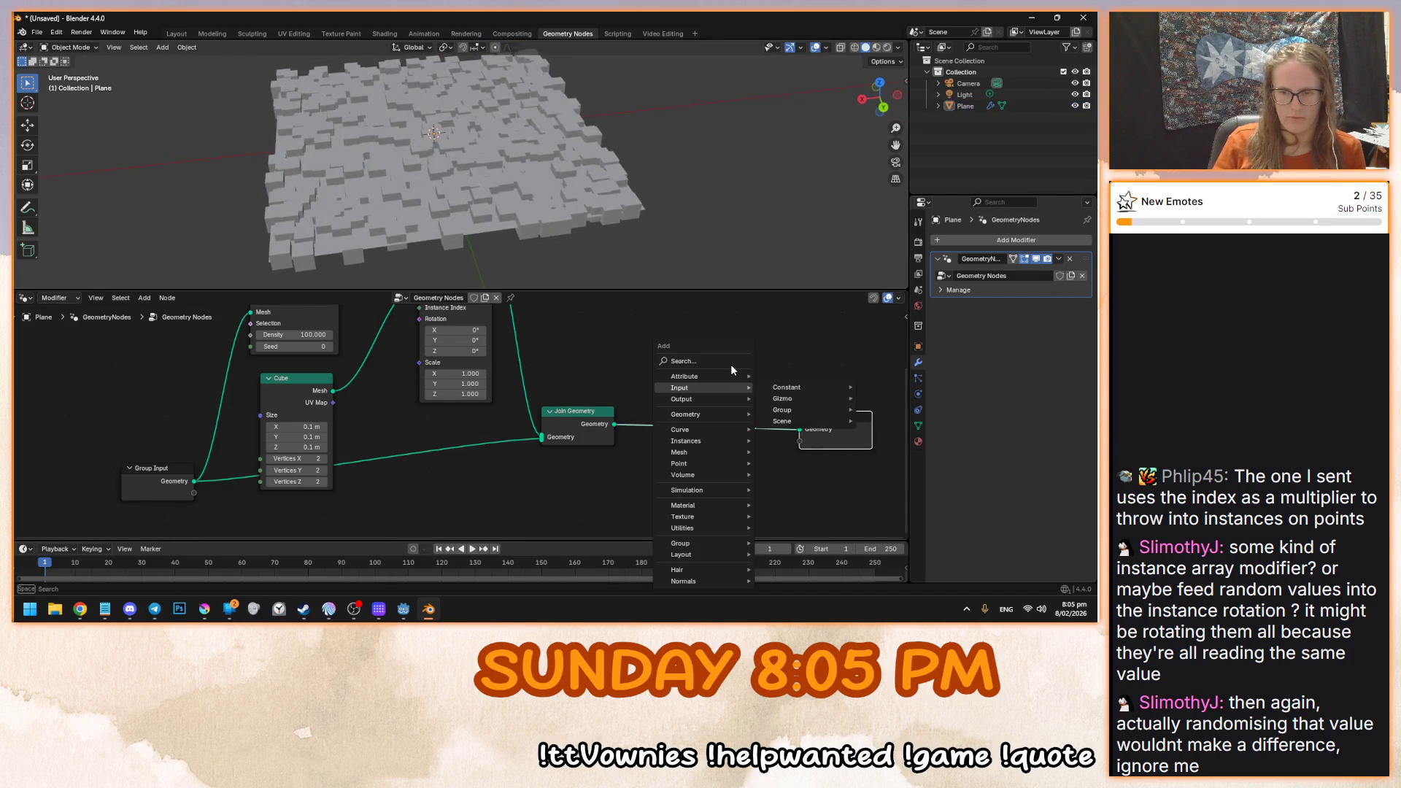
- Insert a Realize Instances node after Instance on Points
{"action": "type", "text": "rwalize"}
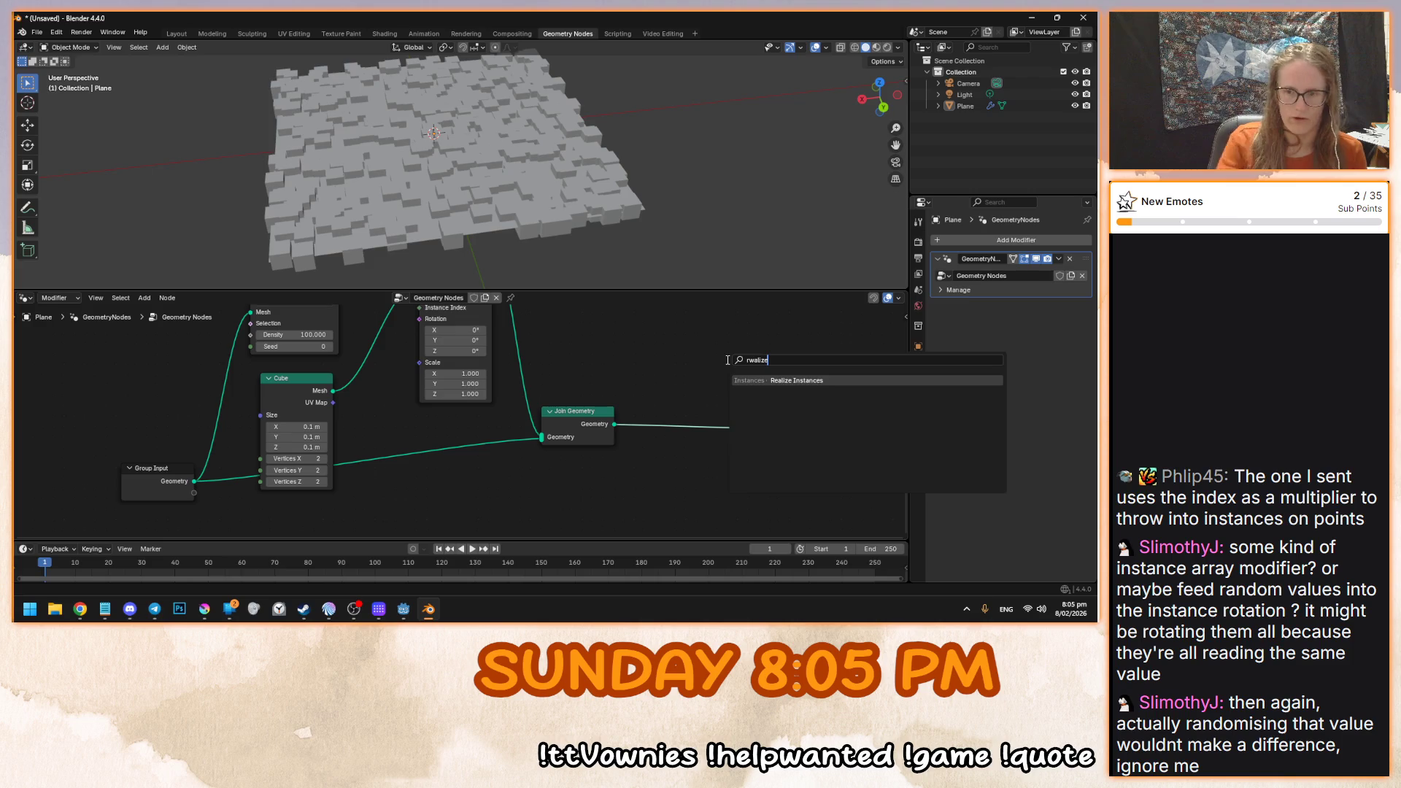
{"action": "key", "text": "Return"}
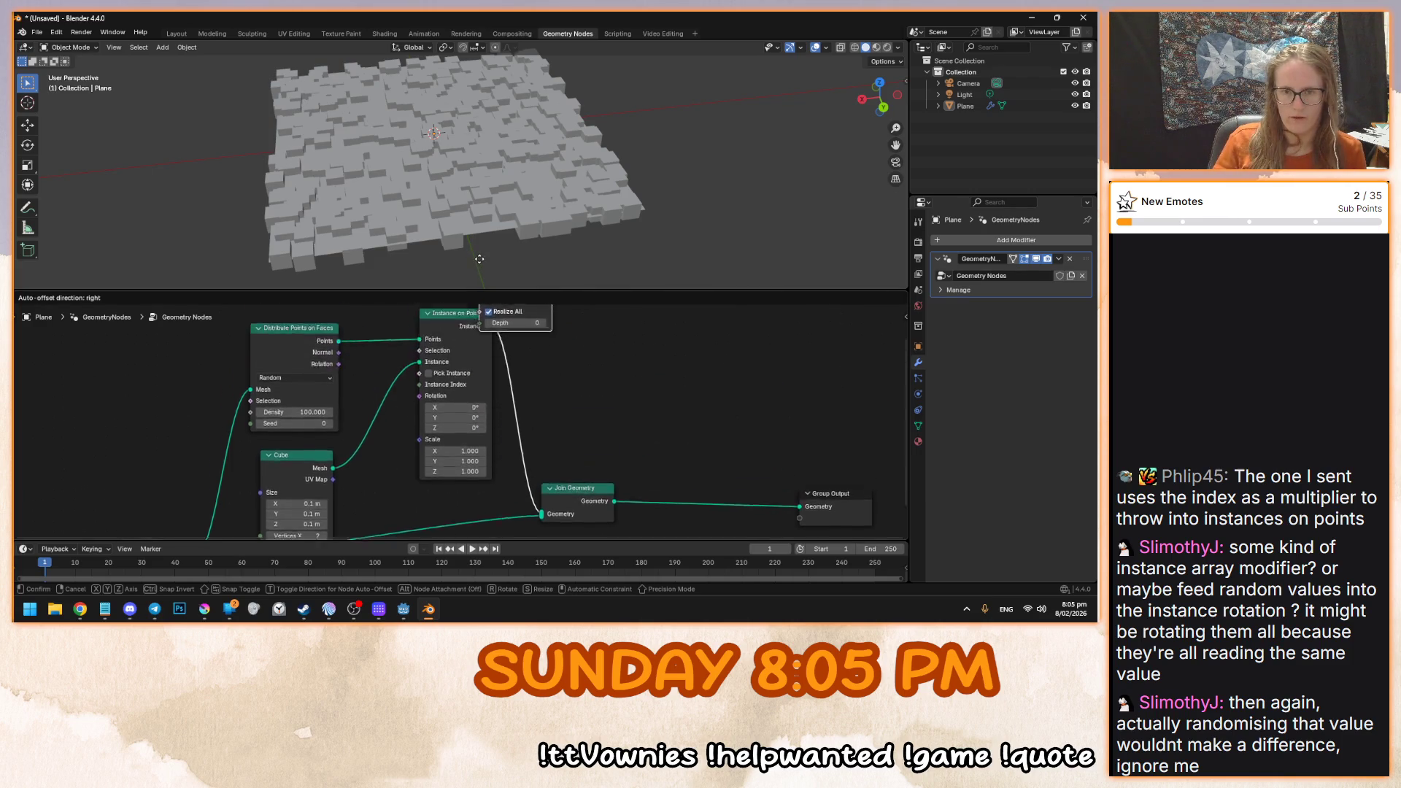
{"action": "left_click", "coordinate": [513, 431]}
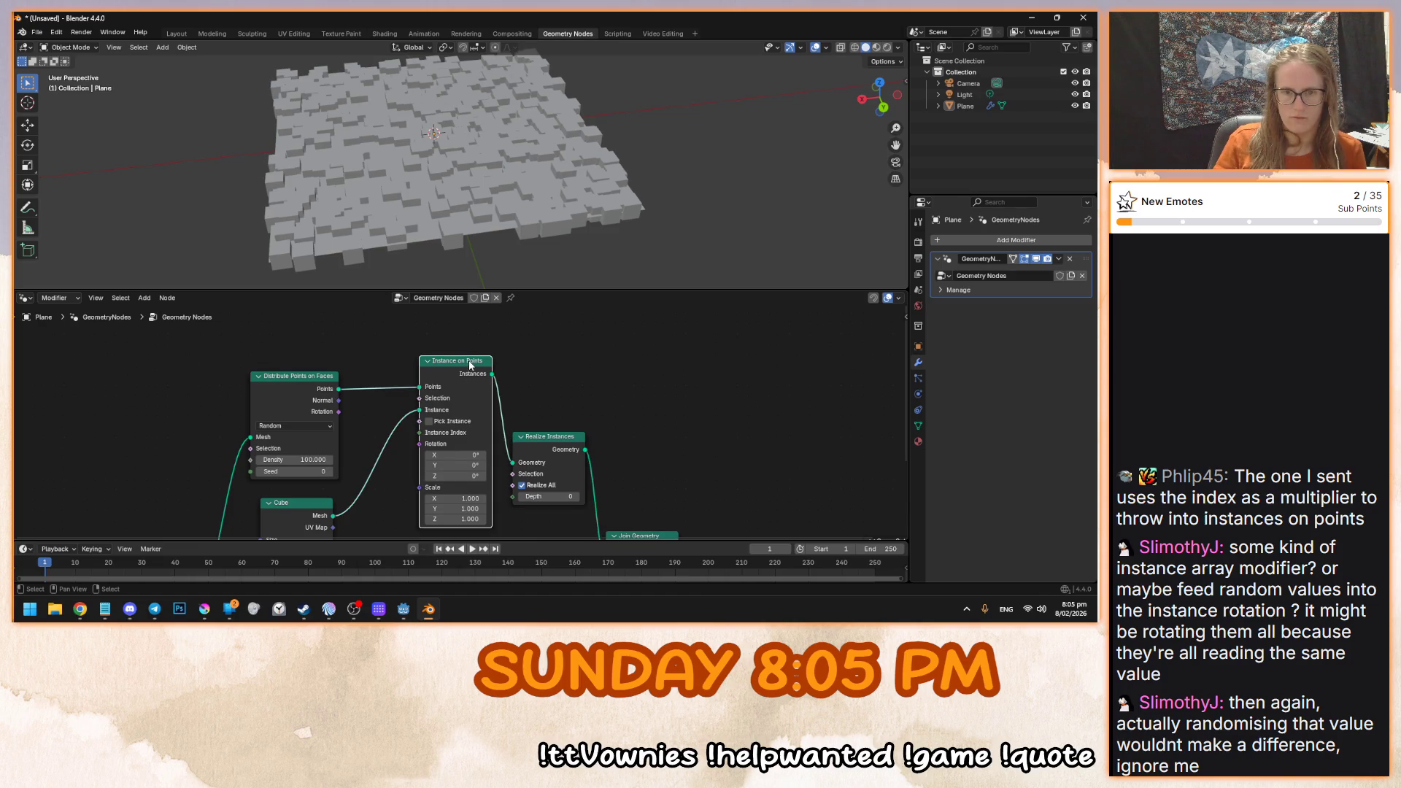
- Select the Plane object and switch to the Shading workspace
{"action": "mouse_move", "coordinate": [467, 168]}
{"action": "left_mouse_down"}
{"action": "mouse_move", "coordinate": [441, 182]}
{"action": "mouse_move", "coordinate": [449, 241]}
{"action": "left_mouse_up"}
{"action": "scroll", "coordinate": [441, 181], "scroll_direction": "down", "scroll_amount": 2}
{"action": "left_click_drag", "start_coordinate": [589, 430], "coordinate": [607, 362]}
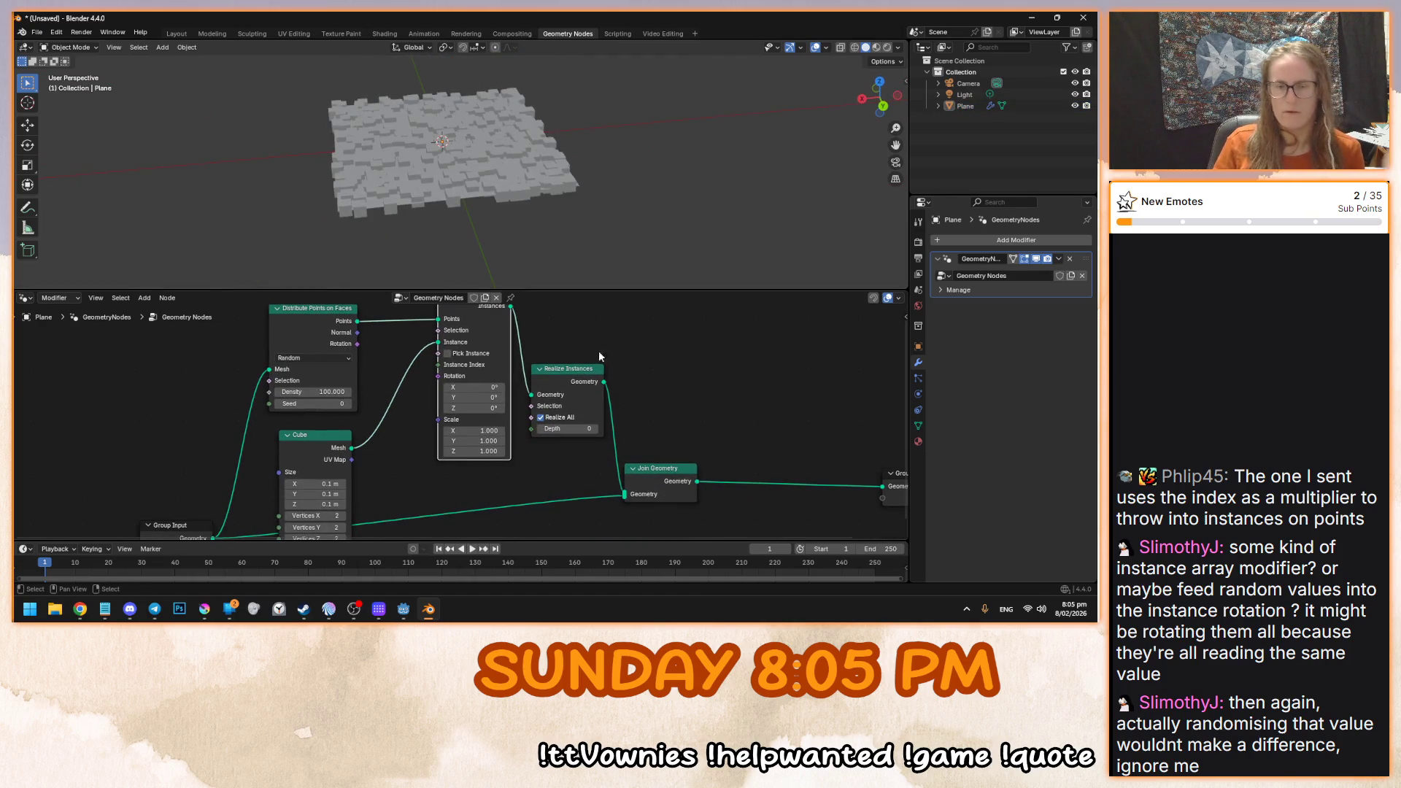
{"action": "left_click", "coordinate": [442, 143]}
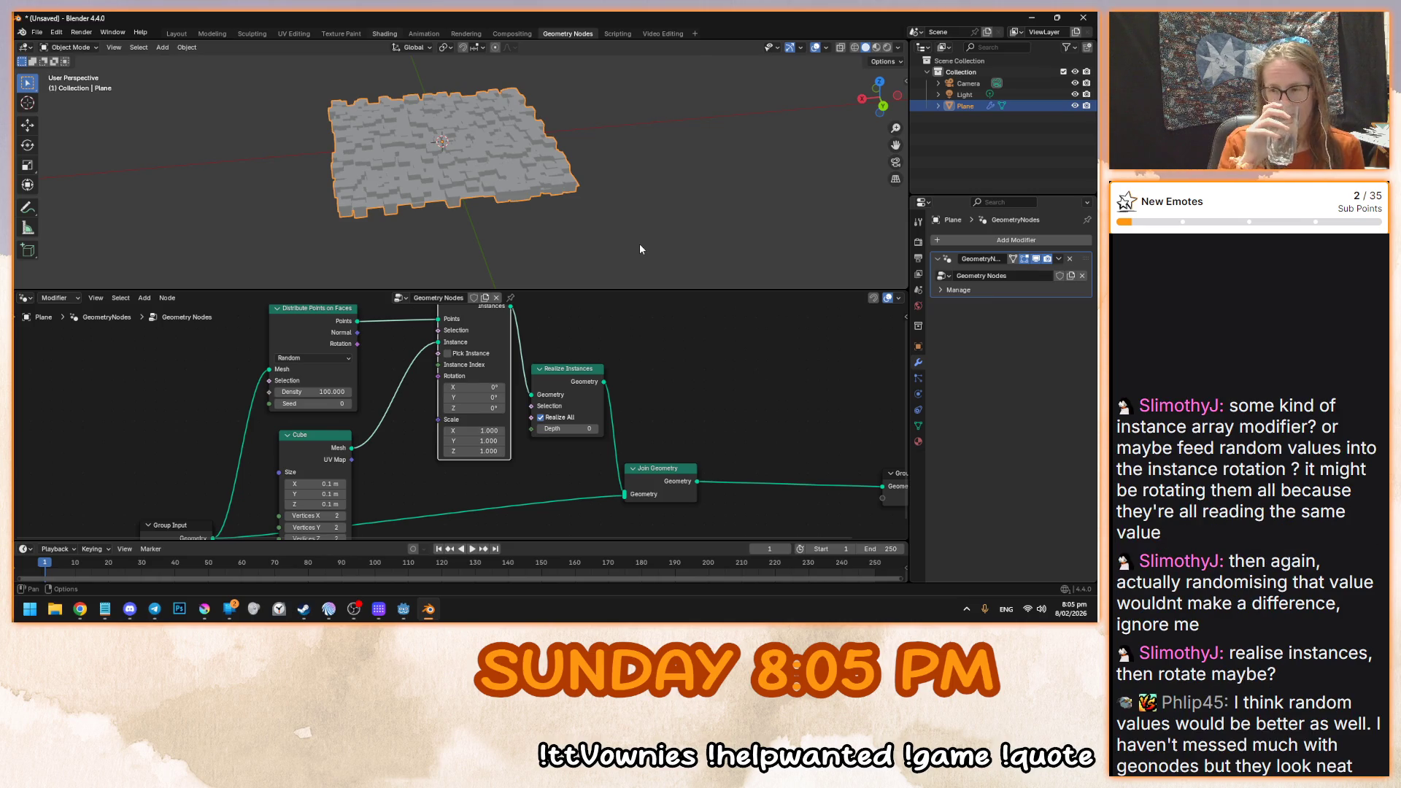
{"action": "key", "text": "ctrl+Page_Up"}
{"action": "key", "text": "ctrl+Page_Up"}
{"action": "key", "text": "ctrl+Page_Up"}
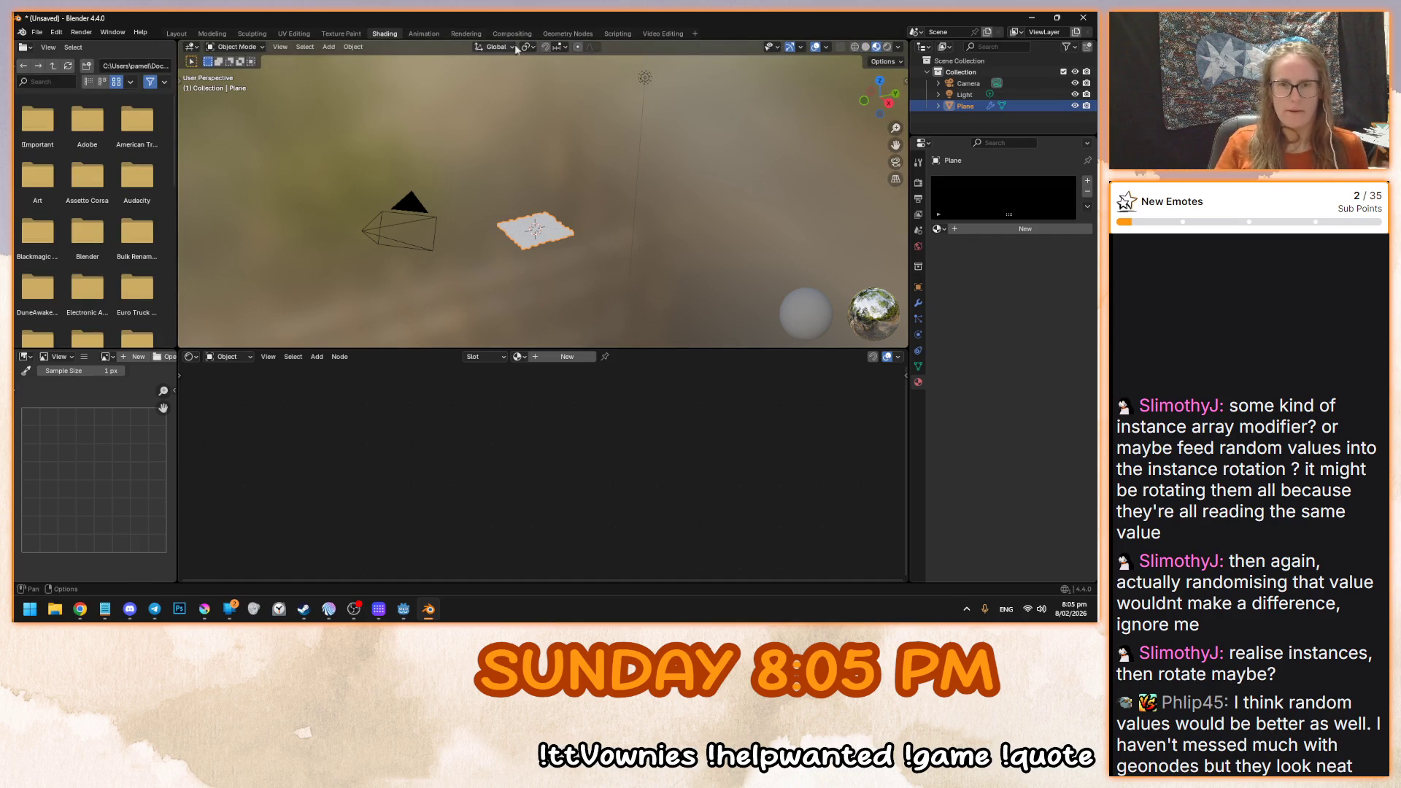
- Insert a Rotate Instances node before Join Geometry, testing an X tilt then cancelling it
{"action": "left_click", "coordinate": [567, 34]}
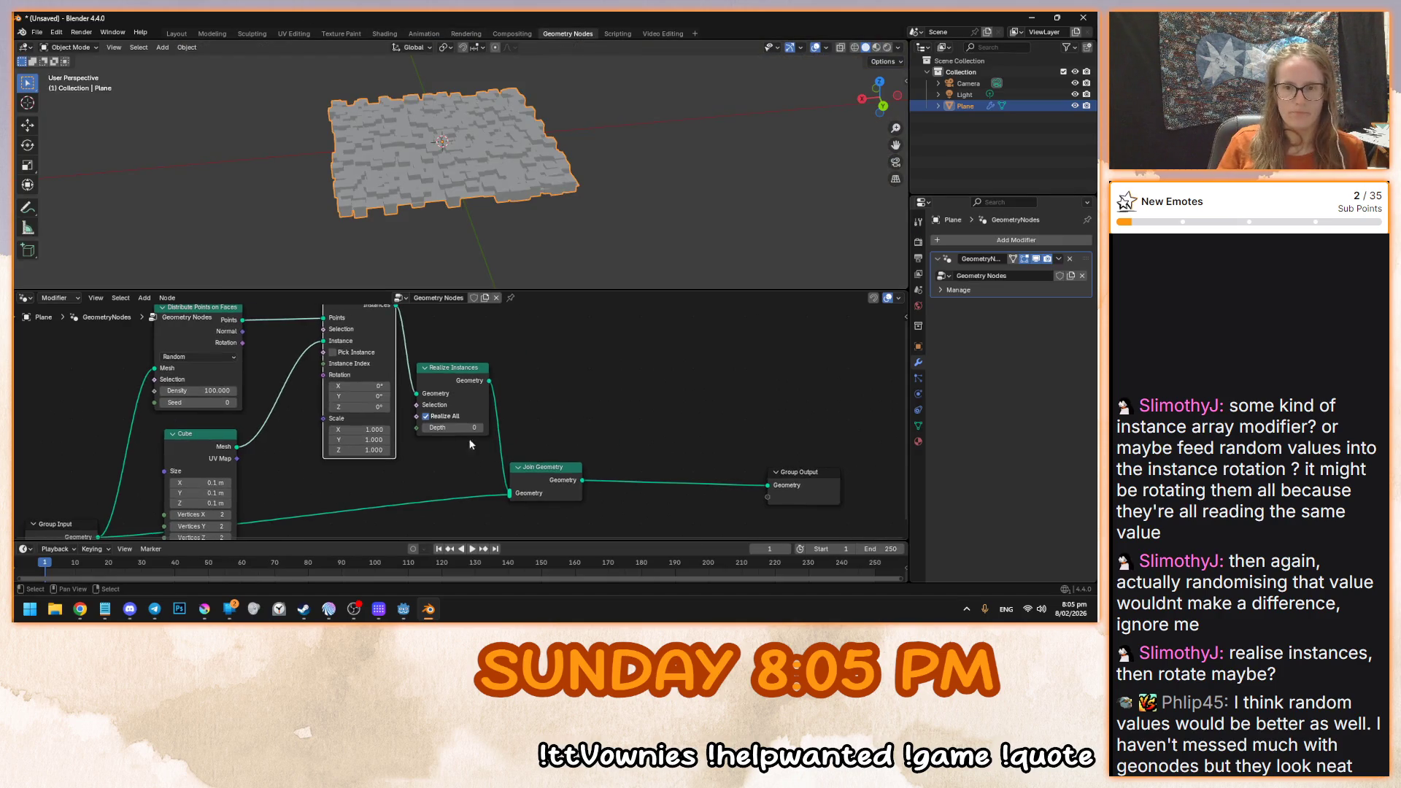
{"action": "left_click_drag", "start_coordinate": [551, 472], "coordinate": [719, 492]}
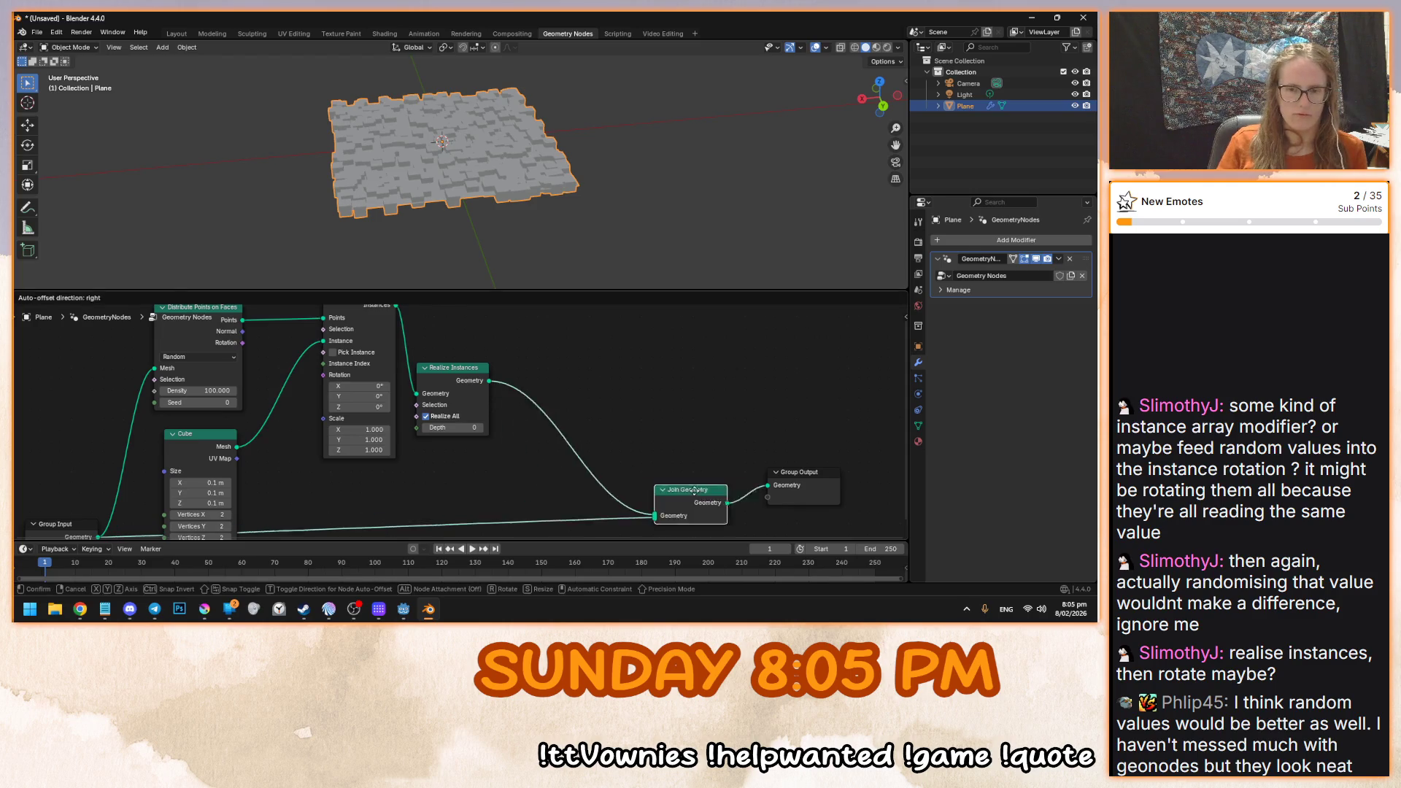
{"action": "scroll", "coordinate": [576, 409], "scroll_direction": "right", "scroll_amount": 3}
{"action": "key", "text": "shift+a"}
{"action": "type", "text": "rotate"}
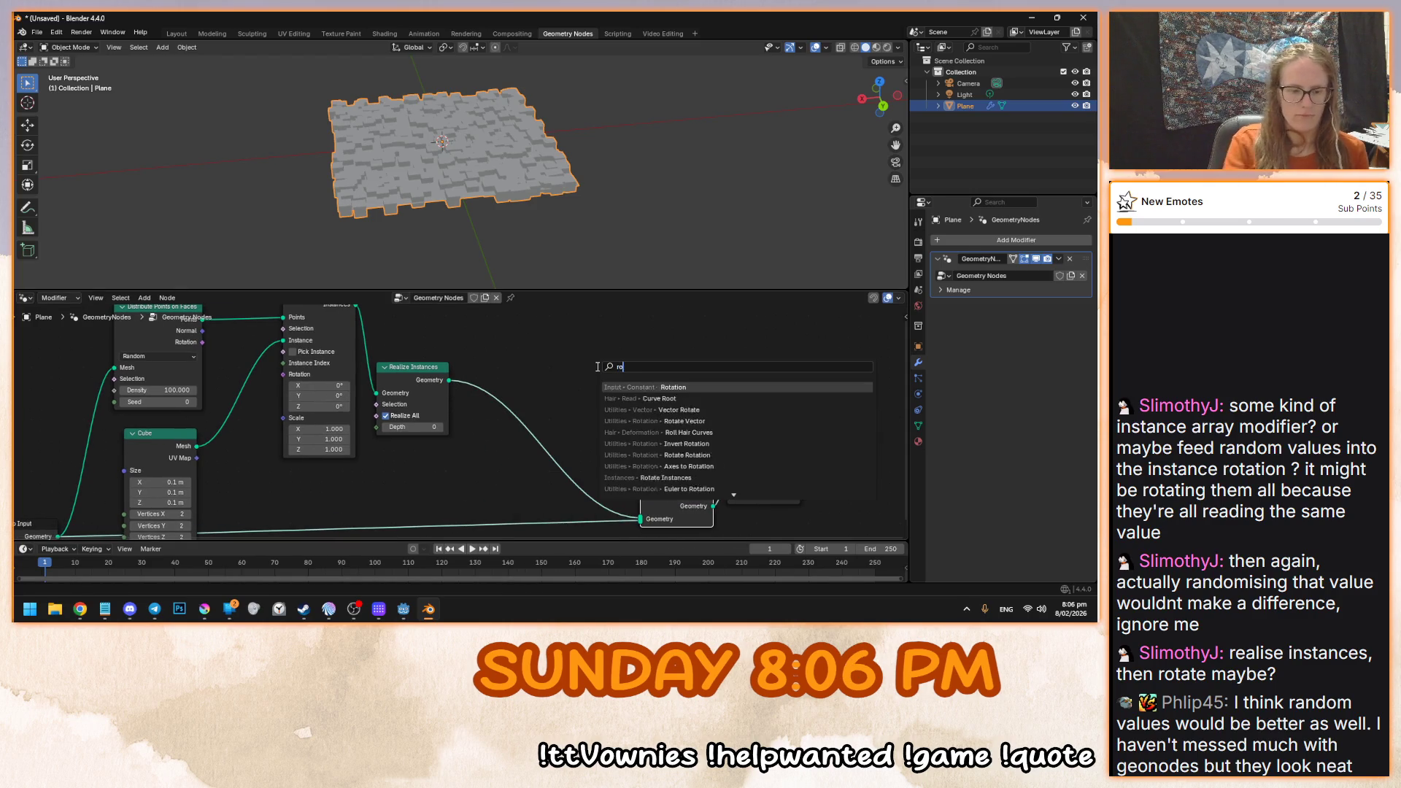
{"action": "left_click", "coordinate": [660, 421]}
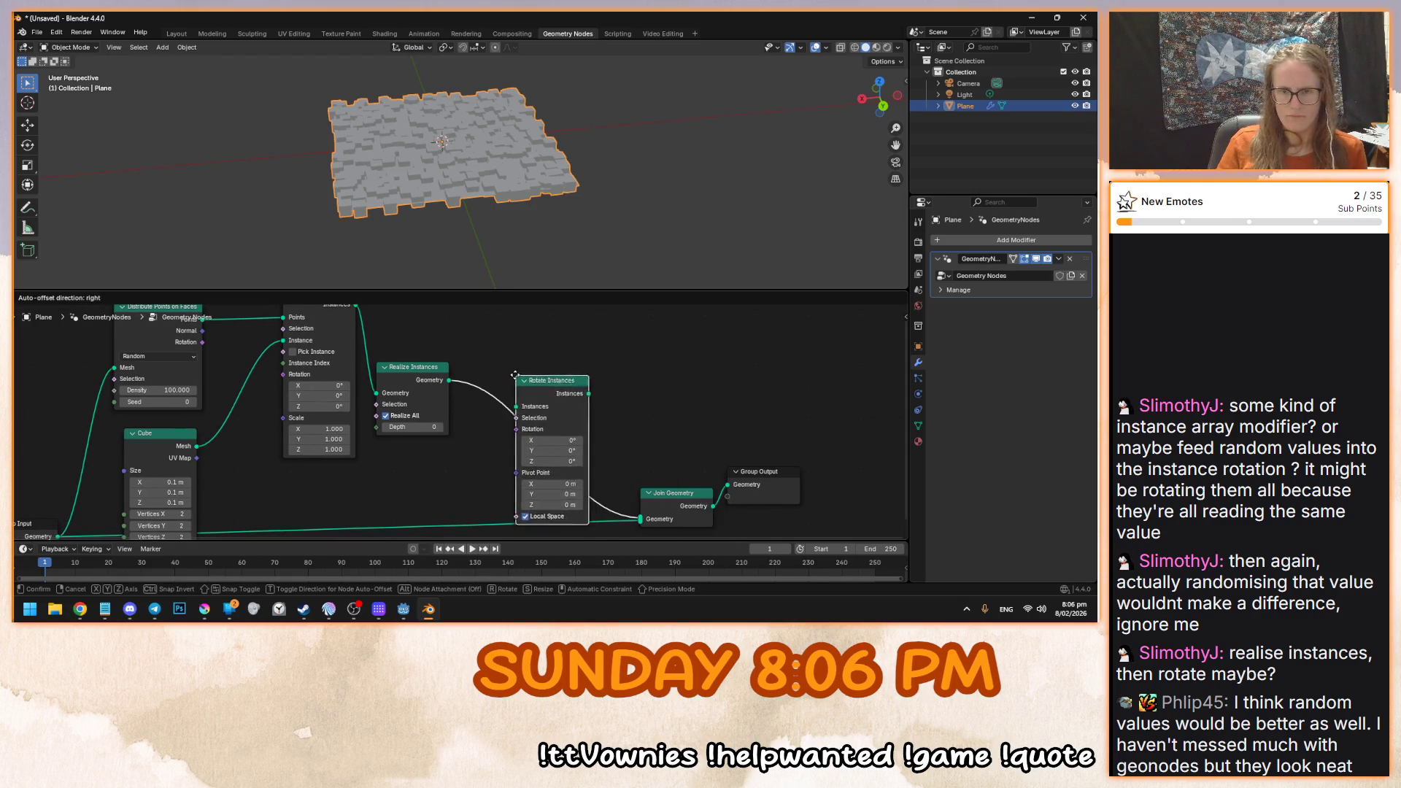
{"action": "left_click", "coordinate": [508, 369]}
{"action": "left_click_drag", "start_coordinate": [543, 432], "coordinate": [577, 432]}
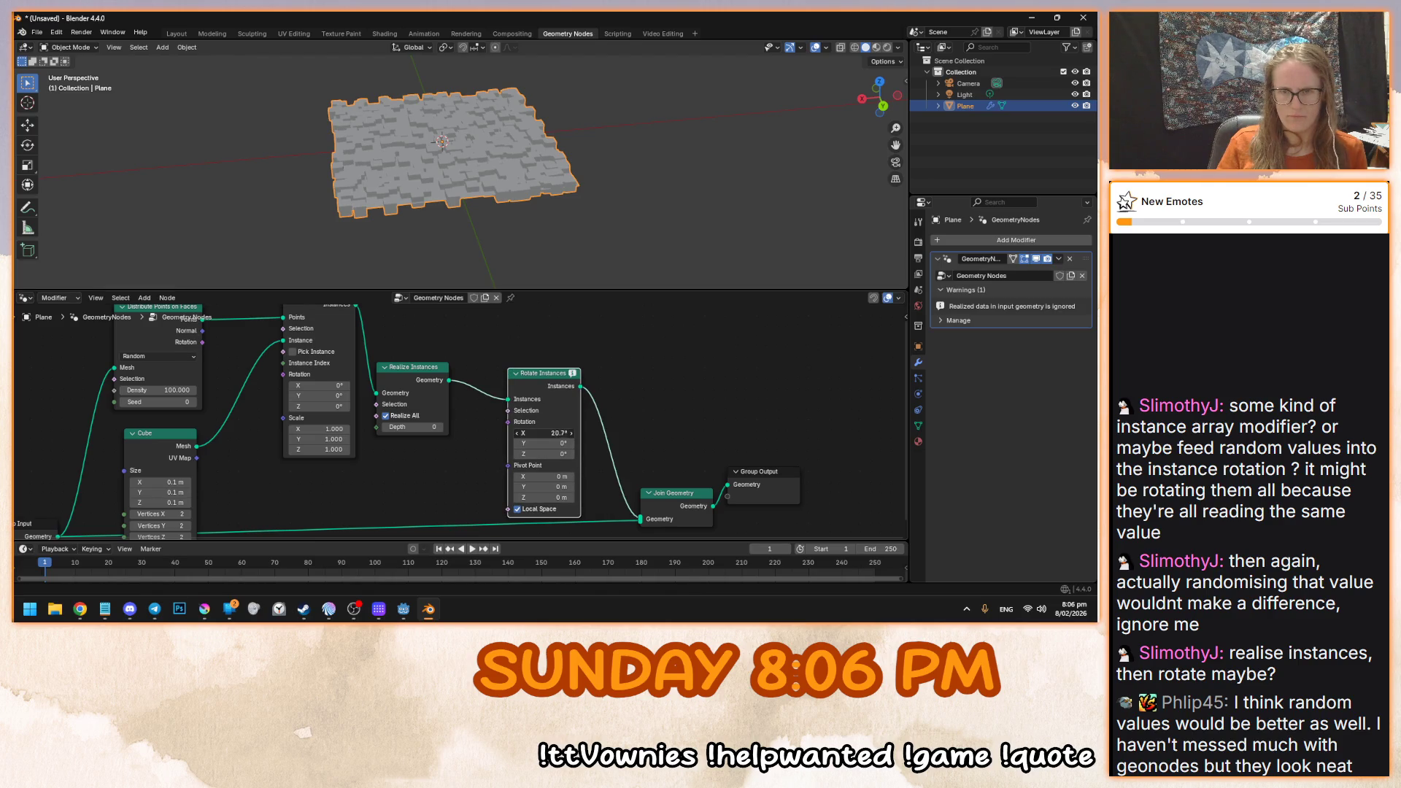
{"action": "key", "text": "Escape"}
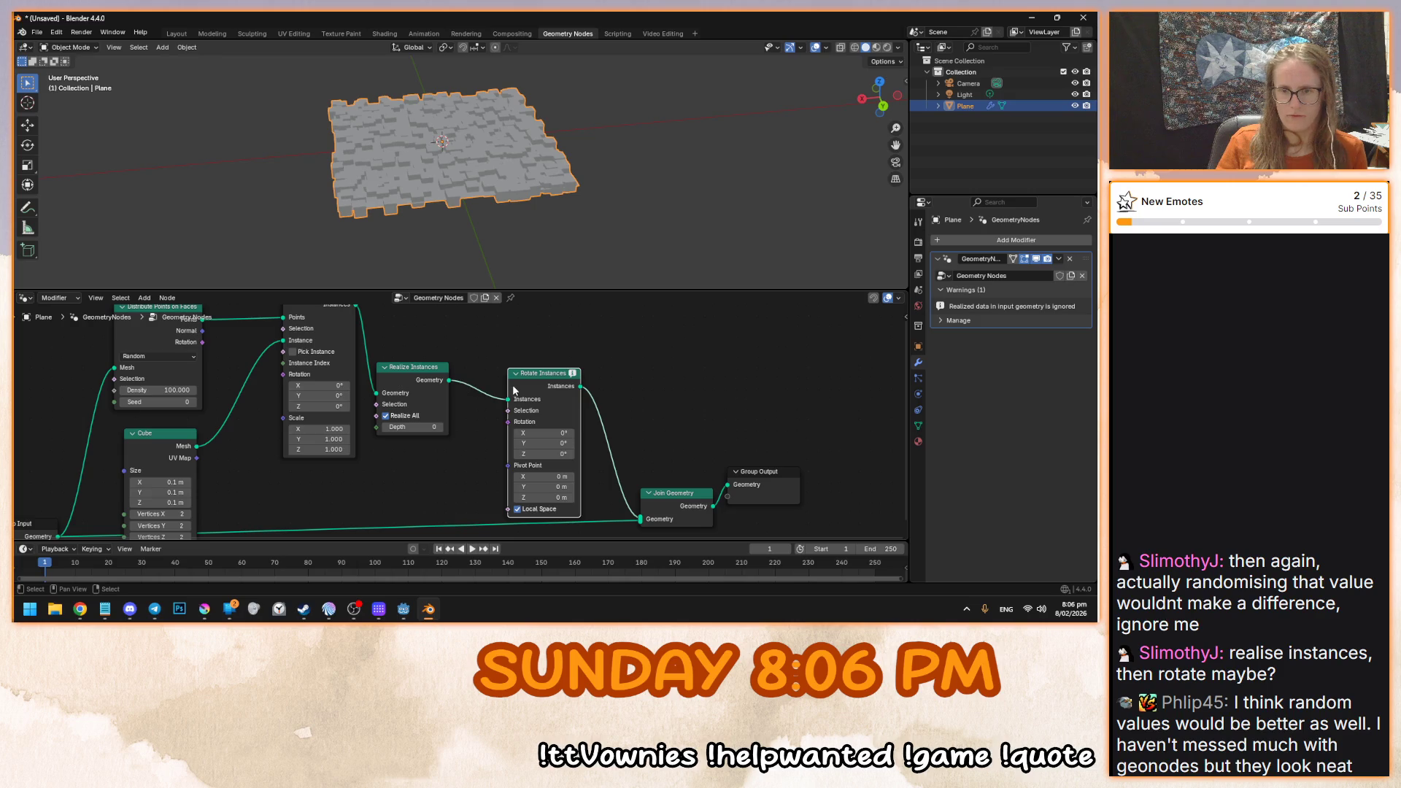
- Delete Rotate Instances and start adding a Transform Geometry node, then cancel
{"action": "key", "text": "Delete"}
{"action": "key", "text": "shift+a"}
{"action": "mouse_move", "coordinate": [559, 388]}
{"action": "type", "text": "tran"}
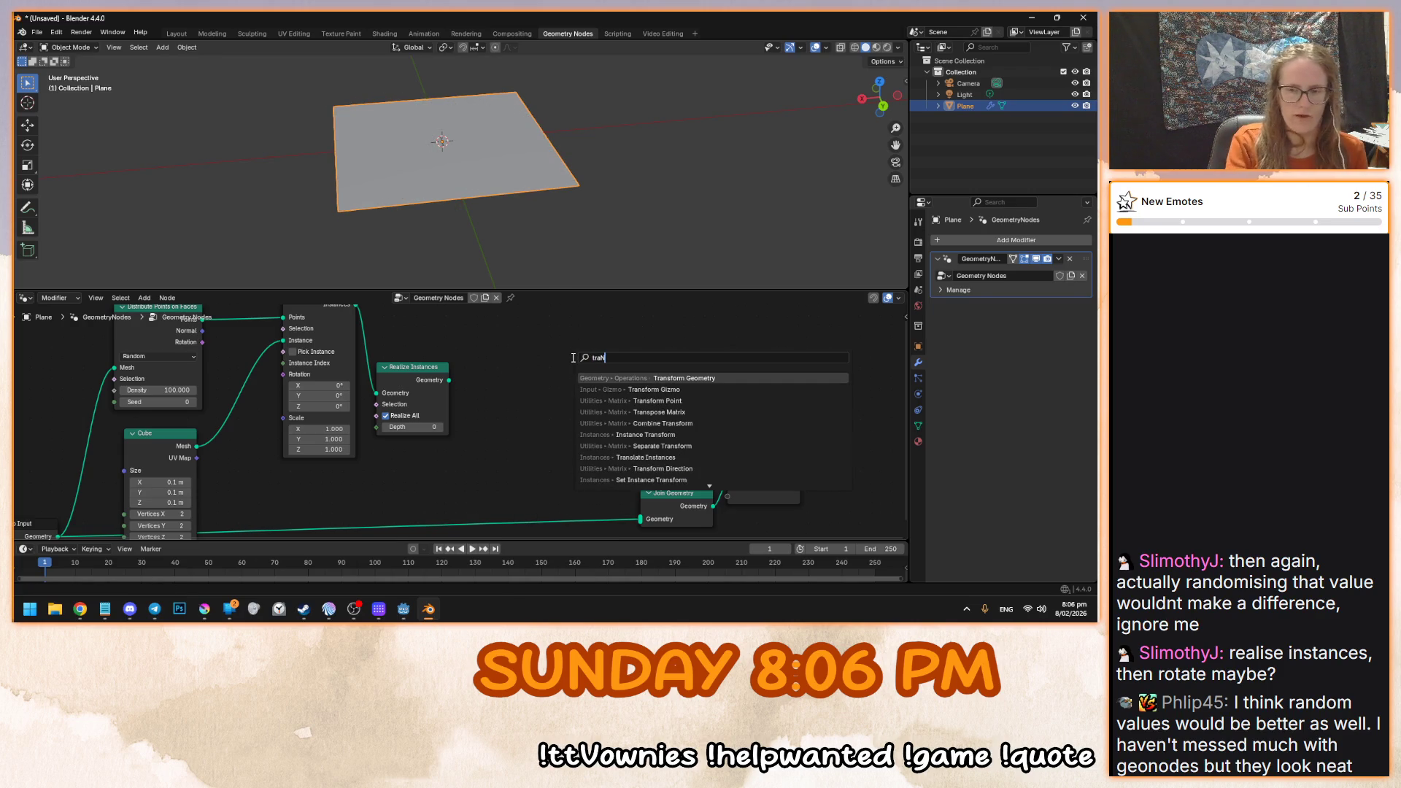
{"action": "left_click", "coordinate": [635, 378]}
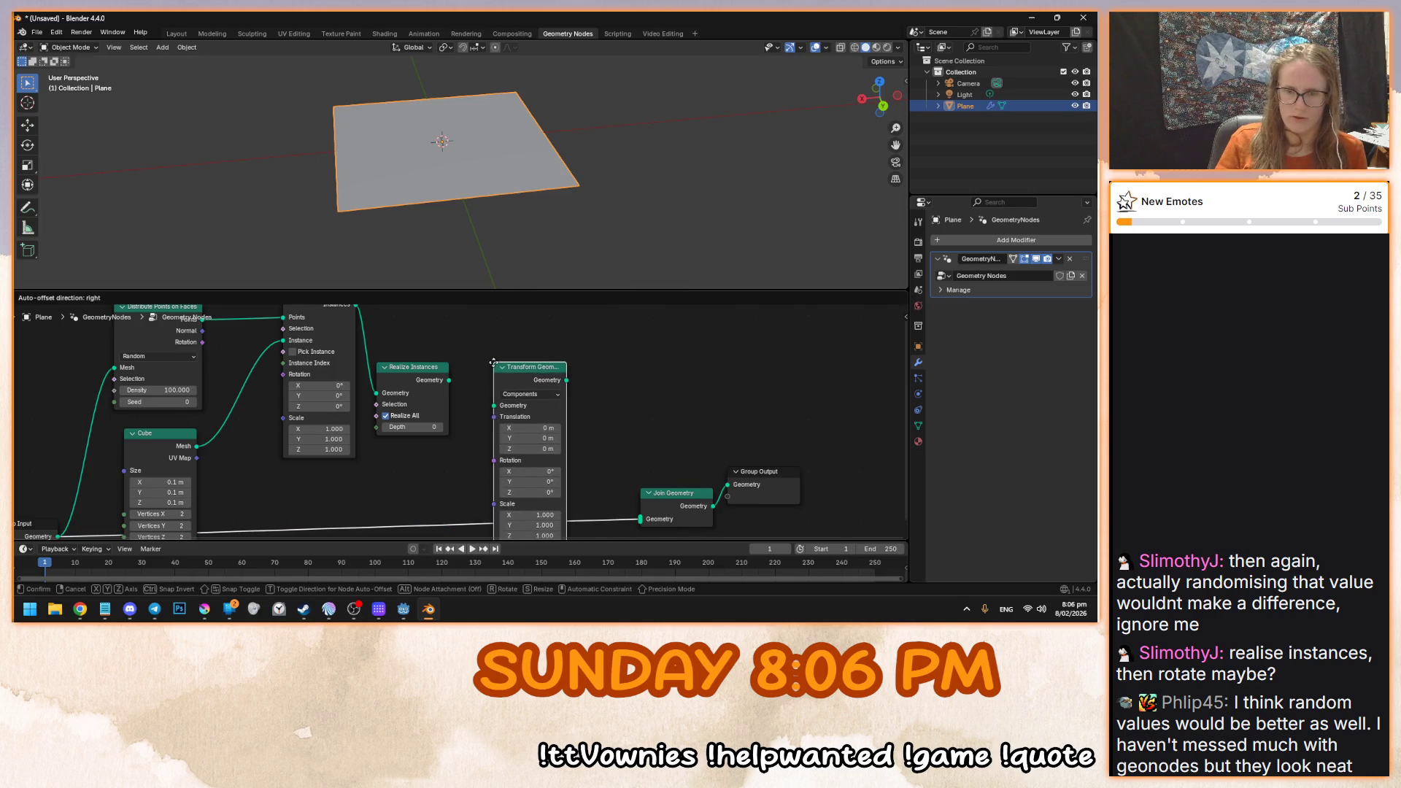
{"action": "key", "text": "Escape"}
- Insert Transform Geometry after Realize Instances, review its mode options, then remove it
{"action": "key", "text": "shift+a"}
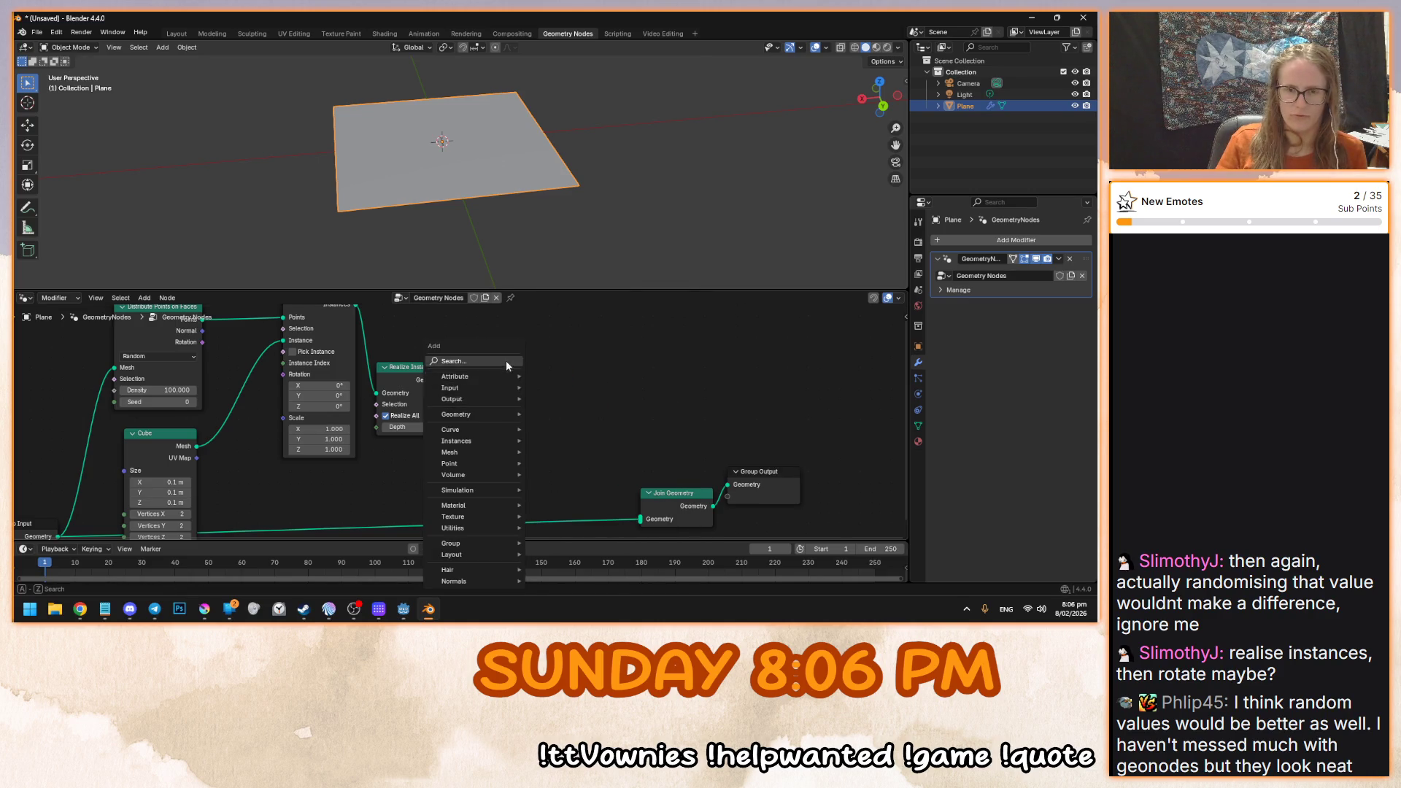
{"action": "type", "text": "t"}
{"action": "key", "text": "Return"}
{"action": "left_click", "coordinate": [528, 397]}
{"action": "left_click", "coordinate": [529, 407]}
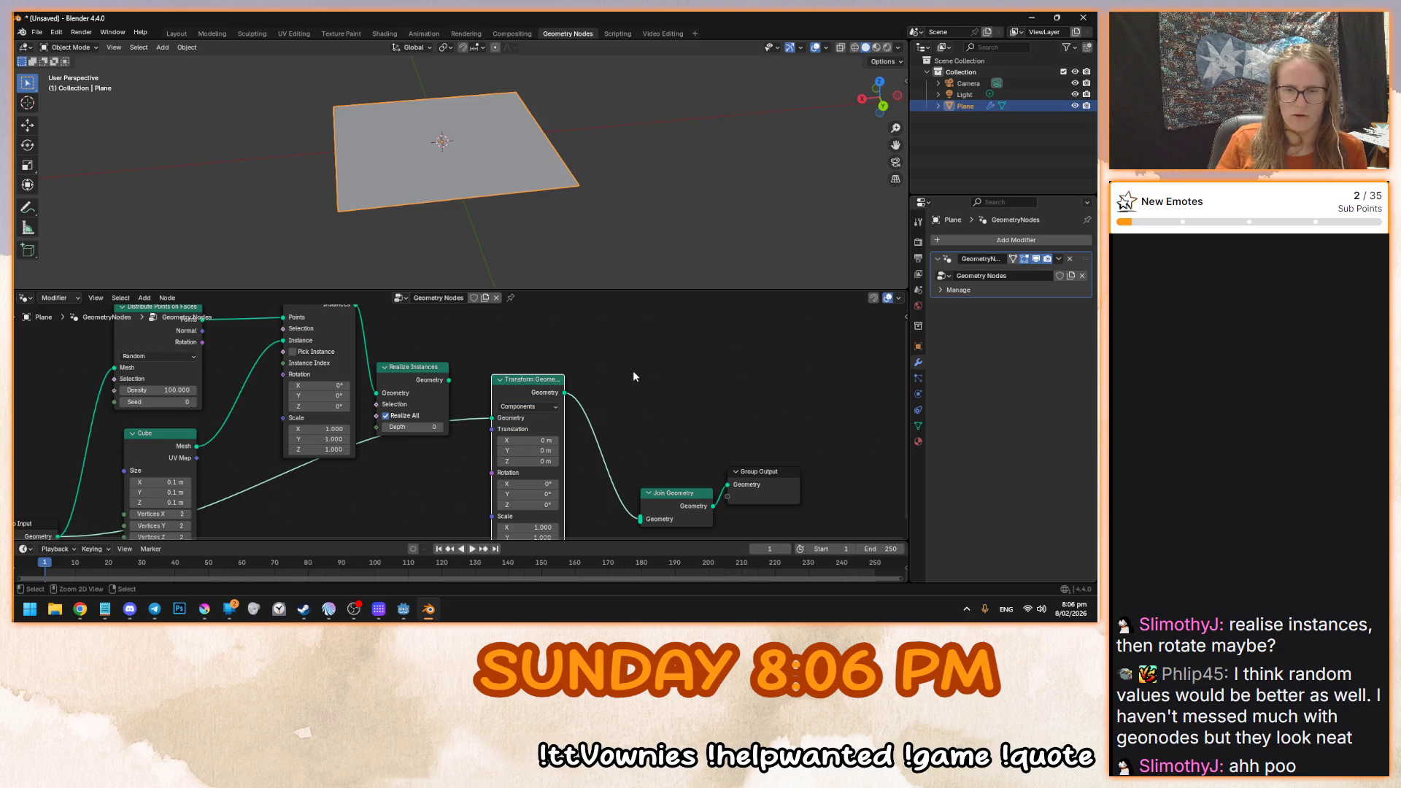
{"action": "key", "text": "Delete"}
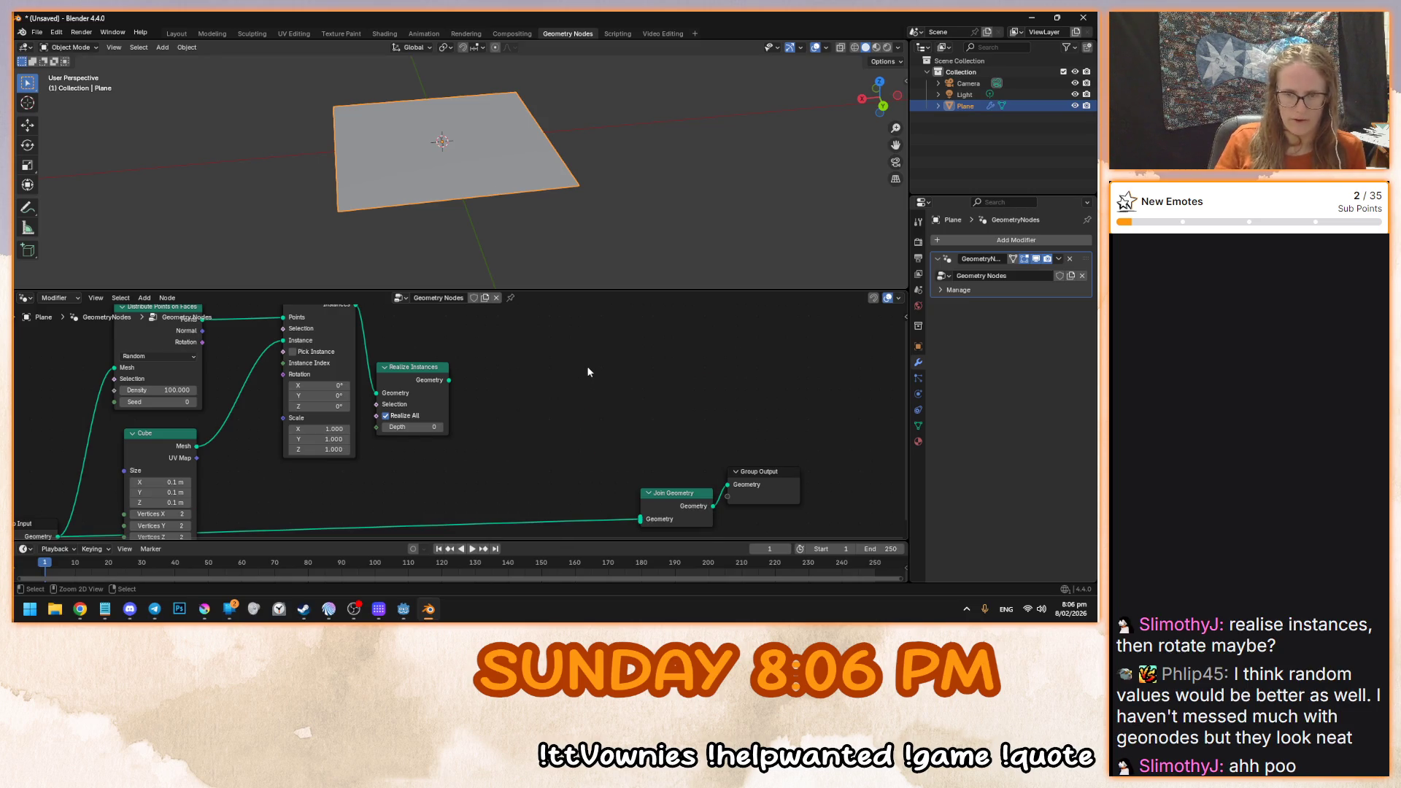
{"action": "left_click", "coordinate": [578, 418]}
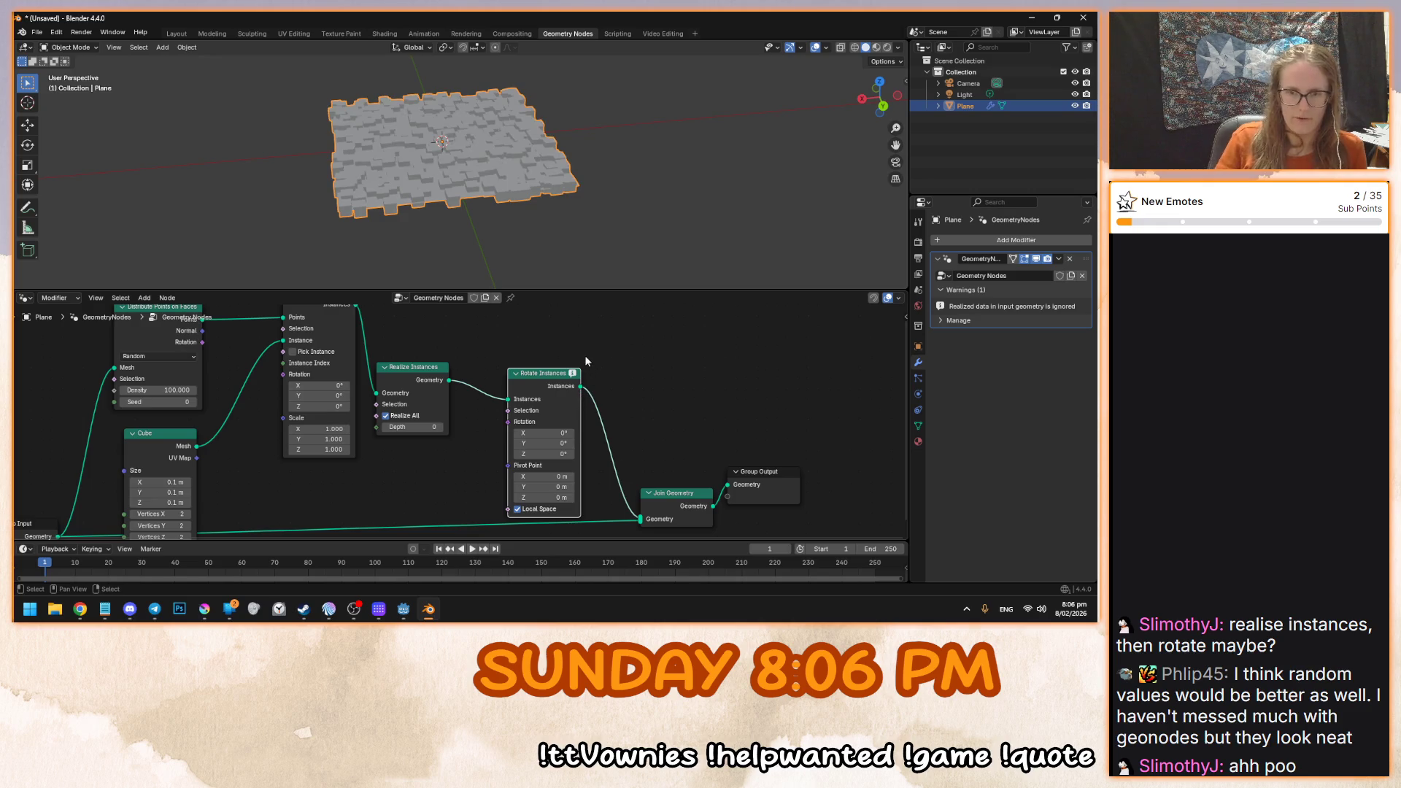
{"action": "scroll", "coordinate": [653, 431], "scroll_direction": "down", "scroll_amount": 3}
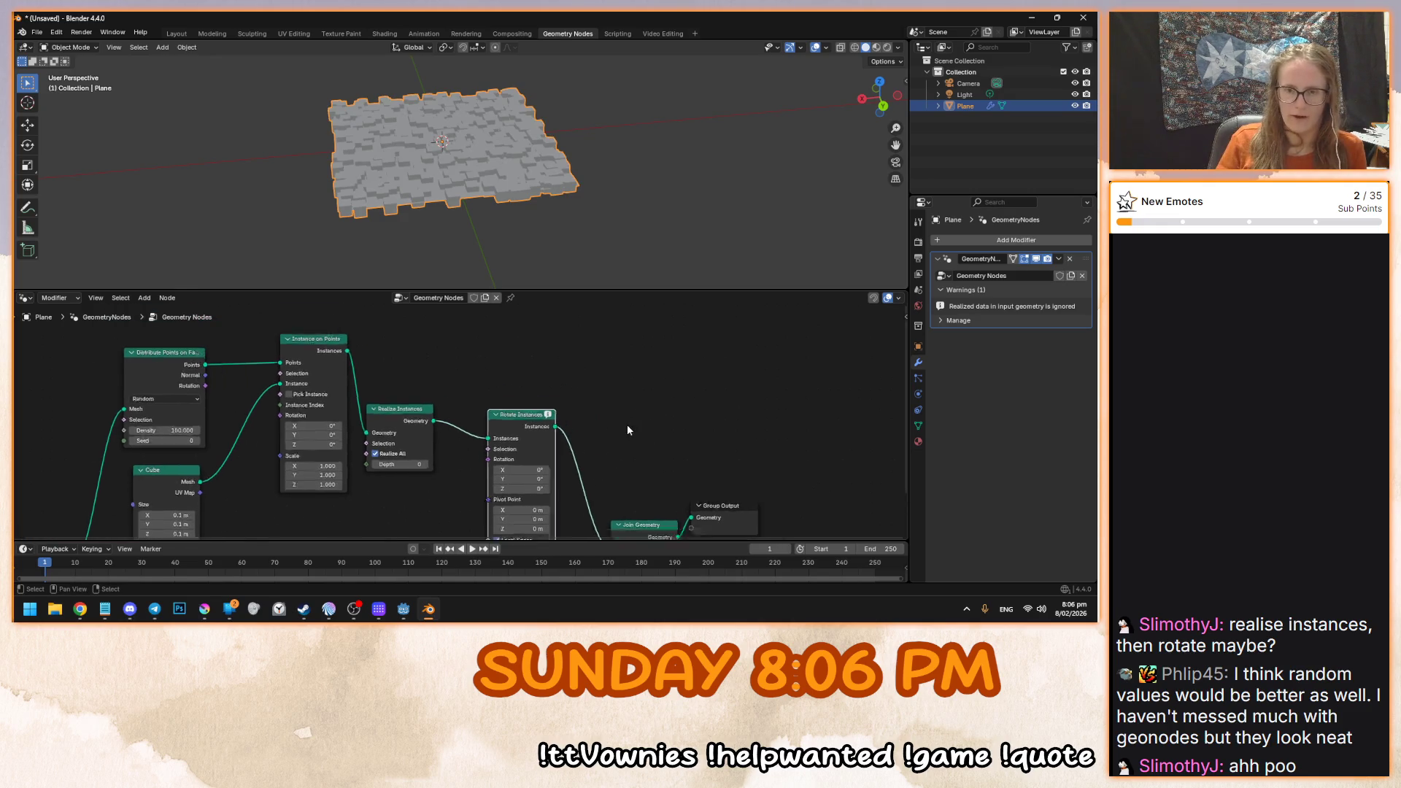
- Remove the Rotate Instances node and reposition the Group Output and Group Input nodes
{"action": "key", "text": "alt+d"}
{"action": "key", "text": "Delete"}
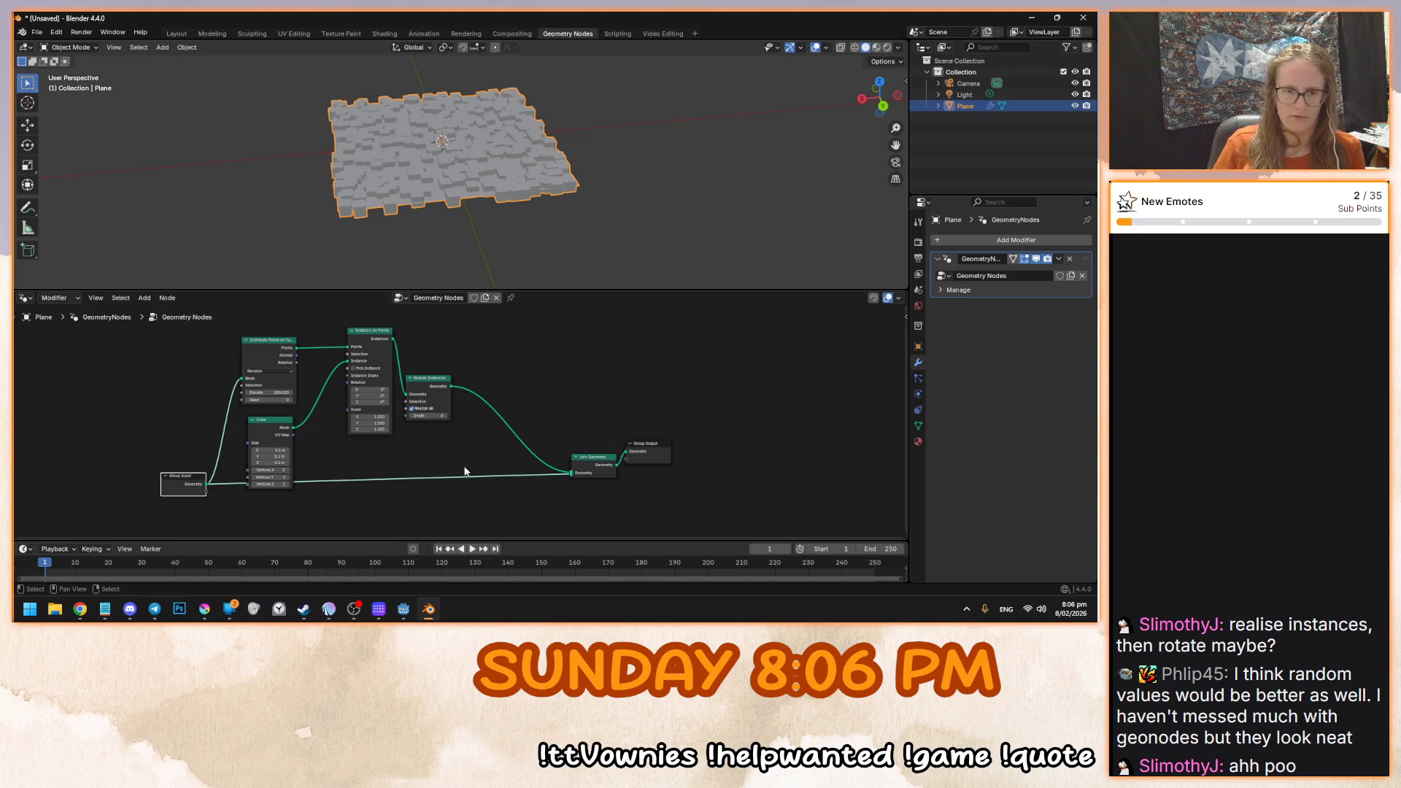
{"action": "left_click_drag", "start_coordinate": [640, 451], "coordinate": [590, 495]}
{"action": "left_click_drag", "start_coordinate": [188, 481], "coordinate": [188, 503]}
{"action": "key", "text": "Home"}
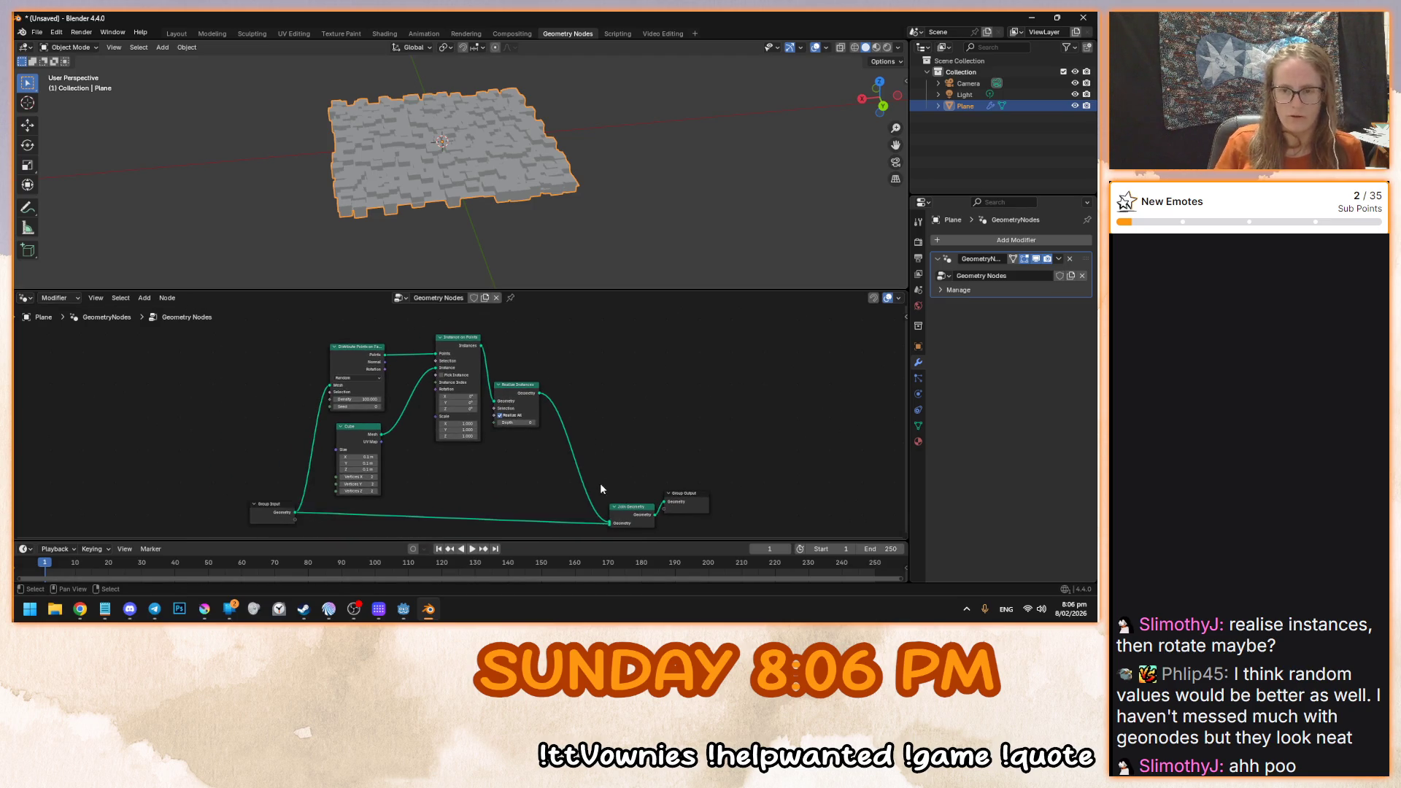
{"action": "left_click_drag", "start_coordinate": [639, 509], "coordinate": [562, 472]}
{"action": "scroll", "coordinate": [488, 433], "scroll_direction": "down", "scroll_amount": 1}
- Shift Realize Instances, Instance on Points, Distribute Points and Cube nodes to tidy the tree, then open Shading
{"action": "mouse_move", "coordinate": [445, 392]}
{"action": "left_mouse_down"}
{"action": "mouse_move", "coordinate": [507, 476]}
{"action": "mouse_move", "coordinate": [496, 465]}
{"action": "left_mouse_up"}
{"action": "left_click_drag", "start_coordinate": [391, 358], "coordinate": [431, 417]}
{"action": "left_click", "coordinate": [302, 366]}
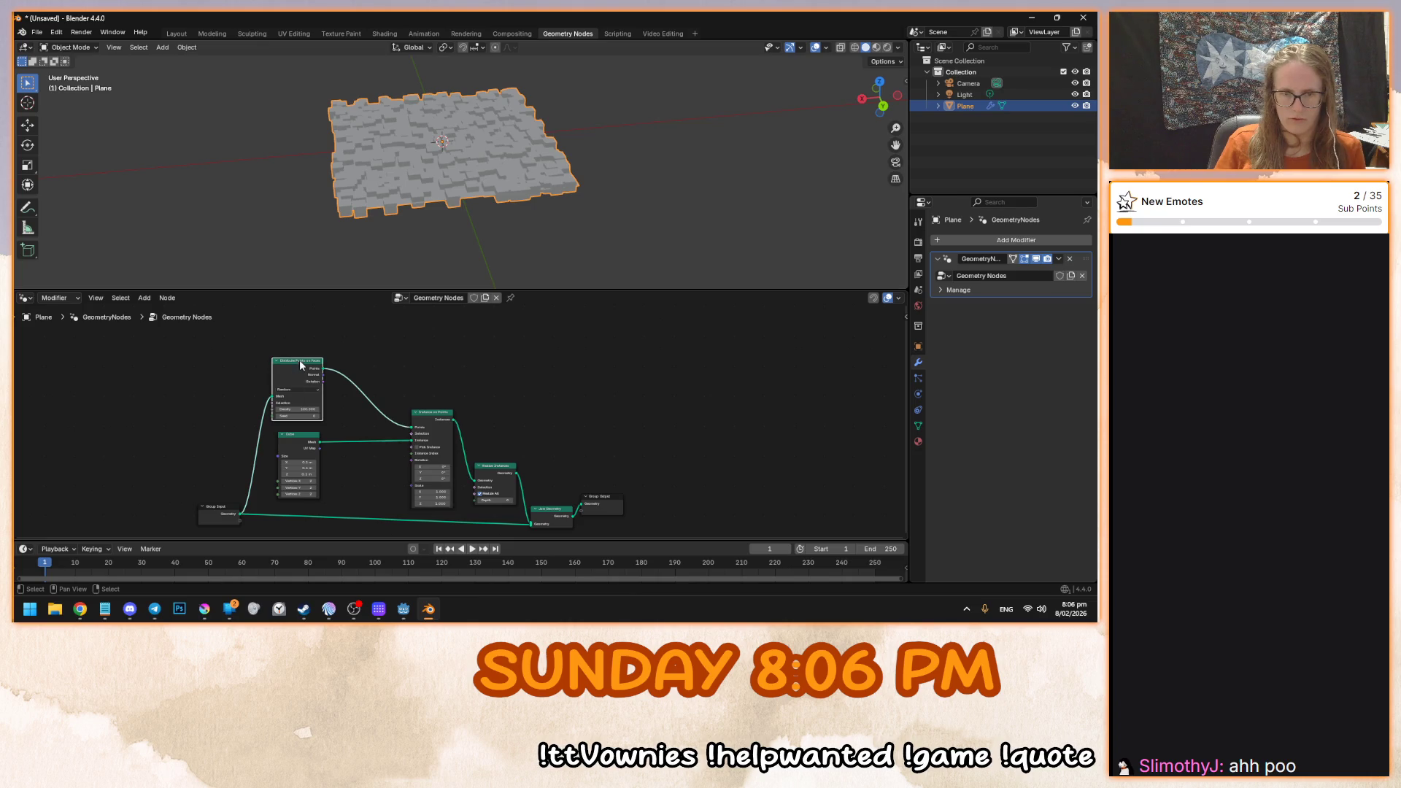
{"action": "left_click", "coordinate": [301, 437], "text": "shift"}
{"action": "left_click_drag", "start_coordinate": [301, 438], "coordinate": [335, 449]}
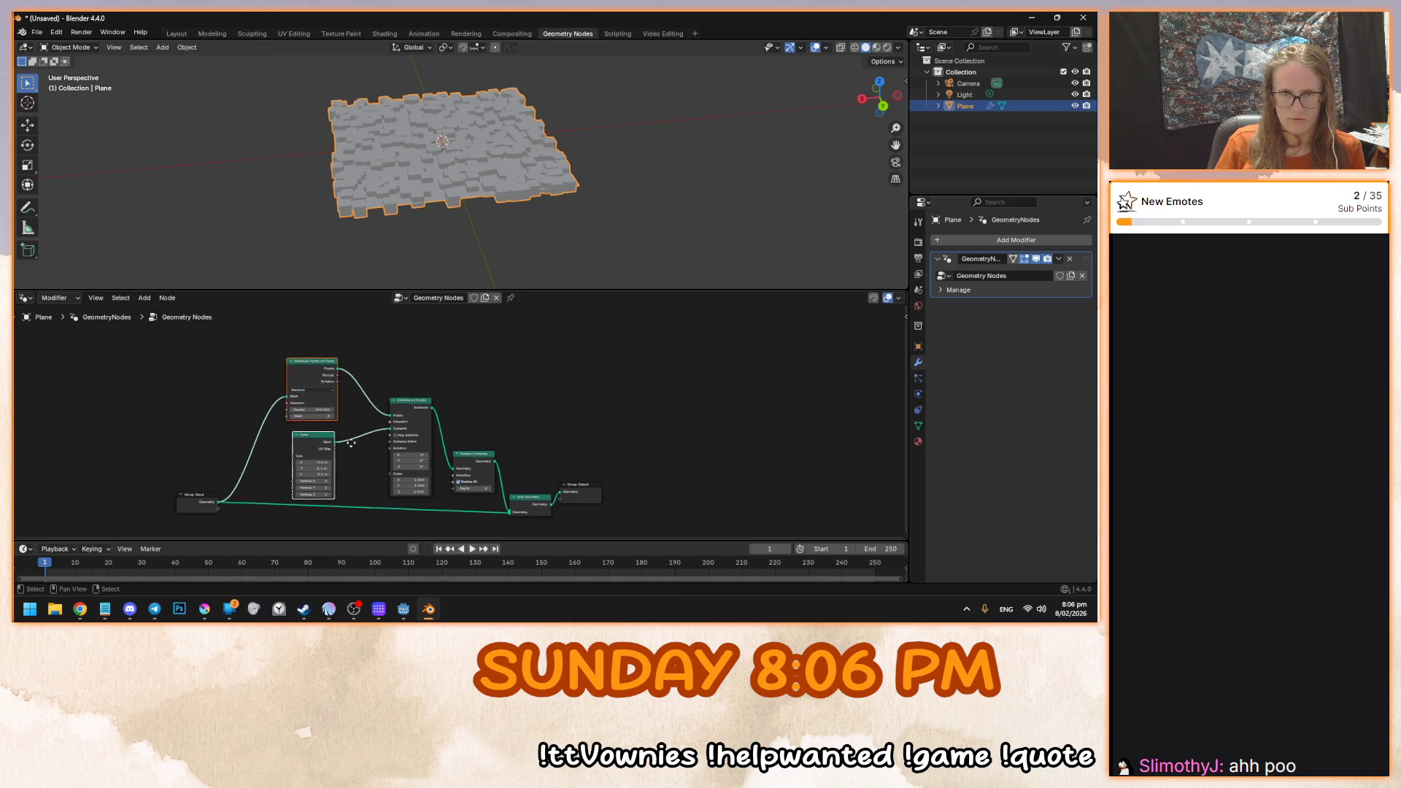
{"action": "left_click", "coordinate": [459, 215]}
{"action": "left_click", "coordinate": [385, 33]}
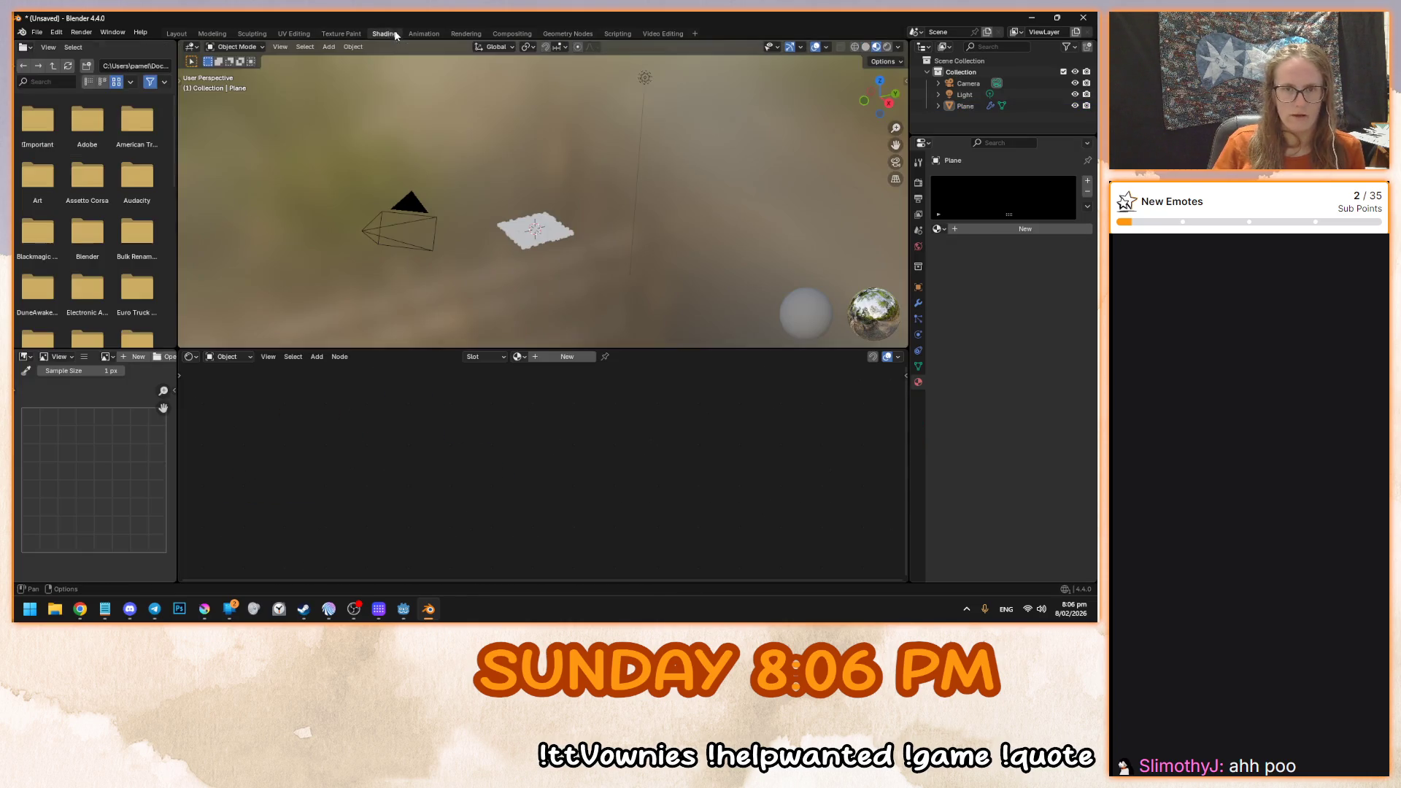
- Select the cube-field plane and give it a new material named 'ice'
{"action": "left_click", "coordinate": [536, 243]}
{"action": "key", "text": "KP_Decimal"}
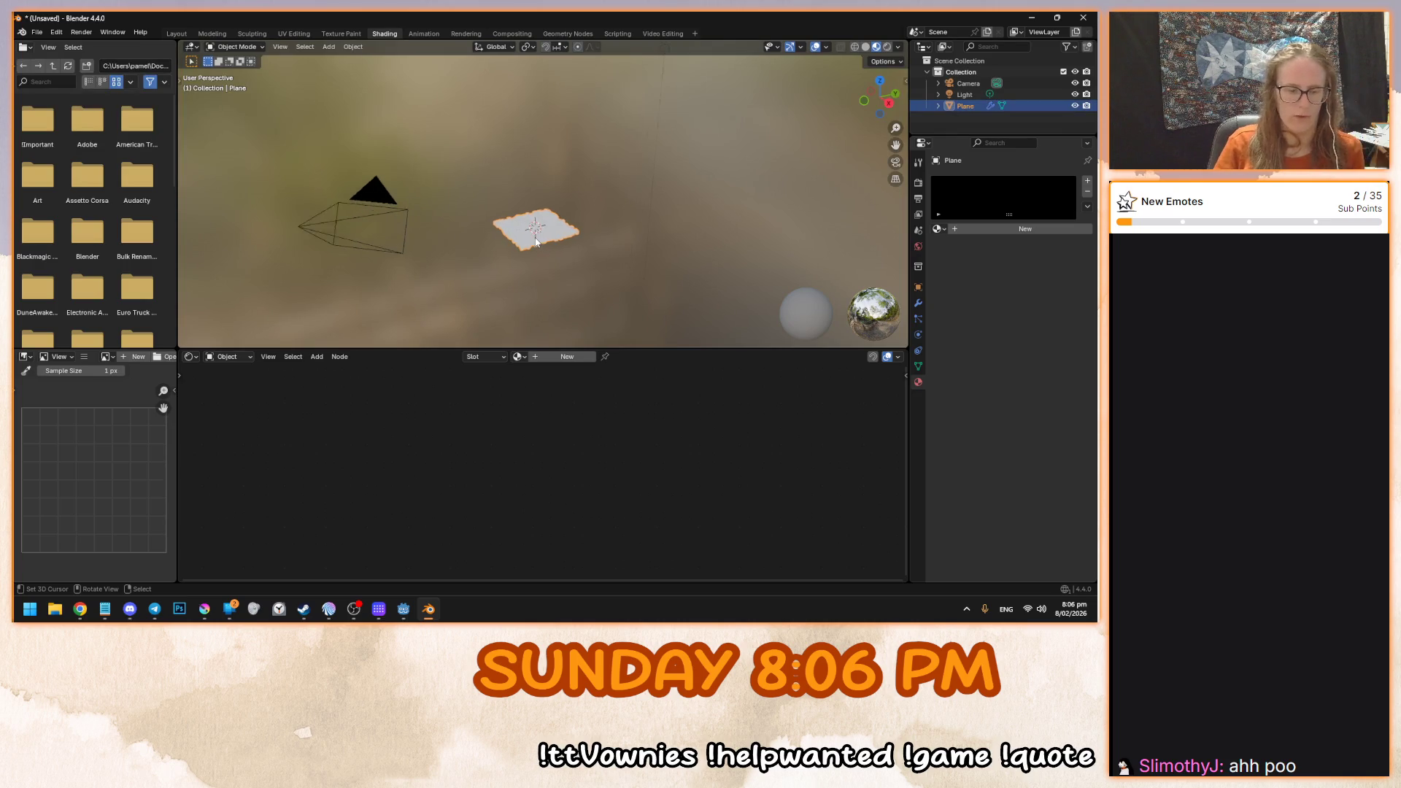
{"action": "left_click_drag", "start_coordinate": [515, 212], "coordinate": [525, 240]}
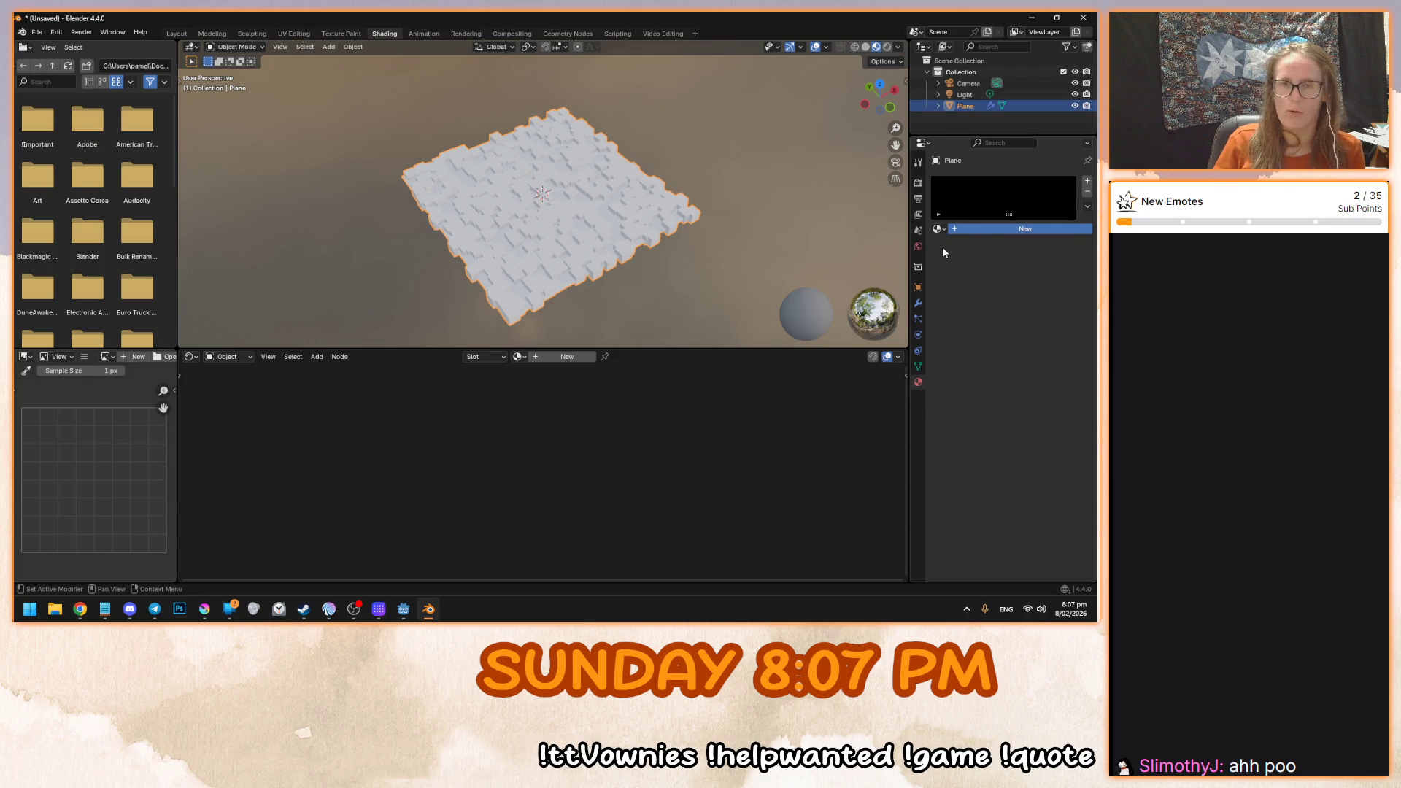
{"action": "left_click", "coordinate": [956, 229]}
{"action": "double_click", "coordinate": [978, 229]}
{"action": "type", "text": "ICE"}
{"action": "key", "text": "Return"}
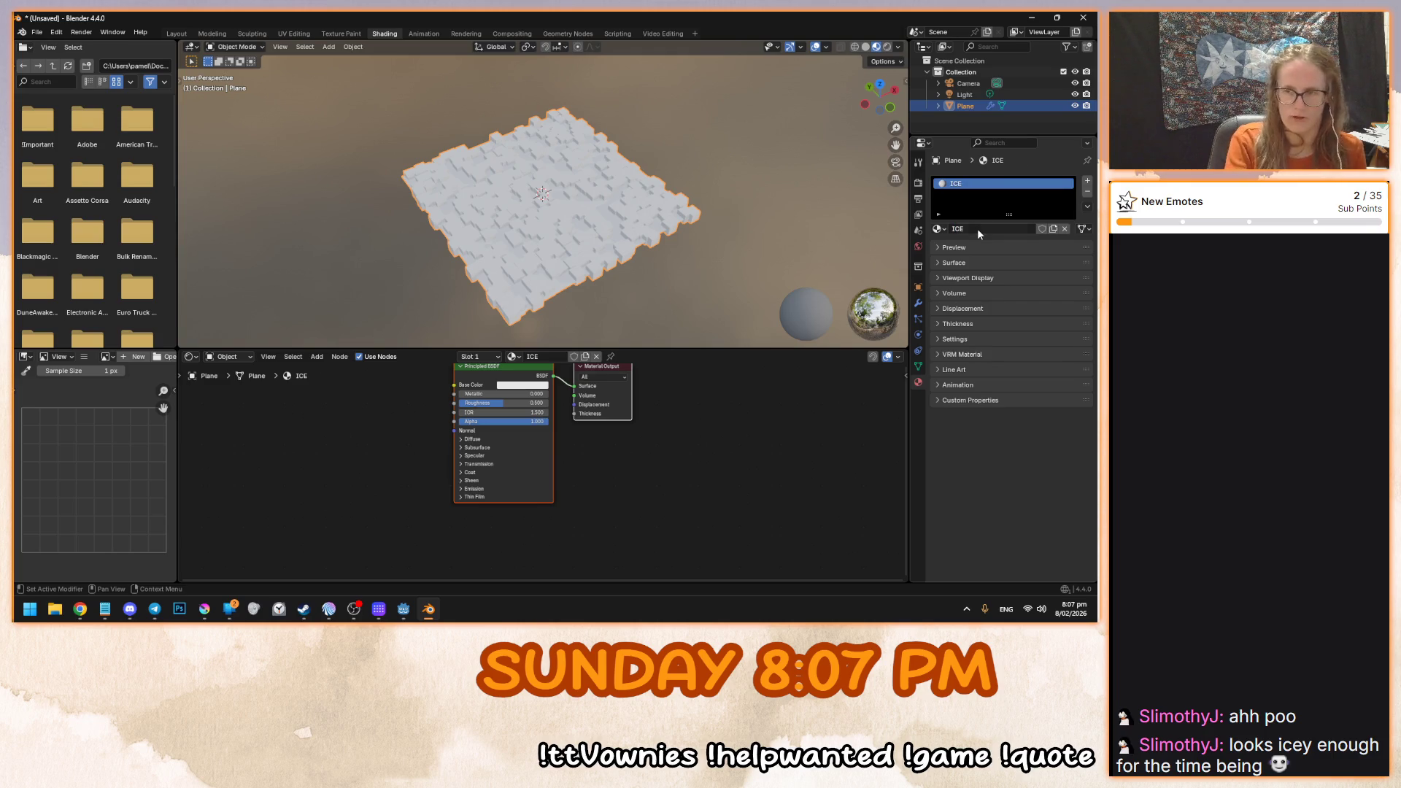
{"action": "double_click", "coordinate": [978, 229]}
{"action": "type", "text": "ice"}
{"action": "key", "text": "Return"}
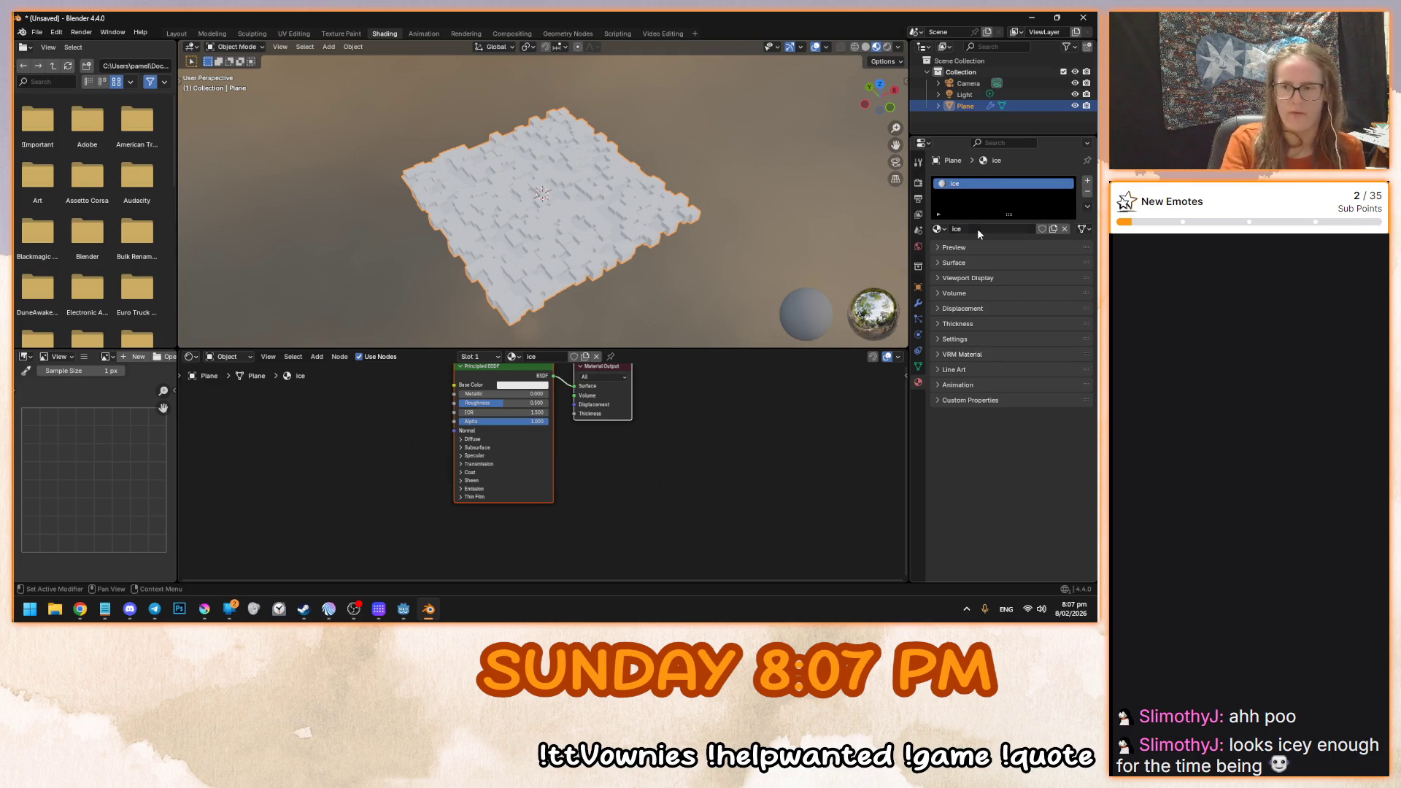
- Set the ice material's Base Color to pale blue #BECDE7, then return to Geometry Nodes
{"action": "scroll", "coordinate": [600, 209], "scroll_direction": "up", "scroll_amount": 5}
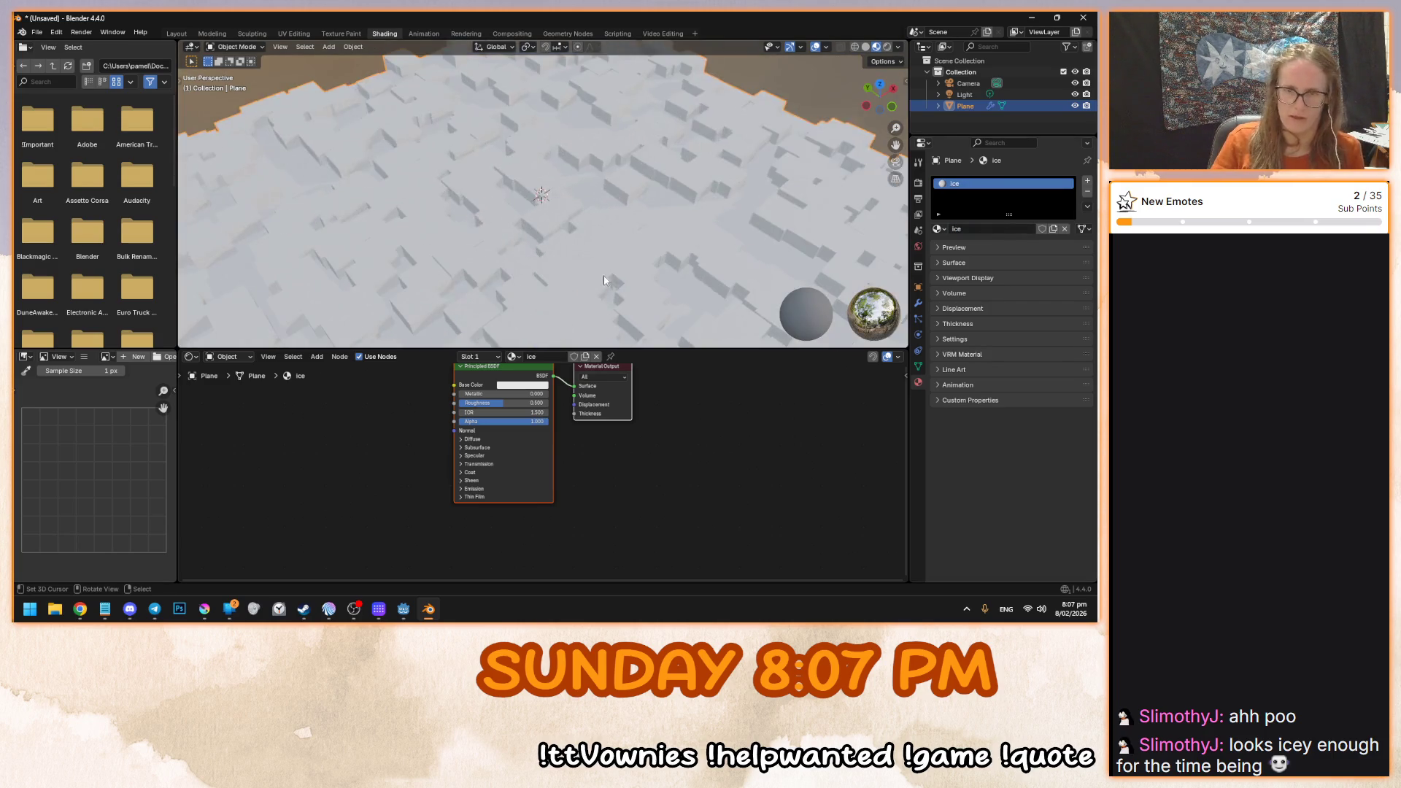
{"action": "scroll", "coordinate": [506, 185], "scroll_direction": "down", "scroll_amount": 5}
{"action": "left_click", "coordinate": [535, 230]}
{"action": "scroll", "coordinate": [536, 230], "scroll_direction": "up", "scroll_amount": 2}
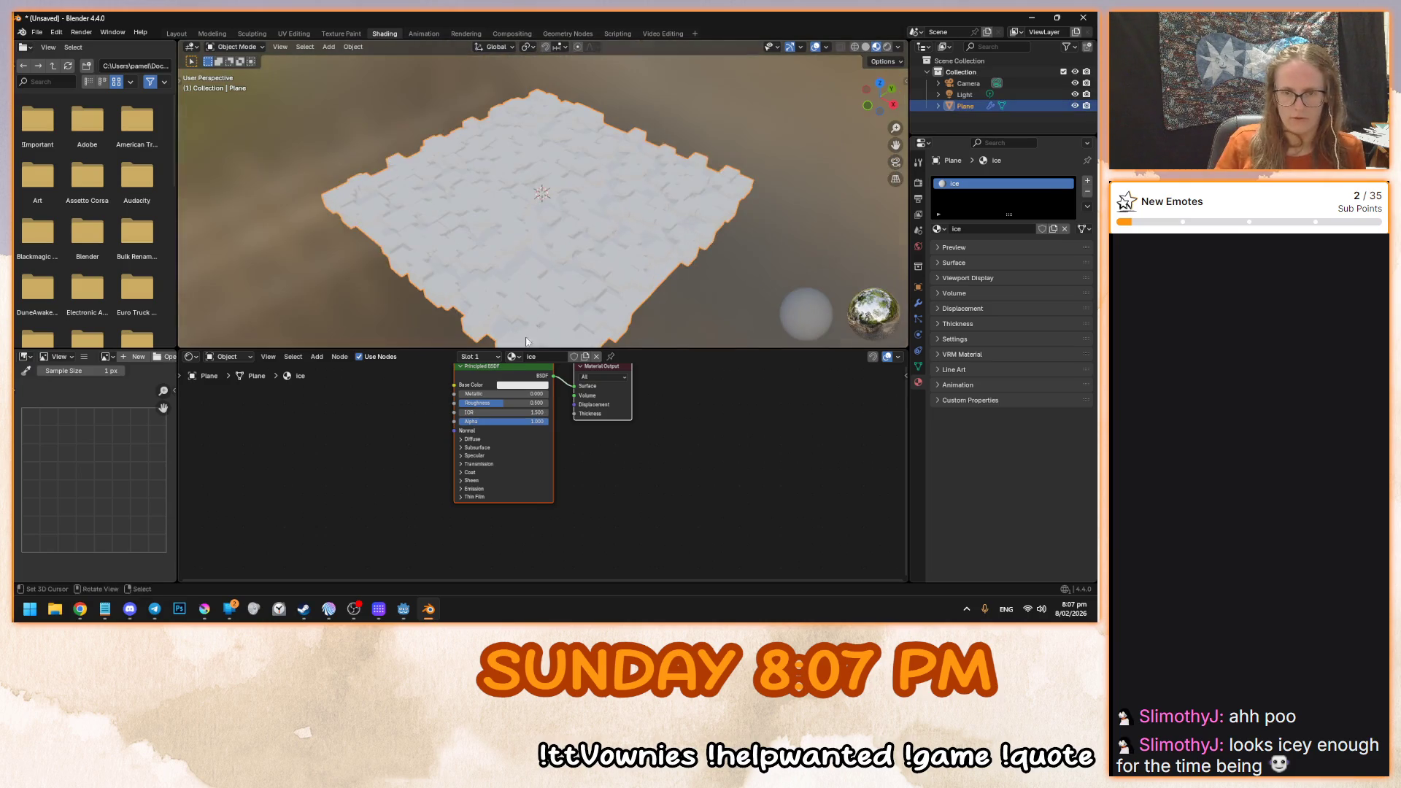
{"action": "scroll", "coordinate": [535, 471], "scroll_direction": "up", "scroll_amount": 3}
{"action": "scroll", "coordinate": [535, 471], "scroll_direction": "up", "scroll_amount": 3}
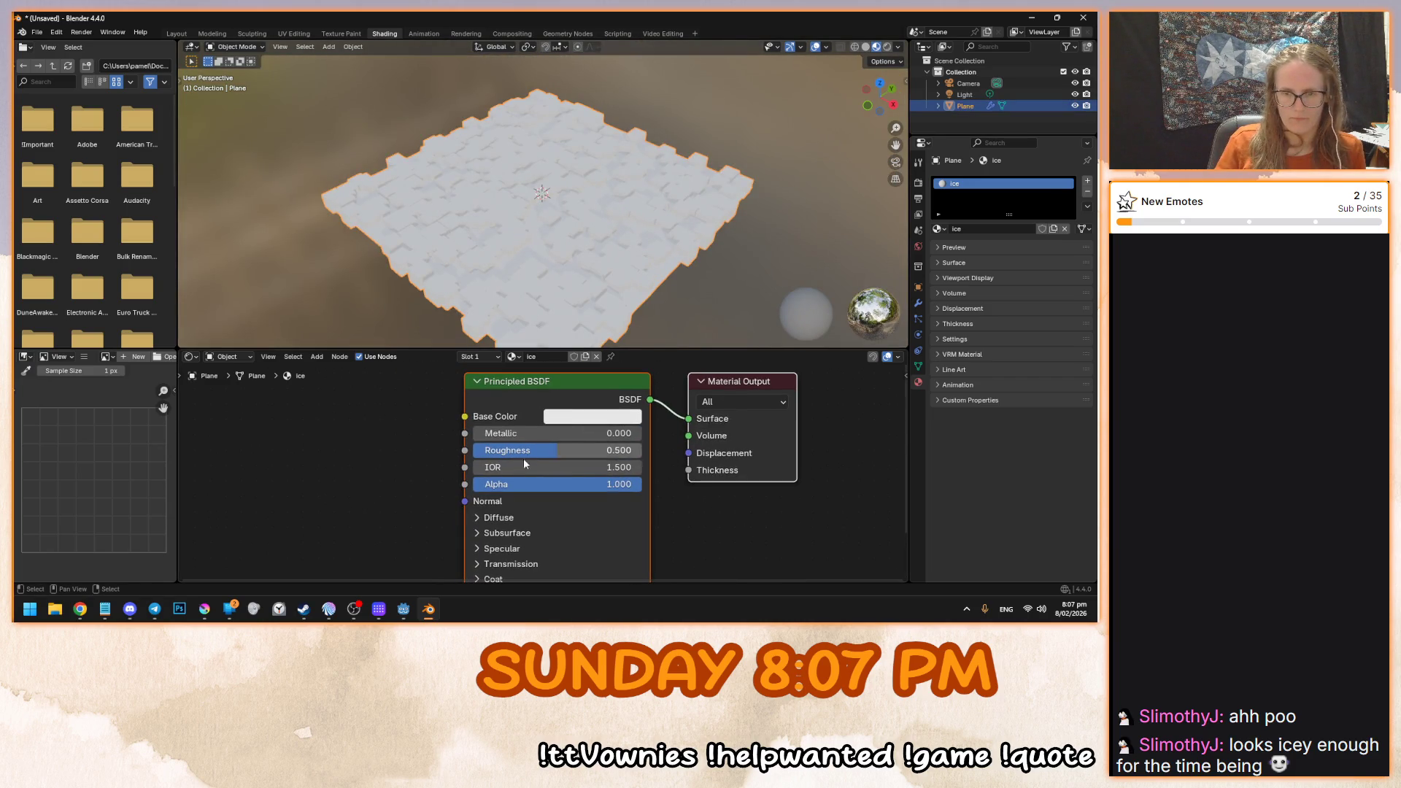
{"action": "left_click", "coordinate": [569, 417]}
{"action": "left_click", "coordinate": [621, 394]}
{"action": "key", "text": "ctrl+v"}
{"action": "key", "text": "Return"}
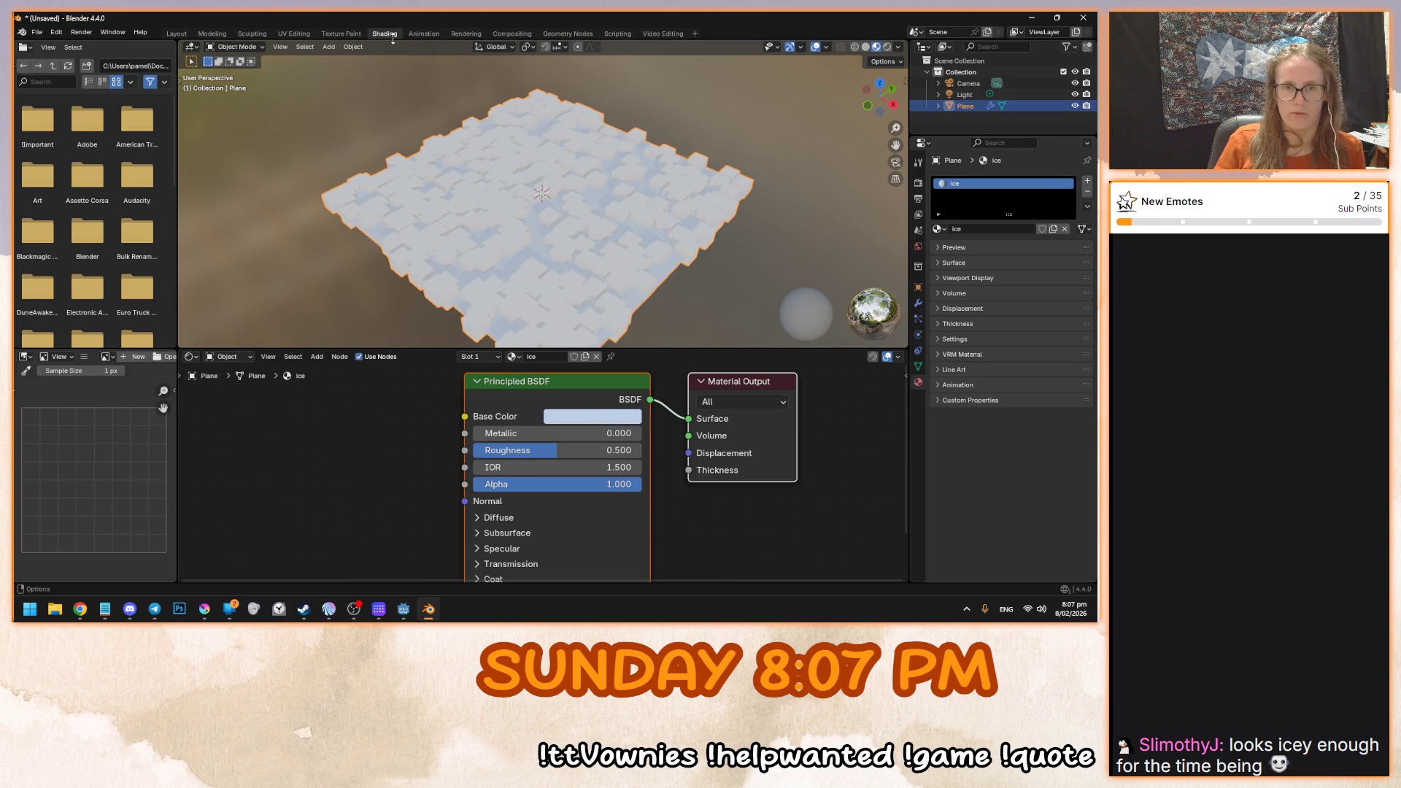
{"action": "left_click", "coordinate": [568, 34]}
{"action": "key", "text": "shift+a"}
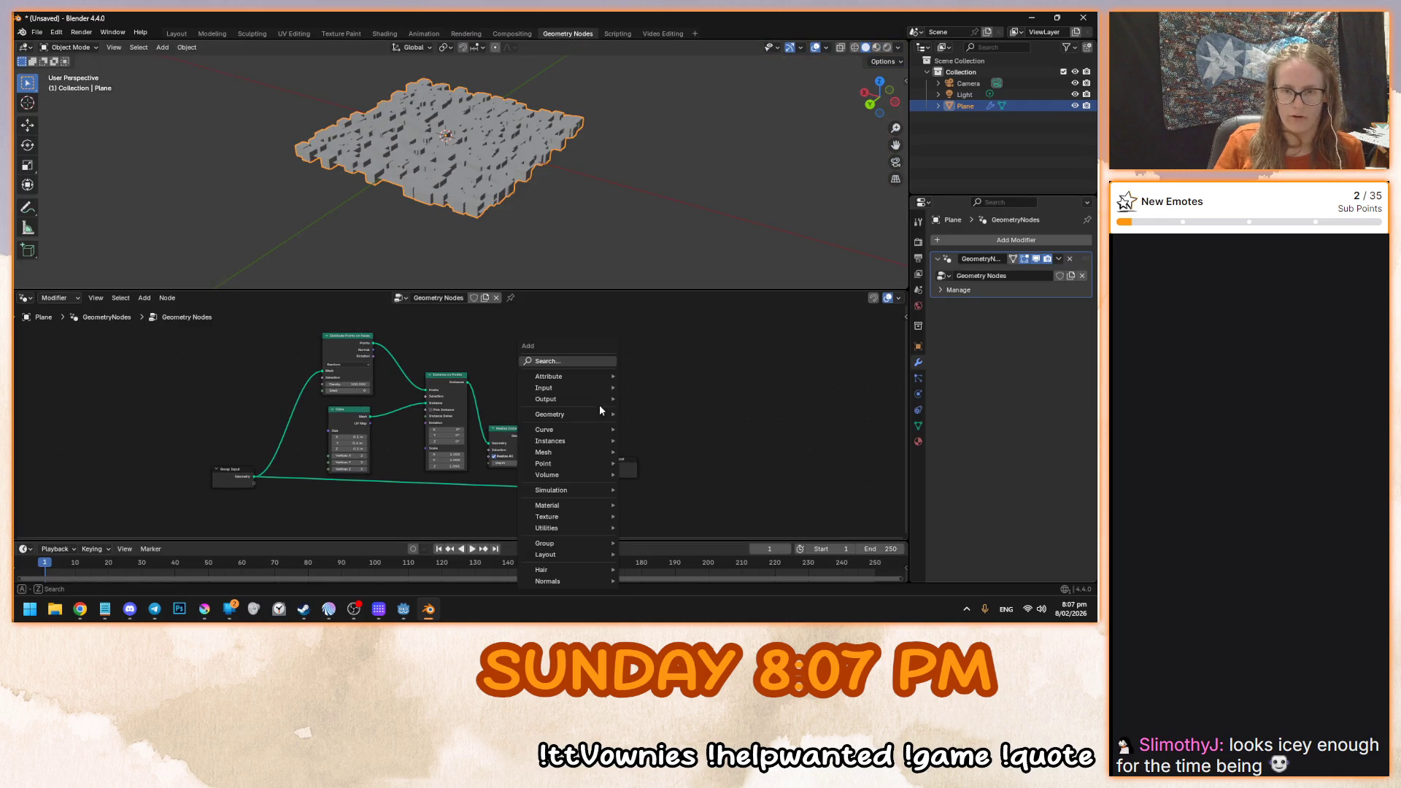
- Place a Set Material node with Ice between Realize Instances and Join Geometry, then reopen Shading
{"action": "left_click", "coordinate": [598, 361]}
{"action": "type", "text": "set mat"}
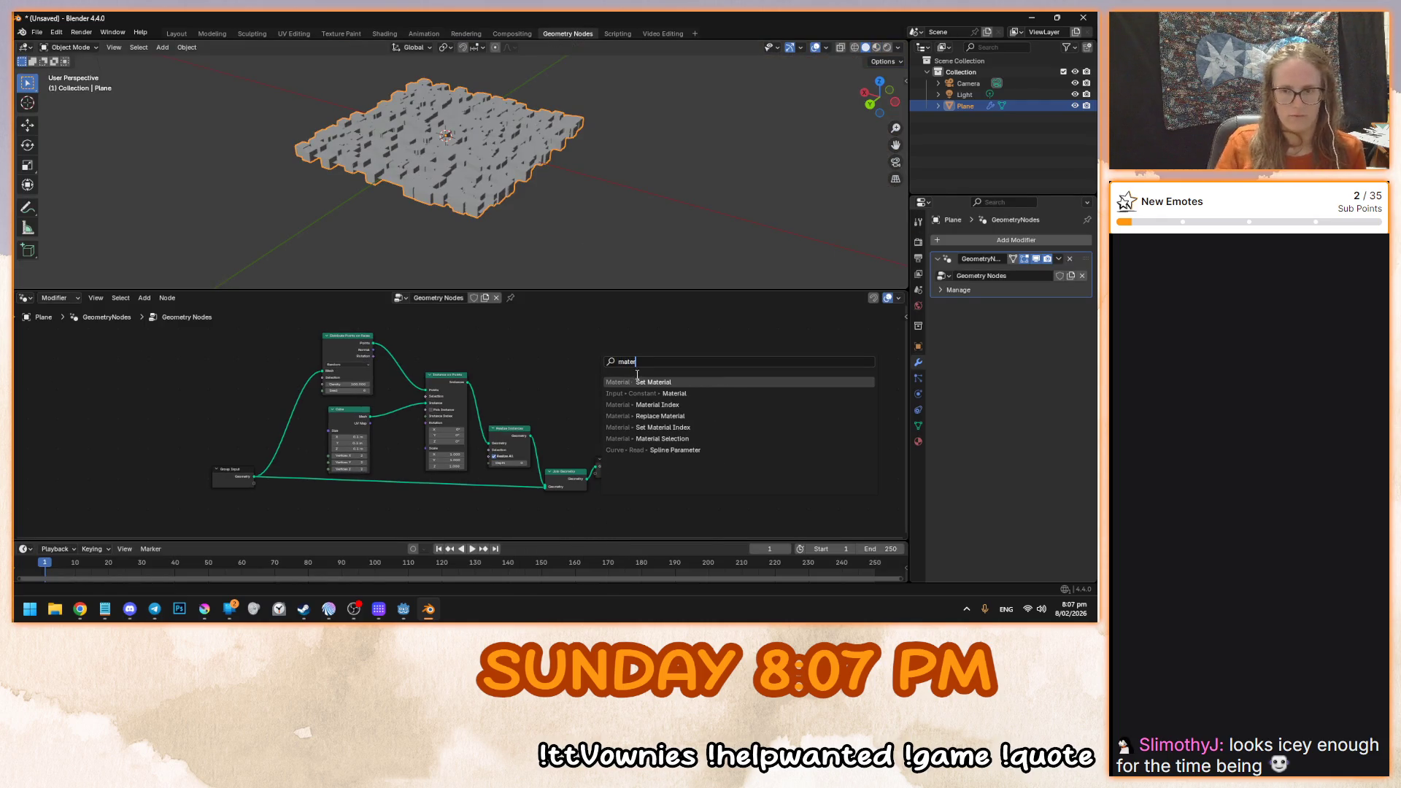
{"action": "key", "text": "Return"}
{"action": "left_click", "coordinate": [562, 474]}
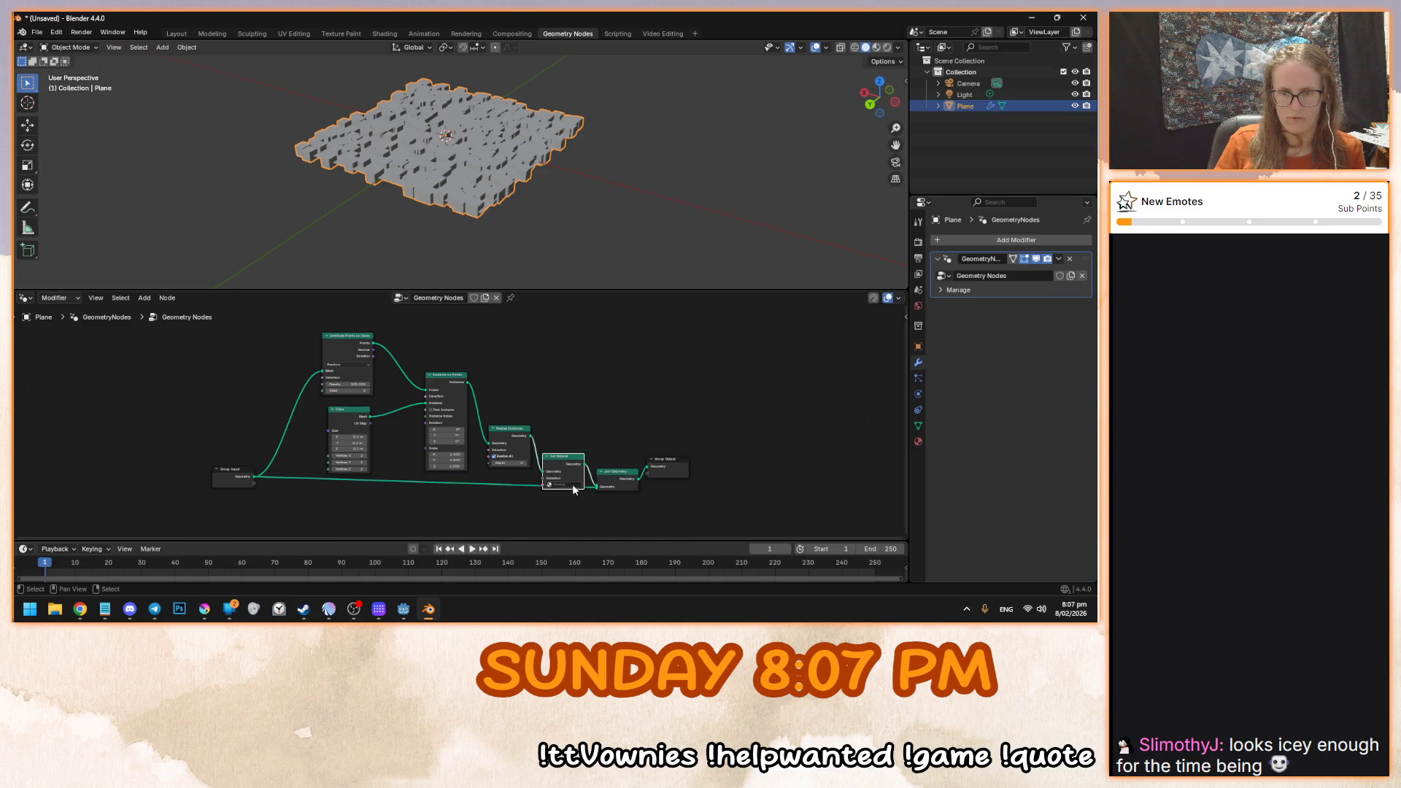
{"action": "scroll", "coordinate": [579, 511], "scroll_direction": "up", "scroll_amount": 4}
{"action": "left_click_drag", "start_coordinate": [624, 482], "coordinate": [458, 398]}
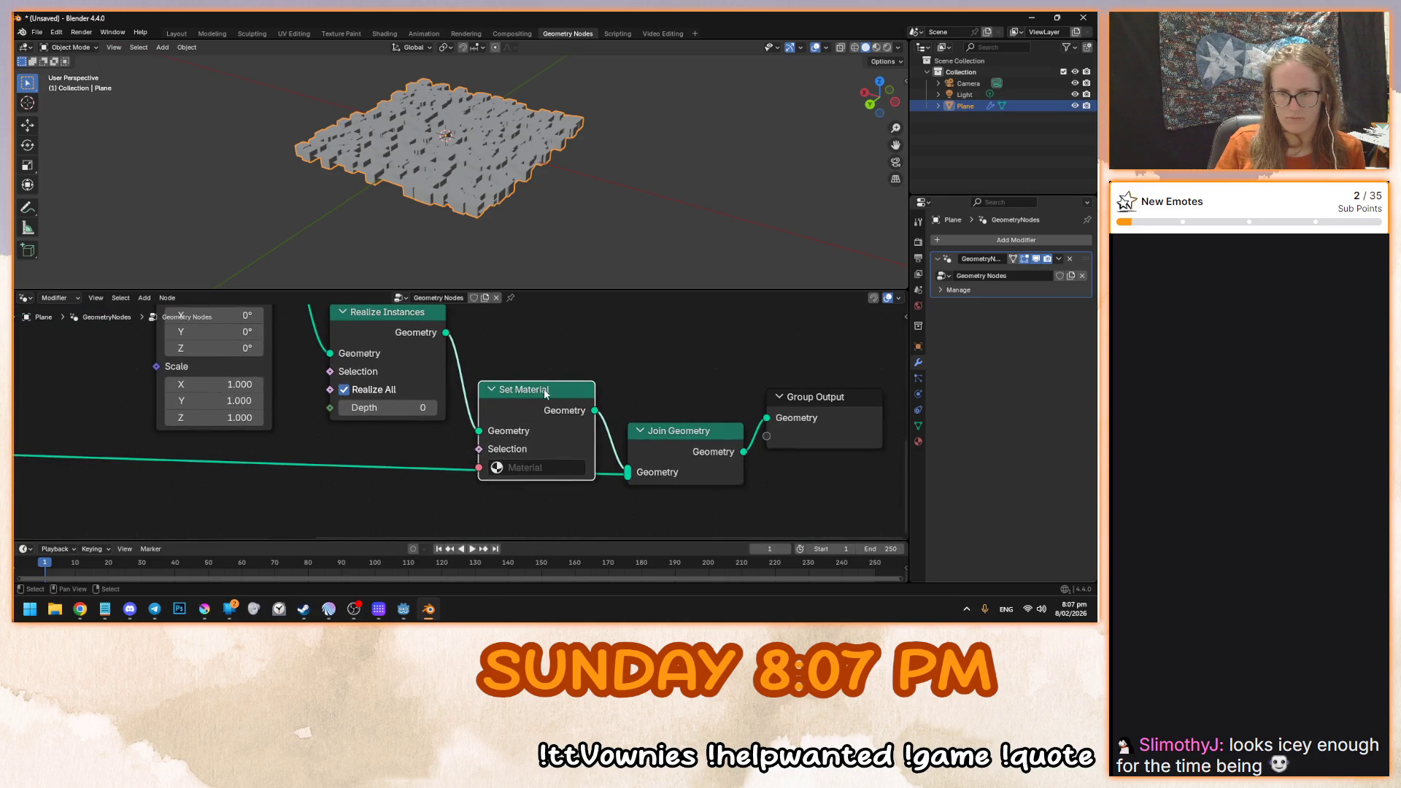
{"action": "left_click_drag", "start_coordinate": [544, 393], "coordinate": [544, 358]}
{"action": "left_click", "coordinate": [540, 430]}
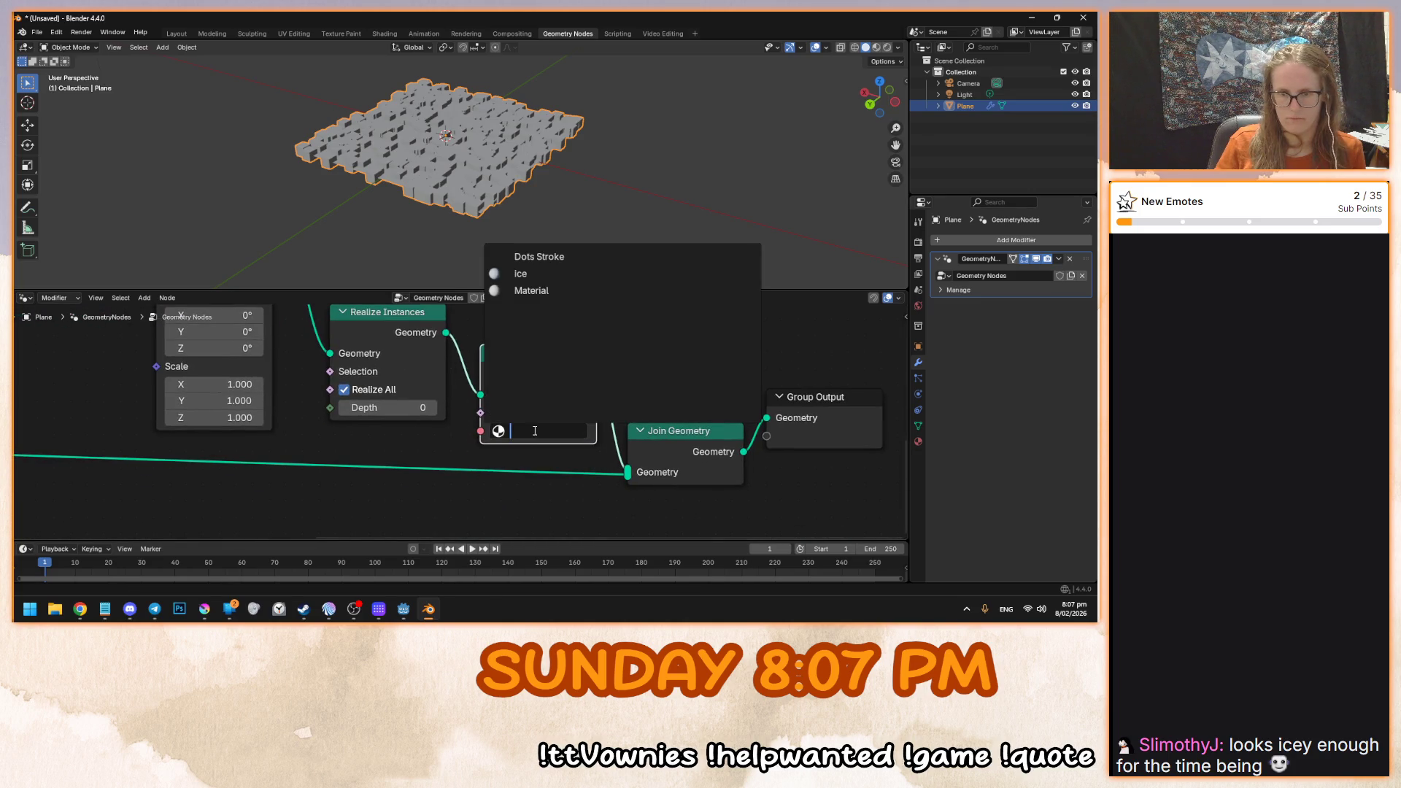
{"action": "left_click", "coordinate": [550, 276]}
{"action": "left_click", "coordinate": [393, 37]}
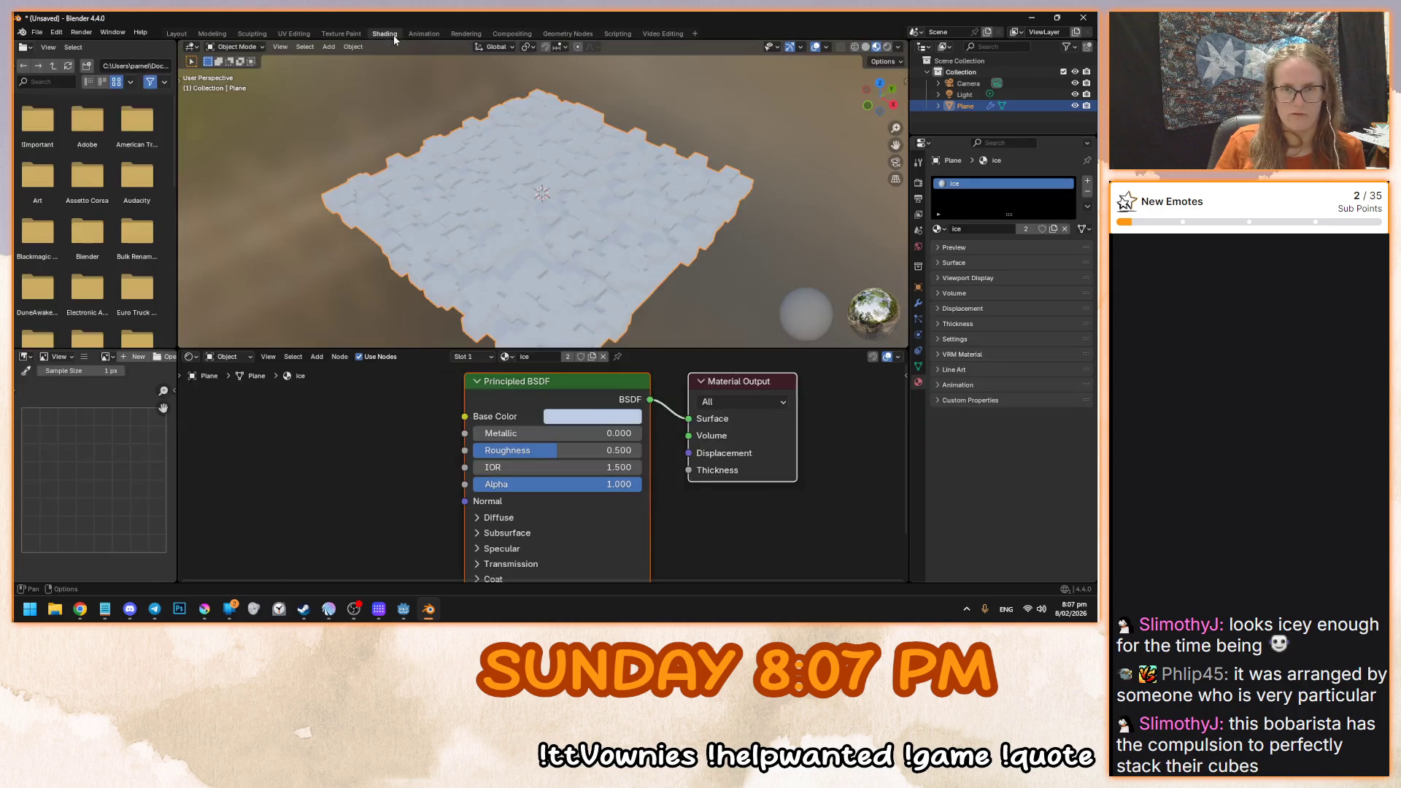
- Make the Ice base colour a slightly more saturated pale blue (#A2C5E7)
{"action": "mouse_move", "coordinate": [555, 189]}
{"action": "left_mouse_down"}
{"action": "mouse_move", "coordinate": [589, 233]}
{"action": "mouse_move", "coordinate": [584, 266]}
{"action": "left_mouse_up"}
{"action": "scroll", "coordinate": [584, 265], "scroll_direction": "up", "scroll_amount": 3}
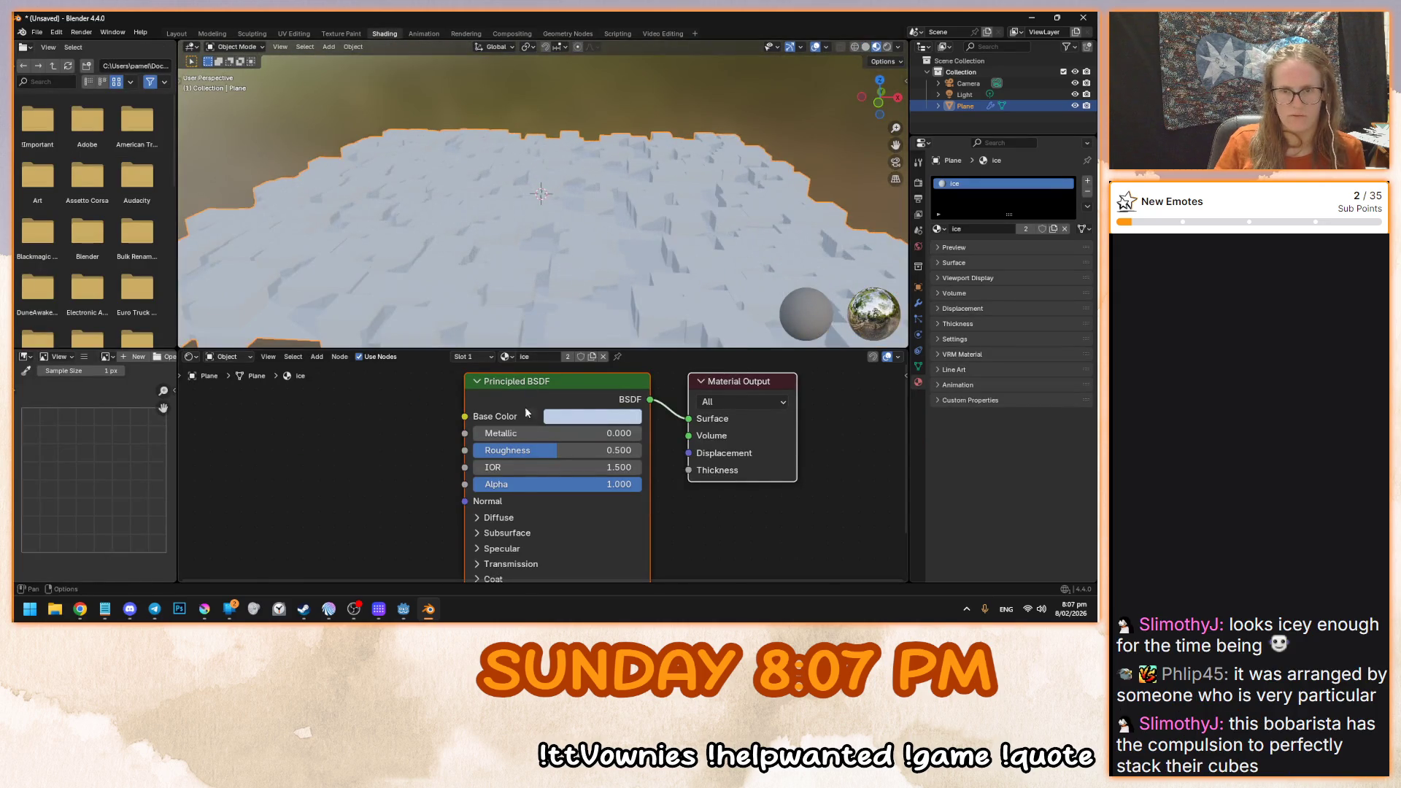
{"action": "left_click", "coordinate": [576, 416]}
{"action": "left_click", "coordinate": [642, 241]}
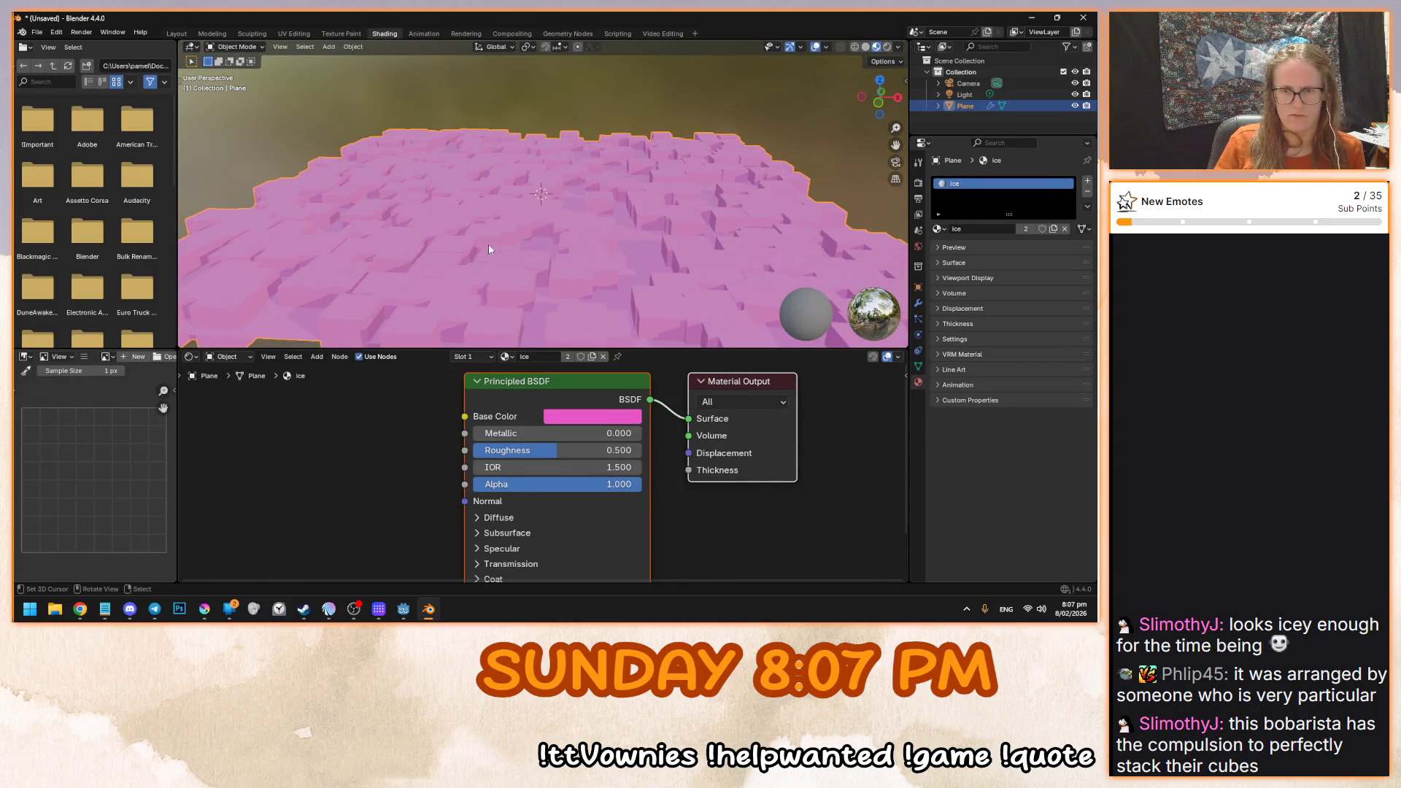
{"action": "key", "text": "ctrl+z"}
{"action": "scroll", "coordinate": [528, 289], "scroll_direction": "down", "scroll_amount": 5}
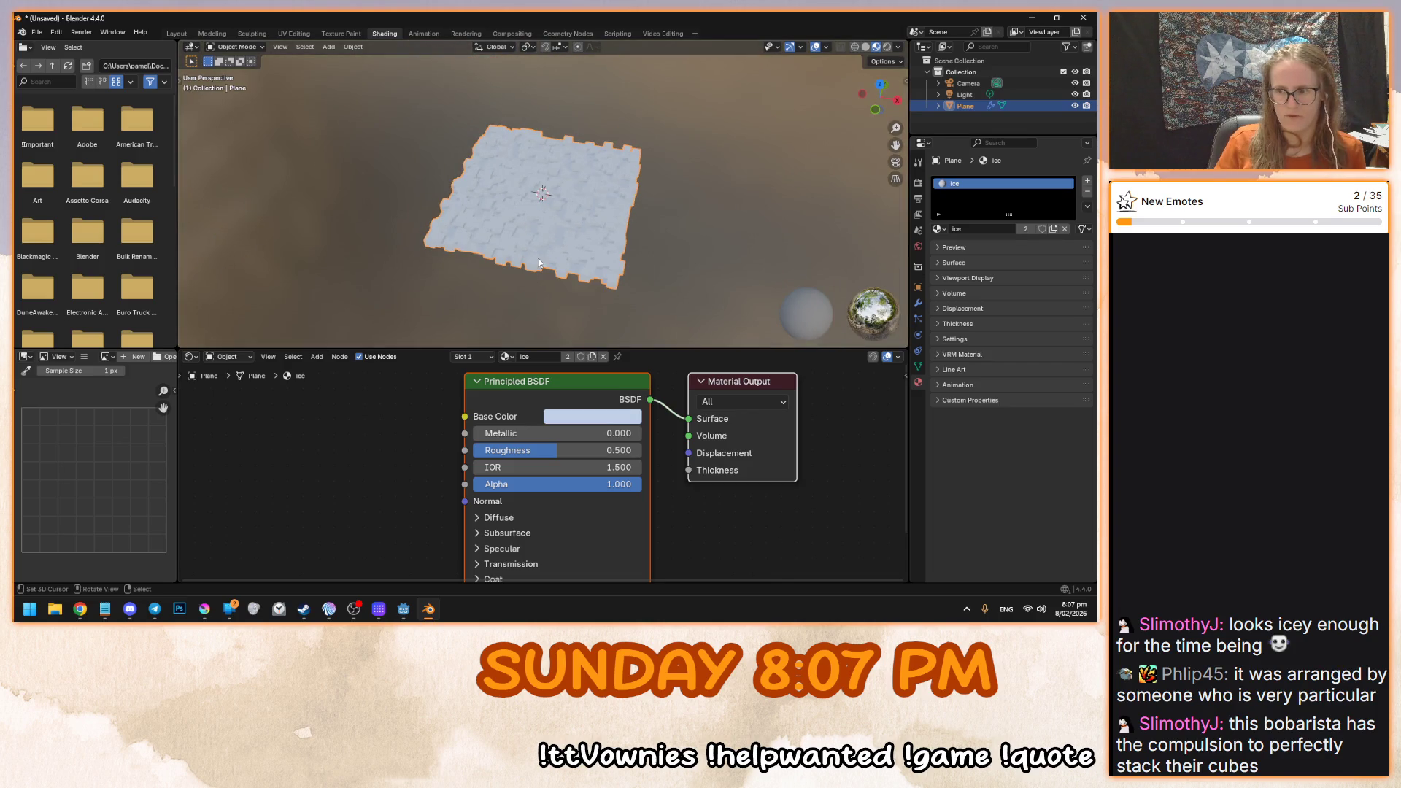
{"action": "scroll", "coordinate": [562, 226], "scroll_direction": "up", "scroll_amount": 5}
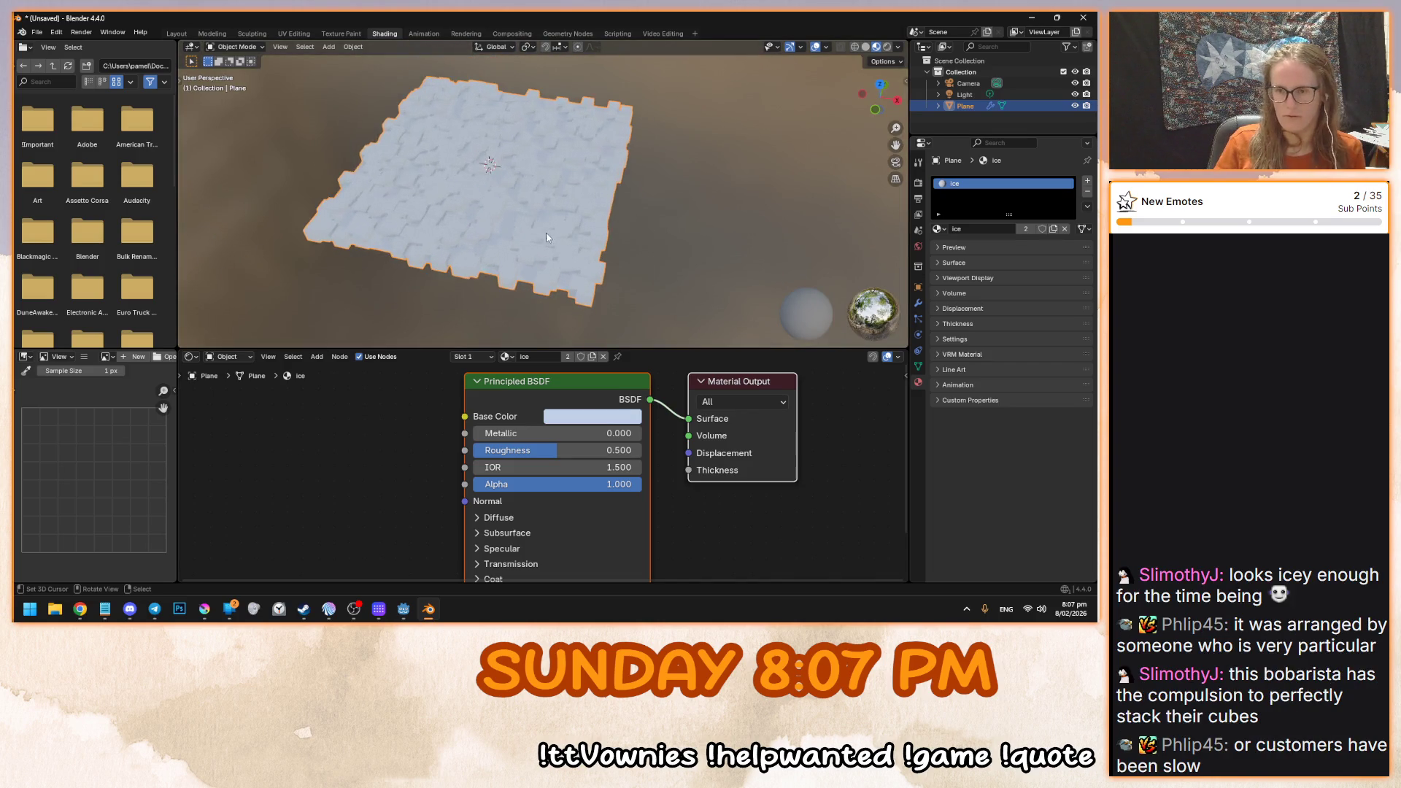
{"action": "left_click", "coordinate": [595, 418]}
{"action": "left_click_drag", "start_coordinate": [620, 211], "coordinate": [621, 209]}
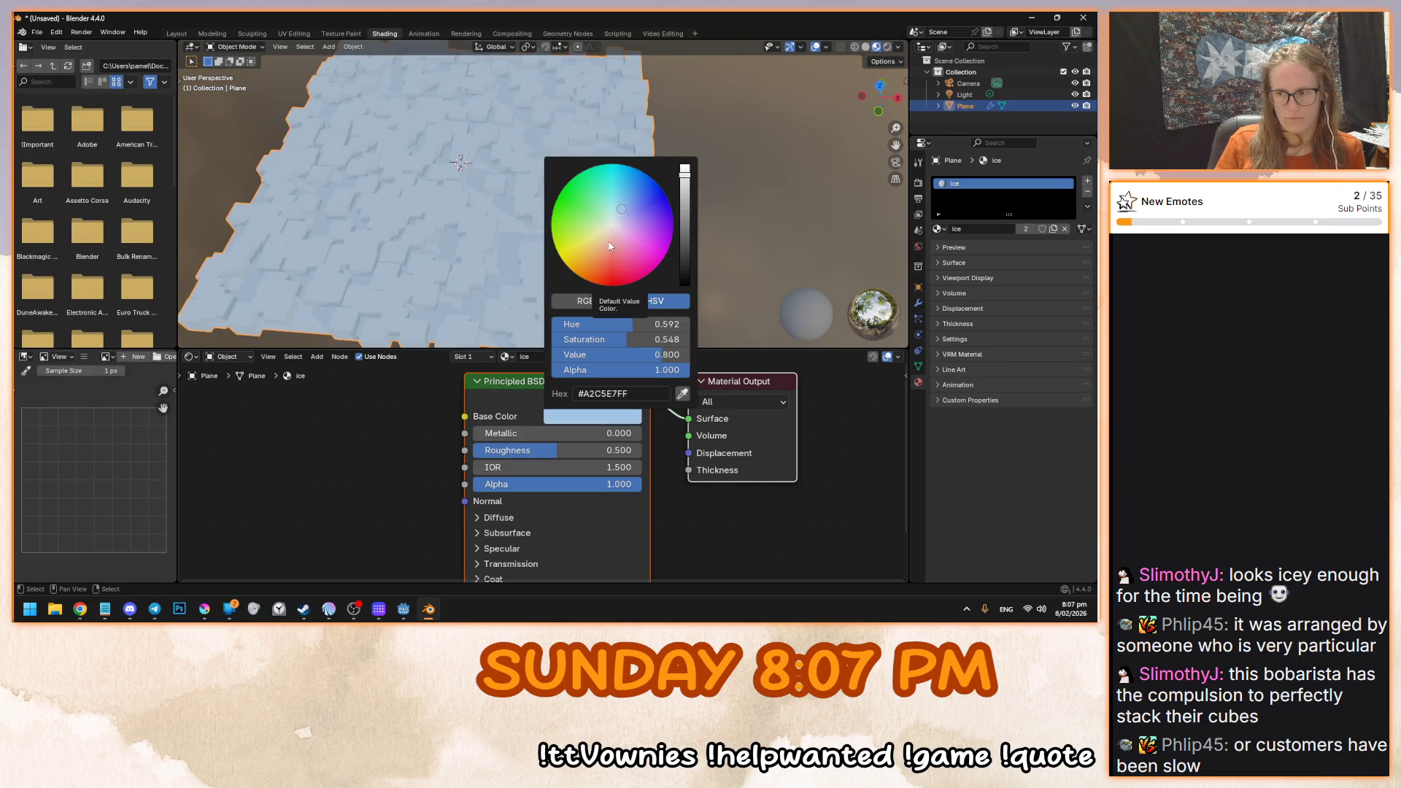
- Set the Ice material's Roughness to 0 and Alpha to 0.5
{"action": "scroll", "coordinate": [383, 316], "scroll_direction": "down", "scroll_amount": 3}
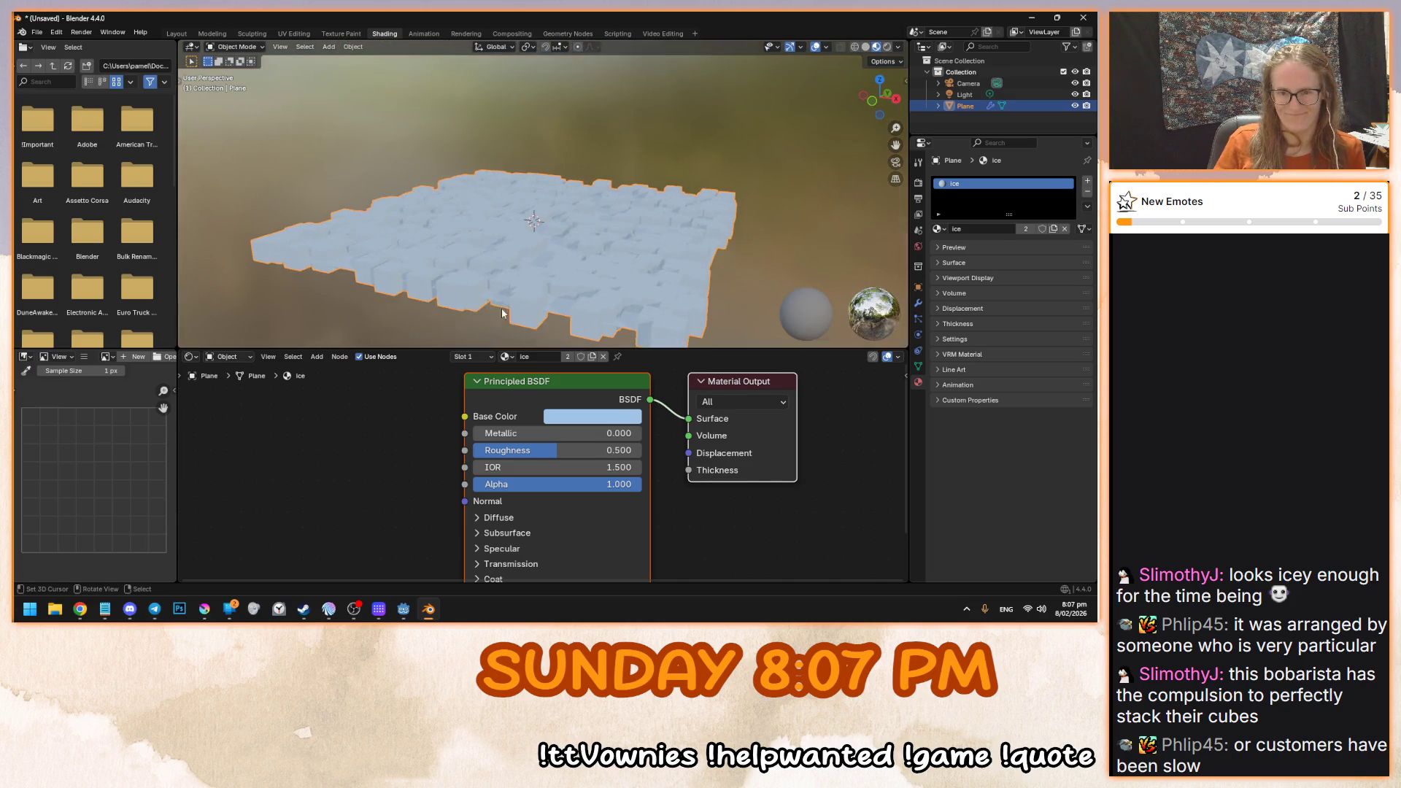
{"action": "left_click_drag", "start_coordinate": [548, 452], "coordinate": [474, 453]}
{"action": "mouse_move", "coordinate": [446, 278]}
{"action": "left_mouse_down"}
{"action": "mouse_move", "coordinate": [444, 234]}
{"action": "mouse_move", "coordinate": [442, 266]}
{"action": "mouse_move", "coordinate": [432, 247]}
{"action": "left_mouse_up"}
{"action": "scroll", "coordinate": [432, 247], "scroll_direction": "up", "scroll_amount": 2}
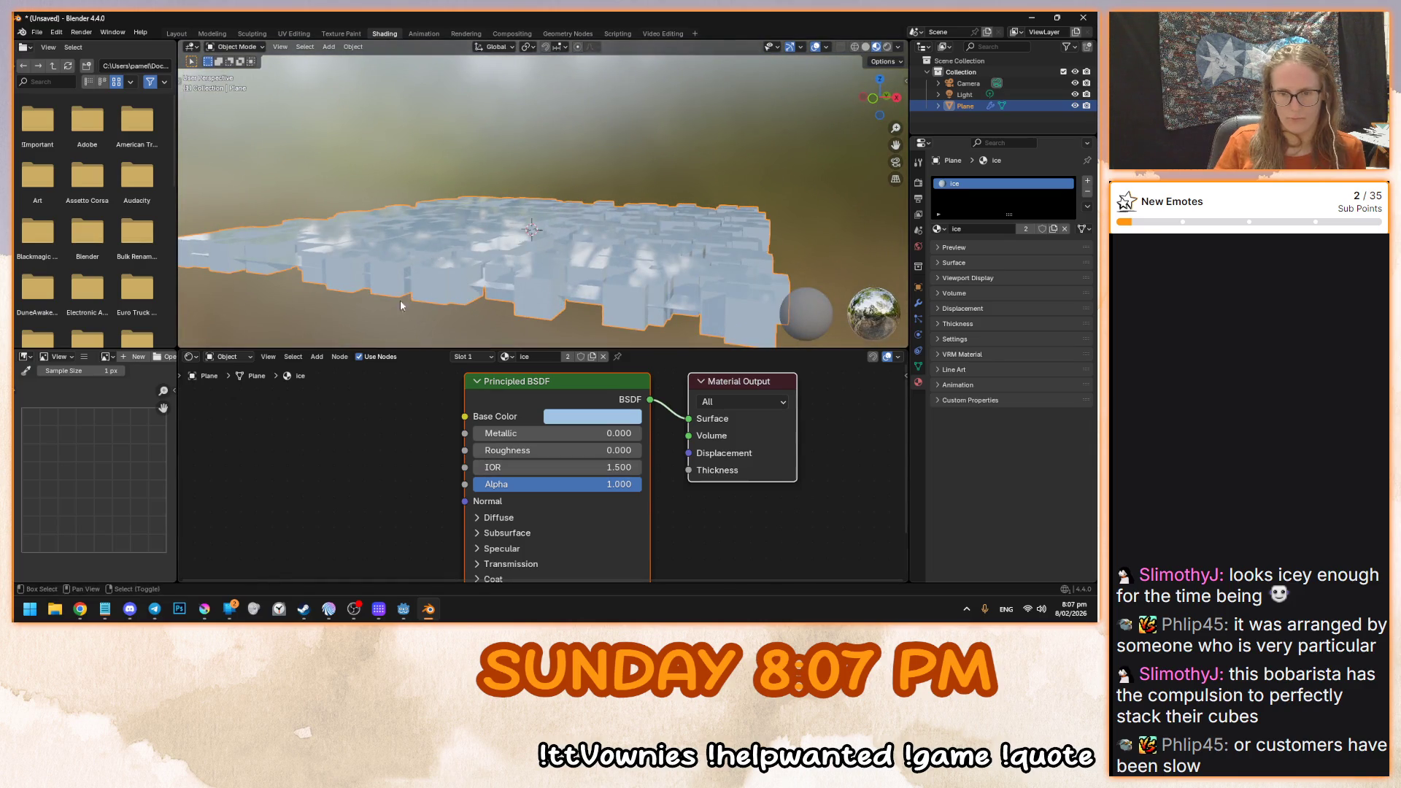
{"action": "left_click_drag", "start_coordinate": [400, 305], "coordinate": [409, 292]}
{"action": "left_click_drag", "start_coordinate": [551, 483], "coordinate": [534, 484]}
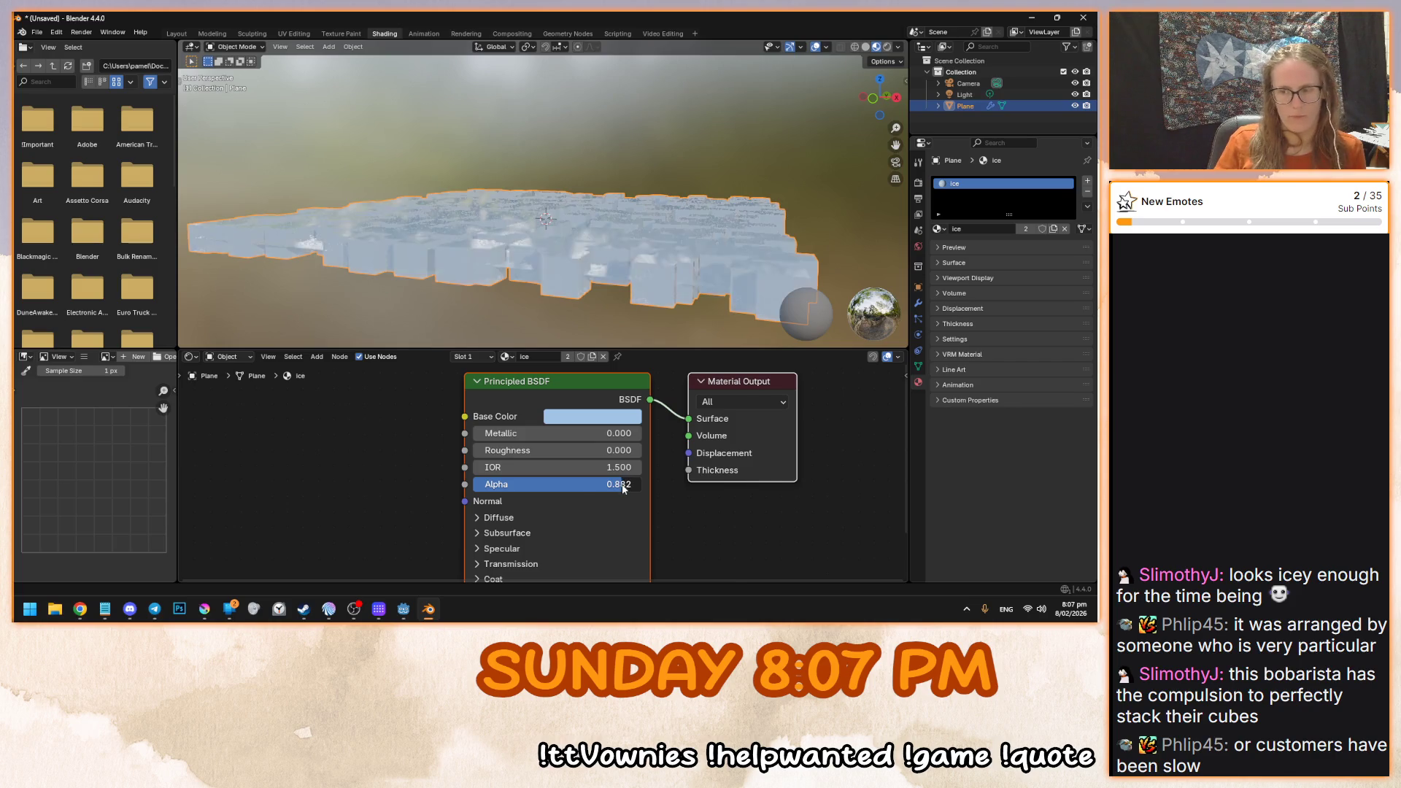
{"action": "left_click_drag", "start_coordinate": [599, 491], "coordinate": [554, 492]}
{"action": "left_click", "coordinate": [574, 484]}
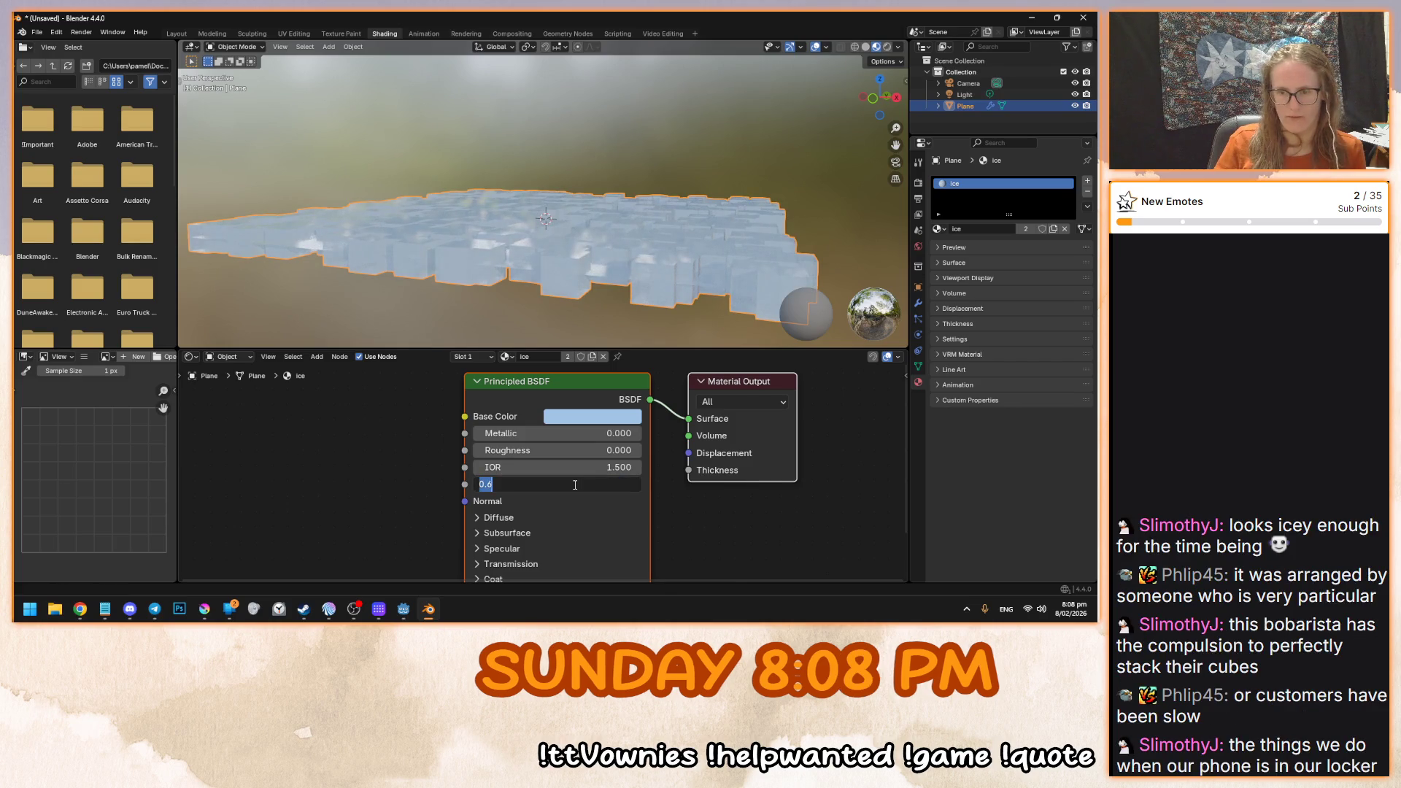
{"action": "type", "text": "0.5"}
{"action": "key", "text": "Return"}
- Reselect the ice plane and check its base colour from a new angle
{"action": "mouse_move", "coordinate": [541, 270]}
{"action": "left_mouse_down"}
{"action": "mouse_move", "coordinate": [598, 288]}
{"action": "mouse_move", "coordinate": [461, 286]}
{"action": "mouse_move", "coordinate": [445, 238]}
{"action": "mouse_move", "coordinate": [536, 277]}
{"action": "left_mouse_up"}
{"action": "left_click", "coordinate": [536, 277]}
{"action": "left_click", "coordinate": [587, 420]}
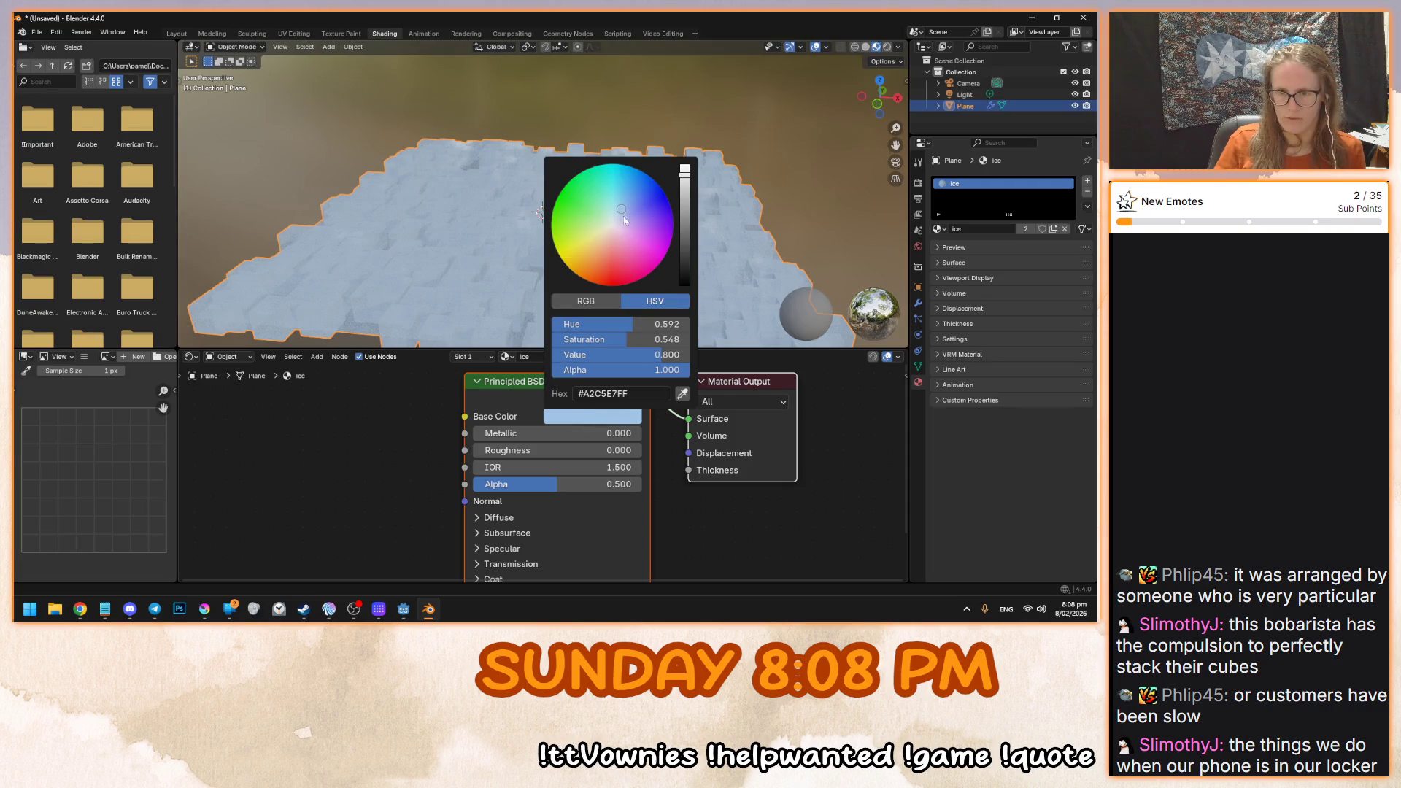
{"action": "mouse_move", "coordinate": [451, 210]}
{"action": "left_mouse_down"}
{"action": "mouse_move", "coordinate": [519, 246]}
{"action": "mouse_move", "coordinate": [606, 241]}
{"action": "mouse_move", "coordinate": [431, 191]}
{"action": "mouse_move", "coordinate": [546, 143]}
{"action": "mouse_move", "coordinate": [596, 252]}
{"action": "mouse_move", "coordinate": [576, 248]}
{"action": "left_mouse_up"}
{"action": "scroll", "coordinate": [556, 245], "scroll_direction": "down", "scroll_amount": 4}
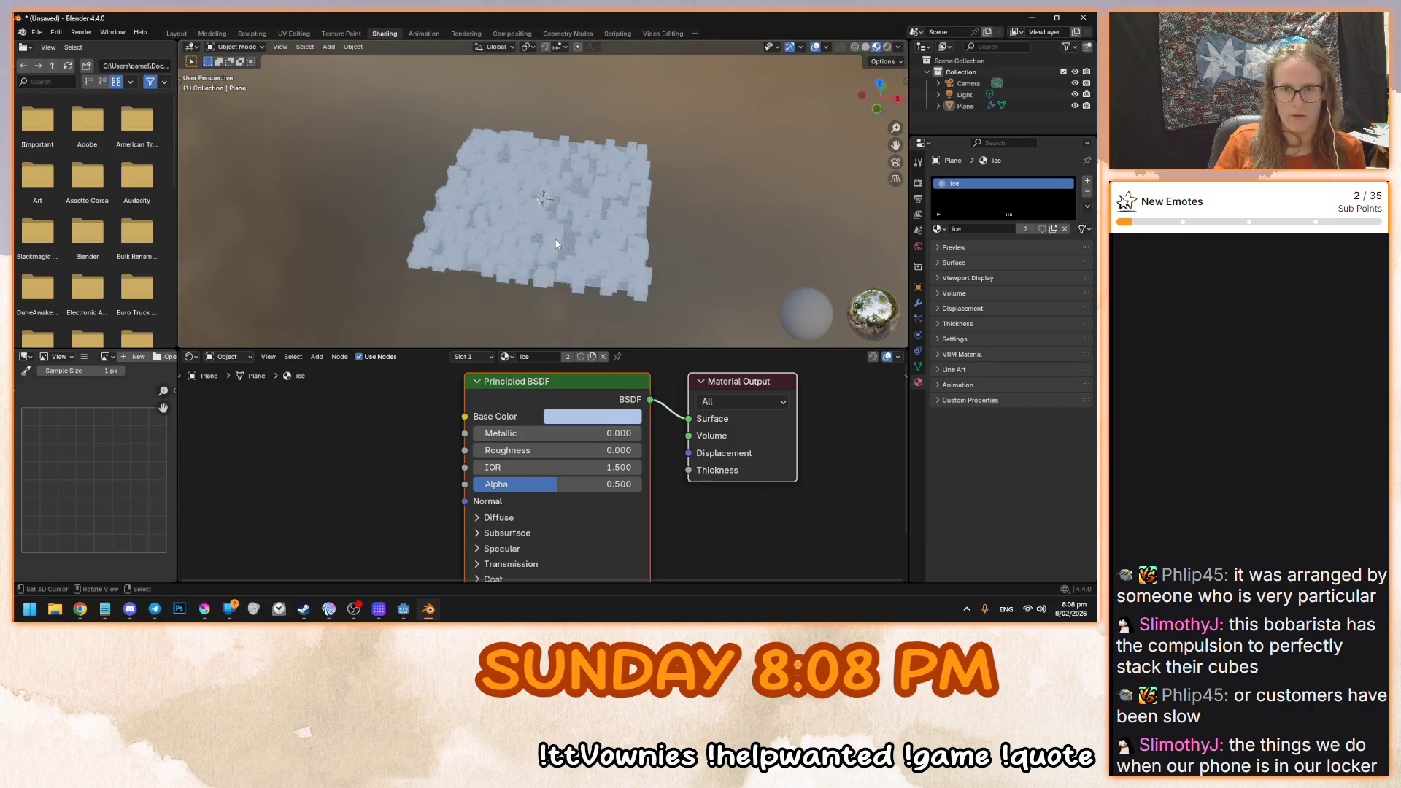
{"action": "key", "text": "ctrl+s"}
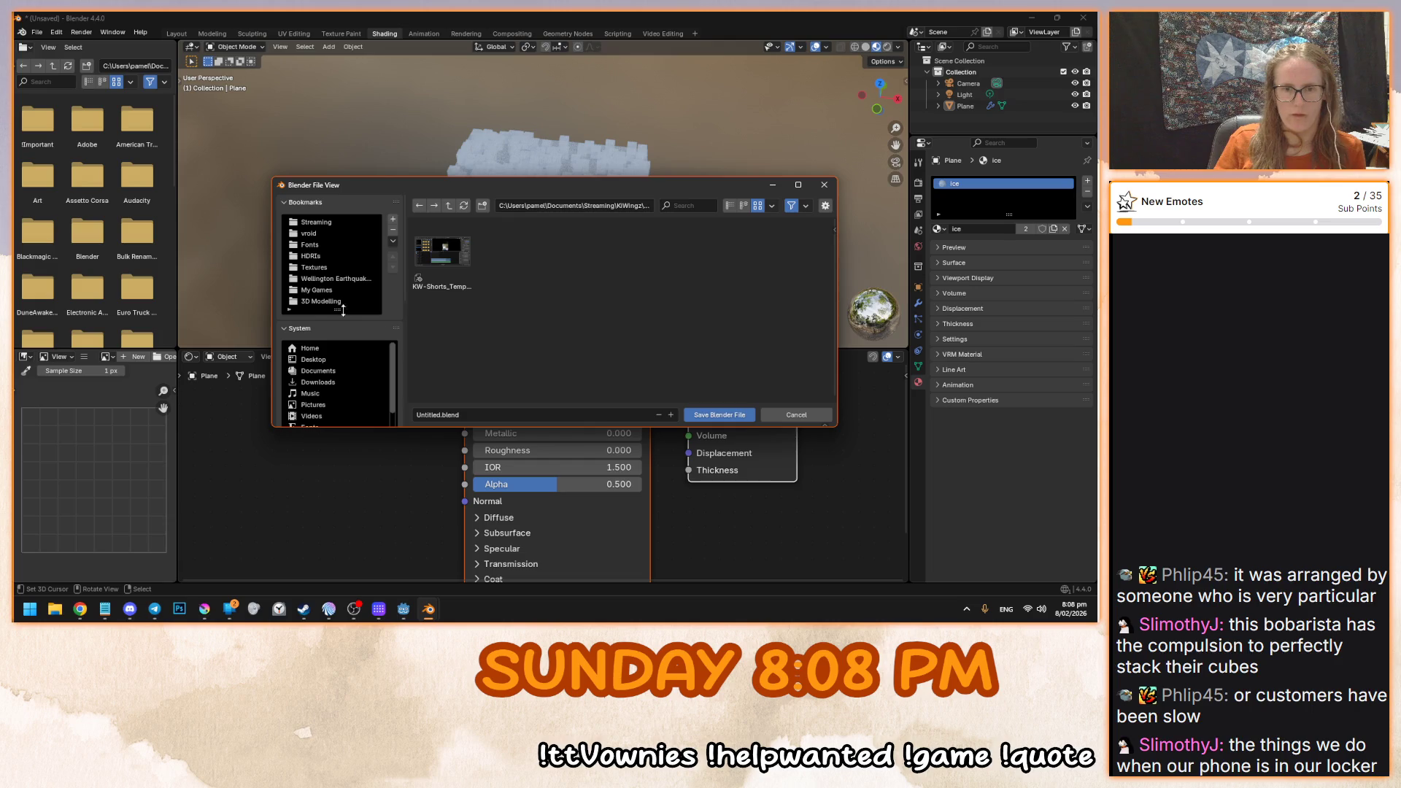
- Save the scene as ice_cubes.blend in the My Games > bobarista folder
{"action": "left_click", "coordinate": [363, 289]}
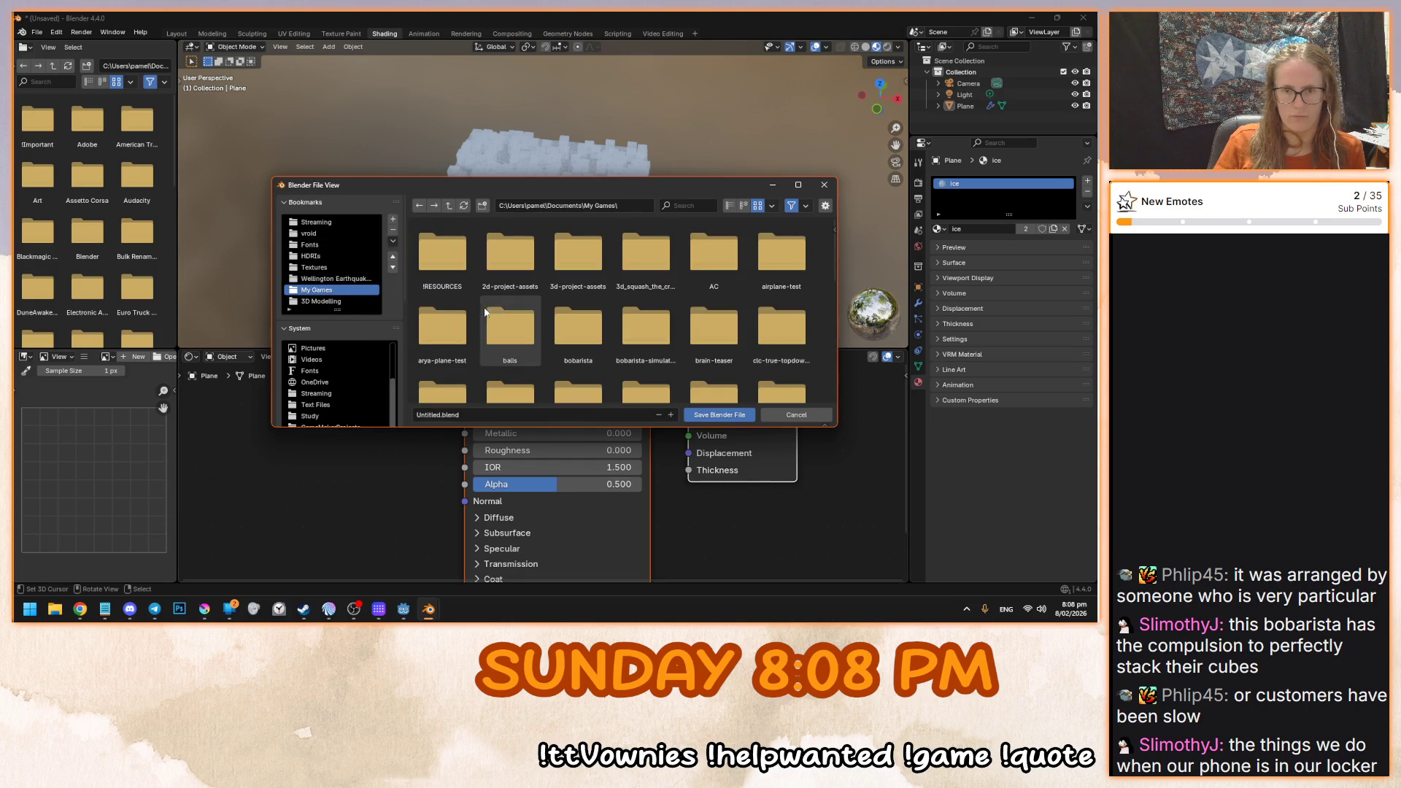
{"action": "double_click", "coordinate": [593, 346]}
{"action": "double_click", "coordinate": [584, 343]}
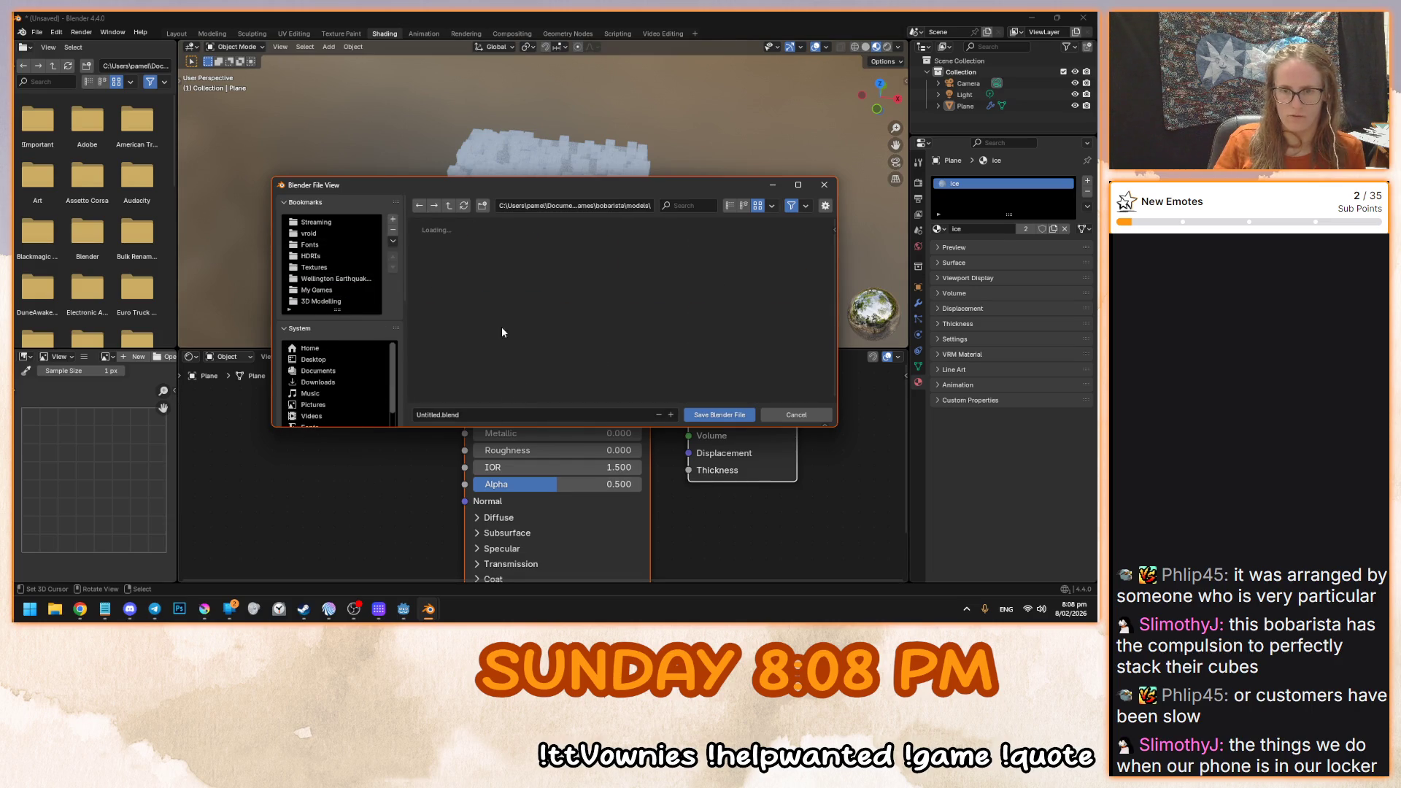
{"action": "key", "text": "BackSpace"}
{"action": "scroll", "coordinate": [555, 357], "scroll_direction": "down", "scroll_amount": 3}
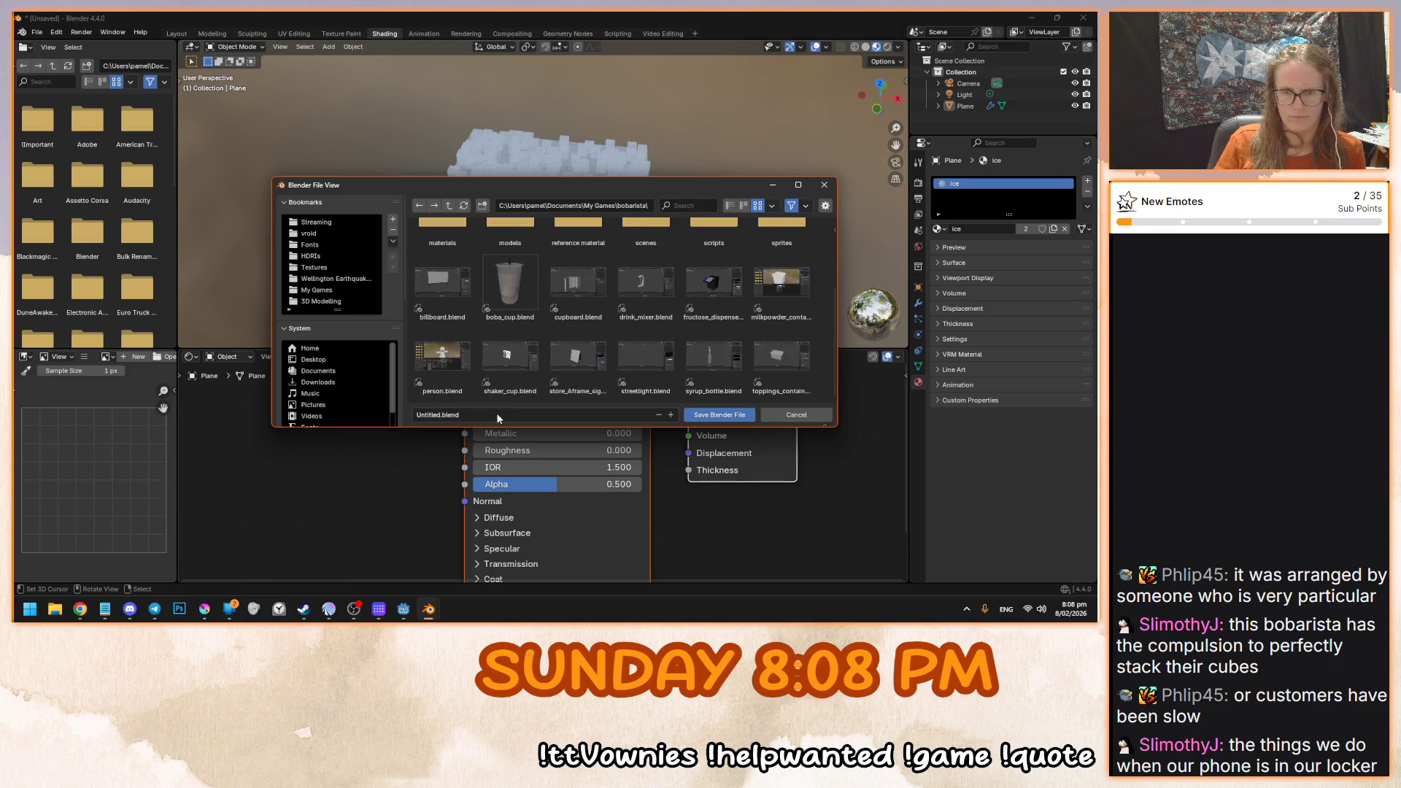
{"action": "double_click", "coordinate": [534, 298]}
{"action": "key", "text": "BackSpace"}
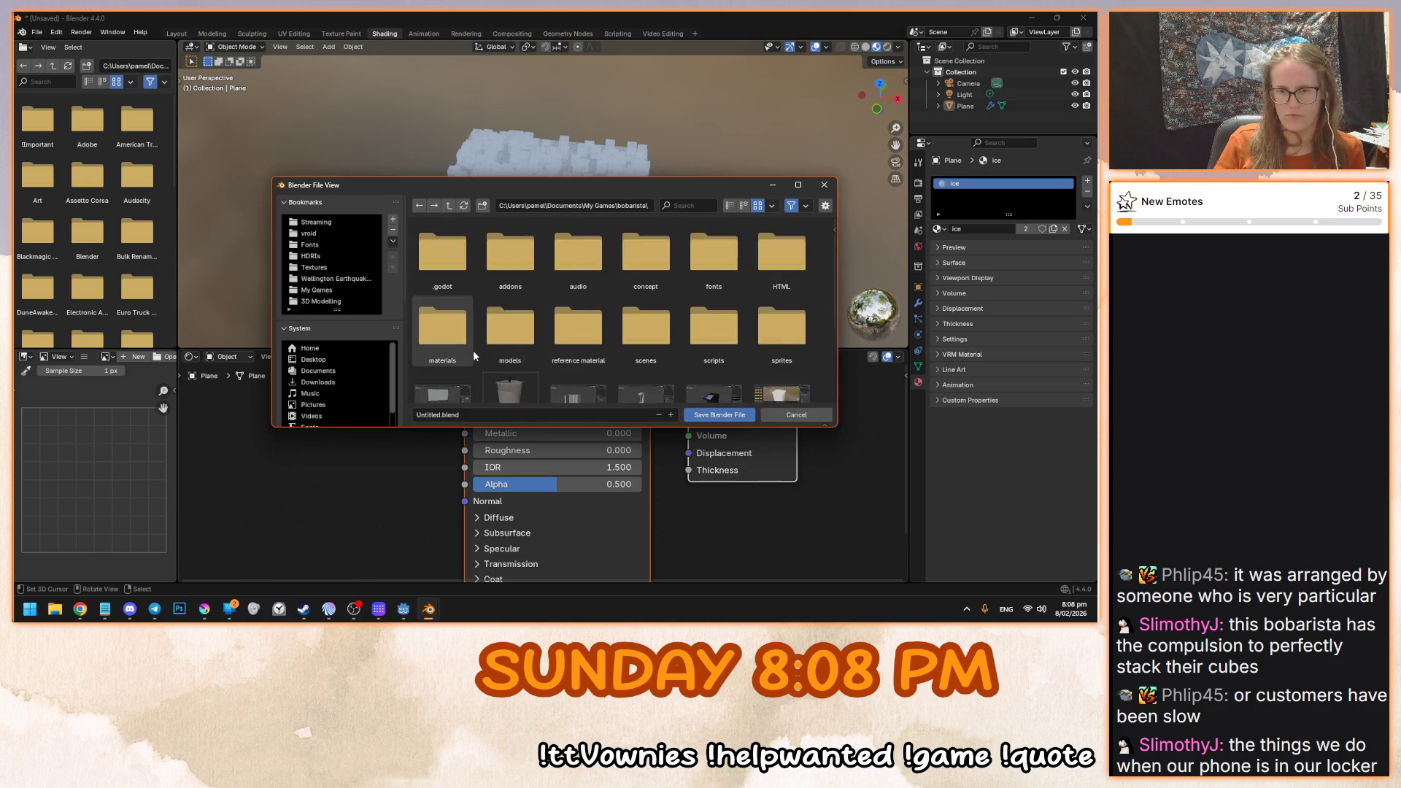
{"action": "scroll", "coordinate": [472, 358], "scroll_direction": "down", "scroll_amount": 3}
{"action": "left_click", "coordinate": [471, 413]}
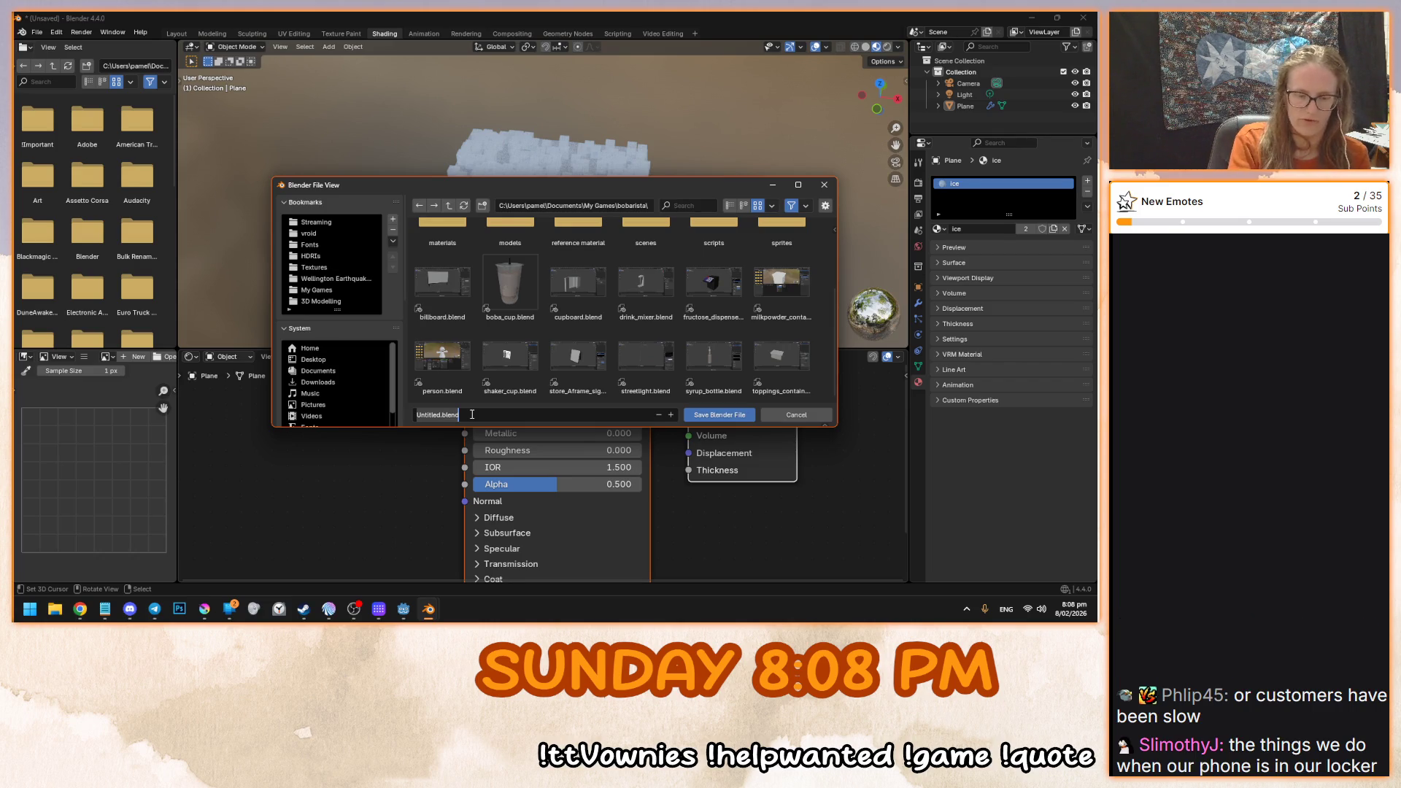
{"action": "type", "text": "ice_cubes"}
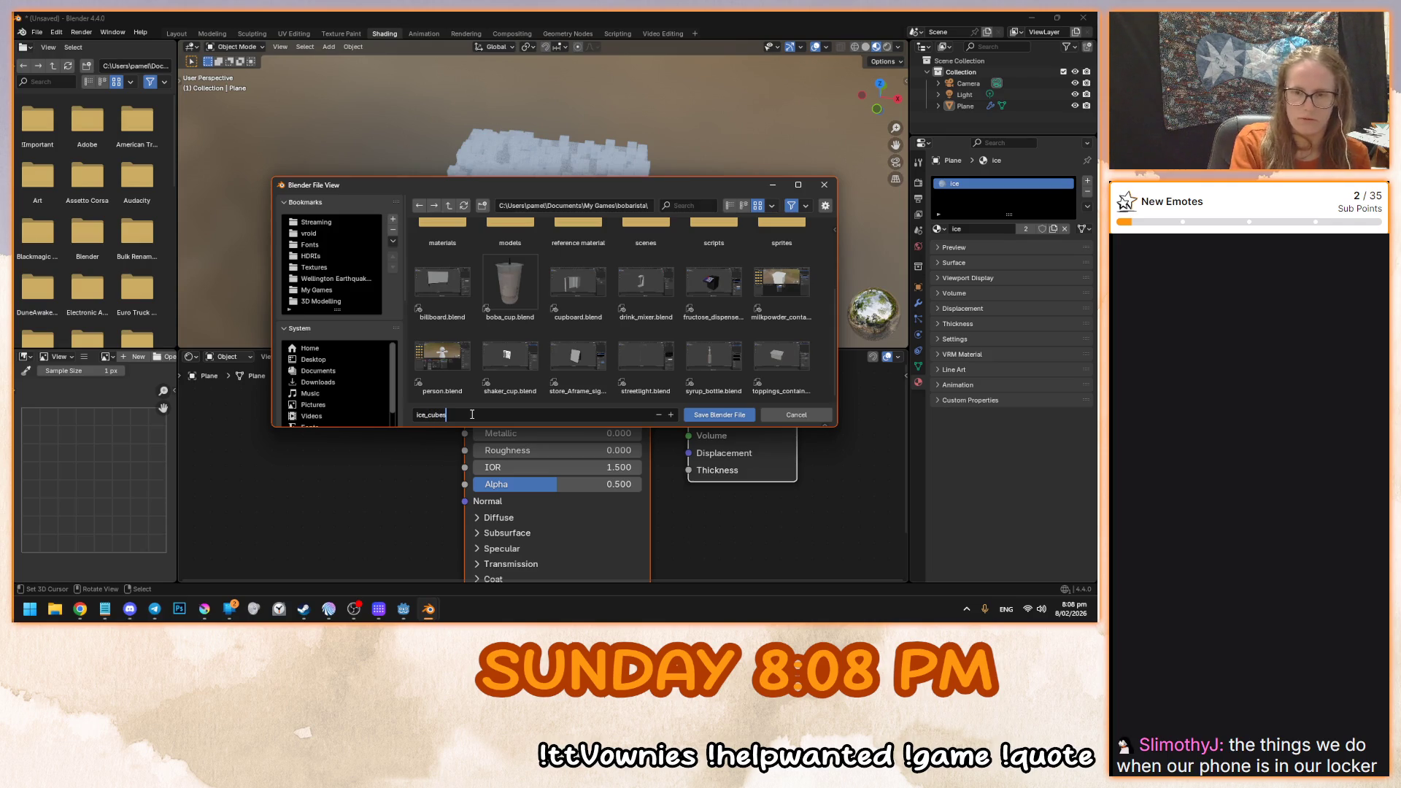
{"action": "key", "text": "Return"}
{"action": "key", "text": "Return"}
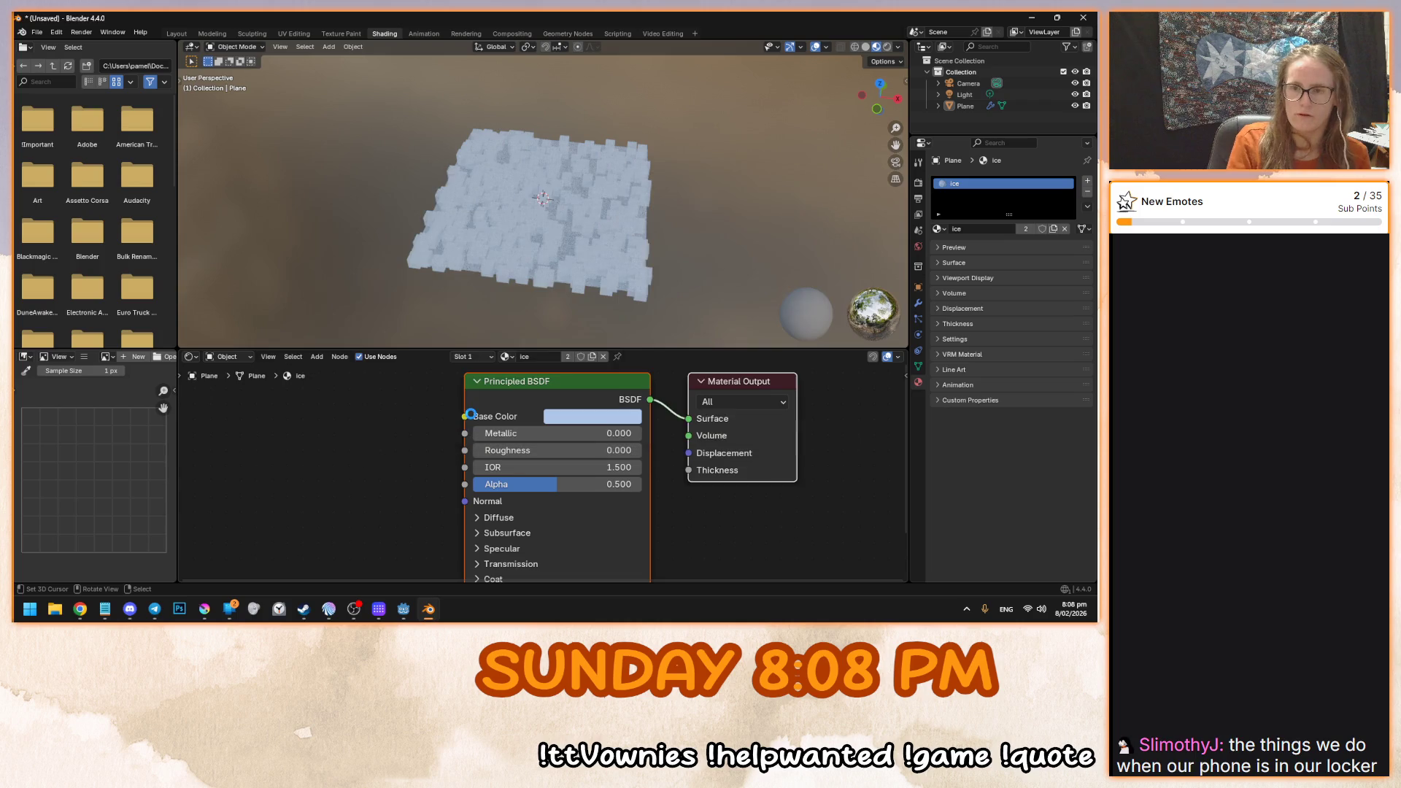
- Export as glTF 2.0 with the 'godot static' preset, reviewing Data > Mesh options, to ice_cubes.glb
{"action": "left_click", "coordinate": [36, 32]}
{"action": "mouse_move", "coordinate": [112, 202]}
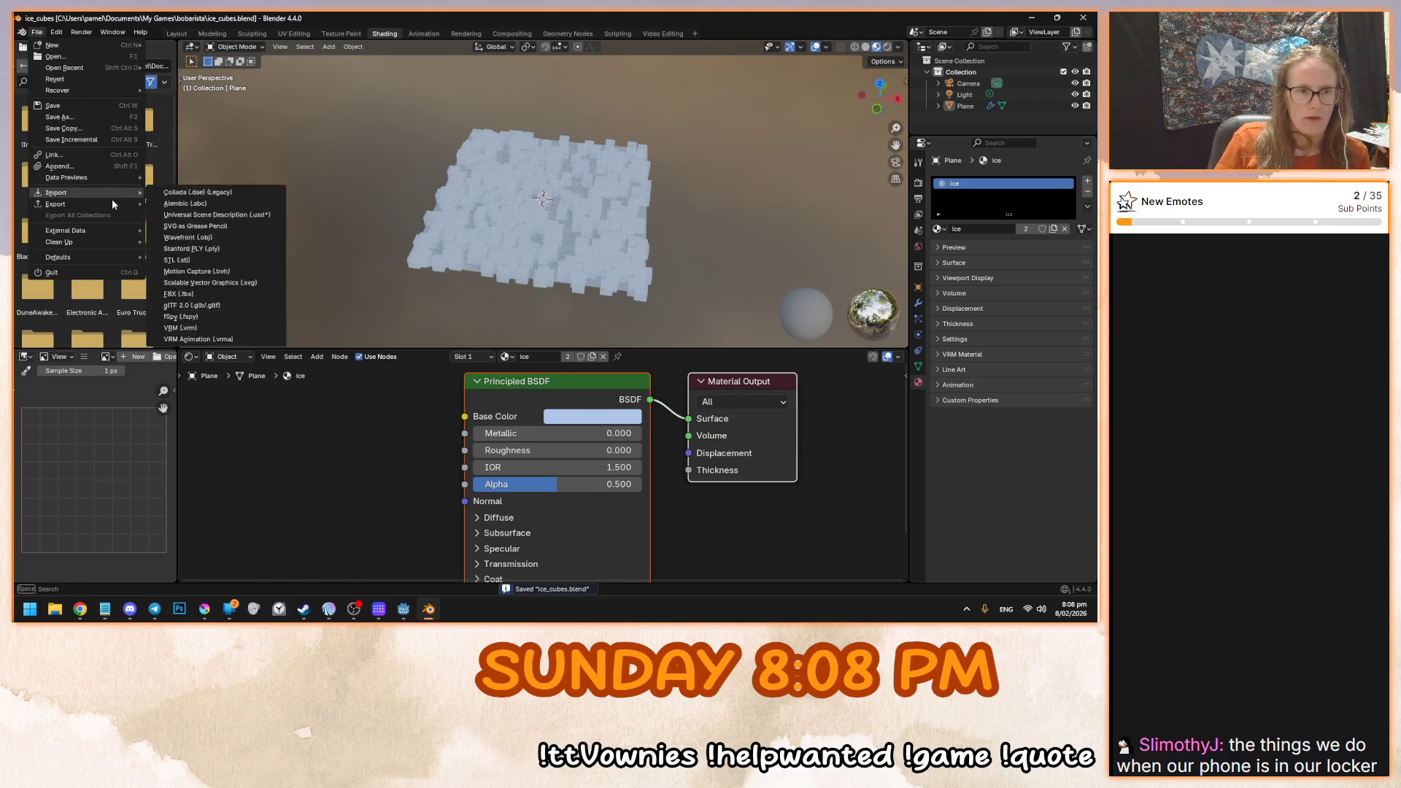
{"action": "left_click", "coordinate": [238, 319]}
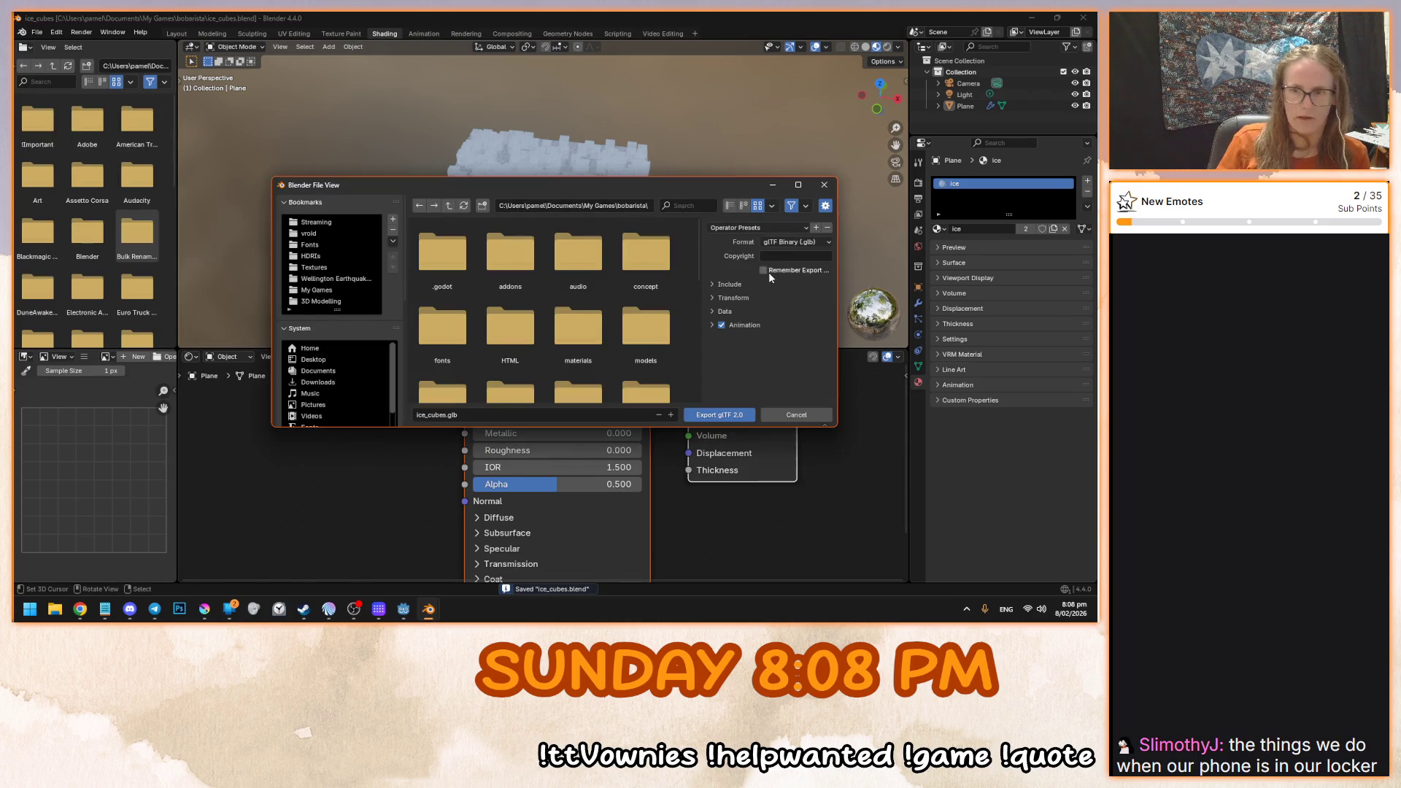
{"action": "left_click", "coordinate": [756, 229]}
{"action": "left_click", "coordinate": [747, 267]}
{"action": "left_click", "coordinate": [724, 312]}
{"action": "scroll", "coordinate": [729, 342], "scroll_direction": "down", "scroll_amount": 2}
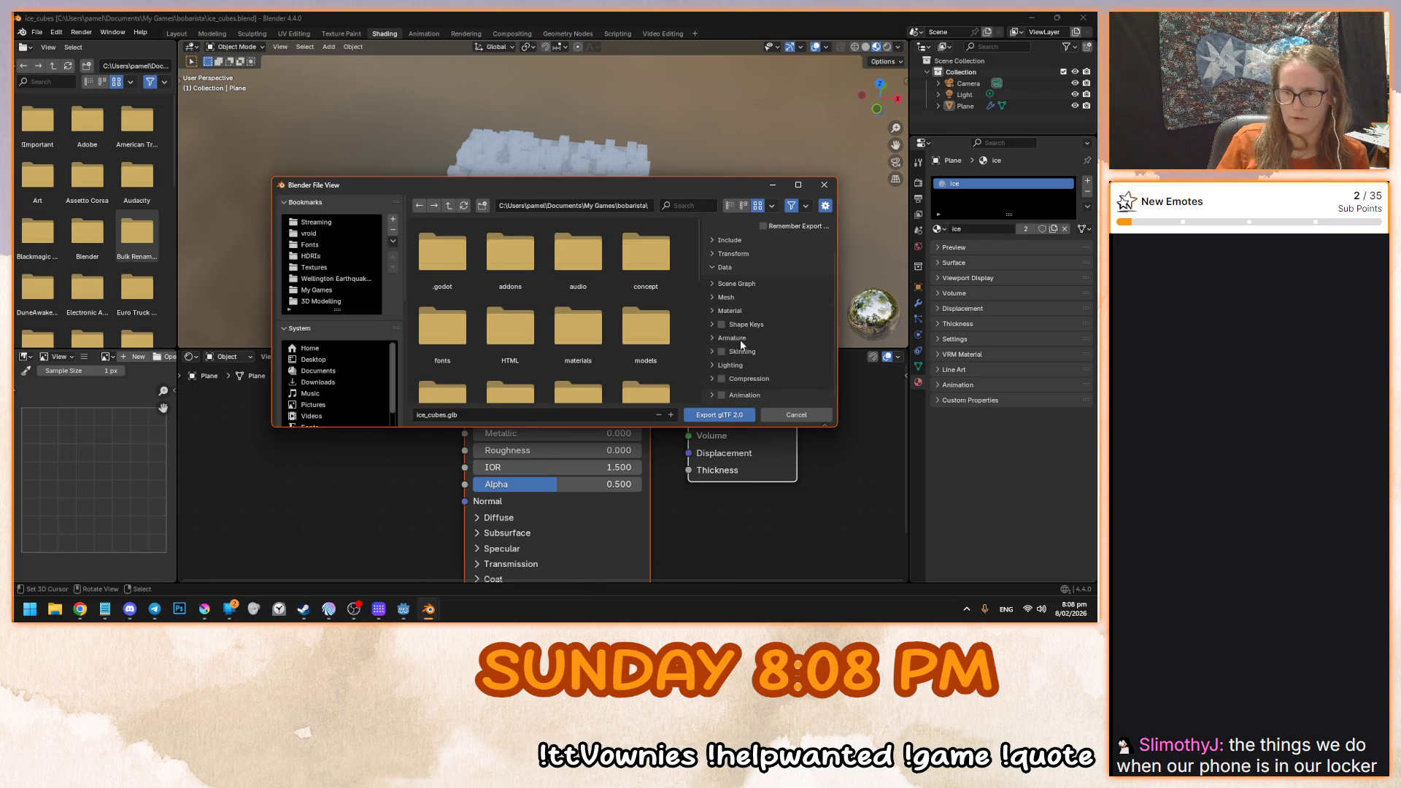
{"action": "left_click", "coordinate": [732, 297]}
{"action": "scroll", "coordinate": [733, 295], "scroll_direction": "down", "scroll_amount": 4}
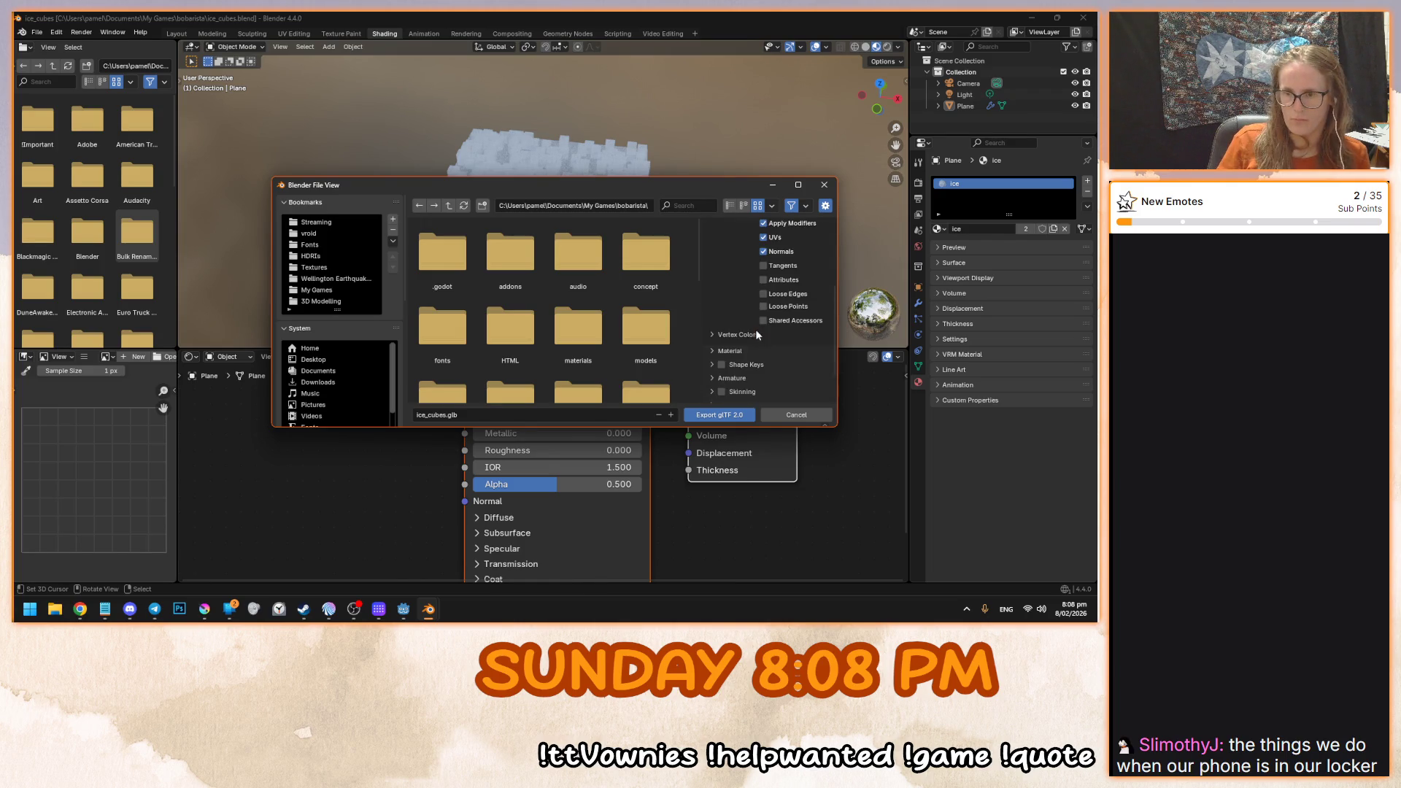
{"action": "left_click", "coordinate": [739, 415]}
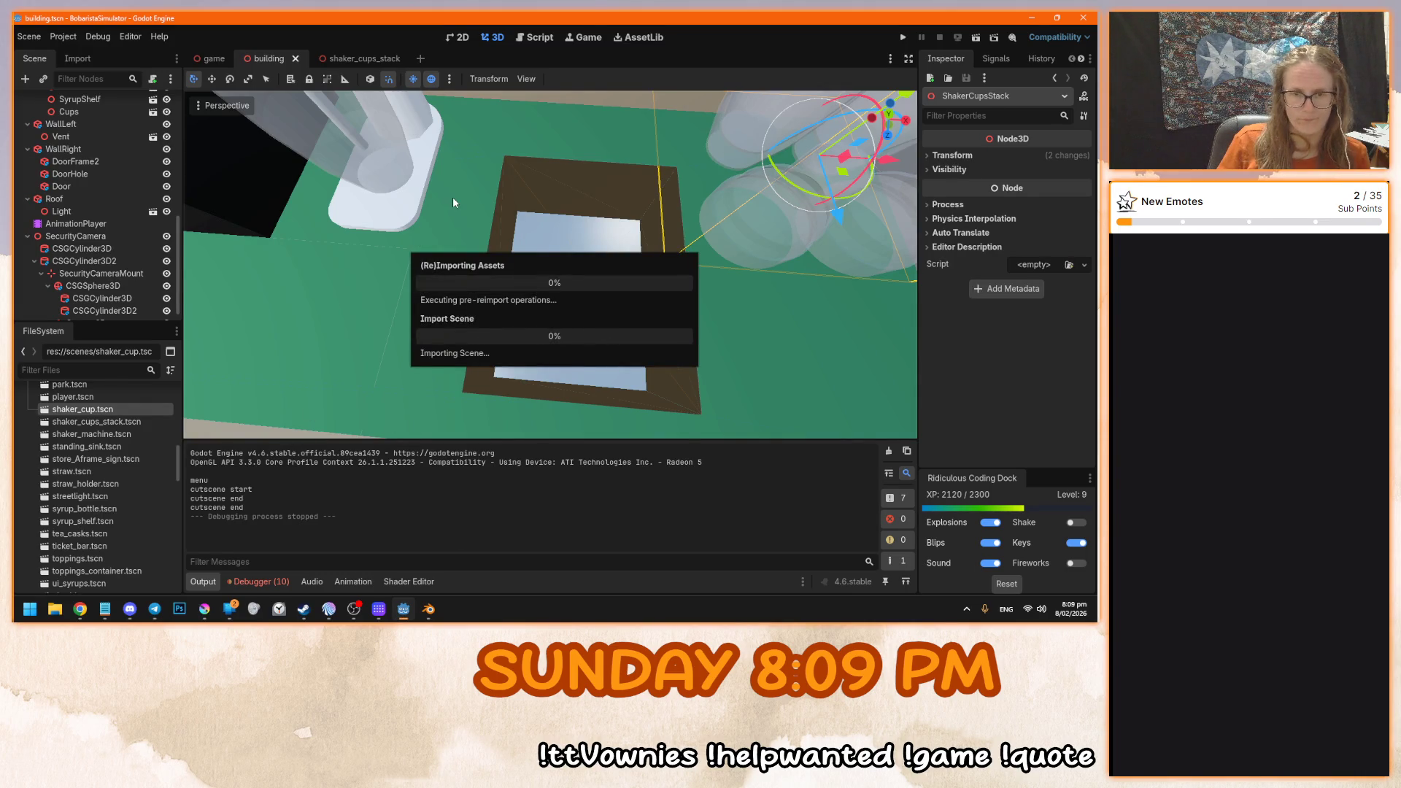
- Select the CounterSink node, orbit around its box, and switch to the Script workspace
{"action": "scroll", "coordinate": [137, 245], "scroll_direction": "up", "scroll_amount": 3}
{"action": "scroll", "coordinate": [137, 245], "scroll_direction": "up", "scroll_amount": 6}
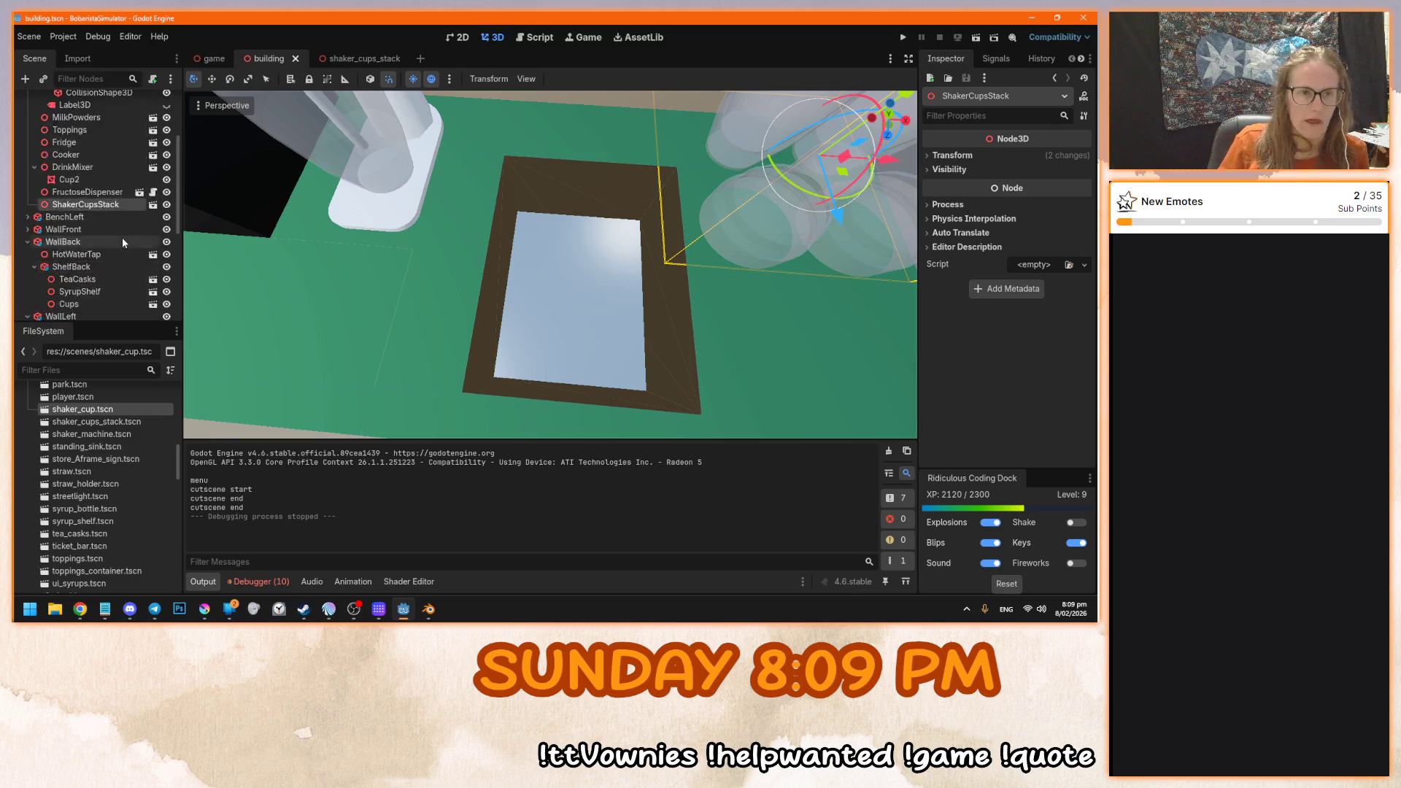
{"action": "left_click", "coordinate": [97, 148]}
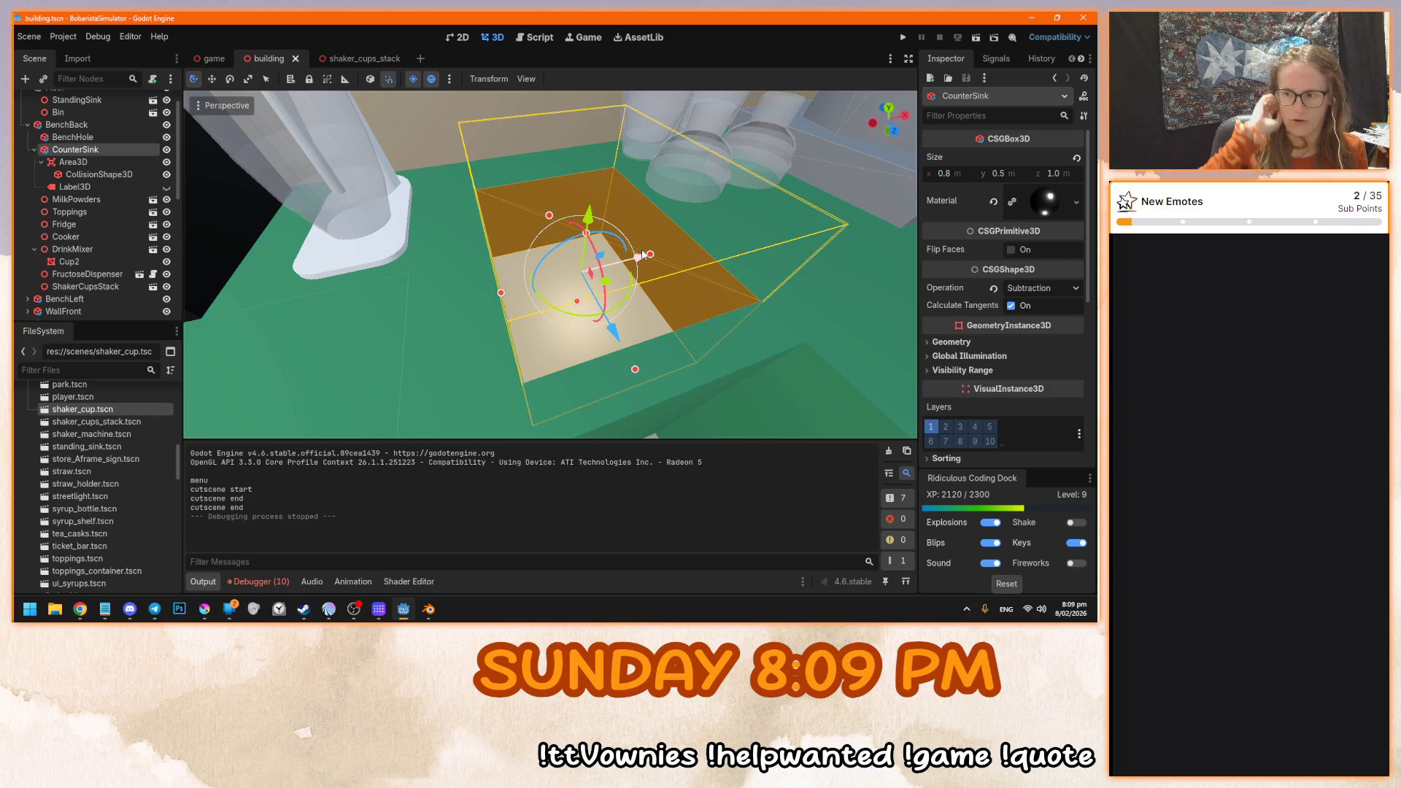
{"action": "mouse_move", "coordinate": [642, 255]}
{"action": "left_mouse_down"}
{"action": "mouse_move", "coordinate": [438, 281]}
{"action": "mouse_move", "coordinate": [511, 262]}
{"action": "left_mouse_up"}
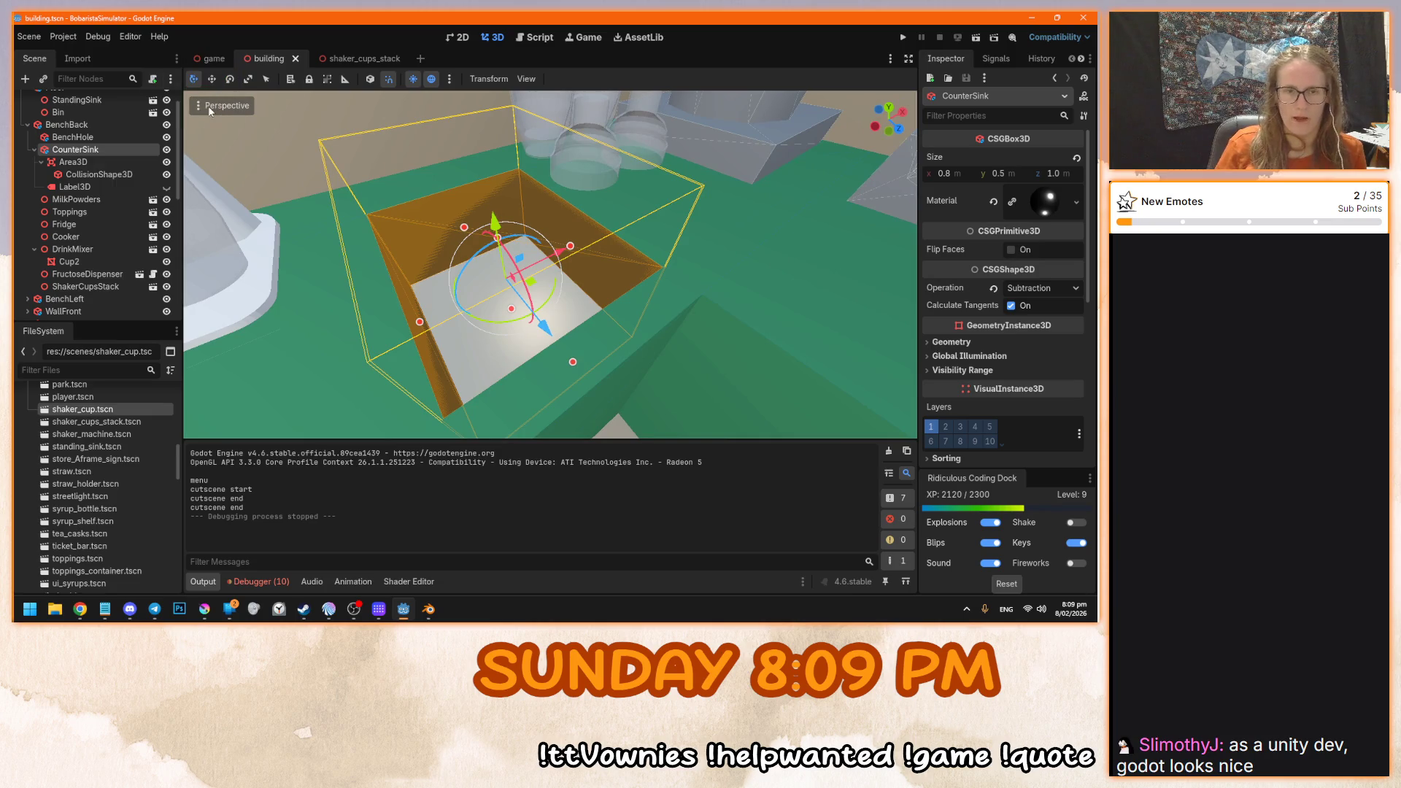
{"action": "scroll", "coordinate": [144, 192], "scroll_direction": "up", "scroll_amount": 2}
{"action": "left_click", "coordinate": [534, 37]}
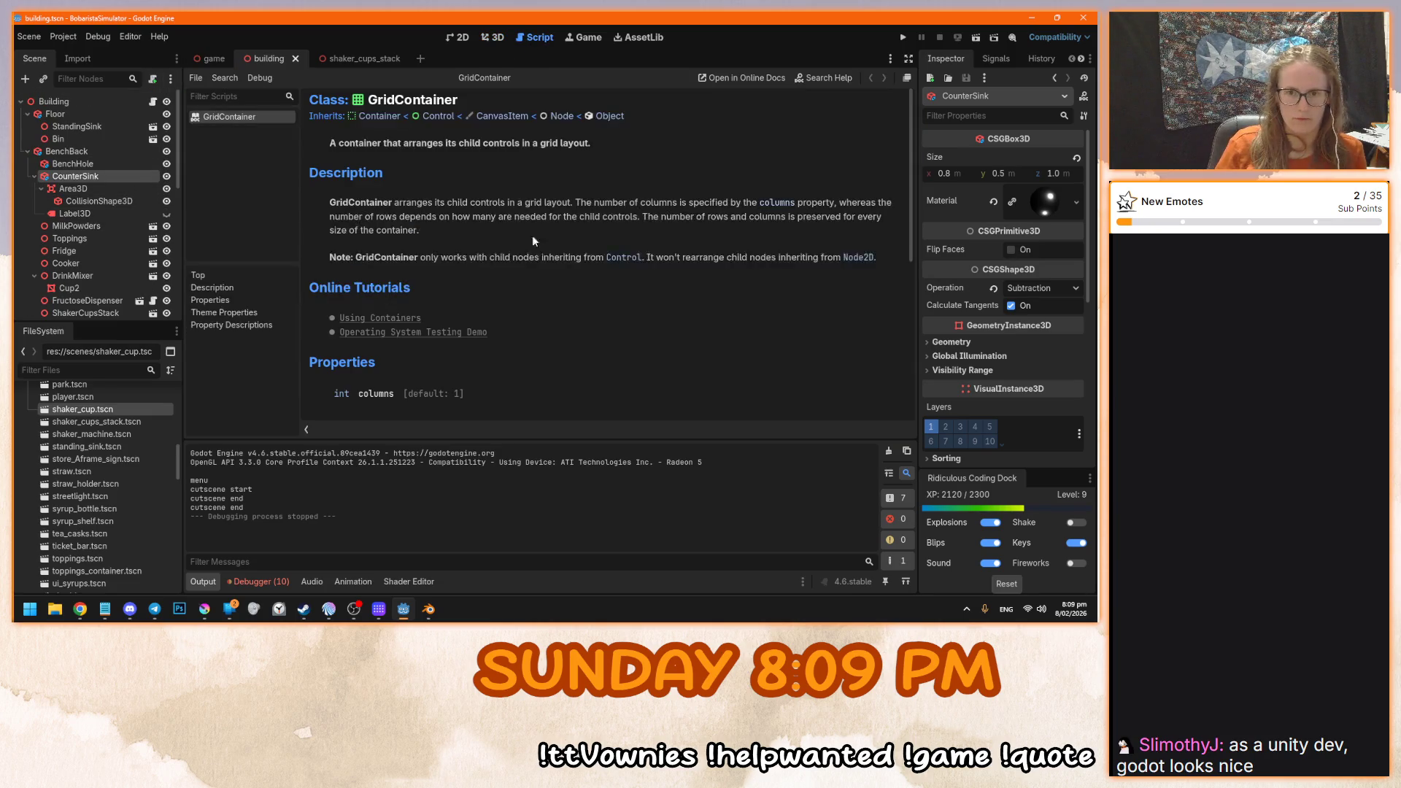
- Collapse the scenes folder, expand res://scripts, and open bell.gd
{"action": "scroll", "coordinate": [118, 524], "scroll_direction": "up", "scroll_amount": 10}
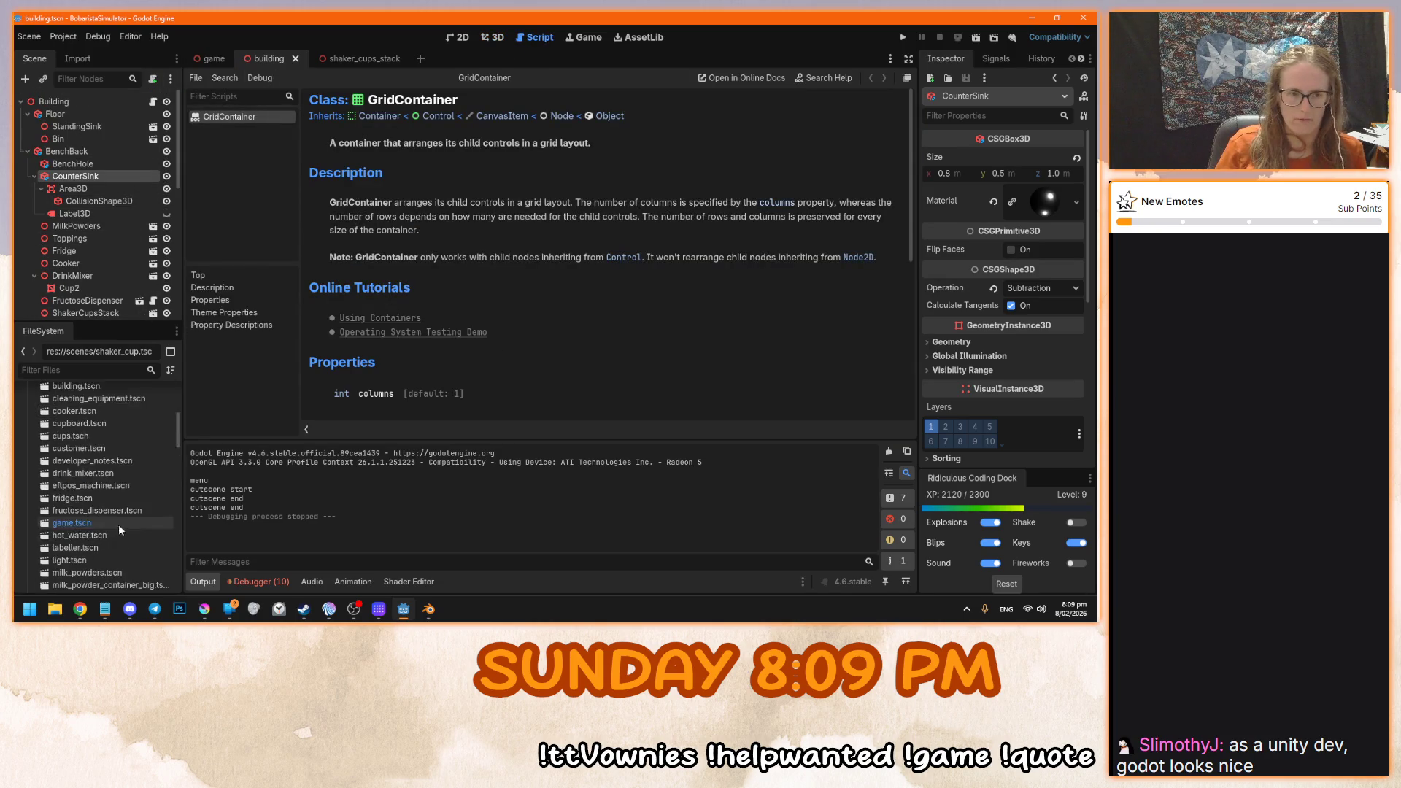
{"action": "left_click", "coordinate": [29, 529]}
{"action": "scroll", "coordinate": [51, 504], "scroll_direction": "down", "scroll_amount": 3}
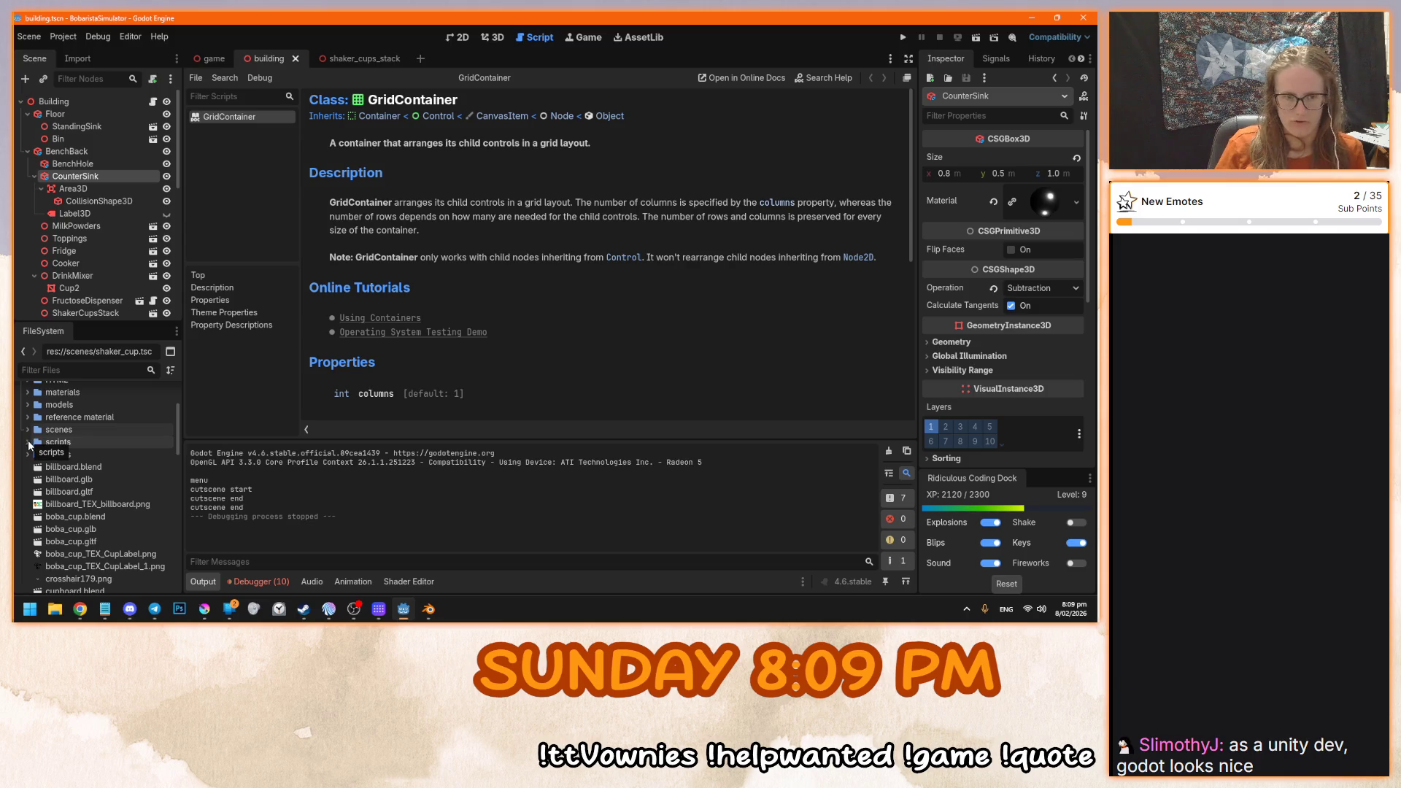
{"action": "left_click", "coordinate": [28, 441]}
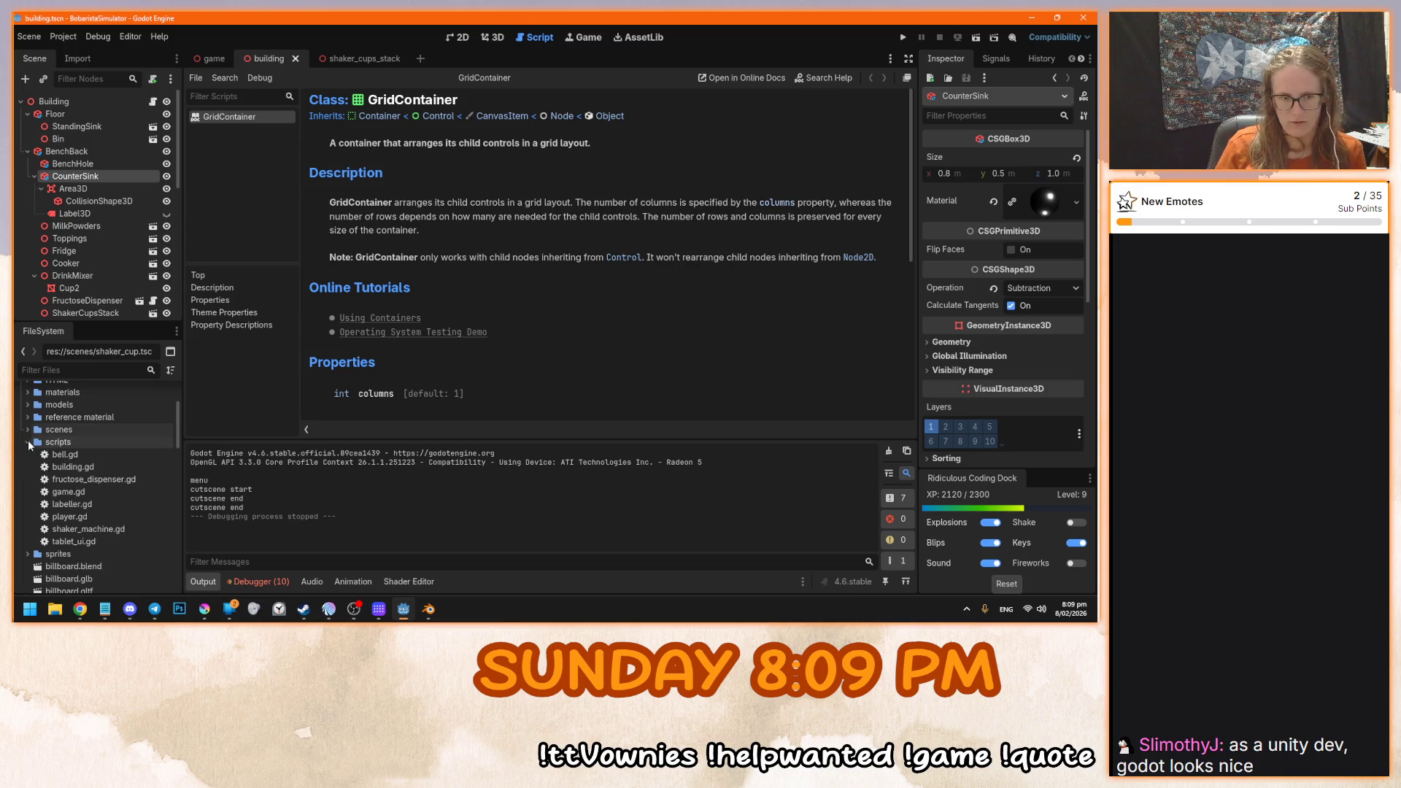
{"action": "double_click", "coordinate": [60, 455]}
- Write a trial _ready() -> void function with pass and a print, then delete it
{"action": "left_click", "coordinate": [584, 287]}
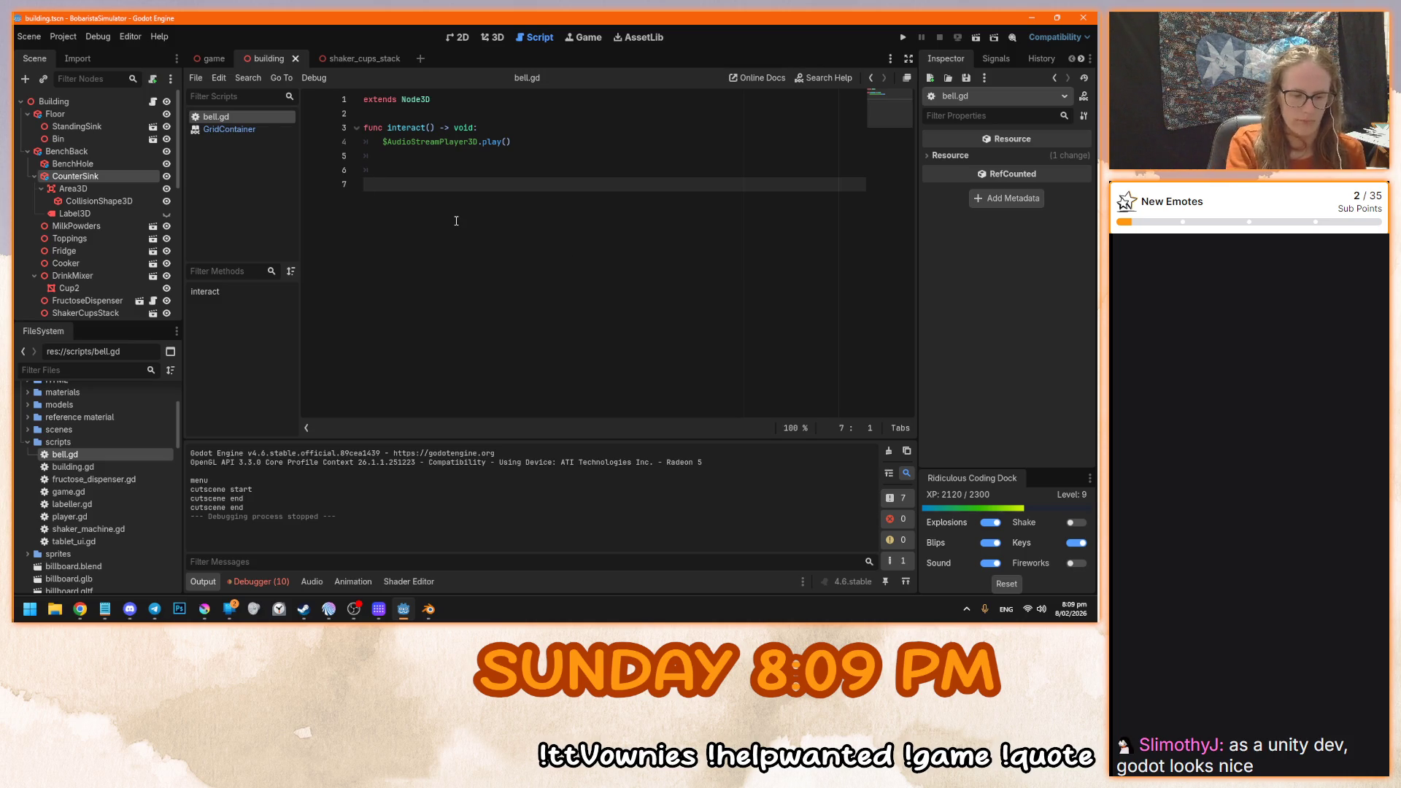
{"action": "type", "text": "func"}
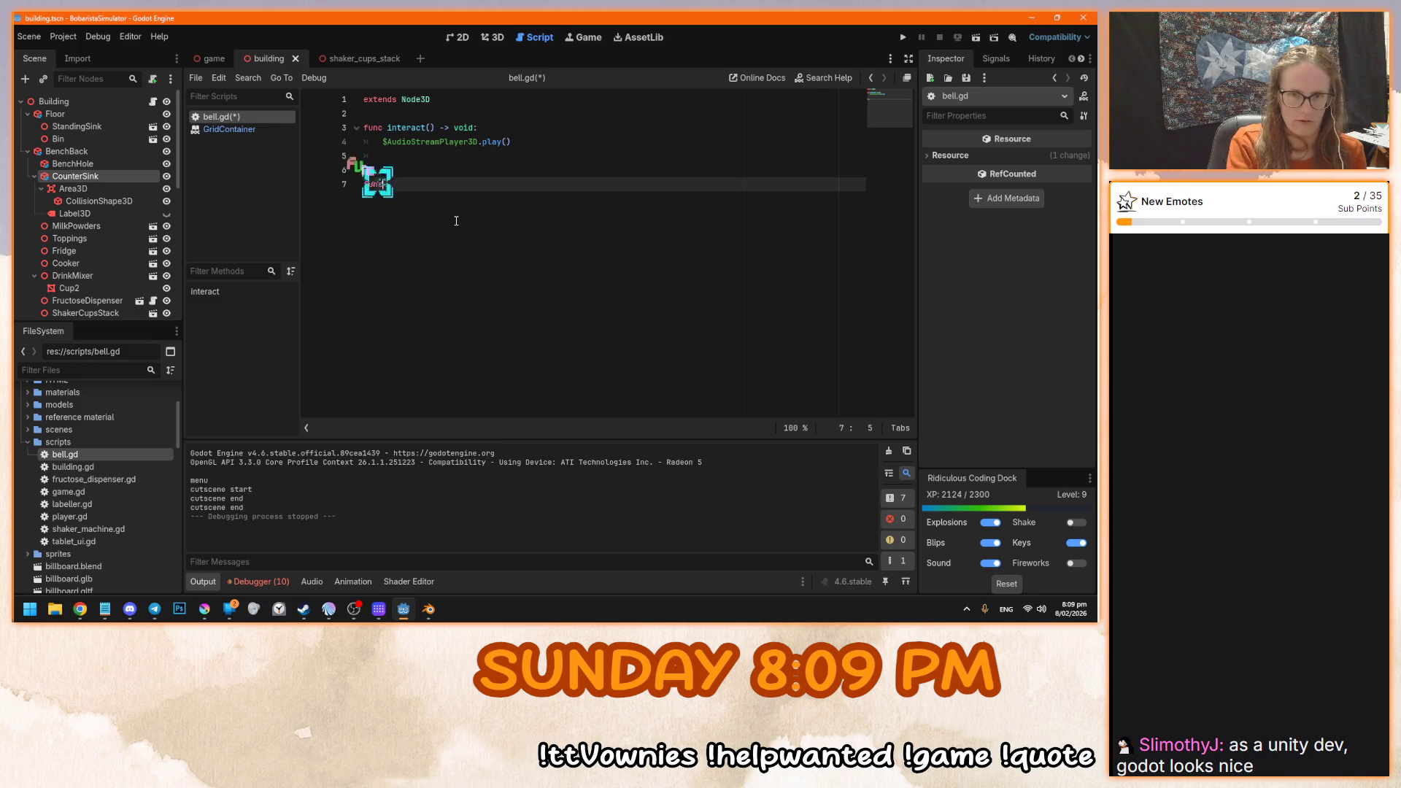
{"action": "type", "text": " _rea"}
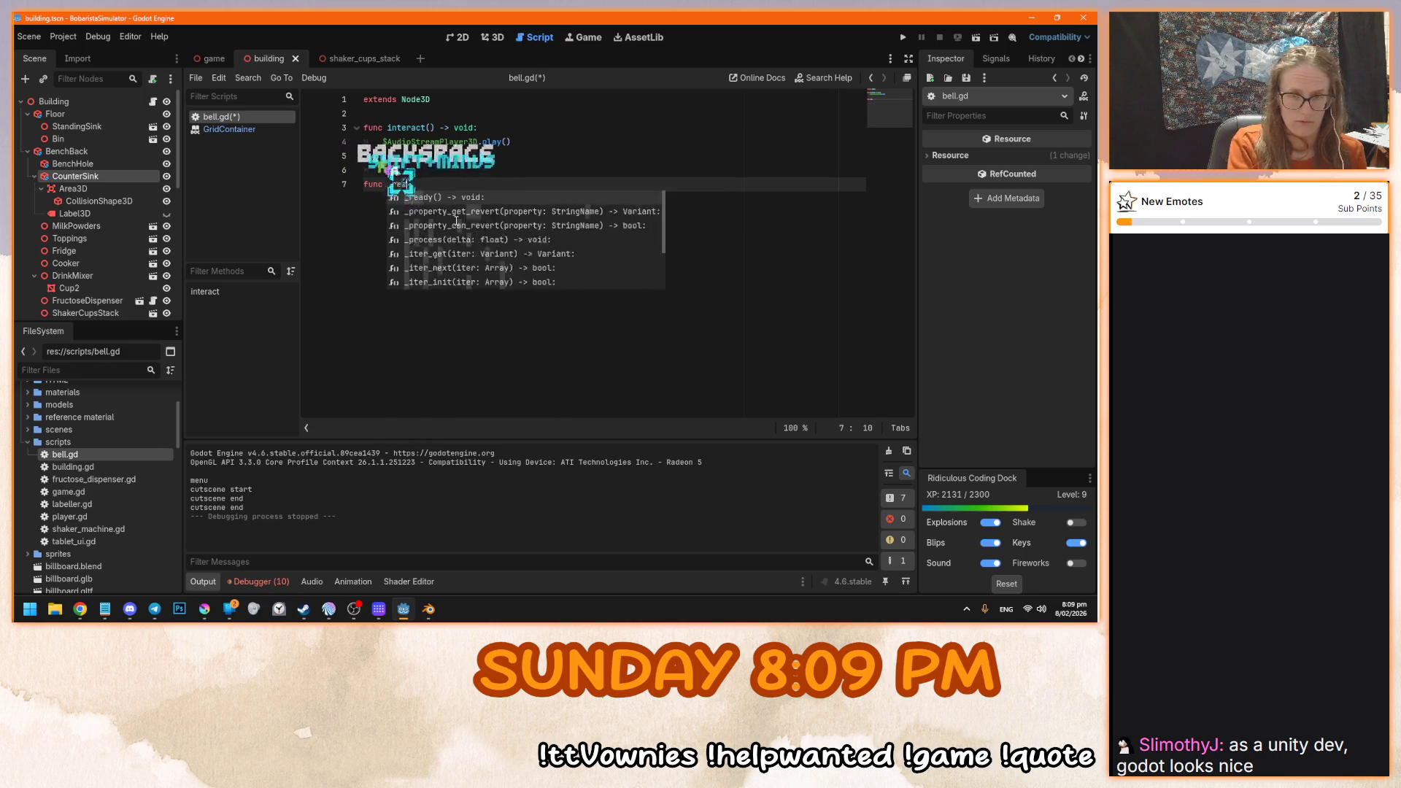
{"action": "type", "text": "dy()_"}
{"action": "key", "text": "BackSpace"}
{"action": "type", "text": "-> void:"}
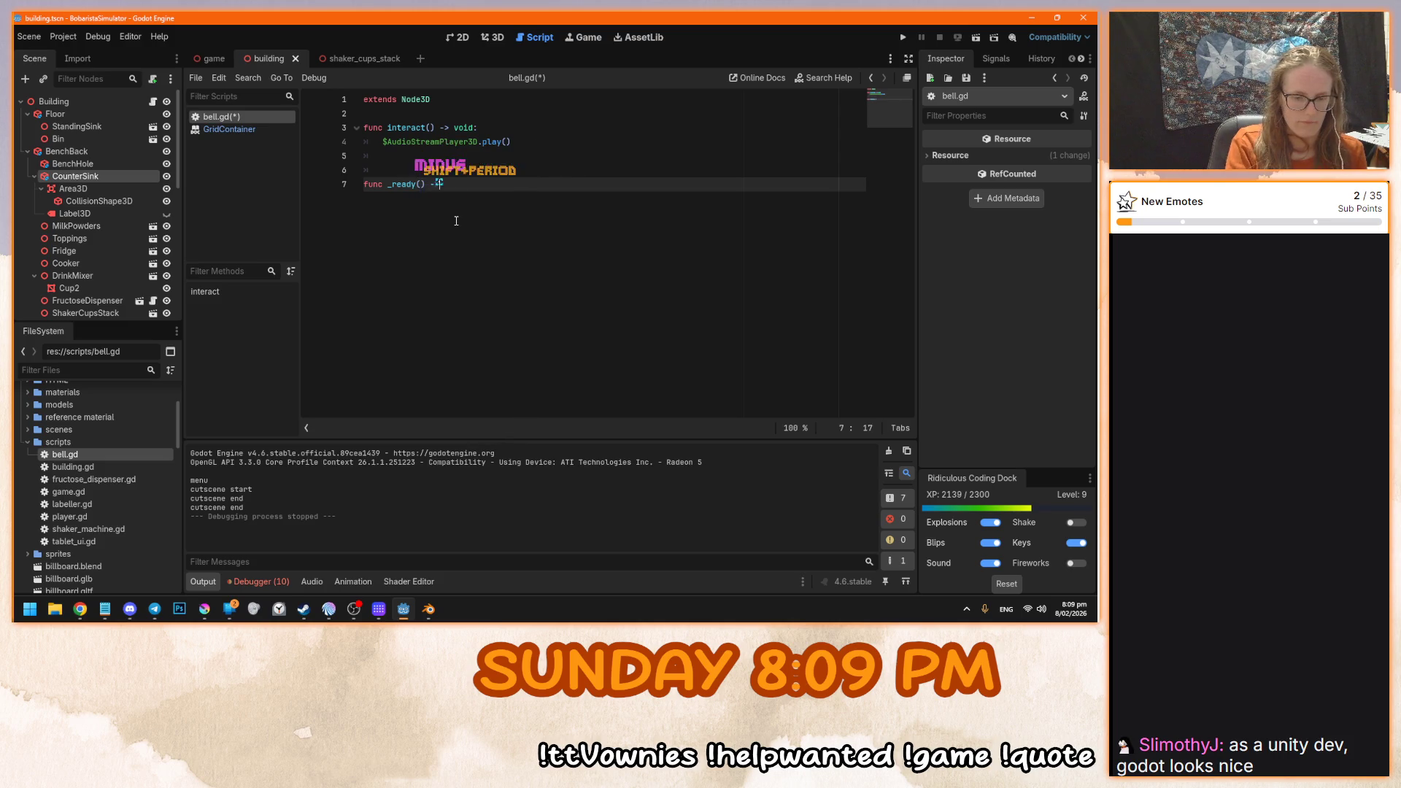
{"action": "key", "text": "Return"}
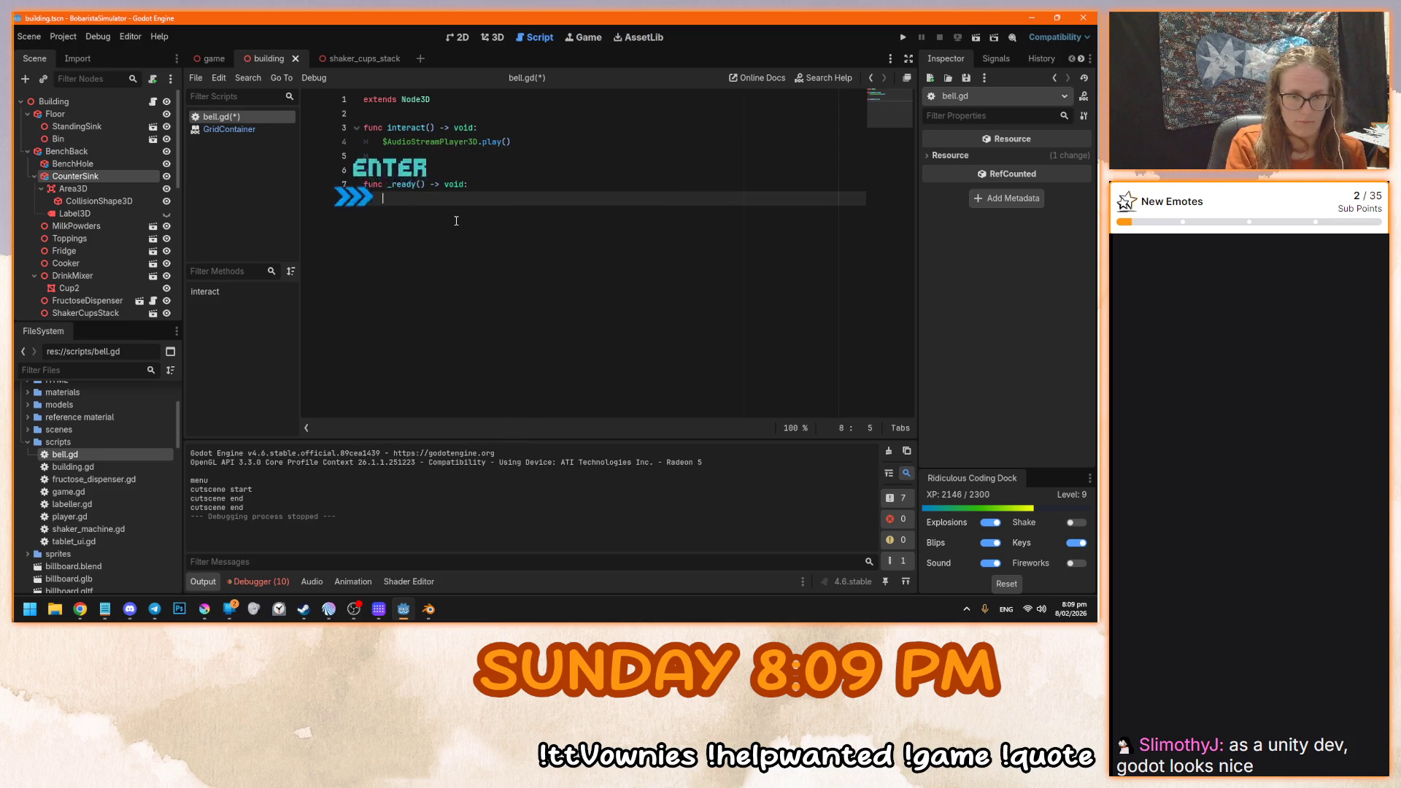
{"action": "type", "text": "pass"}
{"action": "key", "text": "Return"}
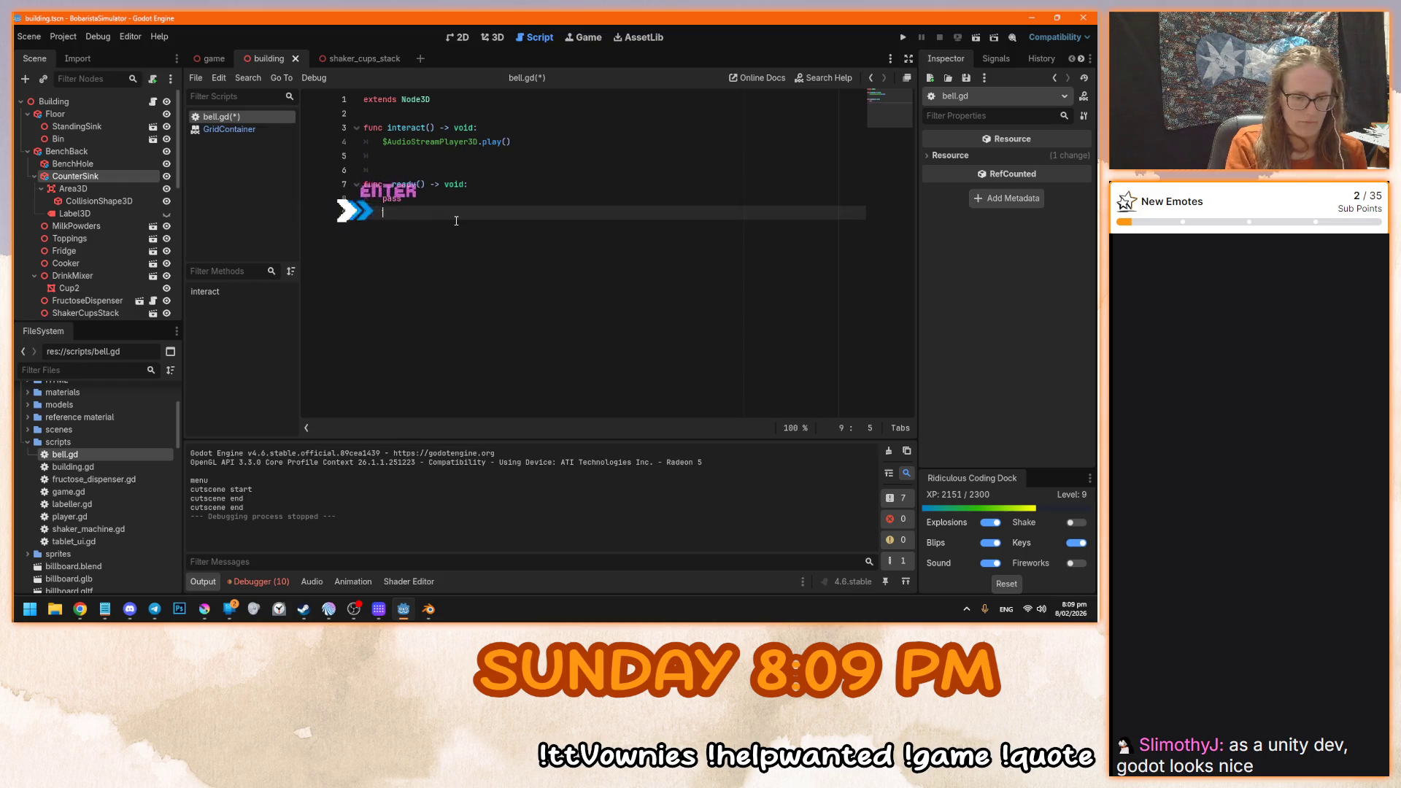
{"action": "type", "text": "print(\"hello"}
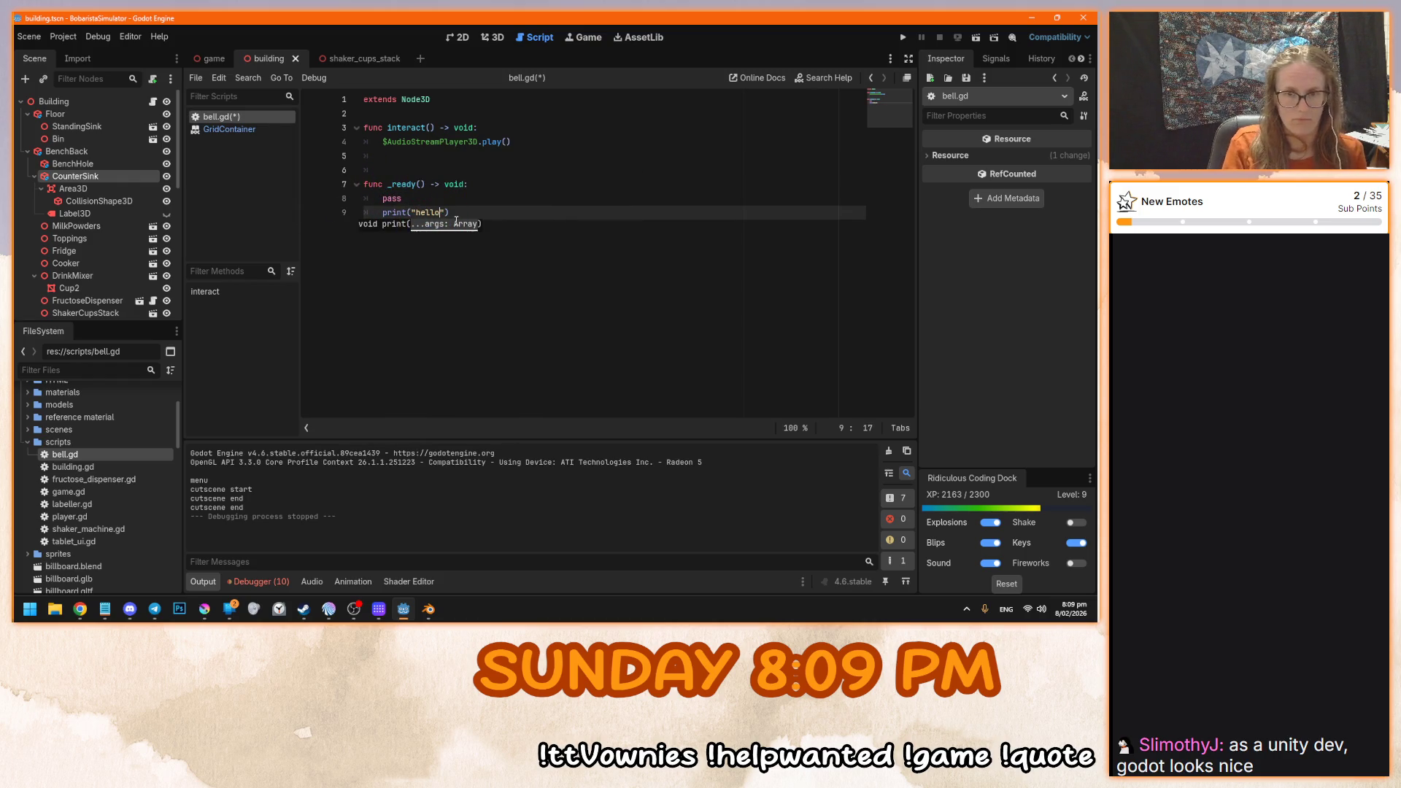
{"action": "key", "text": "ctrl+BackSpace"}
{"action": "key", "text": "ctrl+BackSpace"}
{"action": "key", "text": "ctrl+BackSpace"}
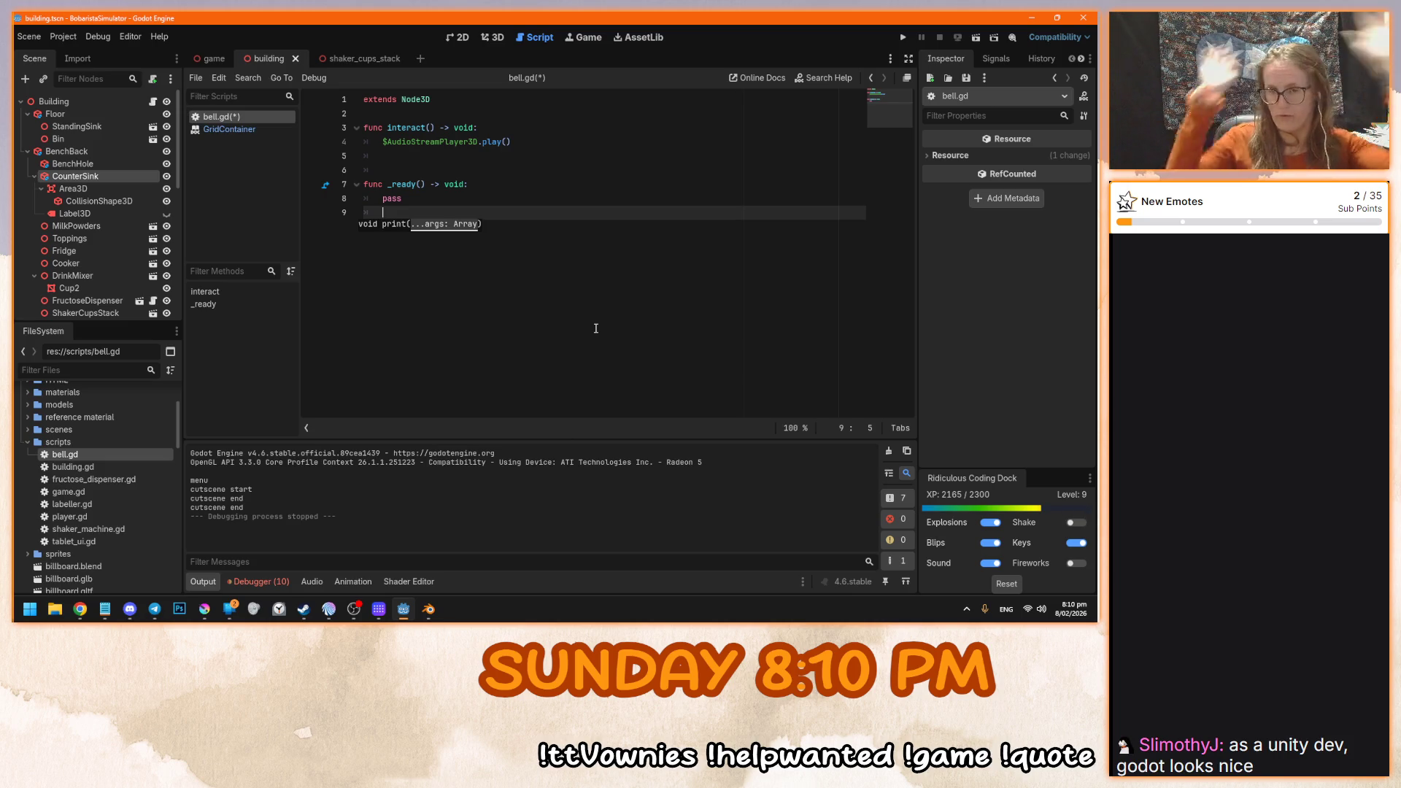
{"action": "left_click_drag", "start_coordinate": [386, 213], "coordinate": [356, 171]}
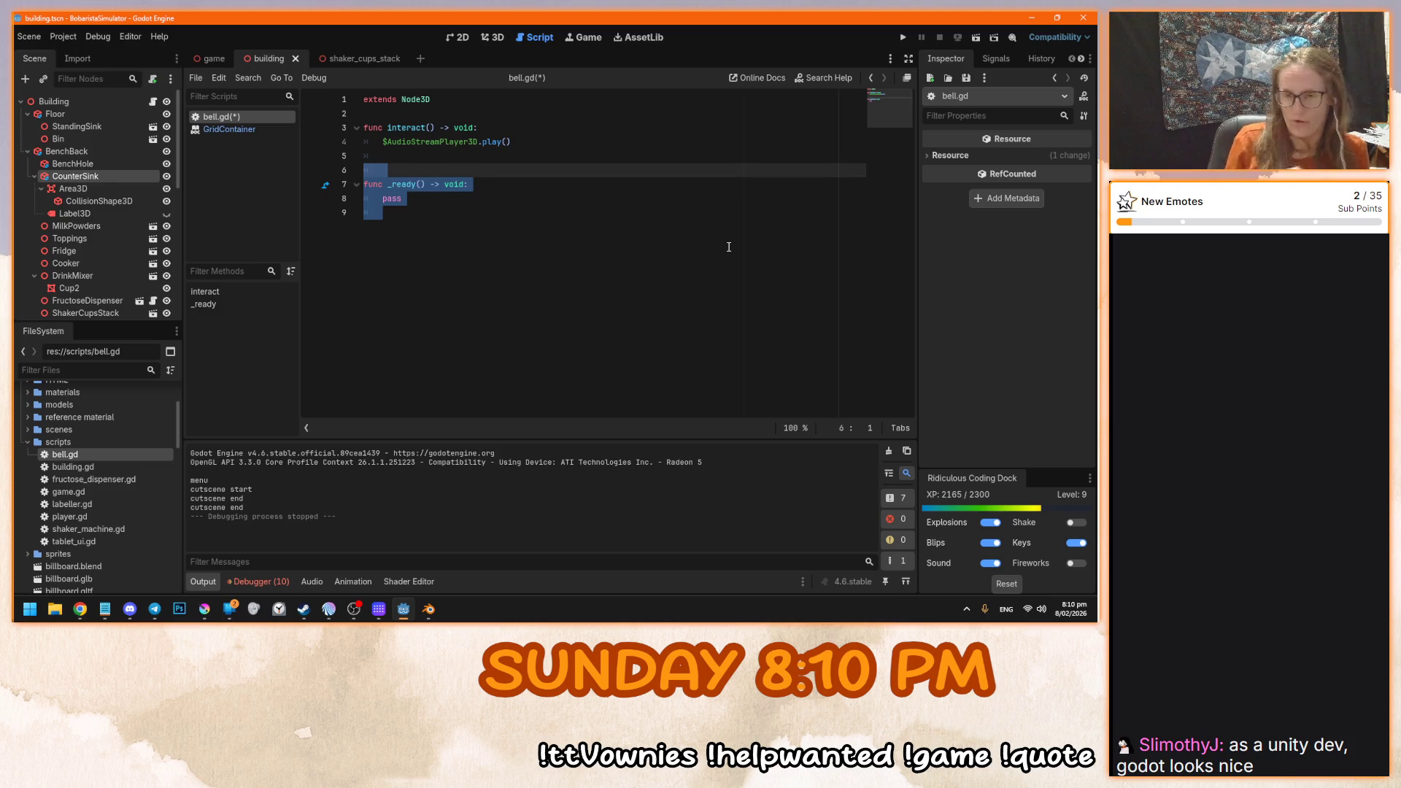
{"action": "key", "text": "BackSpace"}
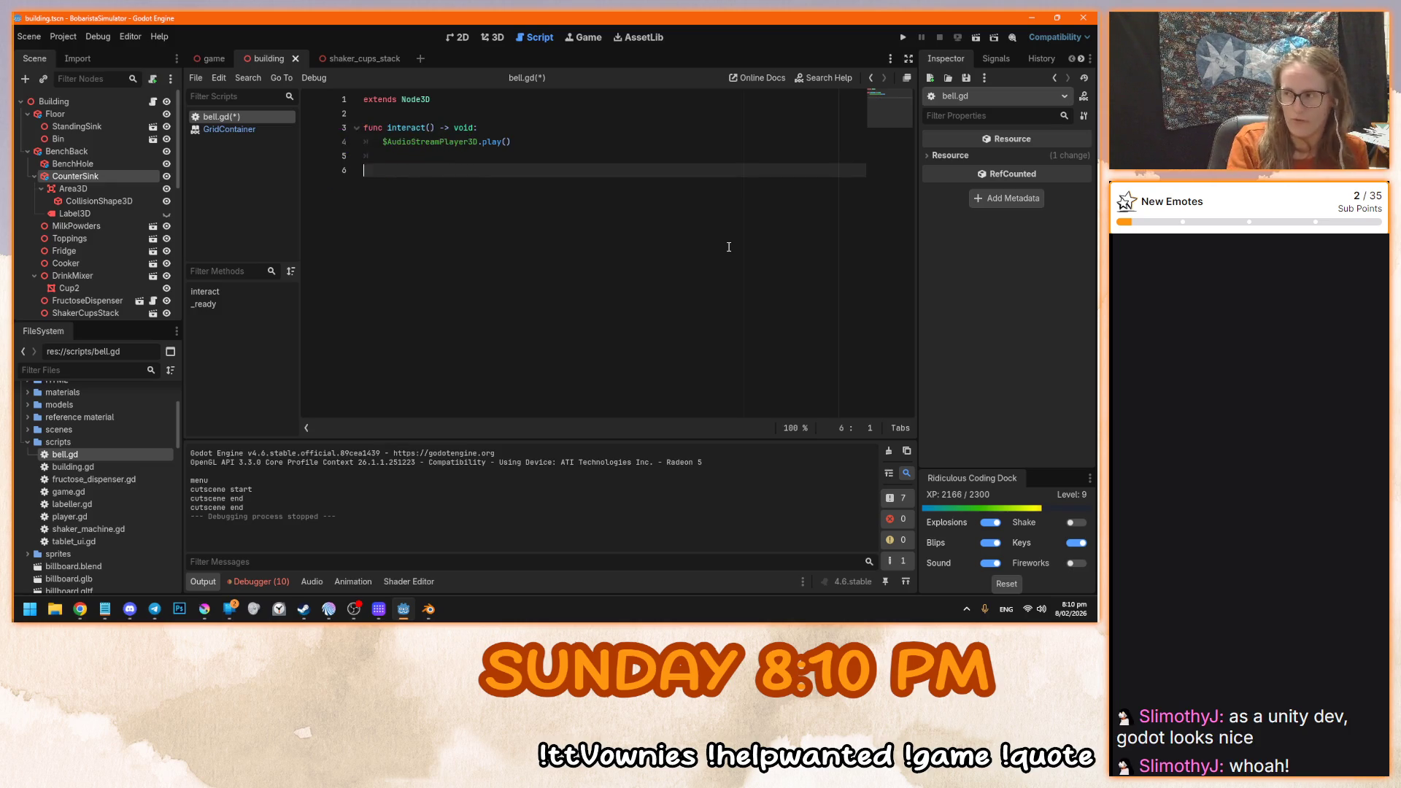
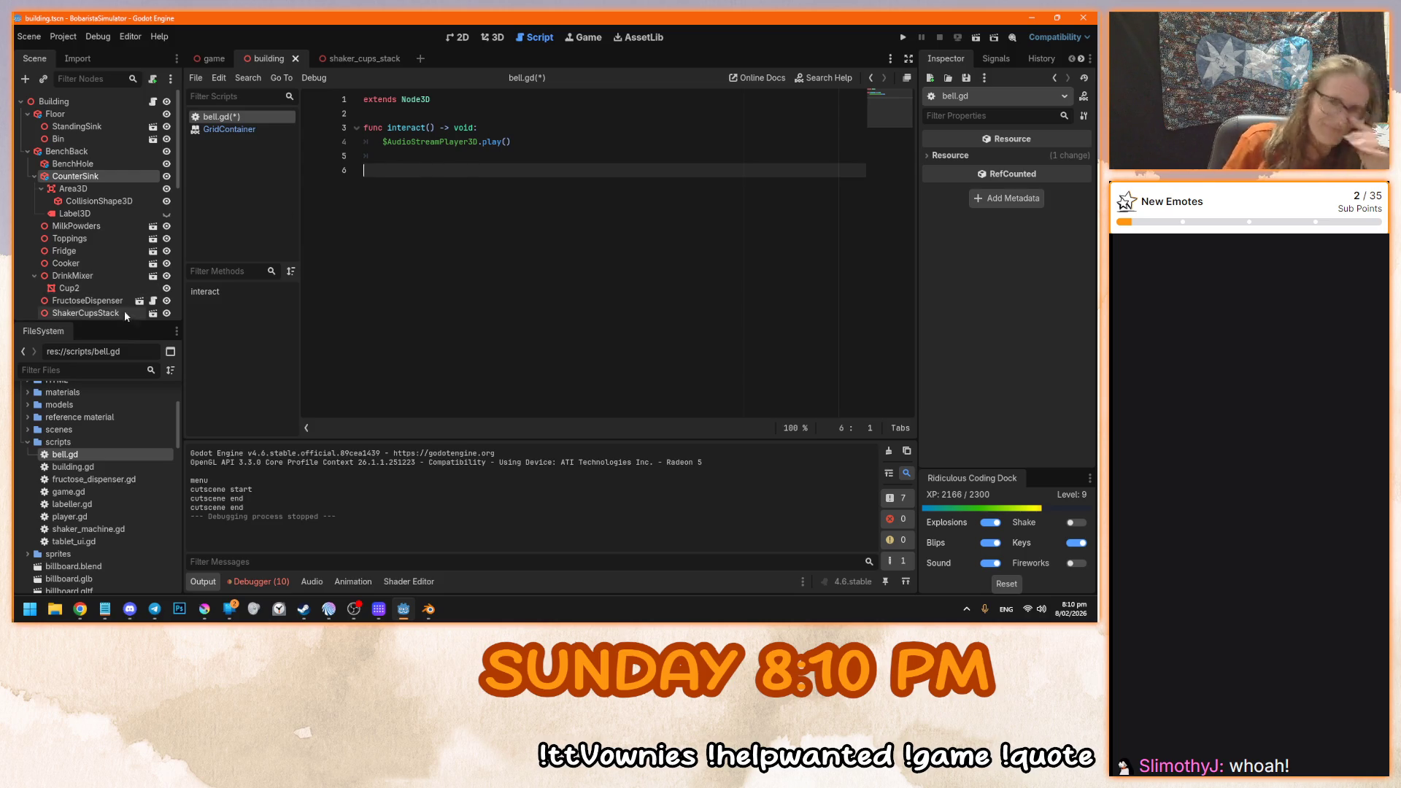
- Save the building scene, close all open scripts, and return to the 3D view
{"action": "key", "text": "ctrl+s"}
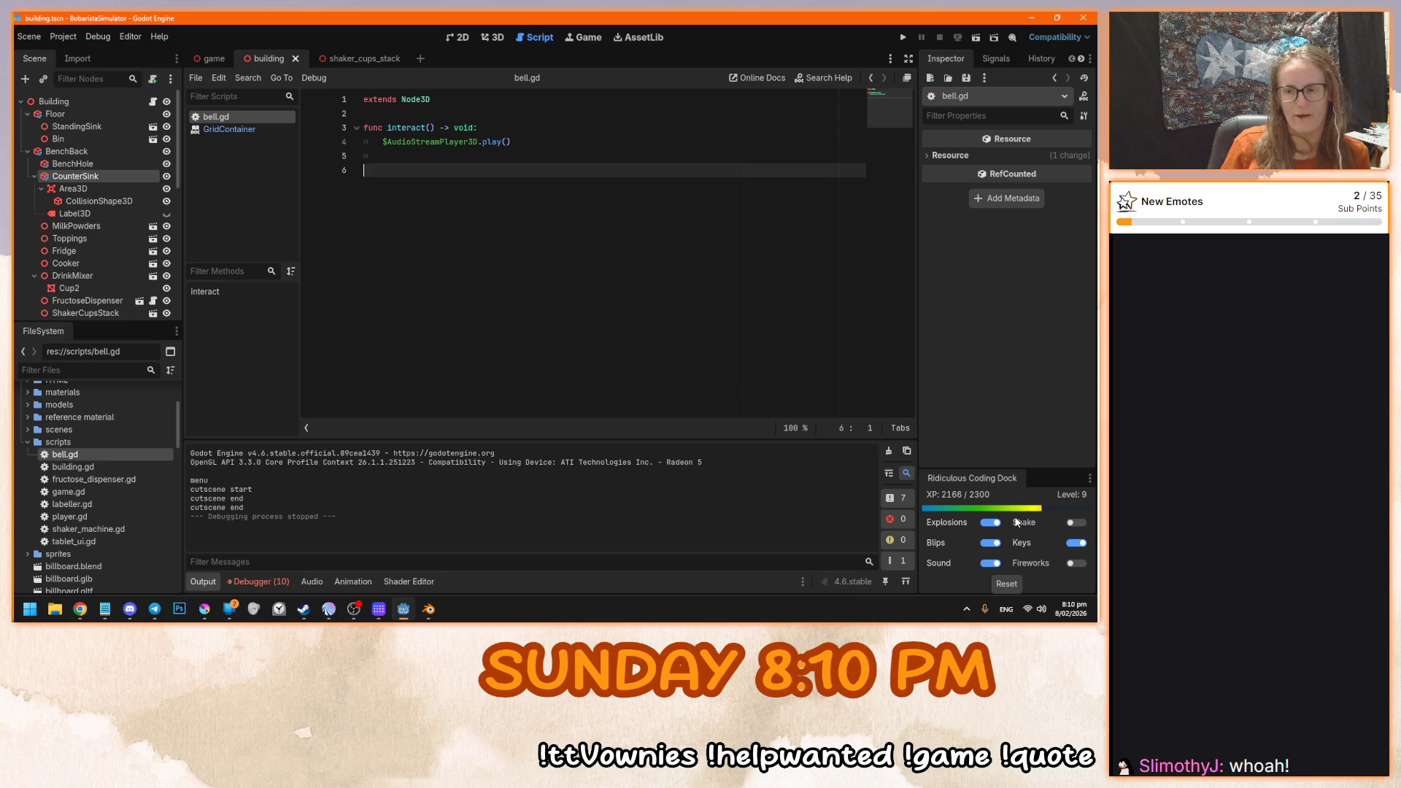
{"action": "right_click", "coordinate": [269, 117]}
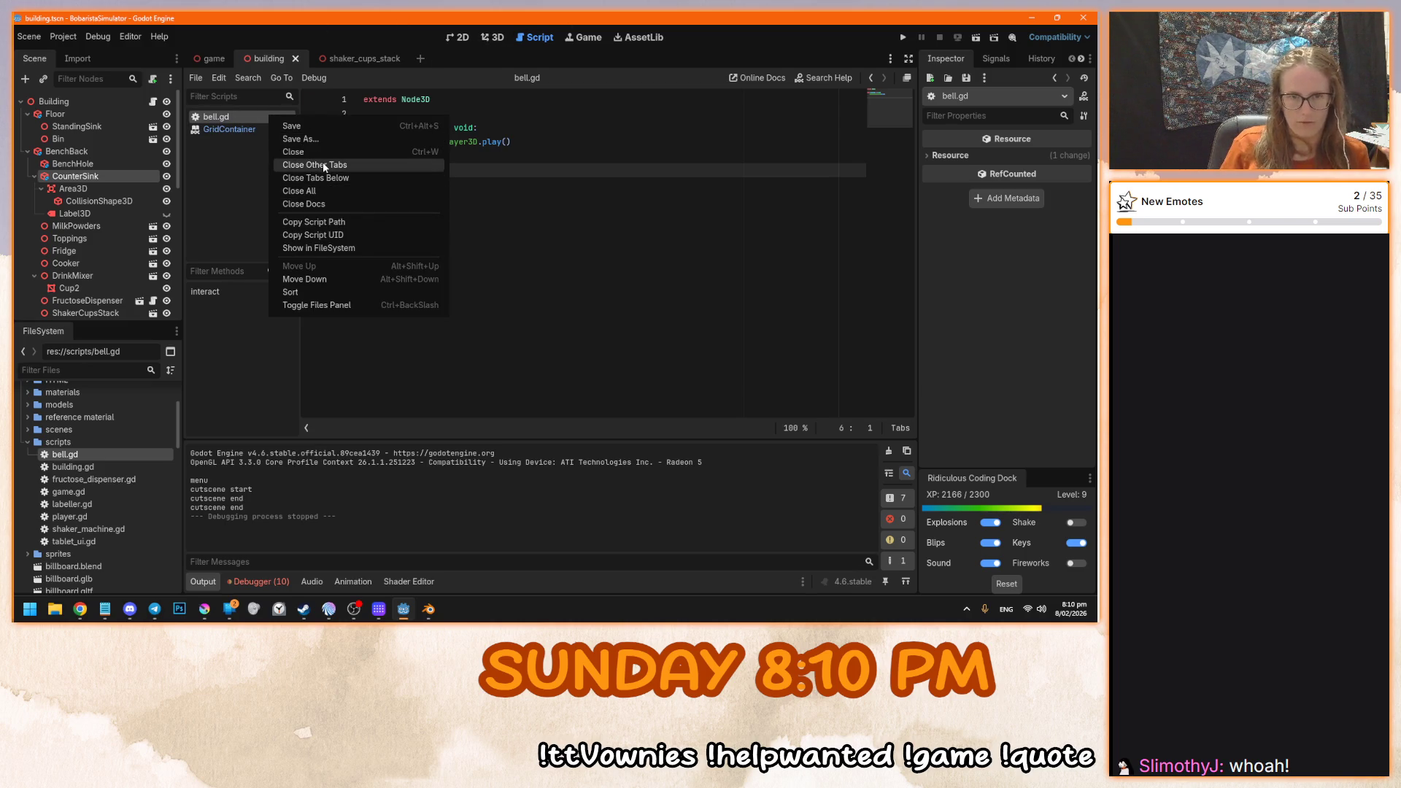
{"action": "left_click", "coordinate": [320, 190]}
{"action": "left_click", "coordinate": [493, 38]}
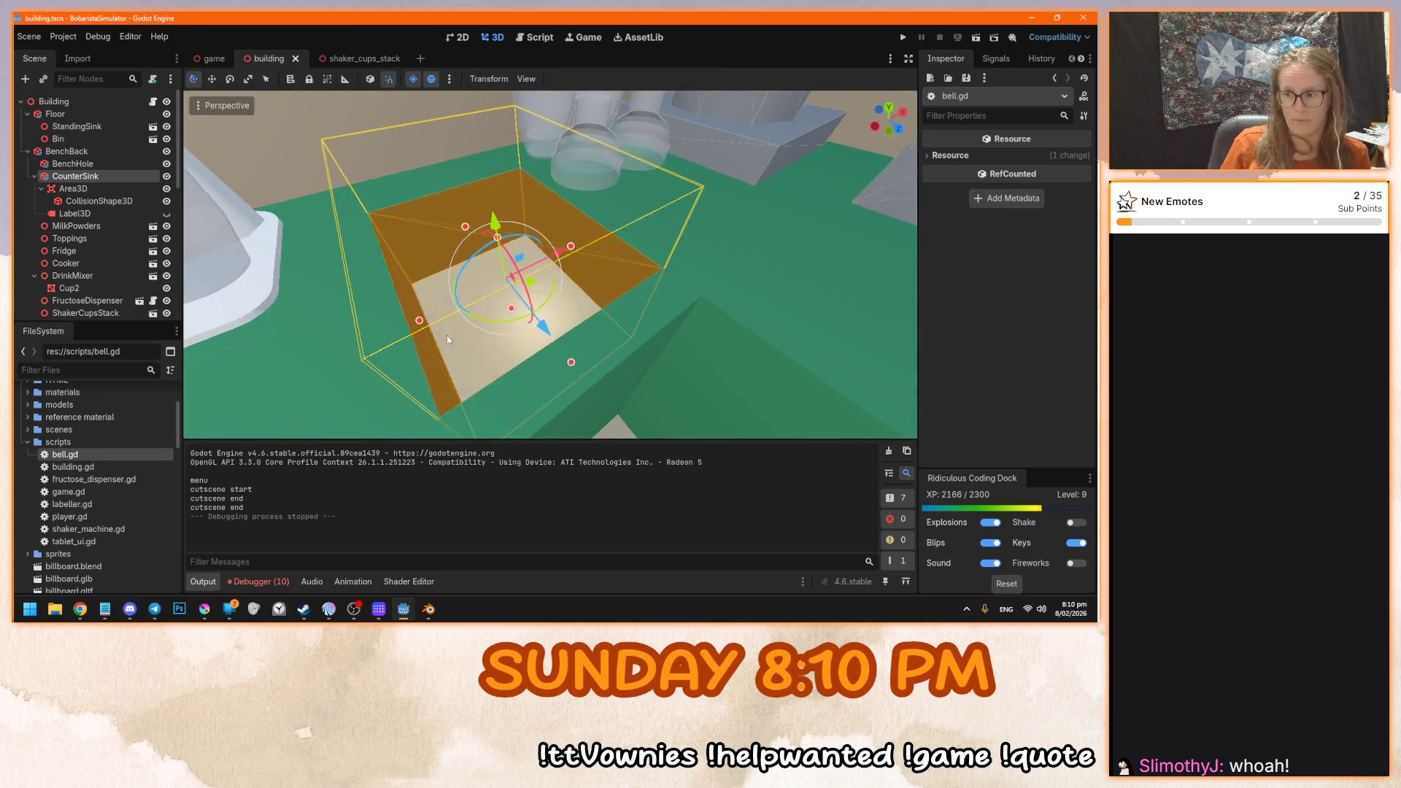
- Orbit and zoom around the CounterSink hole, then bring up the Fancy Editor Sounds asset page
{"action": "mouse_move", "coordinate": [445, 312]}
{"action": "left_mouse_down"}
{"action": "mouse_move", "coordinate": [490, 289]}
{"action": "mouse_move", "coordinate": [473, 304]}
{"action": "left_mouse_up"}
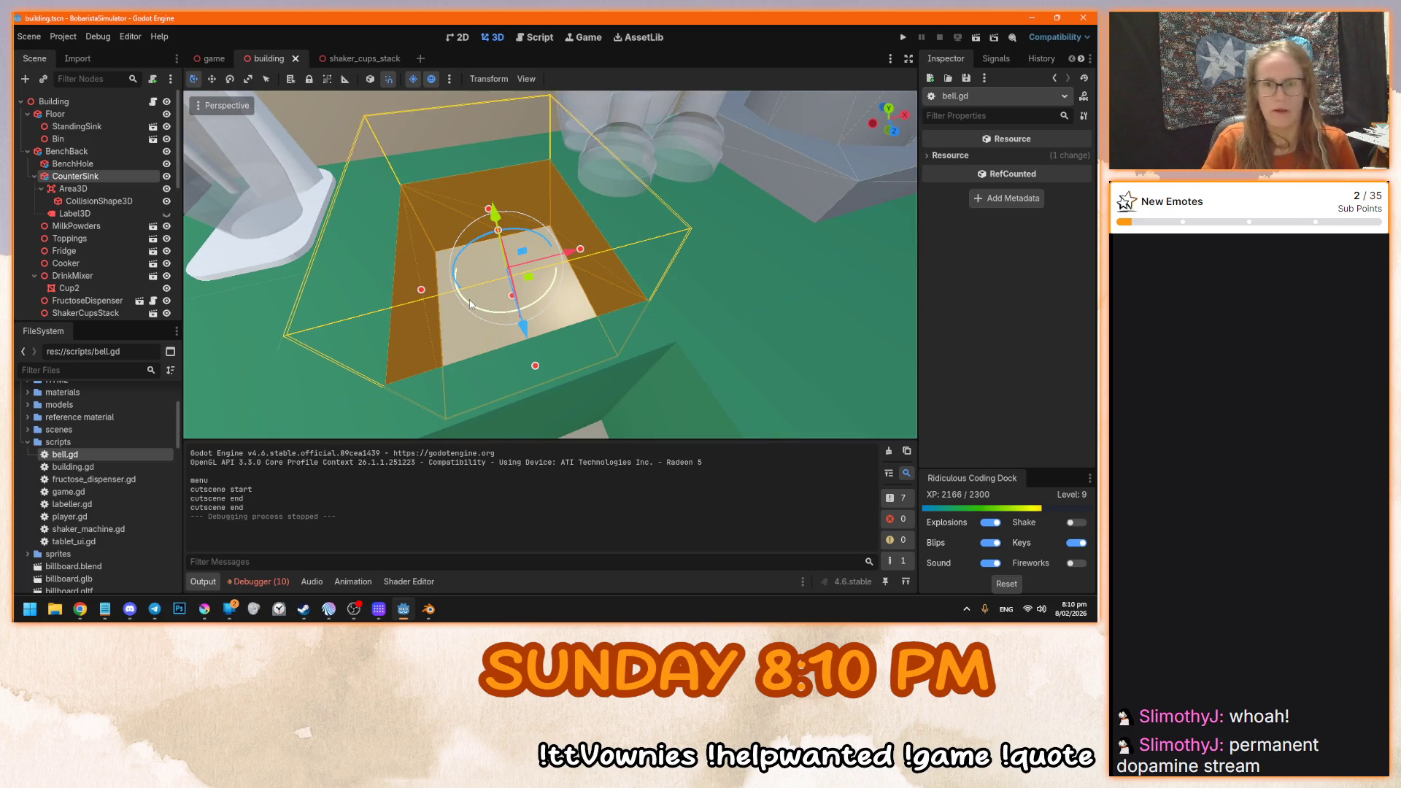
{"action": "left_click_drag", "start_coordinate": [545, 359], "coordinate": [467, 248]}
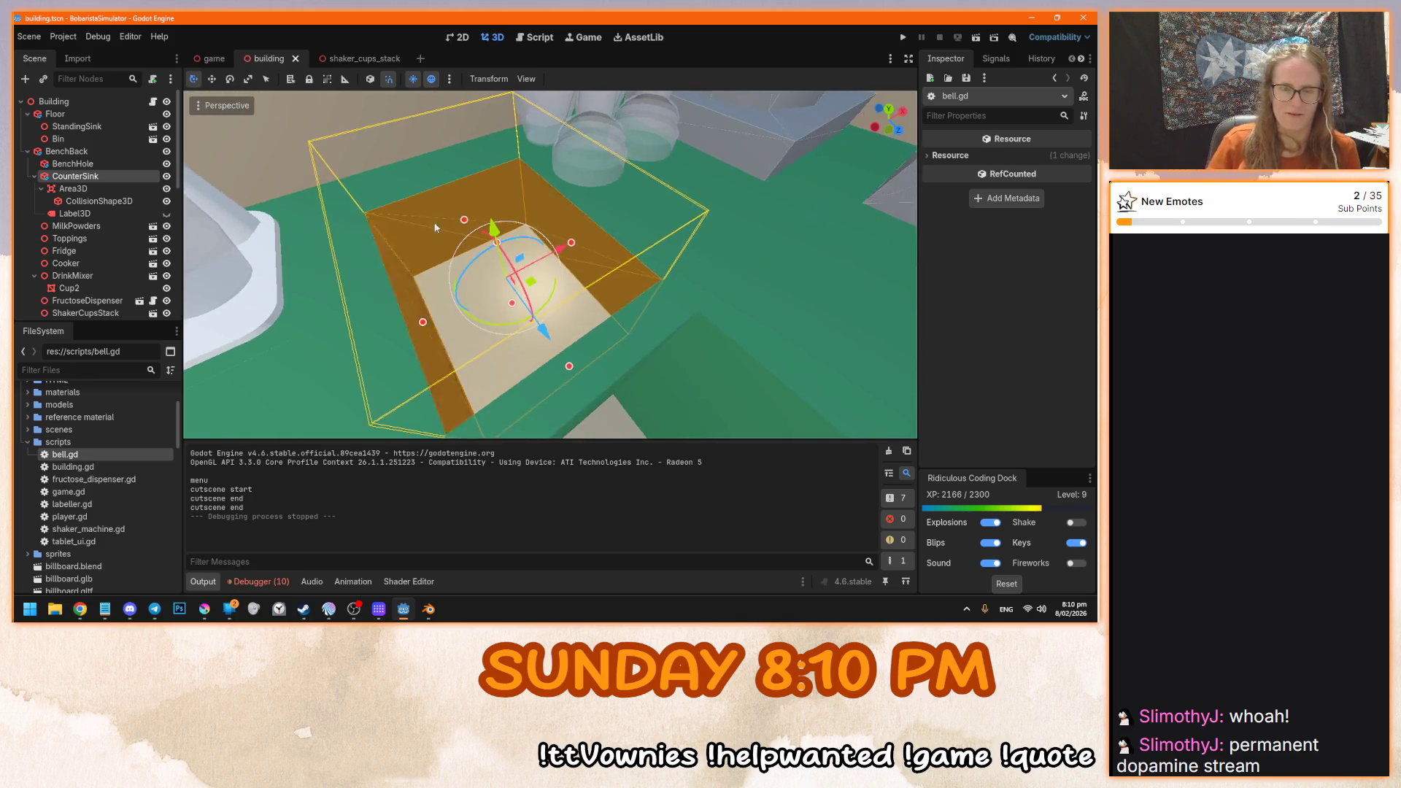
{"action": "scroll", "coordinate": [466, 248], "scroll_direction": "down", "scroll_amount": 3}
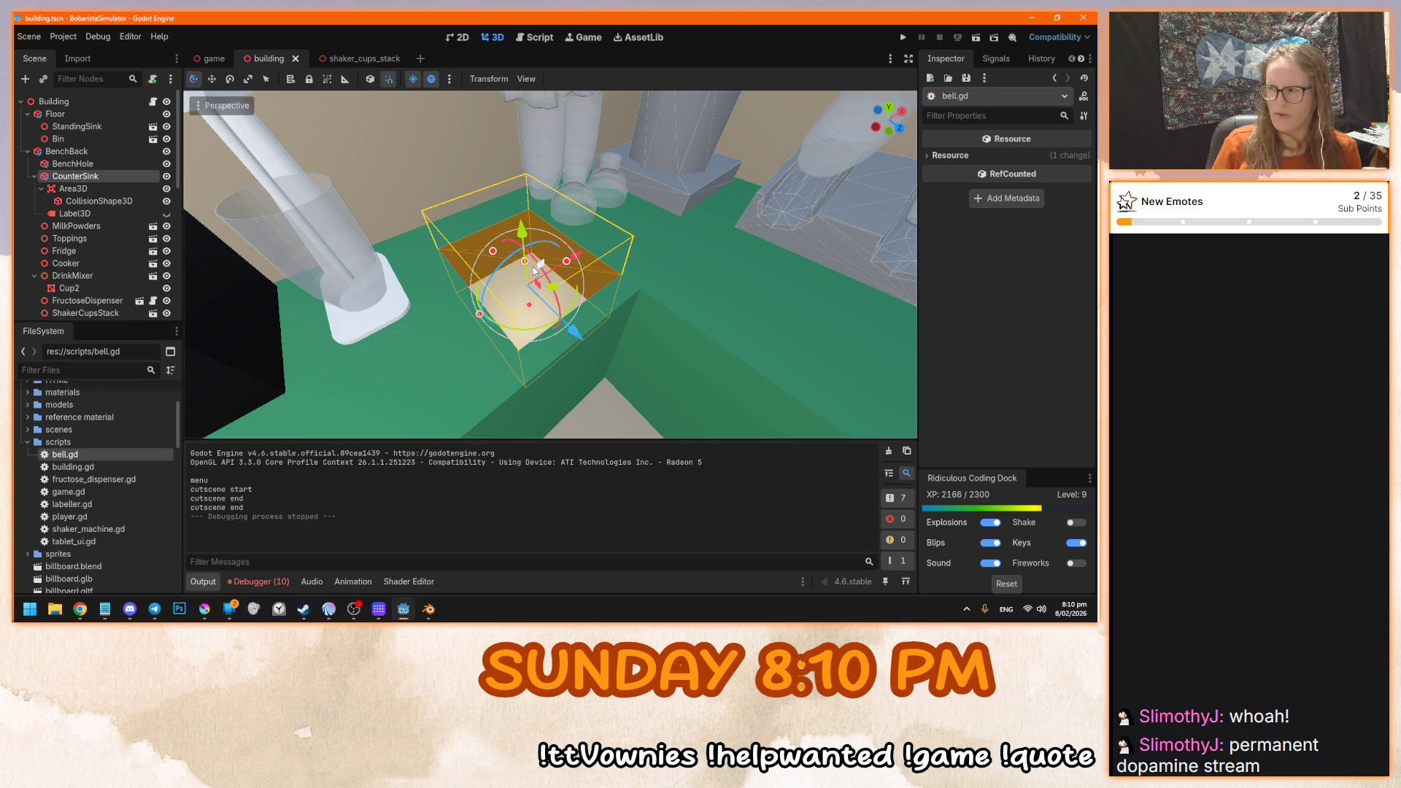
{"action": "scroll", "coordinate": [534, 270], "scroll_direction": "up", "scroll_amount": 3}
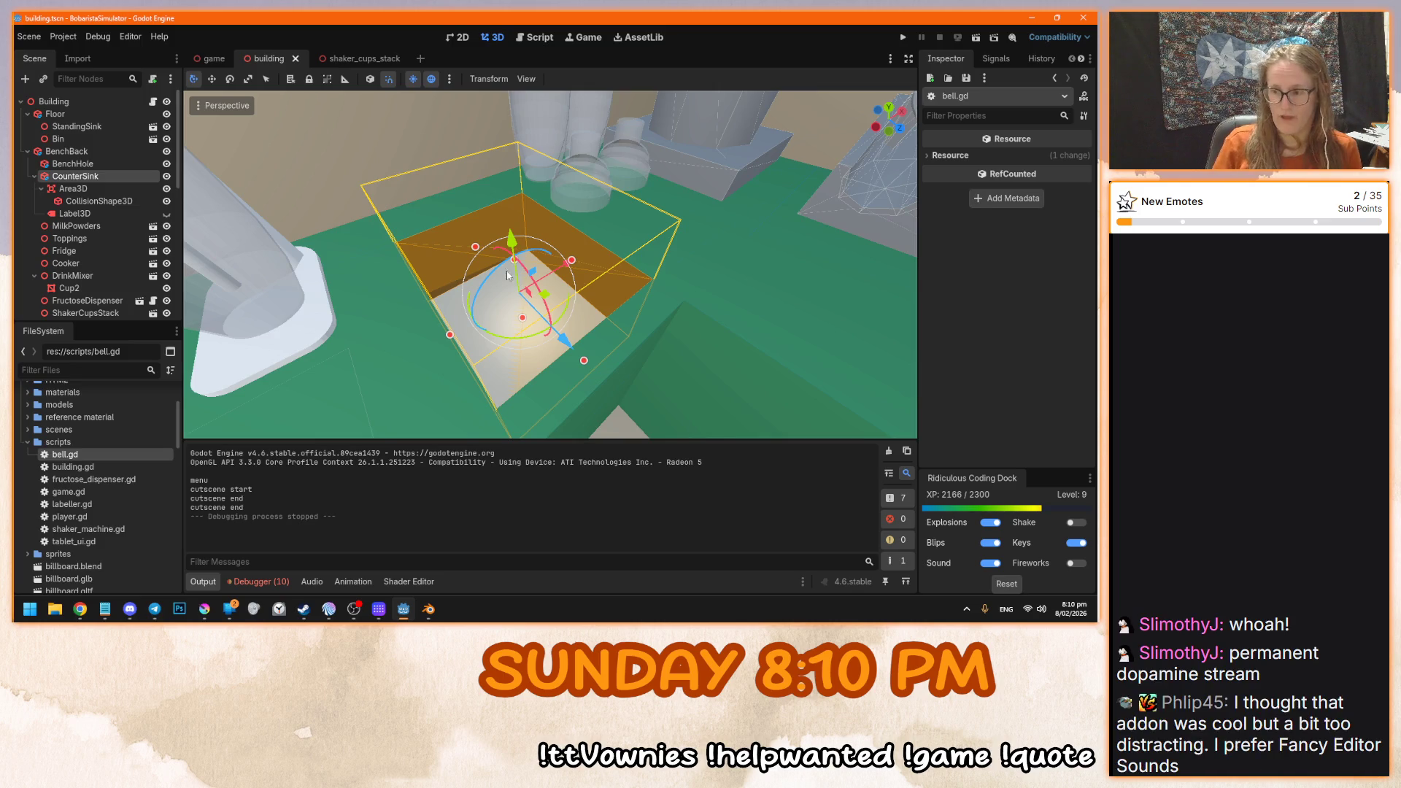
{"action": "key", "text": "alt+Tab"}
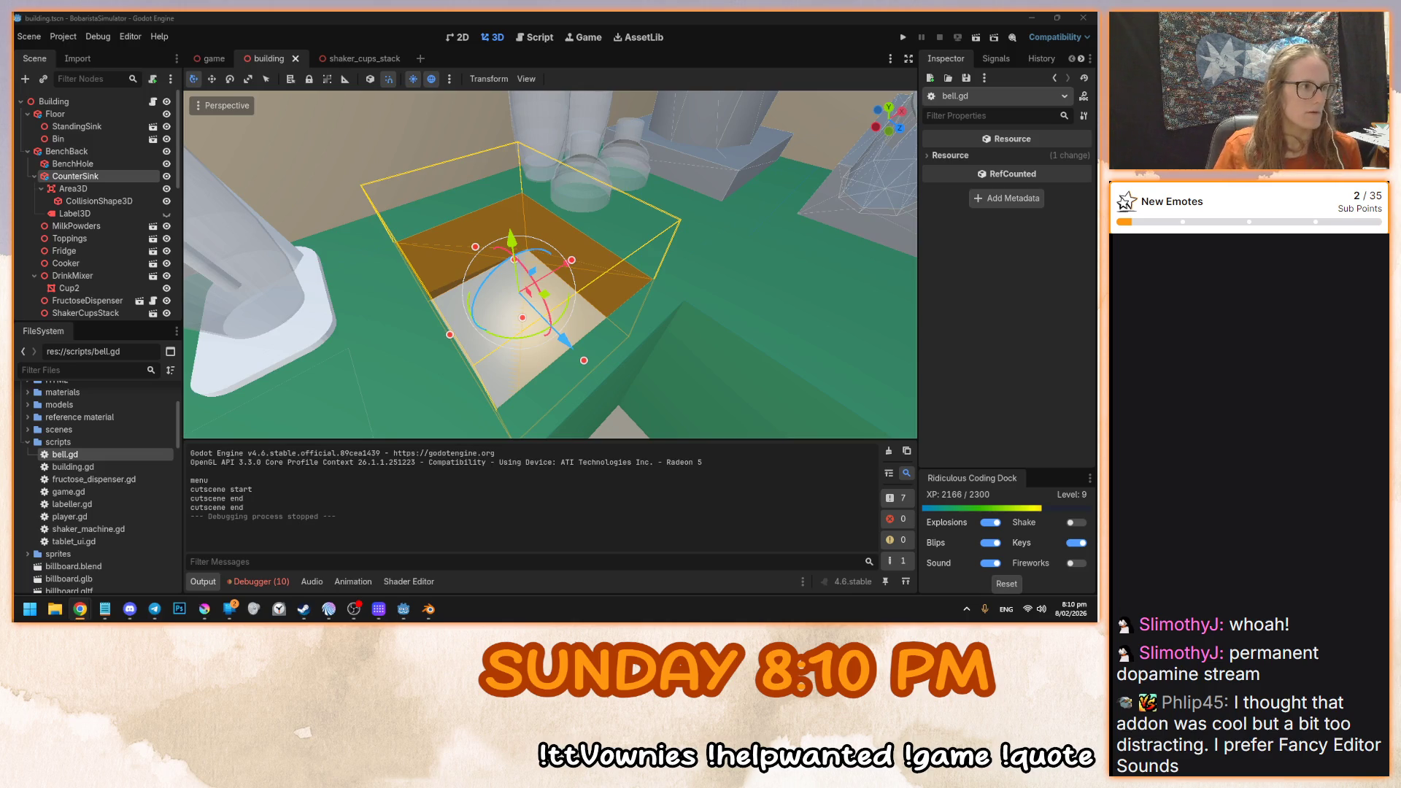
{"action": "key", "text": "alt+Tab"}
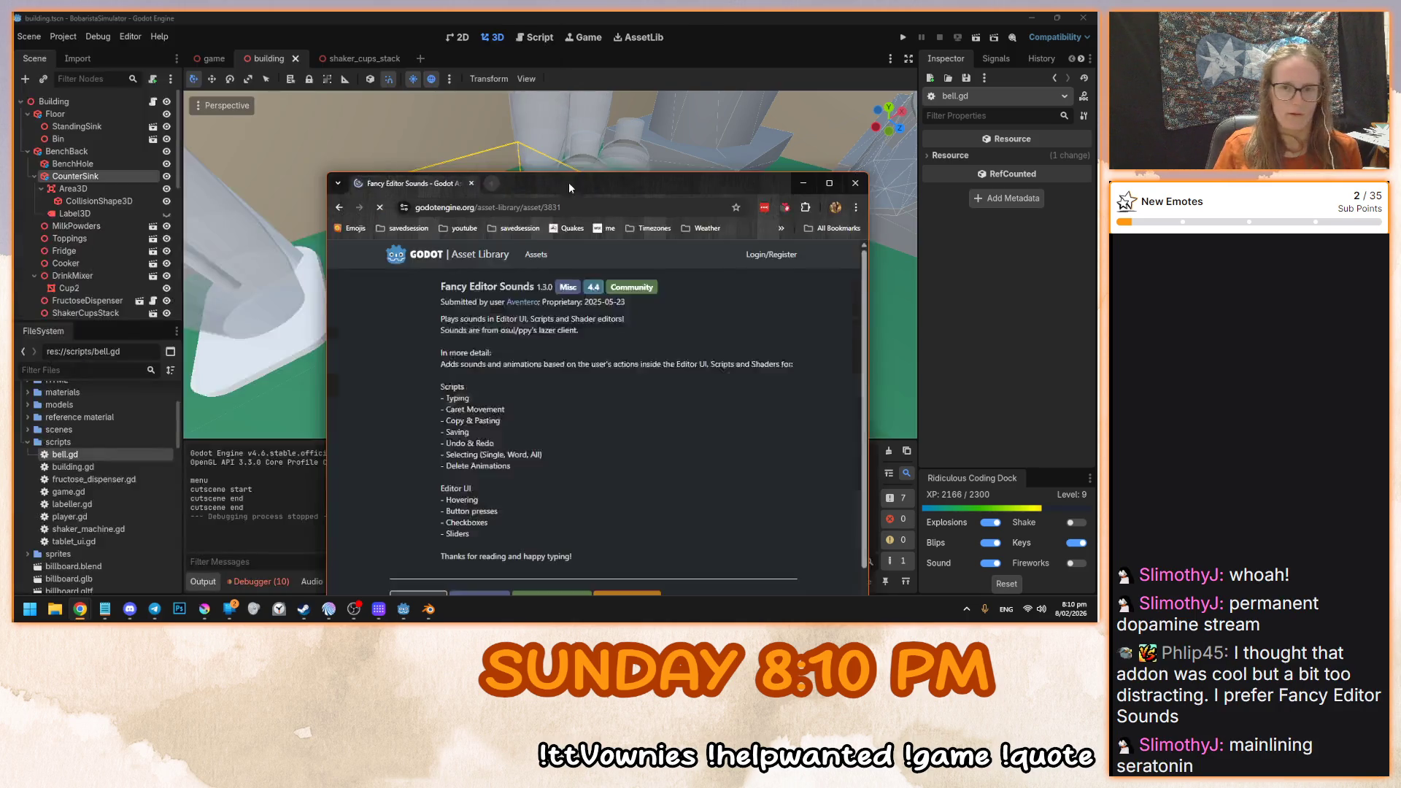
- Play the Sound Preview video louder, skip ahead to 0:42, and pause it
{"action": "scroll", "coordinate": [562, 334], "scroll_direction": "down", "scroll_amount": 2}
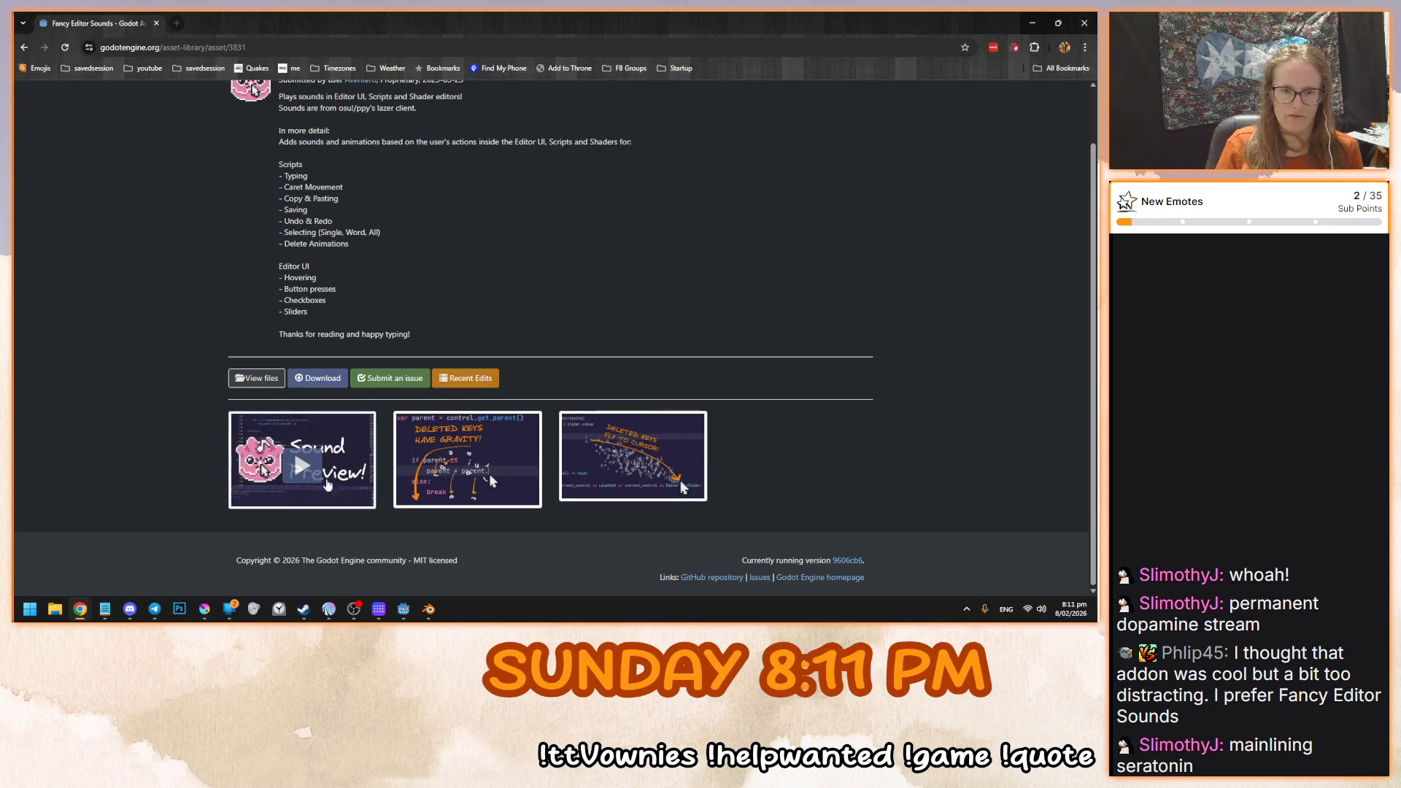
{"action": "left_click", "coordinate": [288, 467]}
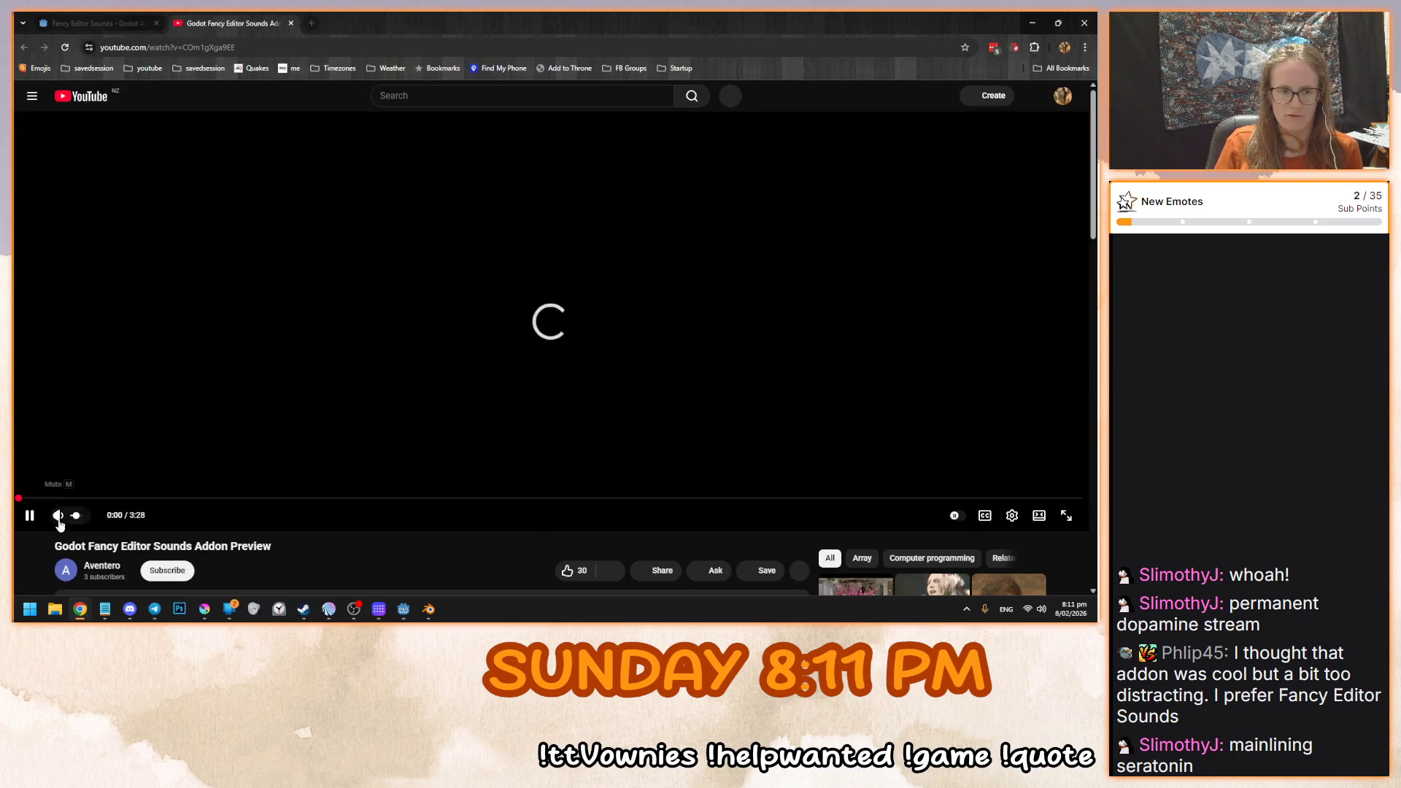
{"action": "left_click_drag", "start_coordinate": [83, 520], "coordinate": [93, 519]}
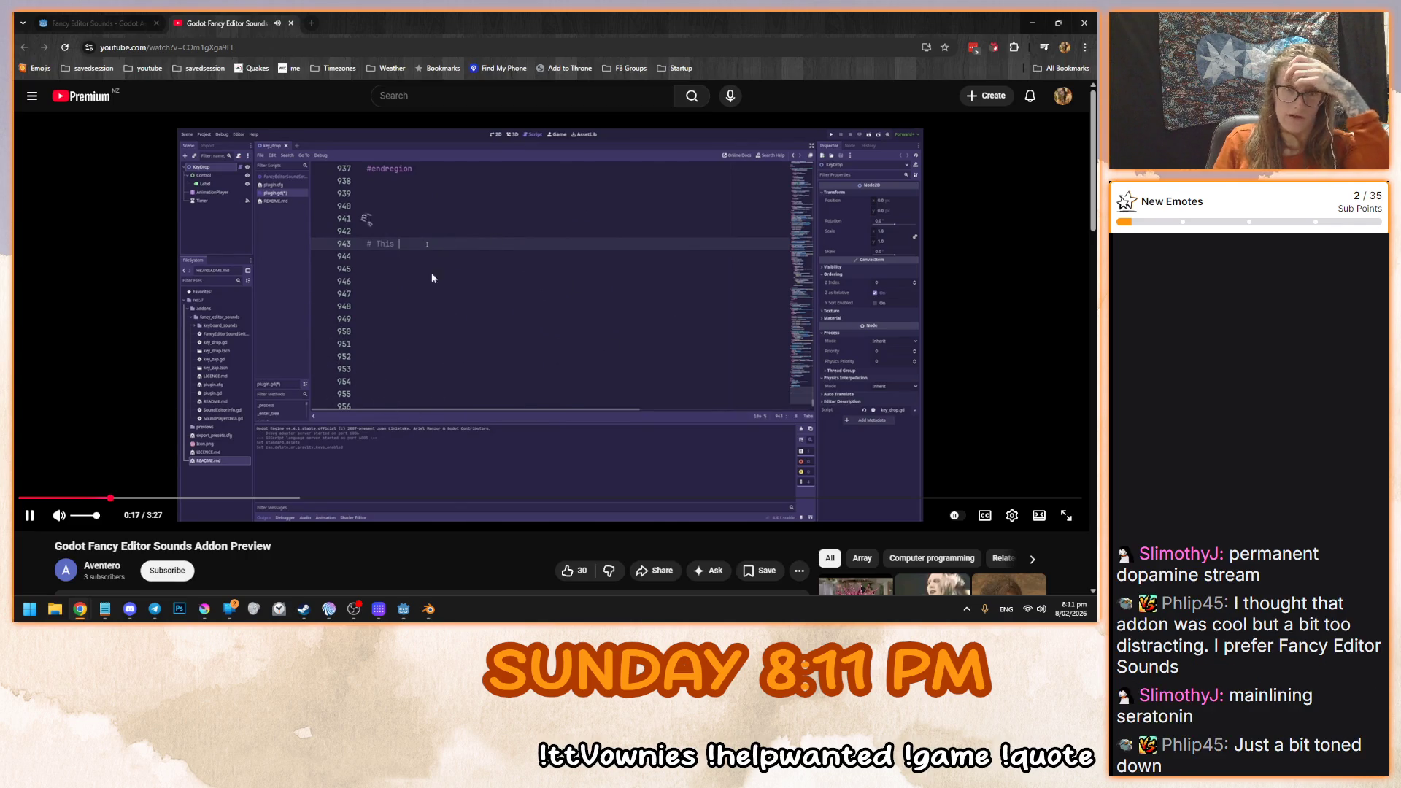
{"action": "left_click", "coordinate": [234, 498]}
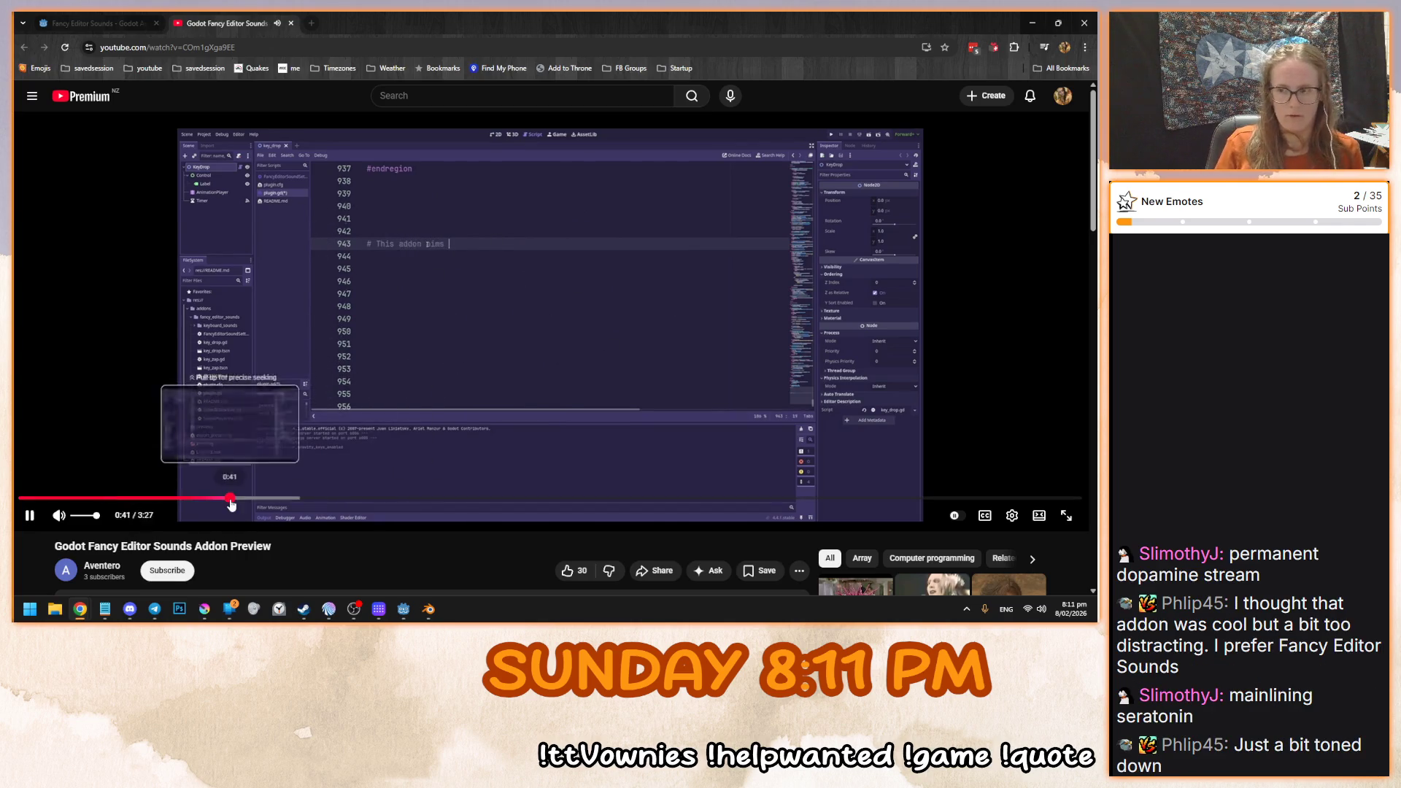
{"action": "left_click", "coordinate": [523, 335]}
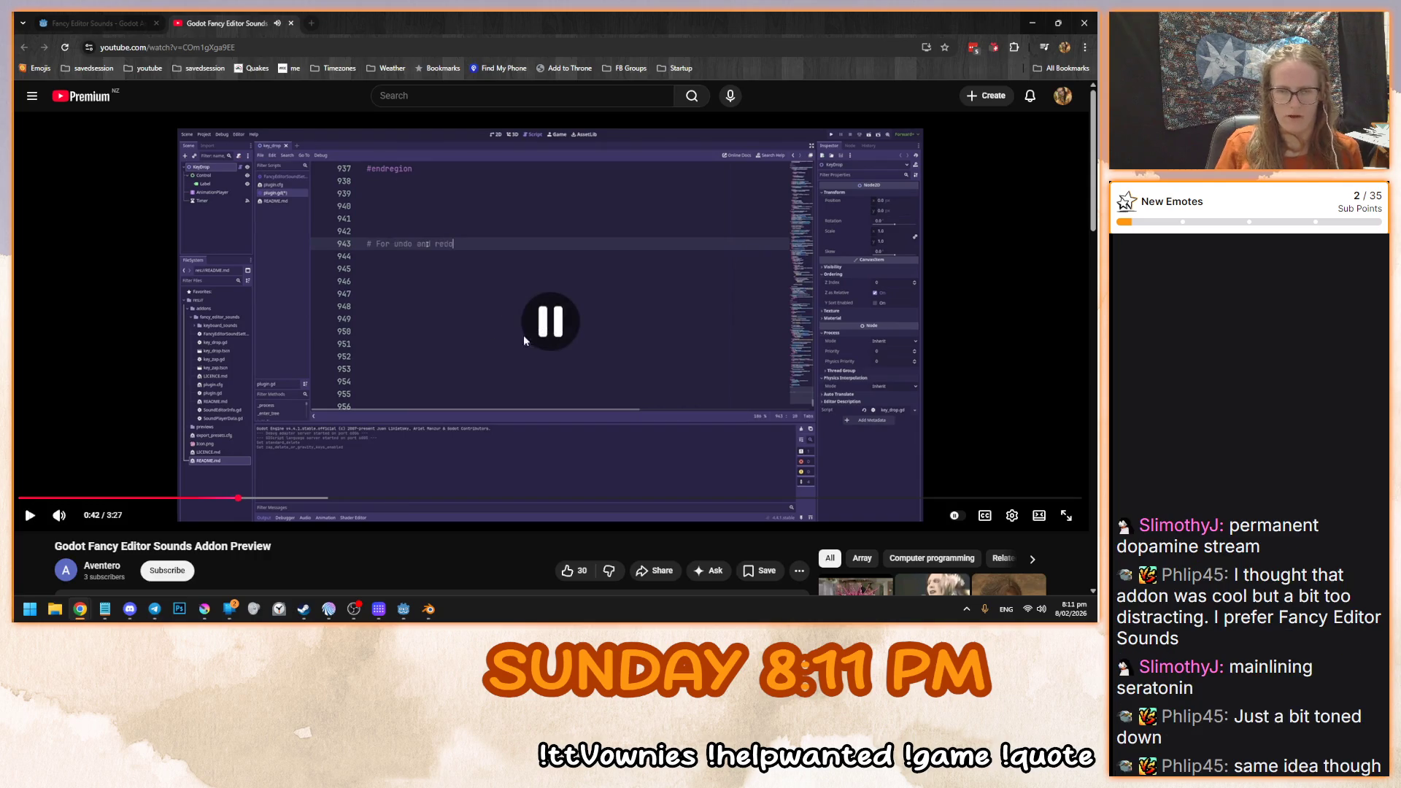
{"action": "left_click", "coordinate": [282, 404]}
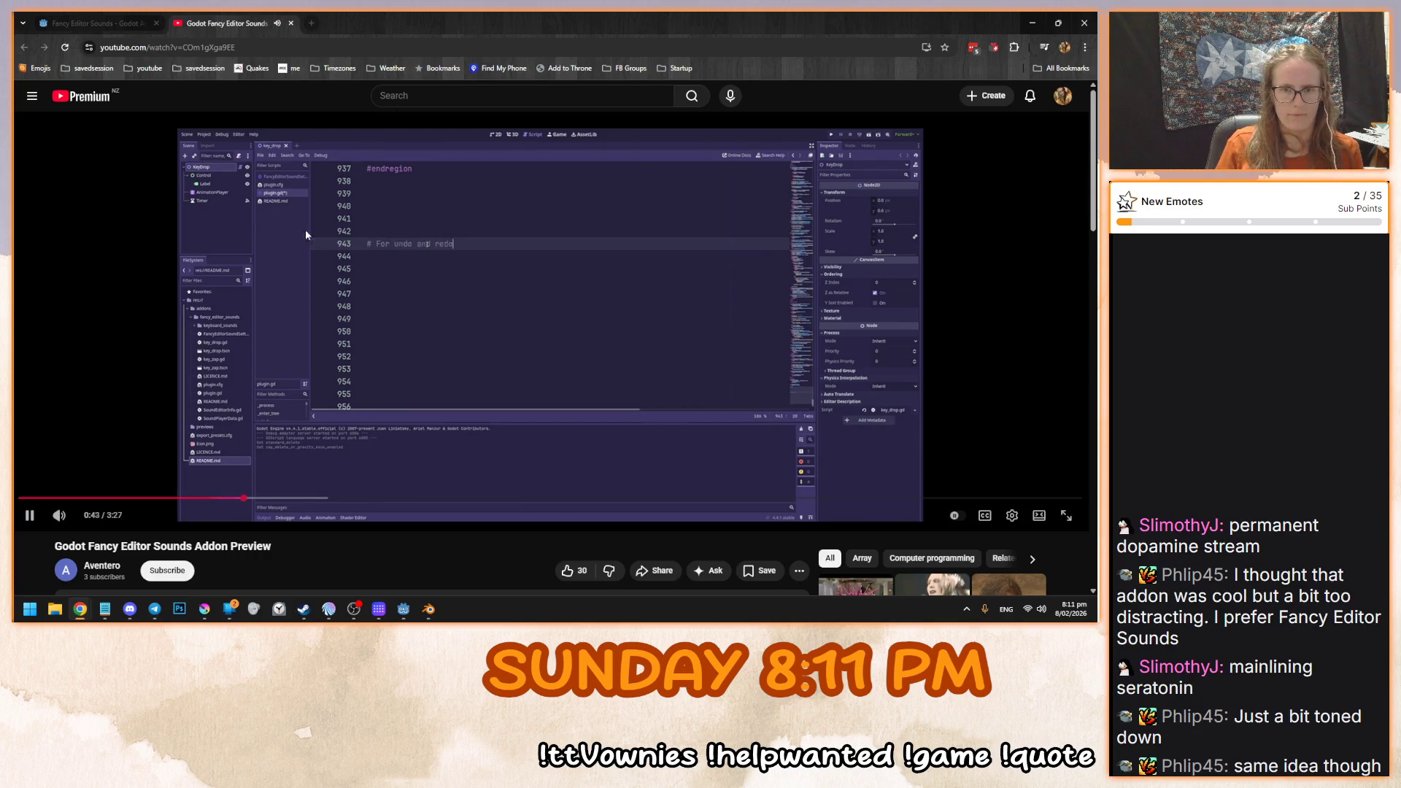
{"action": "left_click", "coordinate": [295, 254]}
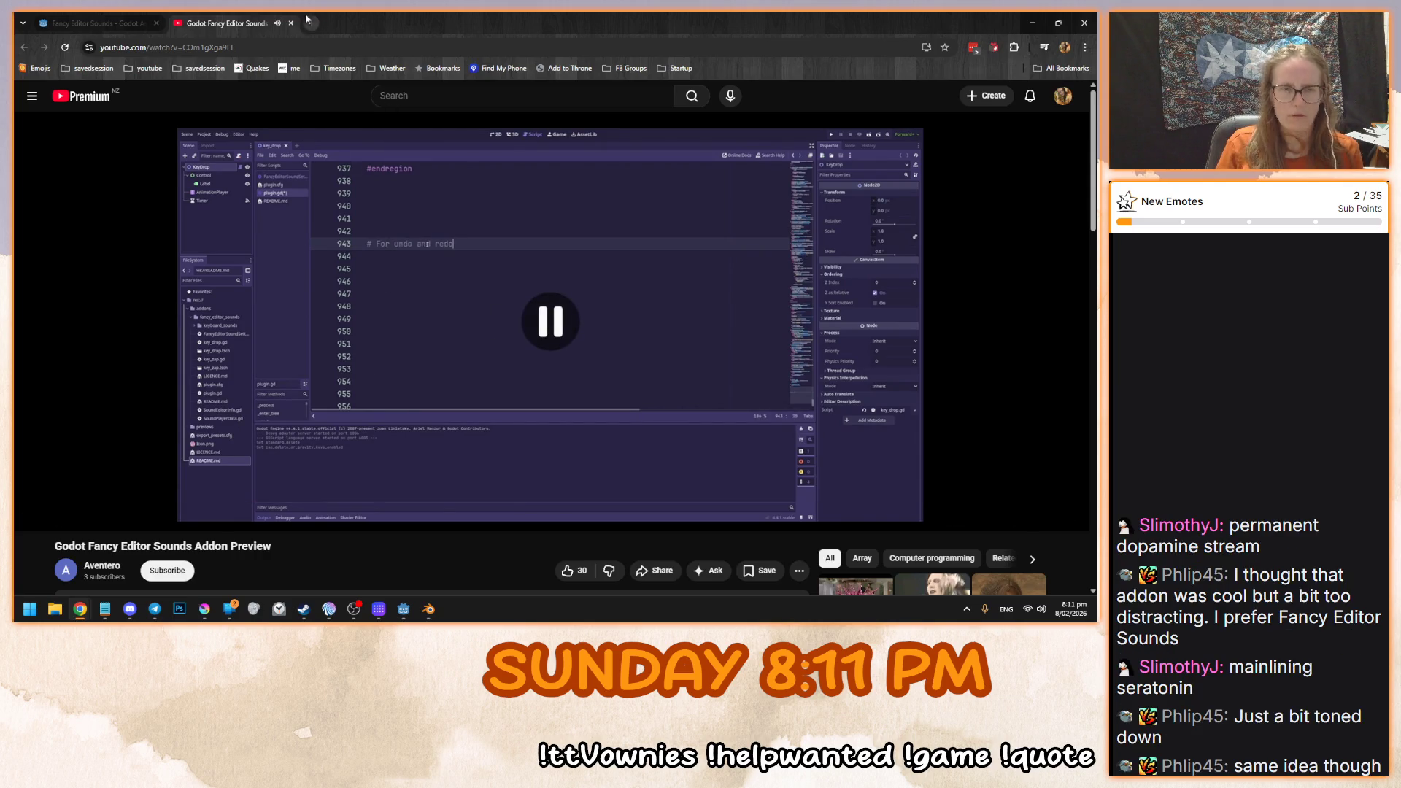
- Close the YouTube tab and return to the Godot 3D building scene
{"action": "key", "text": "ctrl+w"}
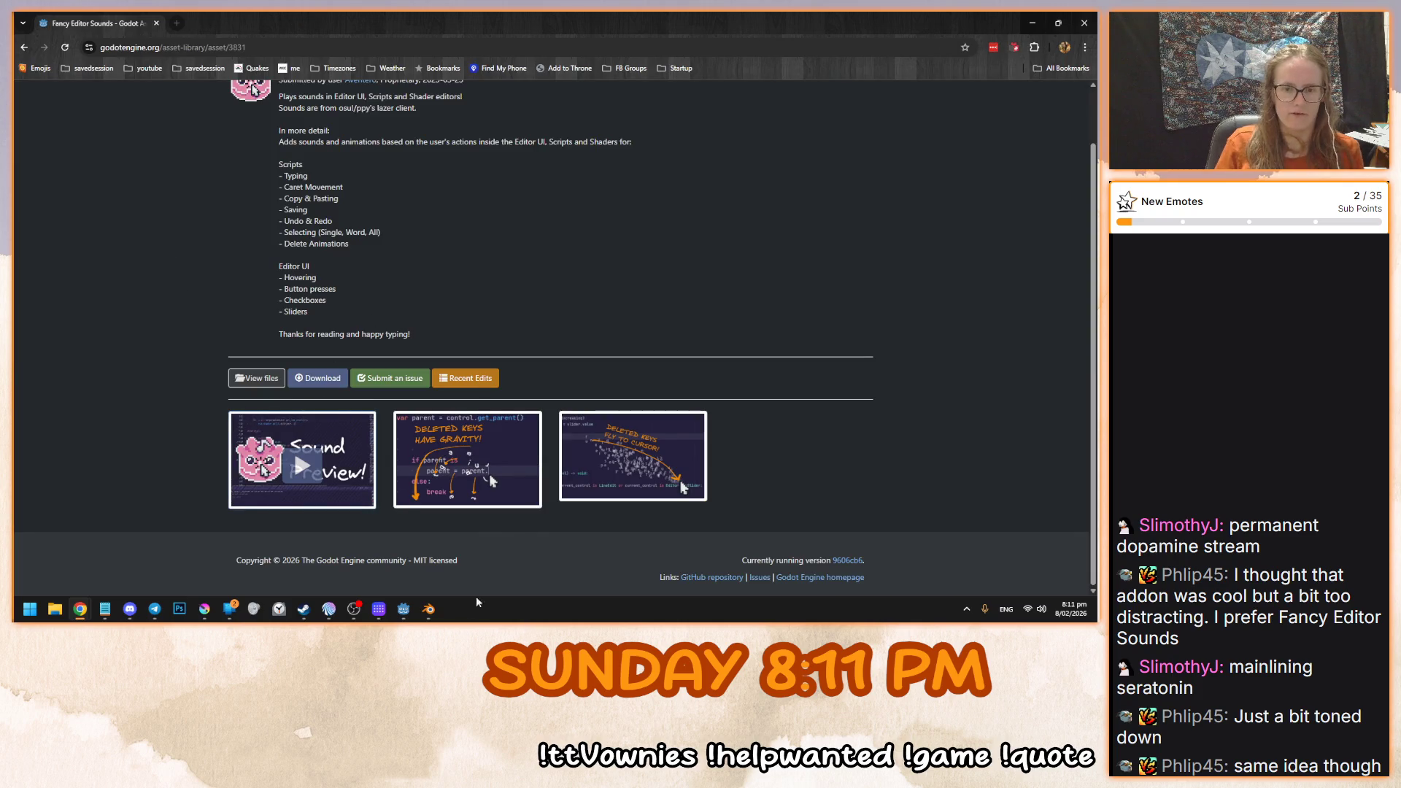
{"action": "left_click", "coordinate": [403, 608]}
{"action": "left_click_drag", "start_coordinate": [532, 348], "coordinate": [522, 343]}
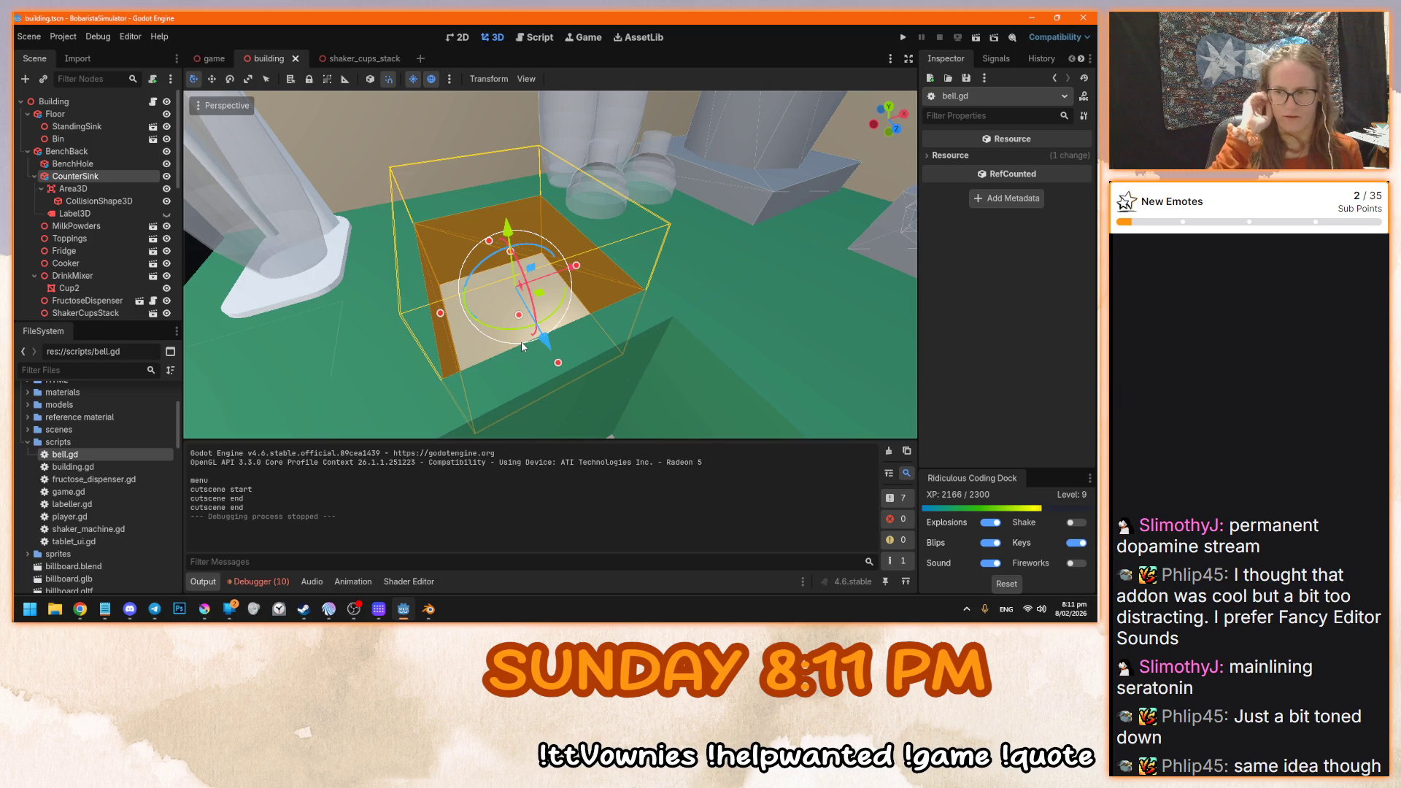
{"action": "left_click_drag", "start_coordinate": [570, 340], "coordinate": [539, 334]}
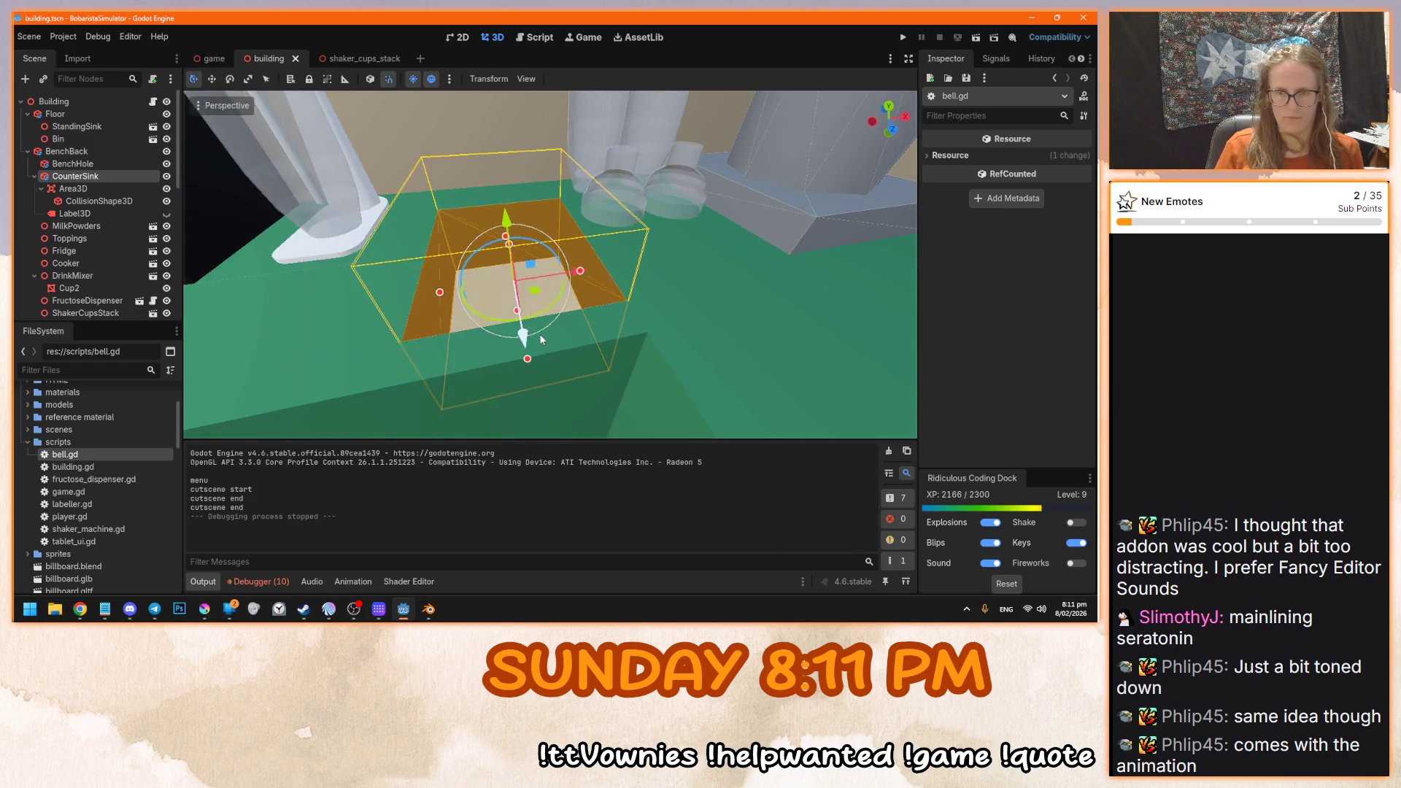
{"action": "key", "text": "alt+Tab"}
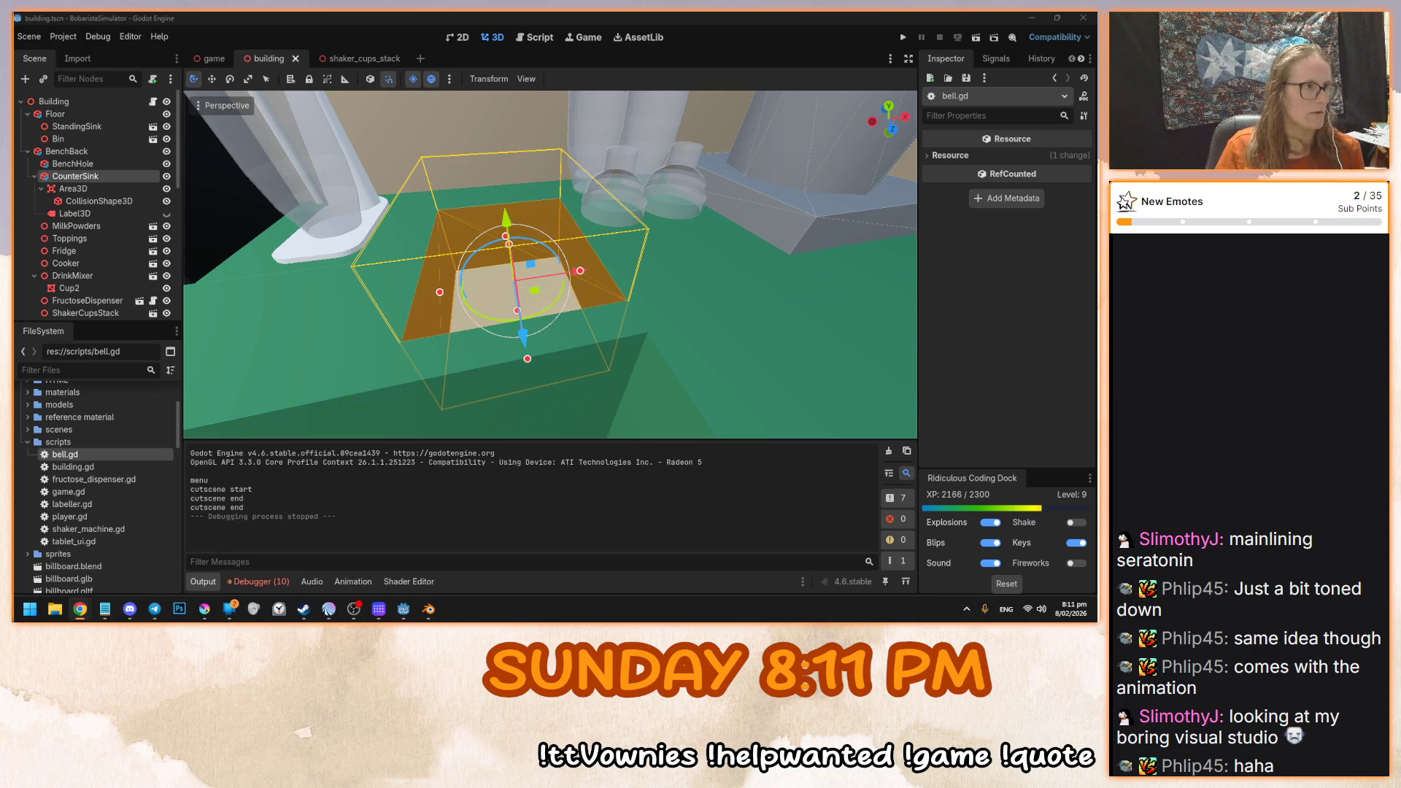
{"action": "left_click_drag", "start_coordinate": [628, 307], "coordinate": [735, 331]}
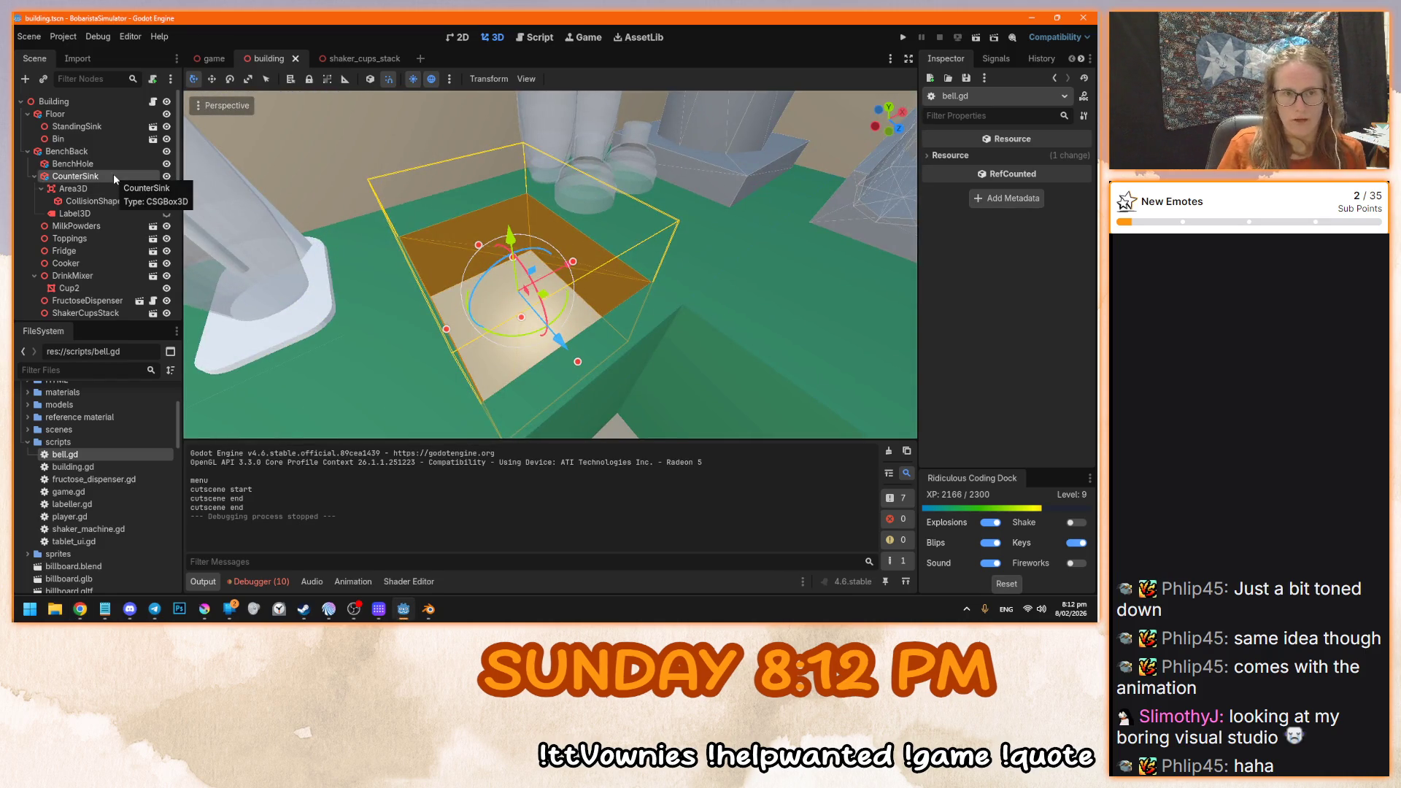
- Save the CounterSink branch as counter_sink.tscn and open it in its own tab
{"action": "right_click", "coordinate": [92, 174]}
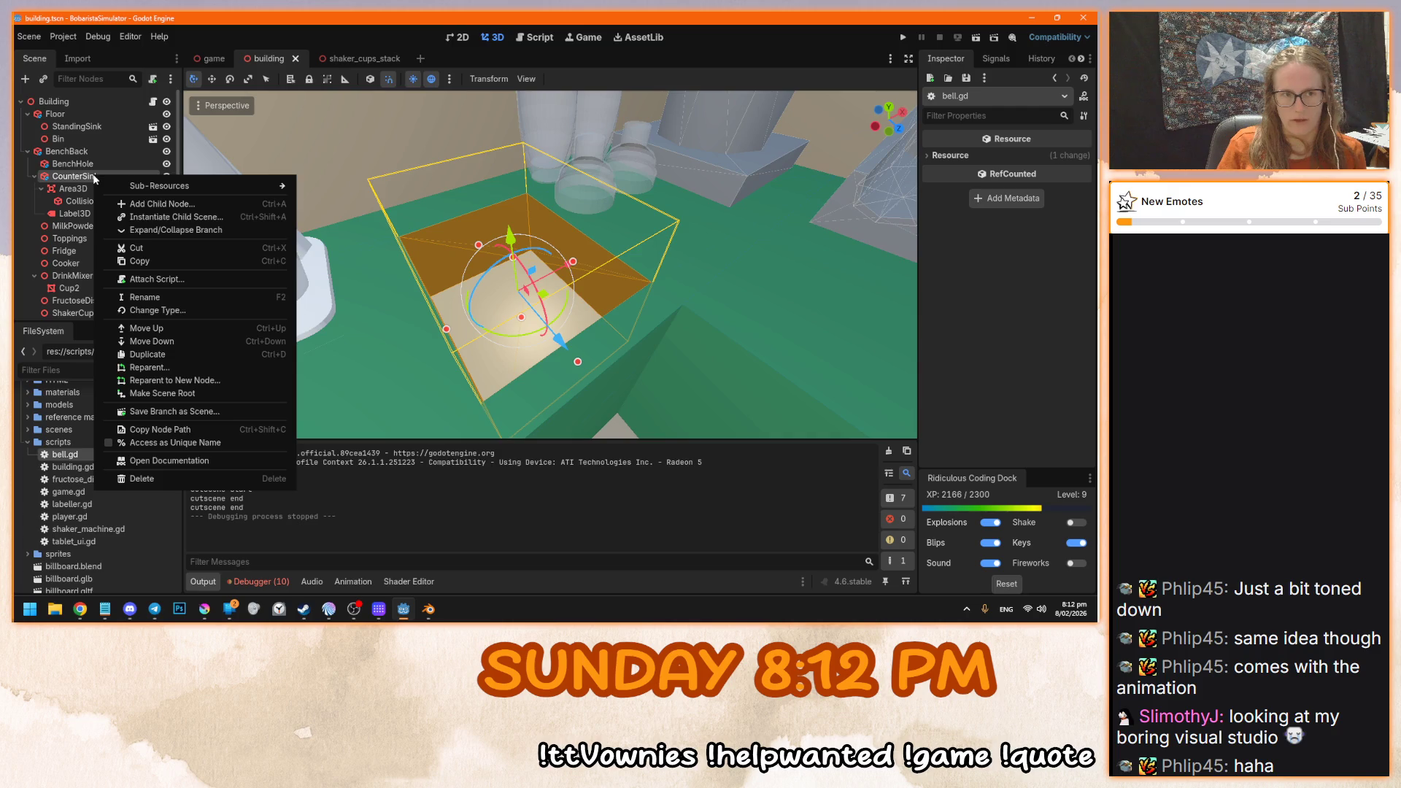
{"action": "left_click", "coordinate": [80, 177]}
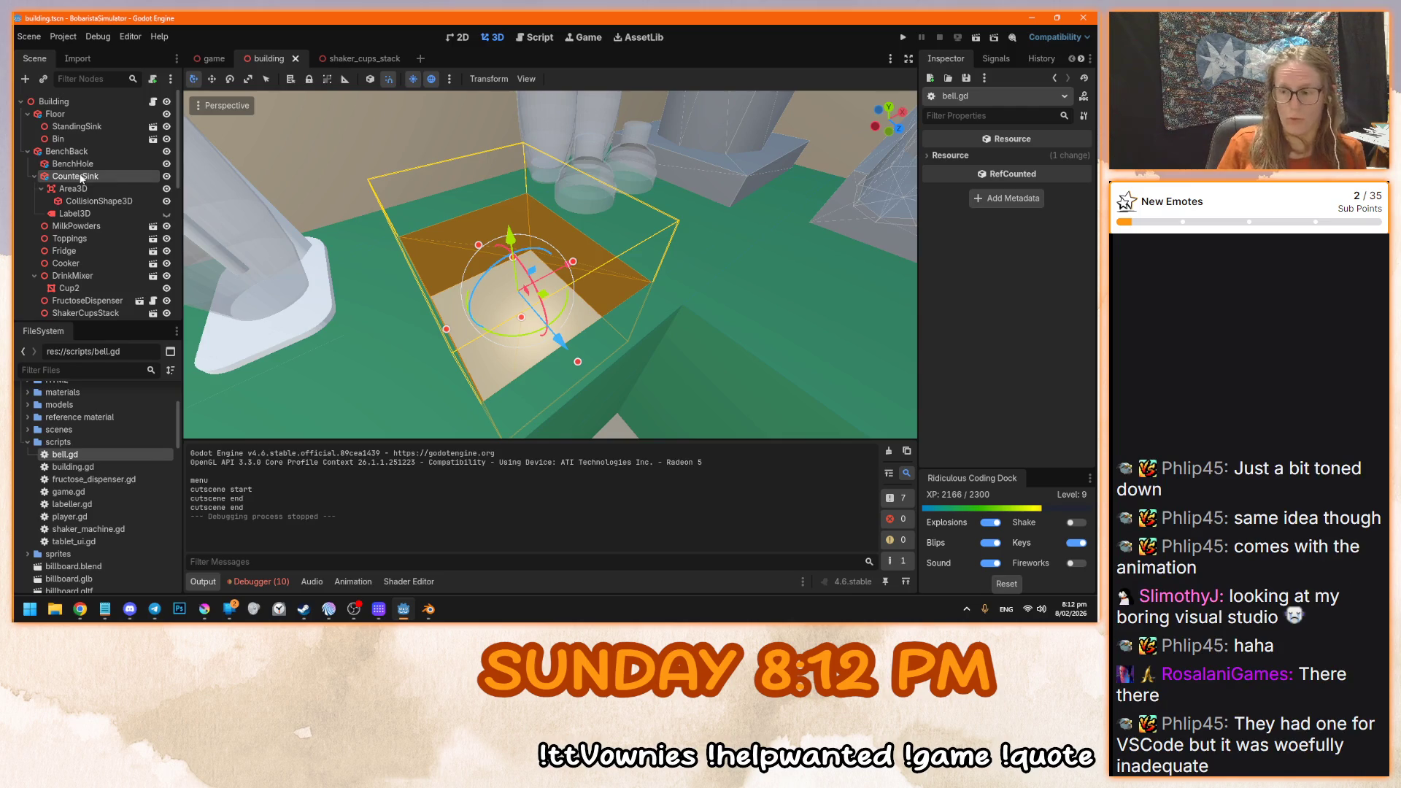
{"action": "right_click", "coordinate": [81, 177]}
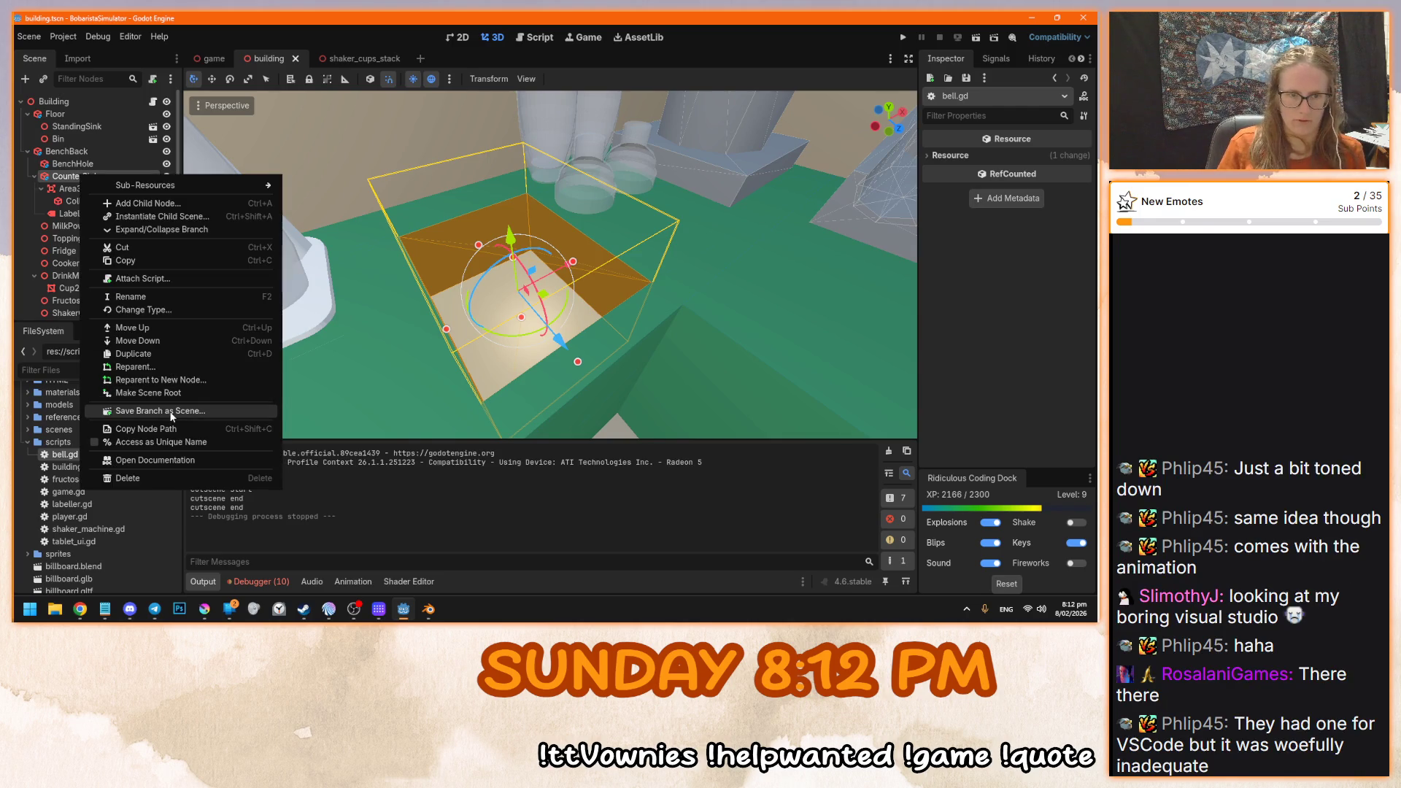
{"action": "left_click", "coordinate": [169, 410]}
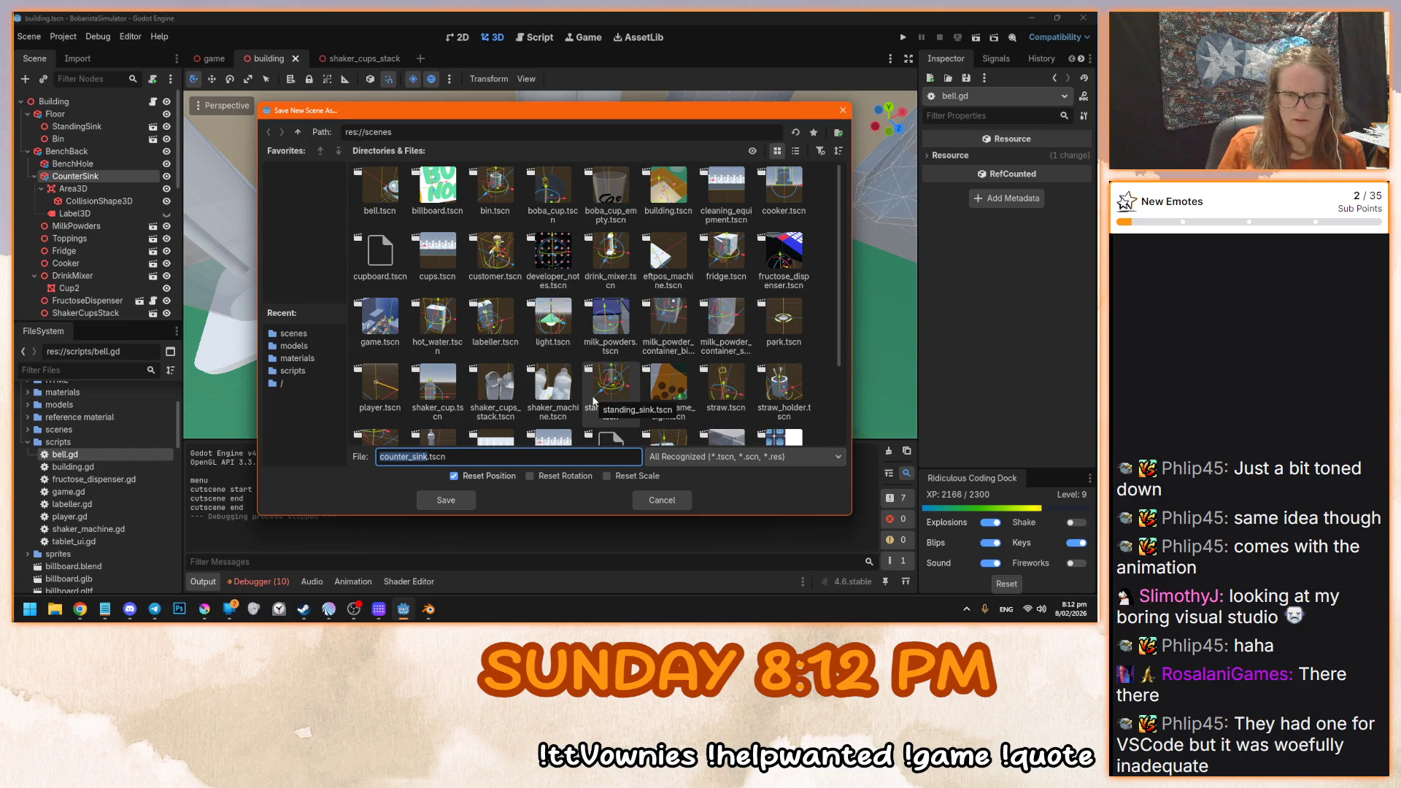
{"action": "left_click", "coordinate": [450, 502]}
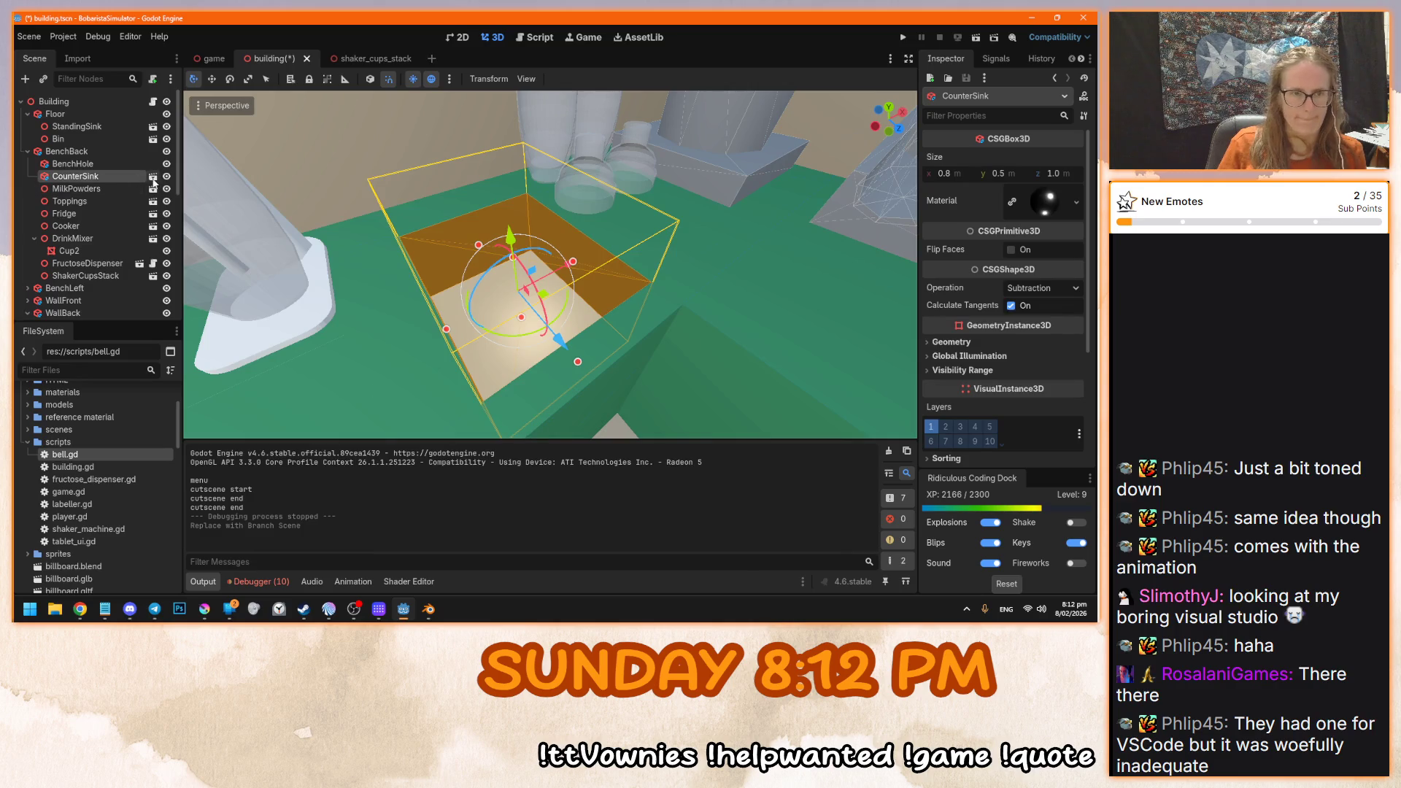
{"action": "left_click", "coordinate": [94, 102]}
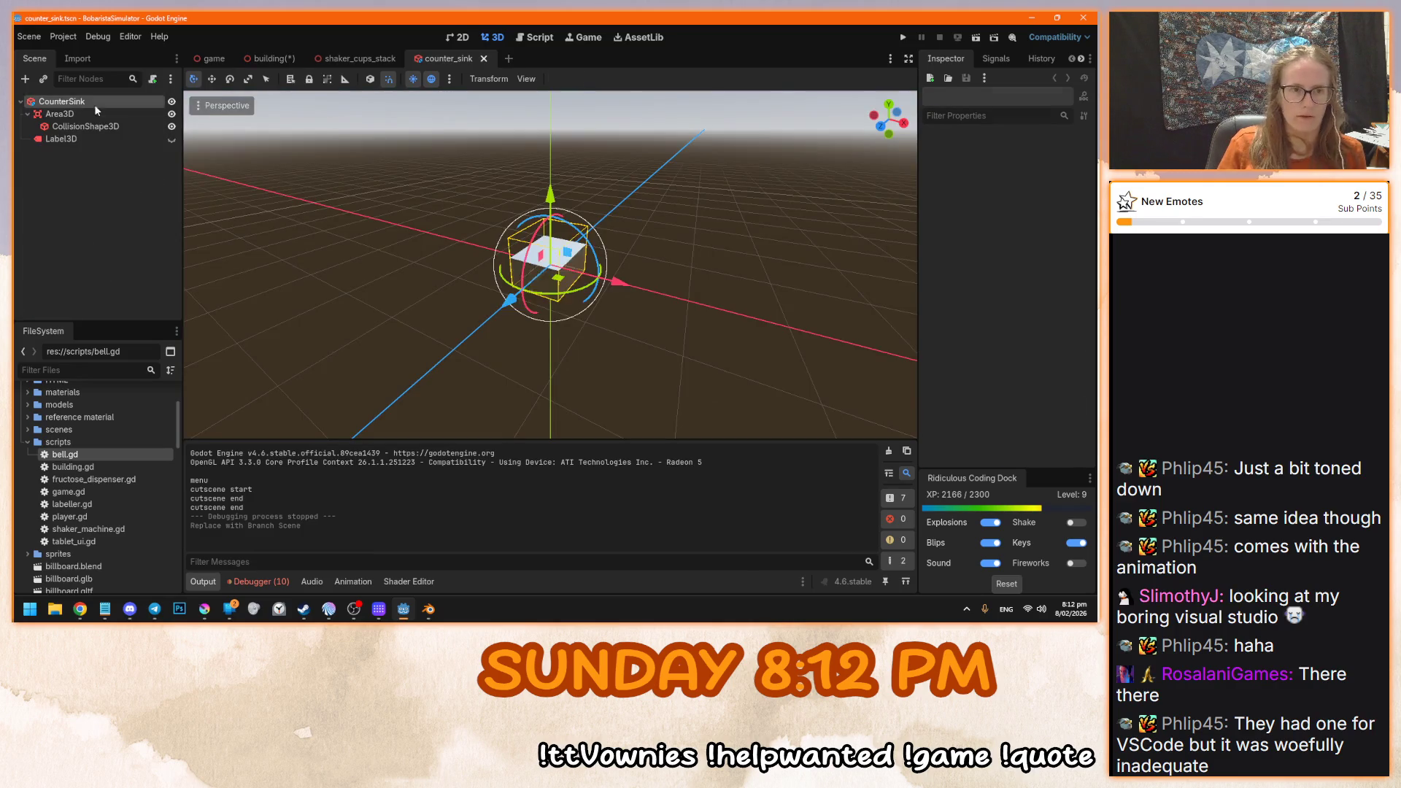
- Instance ice_cubes.glb as a child of the CounterSink node
{"action": "mouse_move", "coordinate": [440, 337]}
{"action": "left_mouse_down"}
{"action": "mouse_move", "coordinate": [462, 382]}
{"action": "mouse_move", "coordinate": [588, 274]}
{"action": "left_mouse_up"}
{"action": "scroll", "coordinate": [587, 274], "scroll_direction": "up", "scroll_amount": 5}
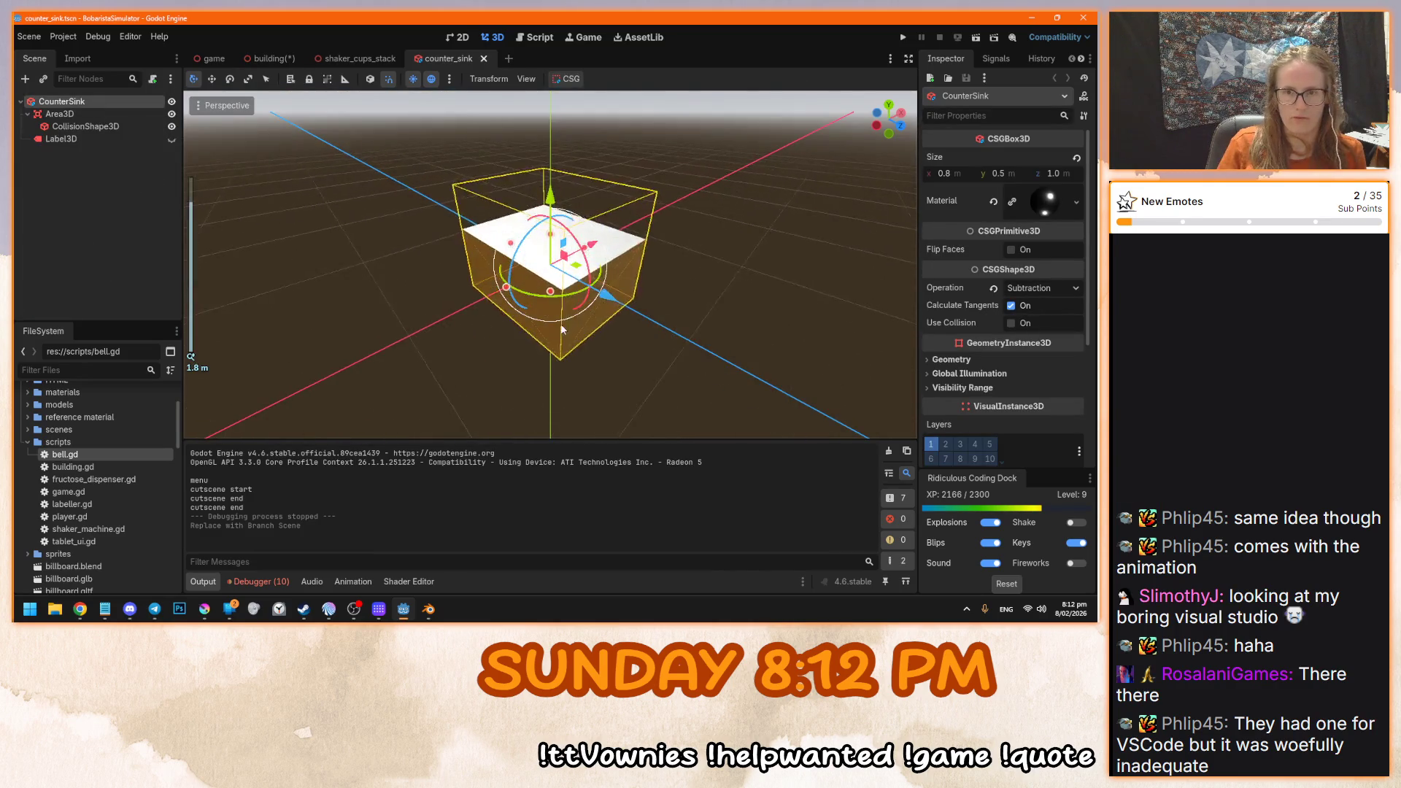
{"action": "key", "text": "ctrl+a"}
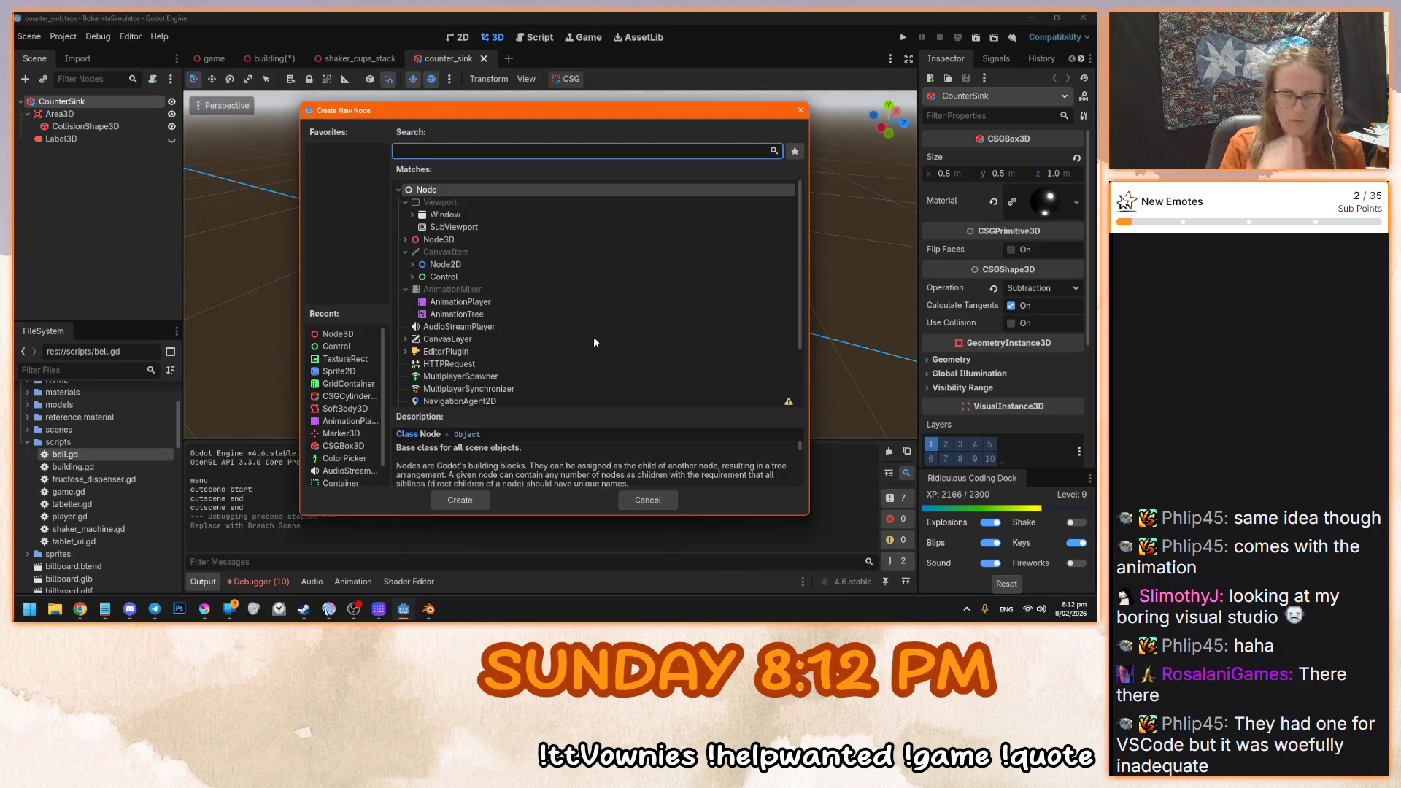
{"action": "key", "text": "Escape"}
{"action": "scroll", "coordinate": [95, 511], "scroll_direction": "down", "scroll_amount": 10}
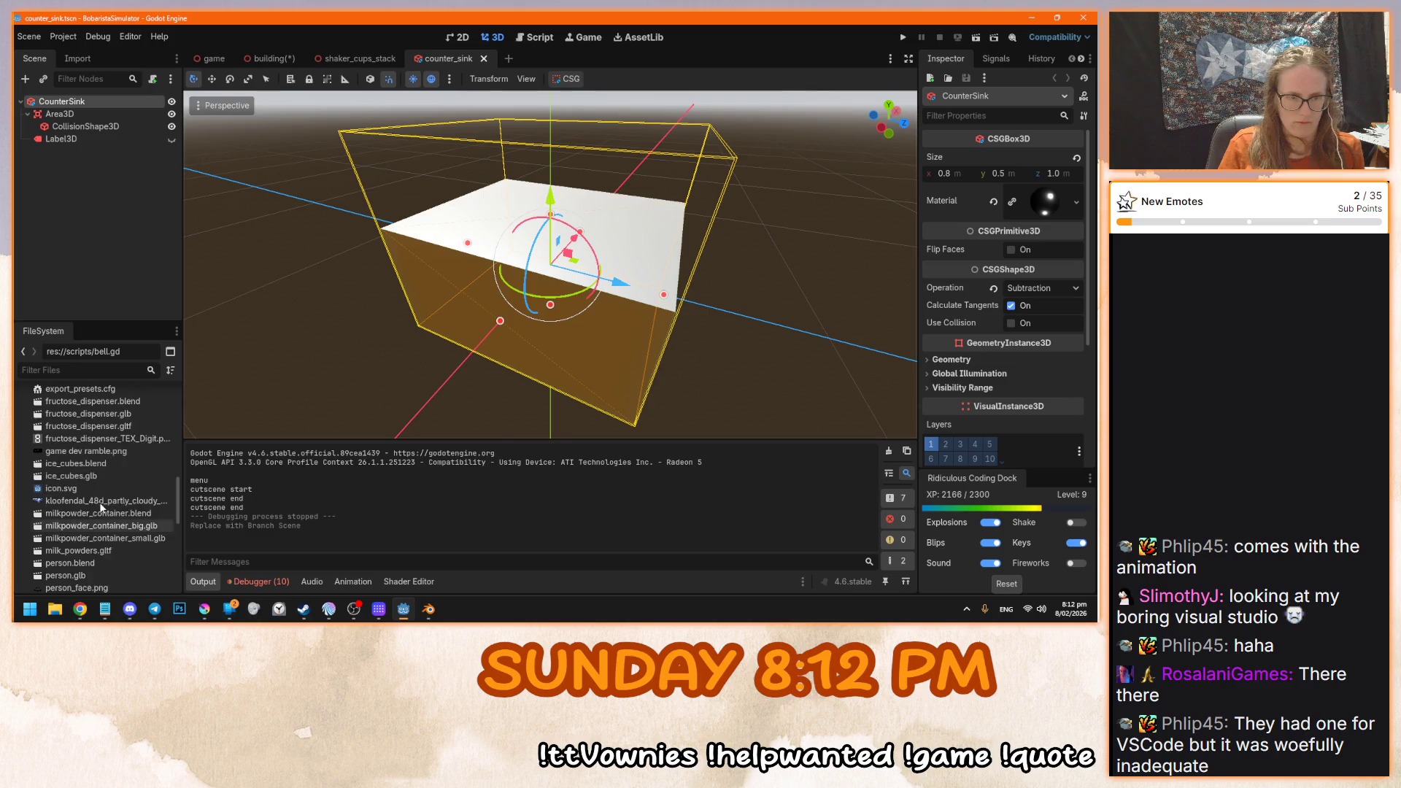
{"action": "left_click_drag", "start_coordinate": [71, 451], "coordinate": [98, 101]}
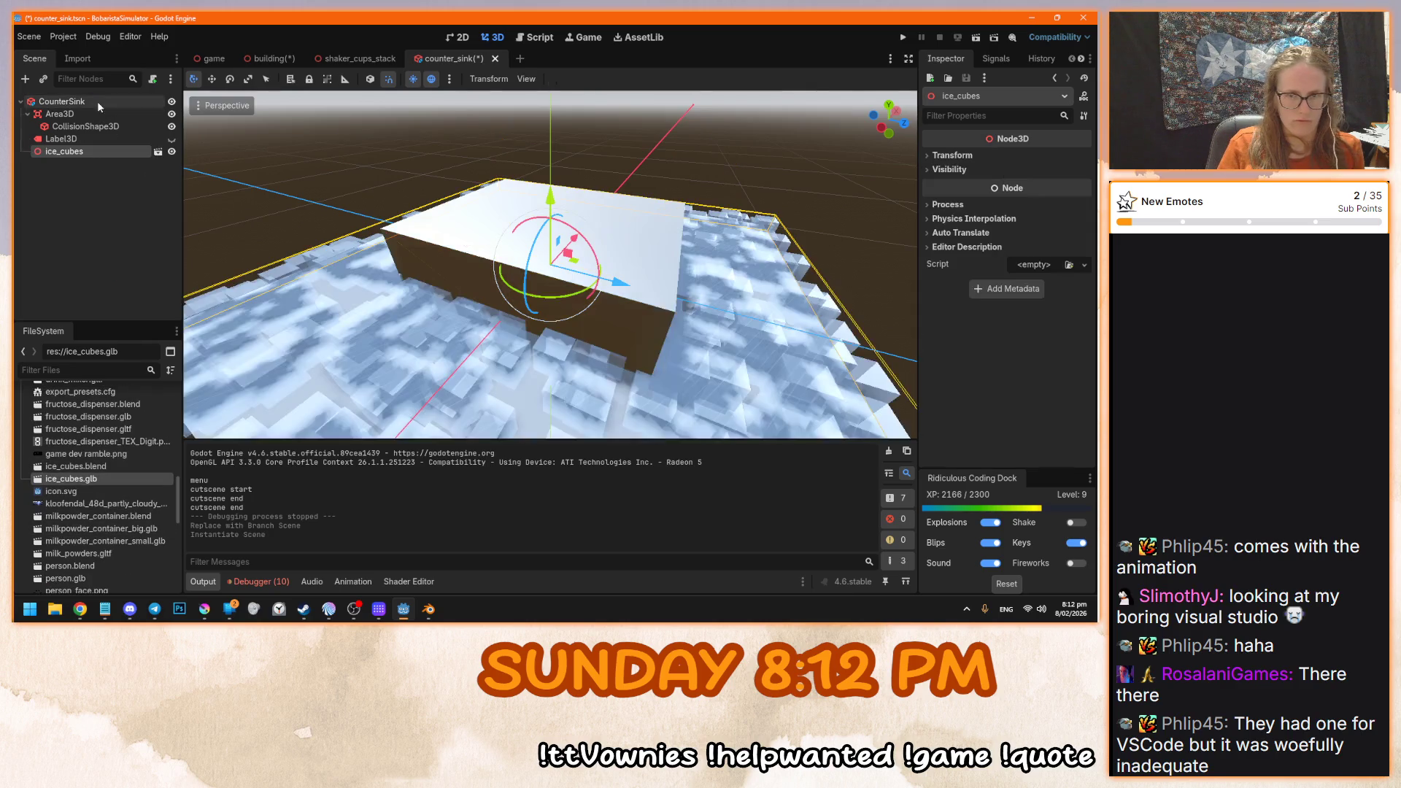
- Orbit to a low side view of the ice cubes, then view the building scene
{"action": "mouse_move", "coordinate": [340, 351]}
{"action": "left_mouse_down"}
{"action": "mouse_move", "coordinate": [423, 330]}
{"action": "mouse_move", "coordinate": [379, 218]}
{"action": "left_mouse_up"}
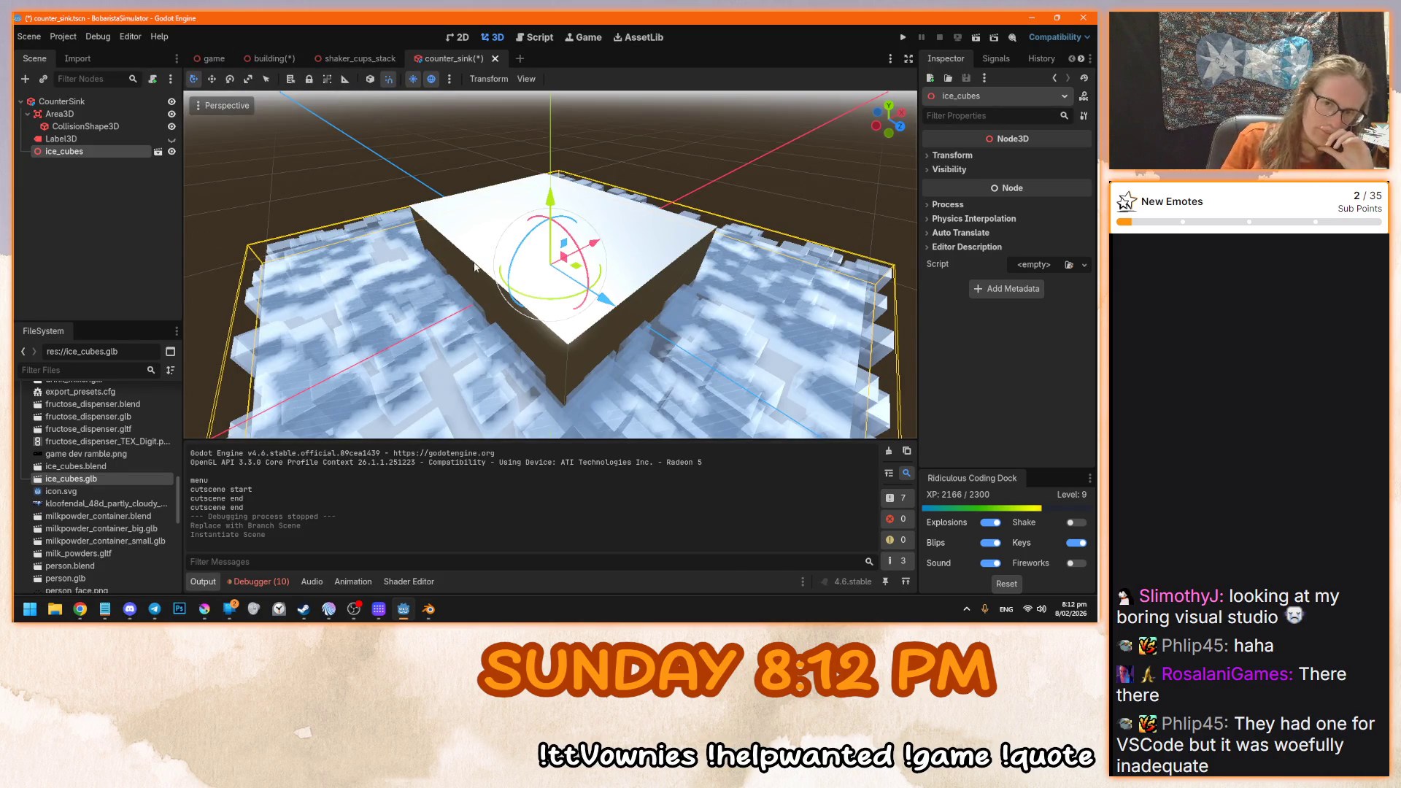
{"action": "left_click_drag", "start_coordinate": [475, 267], "coordinate": [438, 241]}
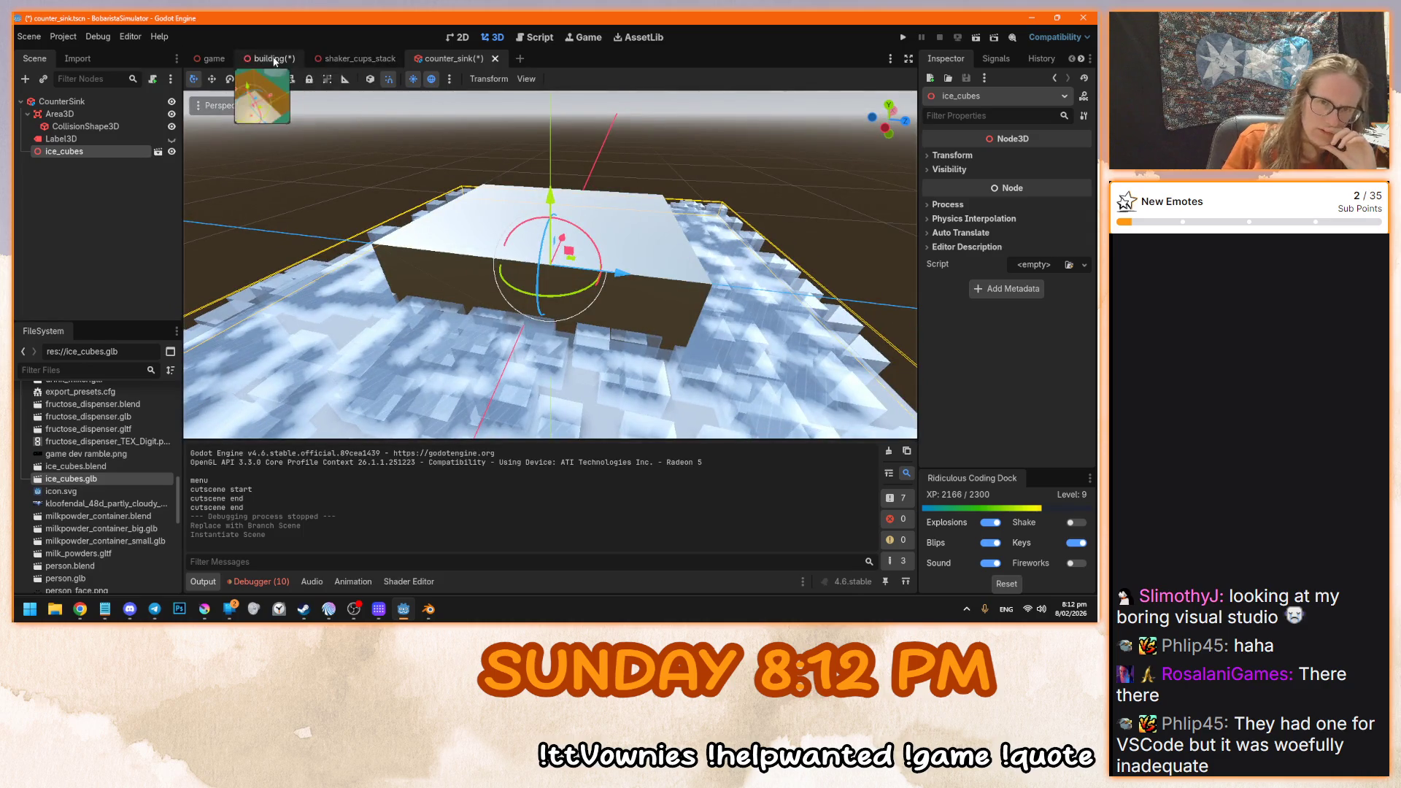
{"action": "left_click", "coordinate": [275, 60]}
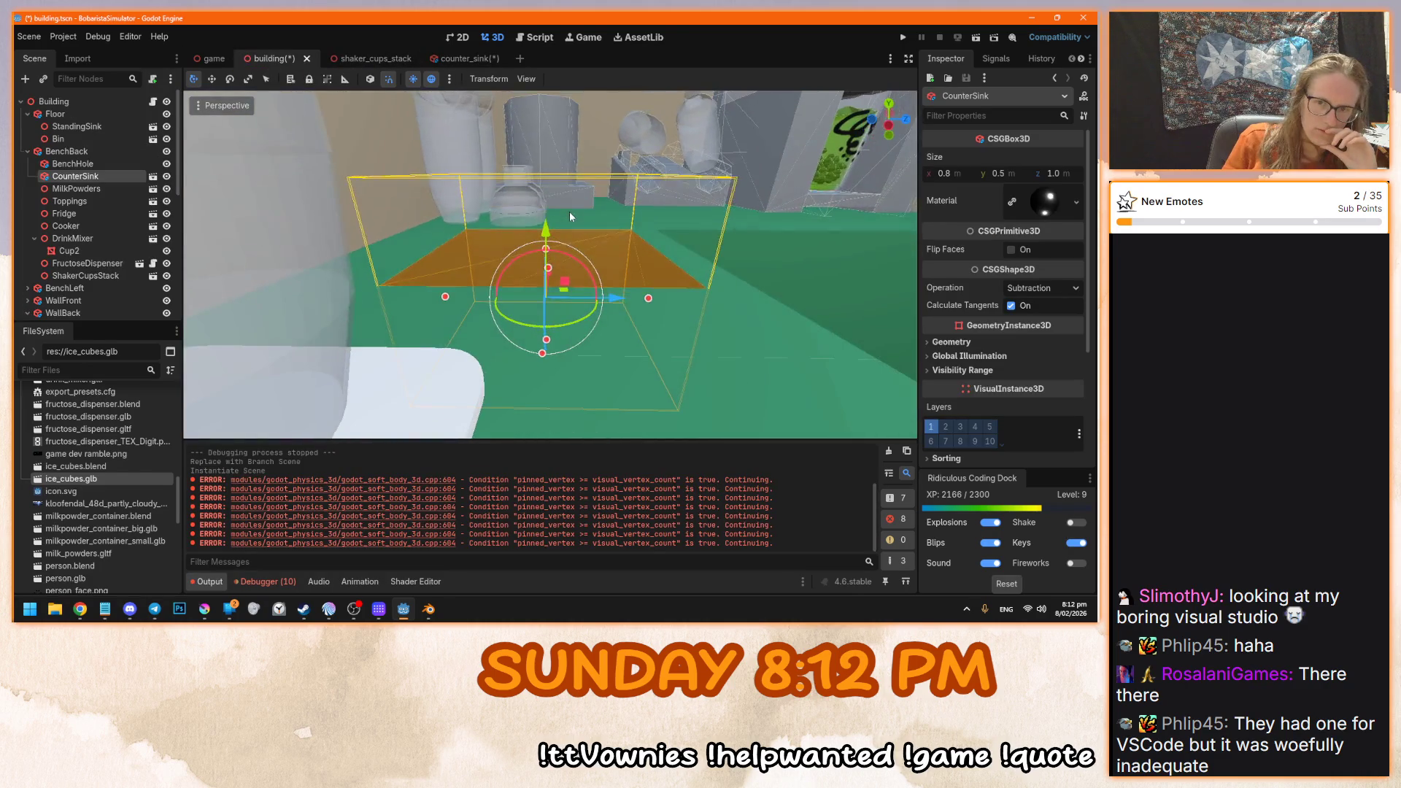
- Check the Area3D and CollisionShape3D nodes in counter_sink and save the scene
{"action": "left_click", "coordinate": [452, 58]}
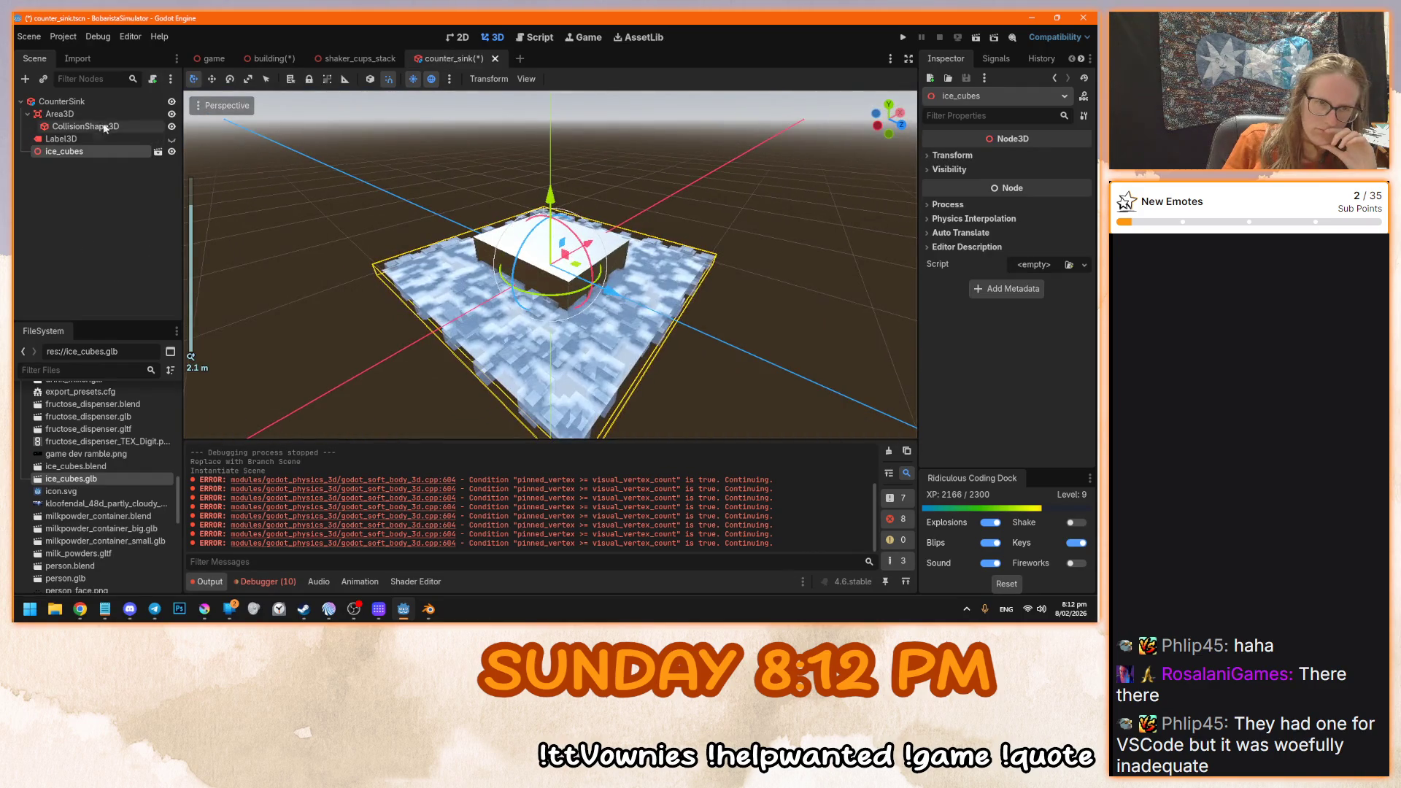
{"action": "left_click", "coordinate": [115, 100]}
{"action": "left_click", "coordinate": [111, 113]}
{"action": "mouse_move", "coordinate": [576, 191]}
{"action": "left_mouse_down"}
{"action": "mouse_move", "coordinate": [537, 129]}
{"action": "mouse_move", "coordinate": [467, 241]}
{"action": "left_mouse_up"}
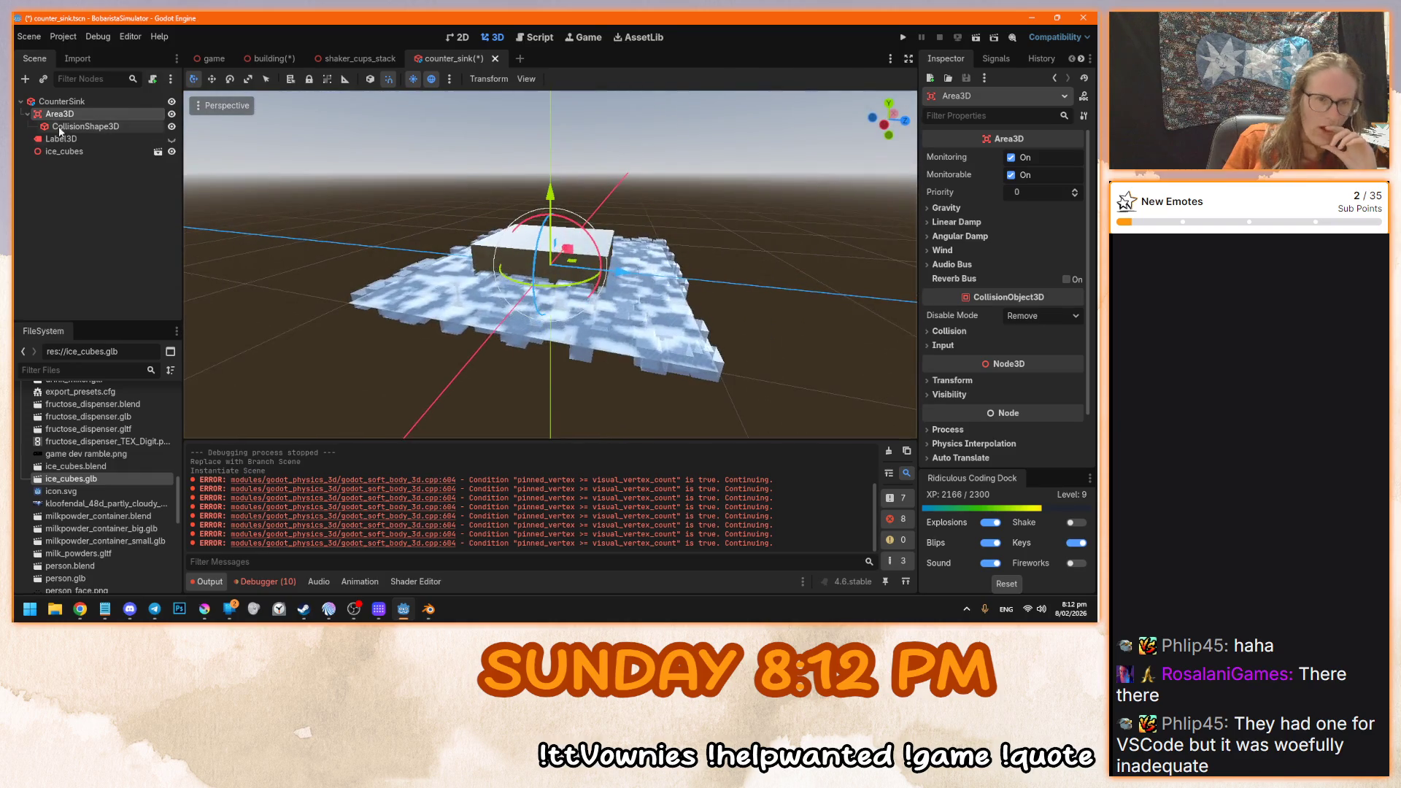
{"action": "left_click", "coordinate": [86, 126]}
{"action": "mouse_move", "coordinate": [584, 161]}
{"action": "left_mouse_down"}
{"action": "mouse_move", "coordinate": [576, 255]}
{"action": "mouse_move", "coordinate": [461, 219]}
{"action": "mouse_move", "coordinate": [482, 238]}
{"action": "mouse_move", "coordinate": [446, 203]}
{"action": "mouse_move", "coordinate": [438, 248]}
{"action": "mouse_move", "coordinate": [461, 329]}
{"action": "mouse_move", "coordinate": [788, 306]}
{"action": "mouse_move", "coordinate": [682, 323]}
{"action": "mouse_move", "coordinate": [648, 392]}
{"action": "mouse_move", "coordinate": [574, 400]}
{"action": "mouse_move", "coordinate": [657, 365]}
{"action": "mouse_move", "coordinate": [836, 333]}
{"action": "mouse_move", "coordinate": [569, 359]}
{"action": "left_mouse_up"}
{"action": "key", "text": "ctrl+s"}
{"action": "left_click", "coordinate": [264, 57]}
{"action": "left_click", "coordinate": [813, 306]}
{"action": "left_click", "coordinate": [438, 58]}
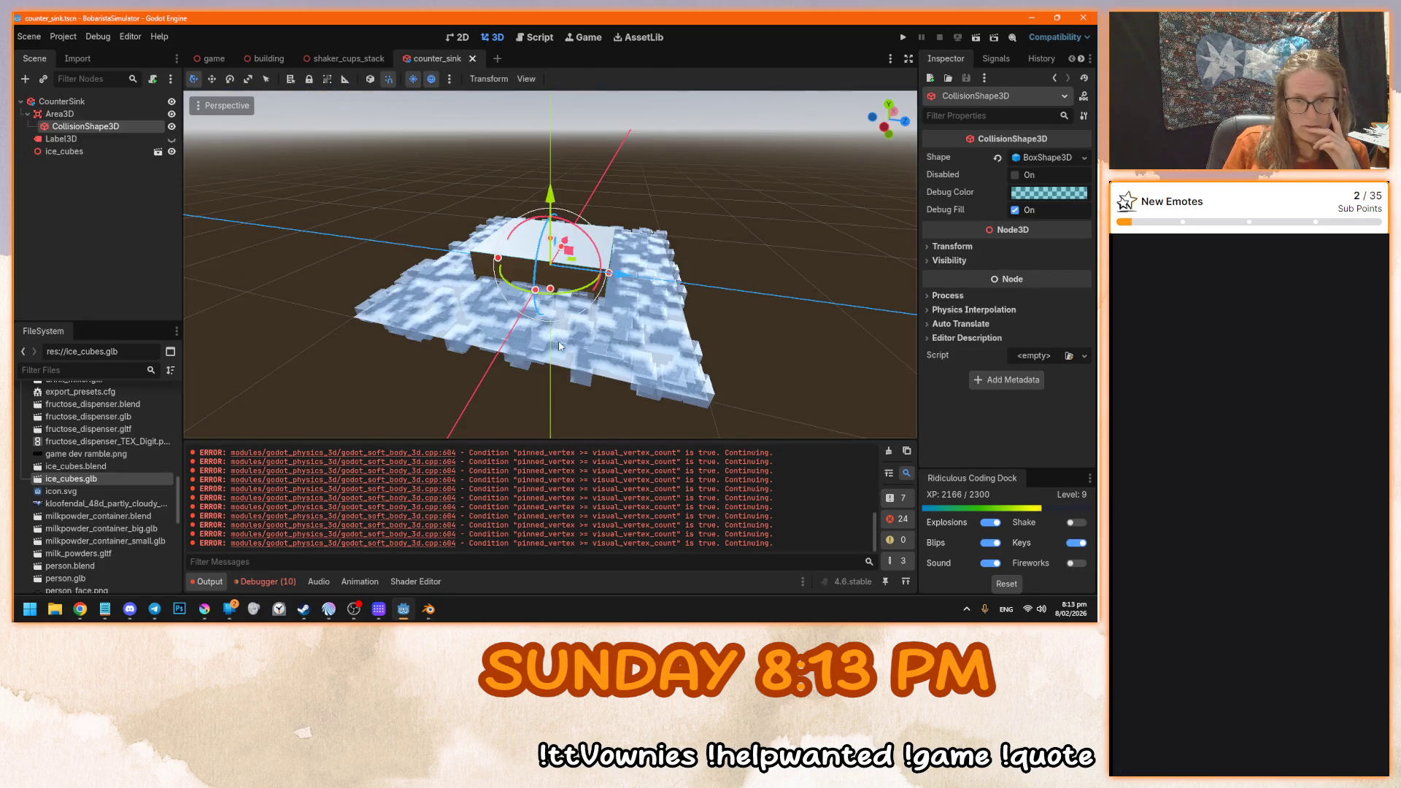
- Set the ice_cubes Transform scale to 0.5 on all axes
{"action": "left_click", "coordinate": [970, 157]}
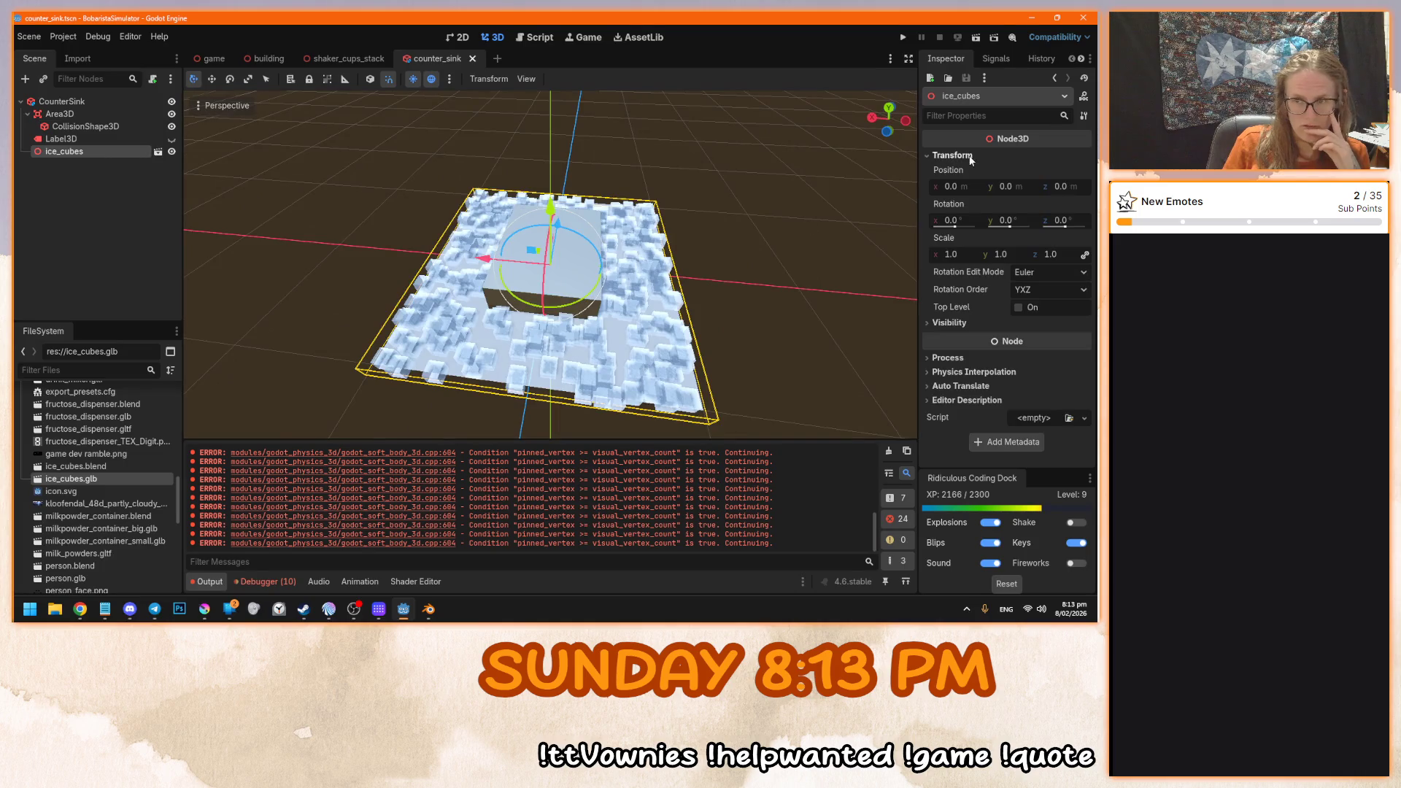
{"action": "left_click", "coordinate": [951, 254]}
{"action": "type", "text": "0.5"}
{"action": "key", "text": "Return"}
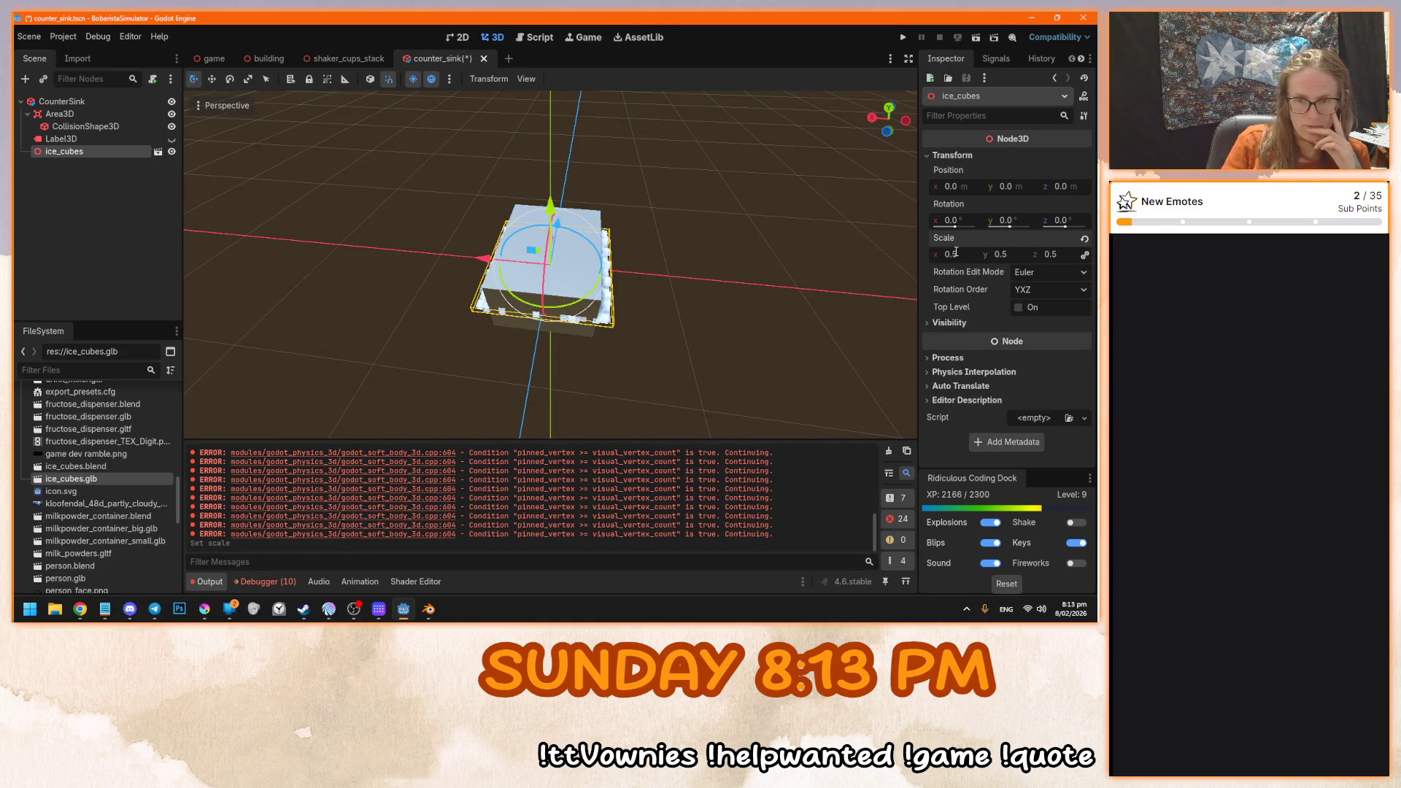
- Save counter_sink and inspect the scaled ice cubes in the building's sink hole
{"action": "mouse_move", "coordinate": [683, 289]}
{"action": "left_mouse_down"}
{"action": "mouse_move", "coordinate": [754, 261]}
{"action": "mouse_move", "coordinate": [660, 295]}
{"action": "left_mouse_up"}
{"action": "left_click", "coordinate": [659, 295]}
{"action": "key", "text": "ctrl+s"}
{"action": "left_click", "coordinate": [251, 59]}
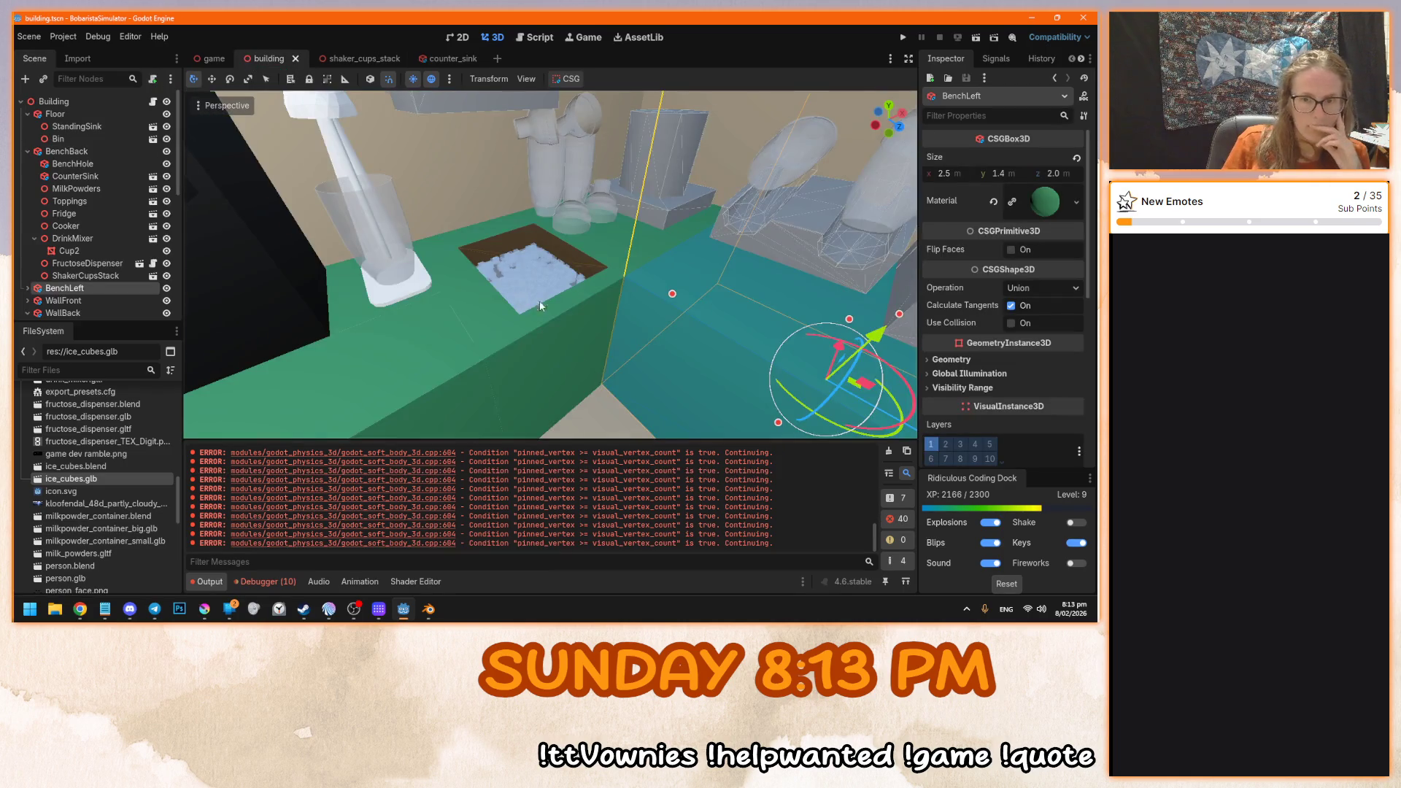
{"action": "left_click", "coordinate": [643, 239]}
{"action": "mouse_move", "coordinate": [642, 239]}
{"action": "left_mouse_down"}
{"action": "mouse_move", "coordinate": [687, 321]}
{"action": "mouse_move", "coordinate": [674, 317]}
{"action": "left_mouse_up"}
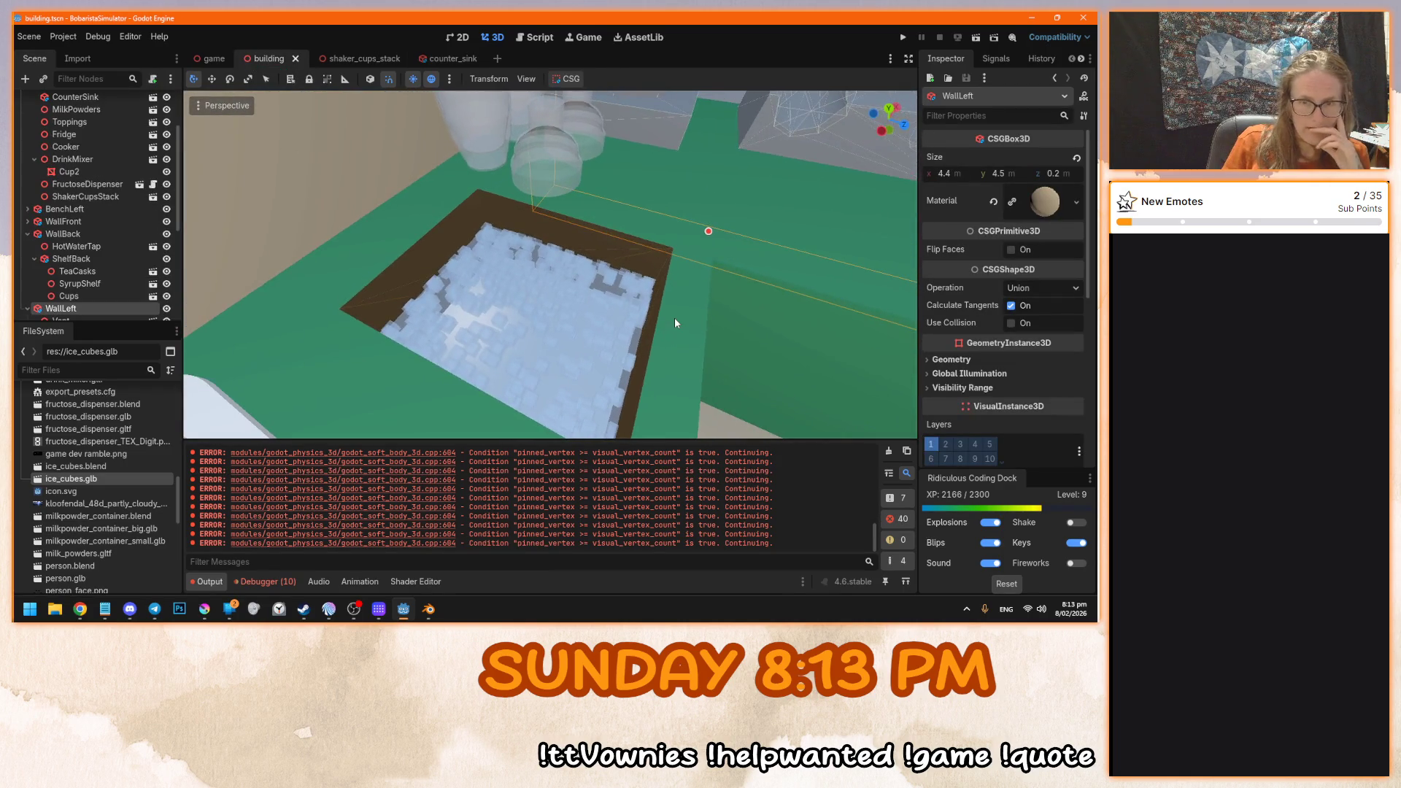
{"action": "left_click", "coordinate": [442, 59]}
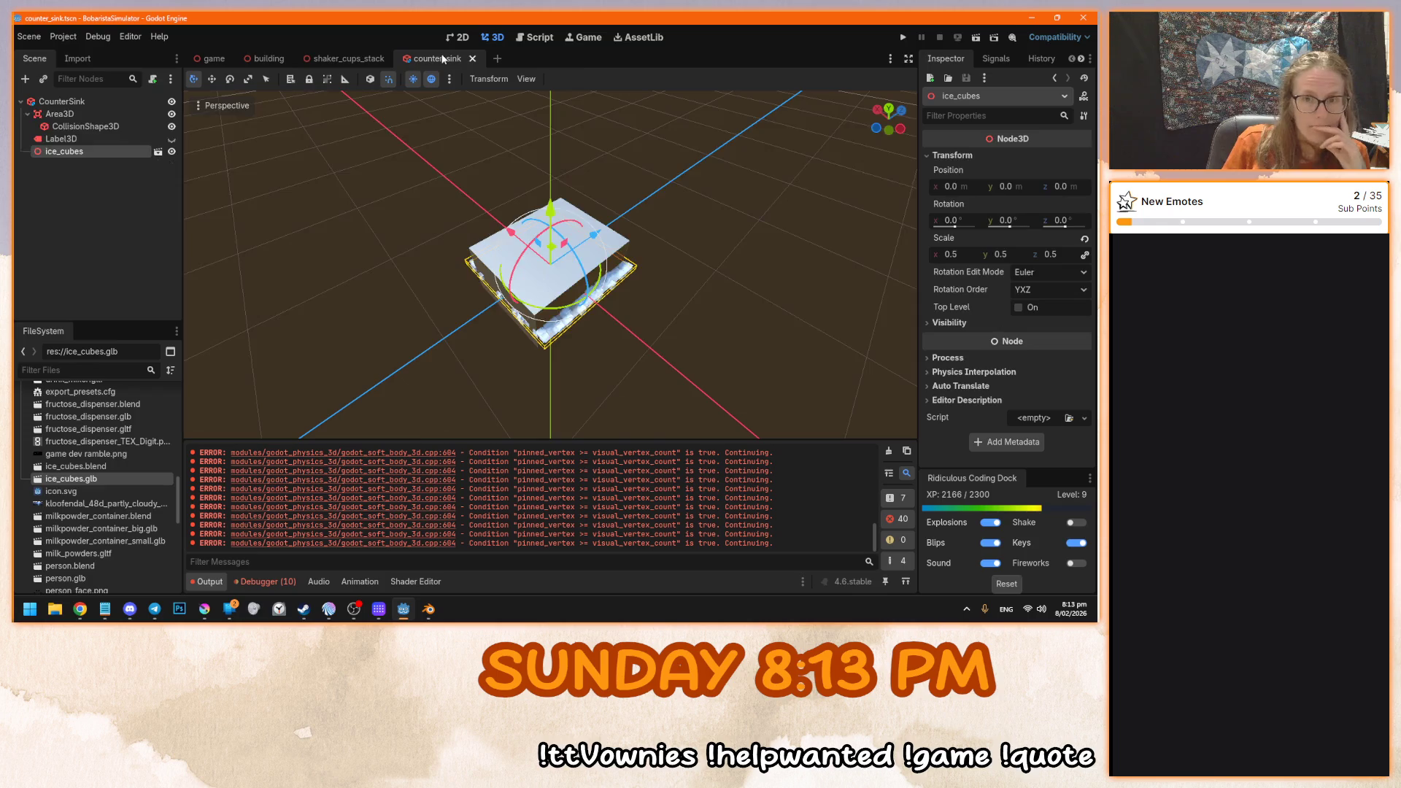
{"action": "mouse_move", "coordinate": [615, 322]}
{"action": "left_mouse_down"}
{"action": "mouse_move", "coordinate": [524, 257]}
{"action": "mouse_move", "coordinate": [636, 291]}
{"action": "left_mouse_up"}
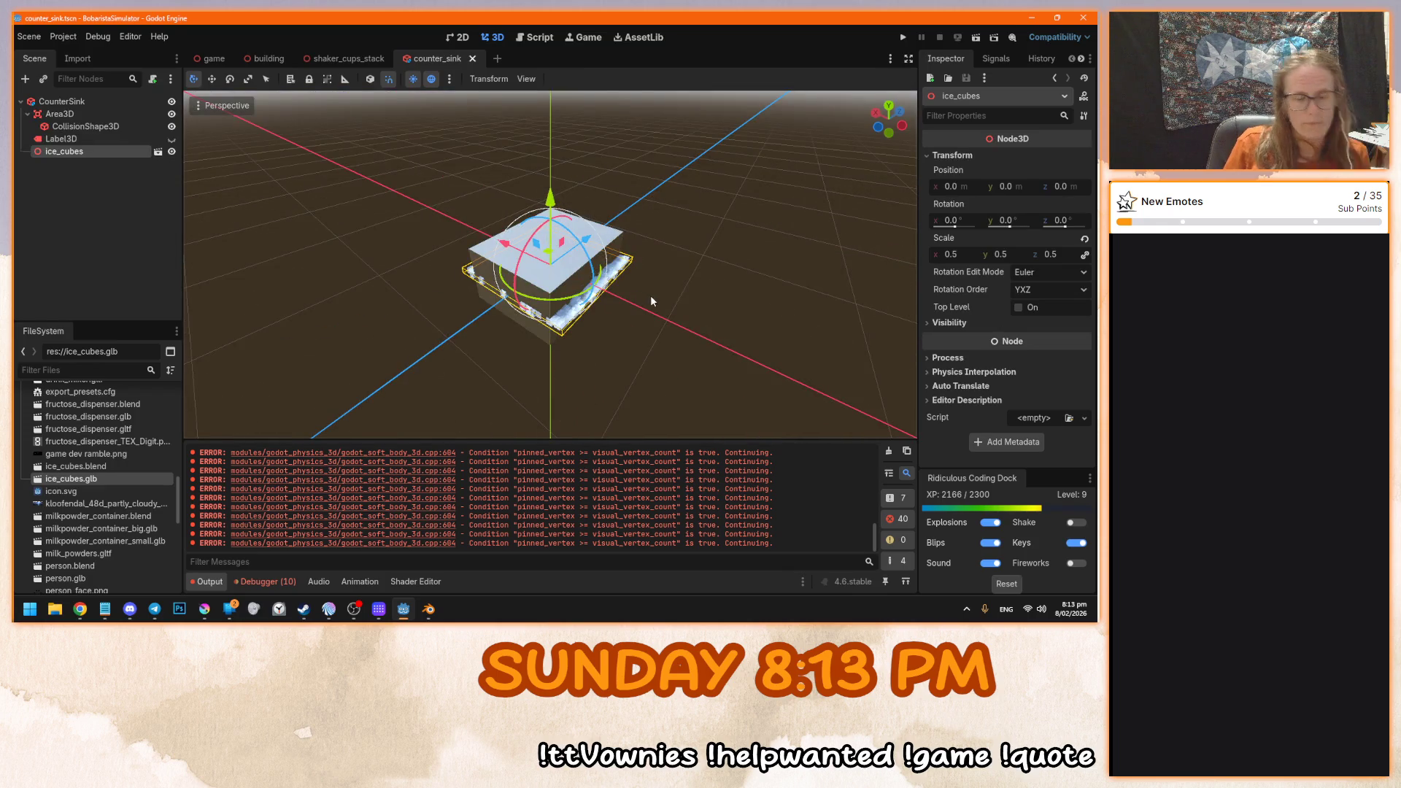
- Test-run the game with F5, stop it, and compare the building and counter_sink scenes
{"action": "key", "text": "F5"}
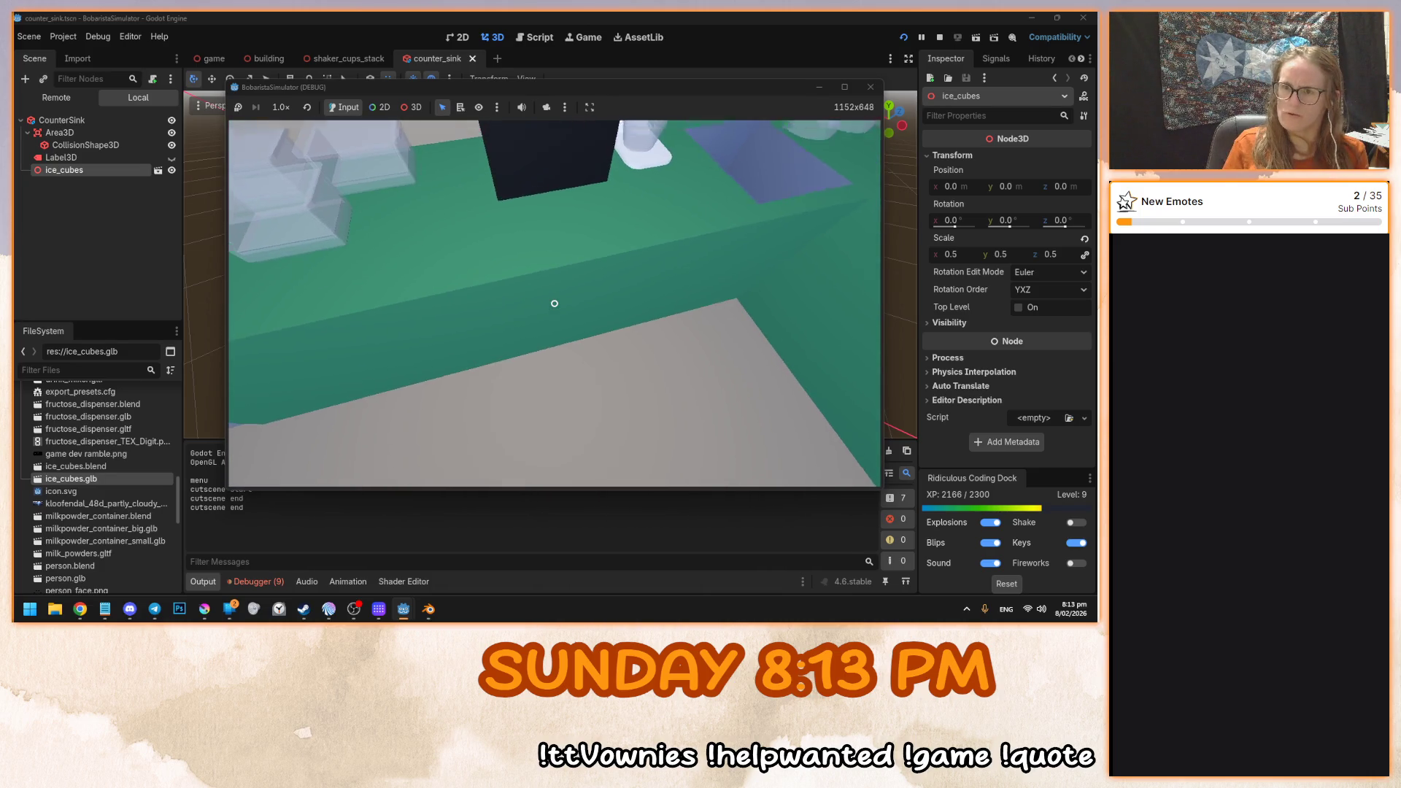
{"action": "key", "text": "F8"}
{"action": "left_click", "coordinate": [267, 59]}
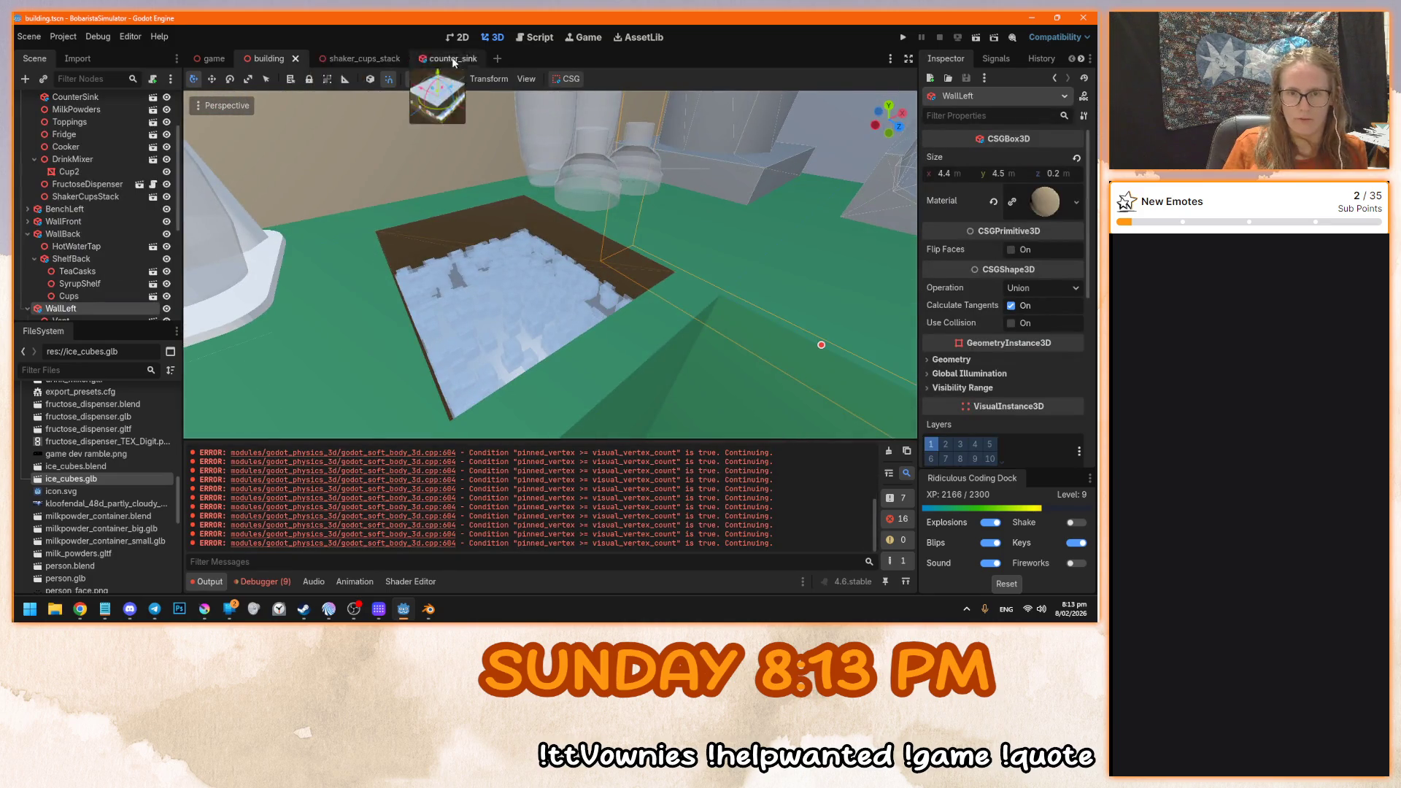
{"action": "left_click", "coordinate": [437, 59]}
- In Right Orthogonal view, raise the ice cubes to y 0.2
{"action": "key", "text": "KP_3"}
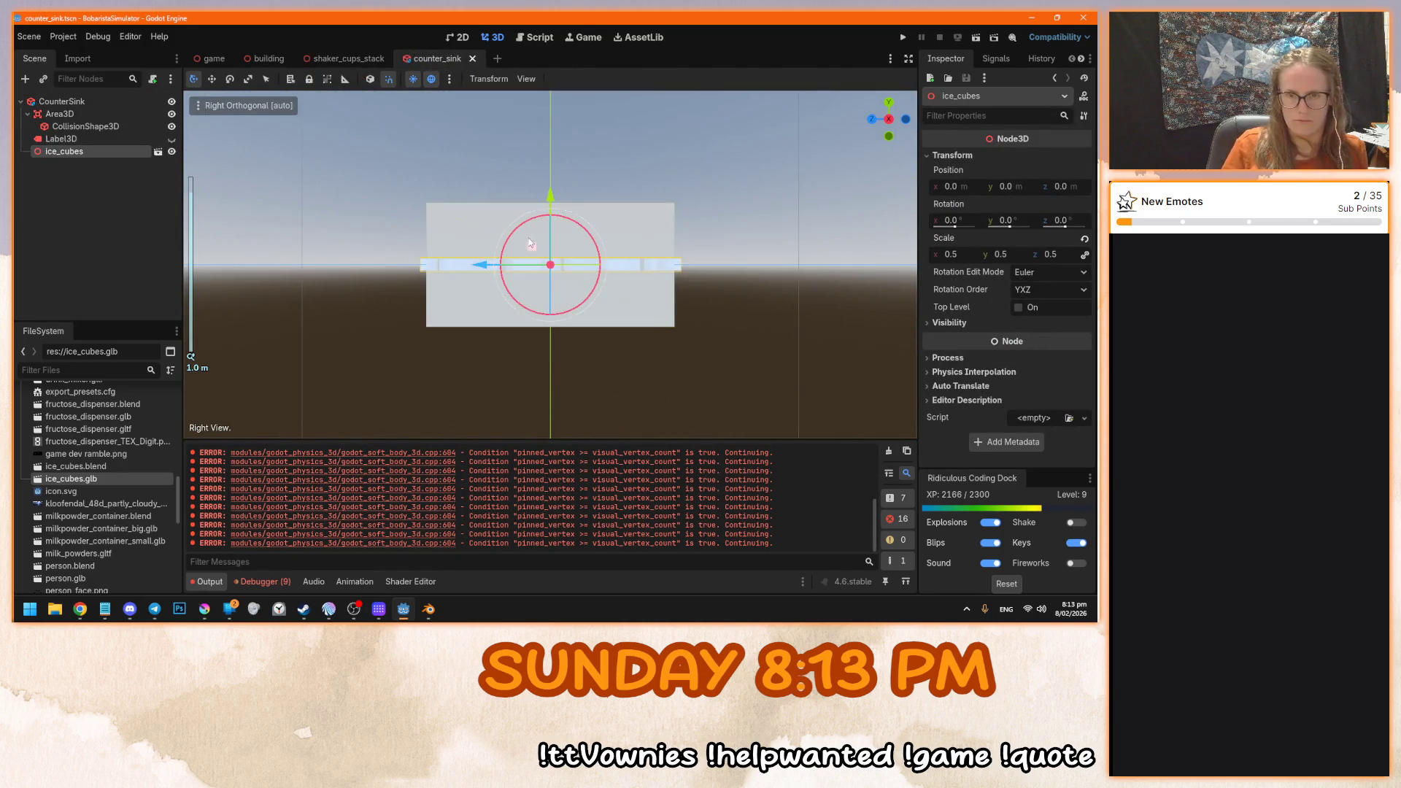
{"action": "left_click_drag", "start_coordinate": [552, 195], "coordinate": [553, 116]}
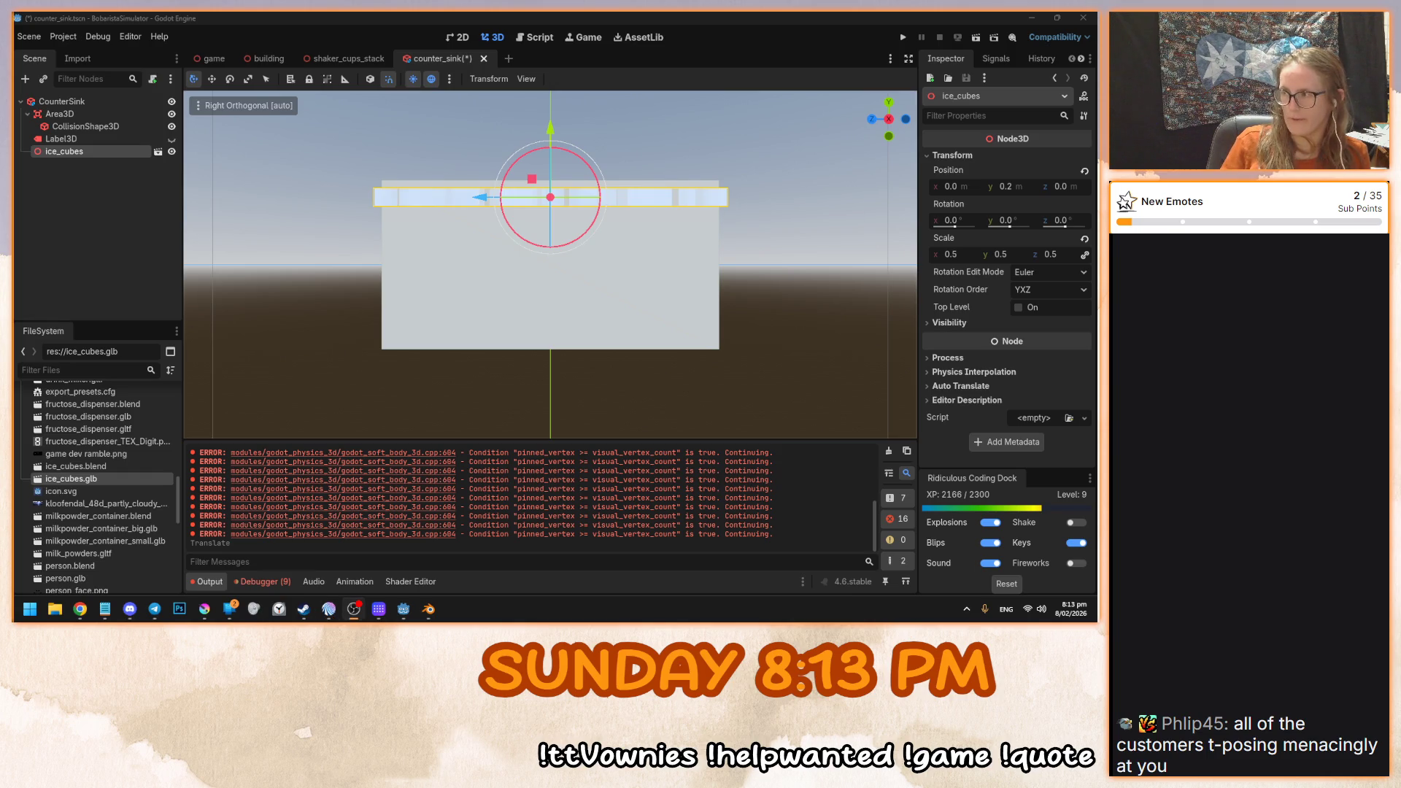
{"action": "left_click_drag", "start_coordinate": [572, 252], "coordinate": [572, 370]}
- Save the counter_sink scene and launch the game with F5
{"action": "key", "text": "ctrl+s"}
{"action": "key", "text": "f"}
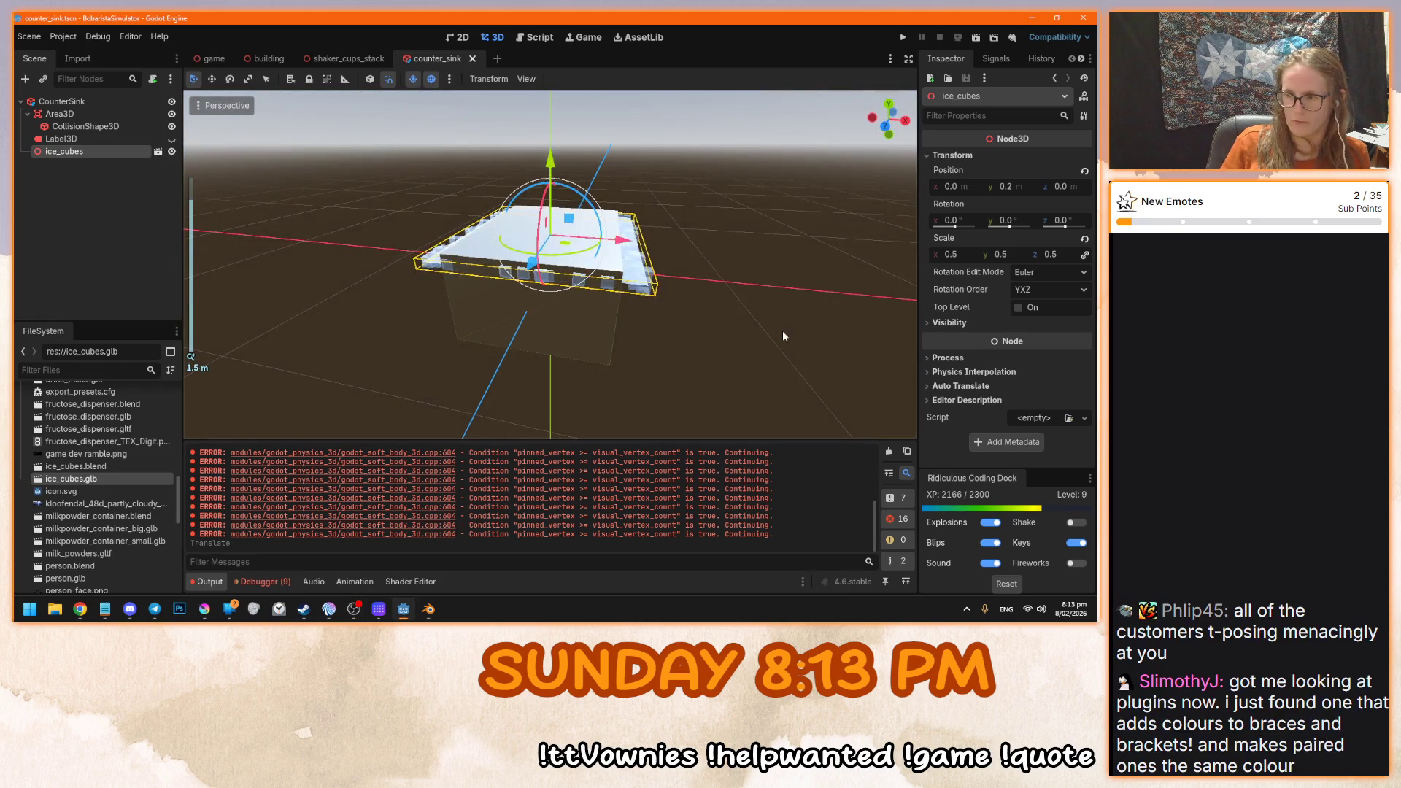
{"action": "key", "text": "F5"}
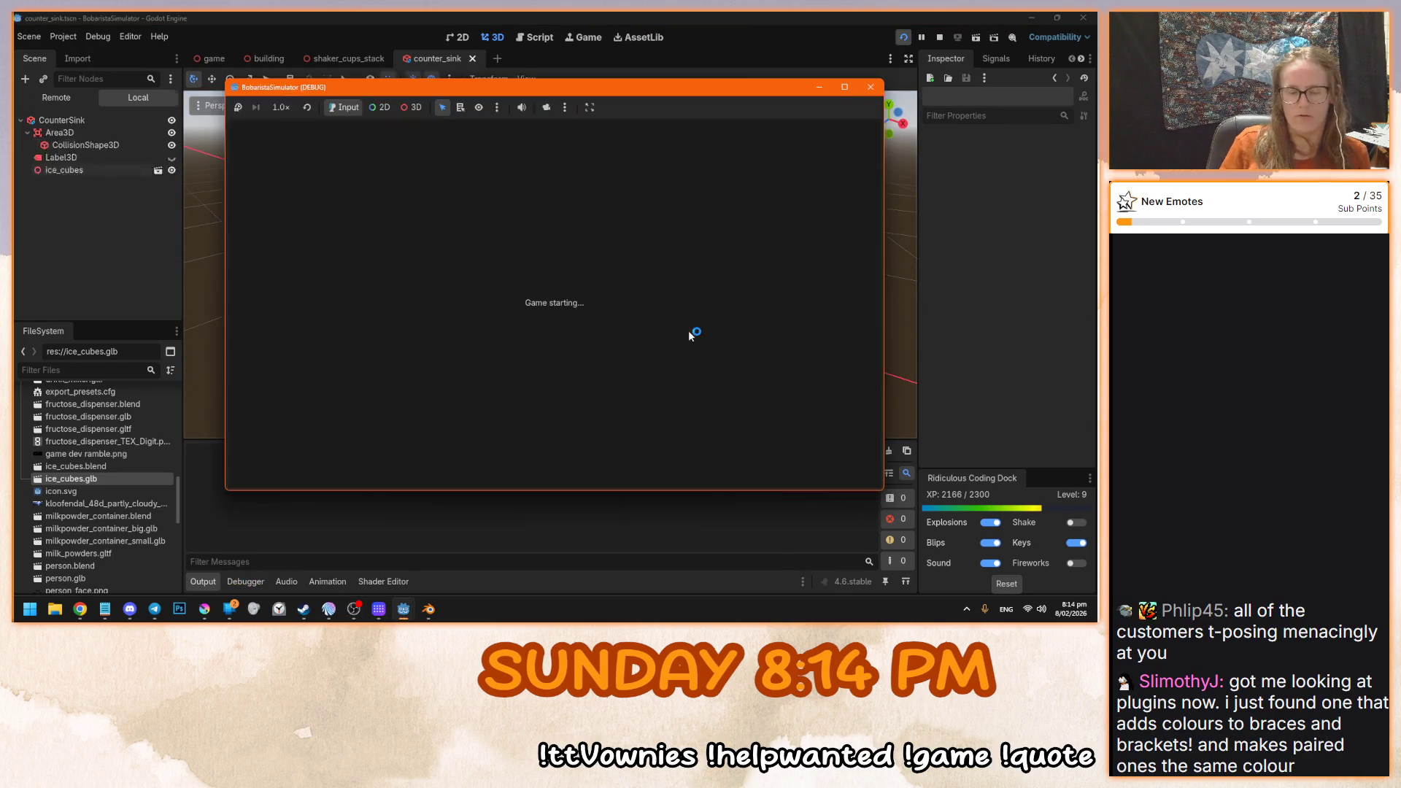
- Walk the player to the back counter's sink to inspect the ice cubes, then stop the game
{"action": "left_click", "coordinate": [540, 302]}
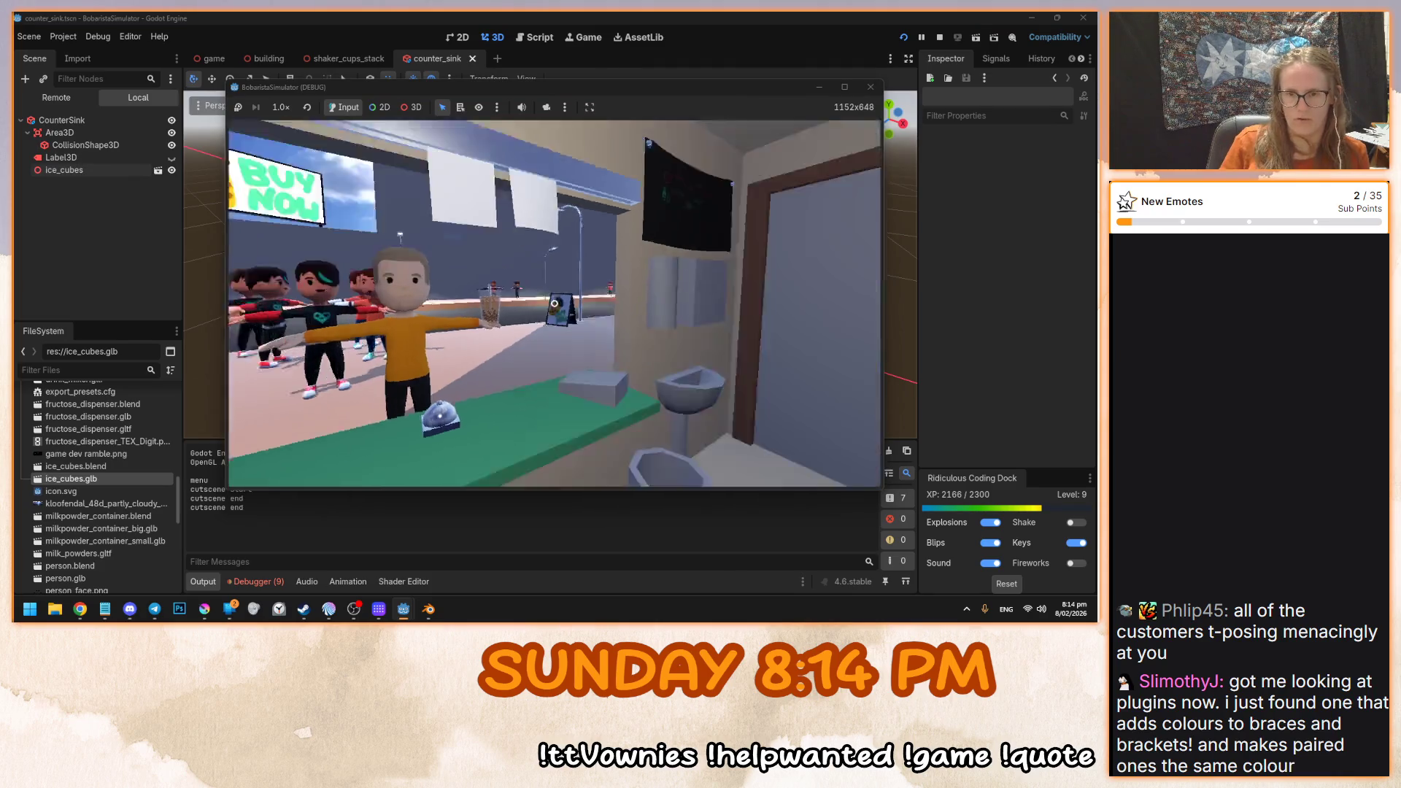
{"action": "key", "text": "s"}
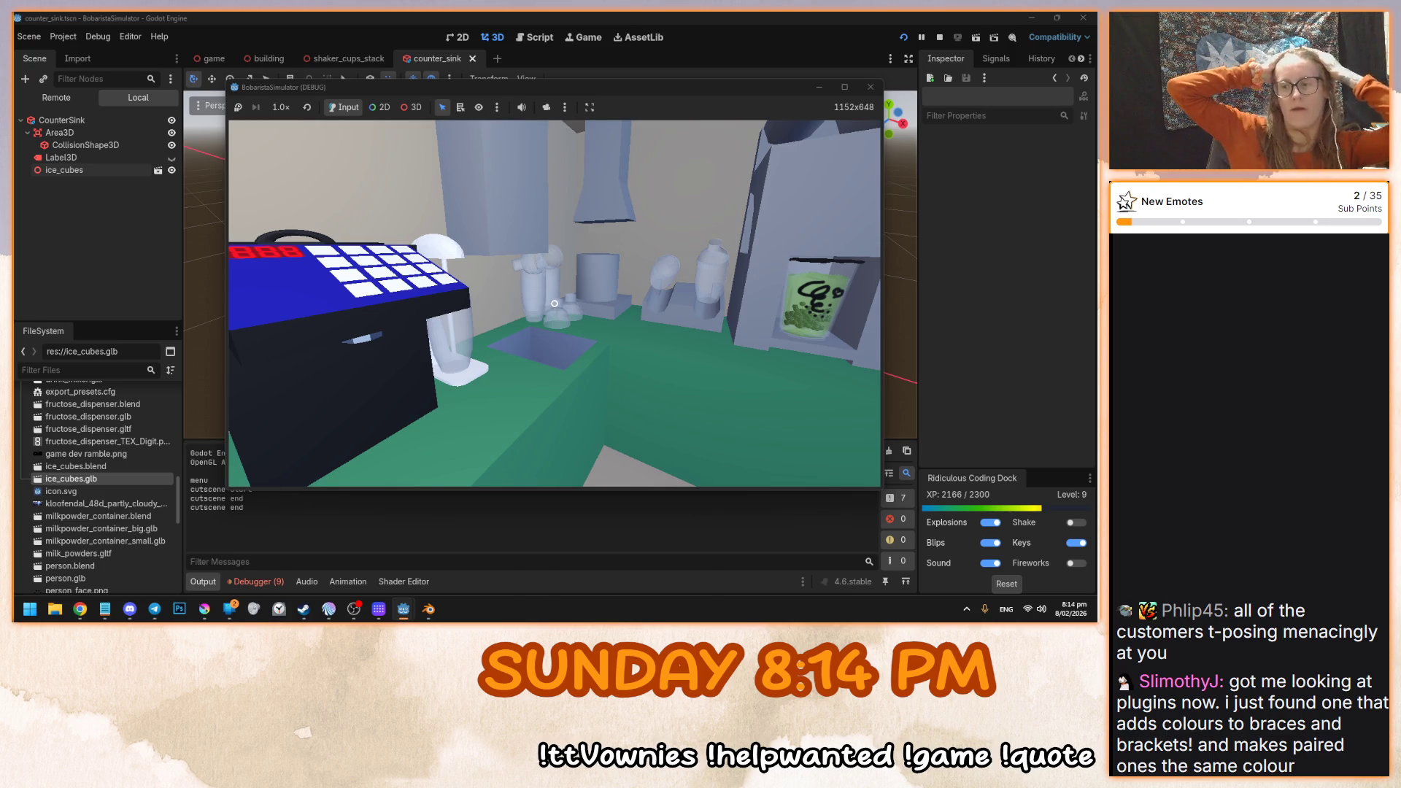
{"action": "key", "text": "a"}
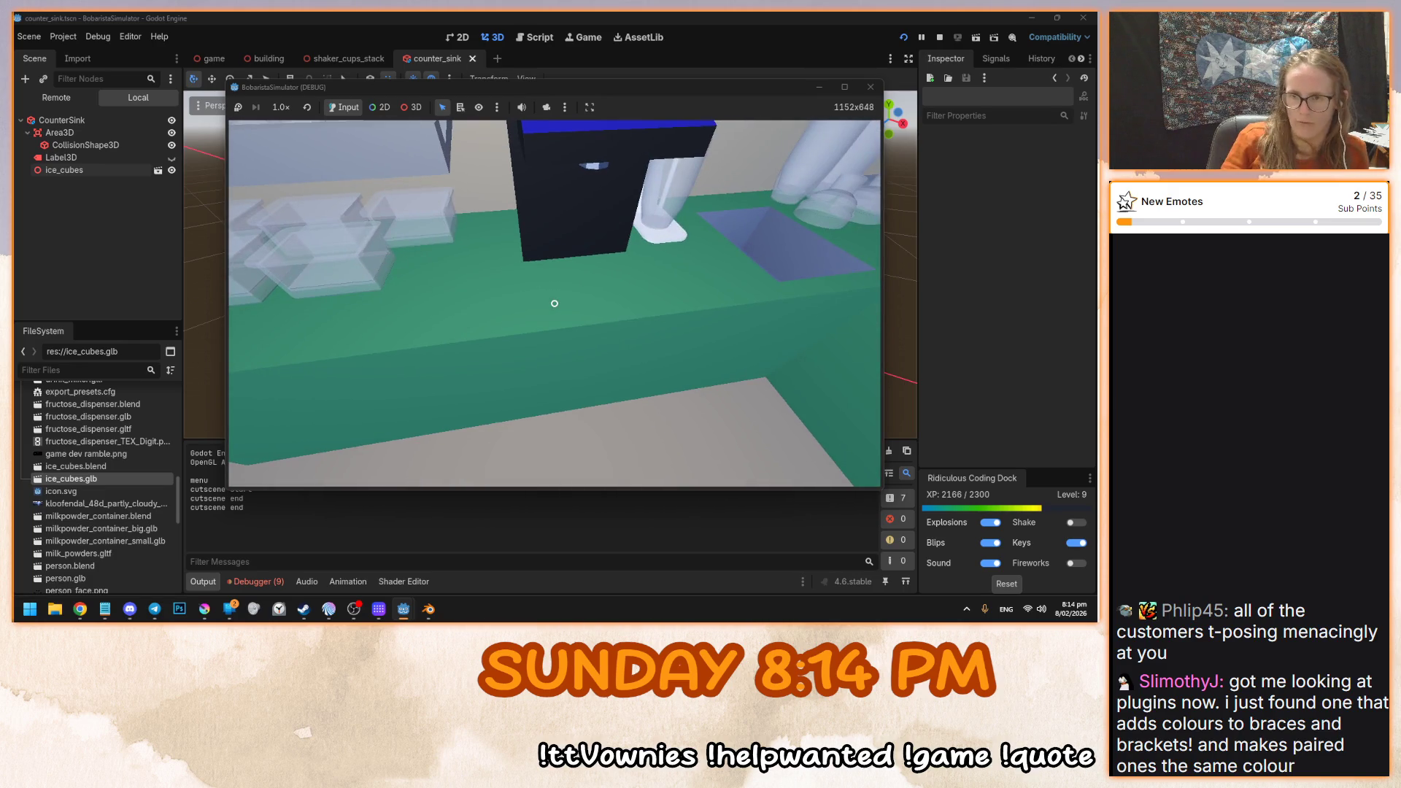
{"action": "key", "text": "d"}
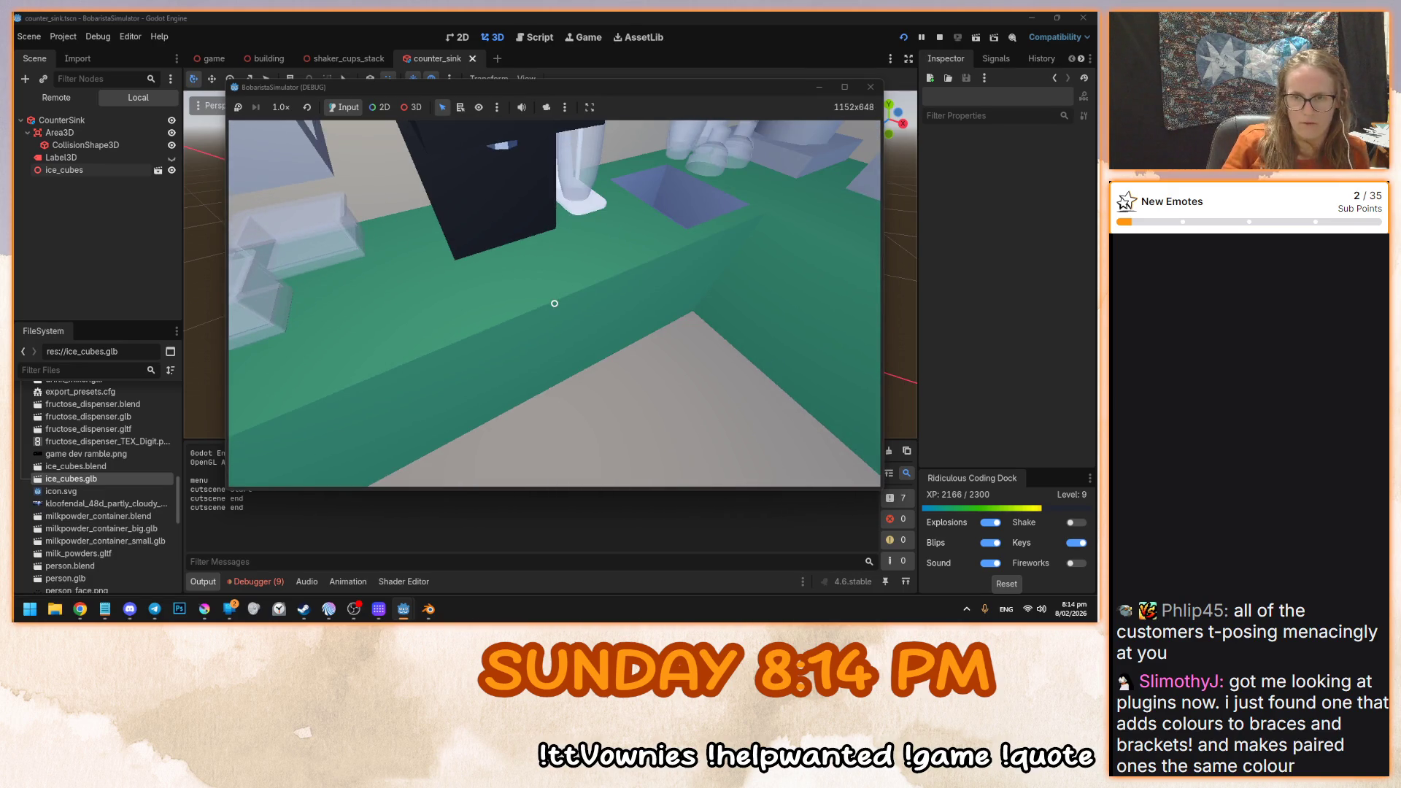
{"action": "key", "text": "d"}
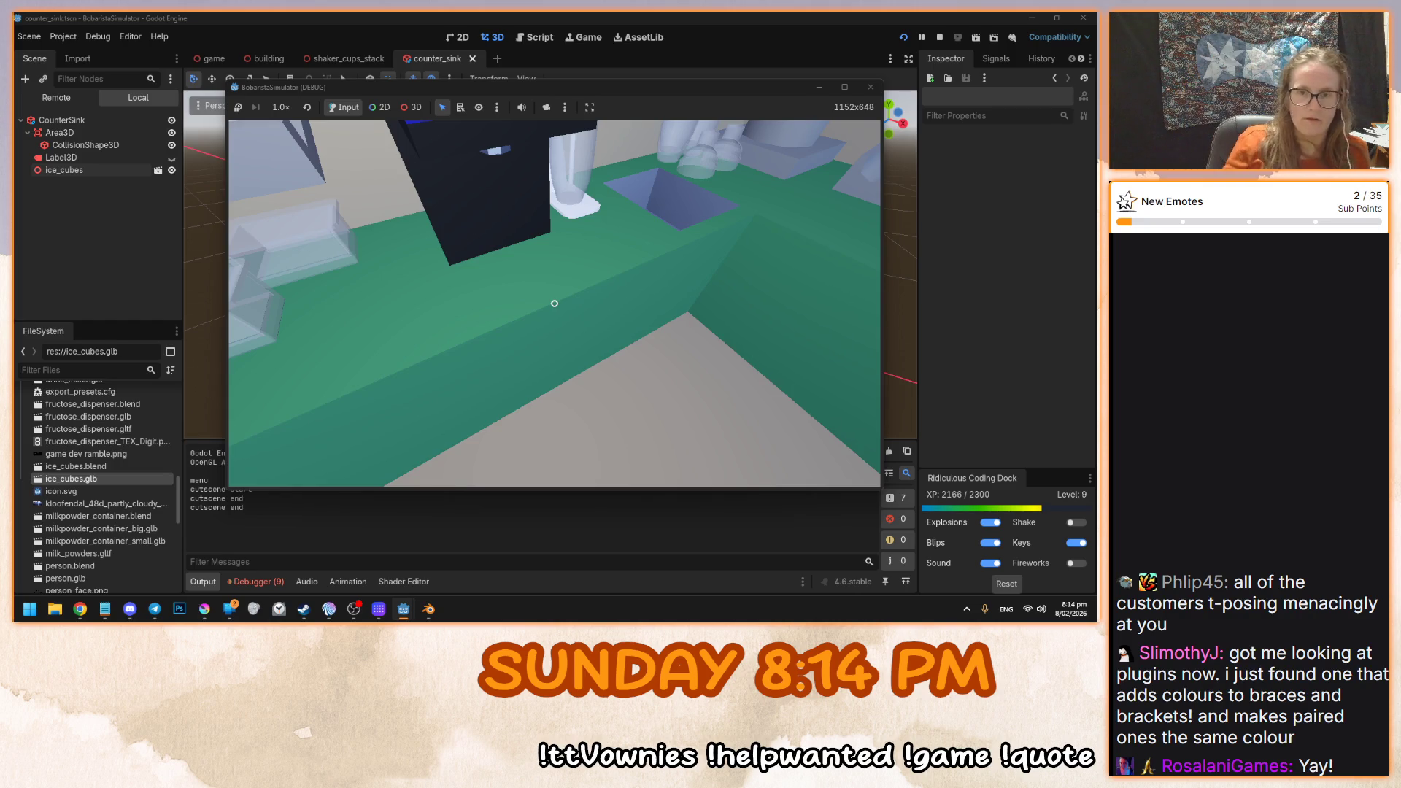
{"action": "key", "text": "d"}
{"action": "key", "text": "F8"}
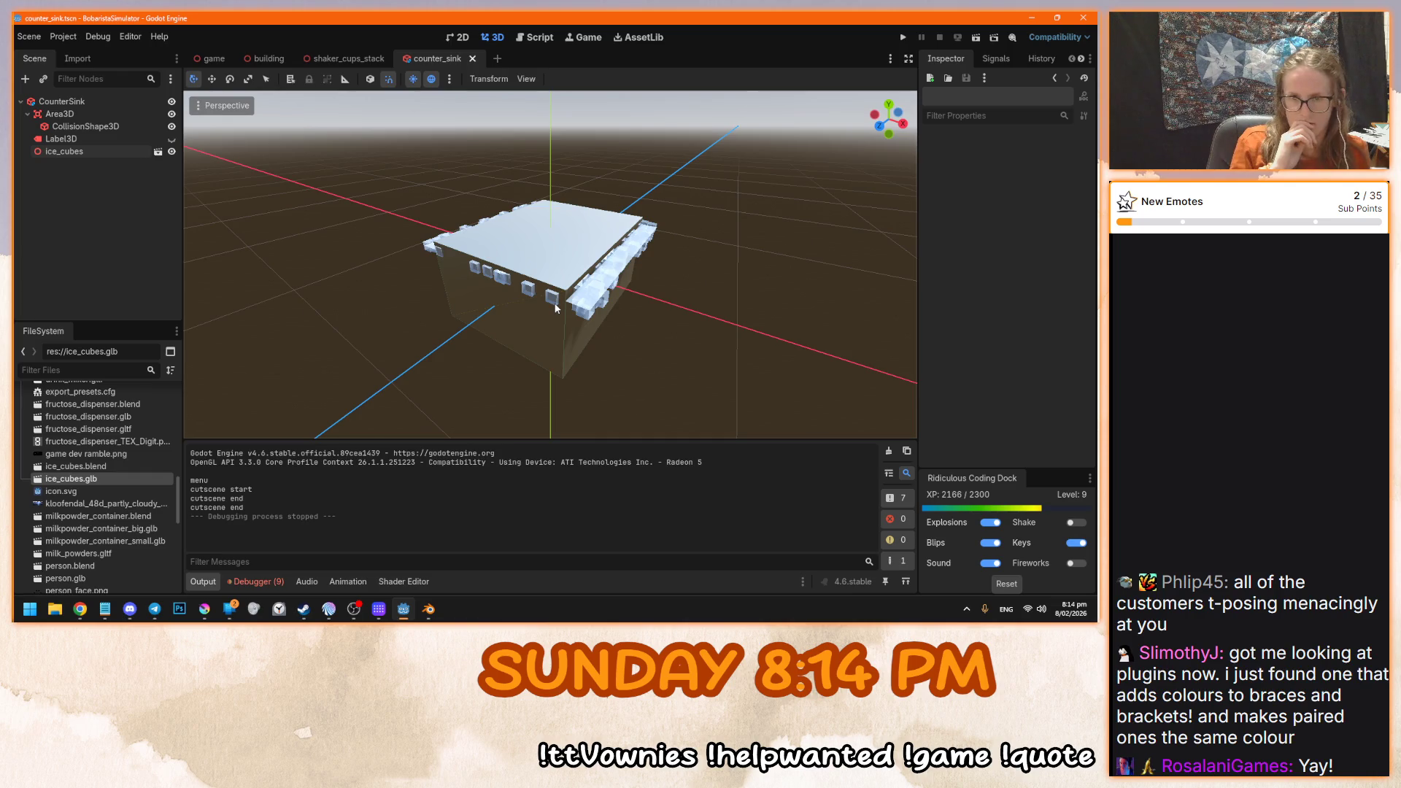
- Close the counter_sink scene tab and switch to the building scene
{"action": "mouse_move", "coordinate": [556, 308]}
{"action": "left_mouse_down"}
{"action": "mouse_move", "coordinate": [705, 279]}
{"action": "mouse_move", "coordinate": [446, 288]}
{"action": "mouse_move", "coordinate": [640, 287]}
{"action": "left_mouse_up"}
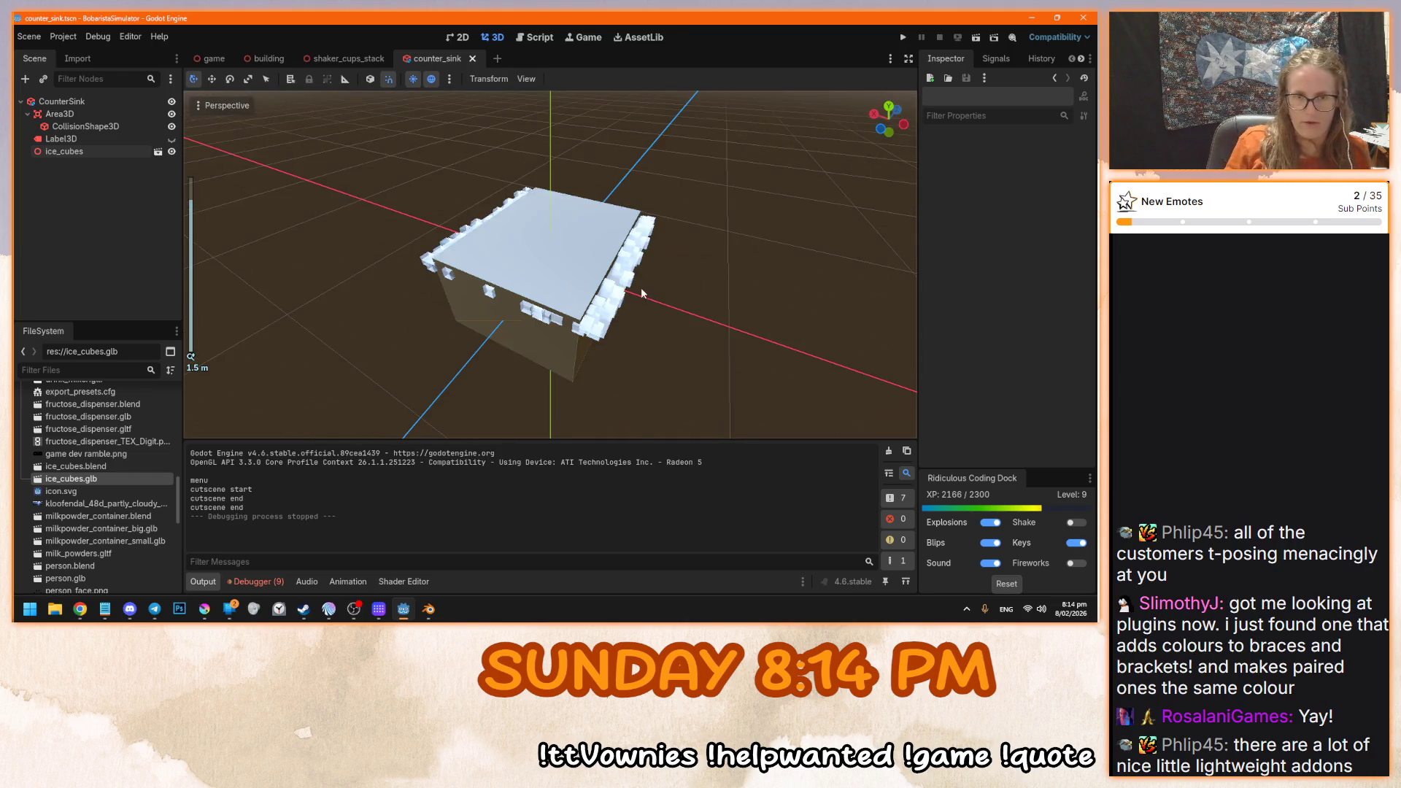
{"action": "left_click", "coordinate": [475, 58]}
{"action": "left_click", "coordinate": [264, 58]}
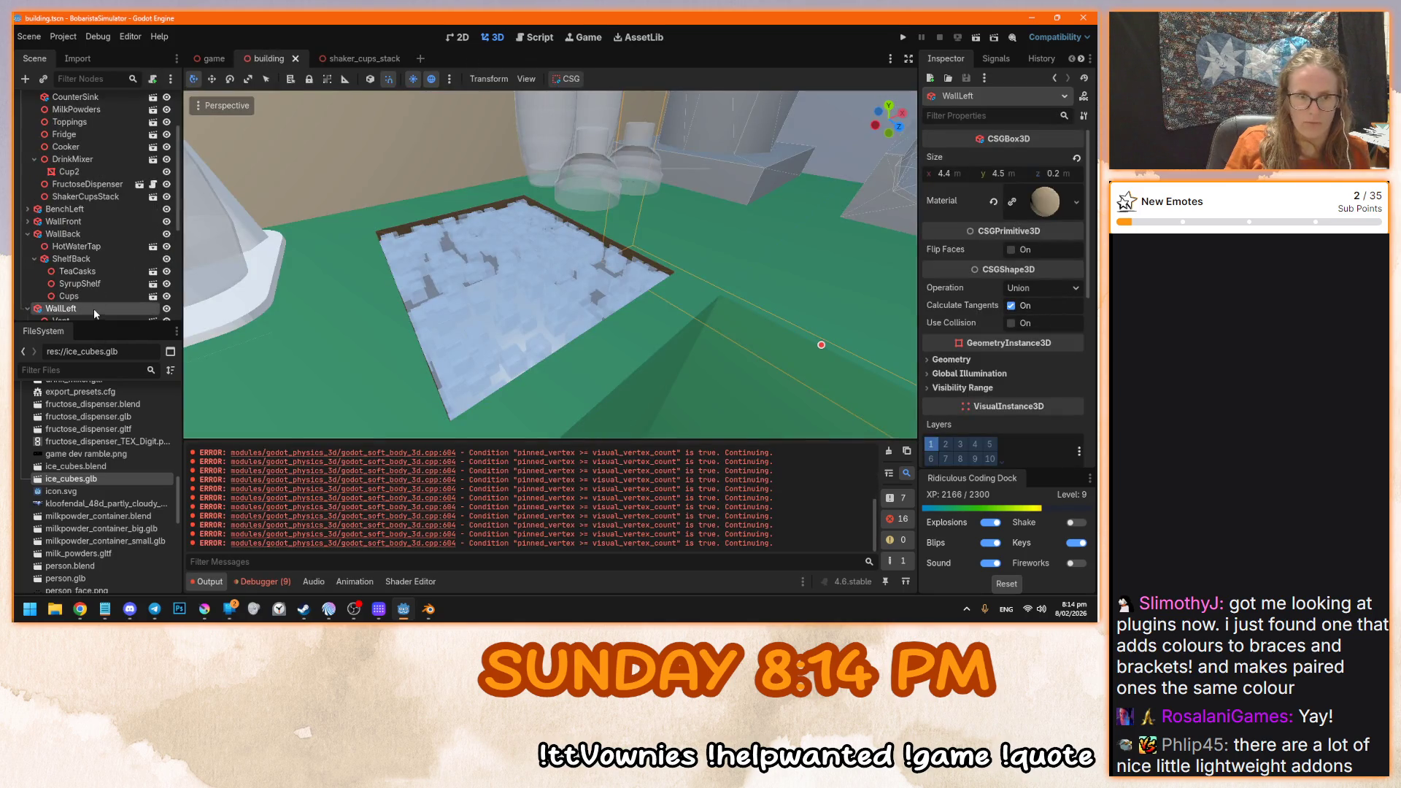
- Make the CounterSink instance local so its ice_cubes child becomes editable
{"action": "scroll", "coordinate": [116, 186], "scroll_direction": "up", "scroll_amount": 2}
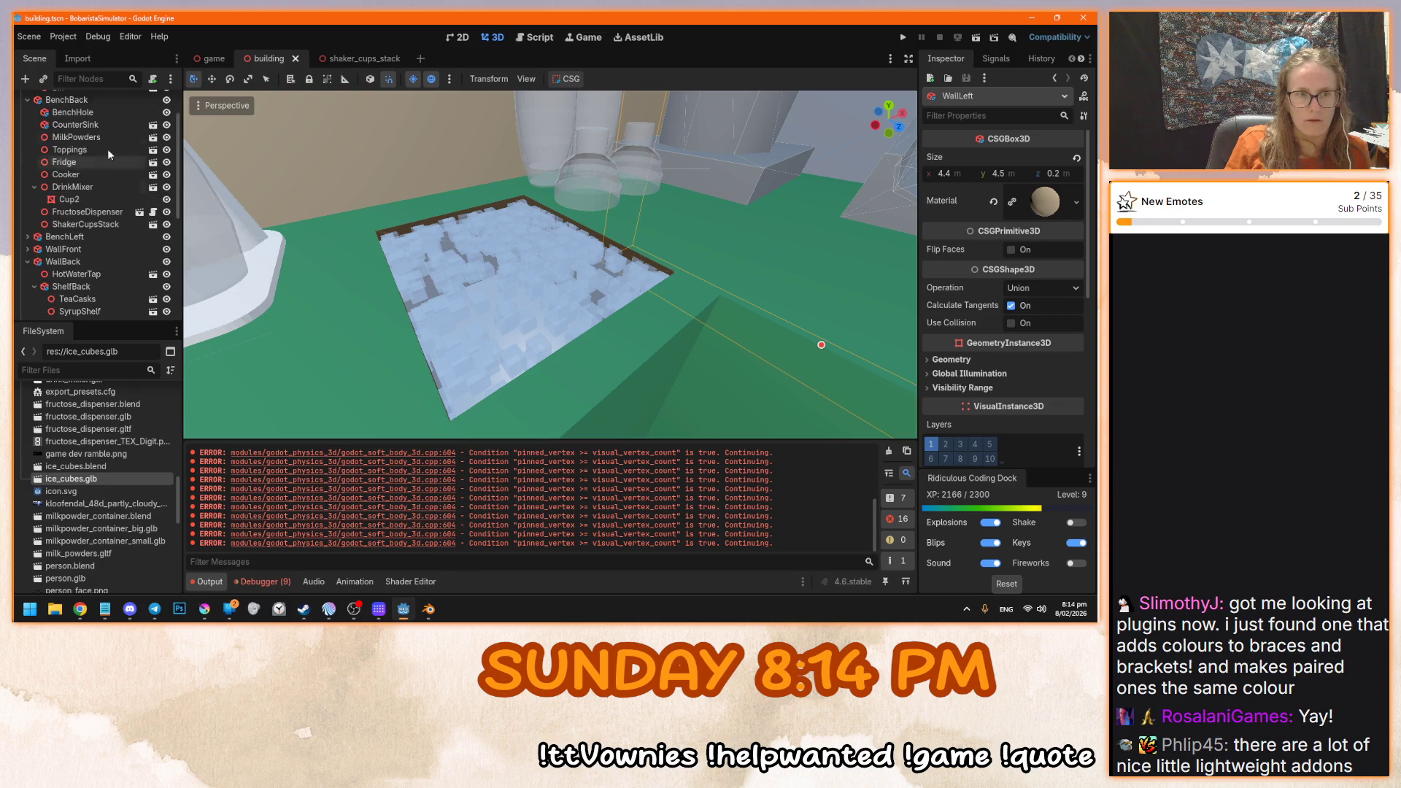
{"action": "left_click", "coordinate": [99, 124]}
{"action": "right_click", "coordinate": [99, 124]}
{"action": "left_click", "coordinate": [139, 408]}
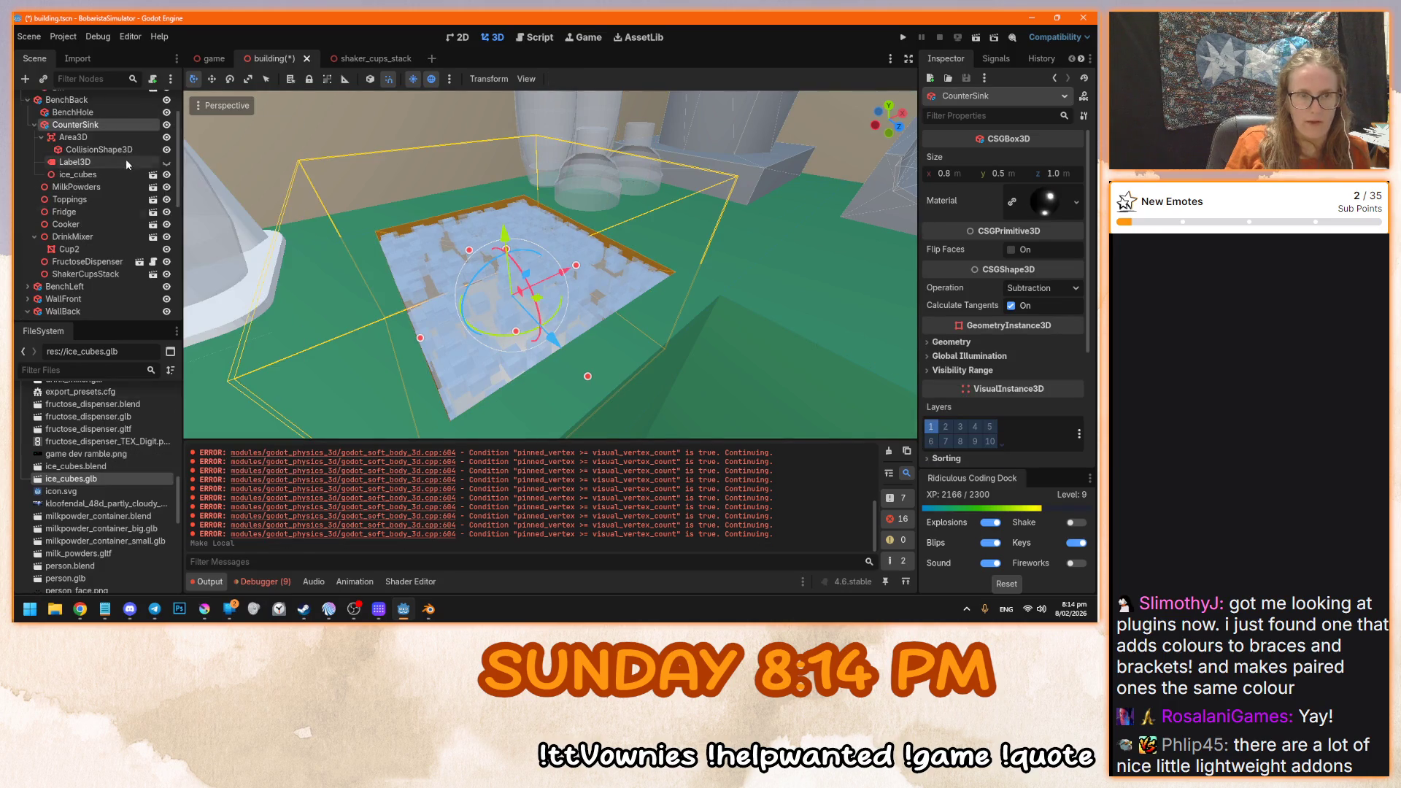
{"action": "left_click", "coordinate": [102, 174]}
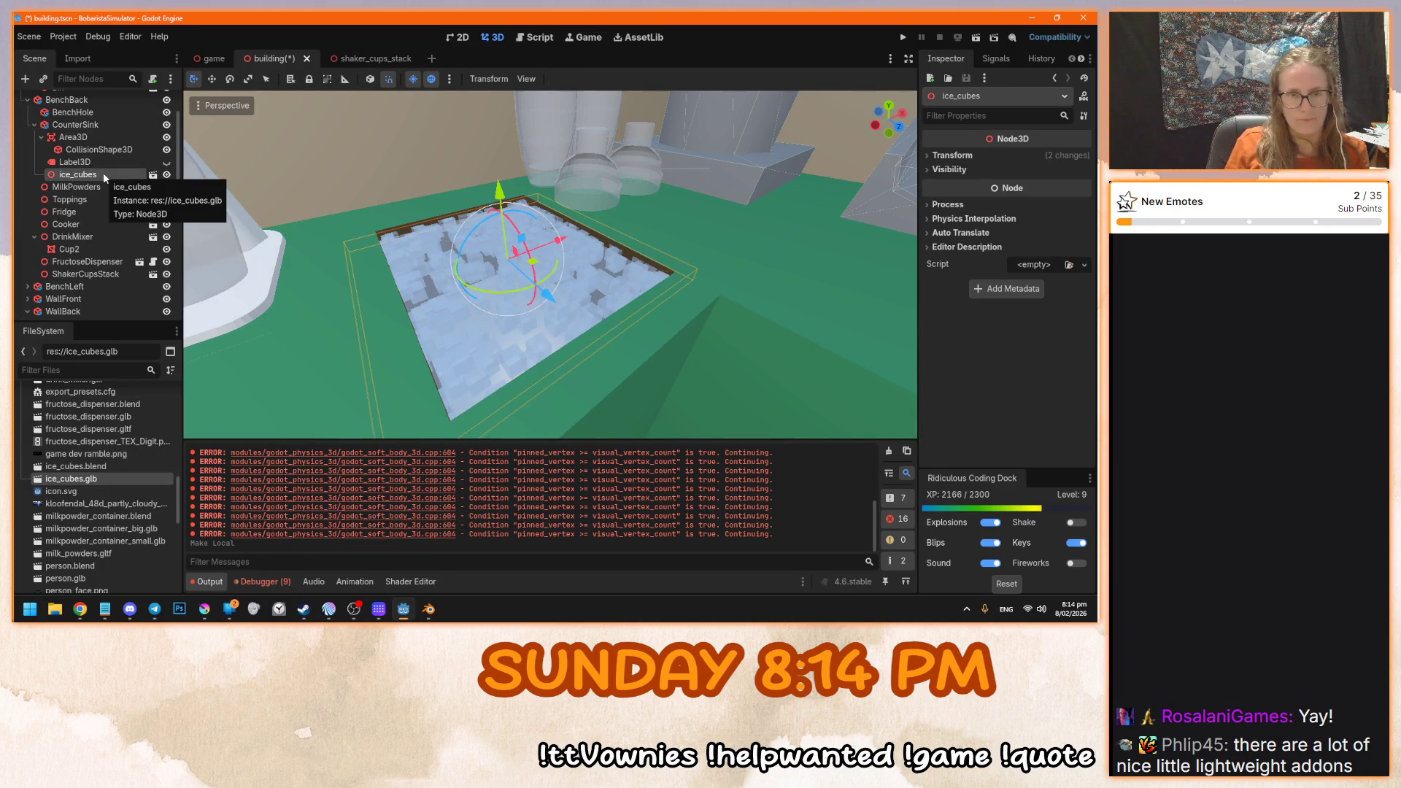
{"action": "left_click", "coordinate": [103, 125]}
- Reparent CounterSink under a new Node3D parent
{"action": "right_click", "coordinate": [103, 128]}
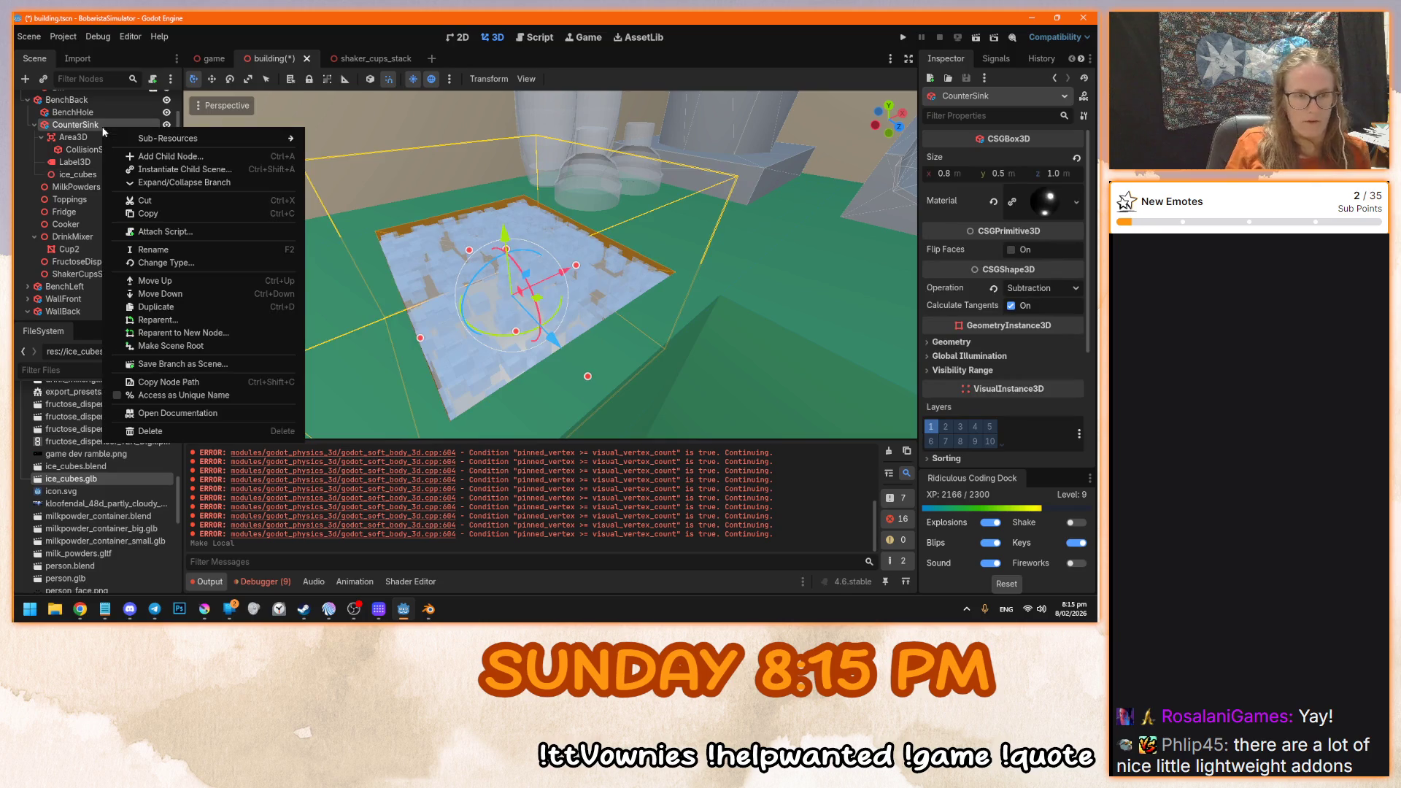
{"action": "left_click", "coordinate": [215, 334]}
{"action": "left_click", "coordinate": [453, 240]}
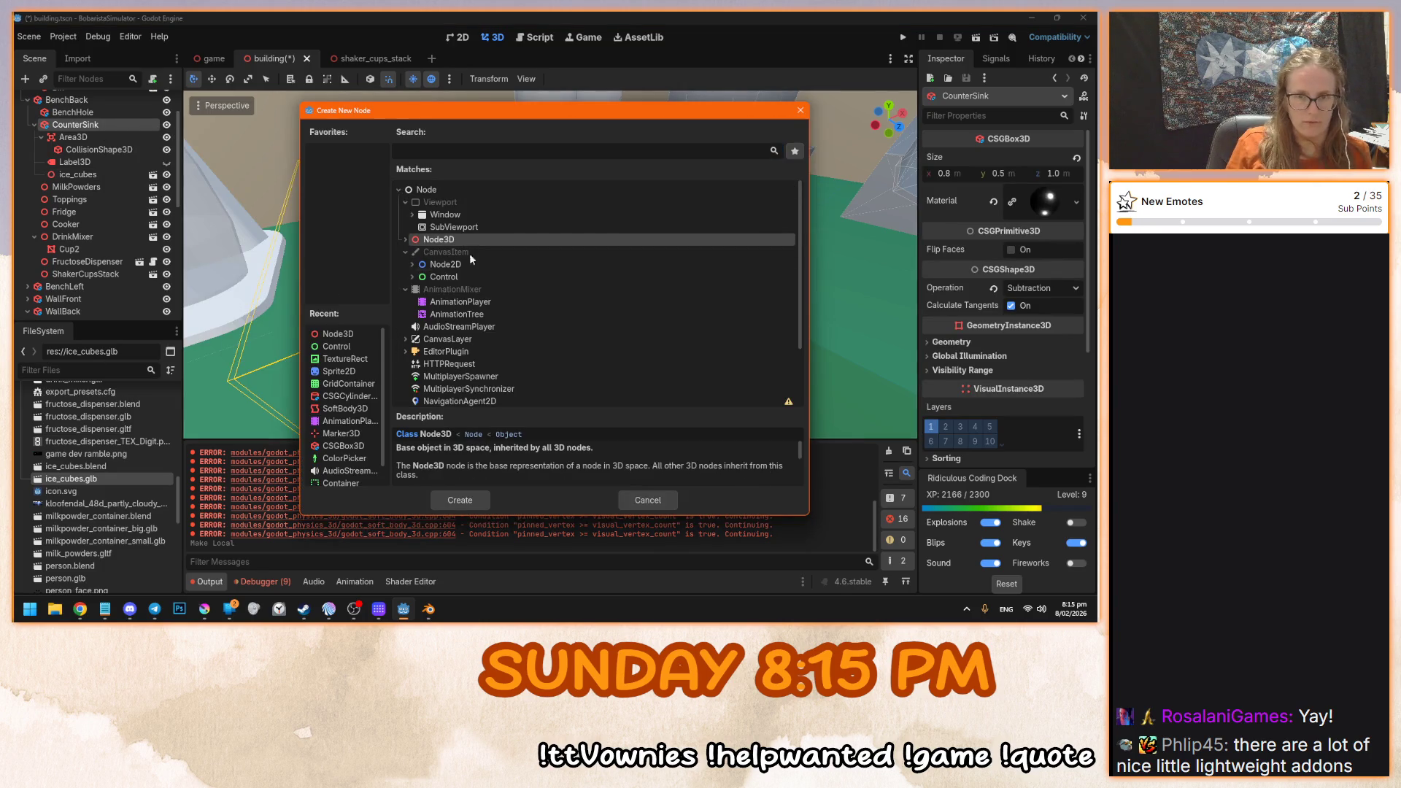
{"action": "left_click", "coordinate": [460, 499]}
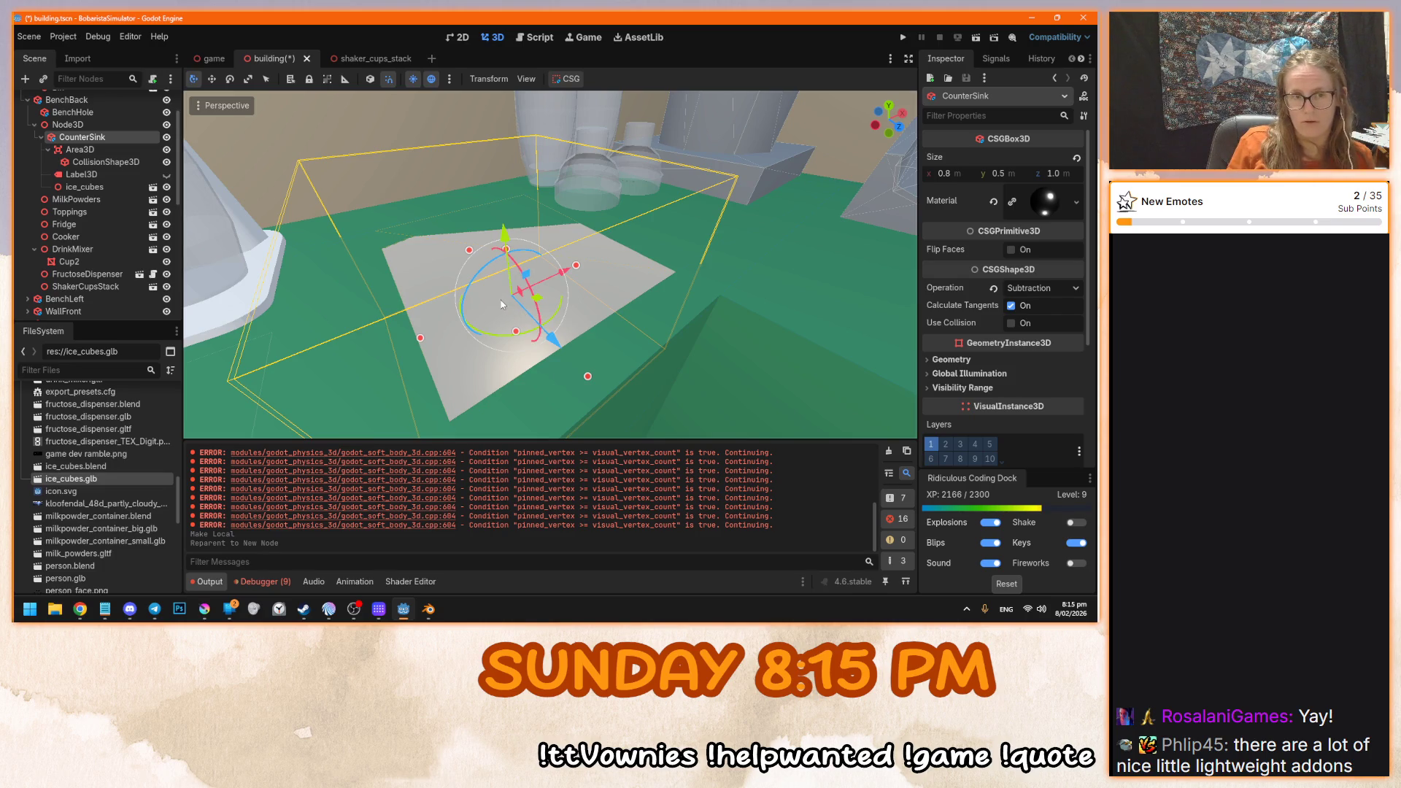
{"action": "left_click_drag", "start_coordinate": [502, 304], "coordinate": [597, 278]}
- Undo the Node3D reparent and Make Local, then reopen counter_sink for editing
{"action": "key", "text": "ctrl+z"}
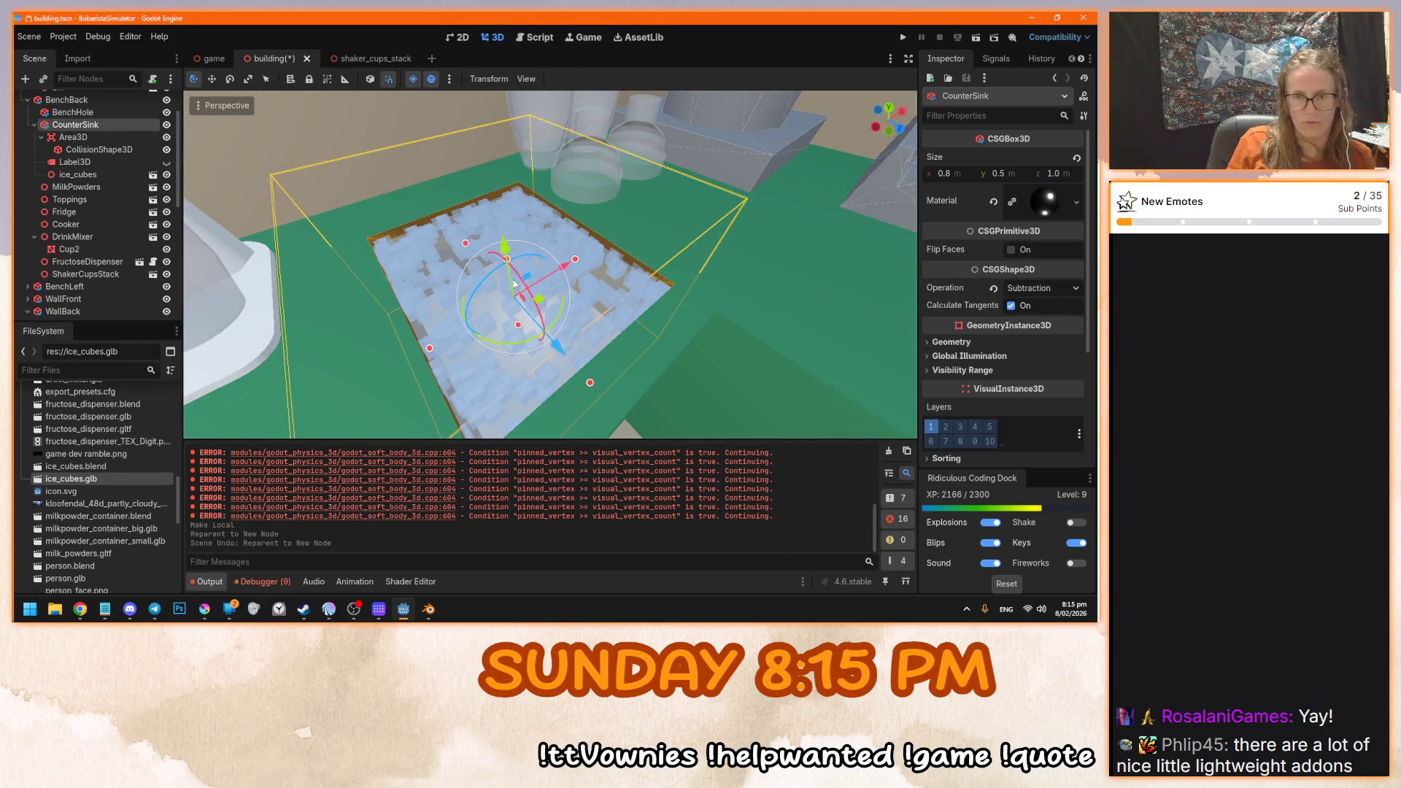
{"action": "scroll", "coordinate": [518, 256], "scroll_direction": "up", "scroll_amount": 2}
{"action": "left_click", "coordinate": [103, 174]}
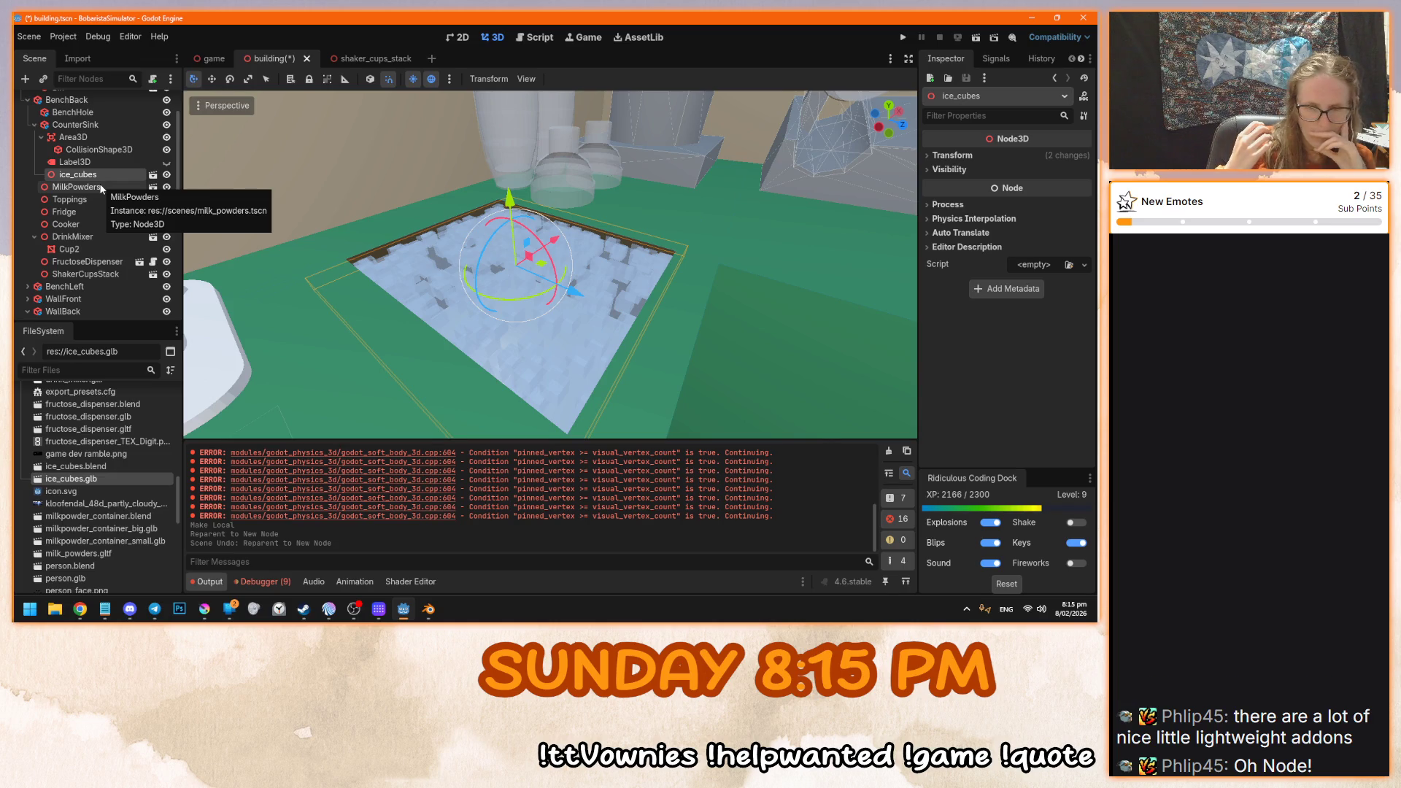
{"action": "key", "text": "ctrl+z"}
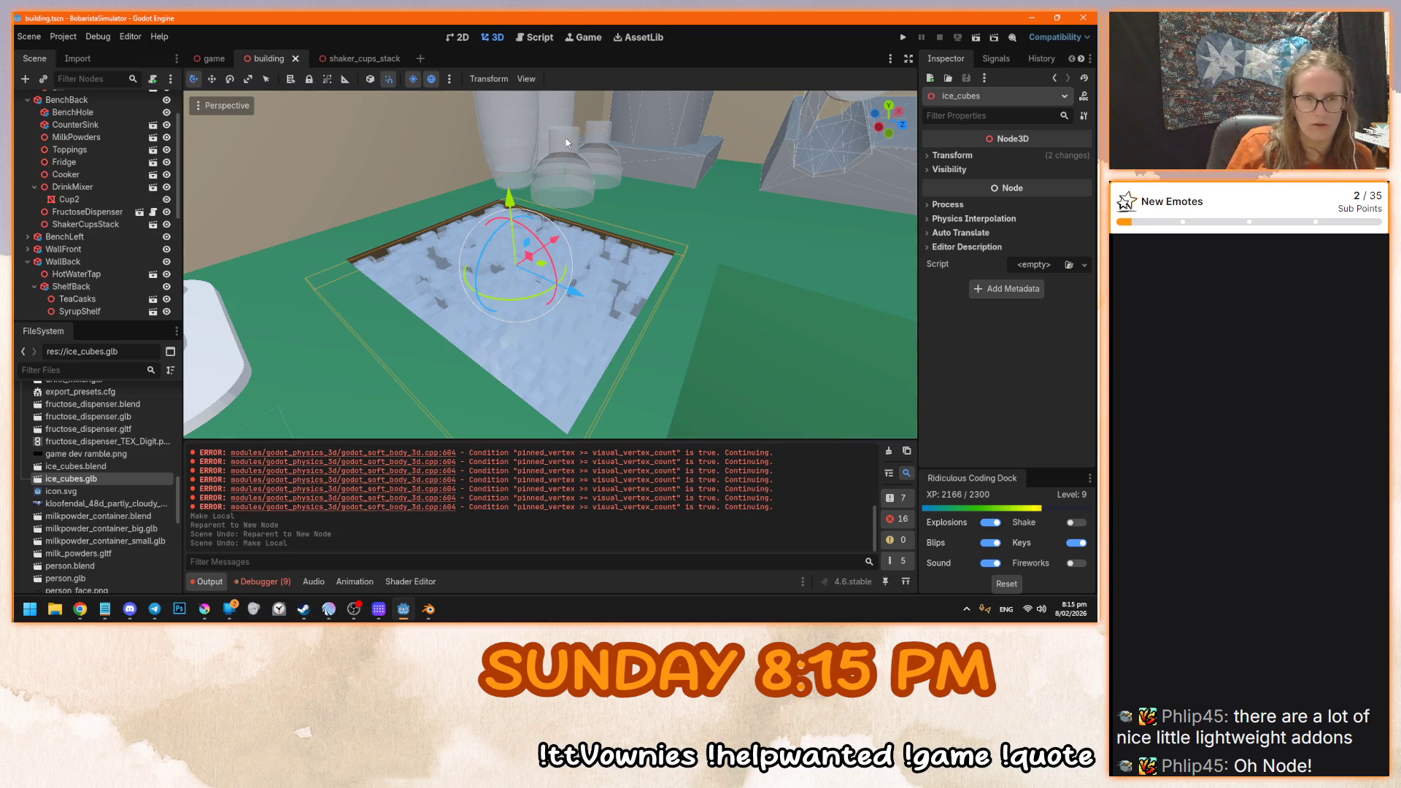
{"action": "left_click", "coordinate": [152, 124]}
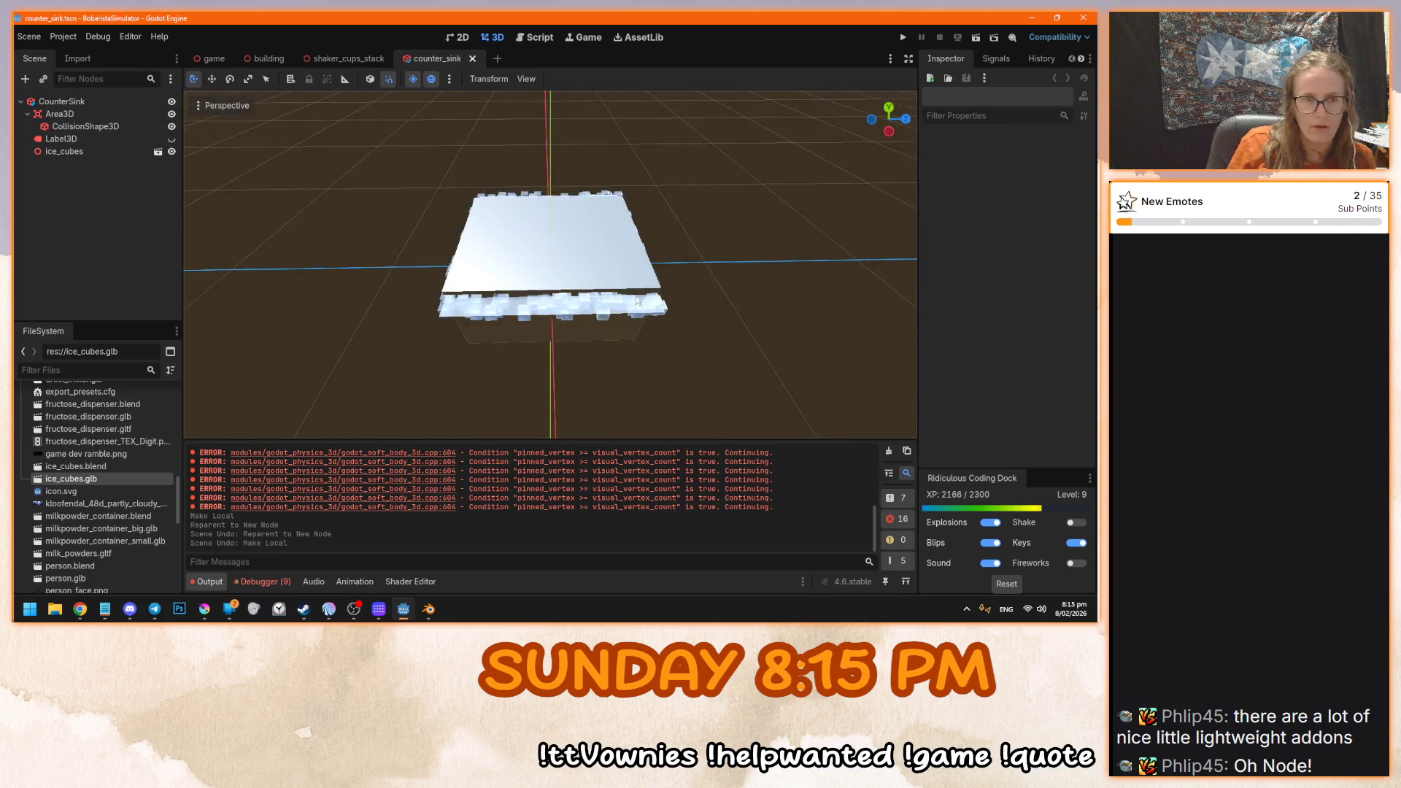
- Inspect ice_cubes' visibility settings, then cancel choosing a visibility parent
{"action": "left_click", "coordinate": [602, 313]}
{"action": "left_click", "coordinate": [104, 102]}
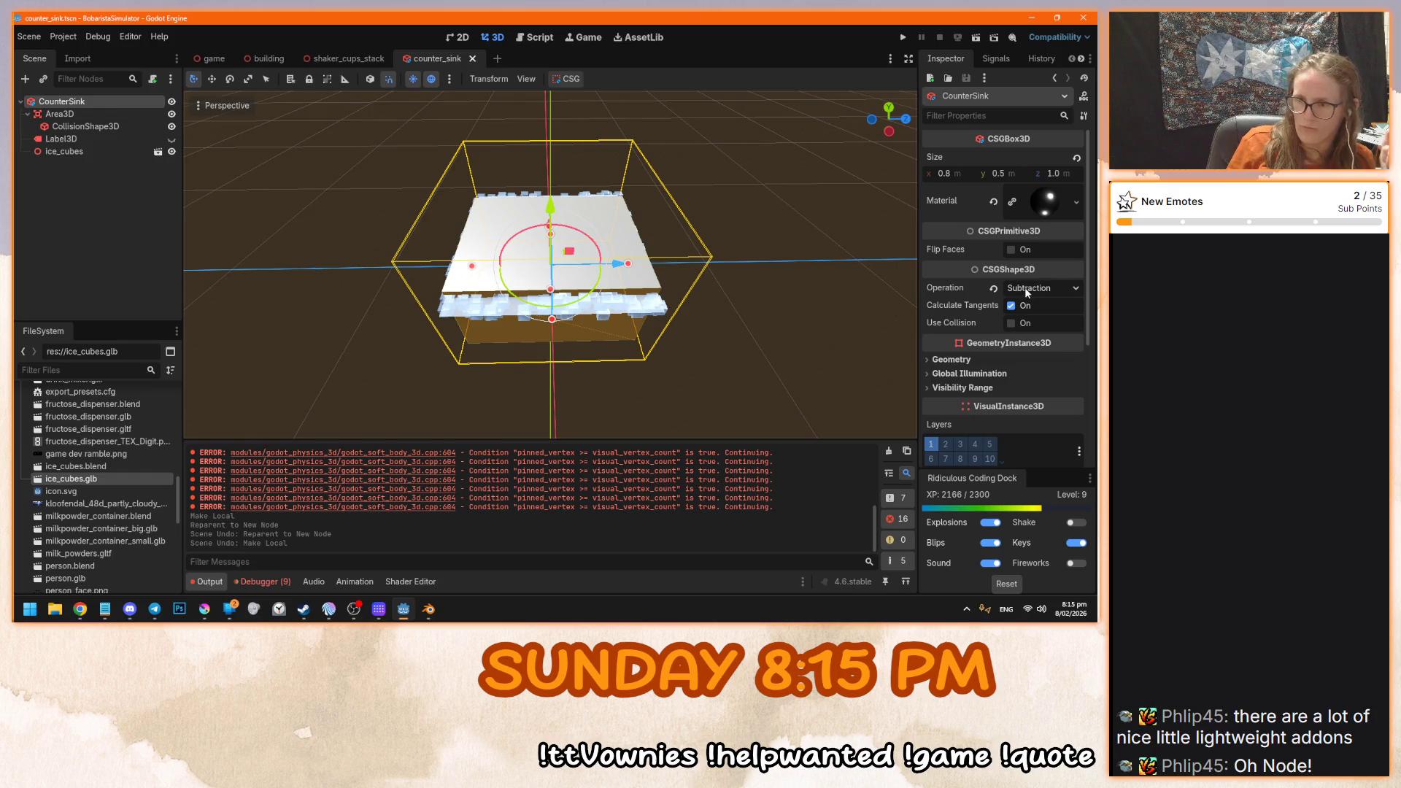
{"action": "left_click", "coordinate": [73, 151]}
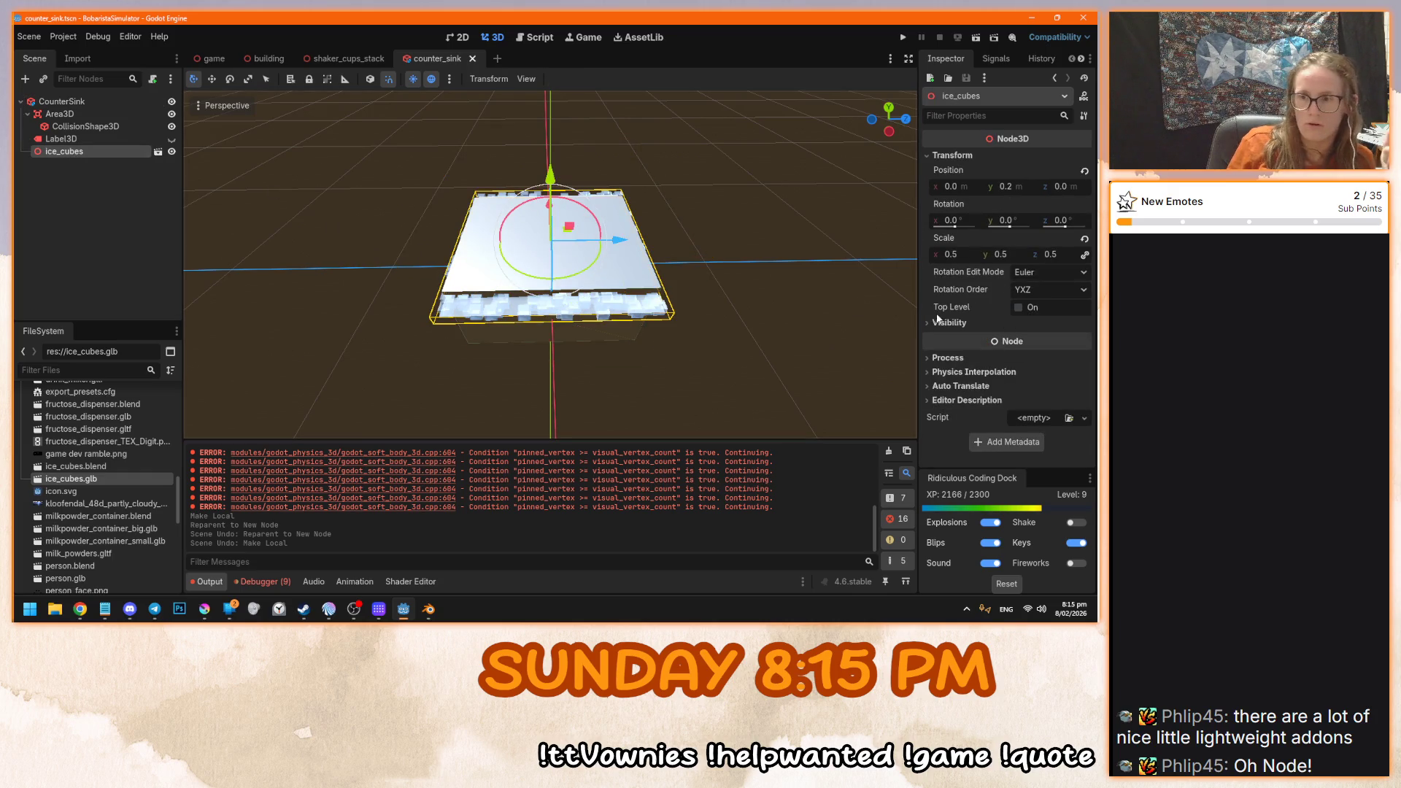
{"action": "left_click", "coordinate": [946, 322]}
{"action": "left_click", "coordinate": [947, 322]}
{"action": "left_click", "coordinate": [946, 322]}
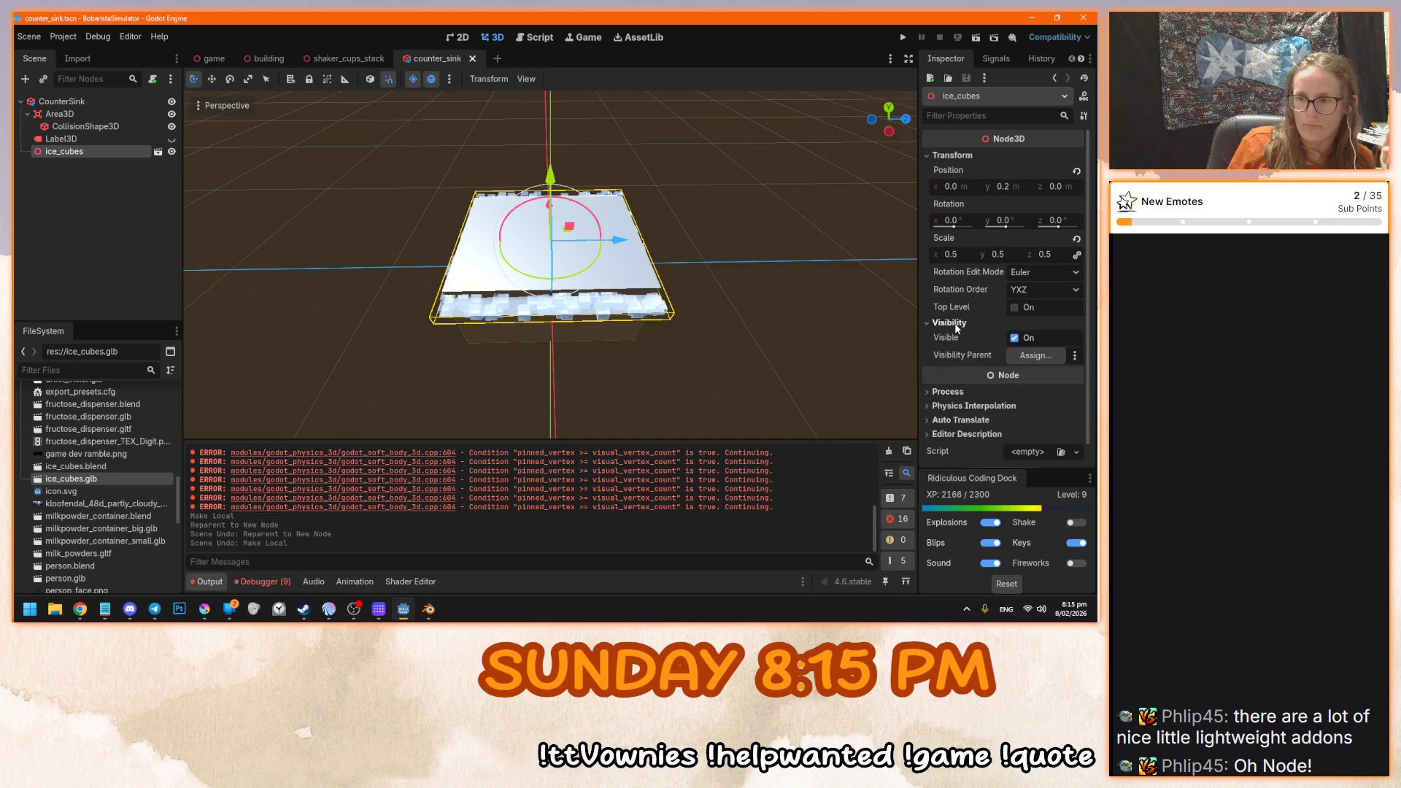
{"action": "left_click", "coordinate": [1017, 353]}
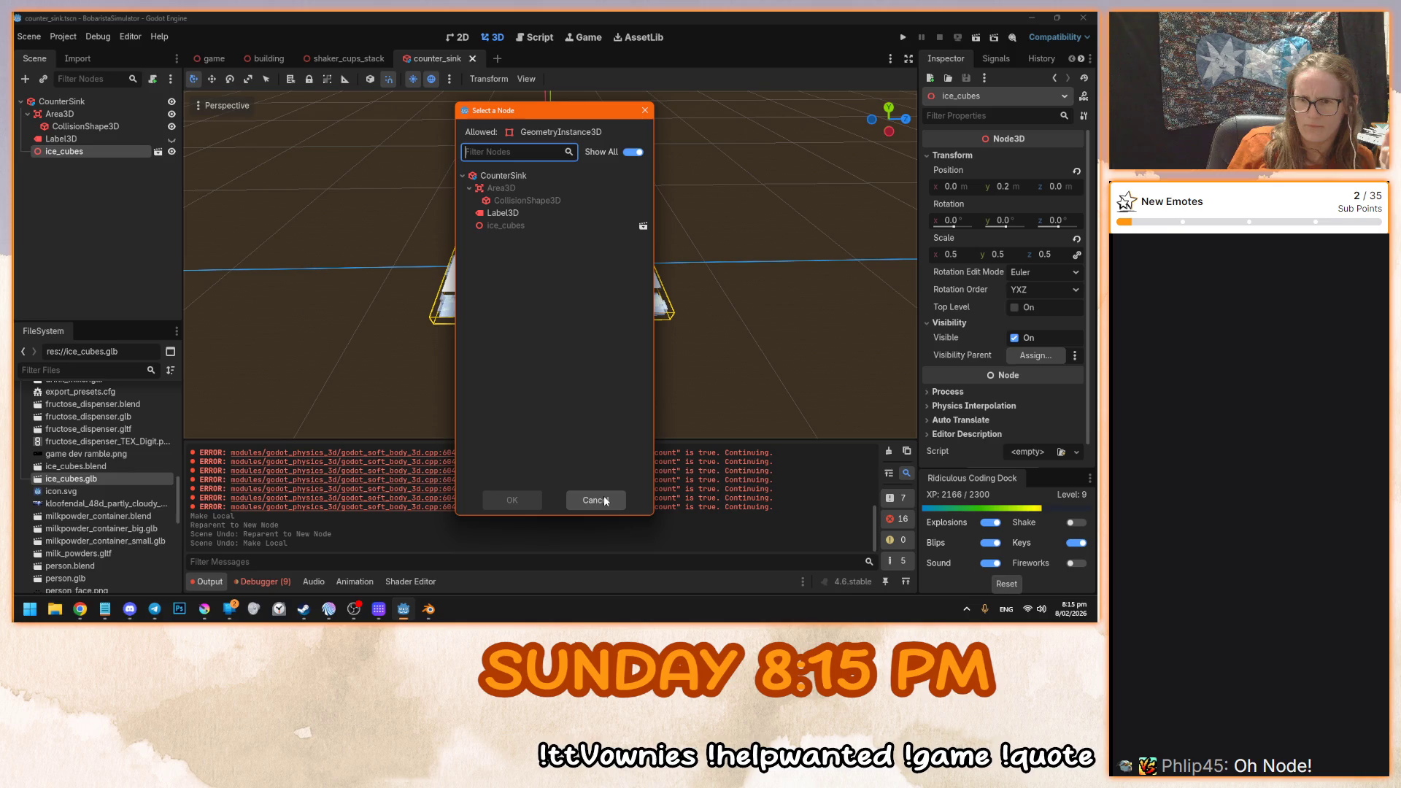
{"action": "left_click", "coordinate": [528, 228]}
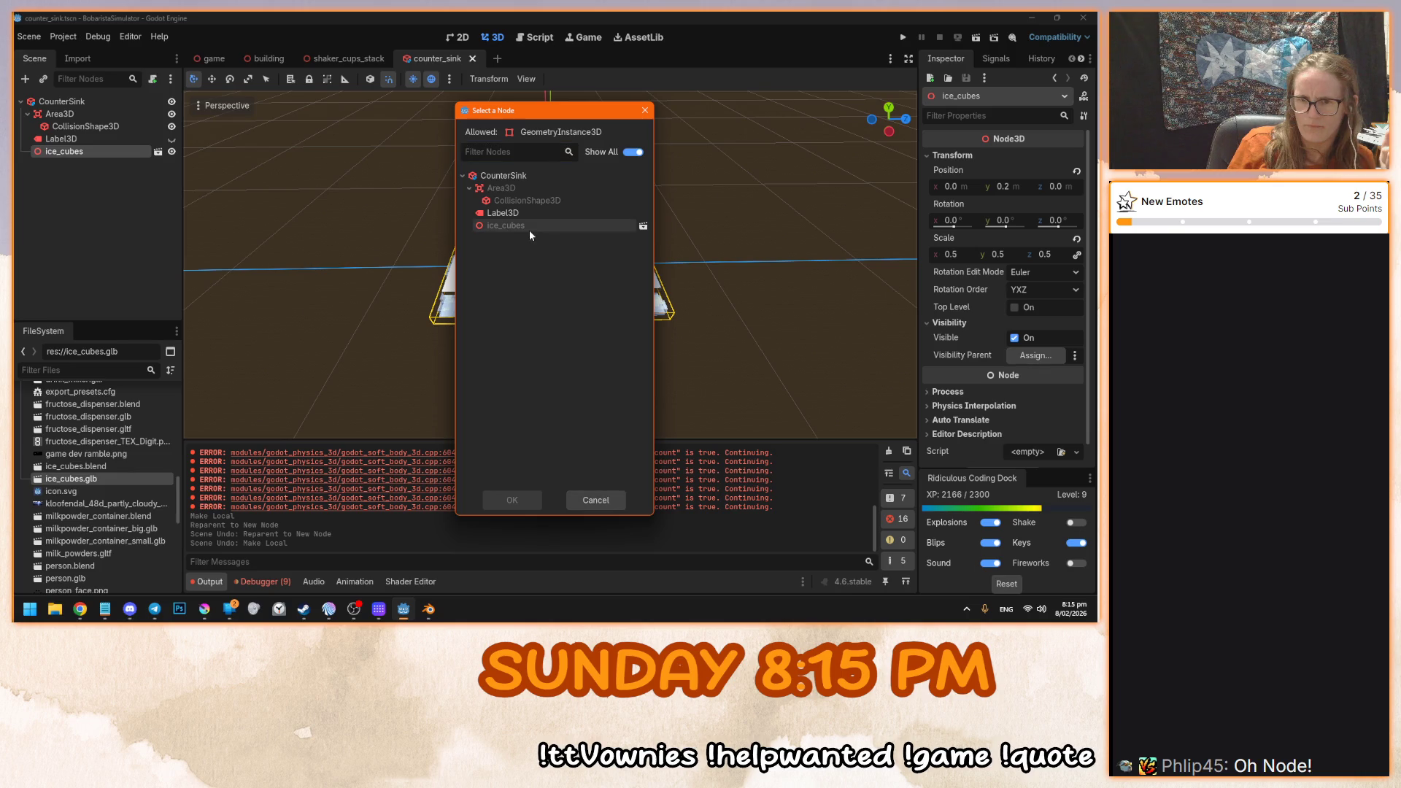
{"action": "left_click", "coordinate": [596, 501]}
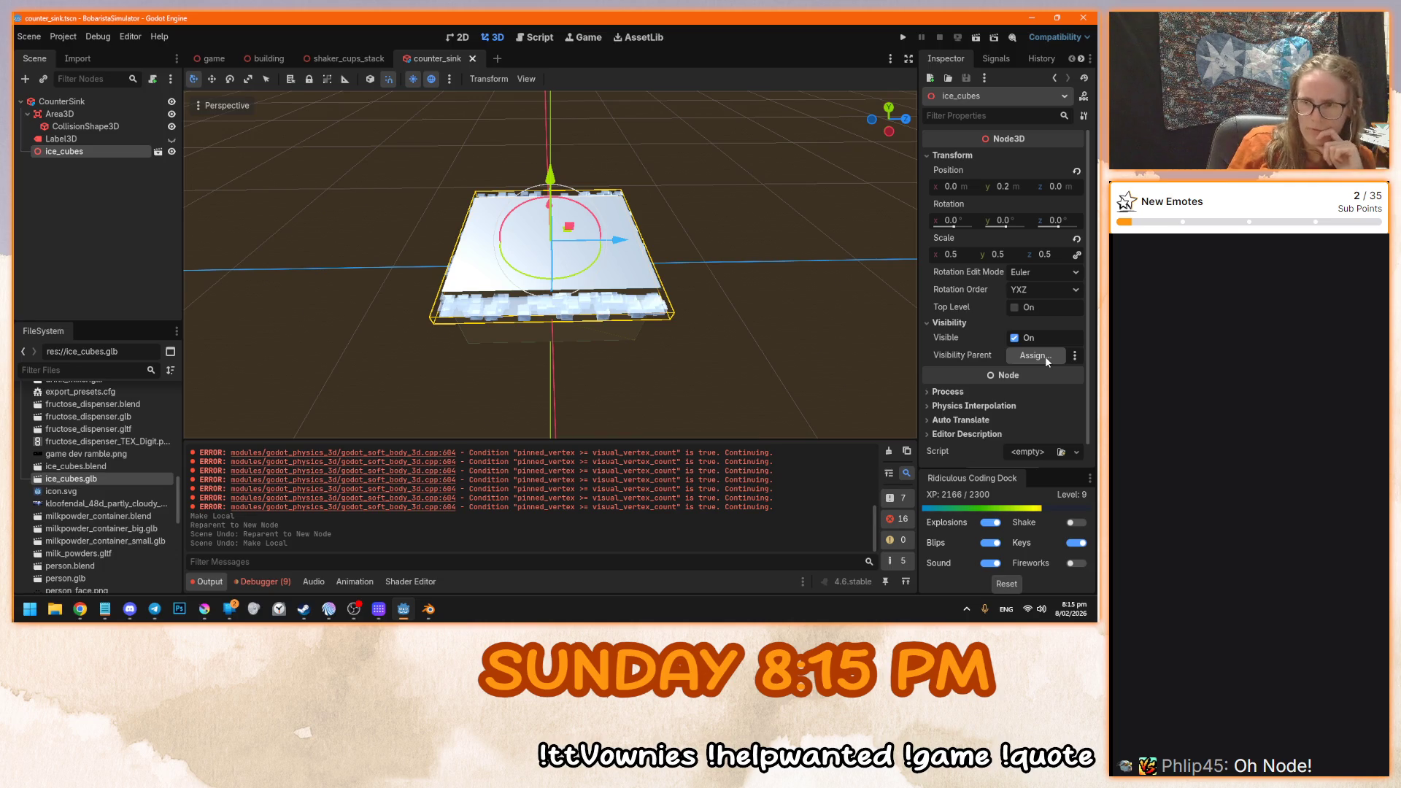
- Turn on Top Level for ice_cubes, then save and start the game with F5
{"action": "left_click", "coordinate": [1026, 308]}
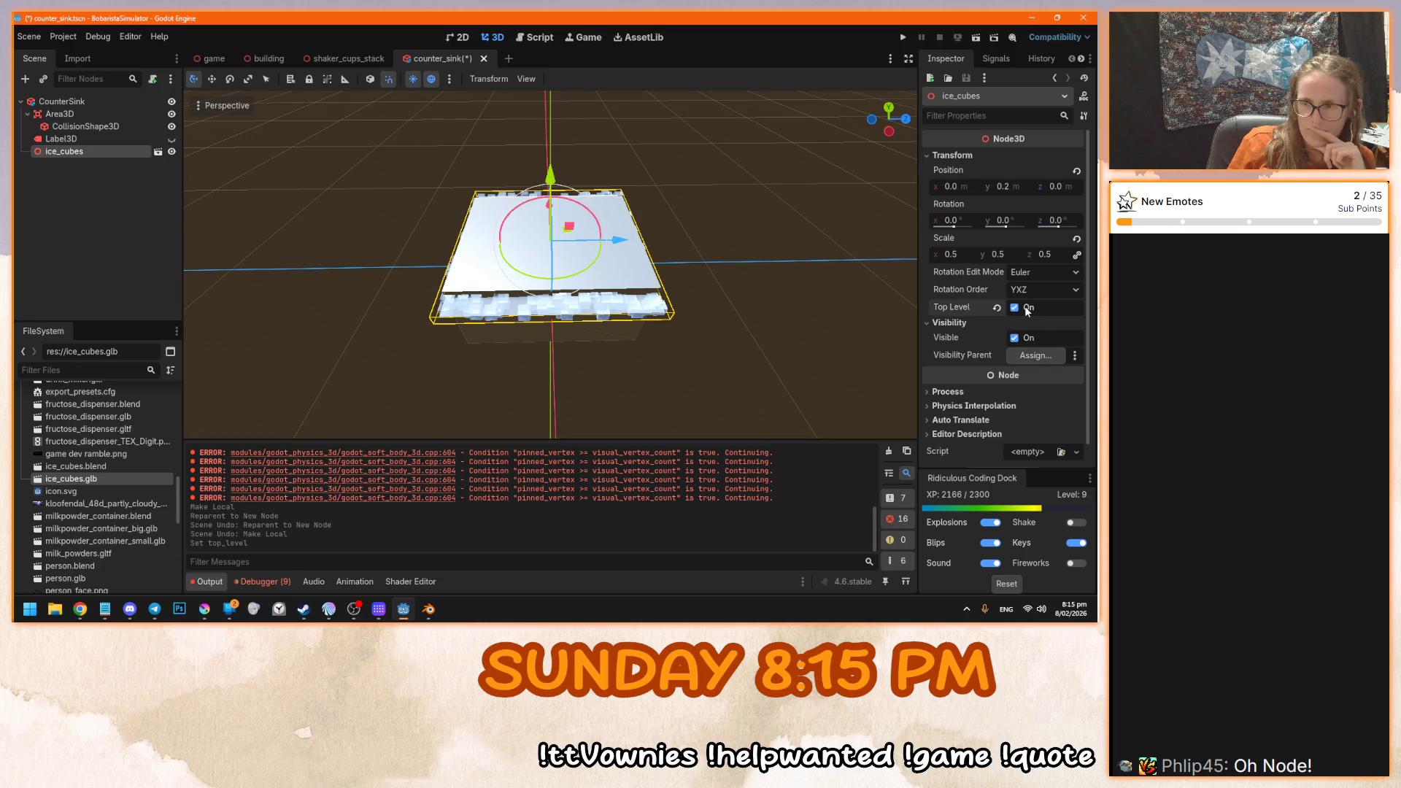
{"action": "left_click", "coordinate": [1026, 308]}
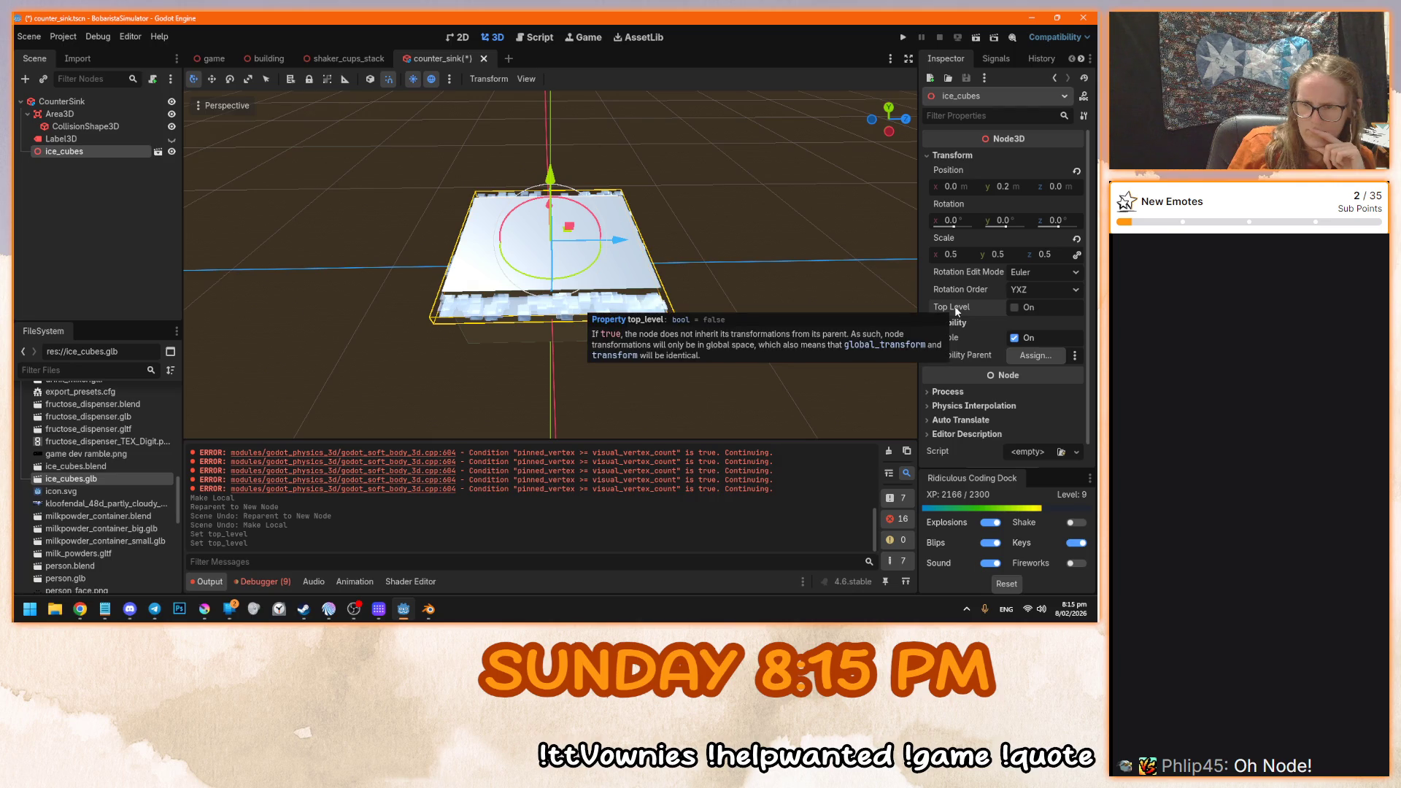
{"action": "left_click", "coordinate": [1015, 308]}
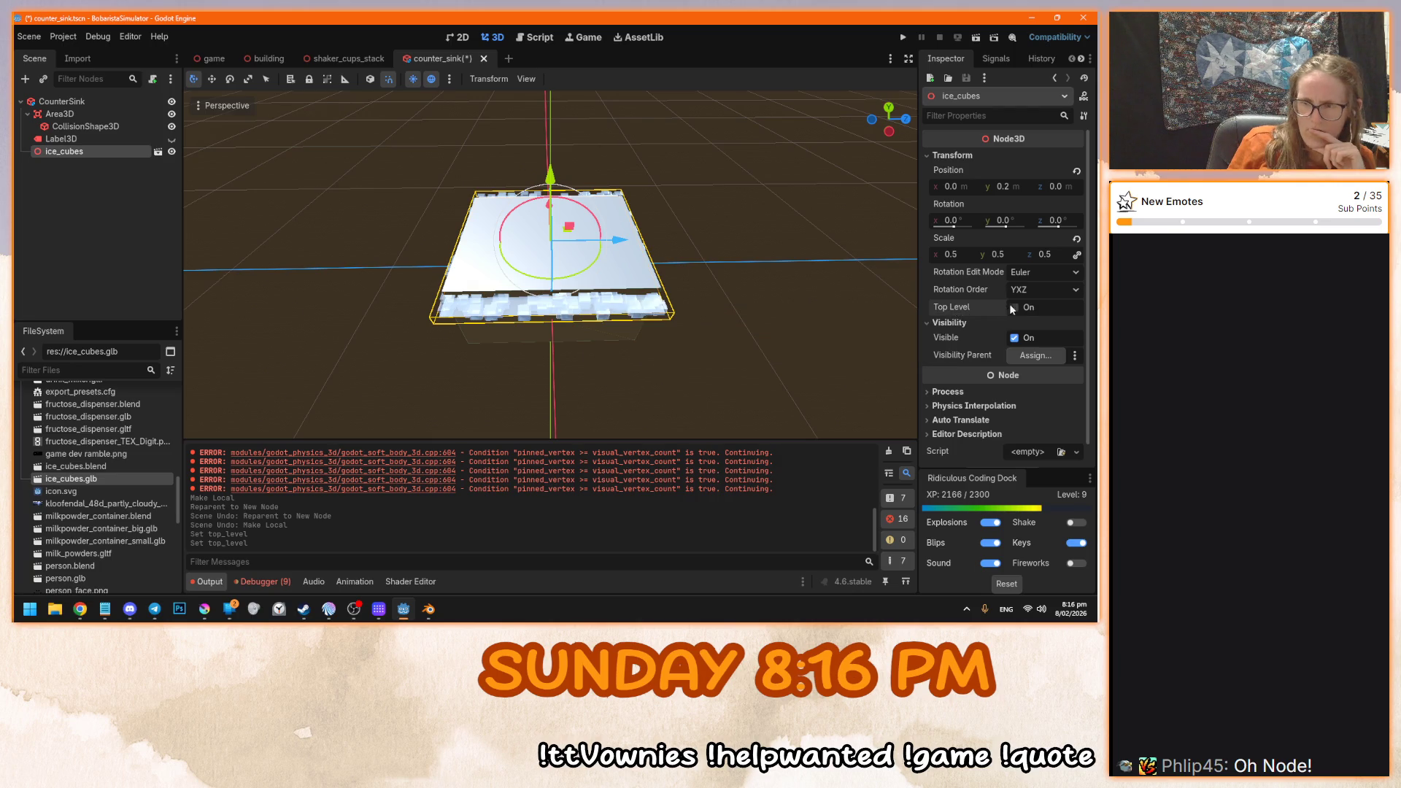
{"action": "key", "text": "F5"}
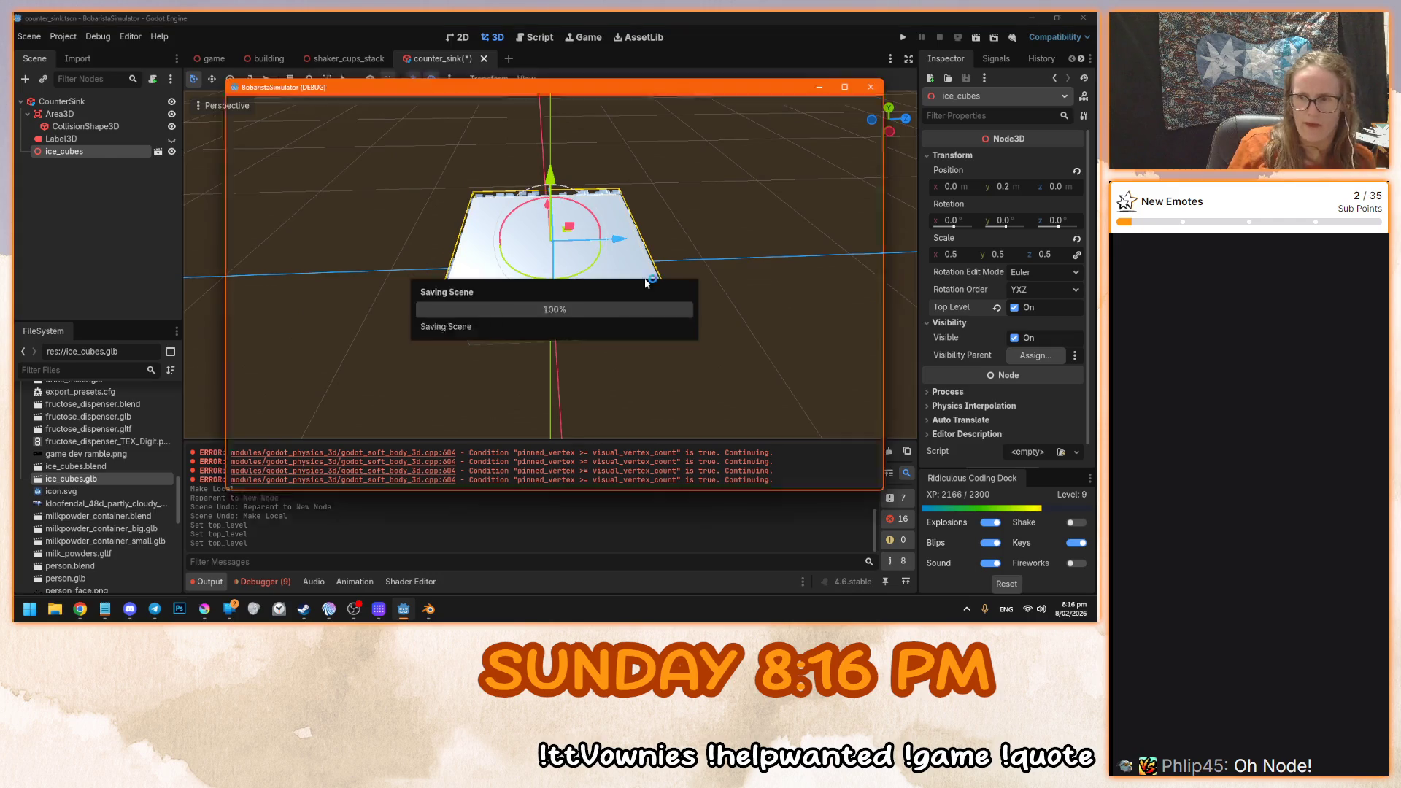
{"action": "left_click", "coordinate": [539, 292]}
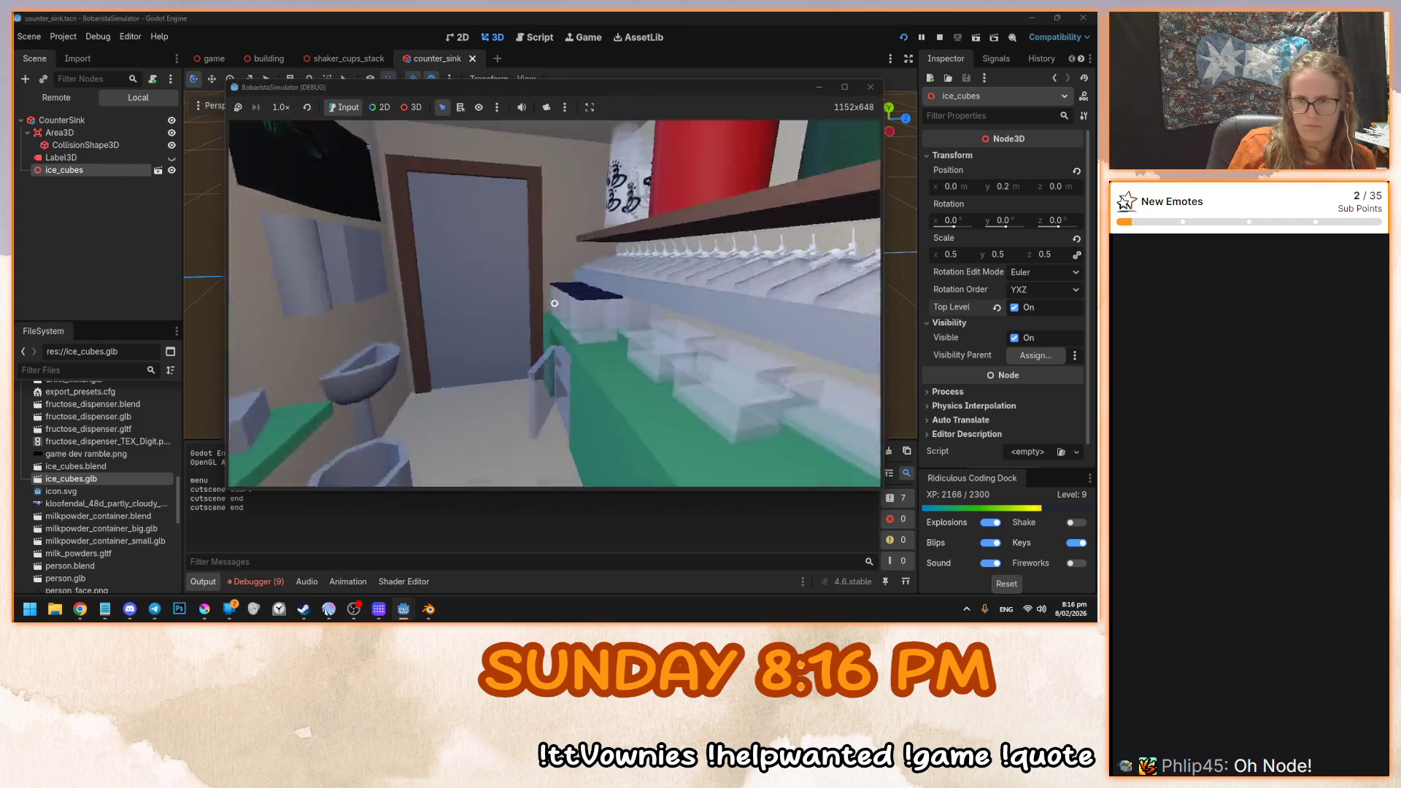
- Stop the game, untick Top Level on ice_cubes, and drag it above Area3D as CounterSink's first child
{"action": "key", "text": "F8"}
{"action": "left_click", "coordinate": [996, 307]}
{"action": "left_click_drag", "start_coordinate": [660, 247], "coordinate": [621, 244]}
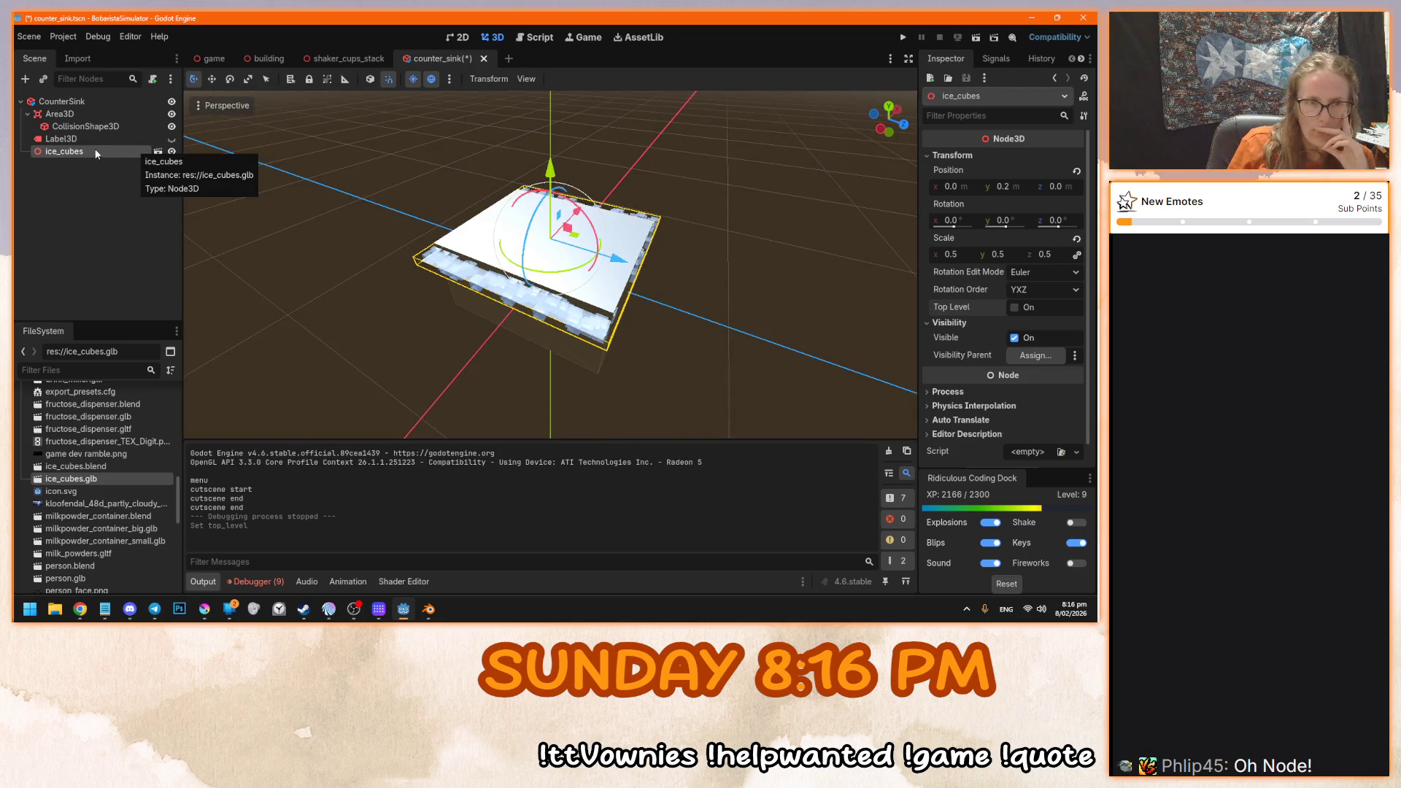
{"action": "left_click_drag", "start_coordinate": [63, 153], "coordinate": [81, 104]}
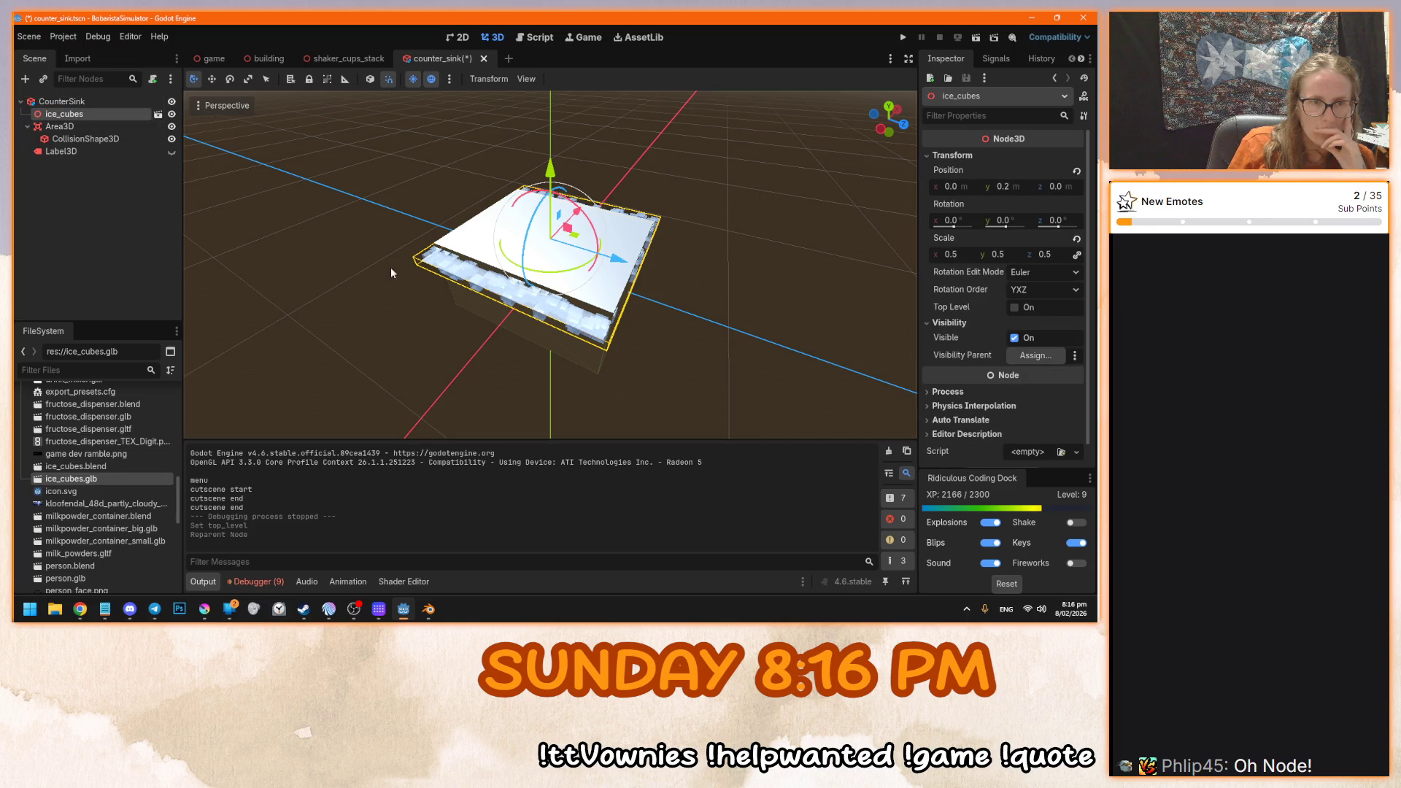
{"action": "left_click_drag", "start_coordinate": [391, 267], "coordinate": [419, 239]}
{"action": "left_click", "coordinate": [62, 101]}
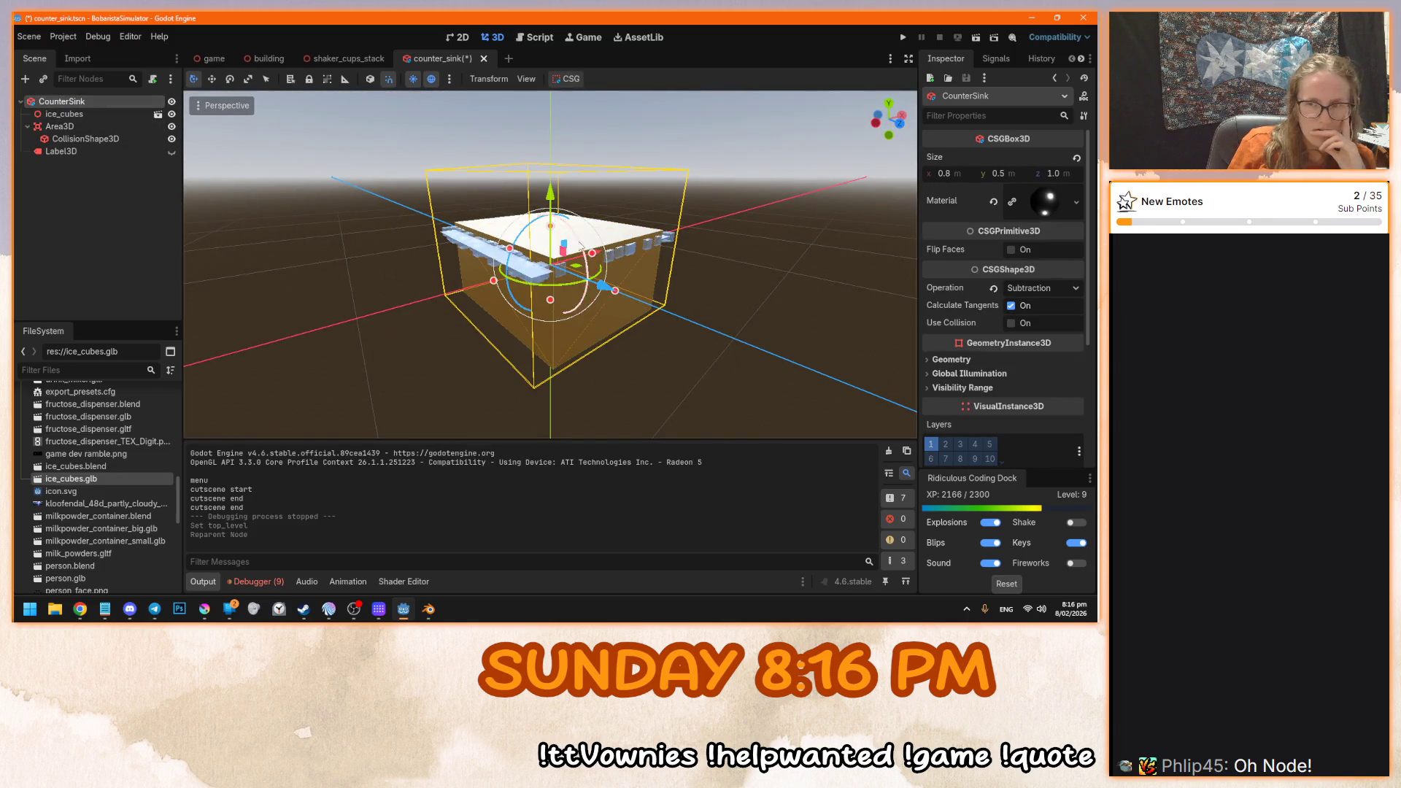
{"action": "left_click_drag", "start_coordinate": [576, 284], "coordinate": [615, 280]}
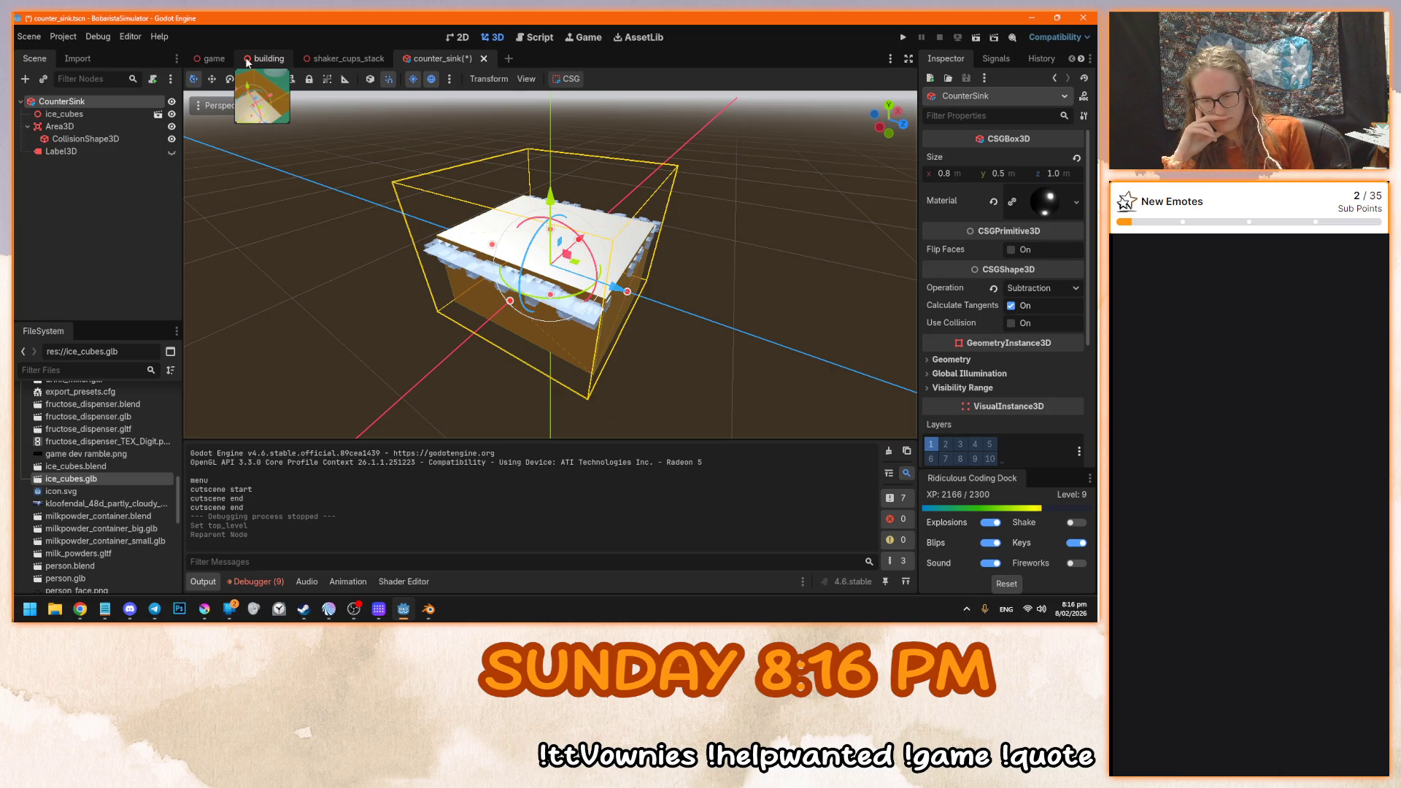
- Close counter_sink with Don't Save, then close shaker_cups_stack, leaving the building scene
{"action": "left_click", "coordinate": [264, 59]}
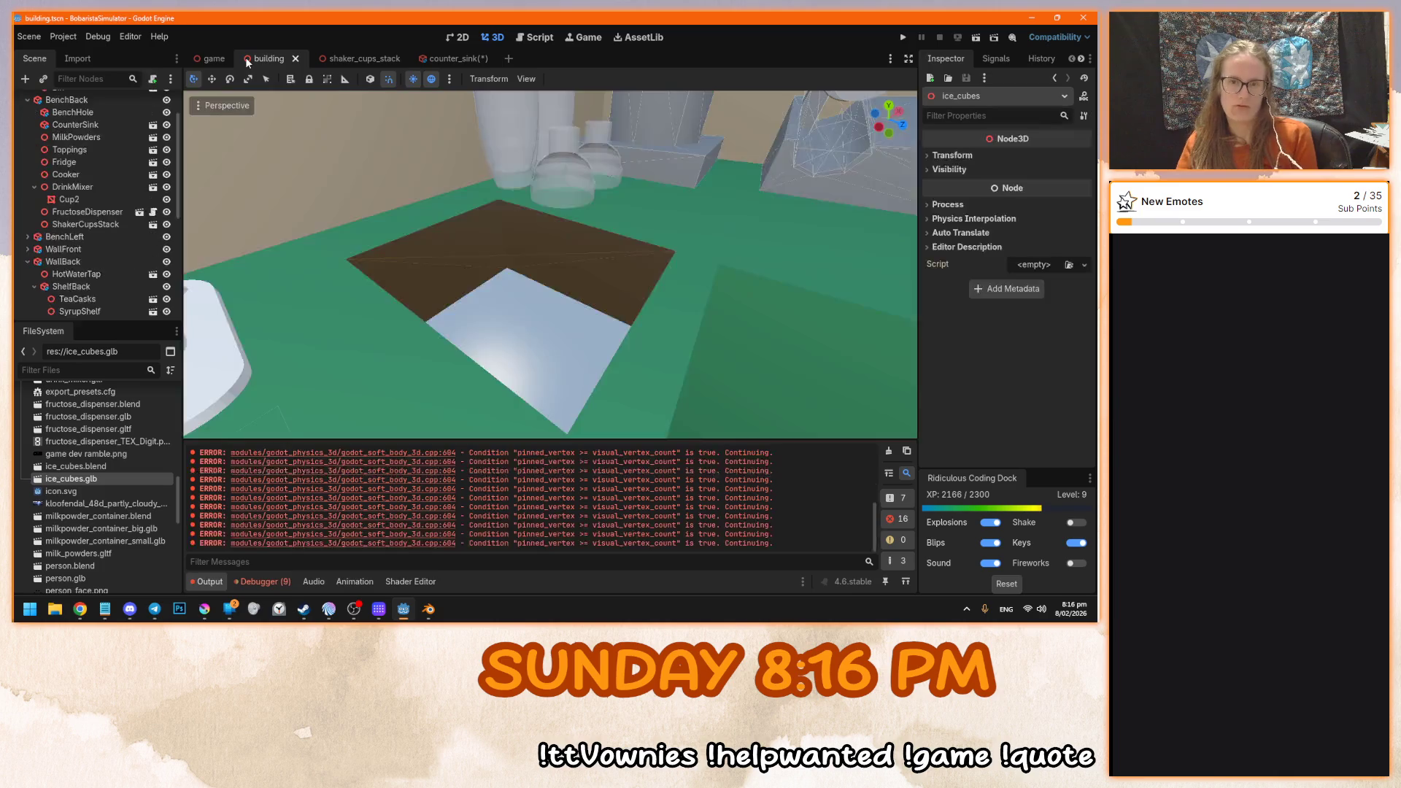
{"action": "left_click_drag", "start_coordinate": [562, 276], "coordinate": [498, 256]}
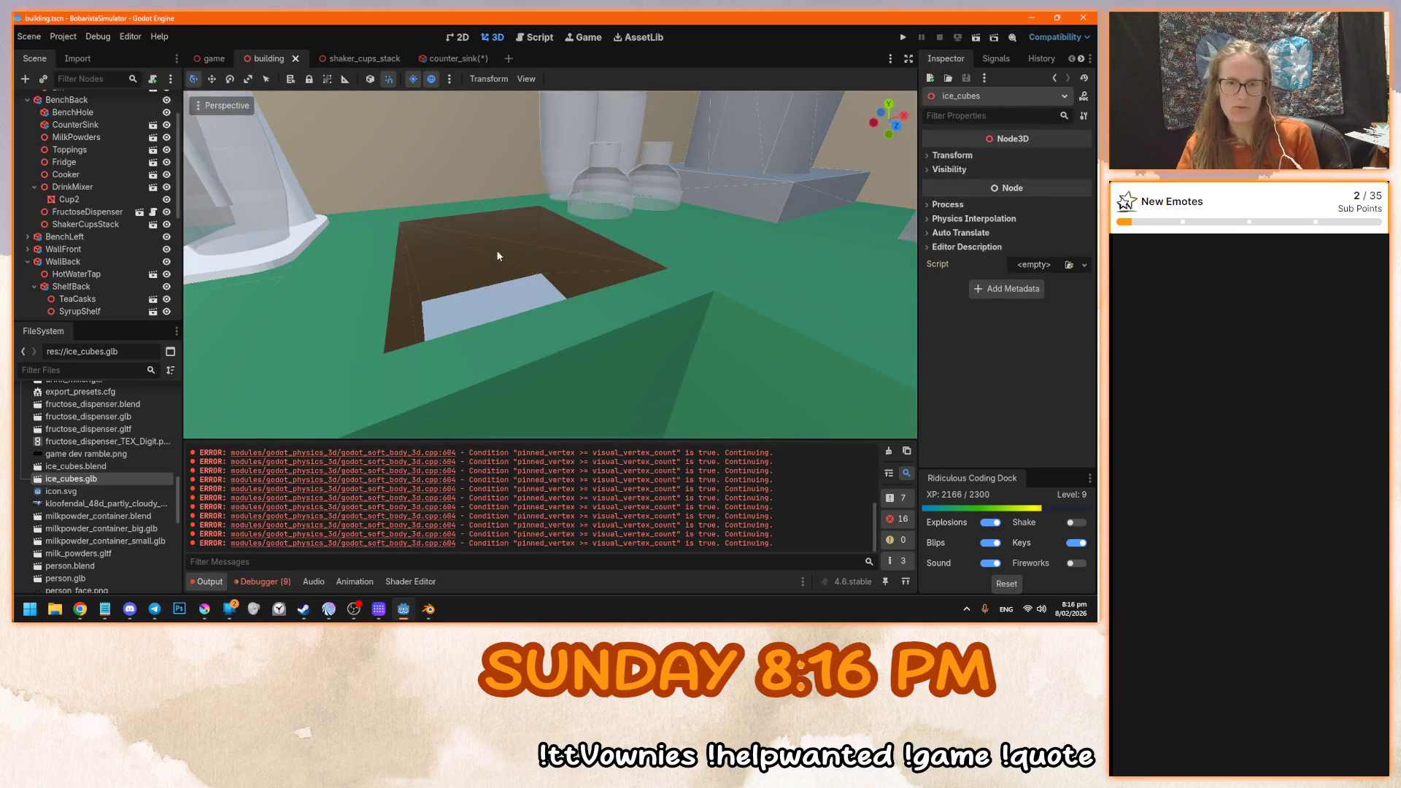
{"action": "left_click", "coordinate": [433, 60]}
{"action": "left_click_drag", "start_coordinate": [537, 230], "coordinate": [543, 262]}
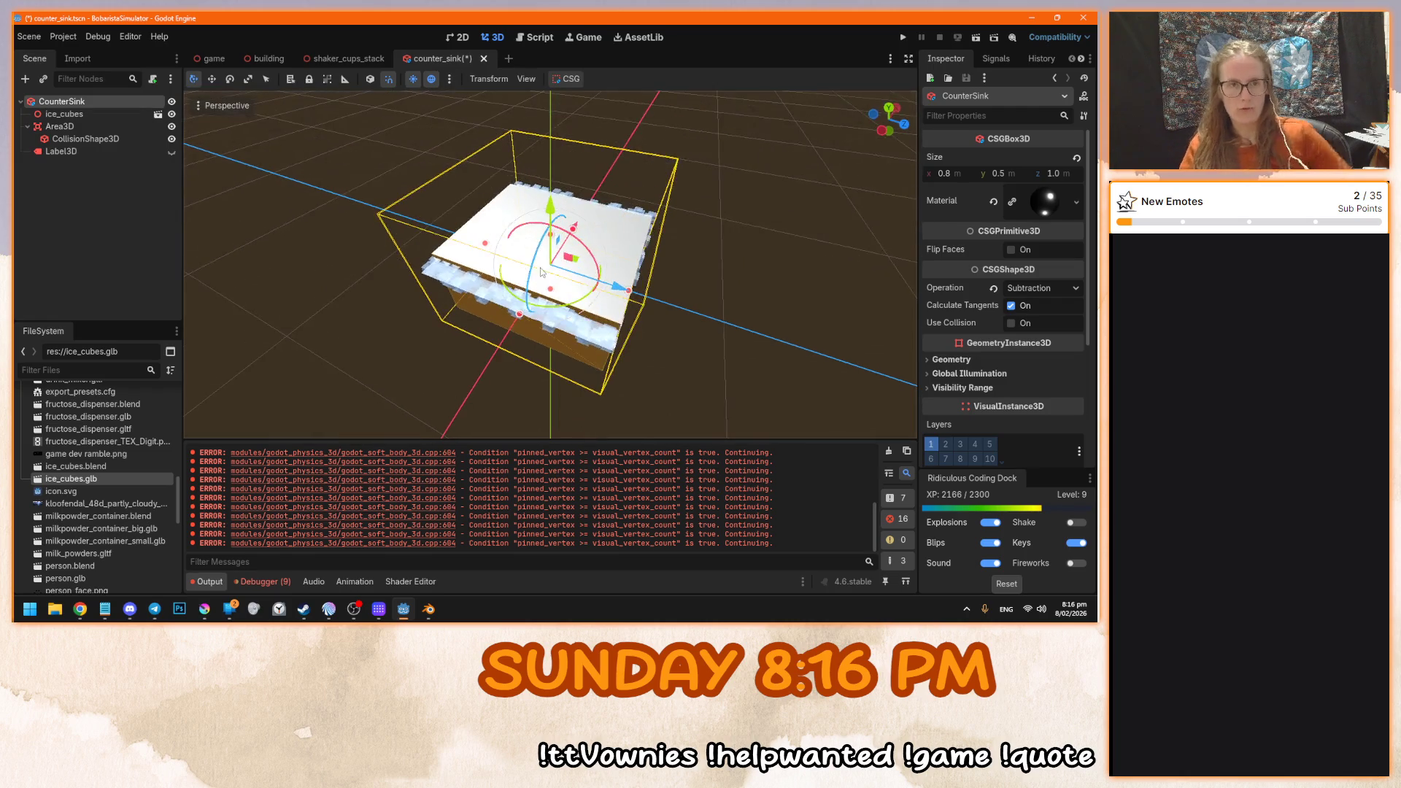
{"action": "left_click", "coordinate": [484, 59]}
{"action": "left_click", "coordinate": [622, 348]}
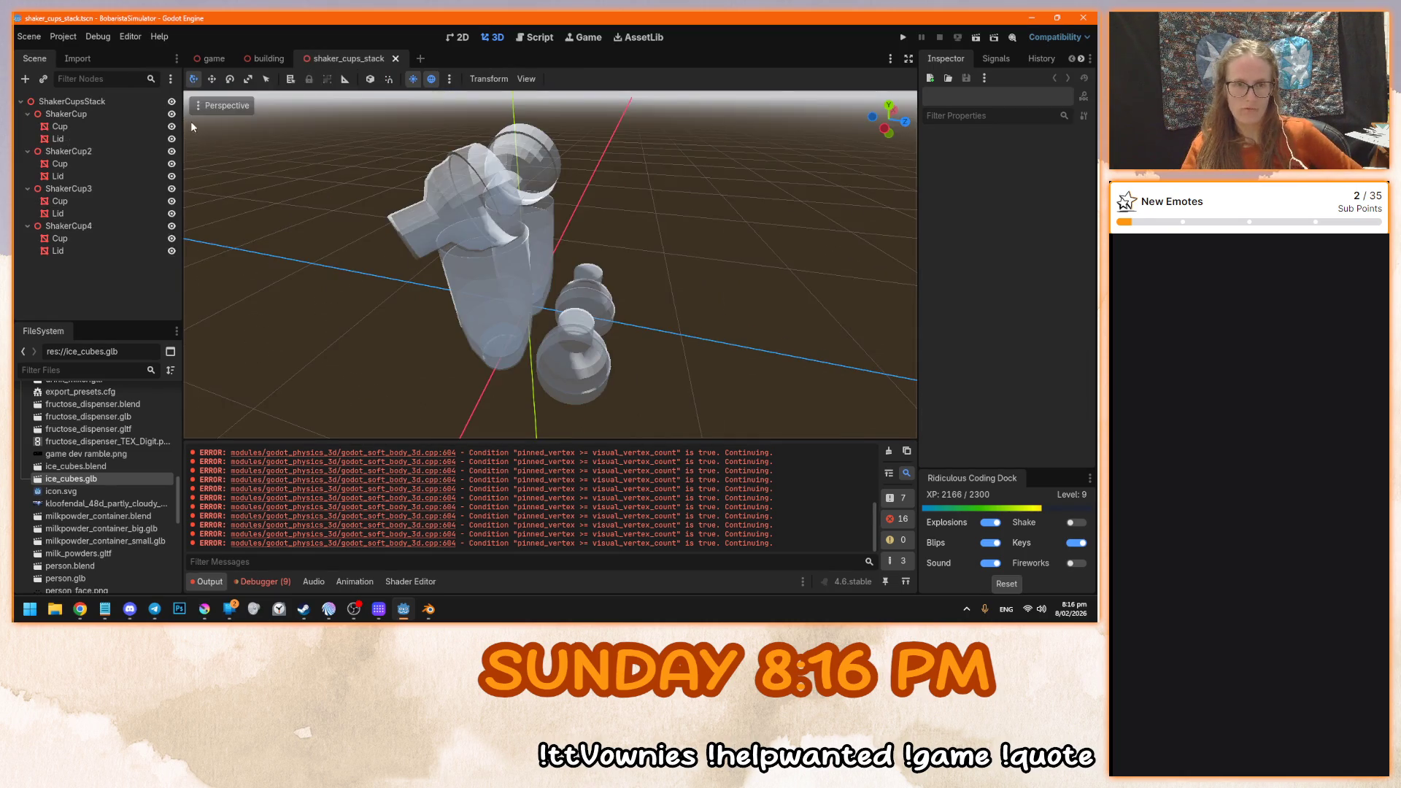
{"action": "left_click", "coordinate": [396, 59]}
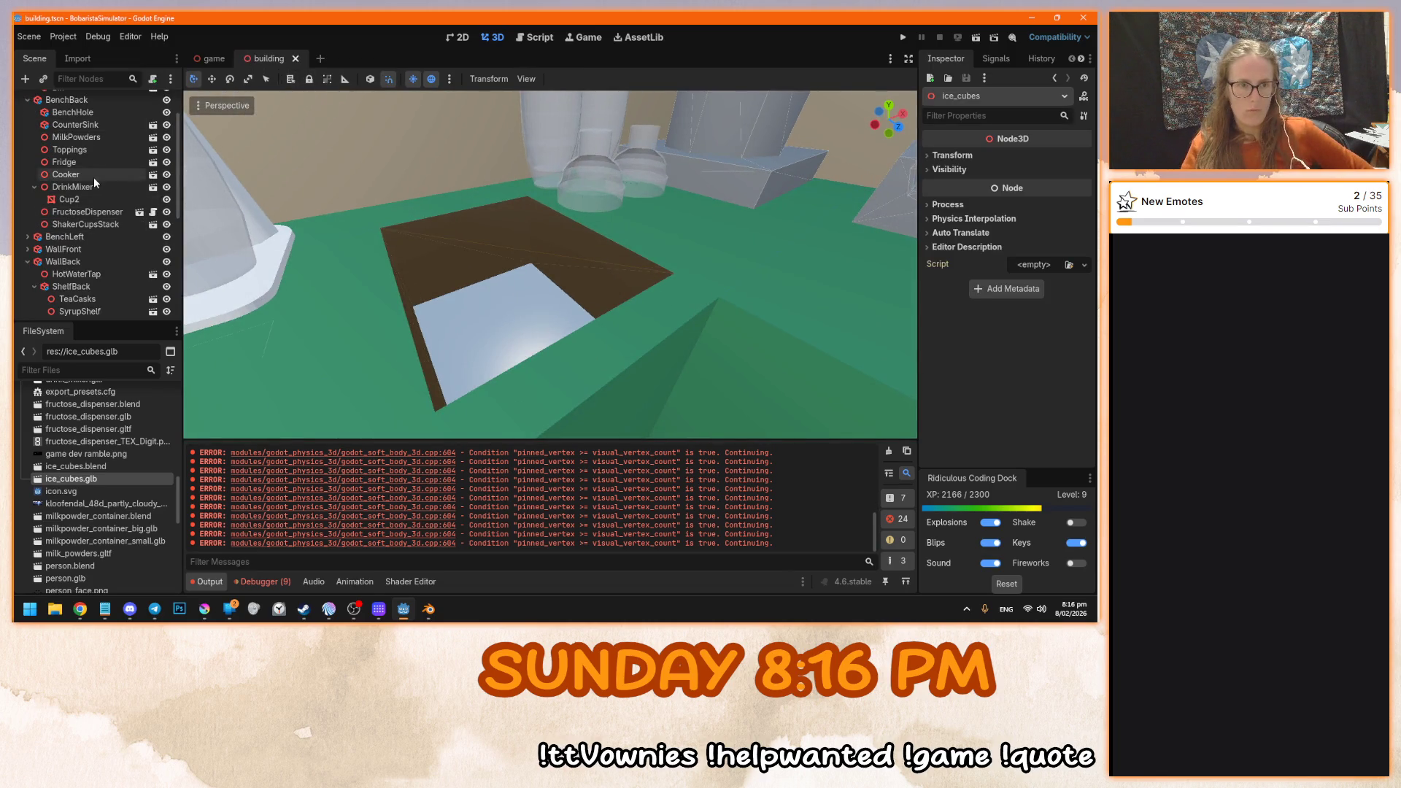
- Make CounterSink's children editable and move ice_cubes out to sit directly under BenchBack
{"action": "right_click", "coordinate": [93, 125]}
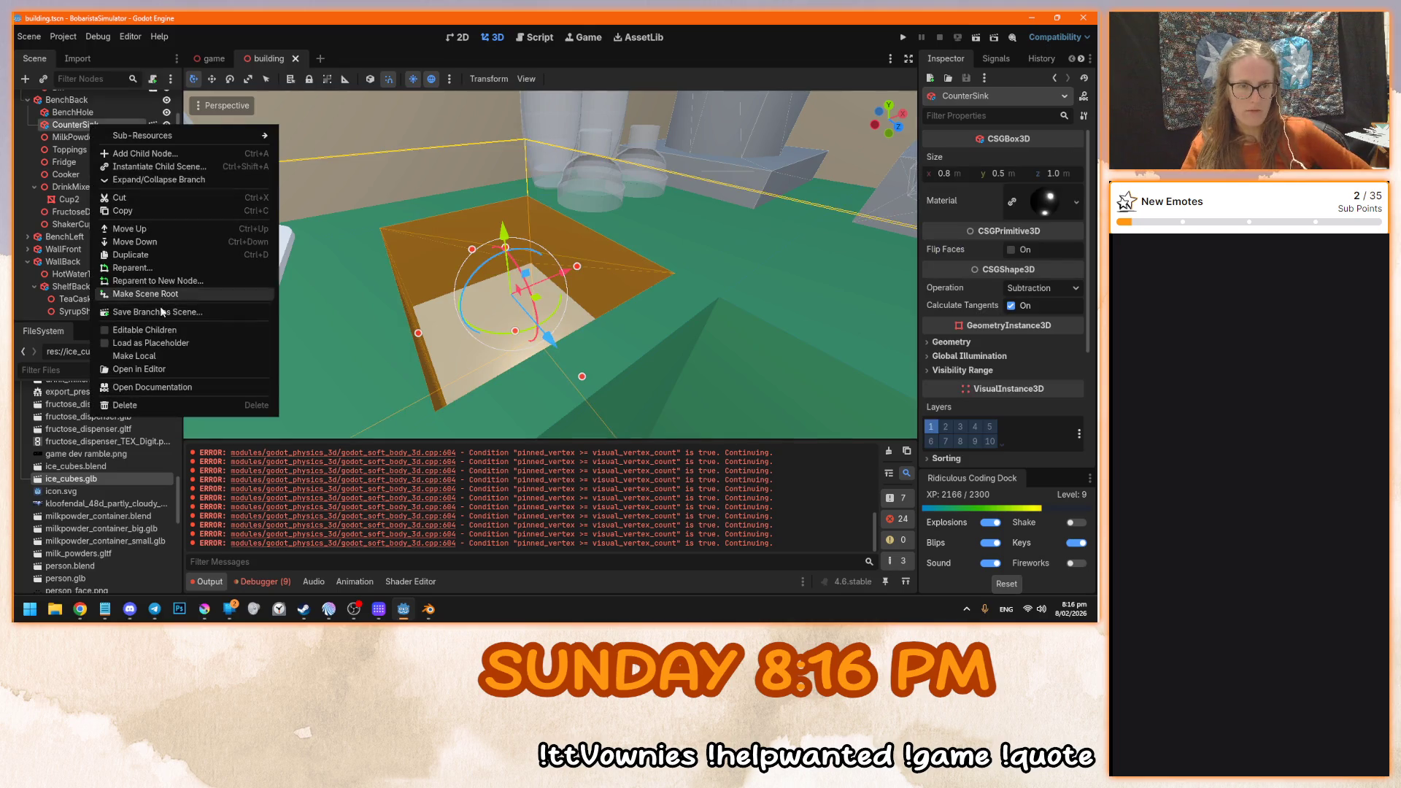
{"action": "left_click", "coordinate": [161, 356]}
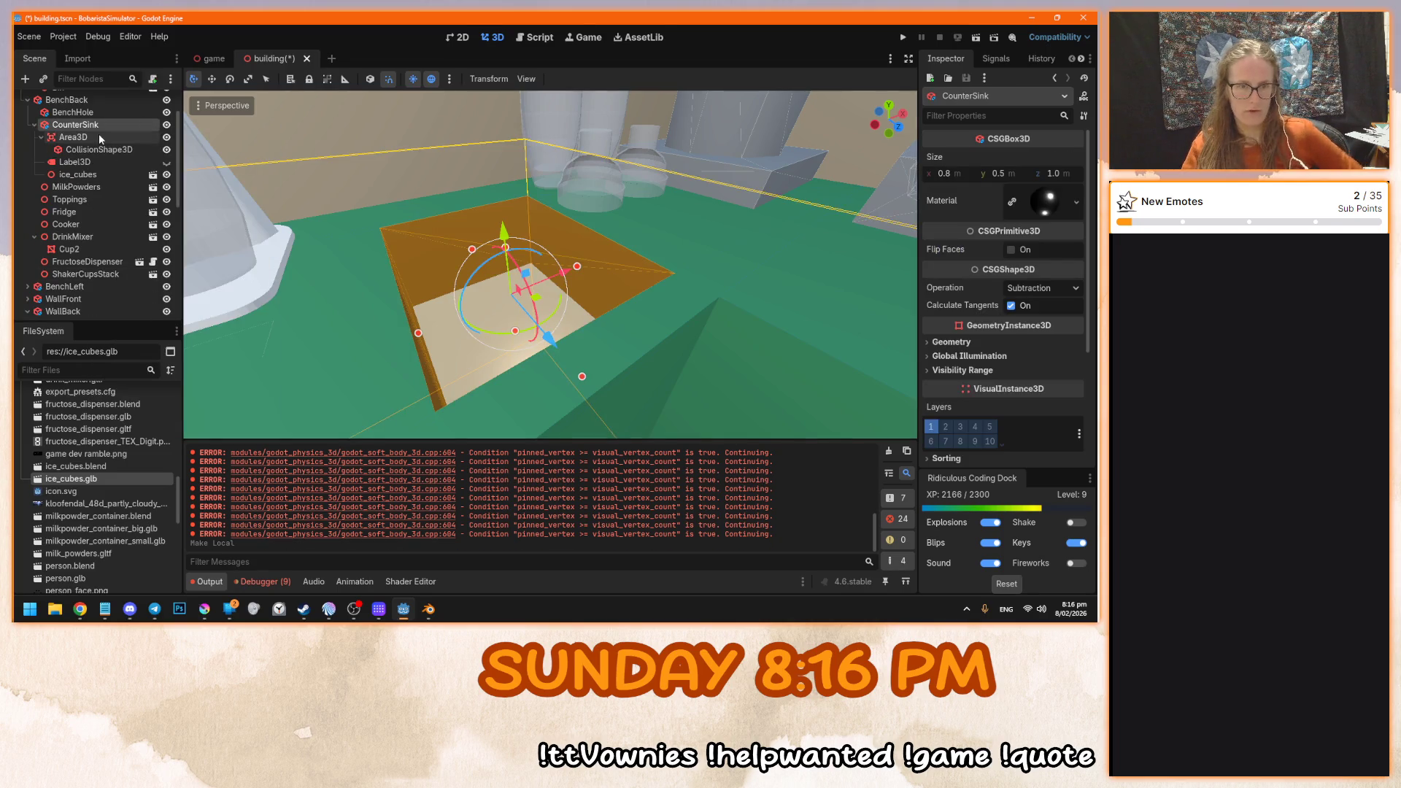
{"action": "left_click", "coordinate": [97, 175]}
{"action": "left_click_drag", "start_coordinate": [99, 174], "coordinate": [90, 181]}
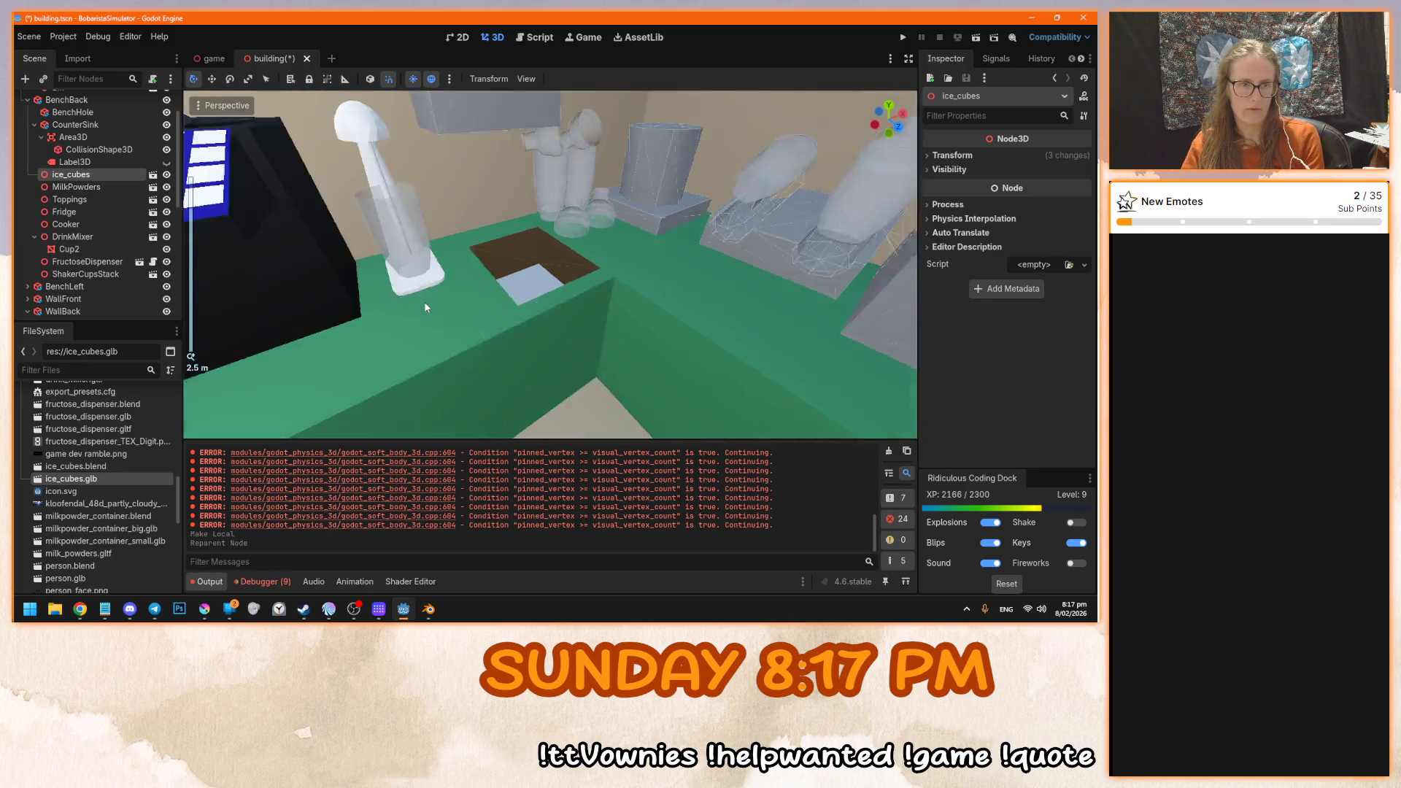
{"action": "scroll", "coordinate": [423, 301], "scroll_direction": "down", "scroll_amount": 5}
{"action": "left_click_drag", "start_coordinate": [82, 178], "coordinate": [84, 124]}
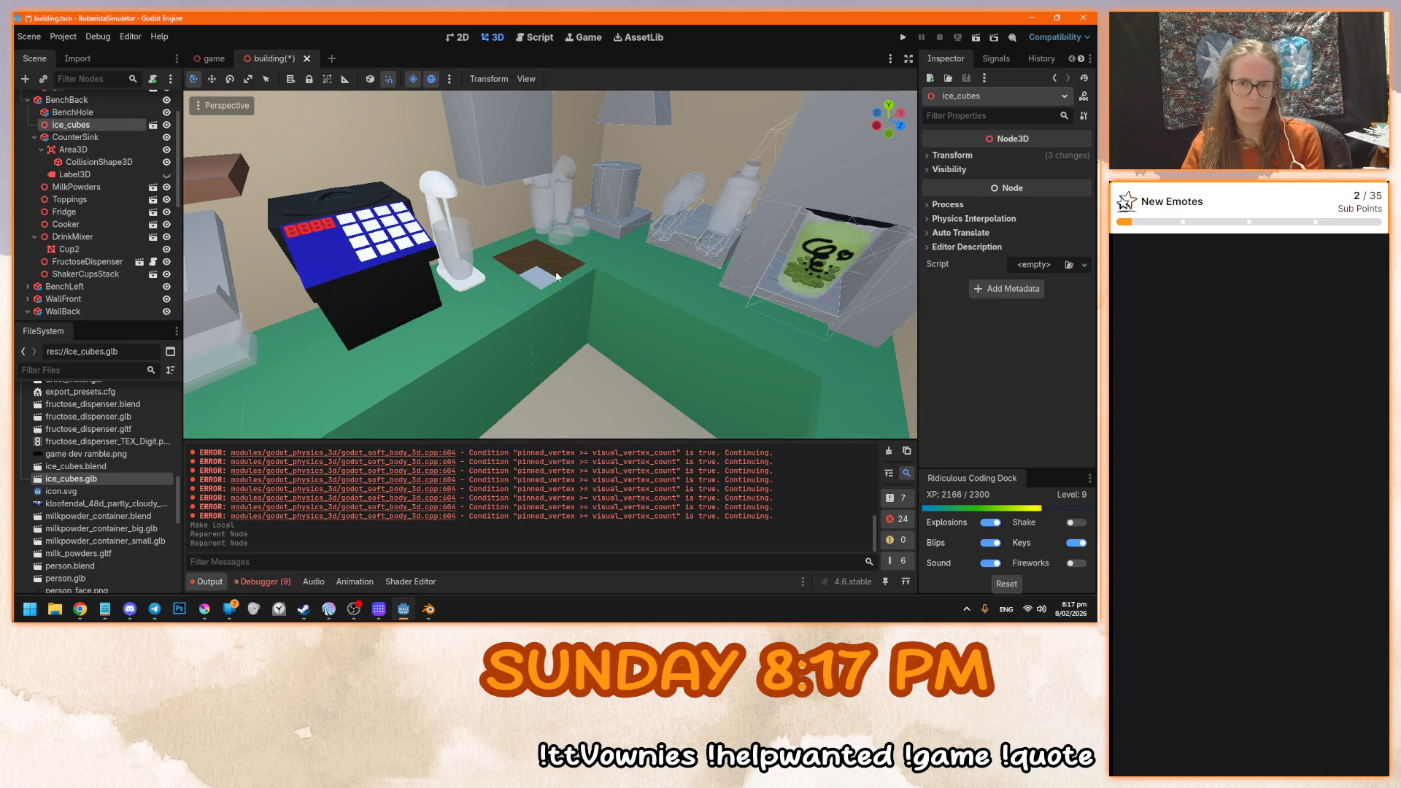
{"action": "scroll", "coordinate": [551, 277], "scroll_direction": "up", "scroll_amount": 3}
{"action": "double_click", "coordinate": [167, 124]}
{"action": "key", "text": "f"}
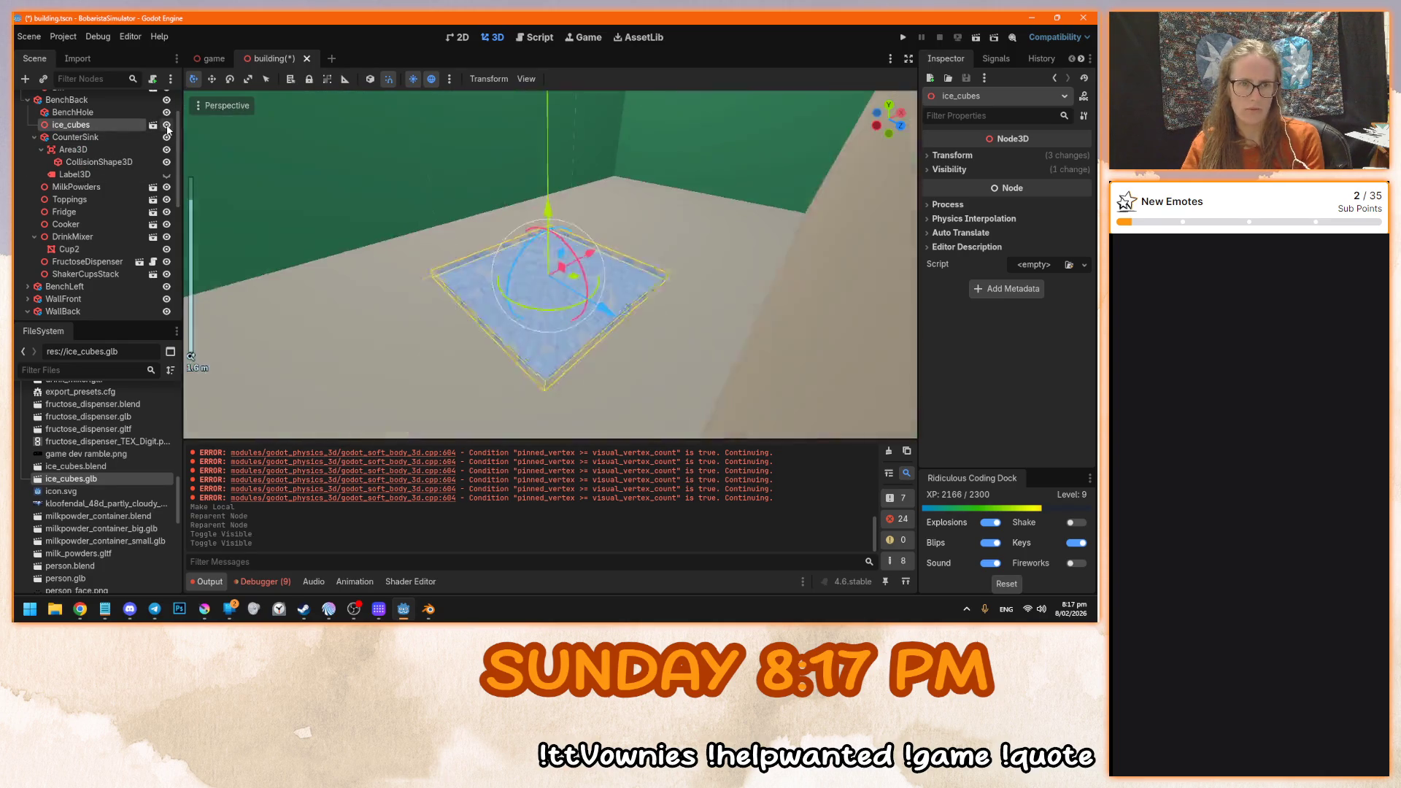
- Copy CounterSink's Transform Position value, ready to paste onto ice_cubes
{"action": "left_click", "coordinate": [122, 142]}
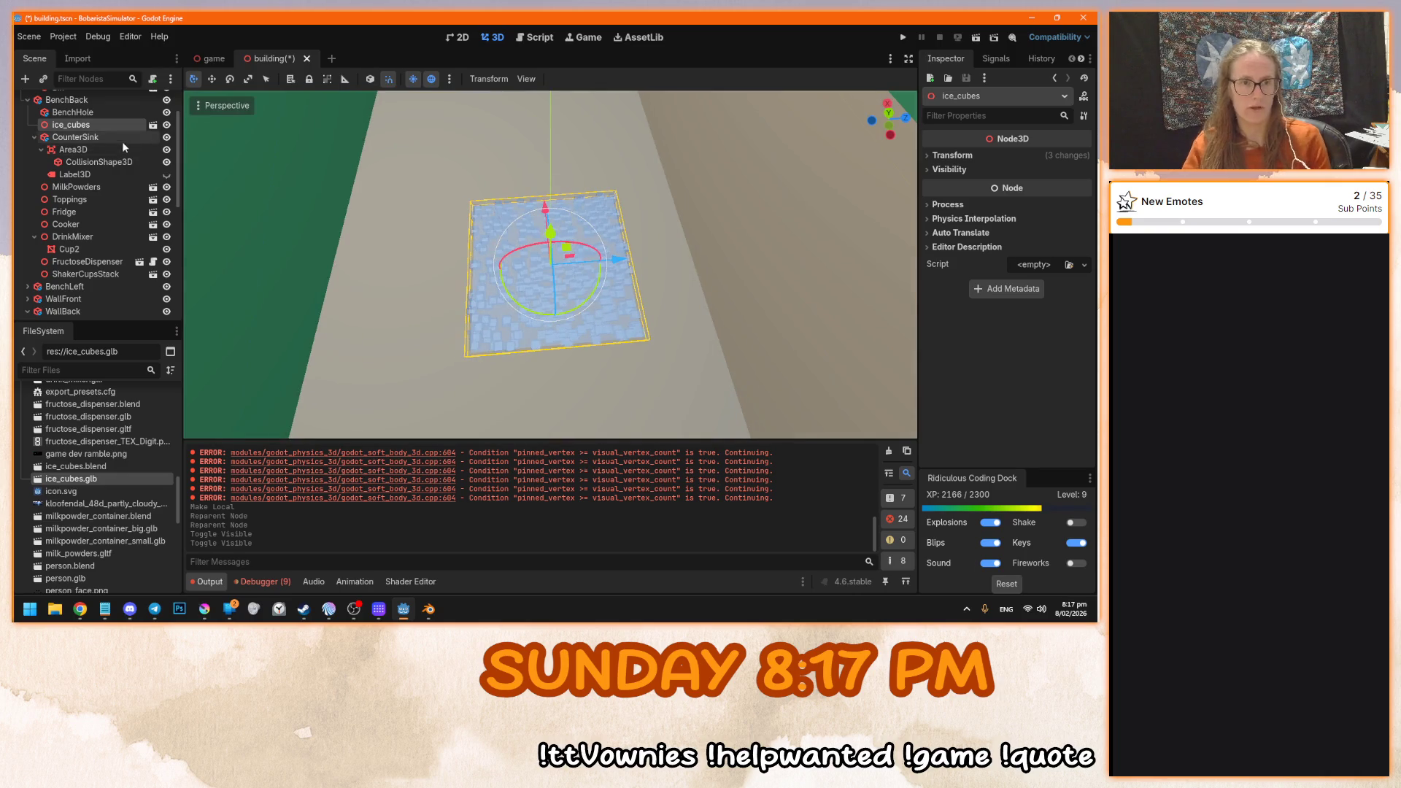
{"action": "left_click", "coordinate": [951, 342]}
{"action": "scroll", "coordinate": [965, 346], "scroll_direction": "down", "scroll_amount": 3}
{"action": "left_click", "coordinate": [967, 176]}
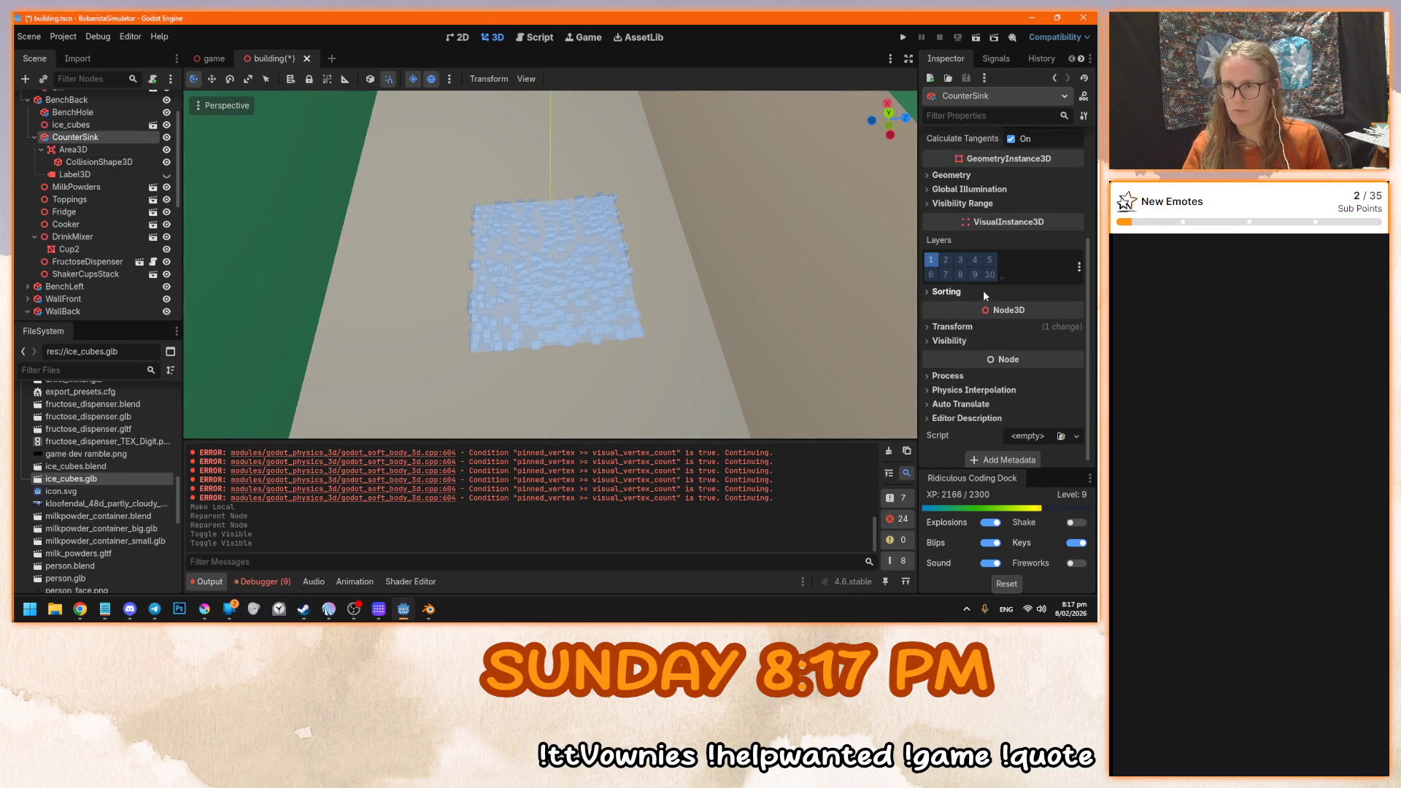
{"action": "left_click", "coordinate": [981, 295]}
{"action": "right_click", "coordinate": [946, 335]}
{"action": "key", "text": "Escape"}
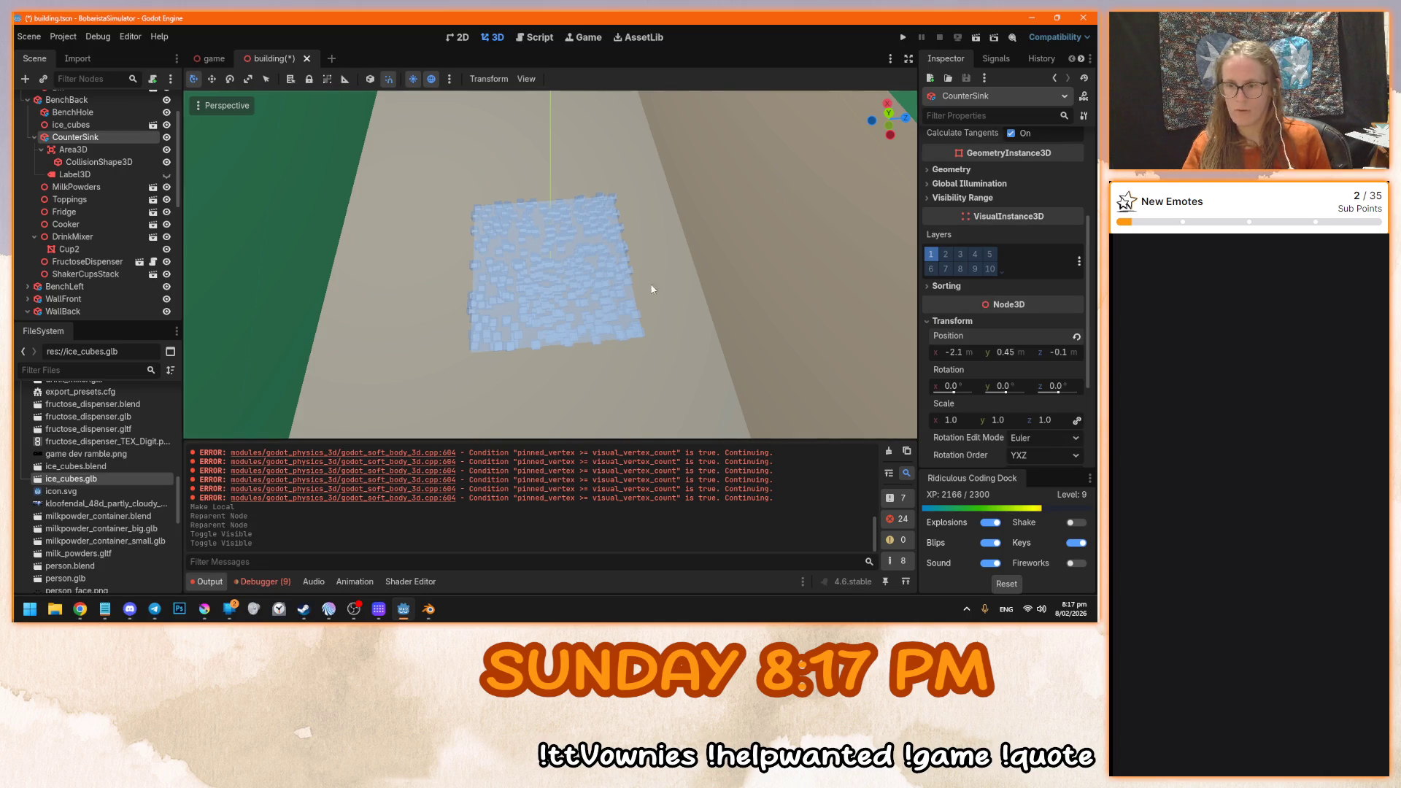
{"action": "left_click", "coordinate": [87, 126]}
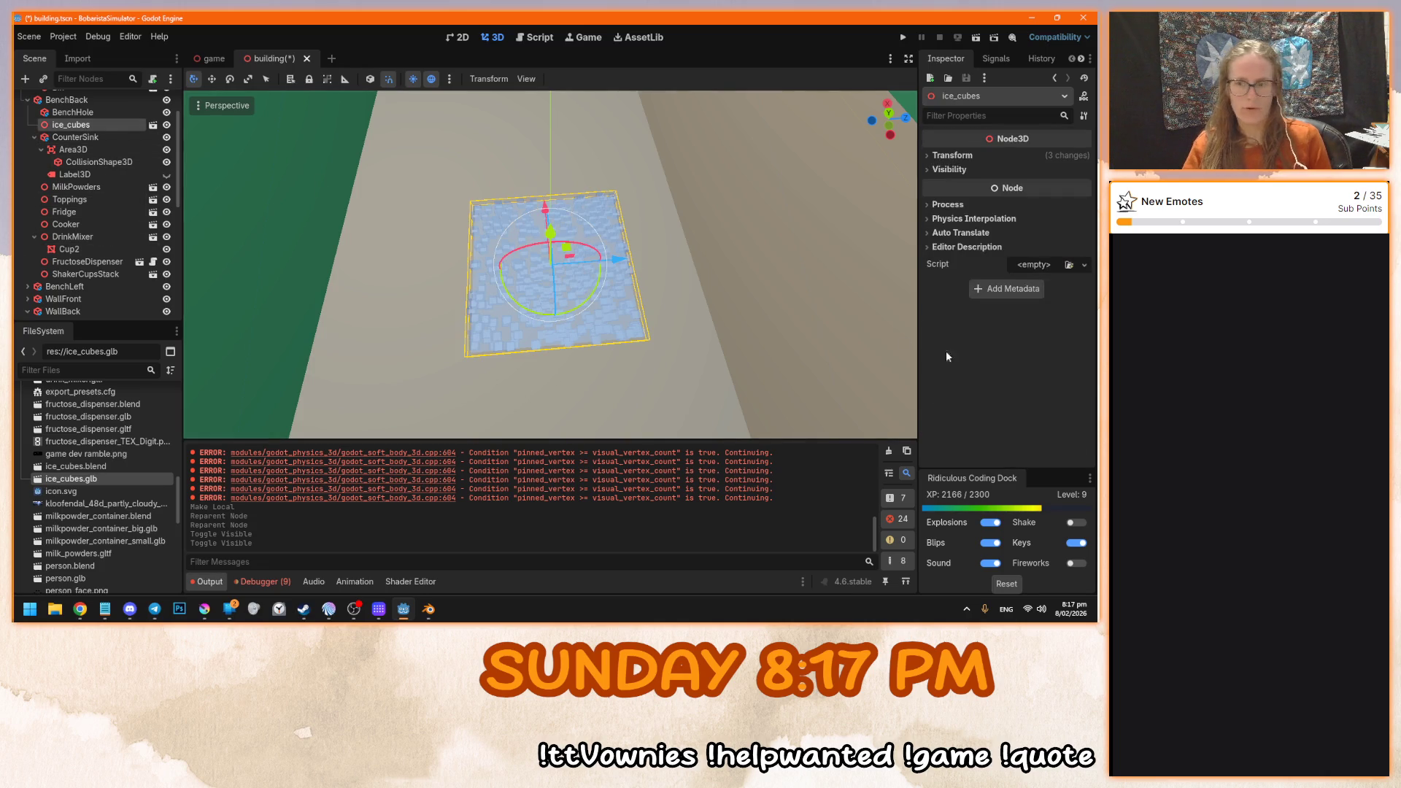
{"action": "right_click", "coordinate": [947, 169]}
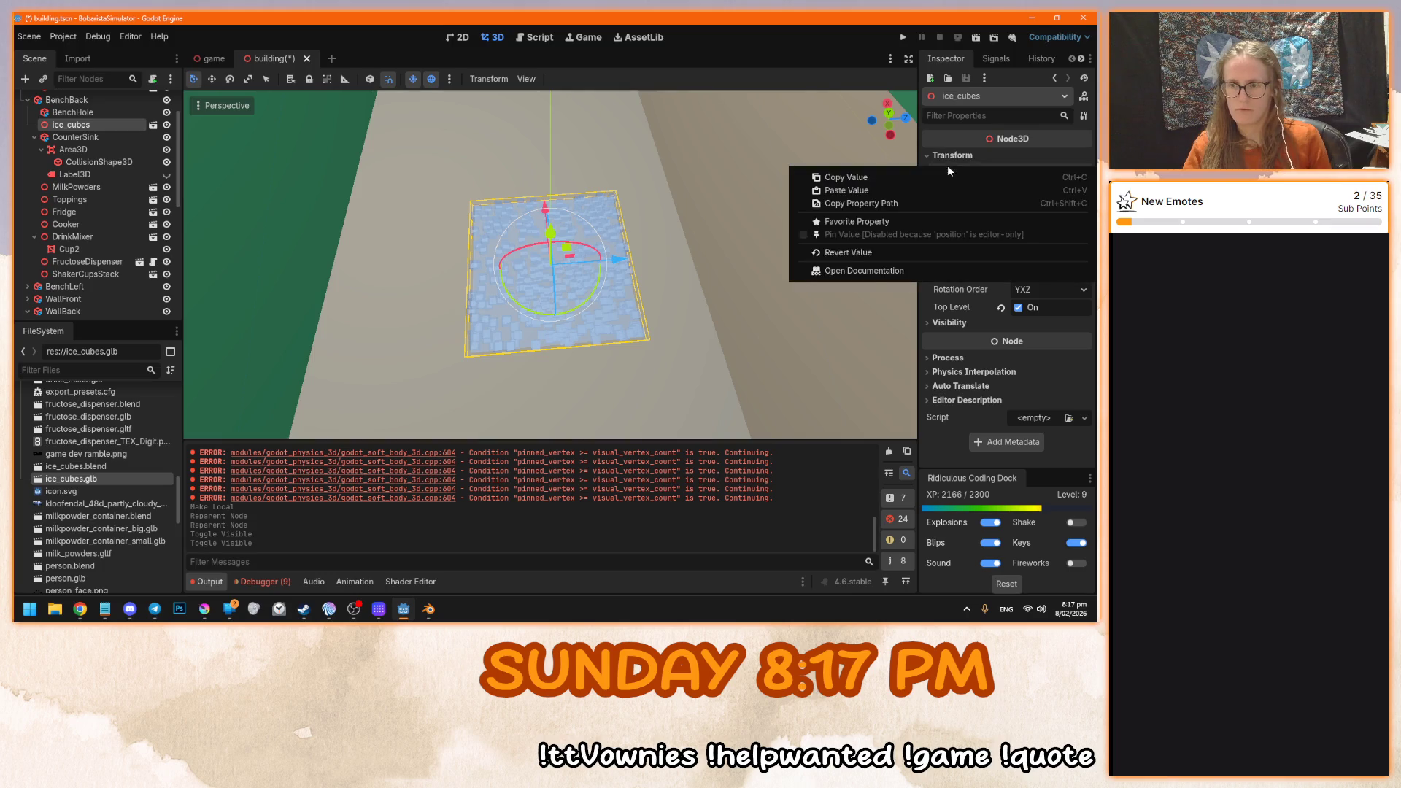
- Paste CounterSink's position onto ice_cubes and view it over the counter
{"action": "left_click", "coordinate": [929, 191]}
{"action": "key", "text": "f"}
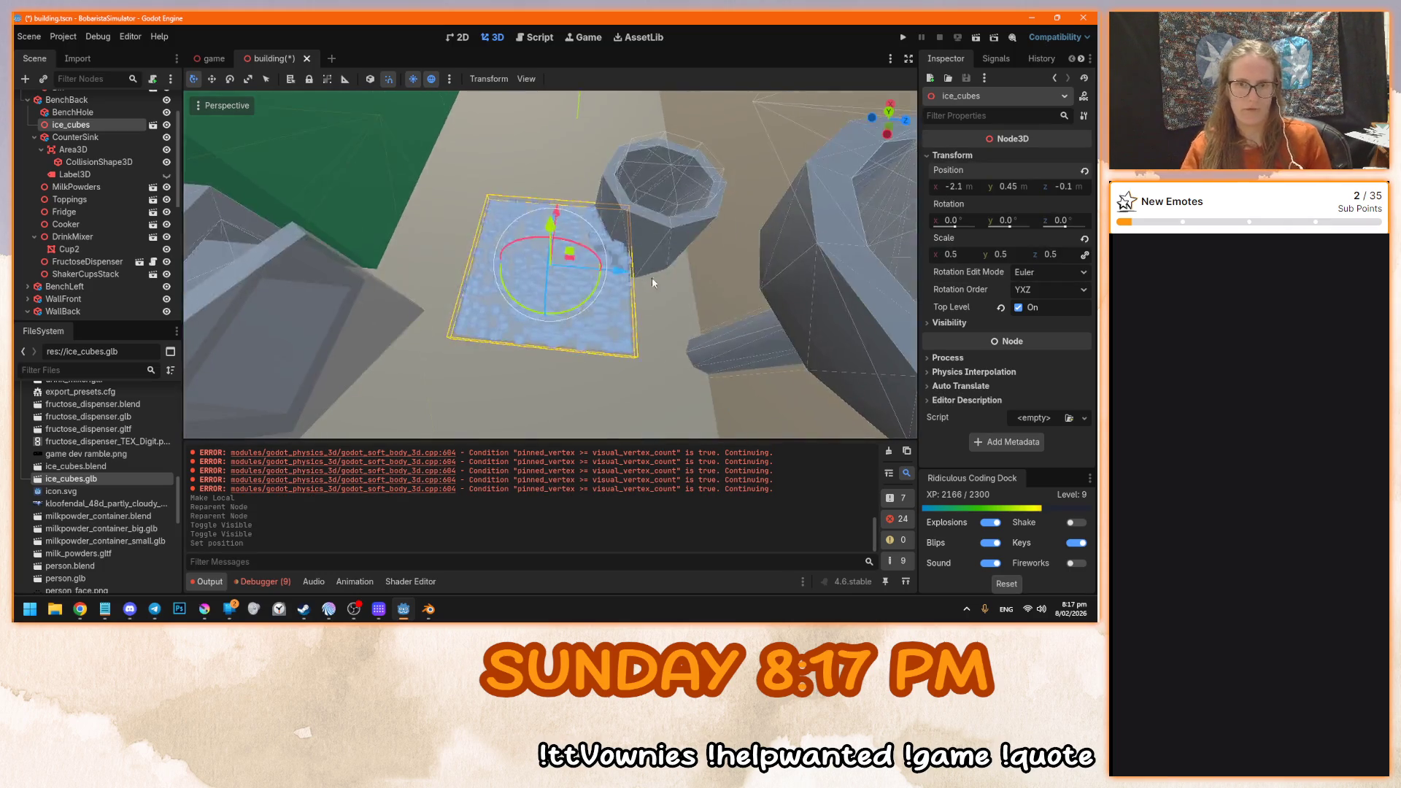
{"action": "mouse_move", "coordinate": [388, 325]}
{"action": "left_mouse_down"}
{"action": "mouse_move", "coordinate": [715, 300]}
{"action": "mouse_move", "coordinate": [292, 233]}
{"action": "mouse_move", "coordinate": [646, 273]}
{"action": "left_mouse_up"}
{"action": "scroll", "coordinate": [534, 317], "scroll_direction": "down", "scroll_amount": 3}
{"action": "left_click_drag", "start_coordinate": [534, 317], "coordinate": [584, 352]}
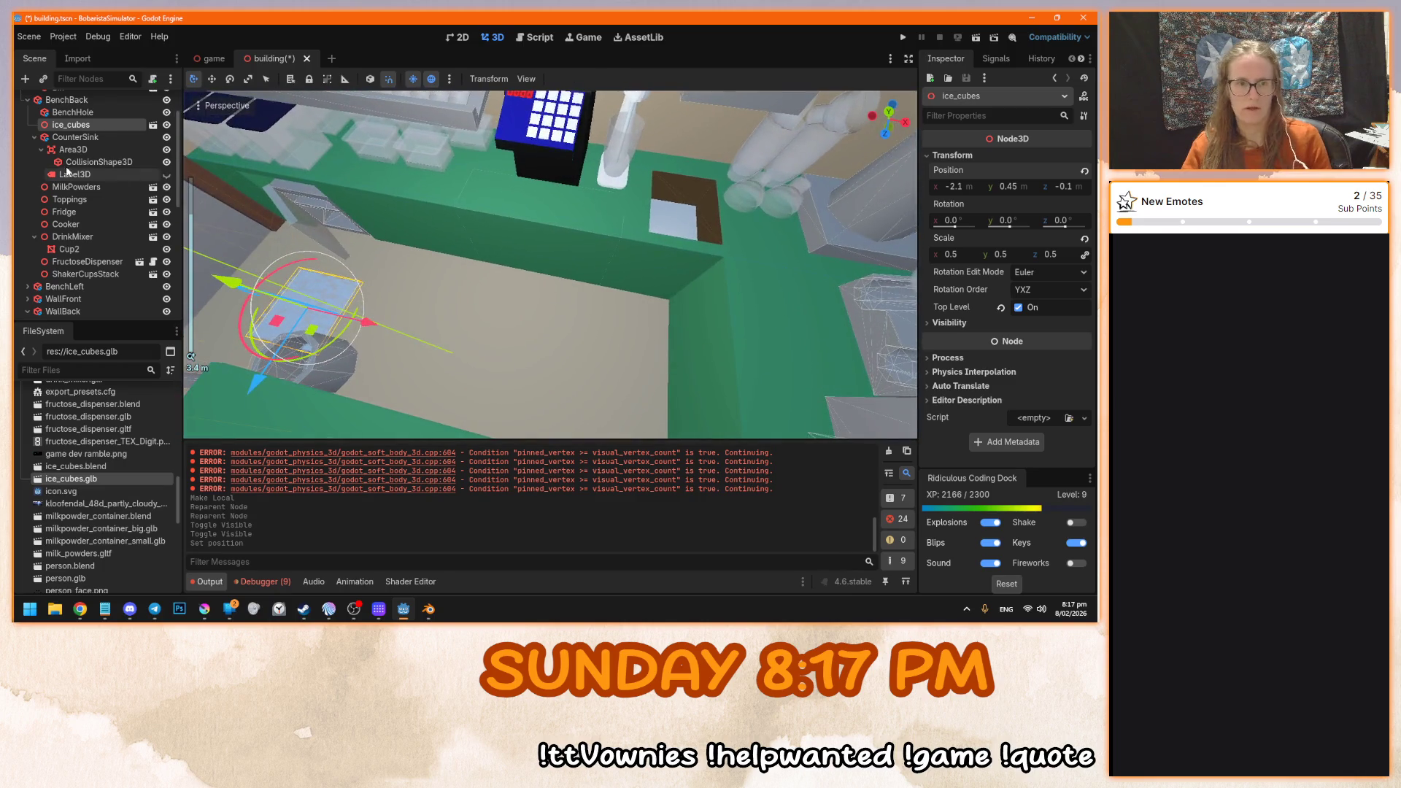
{"action": "left_click", "coordinate": [80, 134]}
{"action": "left_click", "coordinate": [71, 125]}
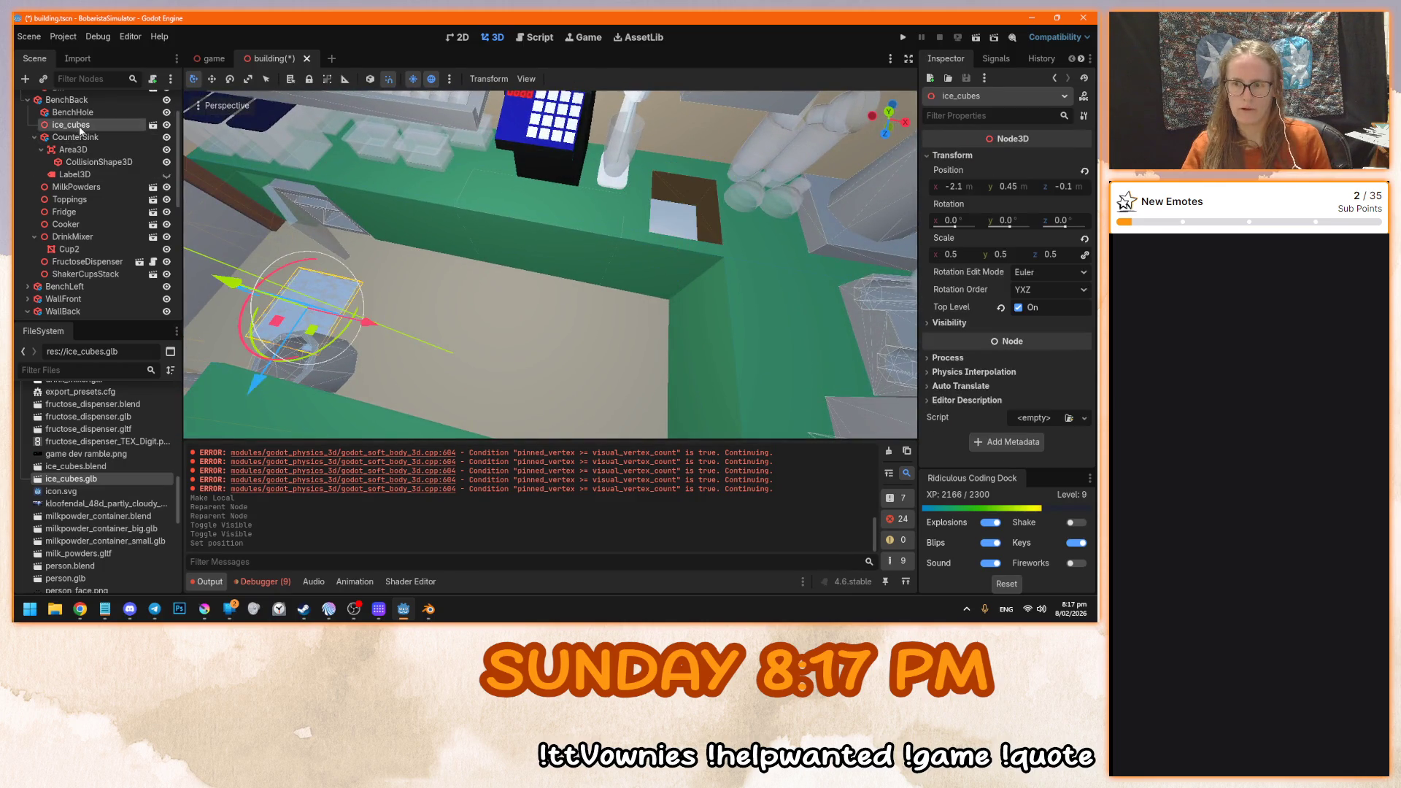
{"action": "left_click", "coordinate": [76, 137]}
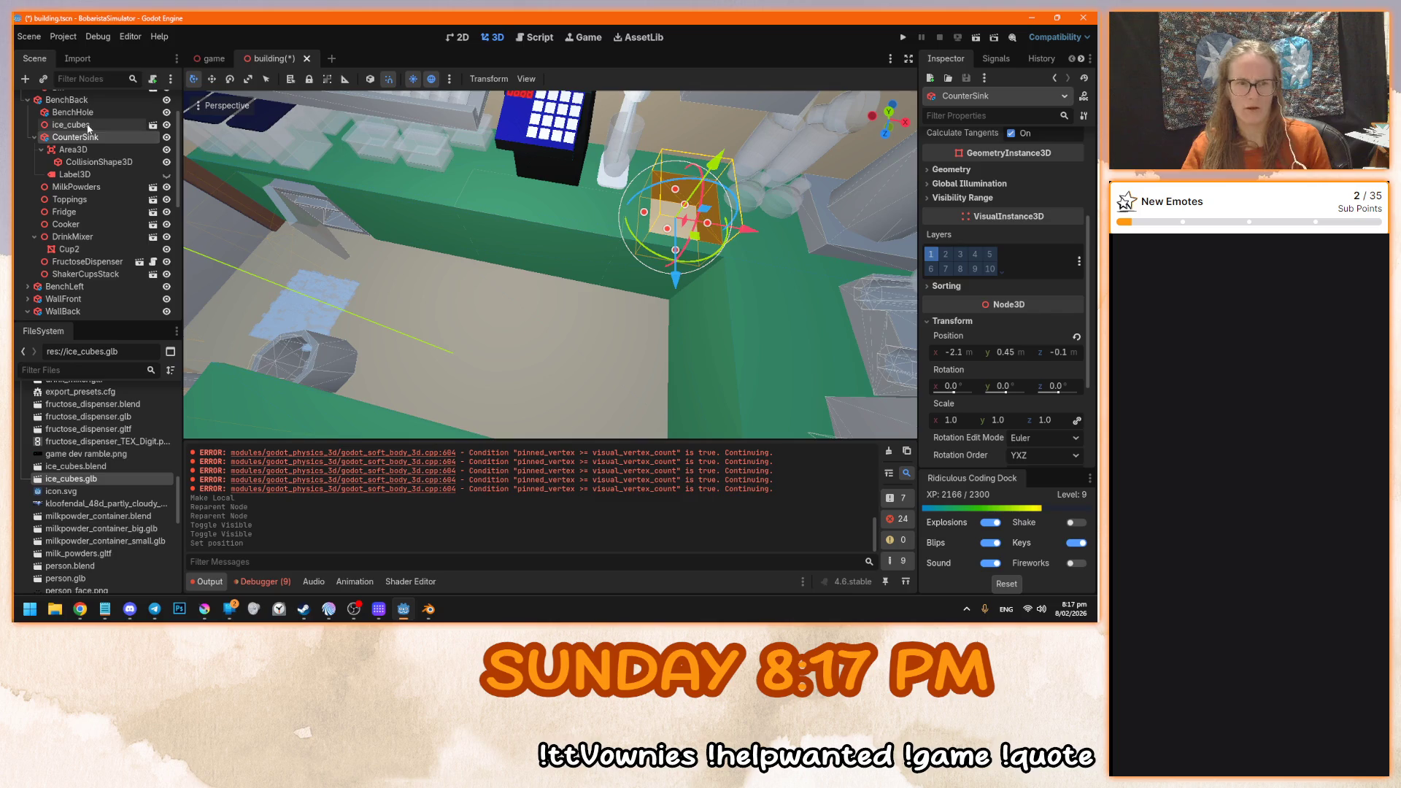
{"action": "left_click", "coordinate": [71, 125]}
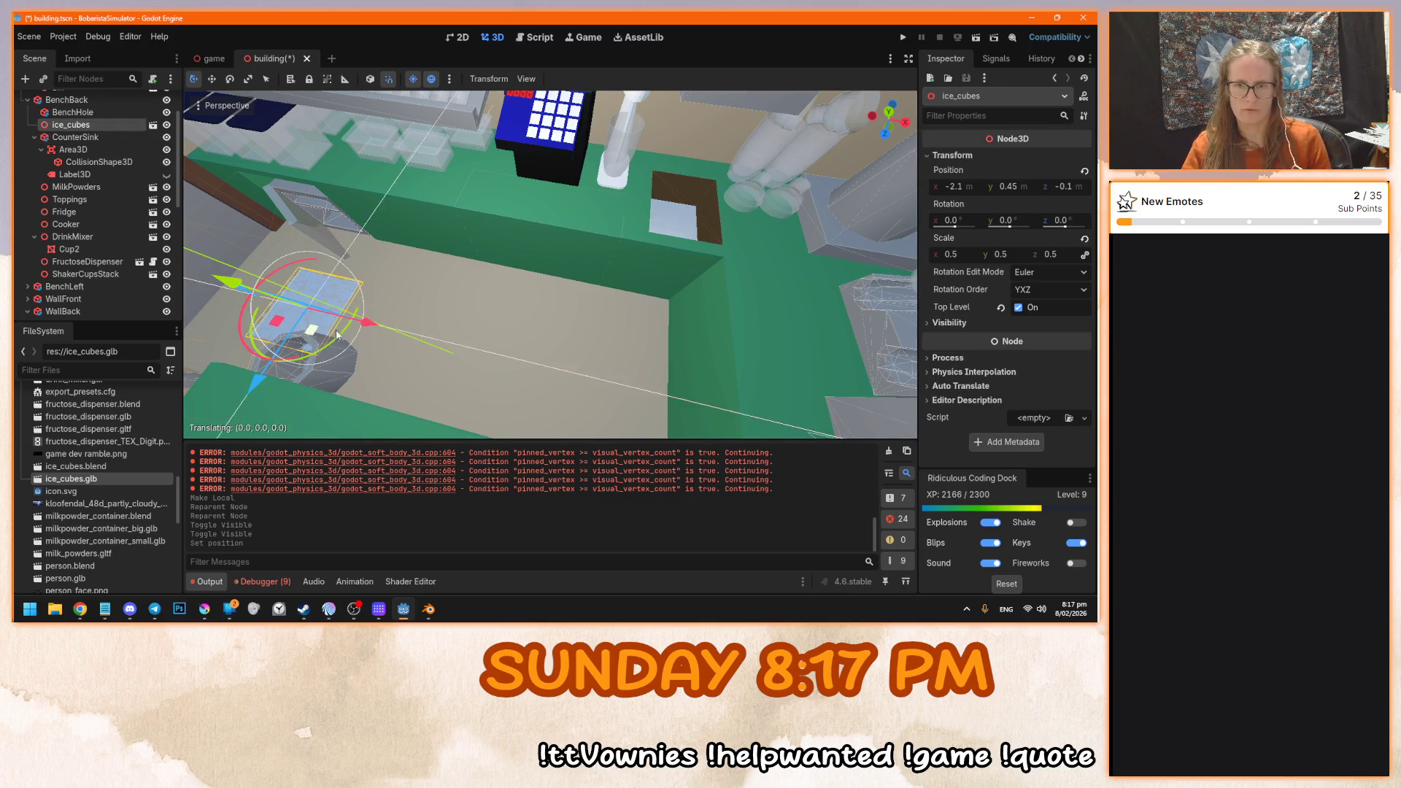
- Drag ice_cubes with the move gizmo toward the sink hole, undoing a raise
{"action": "left_click_drag", "start_coordinate": [328, 339], "coordinate": [672, 232]}
{"action": "key", "text": "f"}
{"action": "left_click_drag", "start_coordinate": [573, 244], "coordinate": [572, 175]}
{"action": "key", "text": "f"}
{"action": "key", "text": "ctrl+z"}
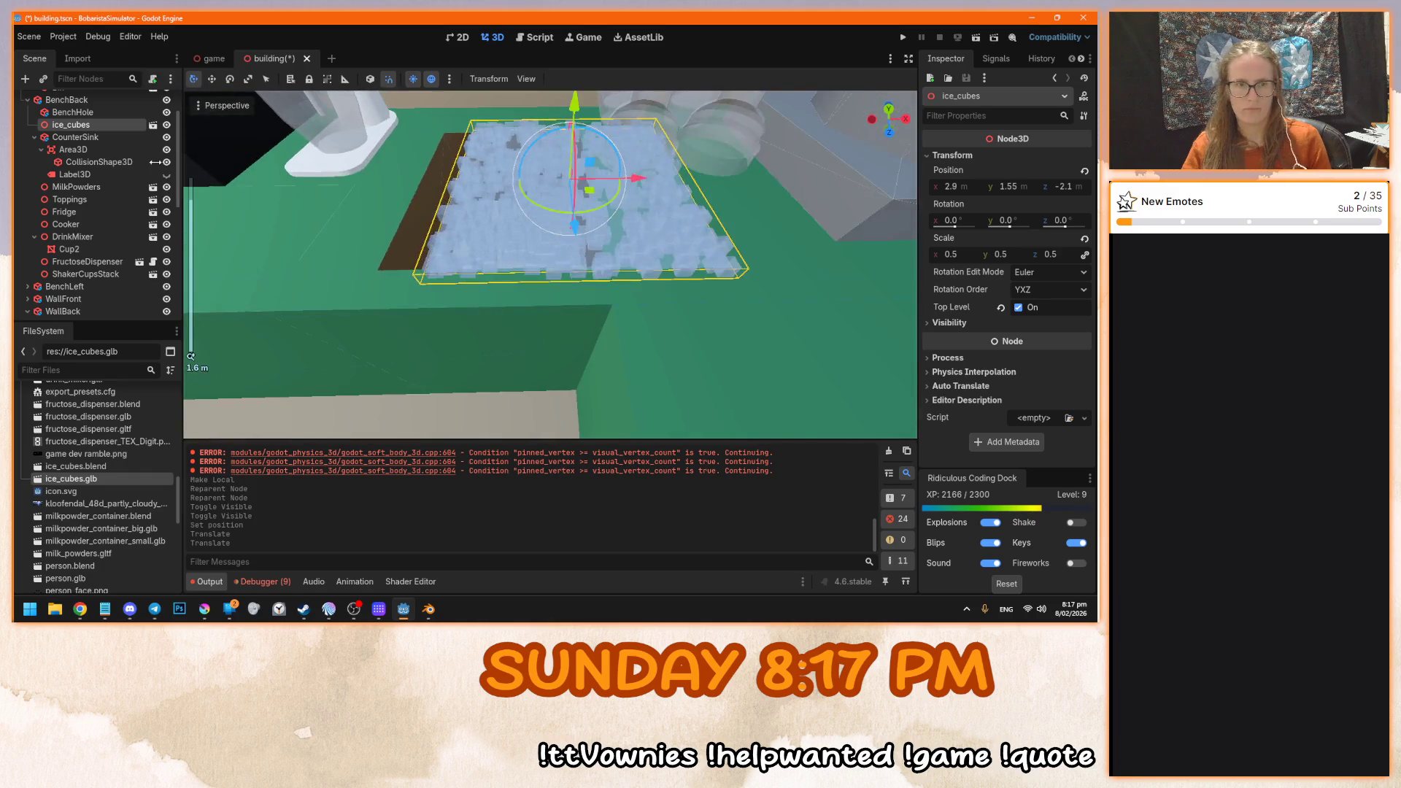
{"action": "left_click", "coordinate": [65, 137]}
{"action": "left_click", "coordinate": [67, 128]}
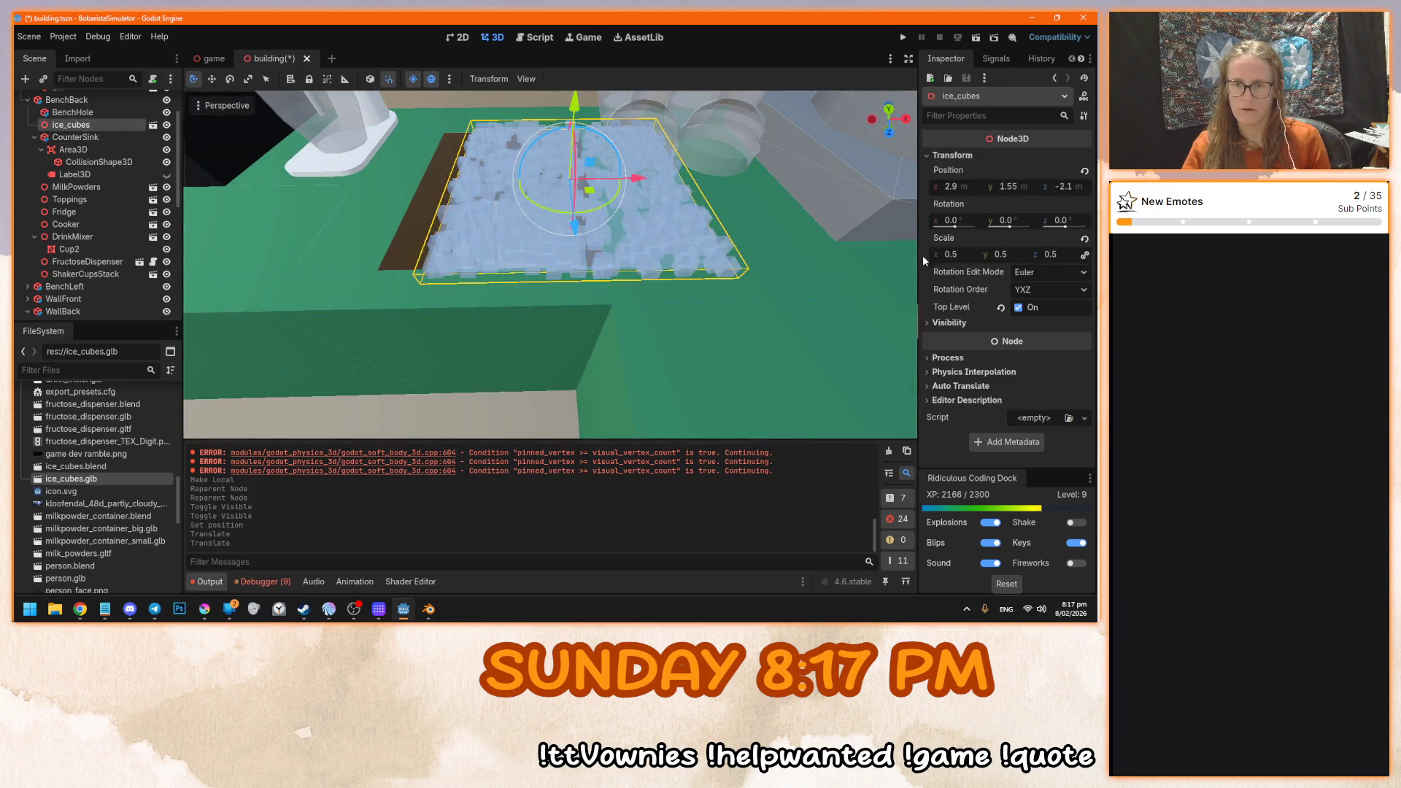
- Set ice_cubes' X position to 2.1 and turn off its Top Level
{"action": "left_click", "coordinate": [956, 186]}
{"action": "type", "text": "2.1"}
{"action": "key", "text": "Return"}
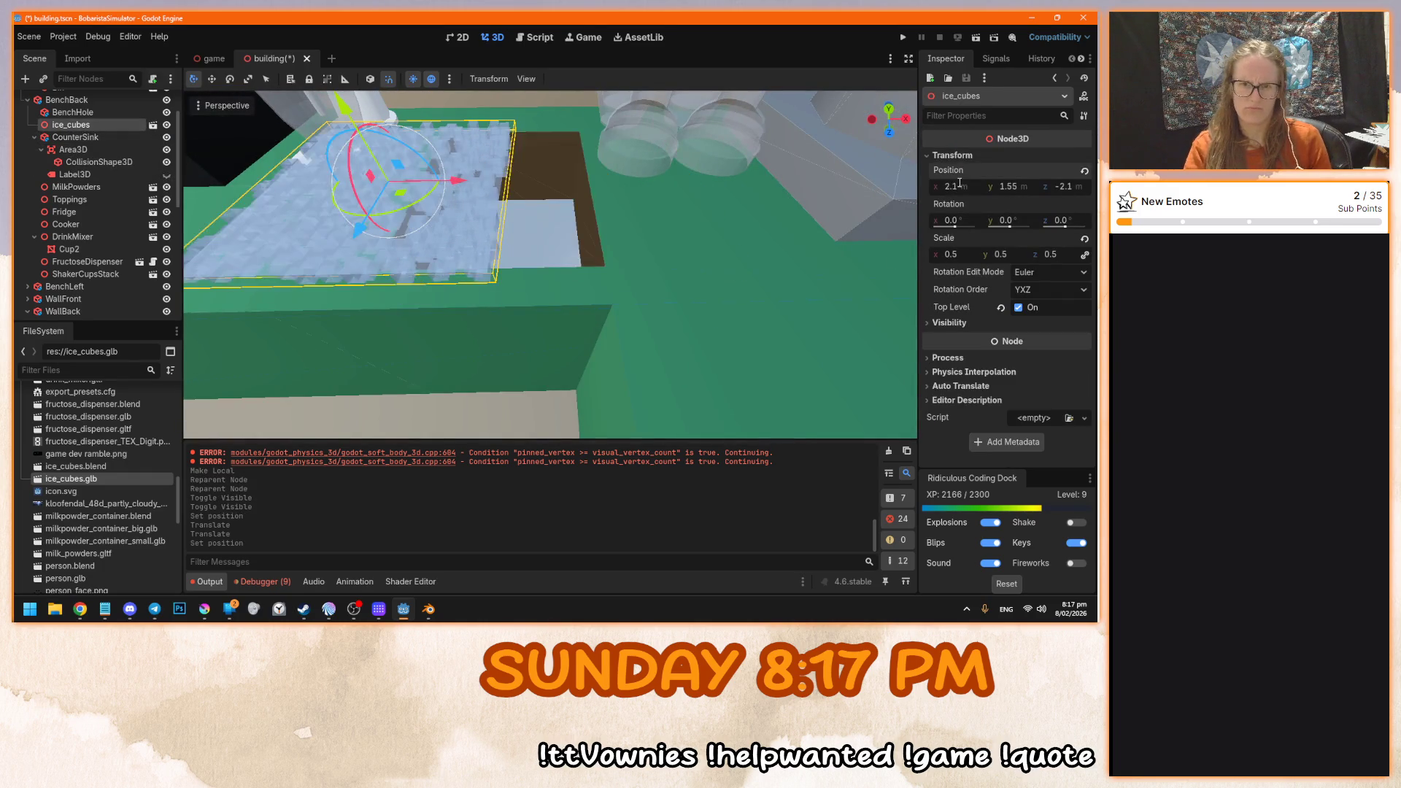
{"action": "mouse_move", "coordinate": [506, 238]}
{"action": "left_mouse_down"}
{"action": "mouse_move", "coordinate": [575, 254]}
{"action": "mouse_move", "coordinate": [547, 289]}
{"action": "mouse_move", "coordinate": [582, 176]}
{"action": "mouse_move", "coordinate": [525, 241]}
{"action": "mouse_move", "coordinate": [482, 255]}
{"action": "left_mouse_up"}
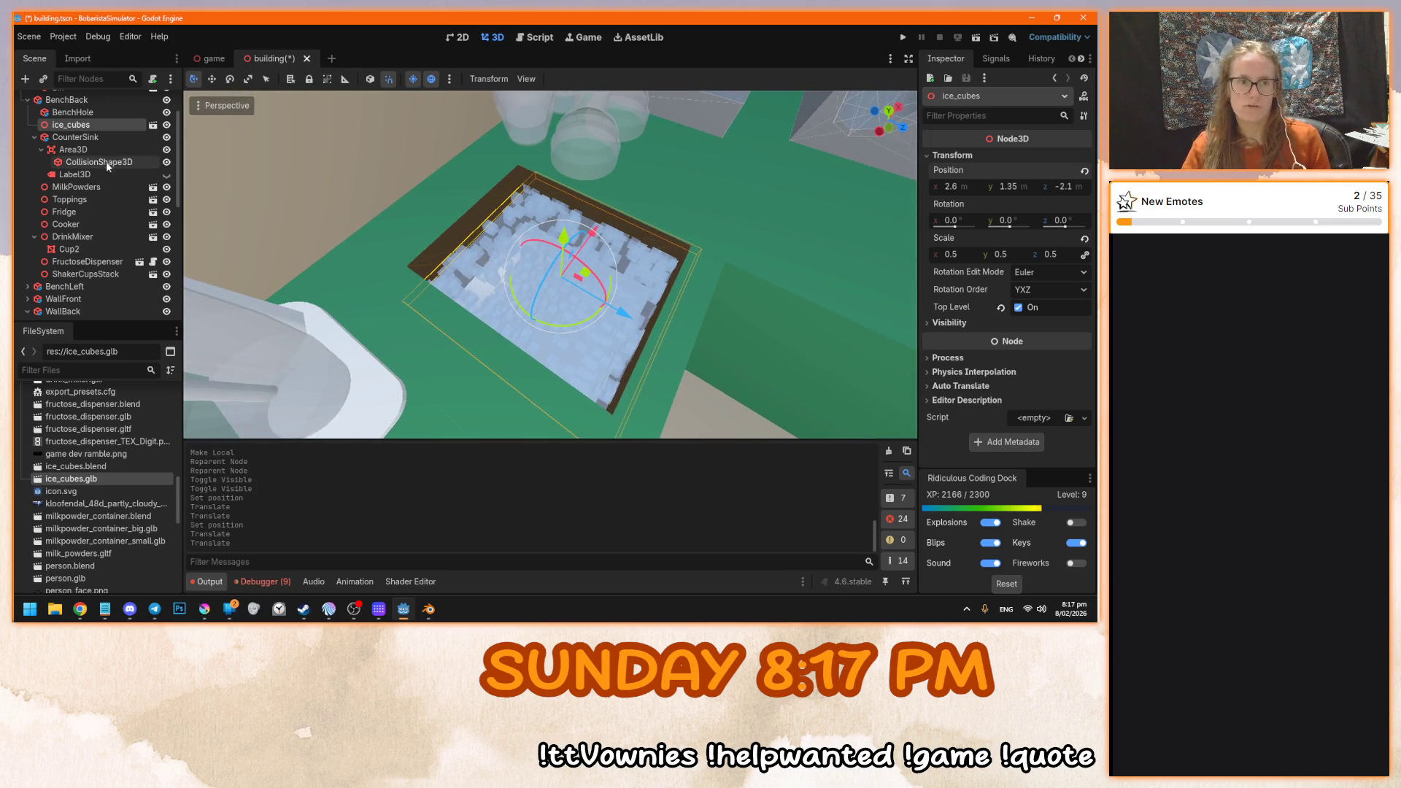
{"action": "scroll", "coordinate": [576, 329], "scroll_direction": "up", "scroll_amount": 4}
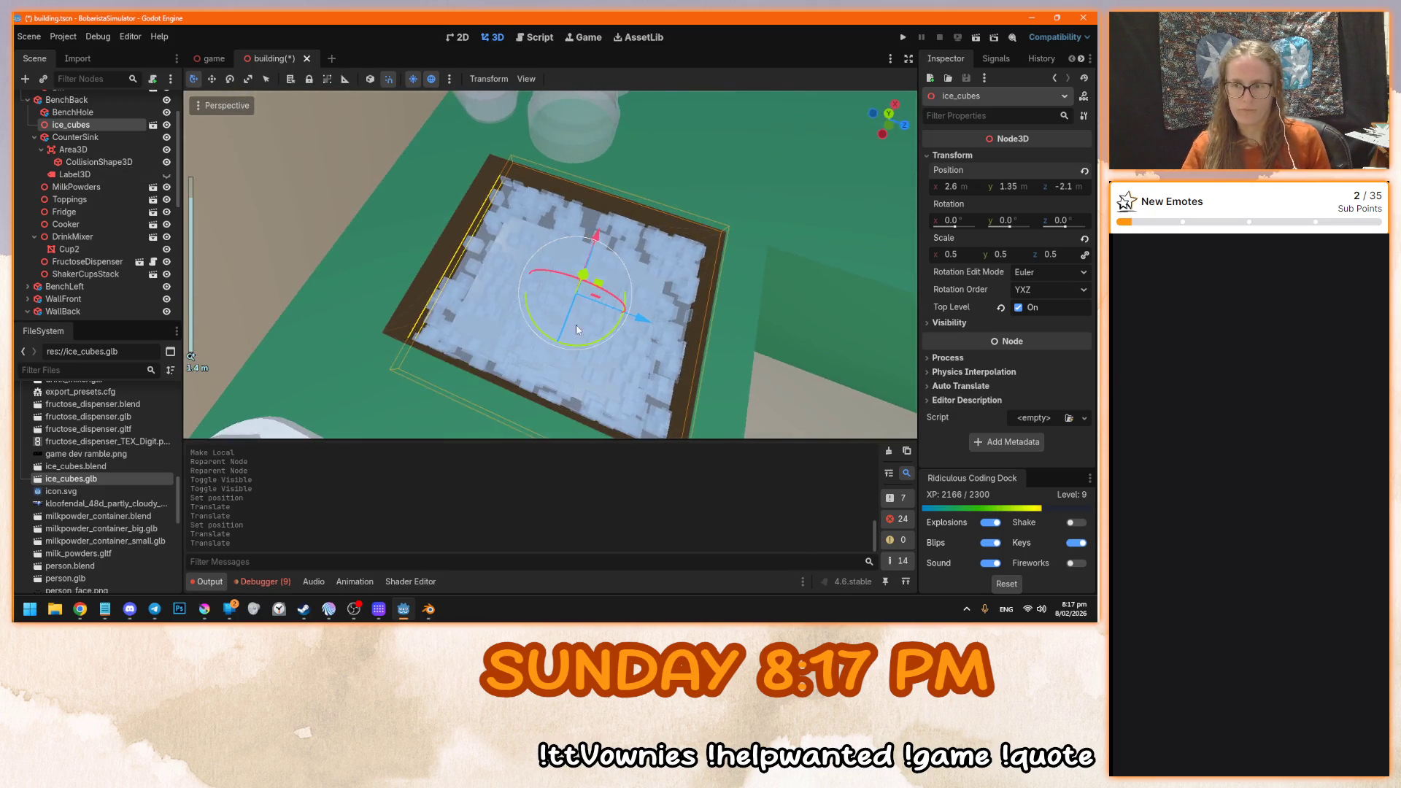
{"action": "left_click", "coordinate": [1003, 308]}
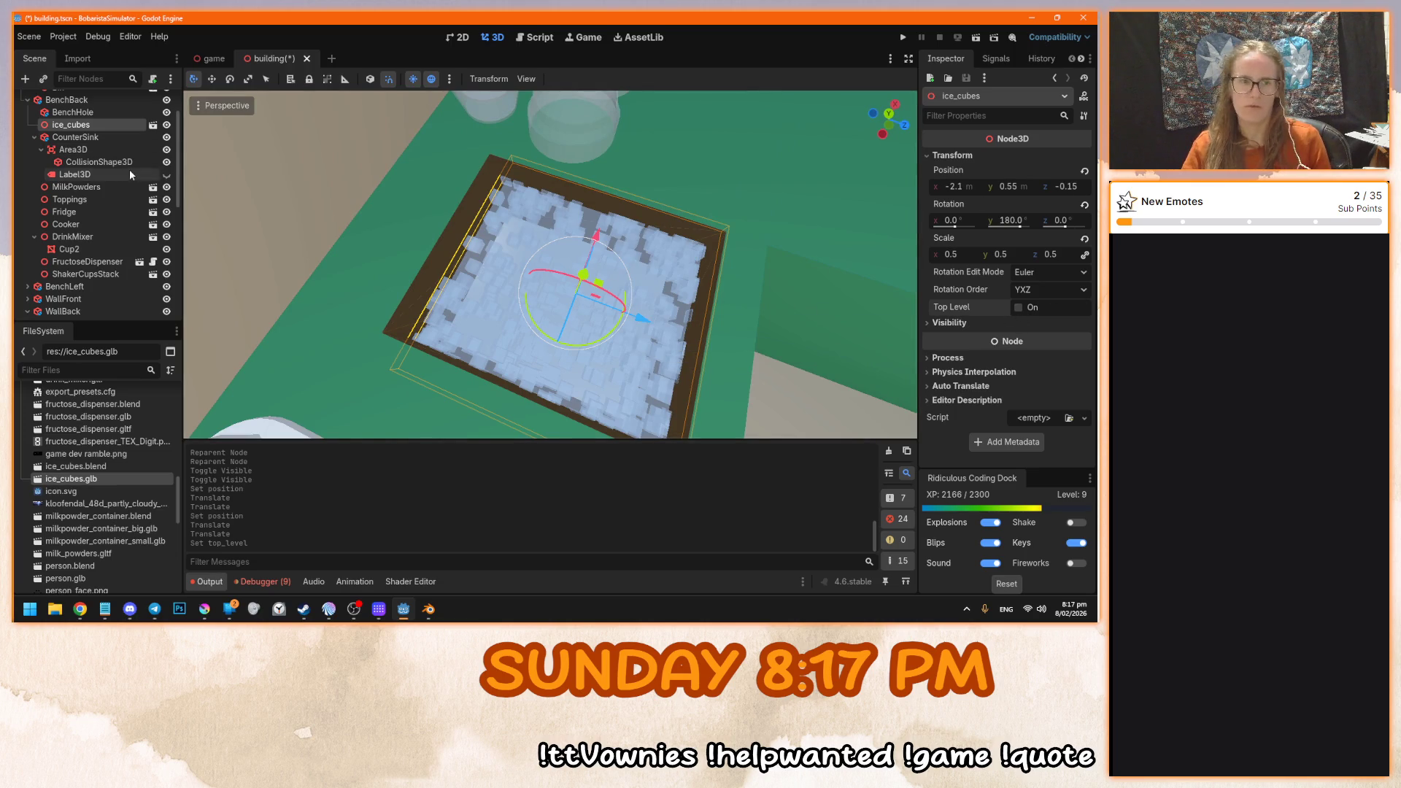
{"action": "right_click", "coordinate": [951, 168]}
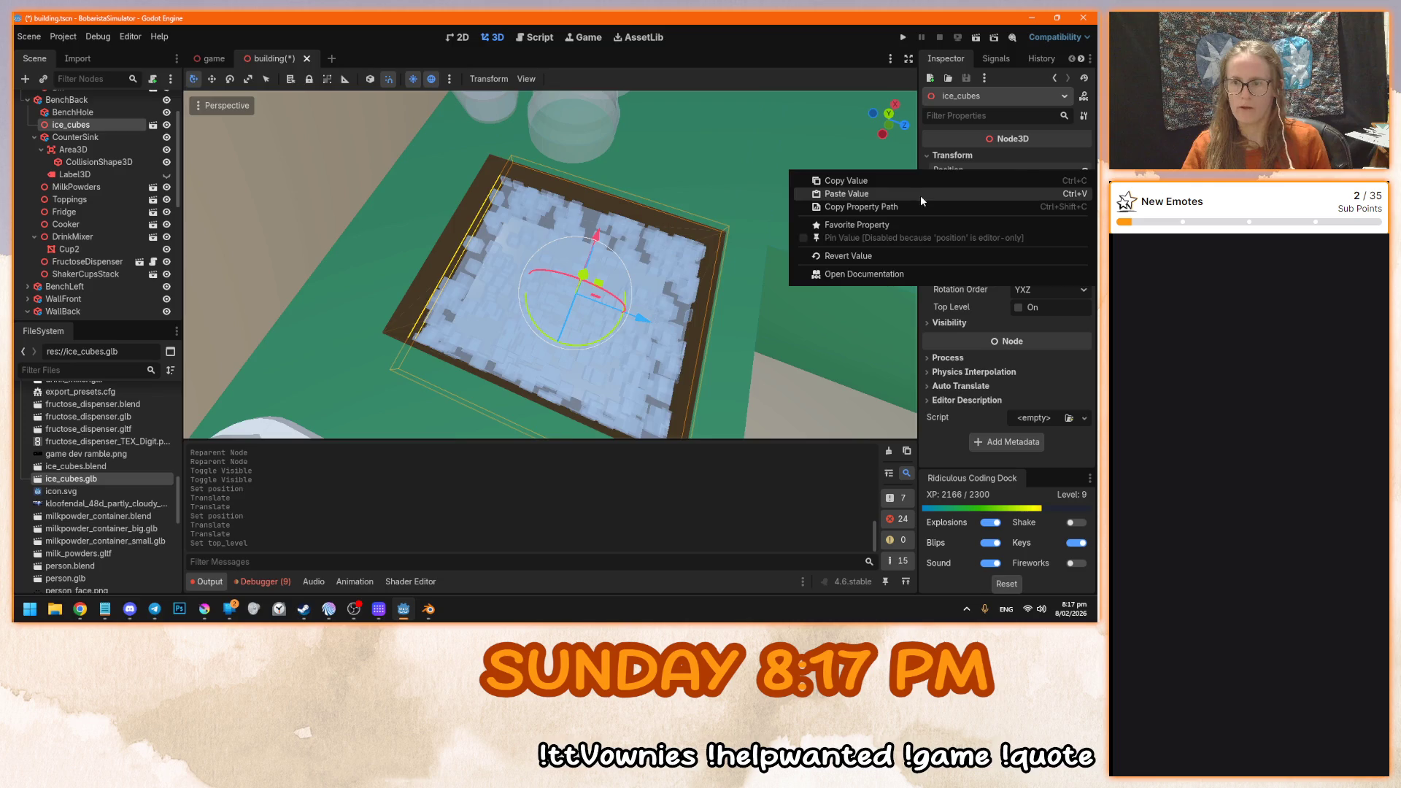
- Paste the position onto ice_cubes, raise it to Y 0.55, and test-run the game twice
{"action": "left_click", "coordinate": [921, 195]}
{"action": "mouse_move", "coordinate": [521, 269]}
{"action": "left_mouse_down"}
{"action": "mouse_move", "coordinate": [629, 279]}
{"action": "mouse_move", "coordinate": [750, 222]}
{"action": "mouse_move", "coordinate": [529, 212]}
{"action": "left_mouse_up"}
{"action": "key", "text": "F5"}
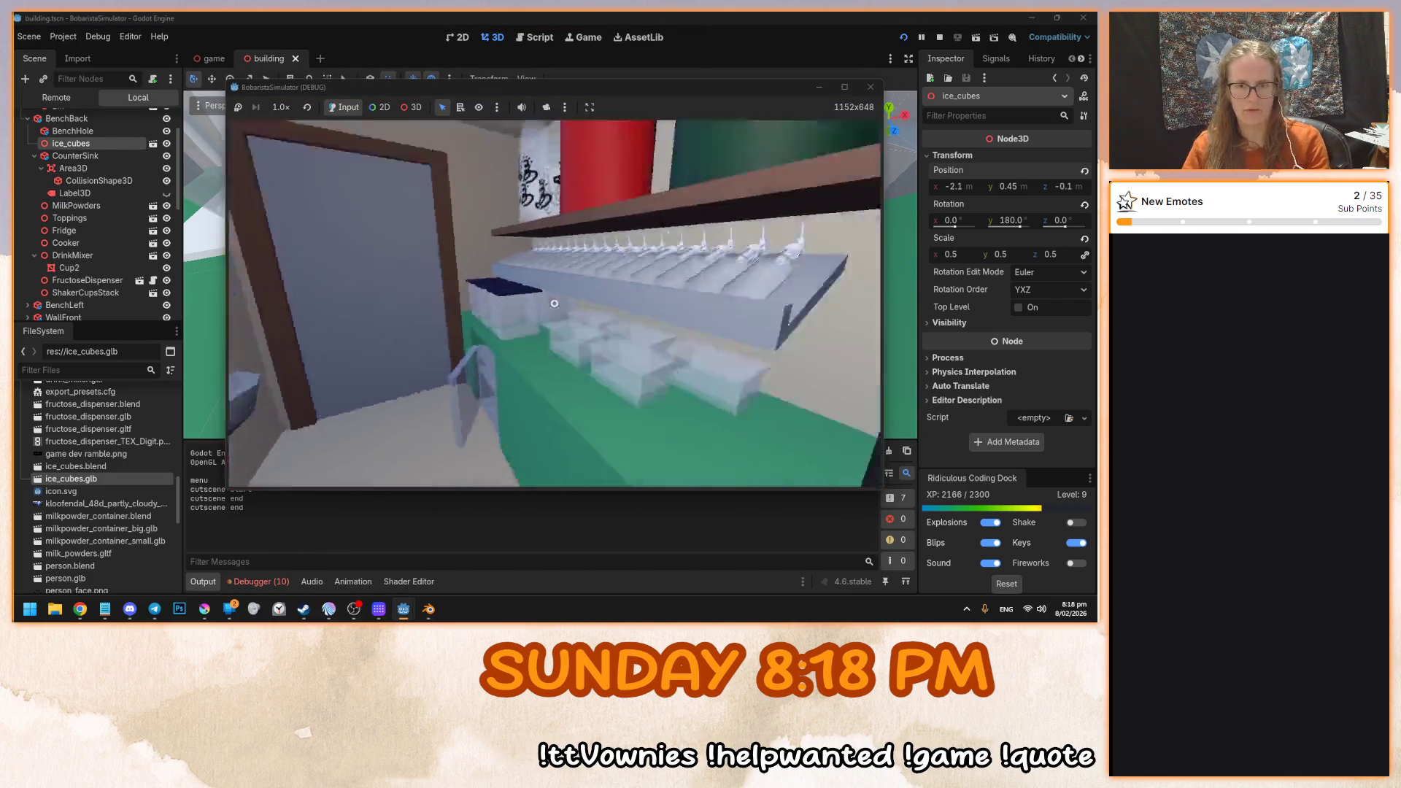
{"action": "key", "text": "F8"}
{"action": "double_click", "coordinate": [54, 125]}
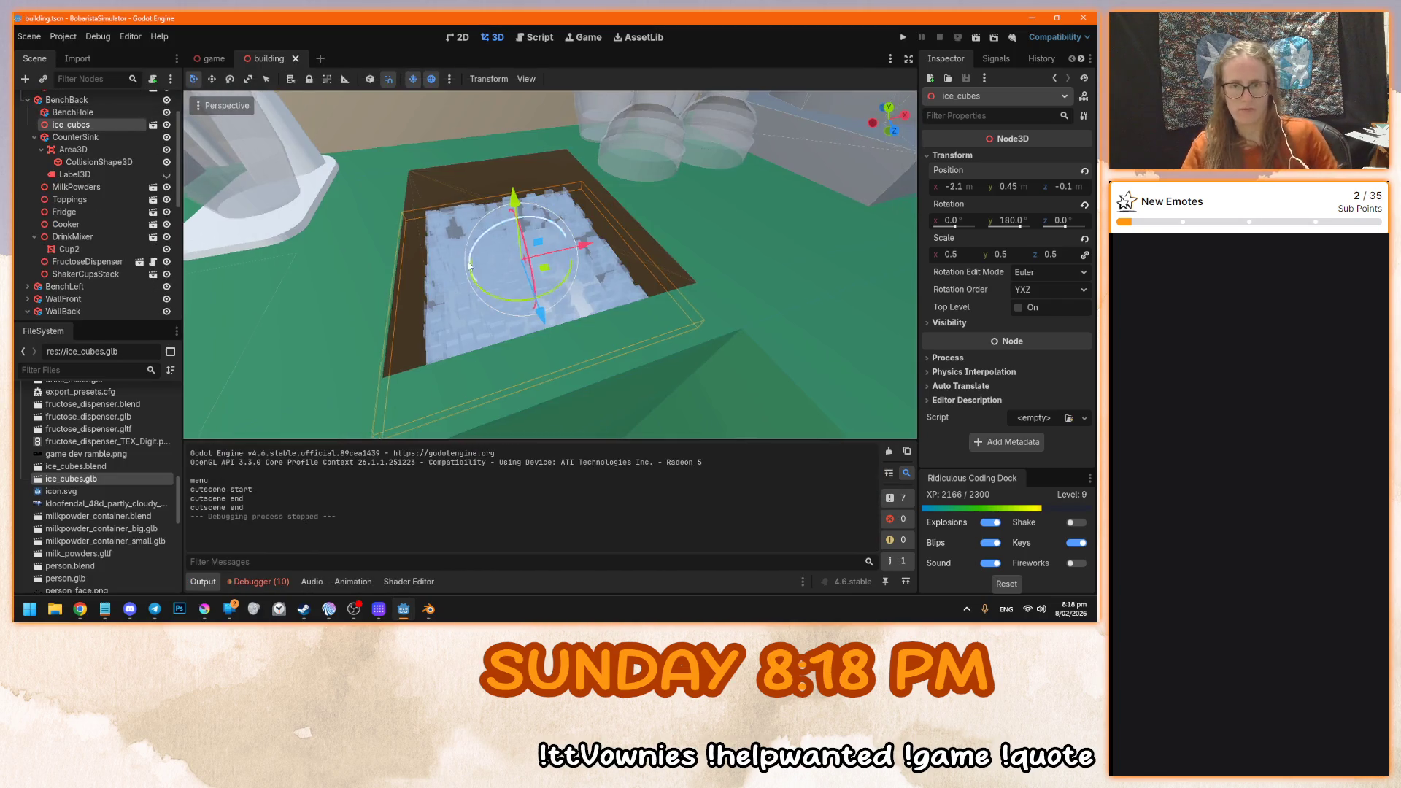
{"action": "left_click_drag", "start_coordinate": [538, 226], "coordinate": [534, 206]}
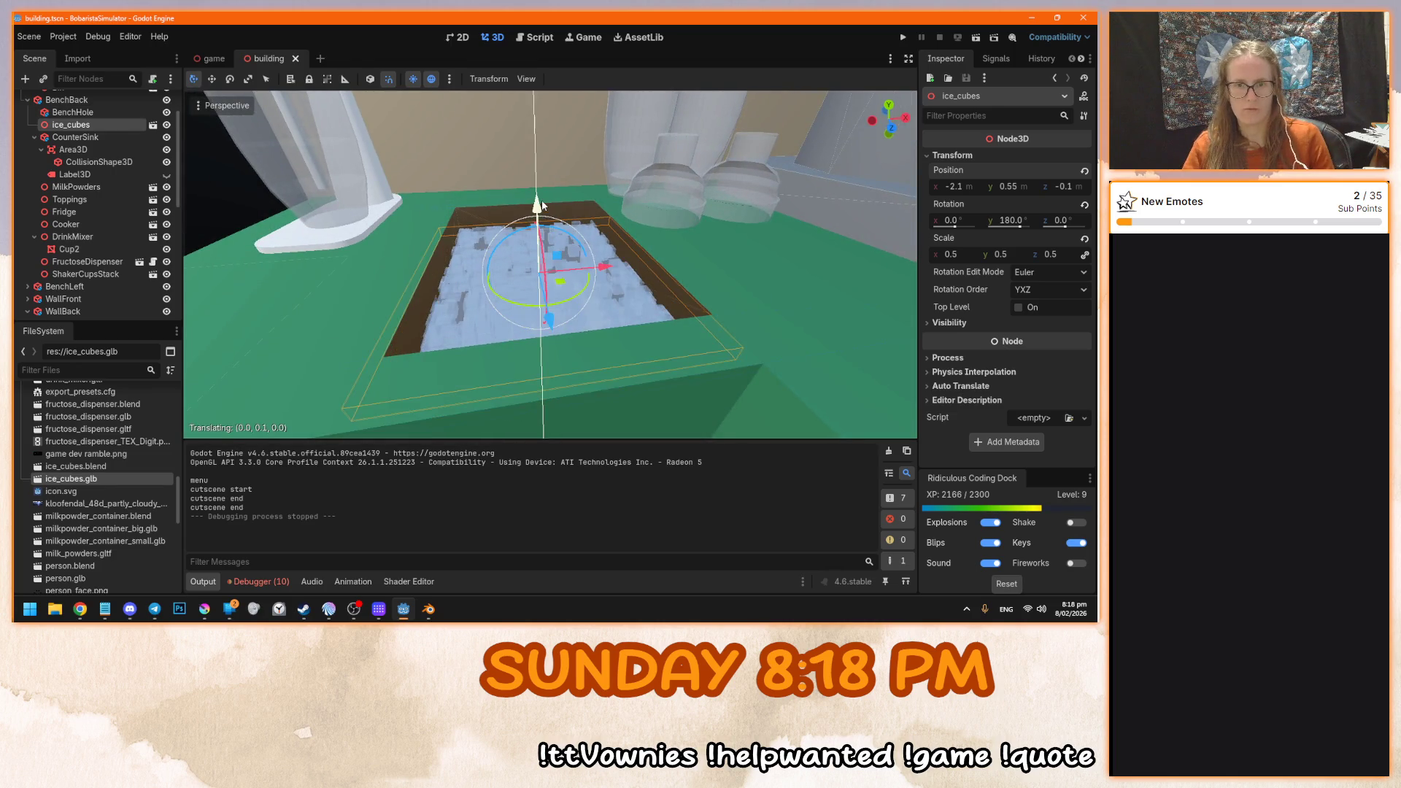
{"action": "key", "text": "F5"}
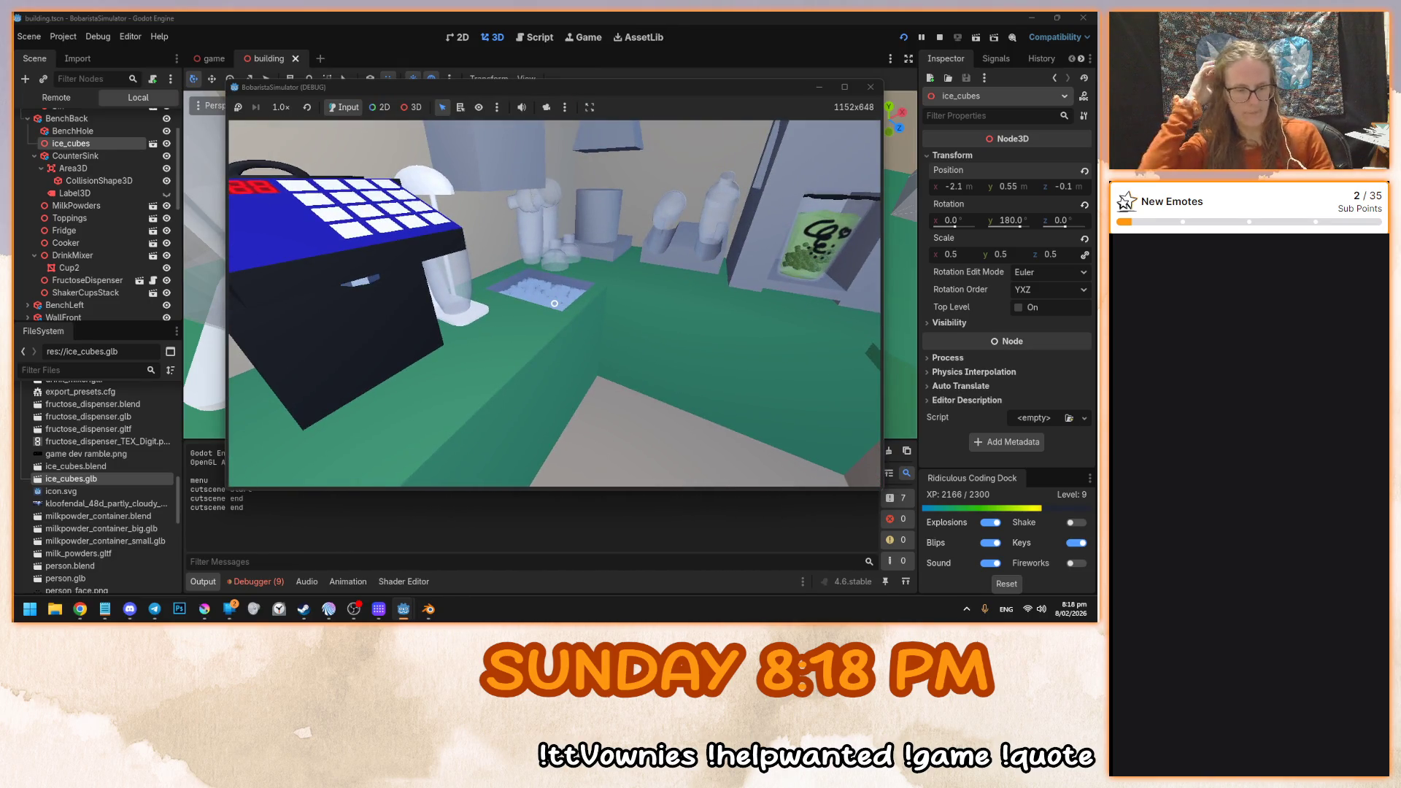
{"action": "key", "text": "F8"}
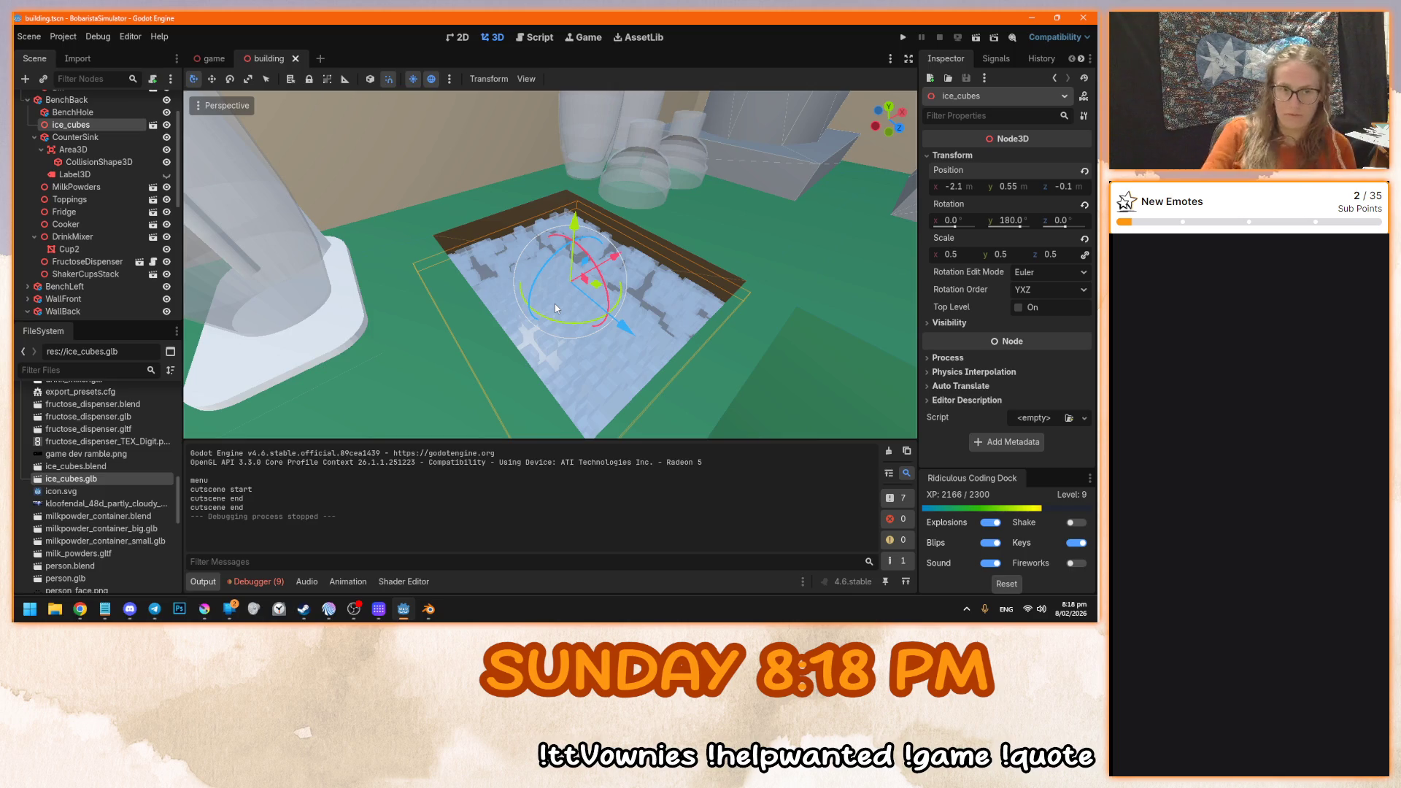
- Create a New Inherited scene from ice_cubes.glb
{"action": "scroll", "coordinate": [554, 304], "scroll_direction": "down", "scroll_amount": 5}
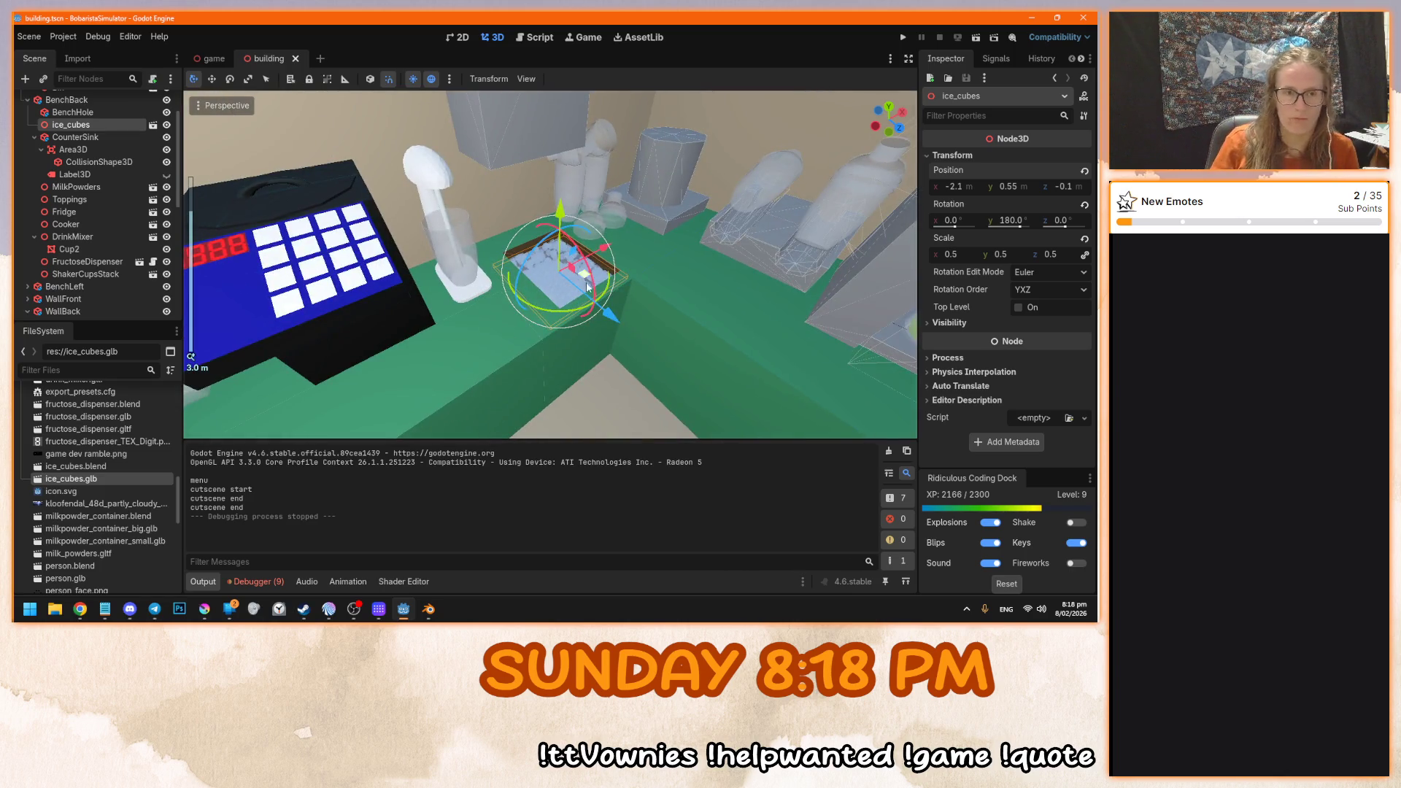
{"action": "left_click", "coordinate": [153, 126]}
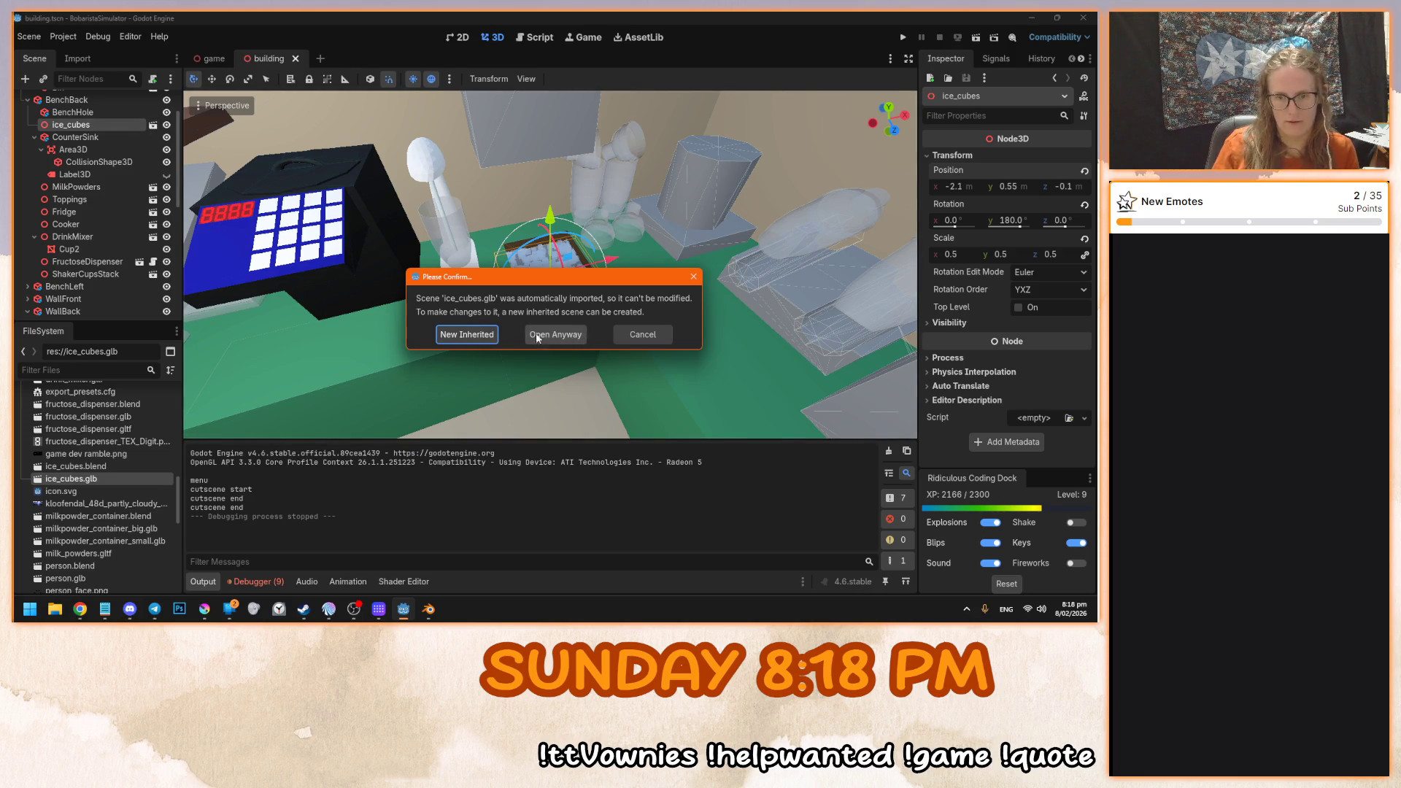
{"action": "left_click", "coordinate": [467, 334]}
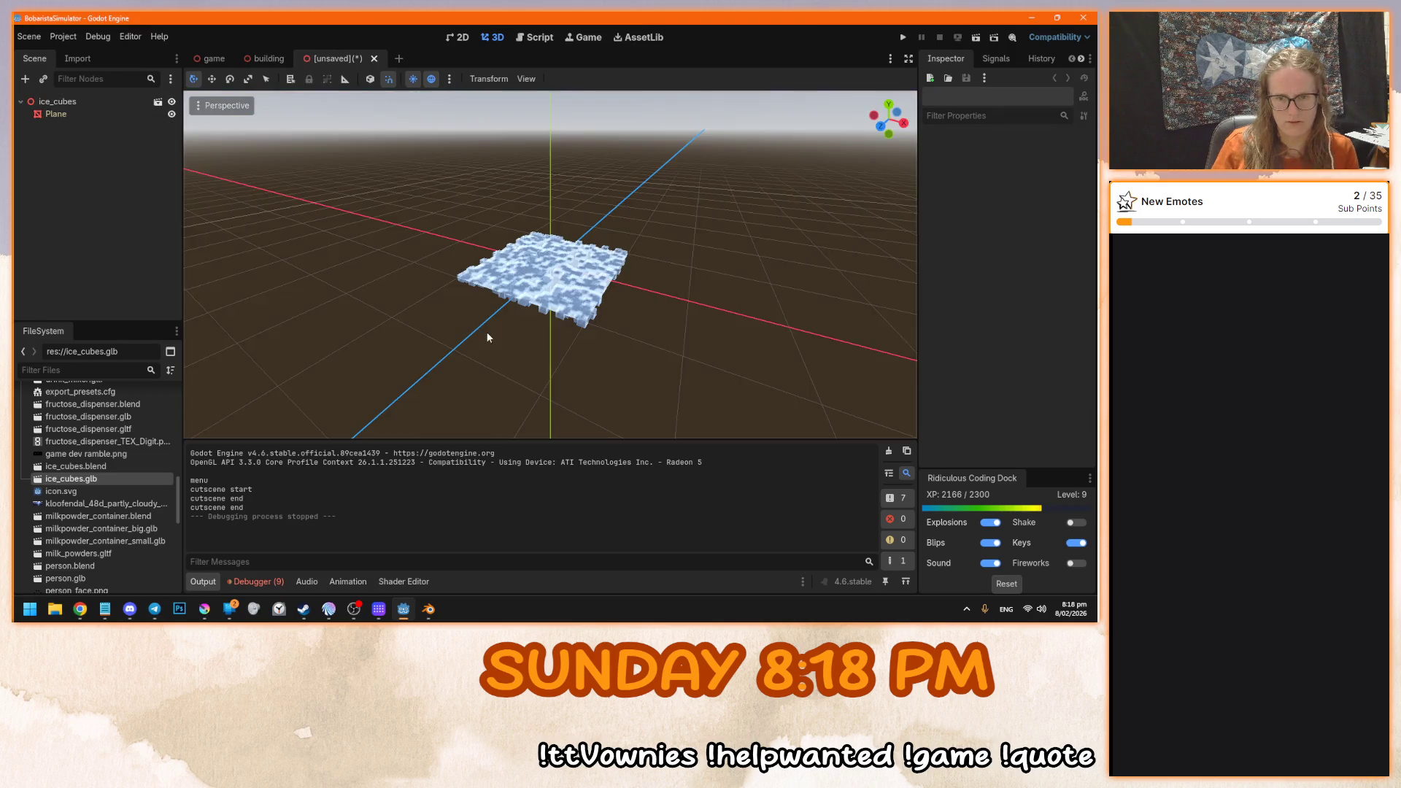
- Rename the inherited scene's root node to IceCubes
{"action": "double_click", "coordinate": [50, 102]}
{"action": "type", "text": "IceCu"}
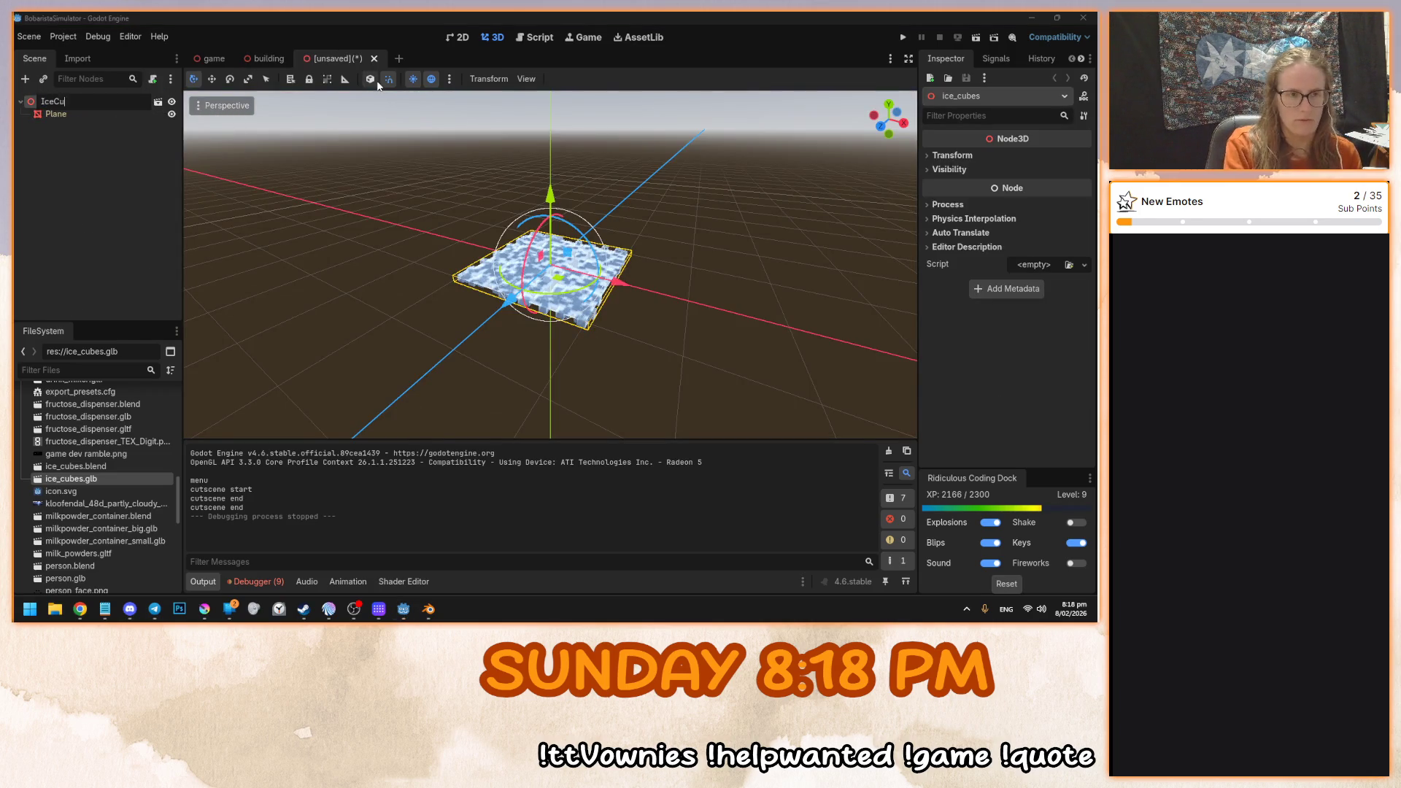
{"action": "type", "text": "bes"}
{"action": "key", "text": "Return"}
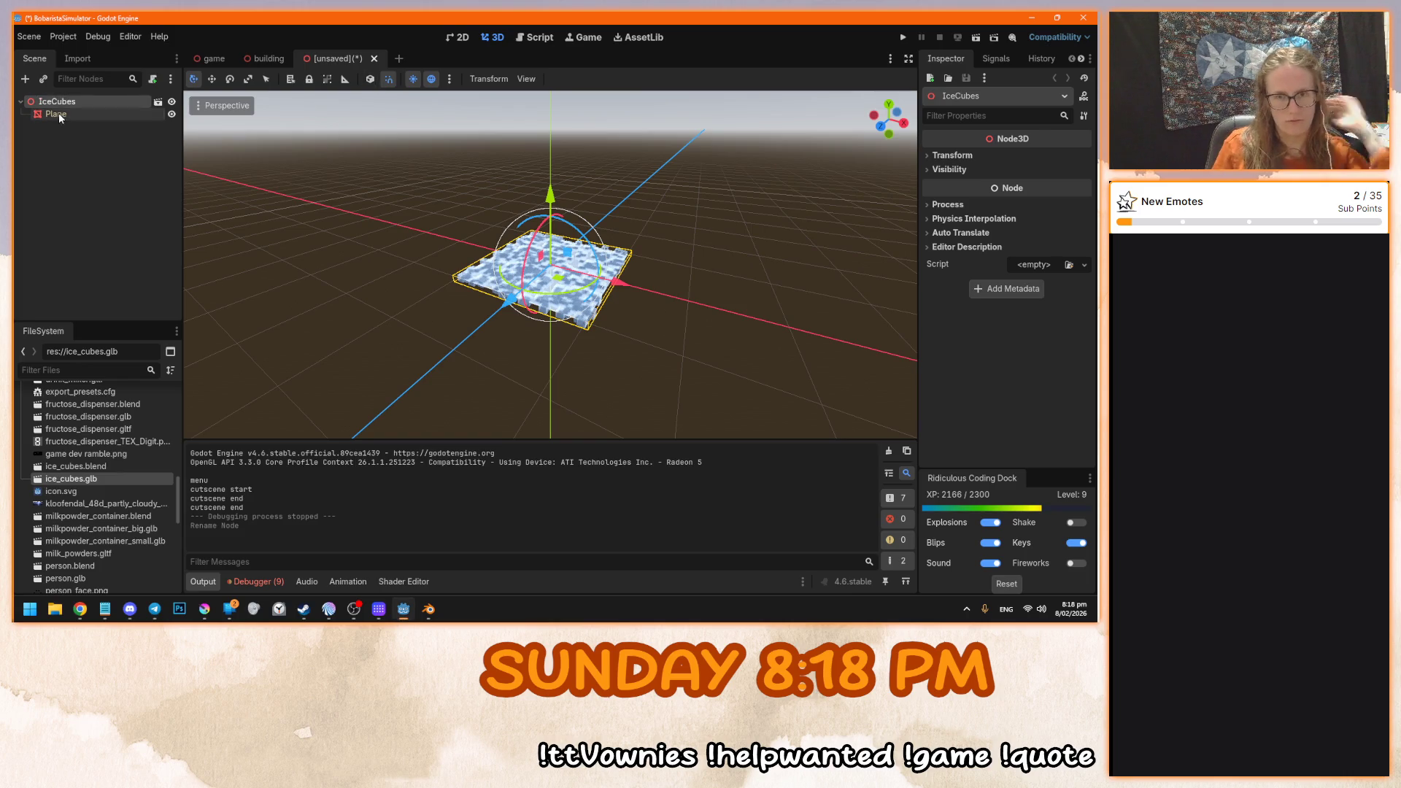
{"action": "left_click", "coordinate": [53, 115]}
{"action": "left_click", "coordinate": [75, 161]}
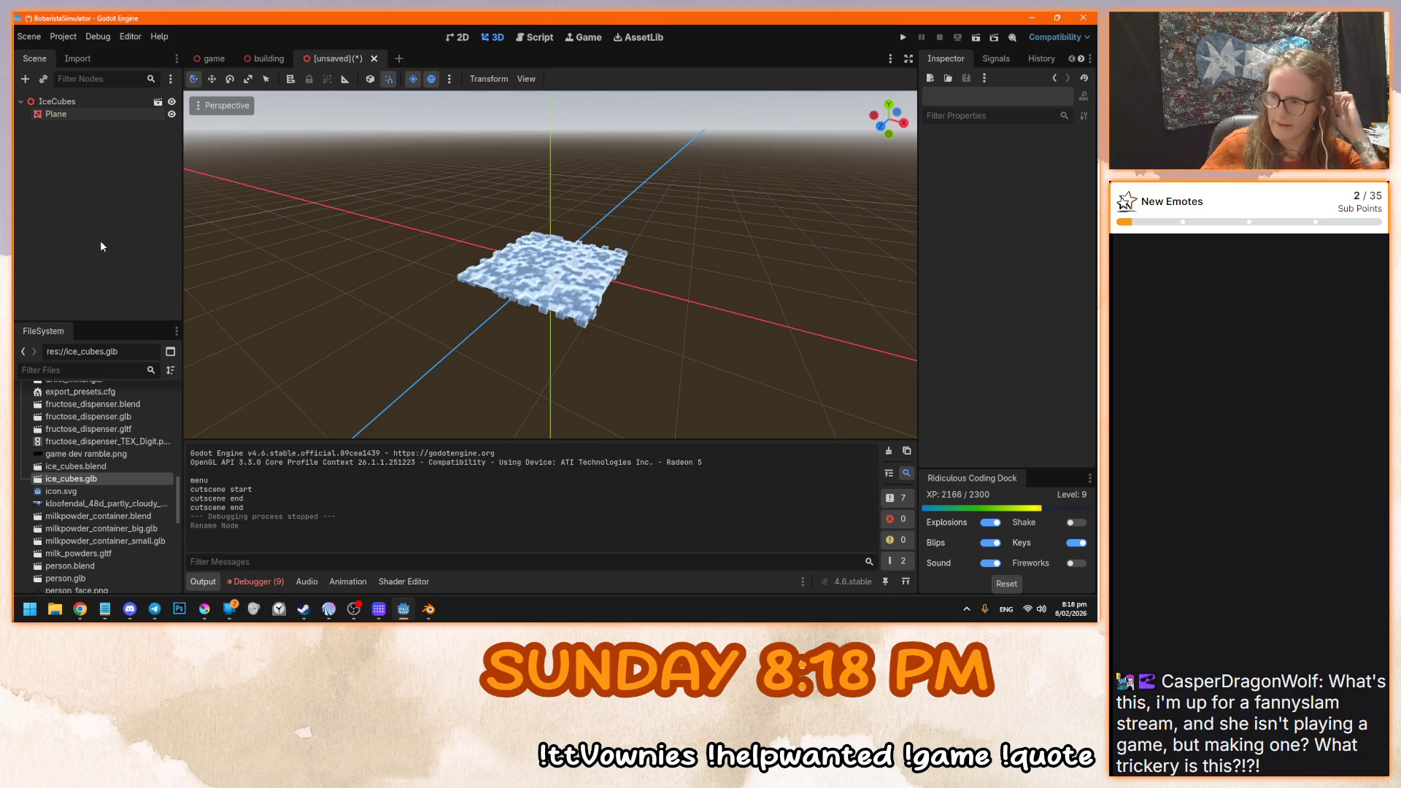
{"action": "key", "text": "F5"}
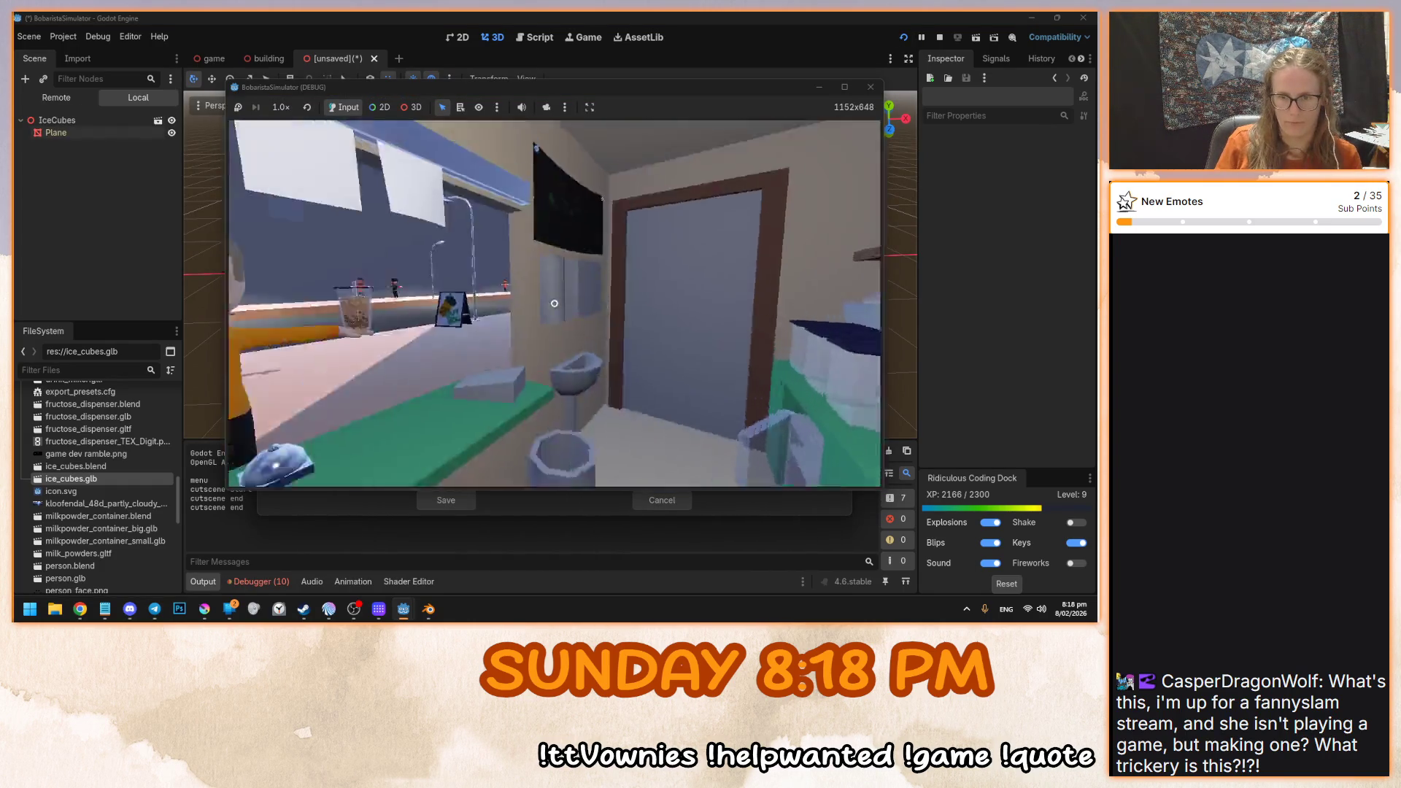
{"action": "key", "text": "F8"}
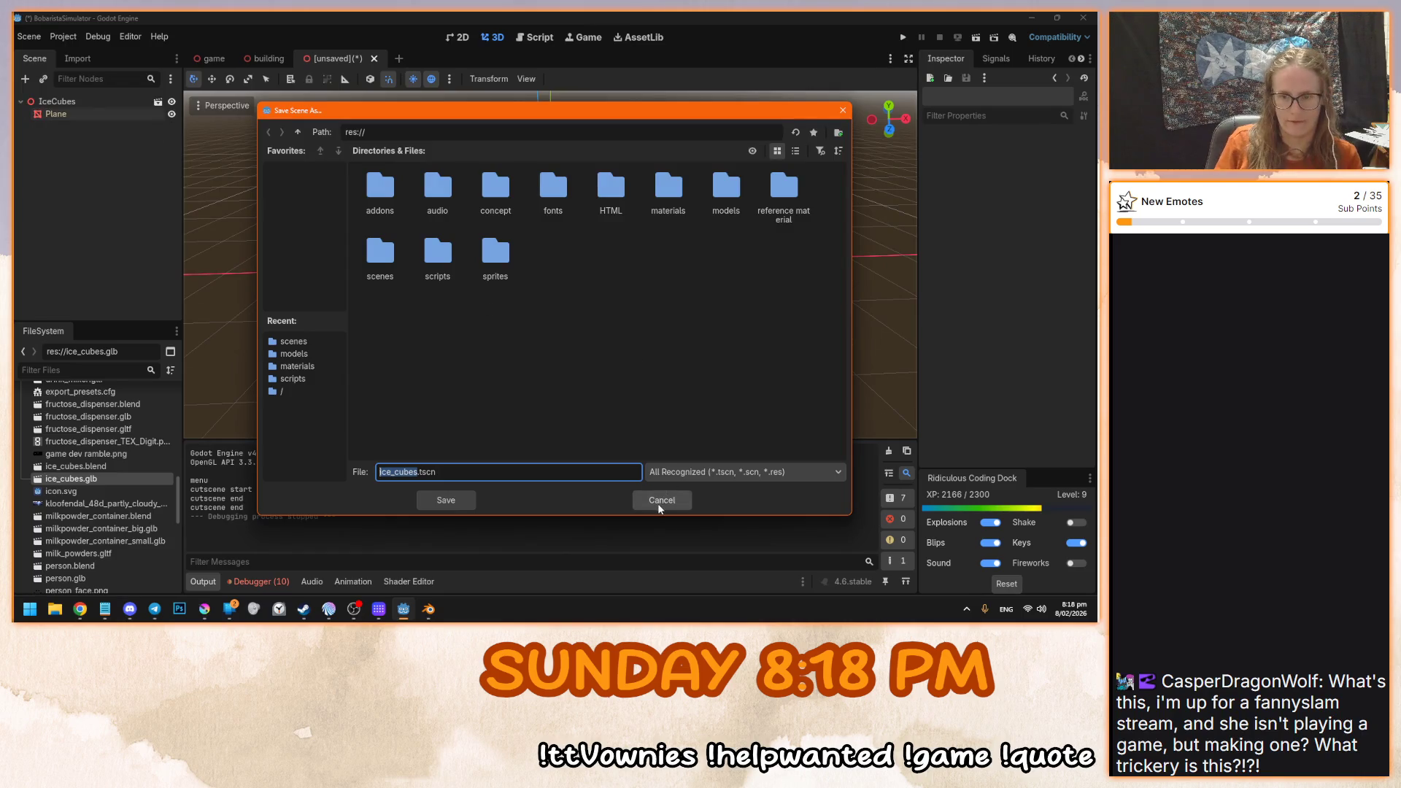
{"action": "left_click", "coordinate": [659, 505]}
- Save the scene as ice_cubes.tscn in res://scenes and close its tab
{"action": "key", "text": "ctrl+s"}
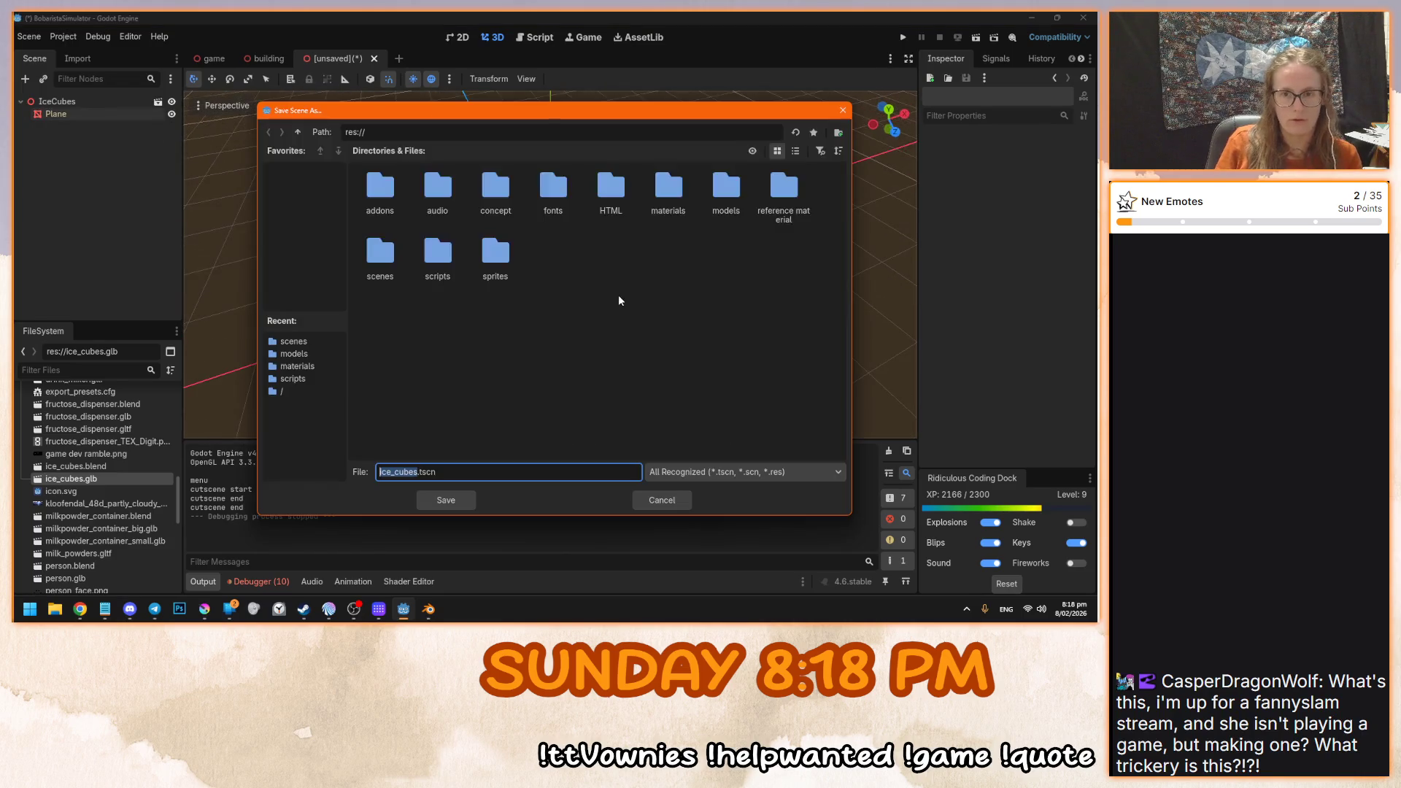
{"action": "left_click", "coordinate": [319, 365]}
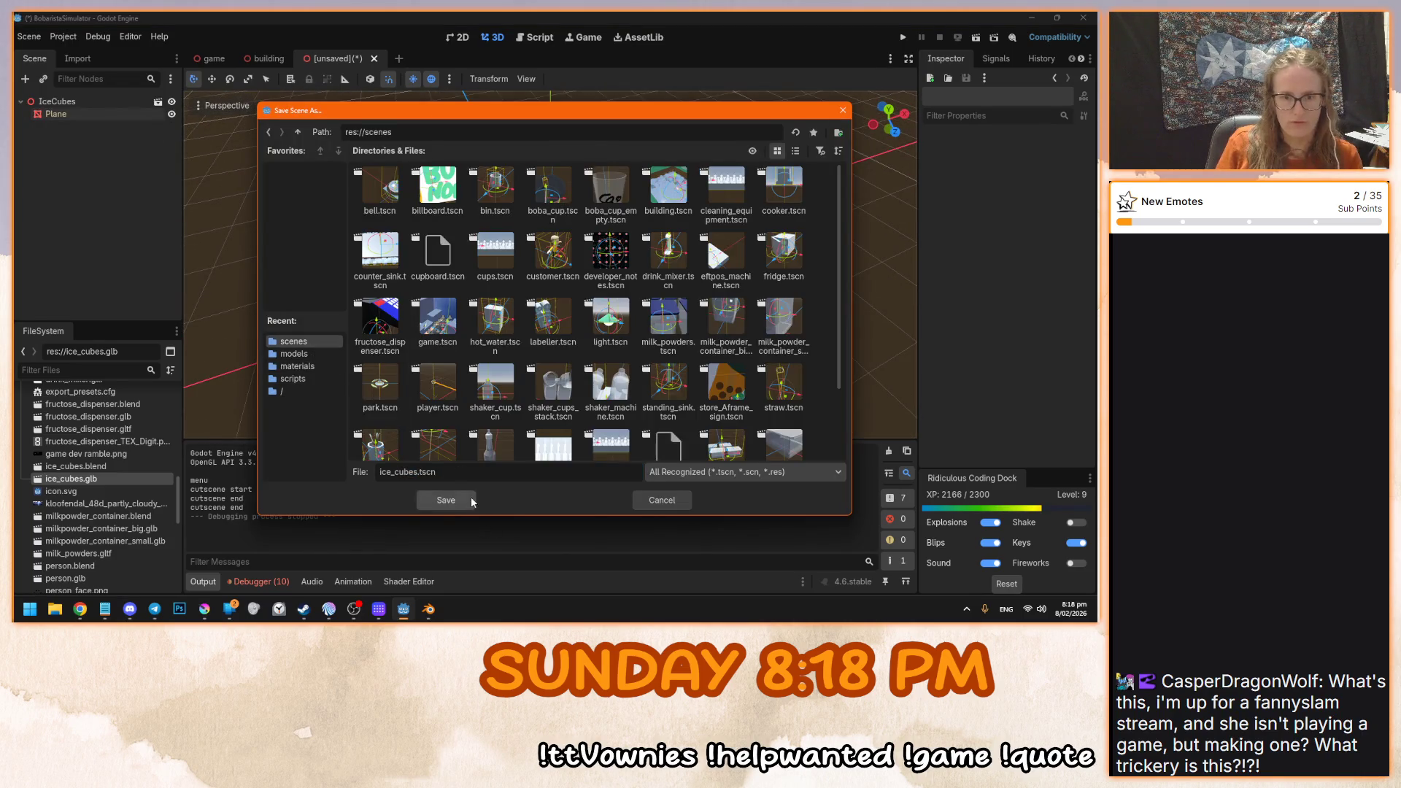
{"action": "left_click", "coordinate": [470, 498]}
{"action": "left_click", "coordinate": [363, 60]}
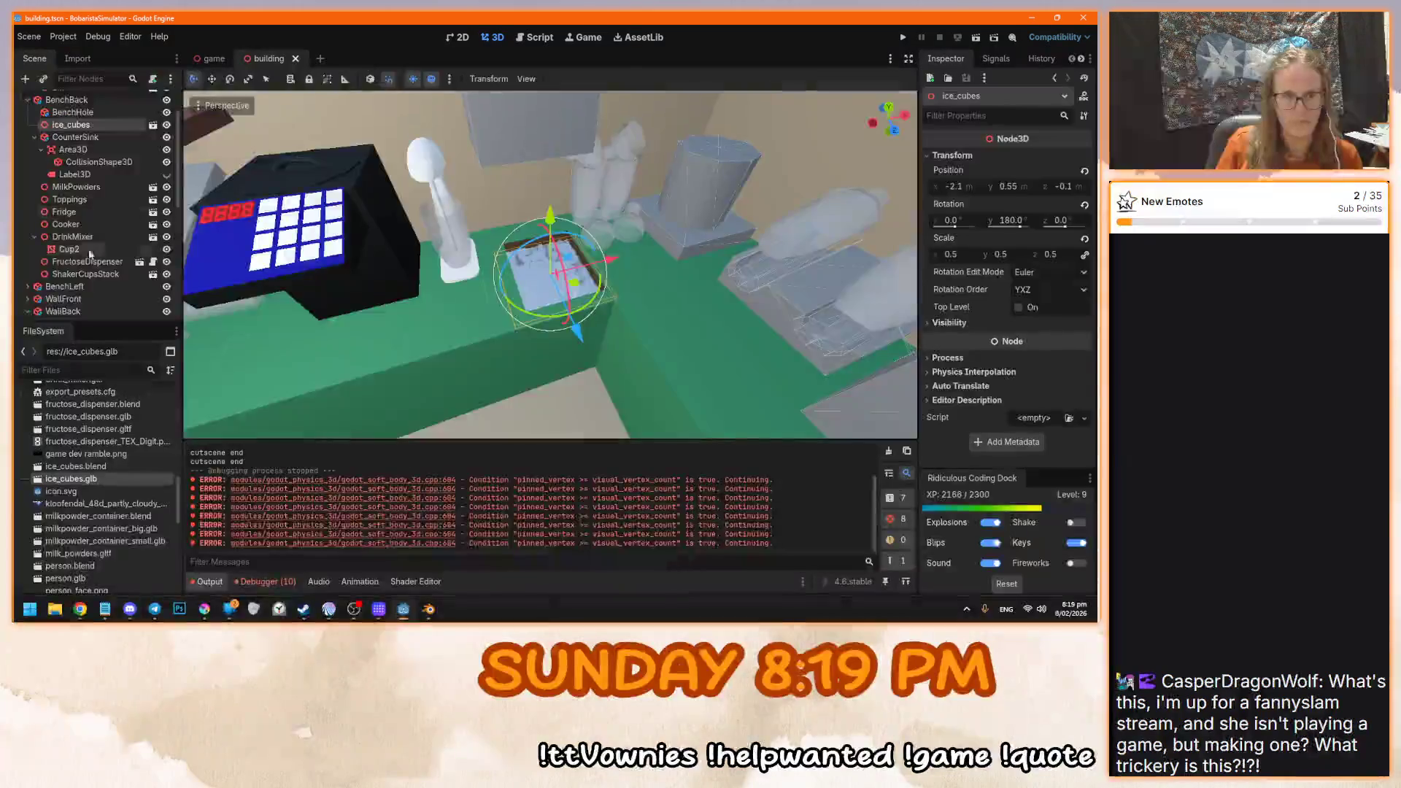
- Delete the ice_cubes node from the building scene, then restore it with undo
{"action": "right_click", "coordinate": [110, 127]}
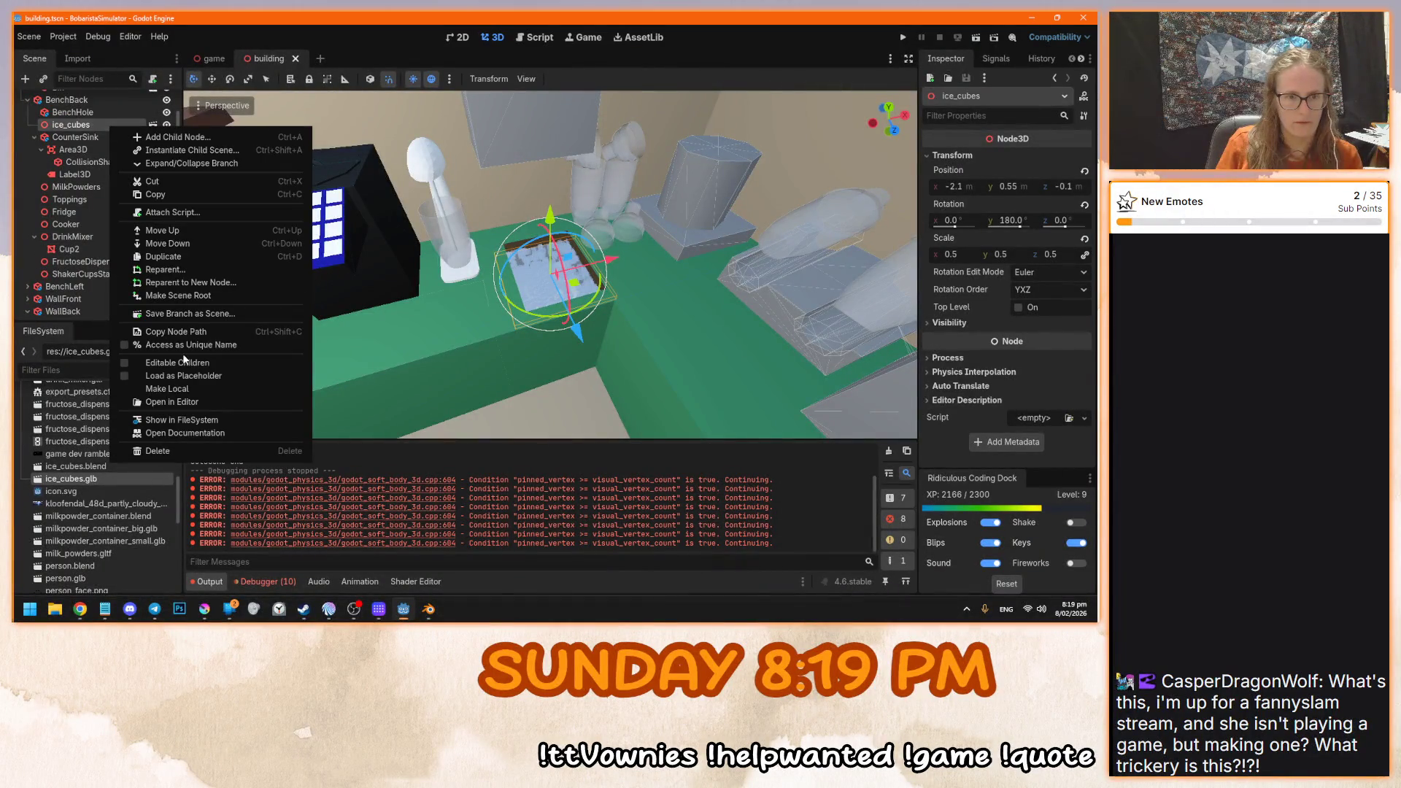
{"action": "left_click", "coordinate": [98, 122]}
{"action": "key", "text": "Delete"}
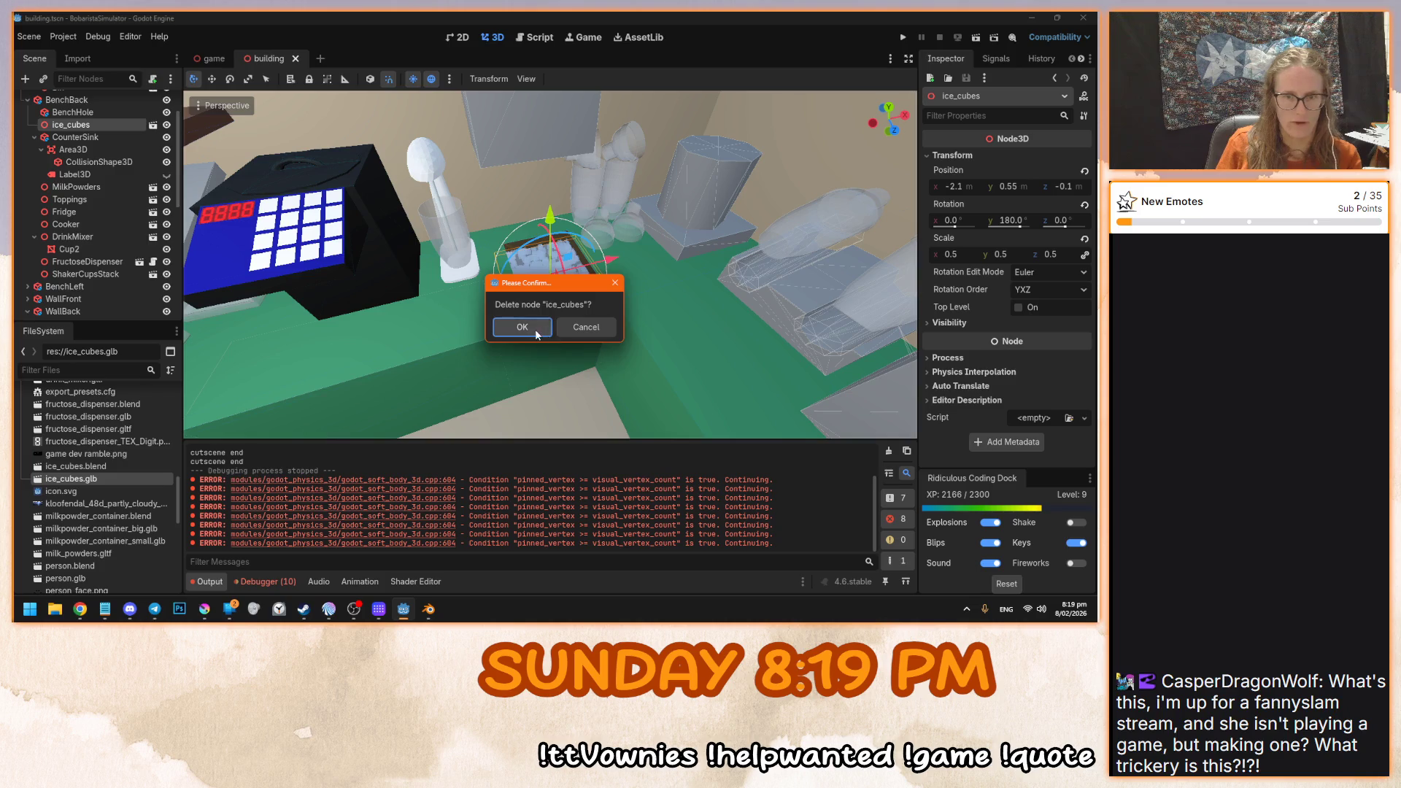
{"action": "left_click", "coordinate": [522, 327]}
{"action": "scroll", "coordinate": [102, 475], "scroll_direction": "up", "scroll_amount": 10}
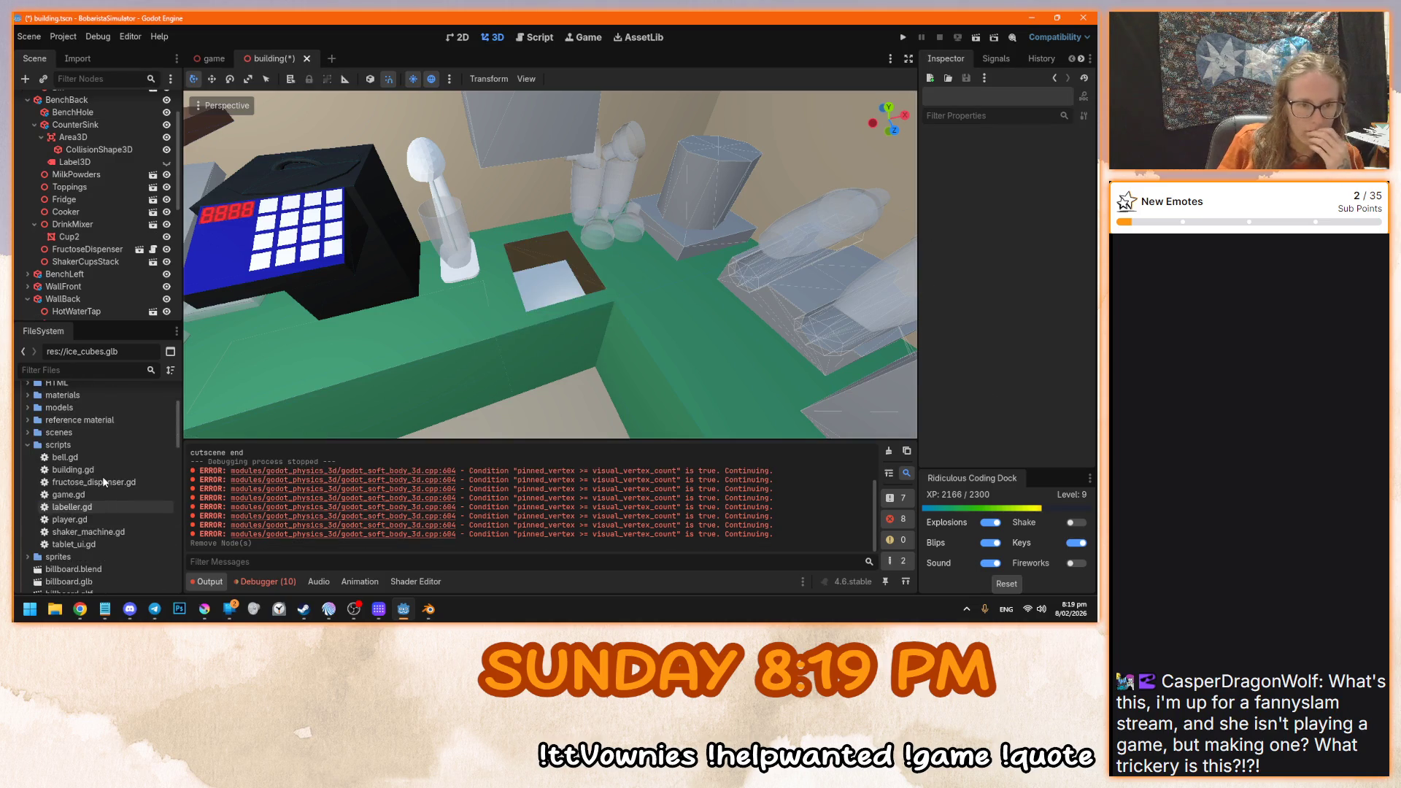
{"action": "key", "text": "ctrl+z"}
- Rename the node to IceCubes, then save and run the game with F5
{"action": "left_click", "coordinate": [86, 126]}
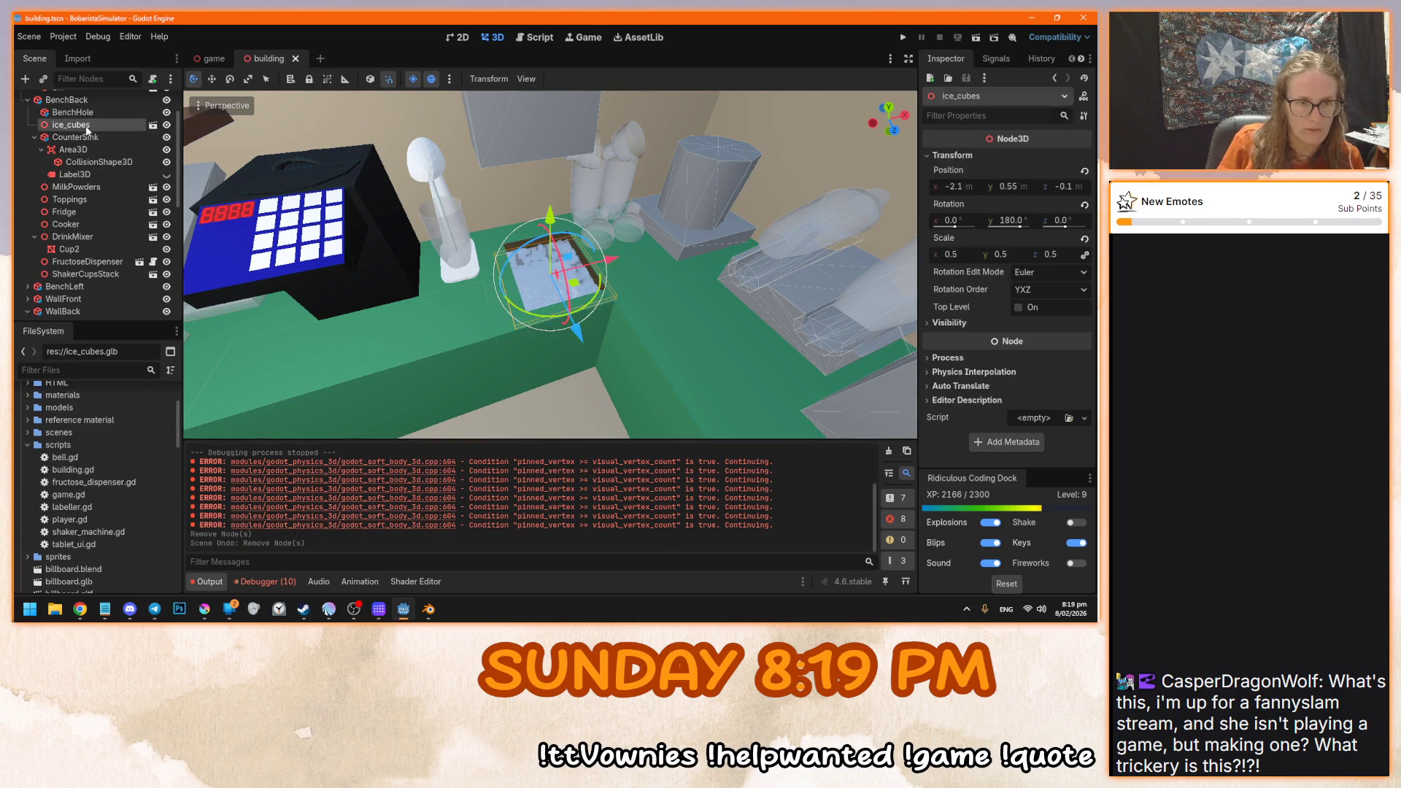
{"action": "left_click", "coordinate": [86, 127]}
{"action": "type", "text": "es"}
{"action": "key", "text": "Return"}
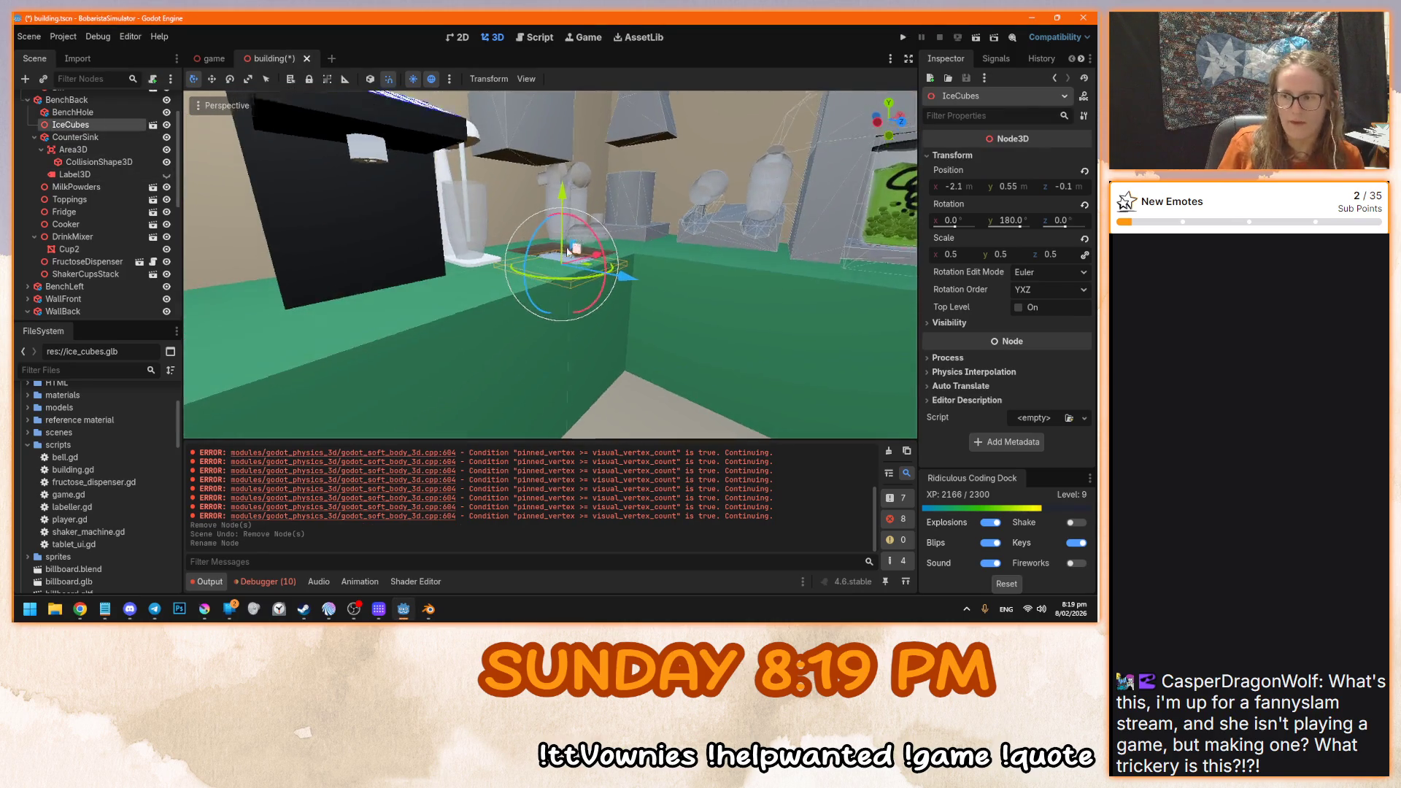
{"action": "scroll", "coordinate": [539, 314], "scroll_direction": "up", "scroll_amount": 5}
{"action": "left_click_drag", "start_coordinate": [571, 367], "coordinate": [607, 360]}
{"action": "key", "text": "F5"}
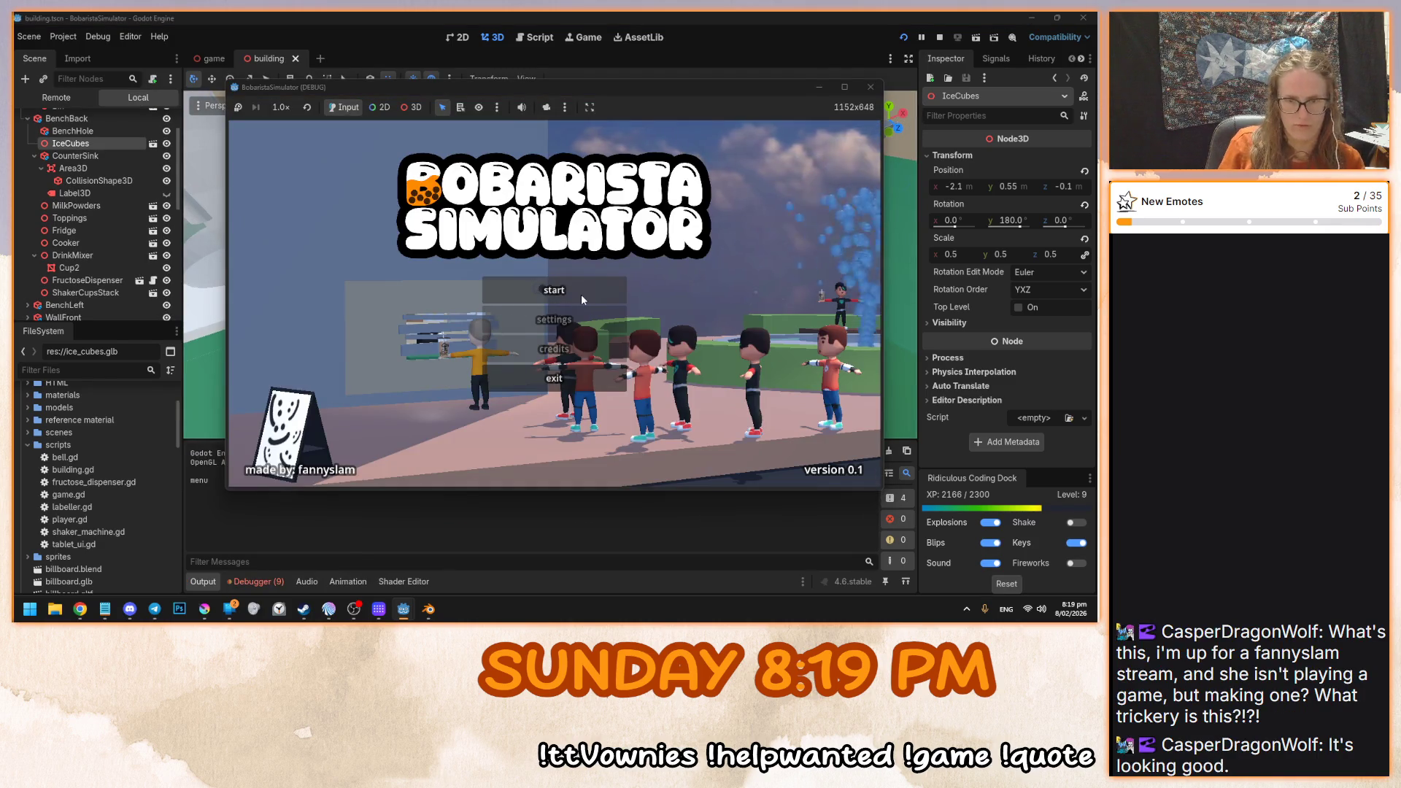
- Relaunch the game, walk to the ice tray, snip it with Win+Shift+S, and switch to Krita
{"action": "left_click", "coordinate": [578, 295]}
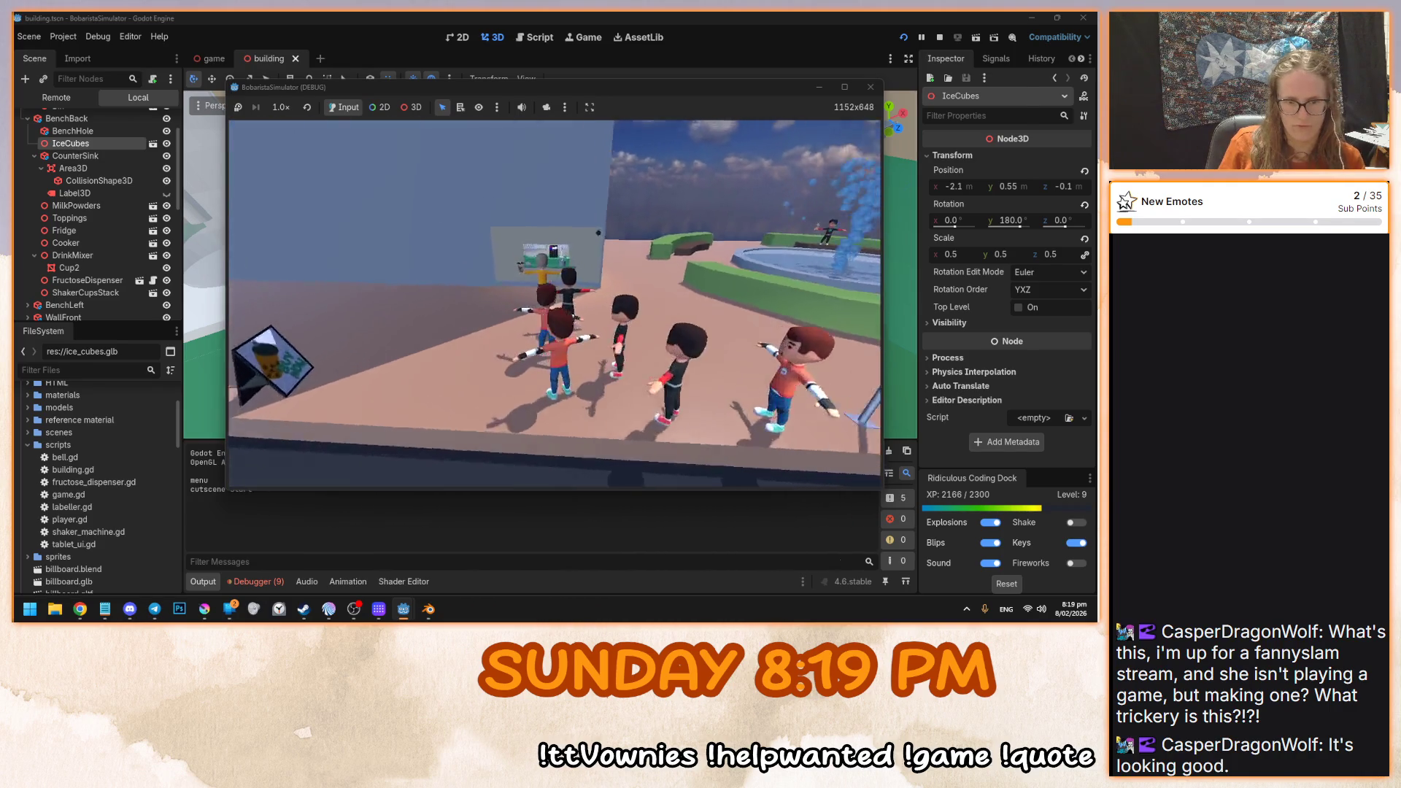
{"action": "key", "text": "F8"}
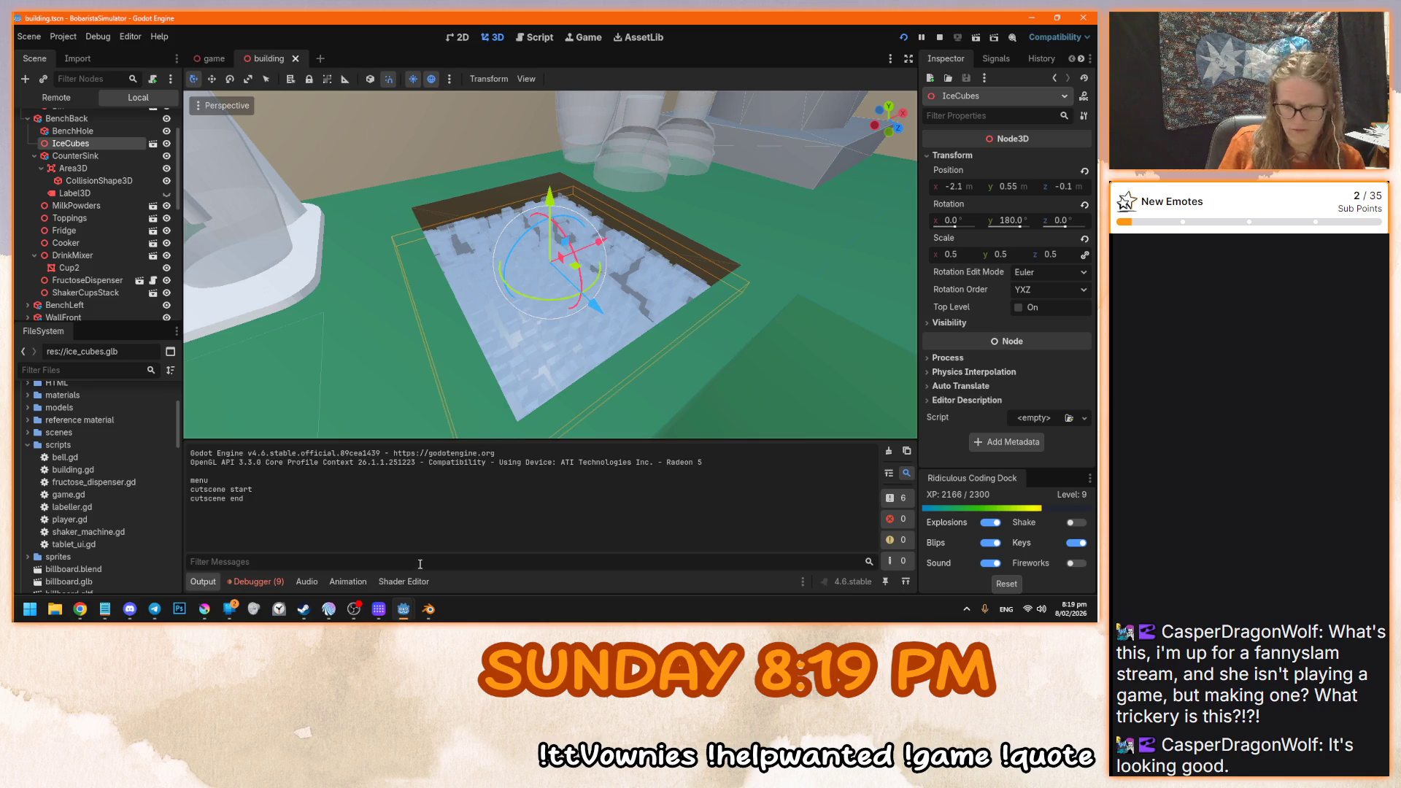
{"action": "mouse_move", "coordinate": [78, 612]}
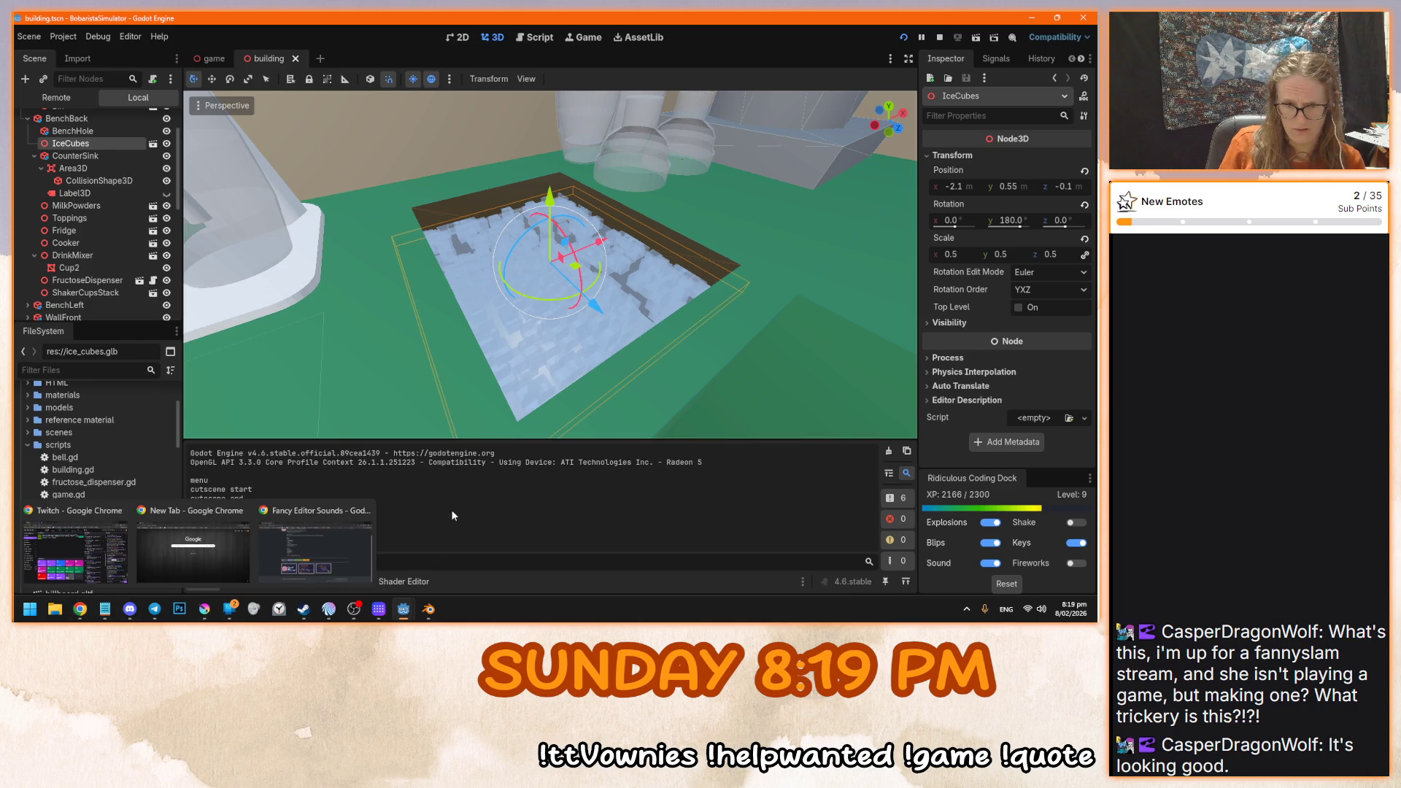
{"action": "key", "text": "F5"}
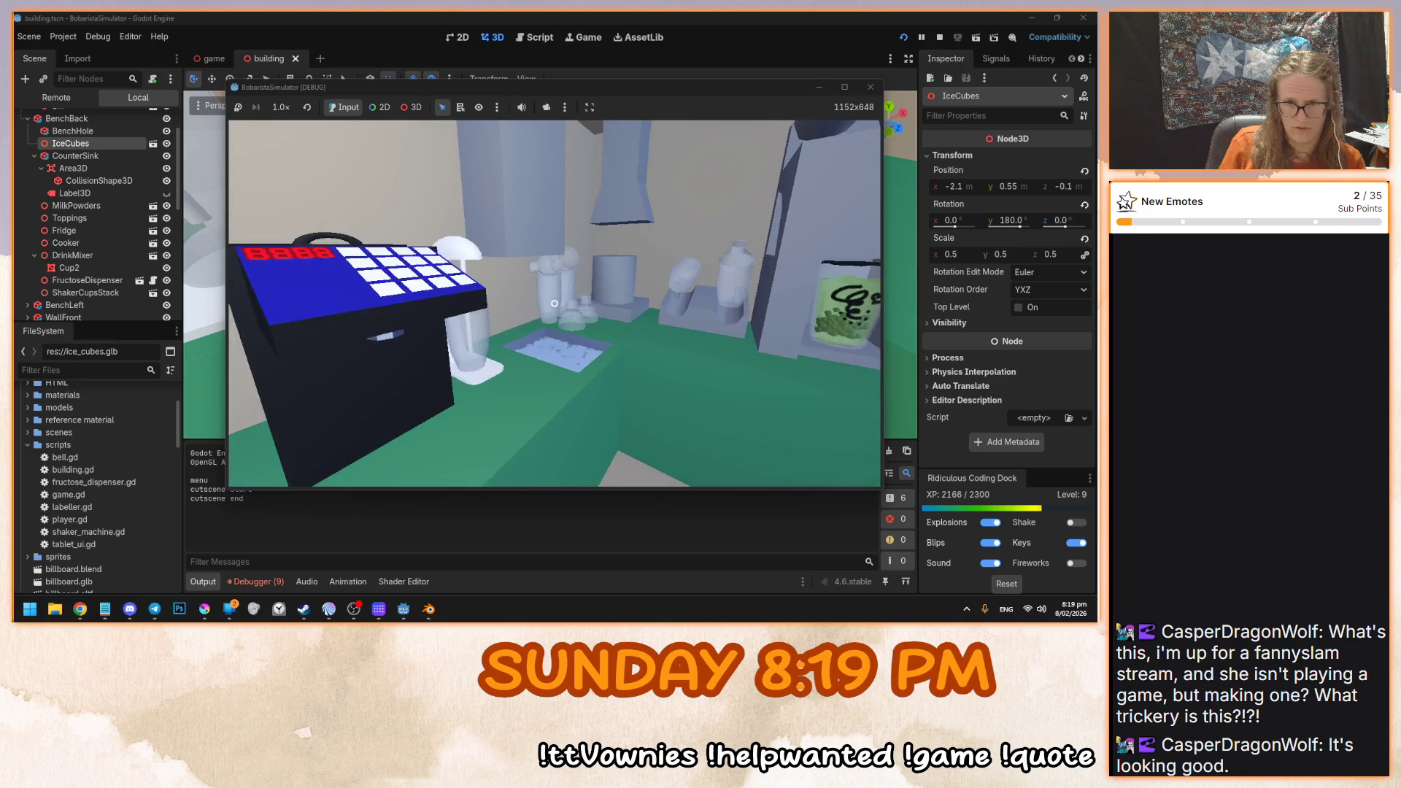
{"action": "key", "text": "w"}
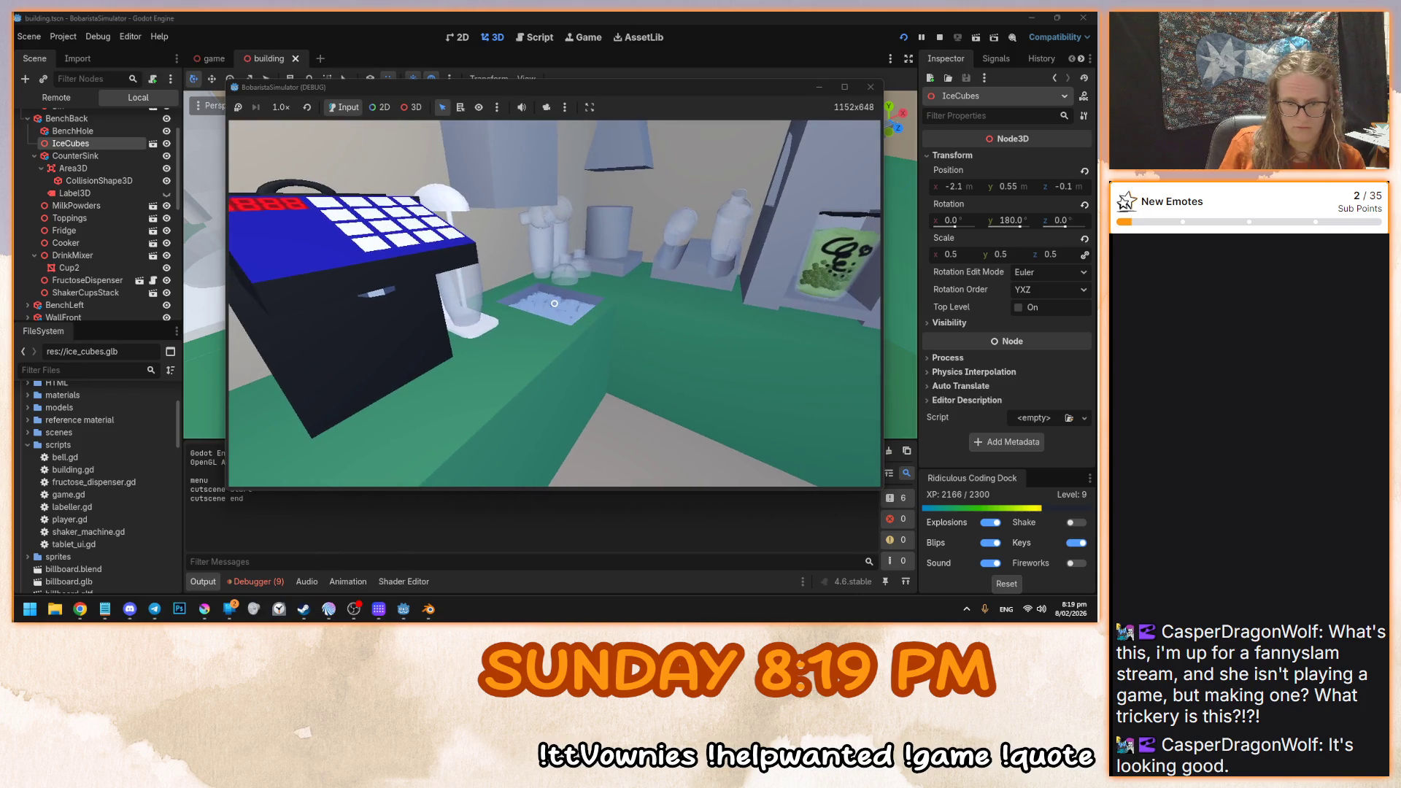
{"action": "key", "text": "super+shift+s"}
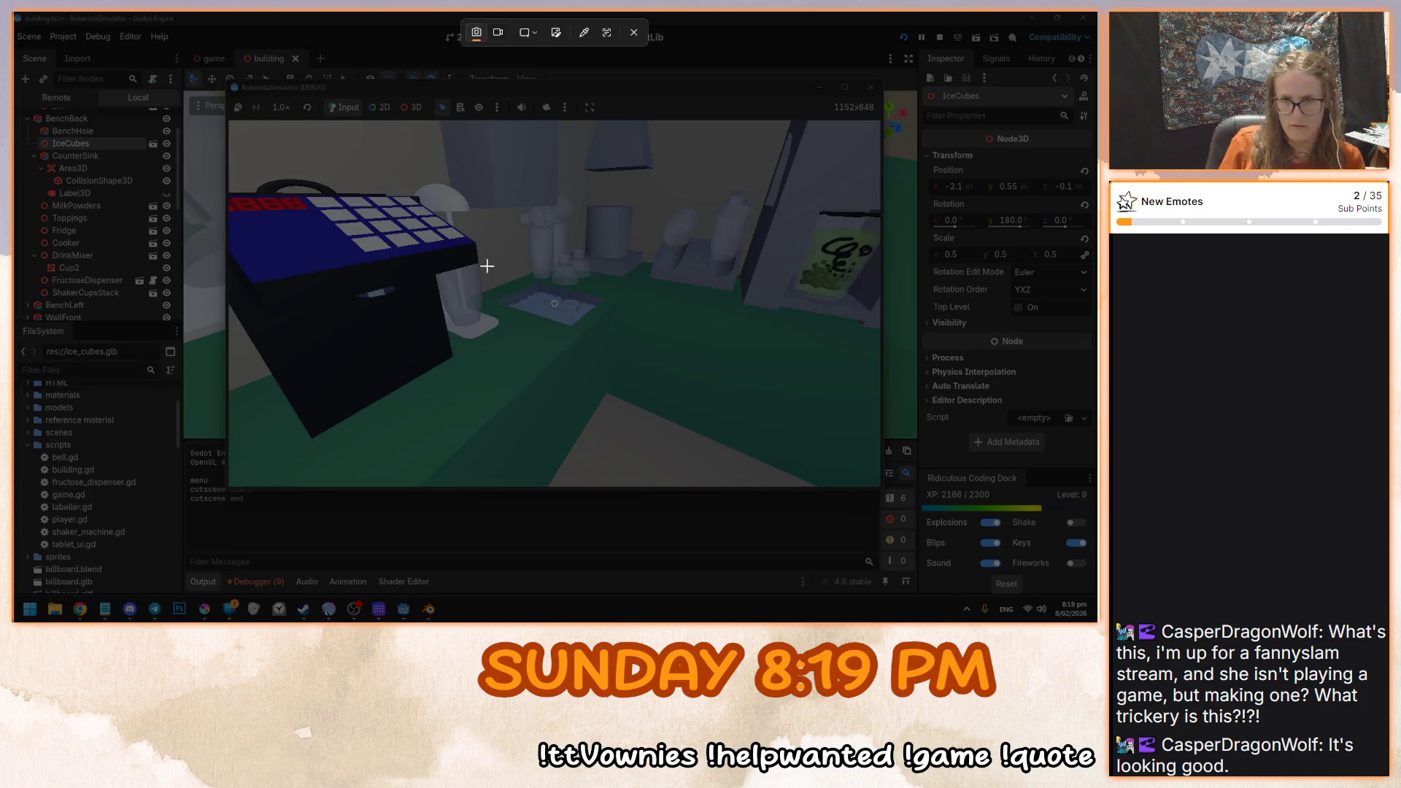
{"action": "left_click_drag", "start_coordinate": [486, 266], "coordinate": [618, 348]}
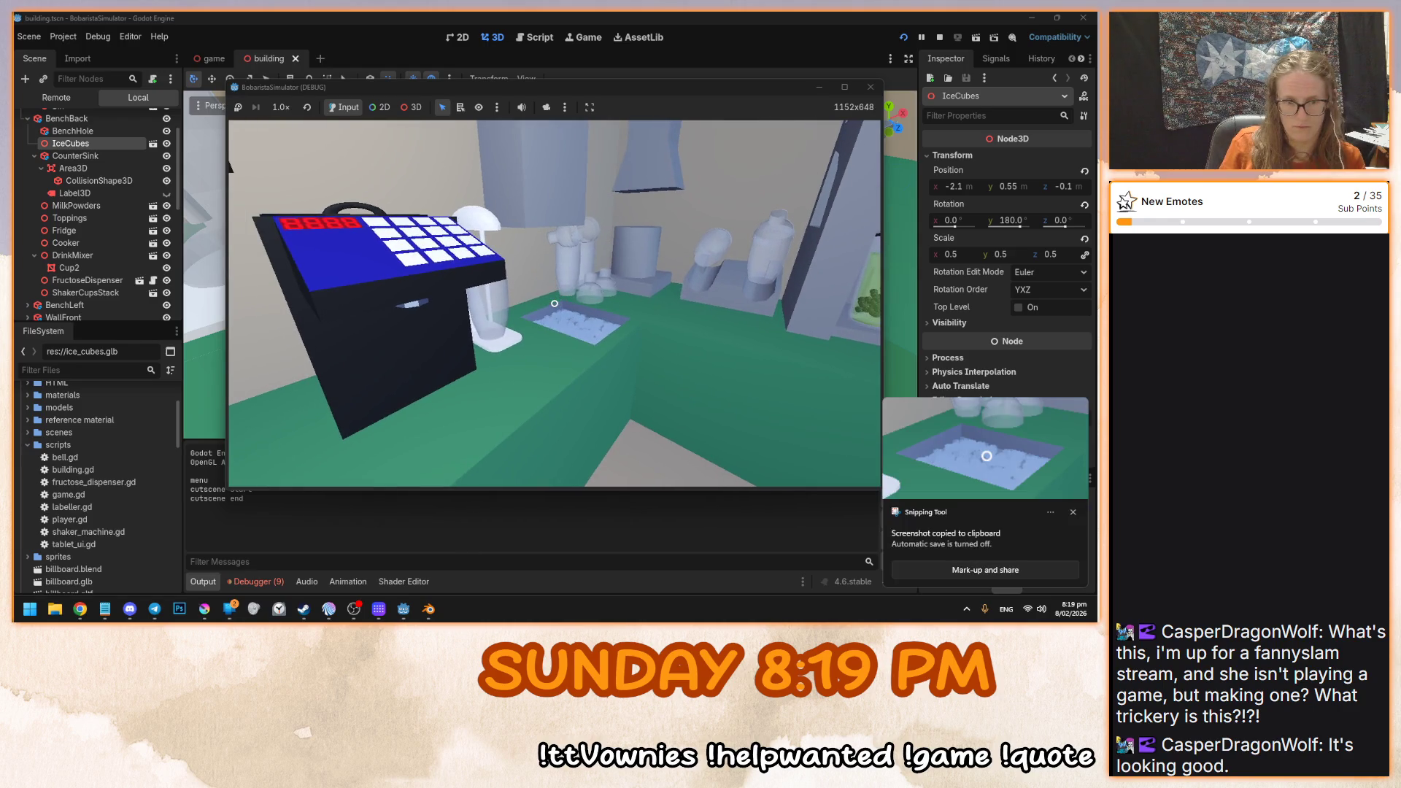
{"action": "key", "text": "F8"}
{"action": "left_click", "coordinate": [203, 610]}
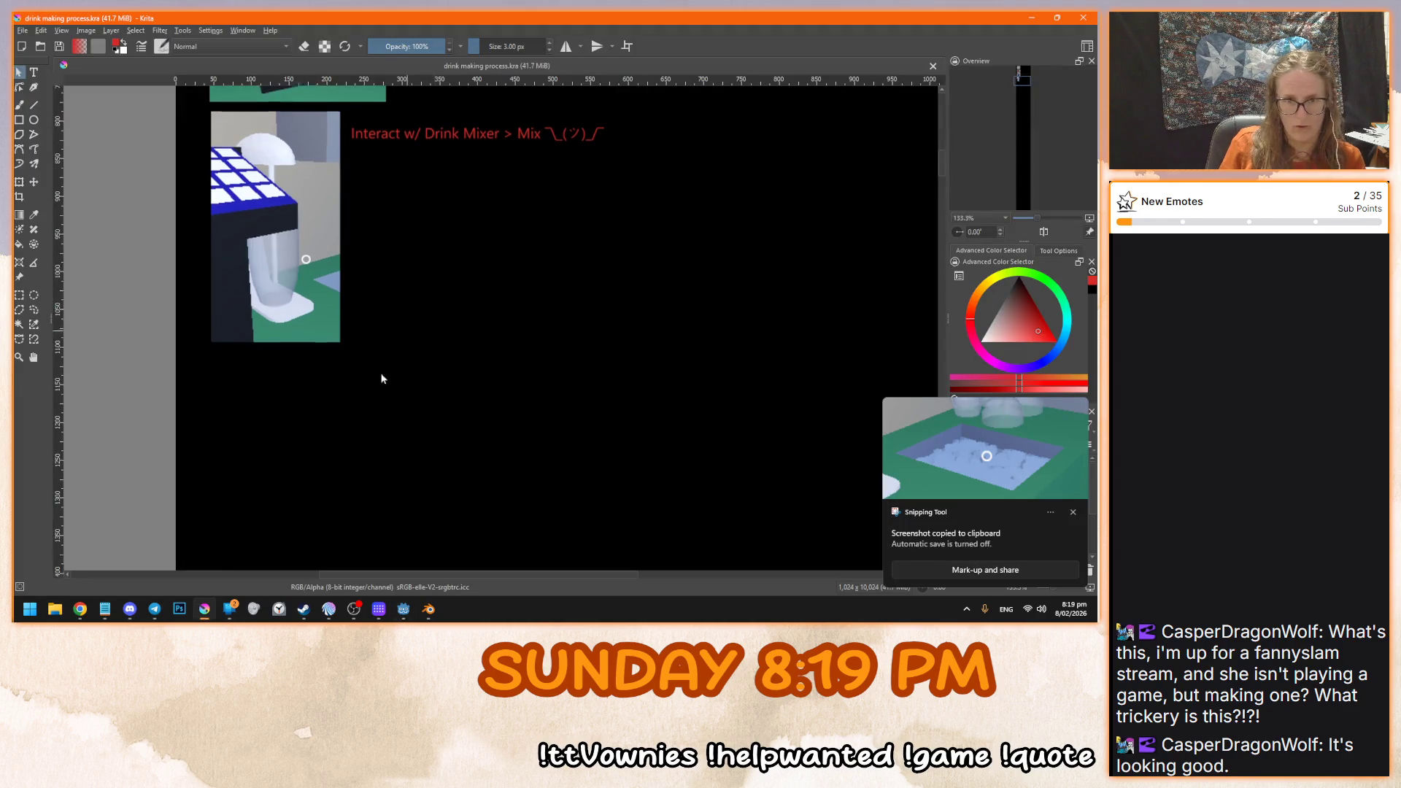
- Position the pasted ice tray screenshot just under the drink mixer picture
{"action": "left_click", "coordinate": [20, 73]}
{"action": "scroll", "coordinate": [1011, 149], "scroll_direction": "down", "scroll_amount": 7}
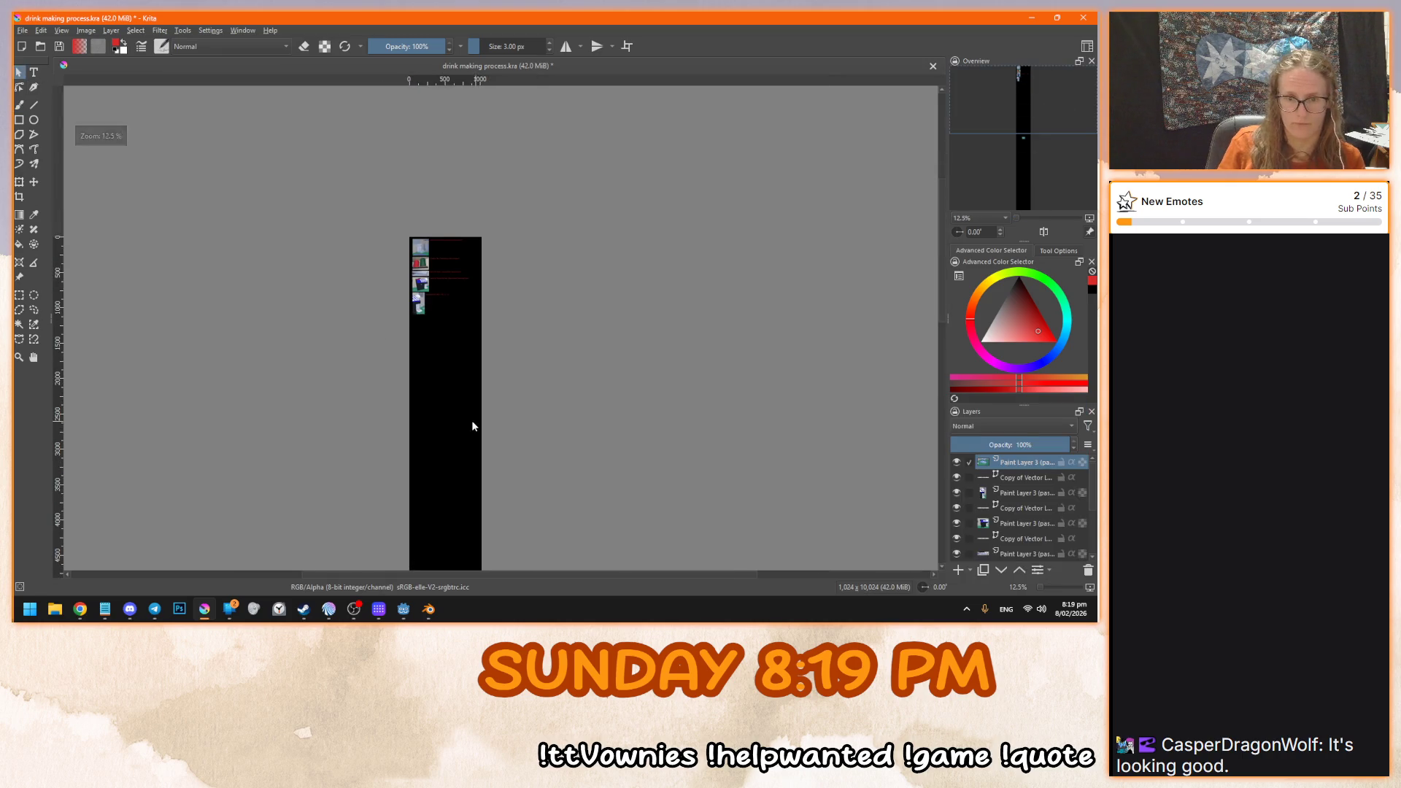
{"action": "left_click", "coordinate": [438, 438]}
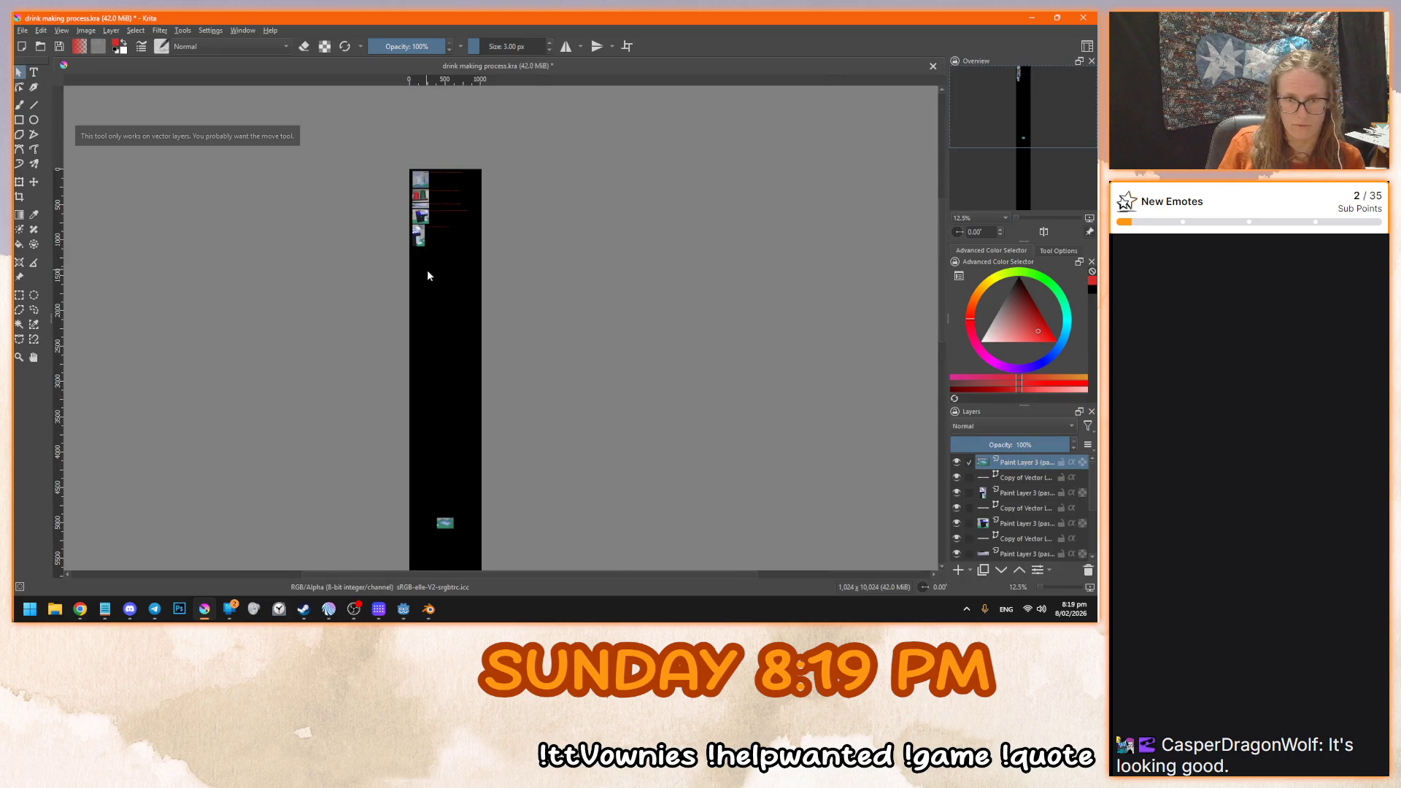
{"action": "left_click", "coordinate": [33, 182]}
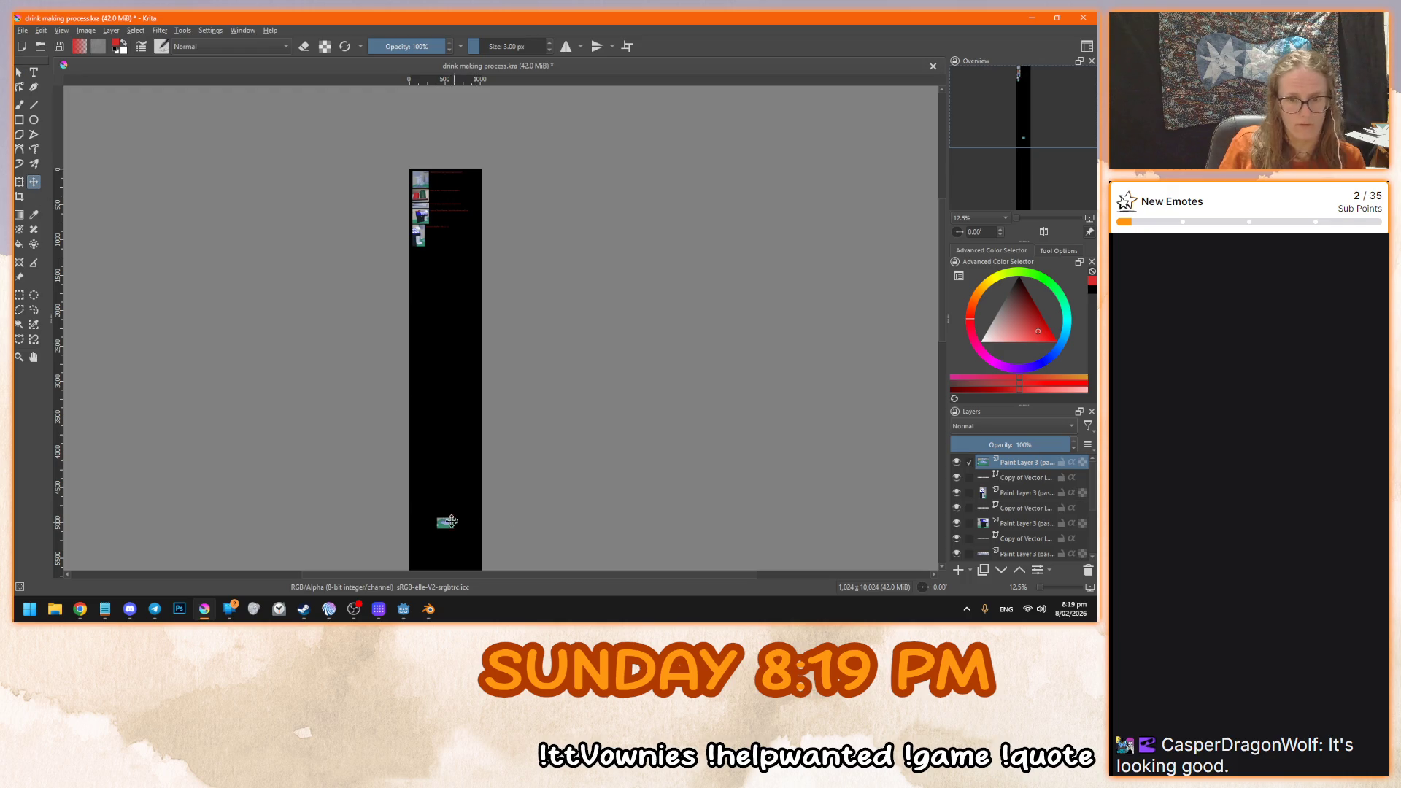
{"action": "scroll", "coordinate": [437, 257], "scroll_direction": "up", "scroll_amount": 9}
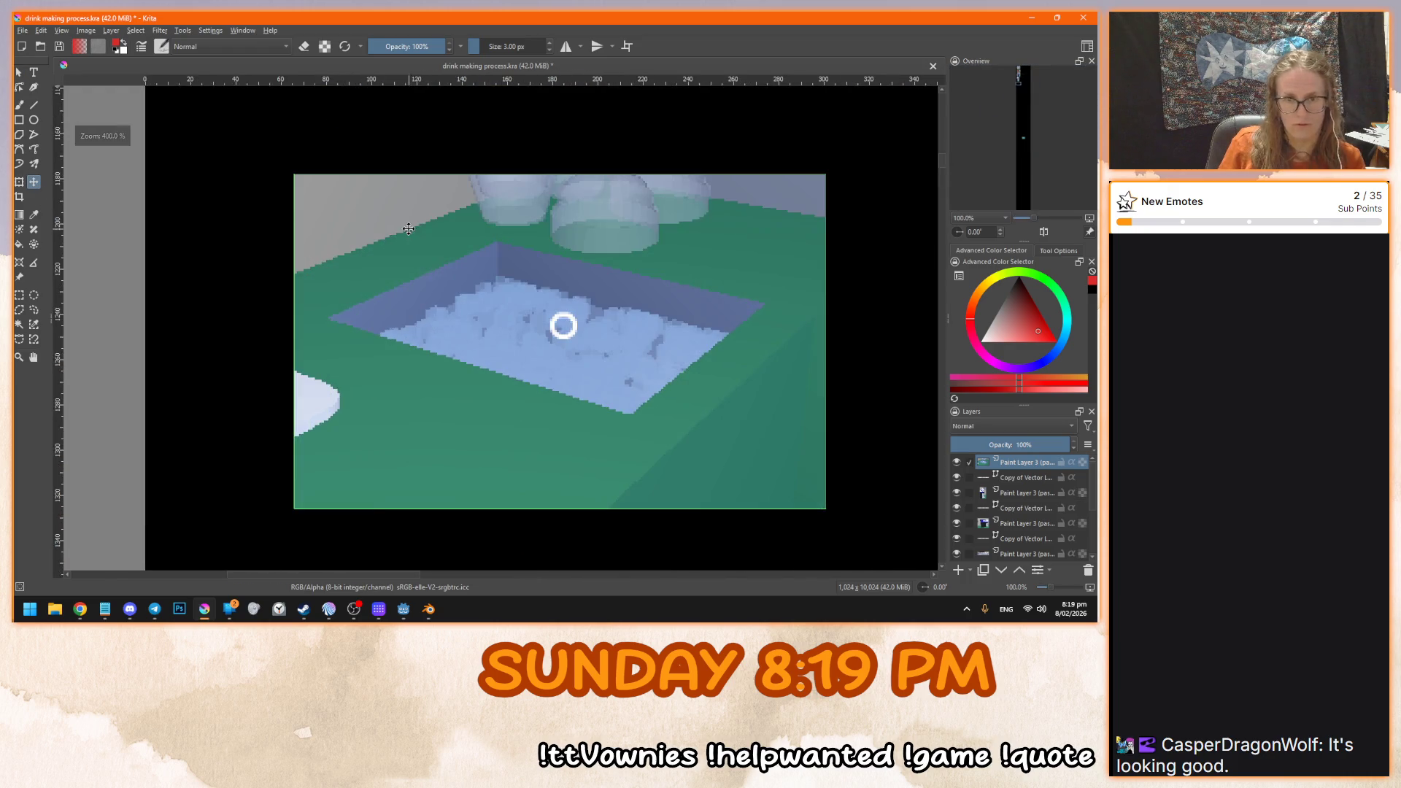
{"action": "scroll", "coordinate": [458, 319], "scroll_direction": "down", "scroll_amount": 2}
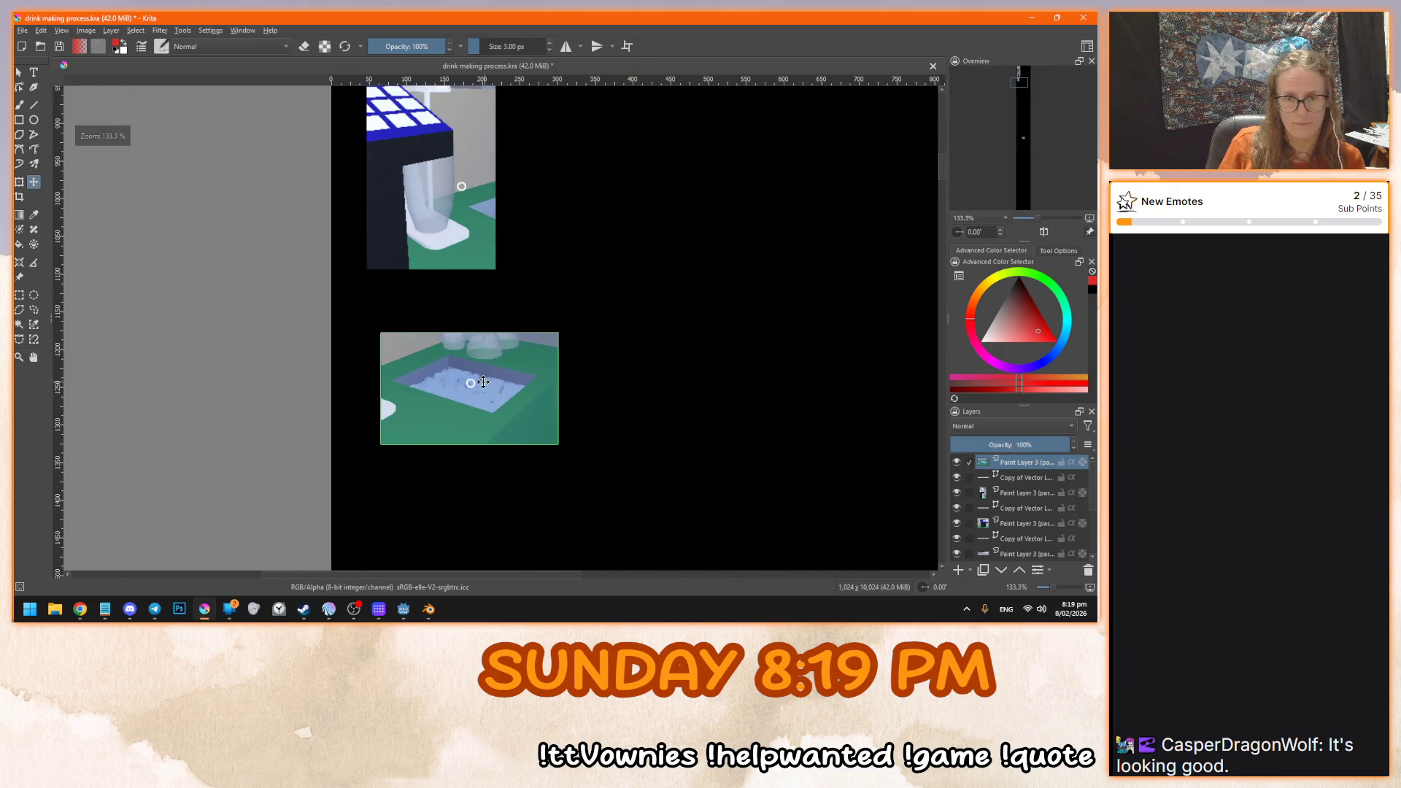
{"action": "left_click_drag", "start_coordinate": [483, 382], "coordinate": [471, 330]}
{"action": "scroll", "coordinate": [459, 244], "scroll_direction": "down", "scroll_amount": 2}
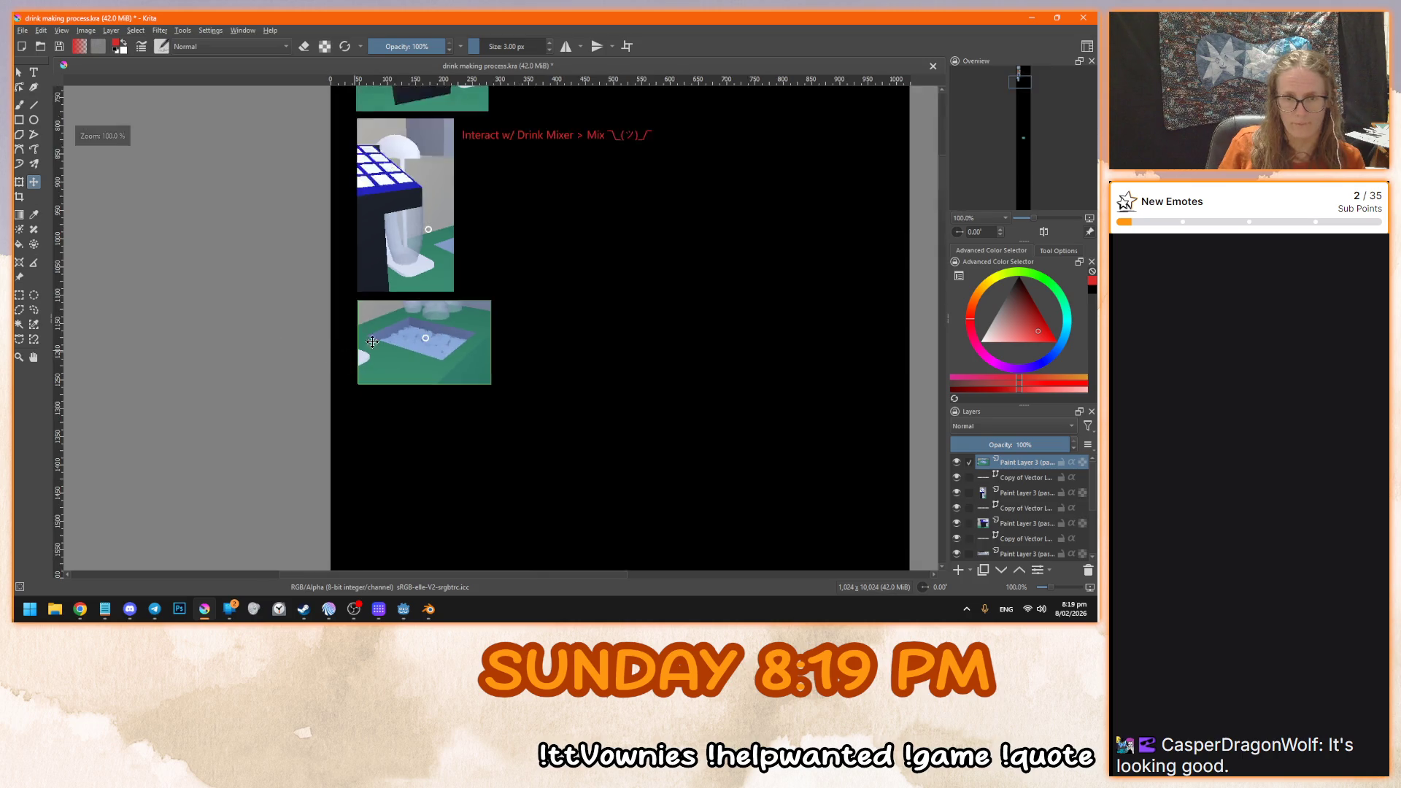
{"action": "scroll", "coordinate": [460, 243], "scroll_direction": "up", "scroll_amount": 1}
- Duplicate the 'Interact w/ Drink Mixer > Mix' caption layer and place the copy beside the screenshot
{"action": "left_click", "coordinate": [994, 478]}
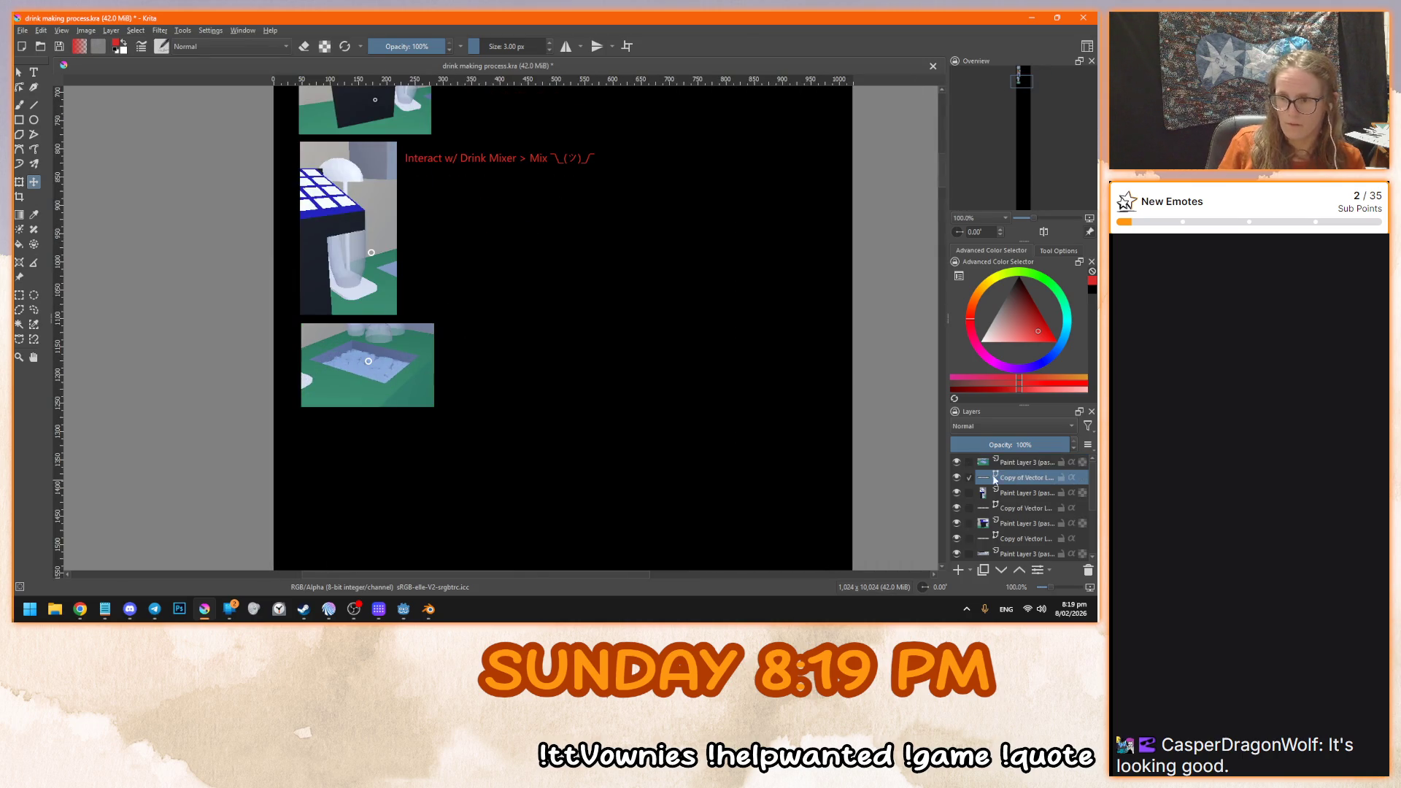
{"action": "key", "text": "ctrl+j"}
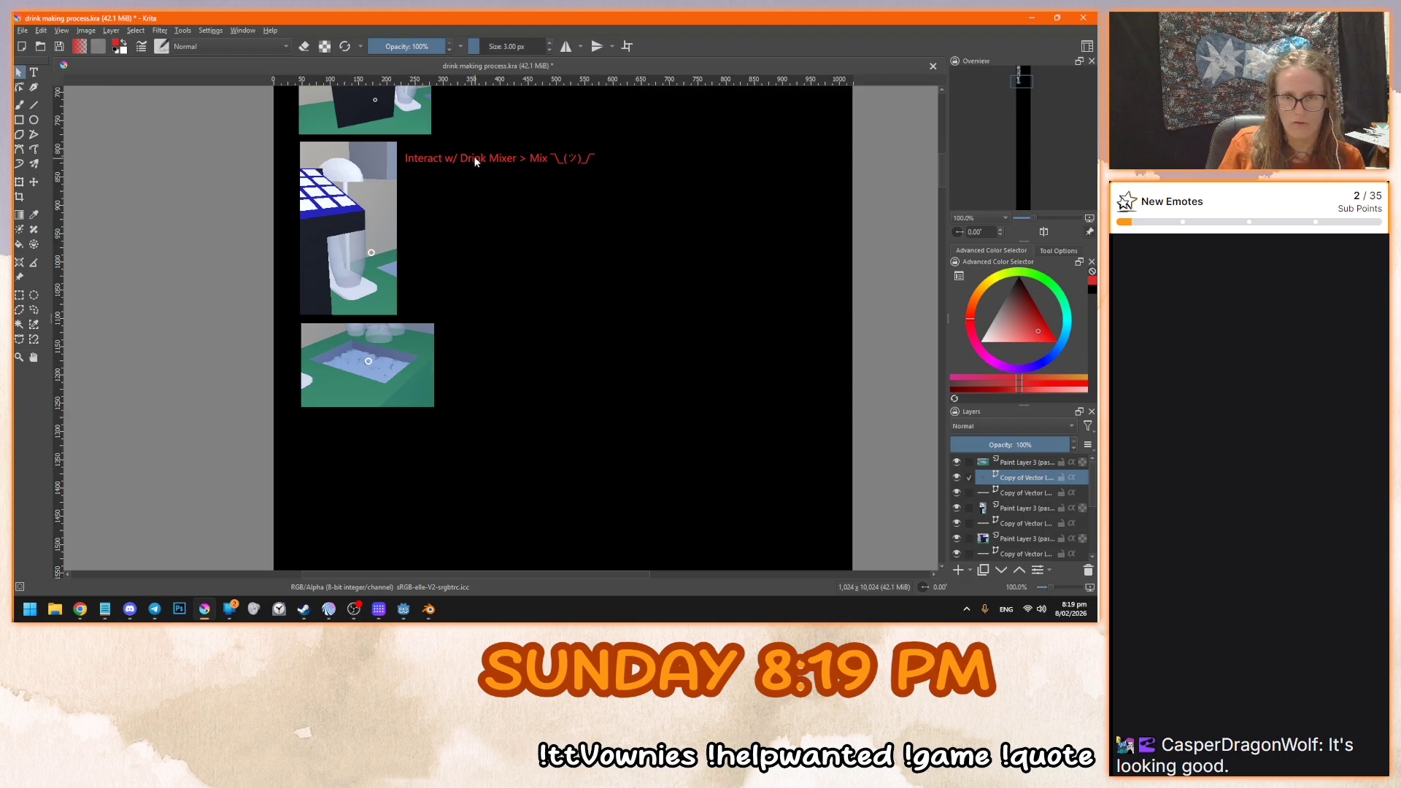
{"action": "left_click", "coordinate": [33, 182]}
{"action": "left_click_drag", "start_coordinate": [522, 155], "coordinate": [559, 326]}
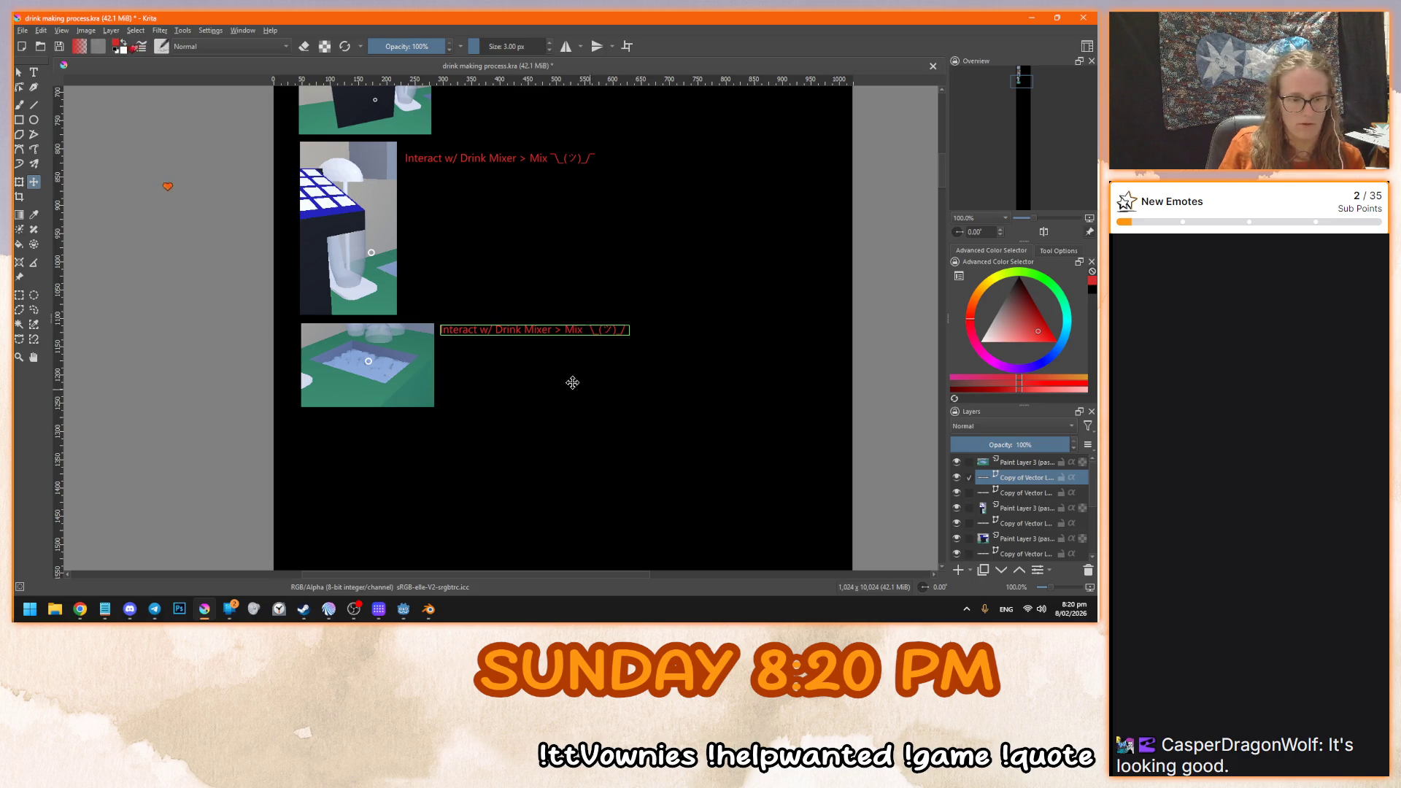
- Change the copied caption's text to 'Interact w/ Ice > Scoop' and save it
{"action": "left_click", "coordinate": [42, 75]}
{"action": "scroll", "coordinate": [518, 330], "scroll_direction": "up", "scroll_amount": 2}
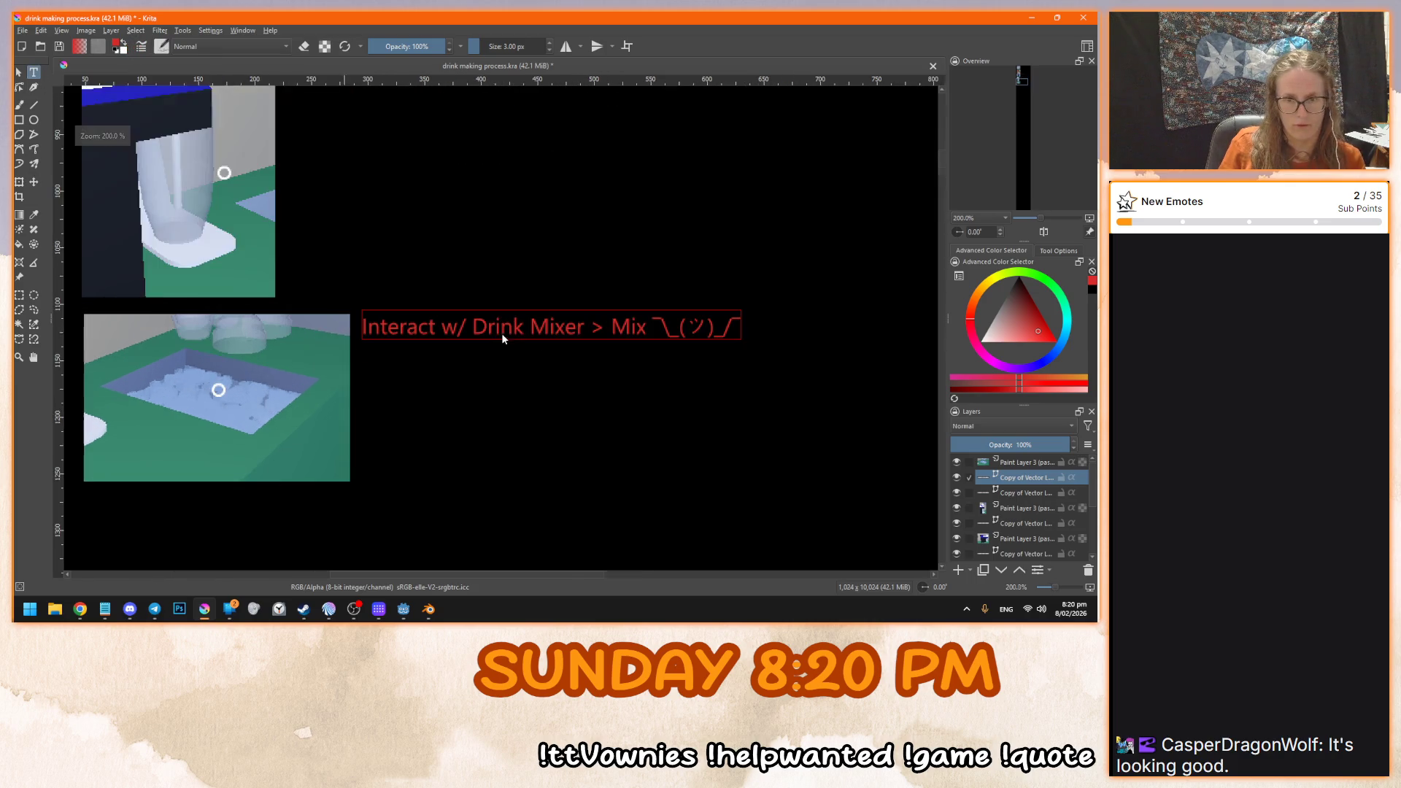
{"action": "left_click", "coordinate": [490, 334]}
{"action": "left_click_drag", "start_coordinate": [159, 276], "coordinate": [519, 306]}
{"action": "key", "text": "BackSpace"}
{"action": "type", "text": "Scoop"}
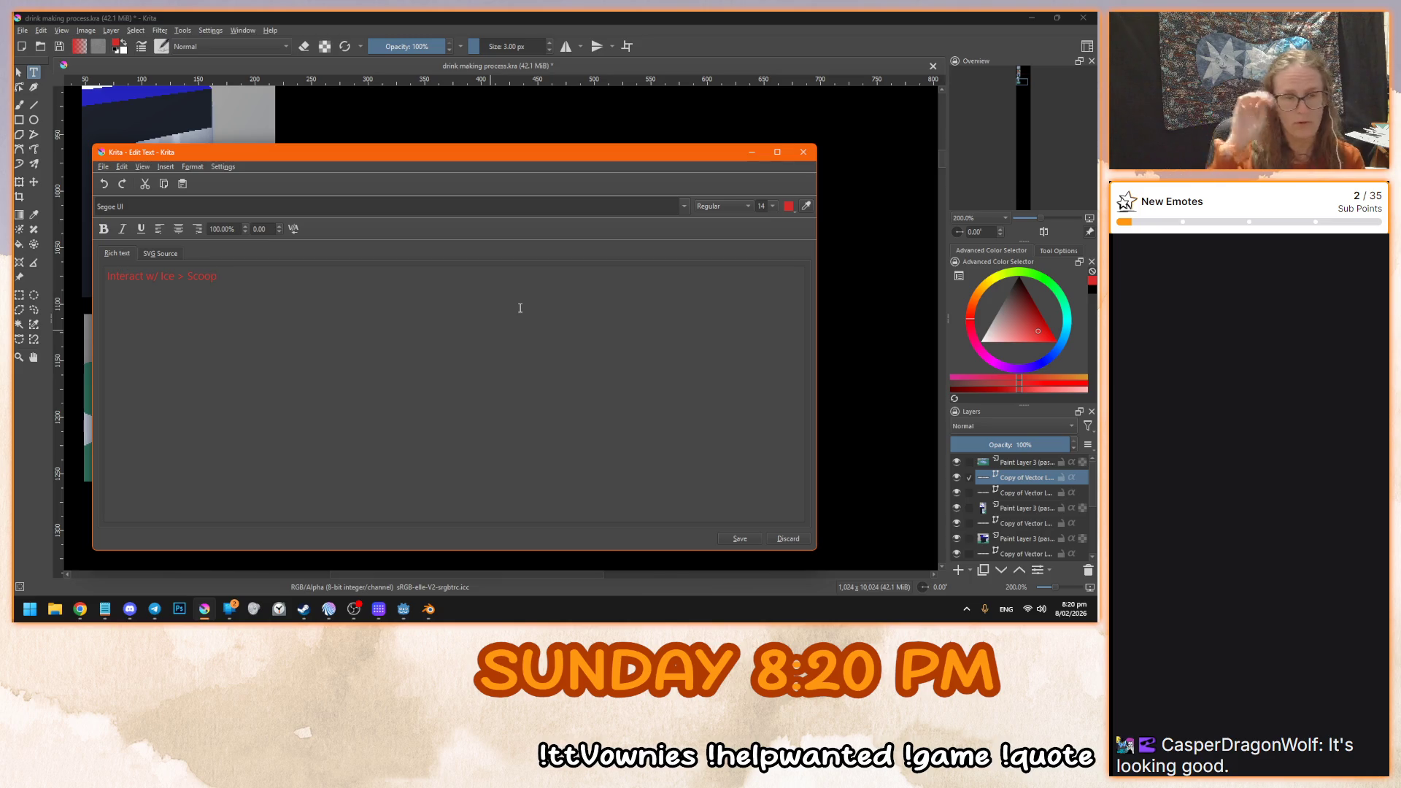
{"action": "left_click", "coordinate": [751, 539]}
{"action": "left_click", "coordinate": [788, 539]}
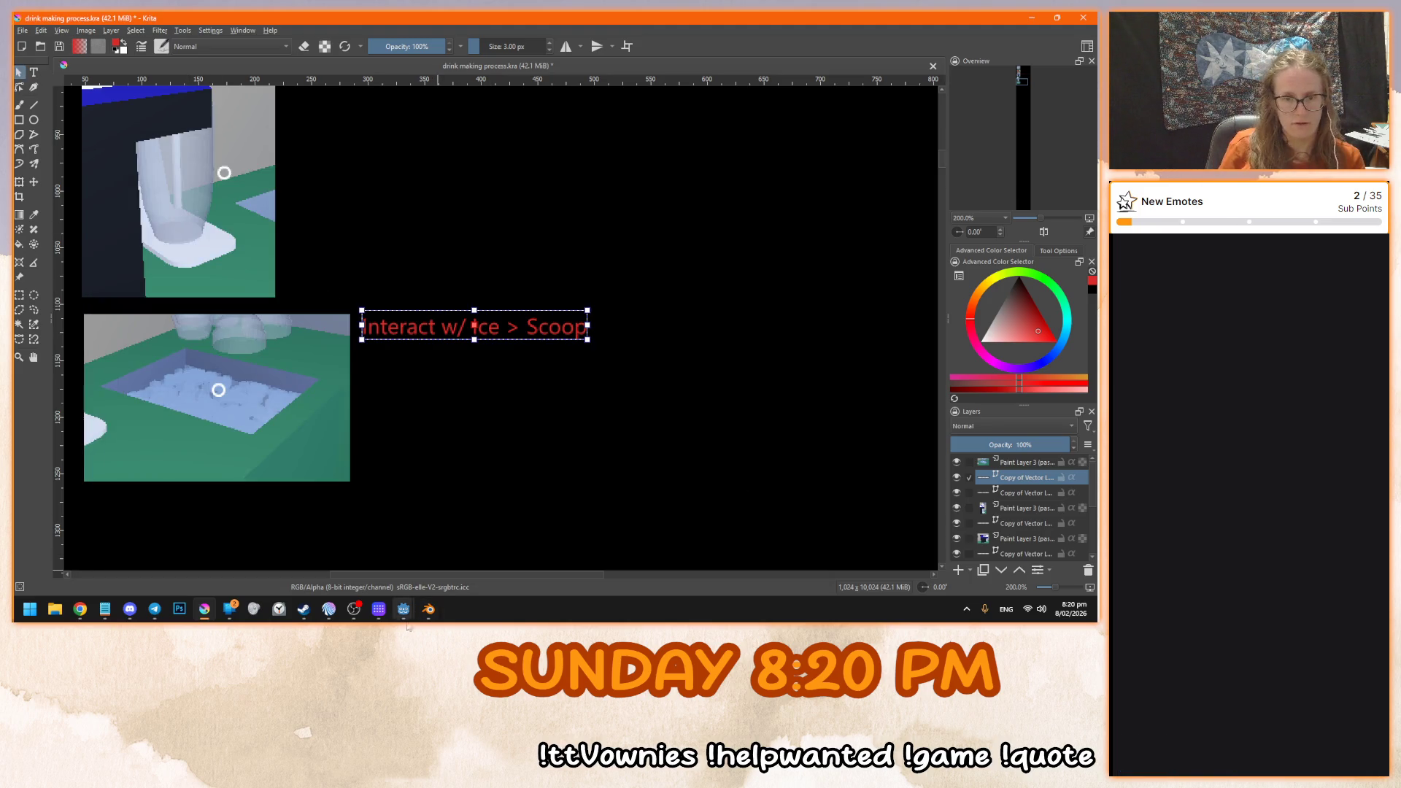
- Return to the running game window and walk toward the back counter
{"action": "mouse_move", "coordinate": [404, 612]}
{"action": "left_click", "coordinate": [467, 547]}
{"action": "key", "text": "w"}
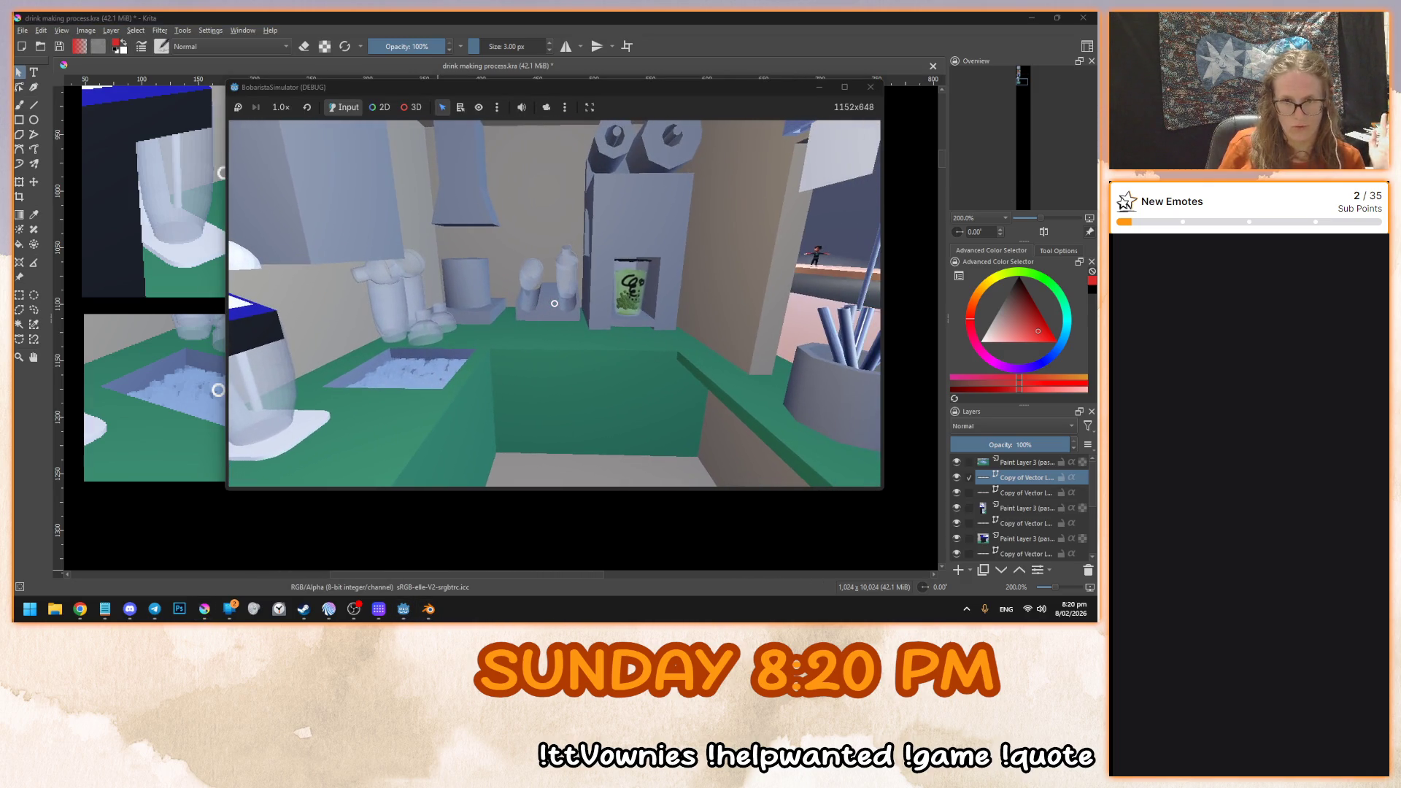
- Snip a screenshot of the game view showing the back counter's ice-filled sink
{"action": "key", "text": "super+shift+s"}
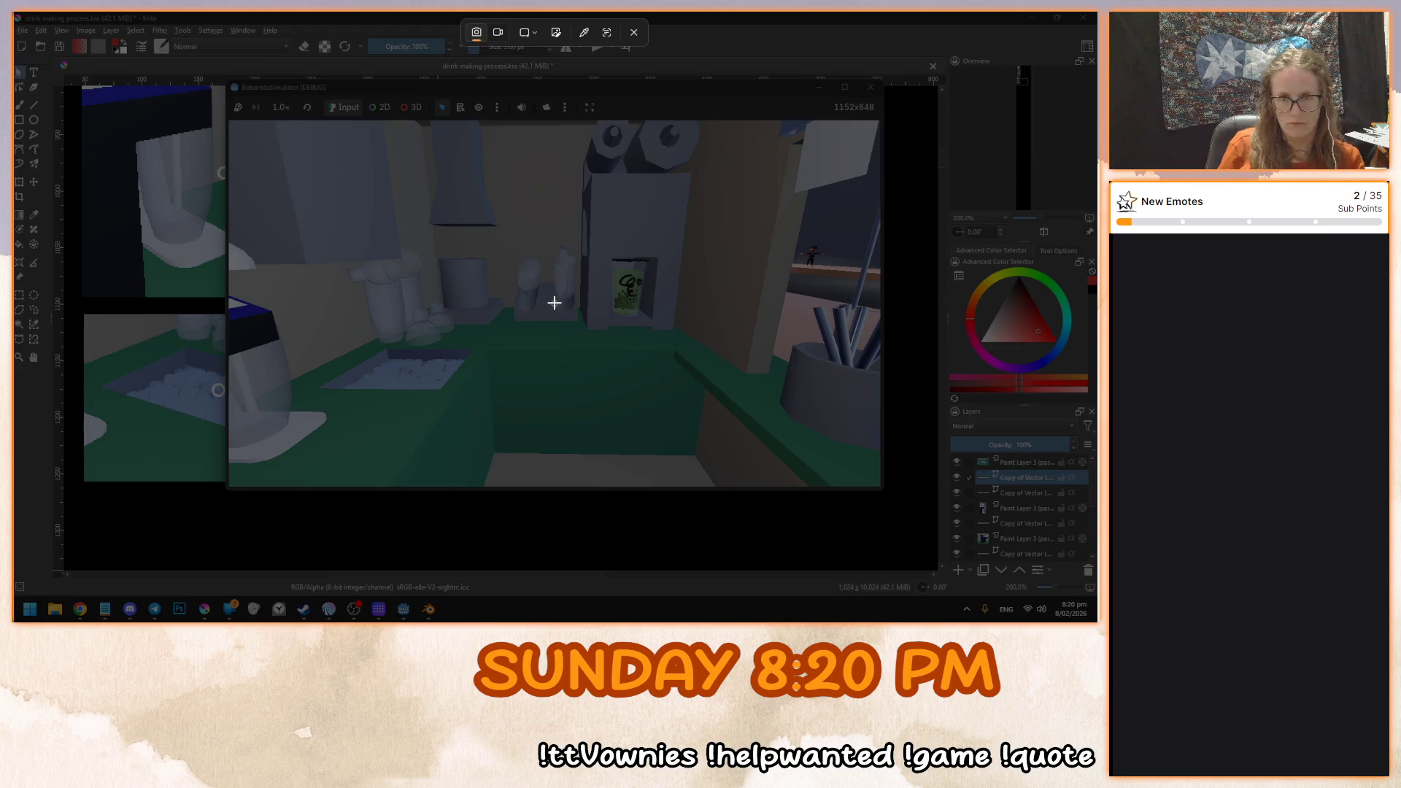
{"action": "left_click_drag", "start_coordinate": [508, 230], "coordinate": [597, 343]}
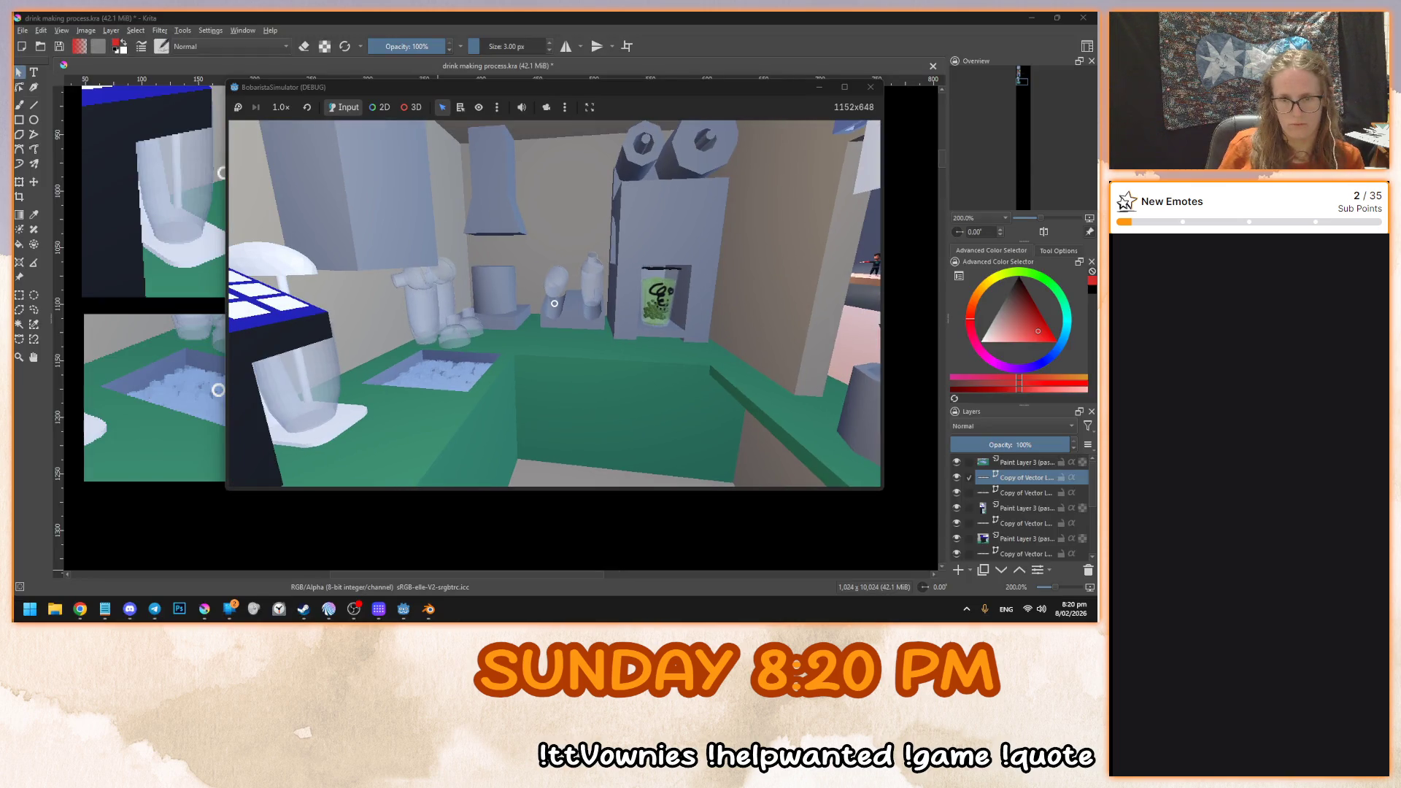